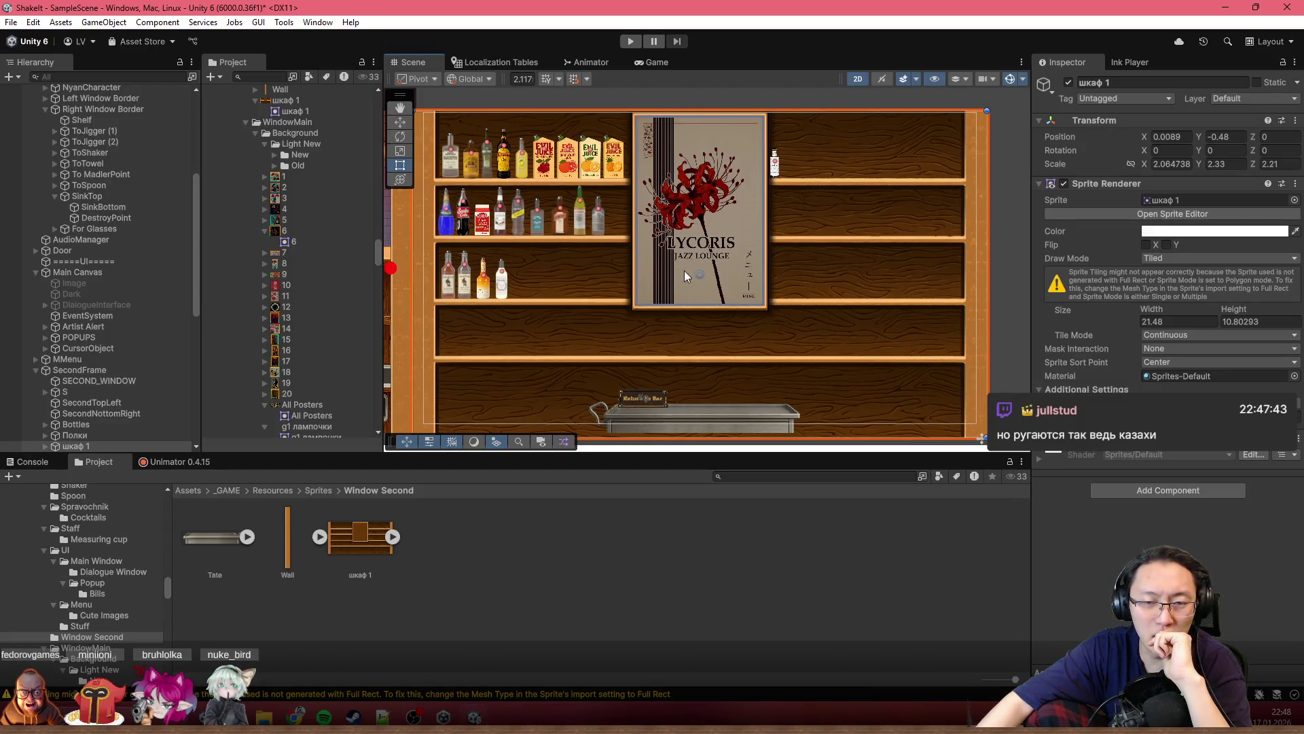
pyautogui.scroll(-3, 740, 270)
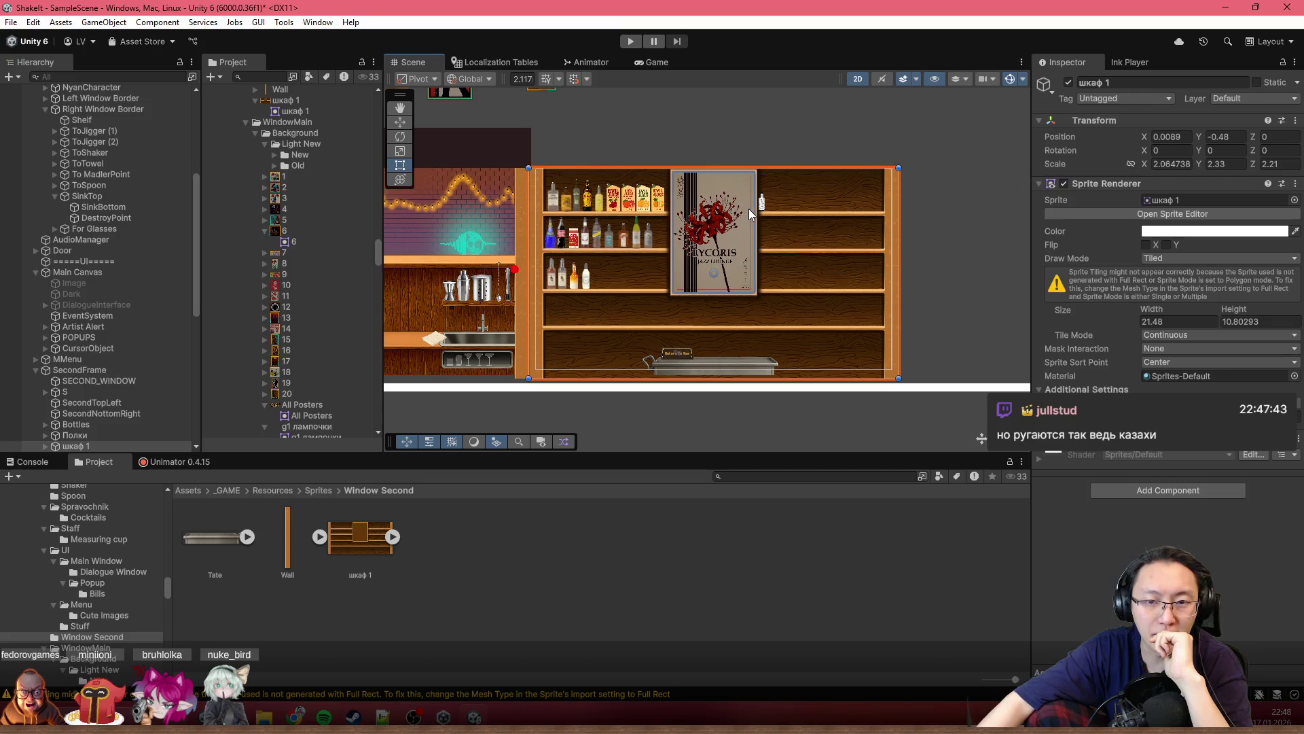
pyautogui.scroll(1, 764, 197)
pyautogui.scroll(1, 742, 219)
pyautogui.scroll(1, 742, 219)
pyautogui.scroll(1, 742, 219)
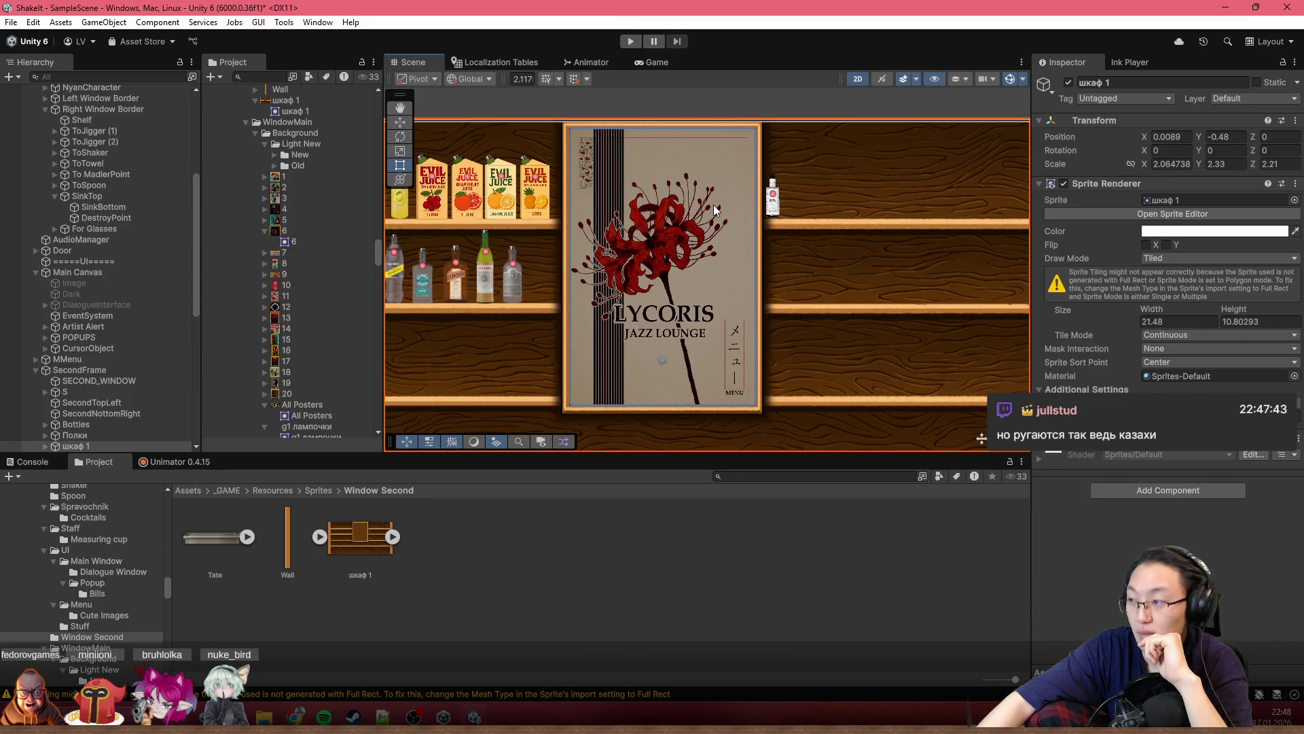
pyautogui.scroll(-1, 713, 203)
pyautogui.scroll(-1, 714, 196)
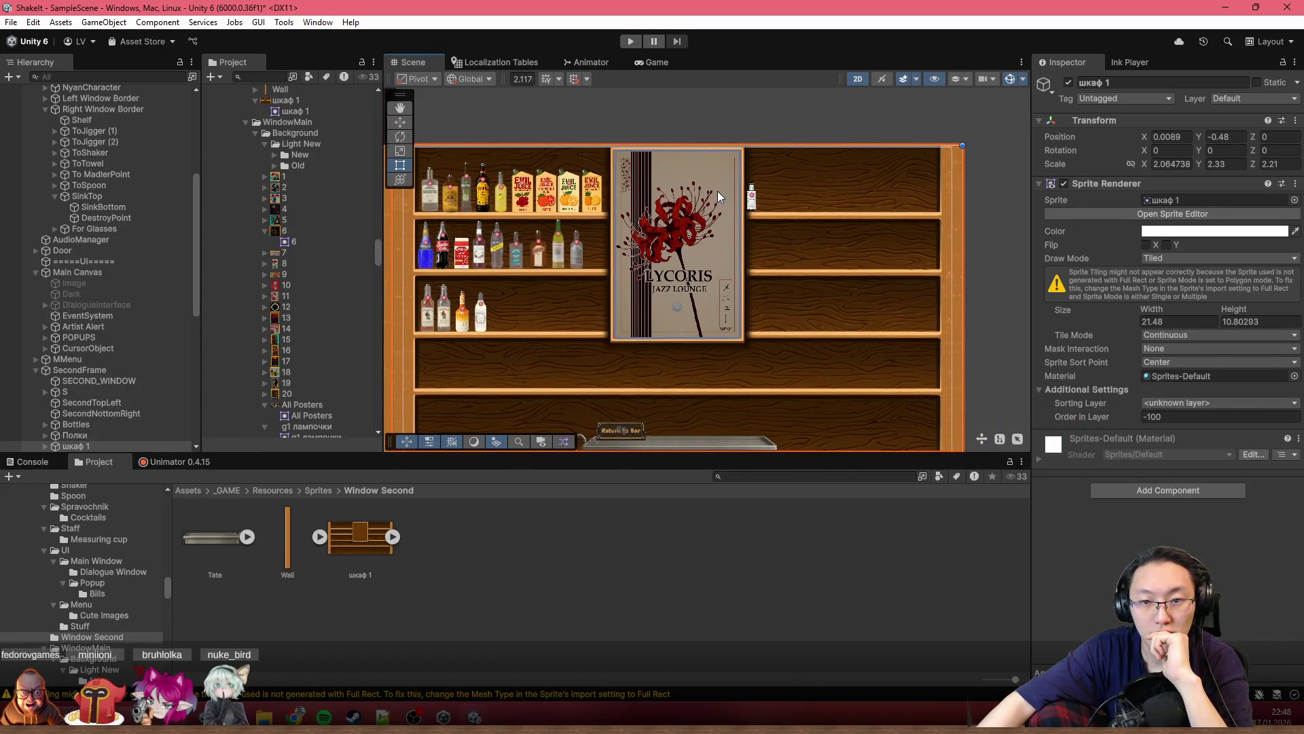
pyautogui.scroll(2, 617, 229)
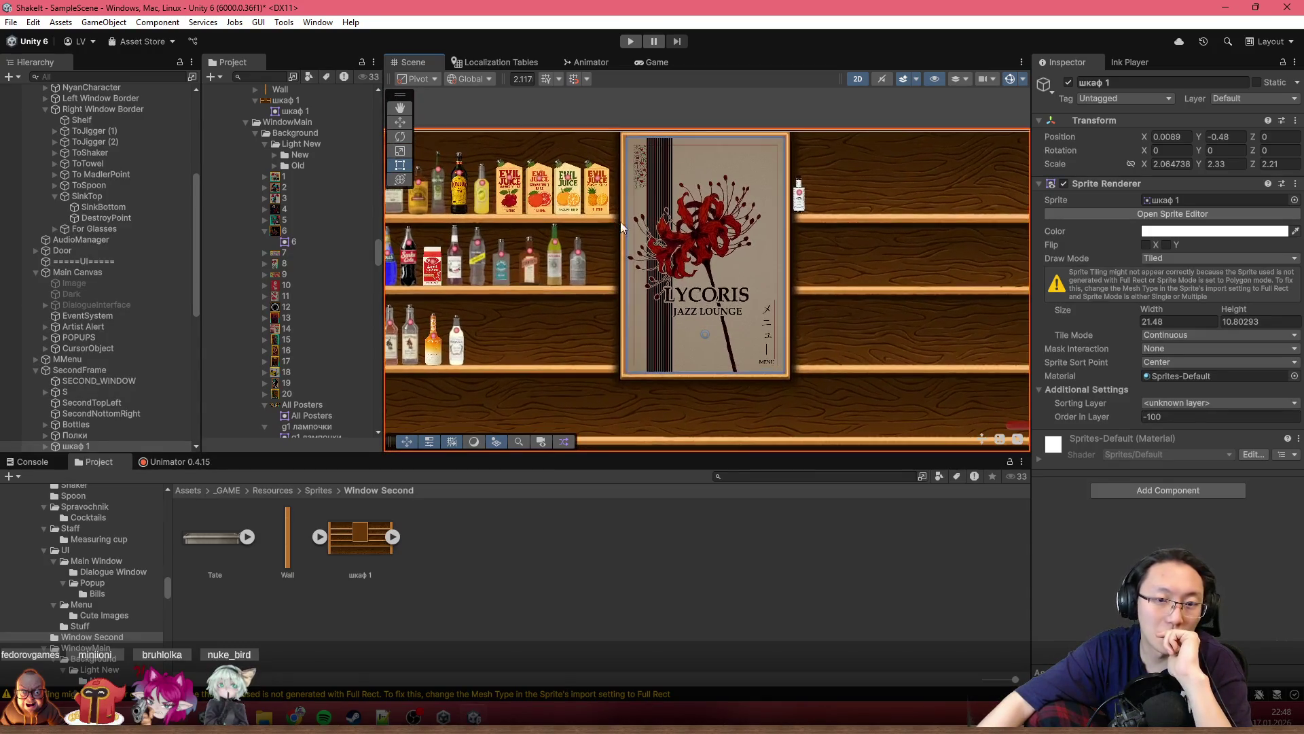
# Step: Set the shelf sprite's Tile Mode to Adaptive in the Sprite Renderer
pyautogui.moveTo(617, 229); pyautogui.dragTo(479, 195)
pyautogui.moveTo(867, 246)
pyautogui.mouseDown()
pyautogui.moveTo(918, 210)
pyautogui.moveTo(919, 233)
pyautogui.mouseUp()
pyautogui.scroll(-2, 727, 251)
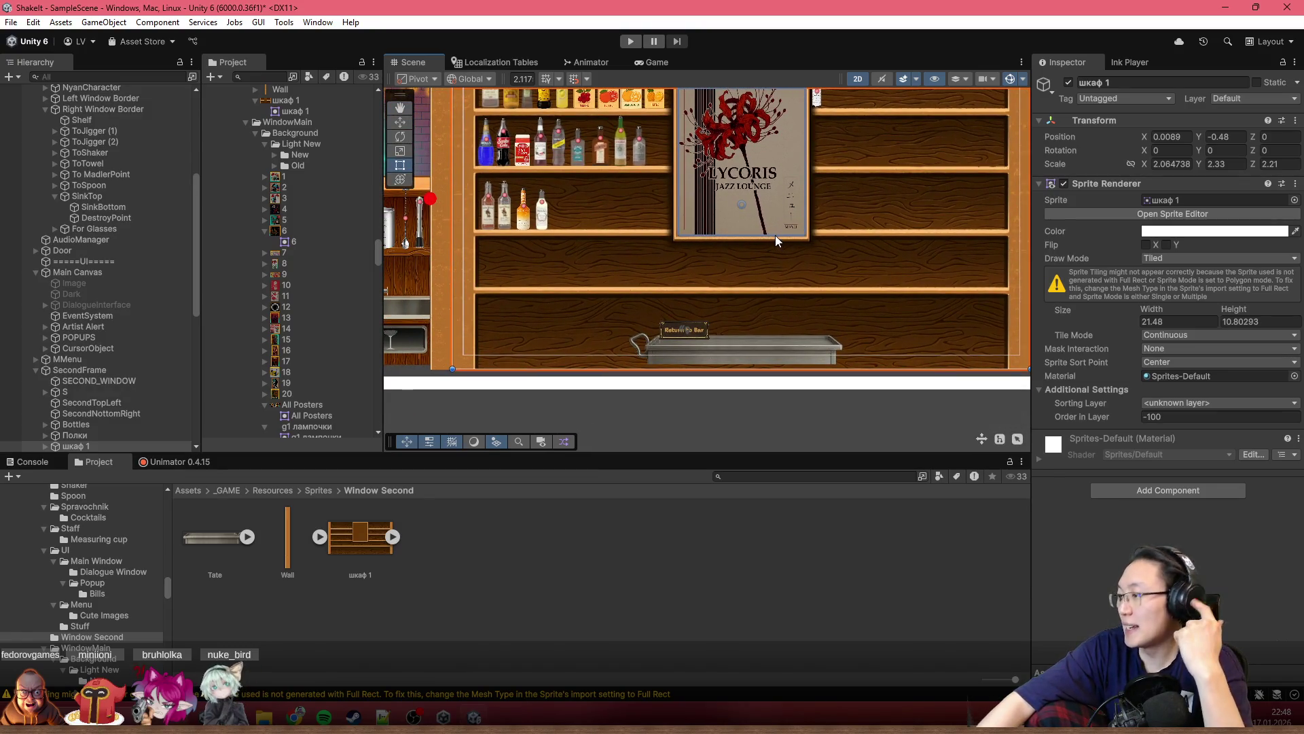
pyautogui.scroll(-3, 774, 235)
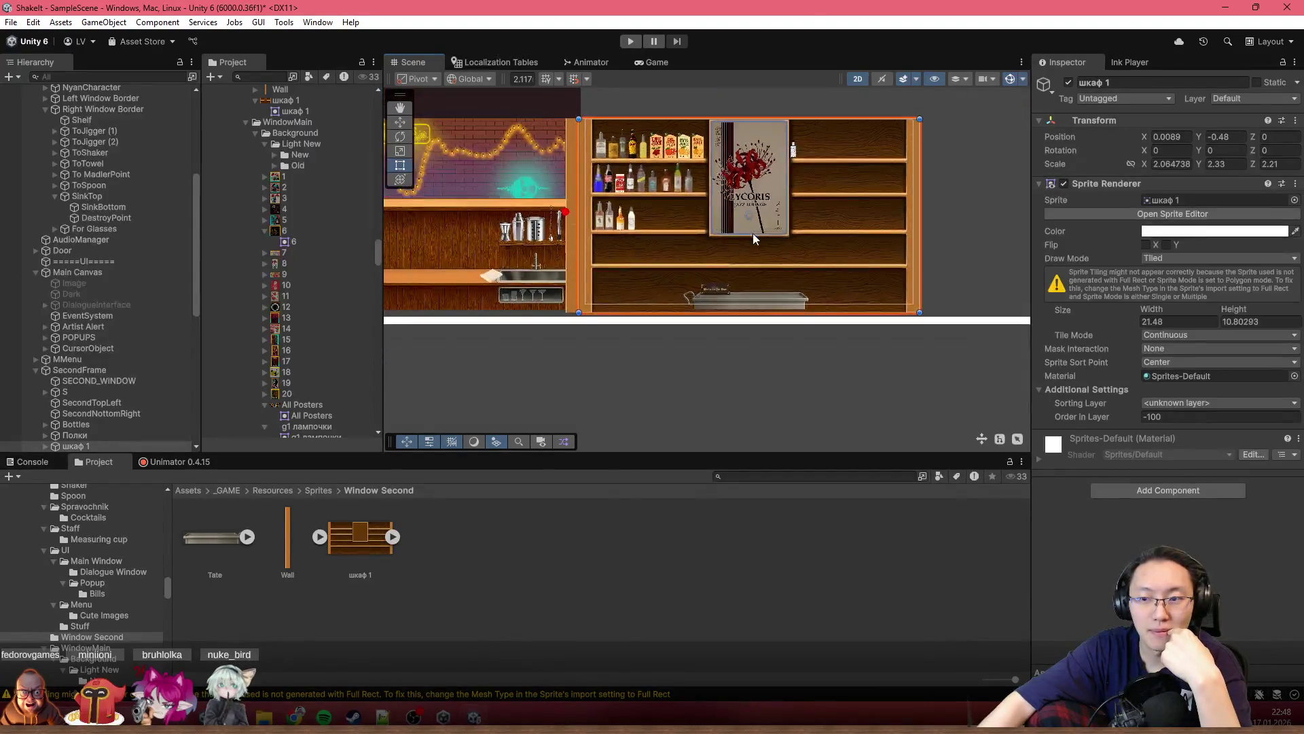
pyautogui.scroll(2, 735, 284)
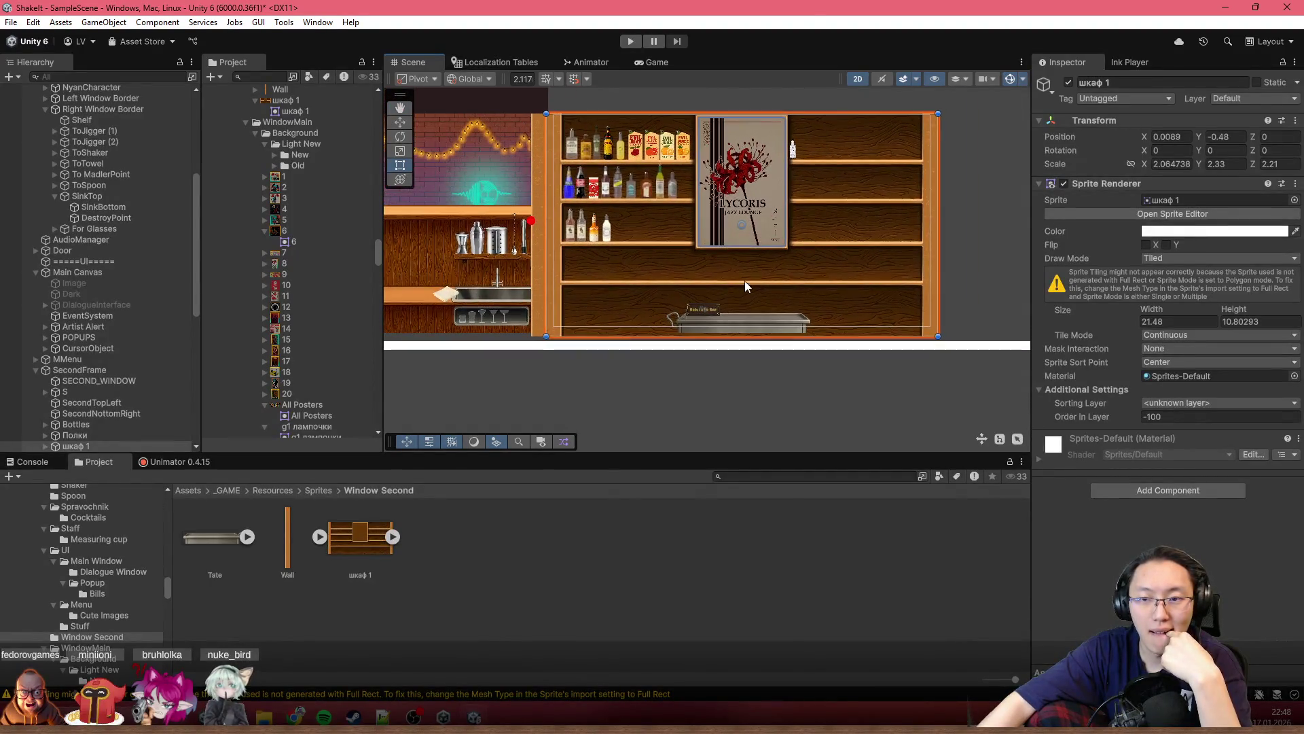
pyautogui.click(1162, 334)
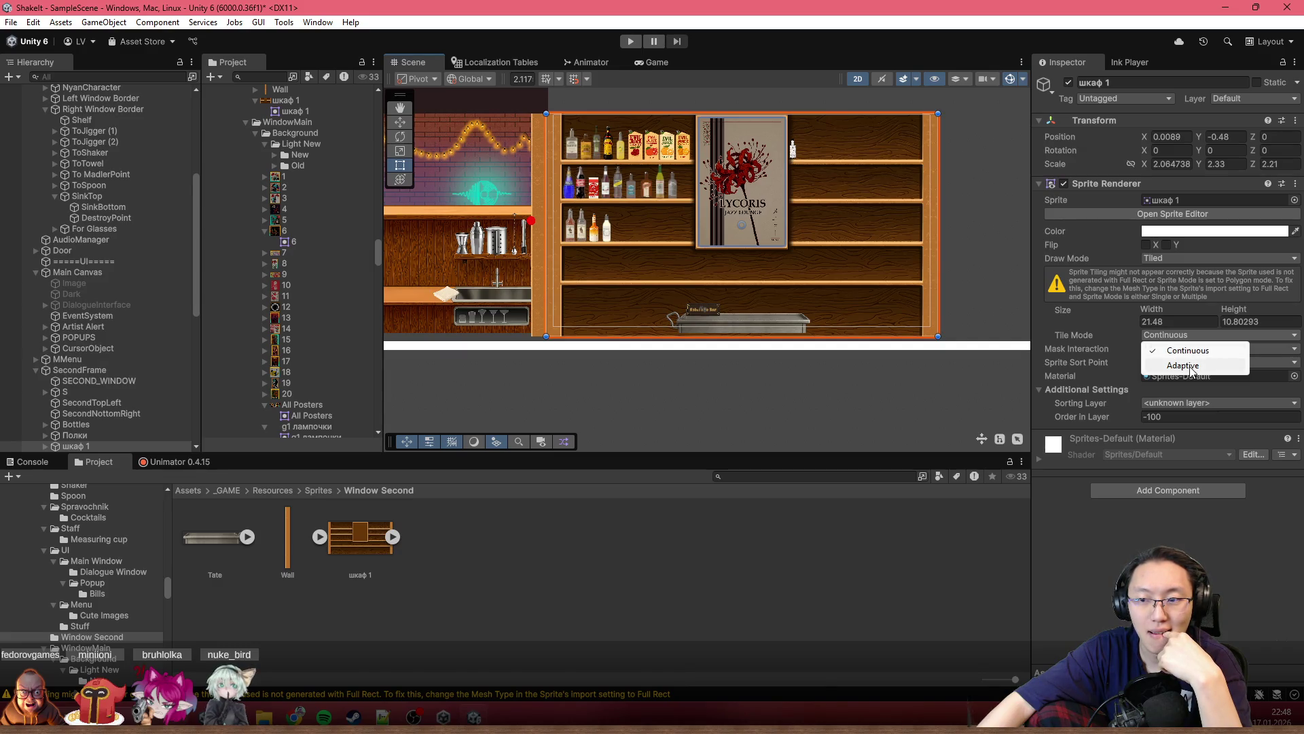
pyautogui.click(1185, 367)
# Step: Test-resize the shelf sprite narrower and wider, then undo back to width 21.48
pyautogui.moveTo(934, 289); pyautogui.dragTo(640, 290)
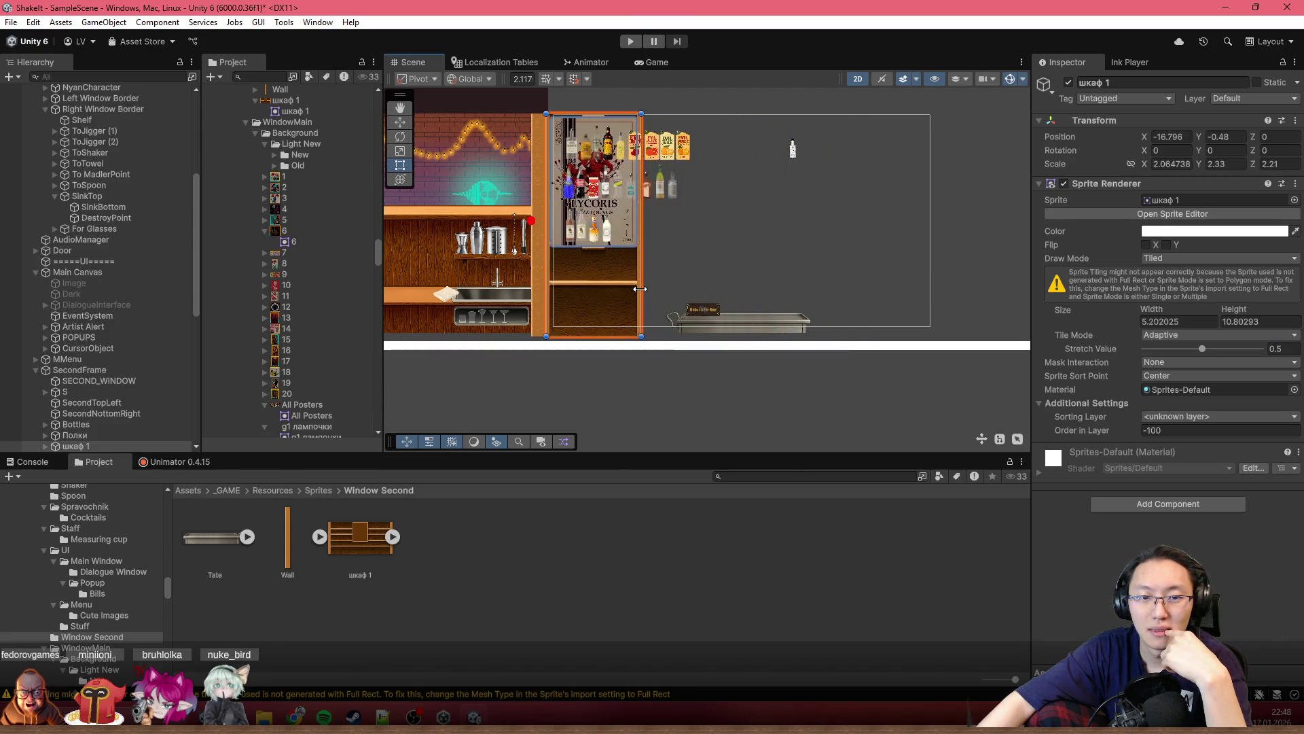
pyautogui.moveTo(640, 290)
pyautogui.mouseDown()
pyautogui.moveTo(844, 303)
pyautogui.moveTo(816, 303)
pyautogui.mouseUp()
pyautogui.scroll(5, 800, 211)
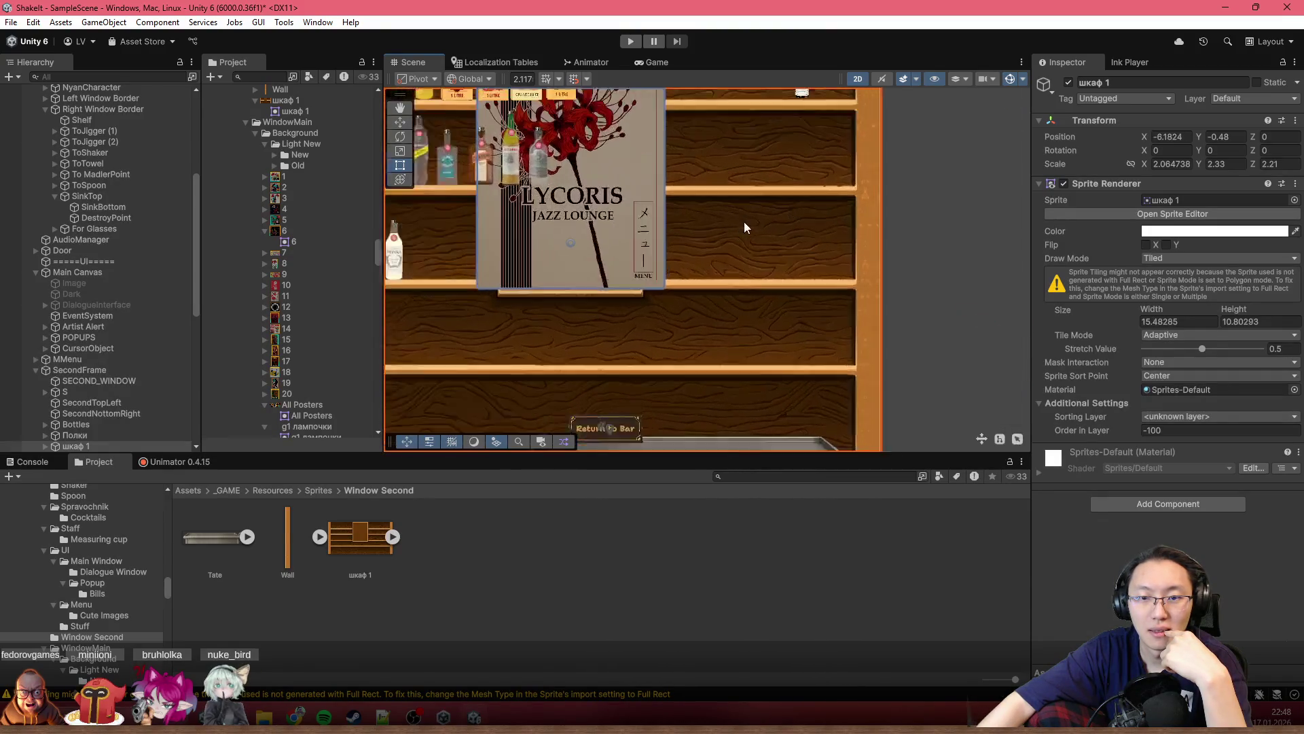
pyautogui.scroll(2, 745, 228)
pyautogui.scroll(-3, 754, 214)
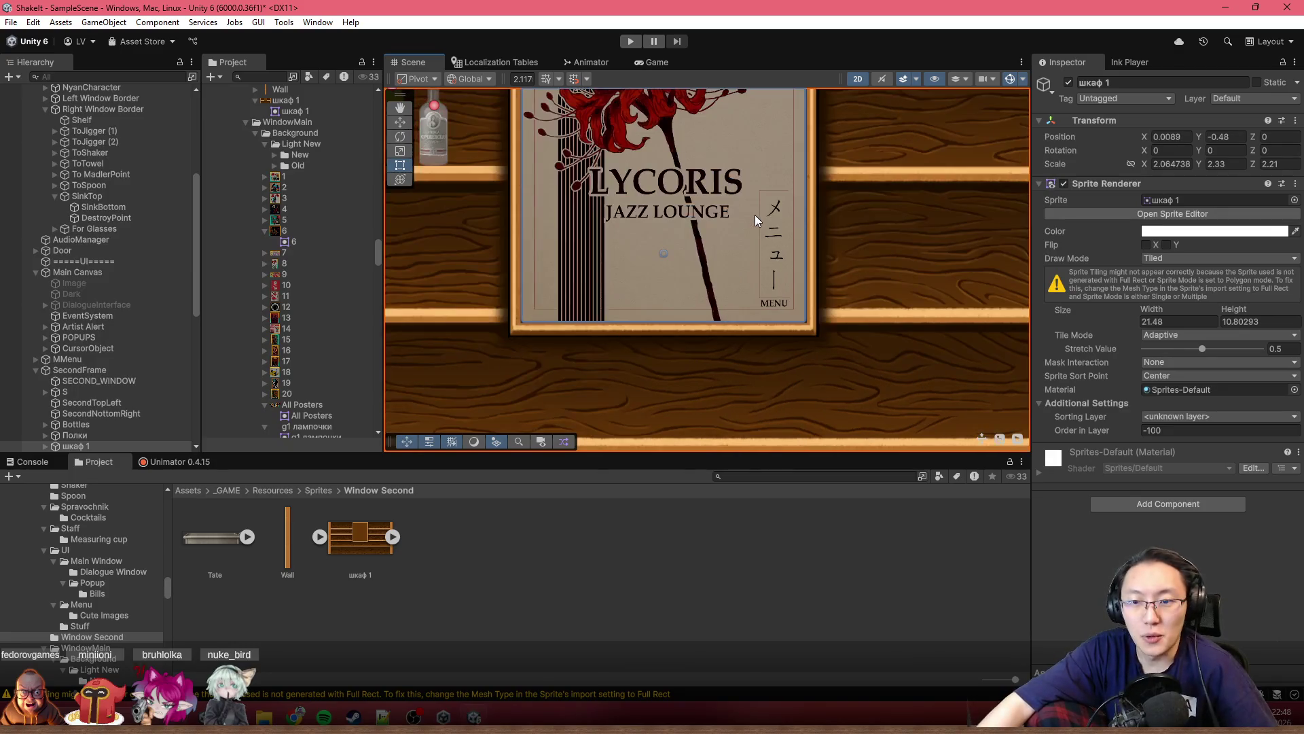
pyautogui.moveTo(728, 244)
pyautogui.mouseDown()
pyautogui.moveTo(912, 252)
pyautogui.moveTo(813, 263)
pyautogui.mouseUp()
pyautogui.scroll(1, 951, 250)
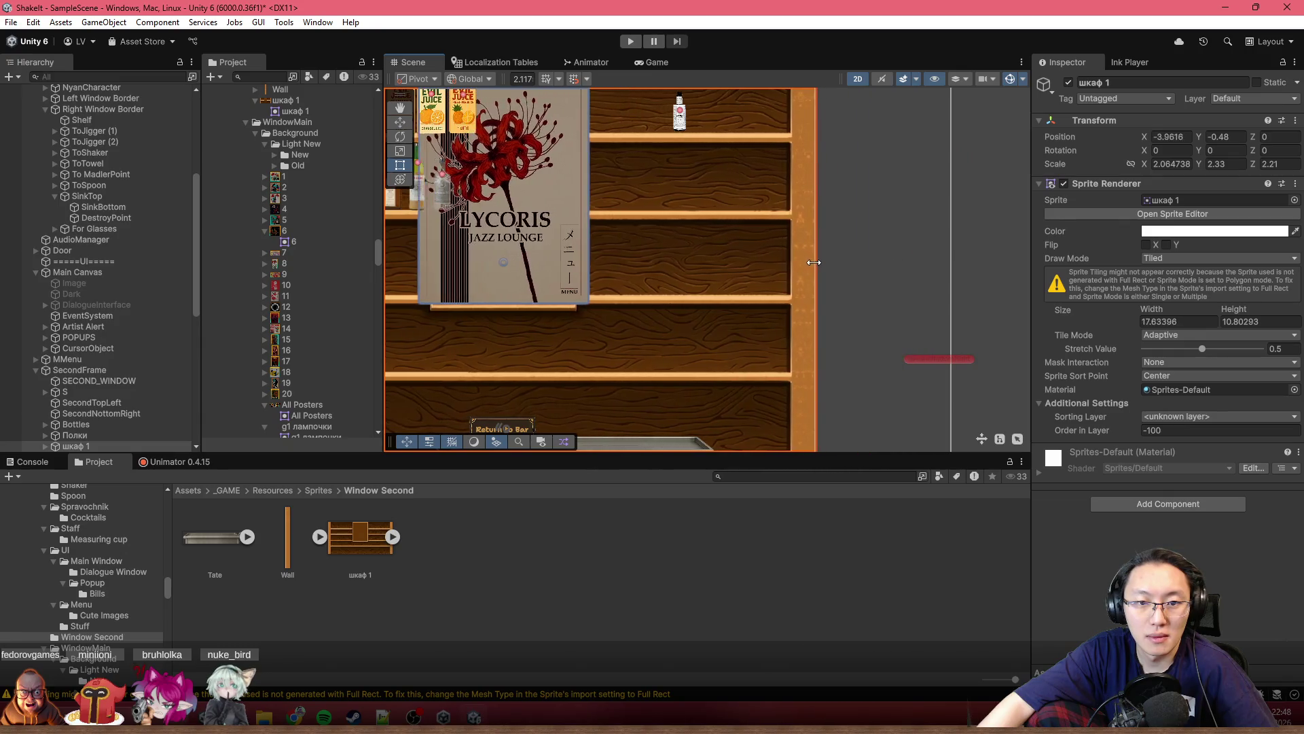
pyautogui.hotkey('ctrl', 'z')
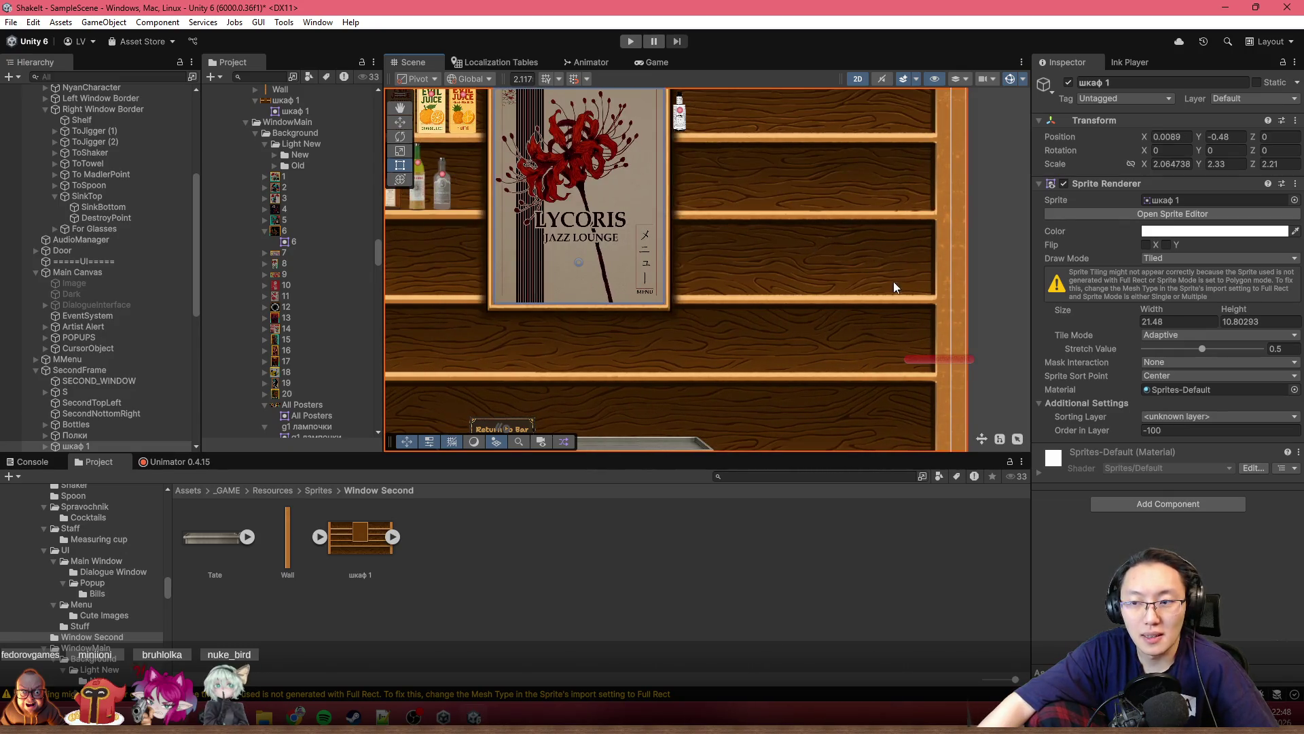
pyautogui.press('f')
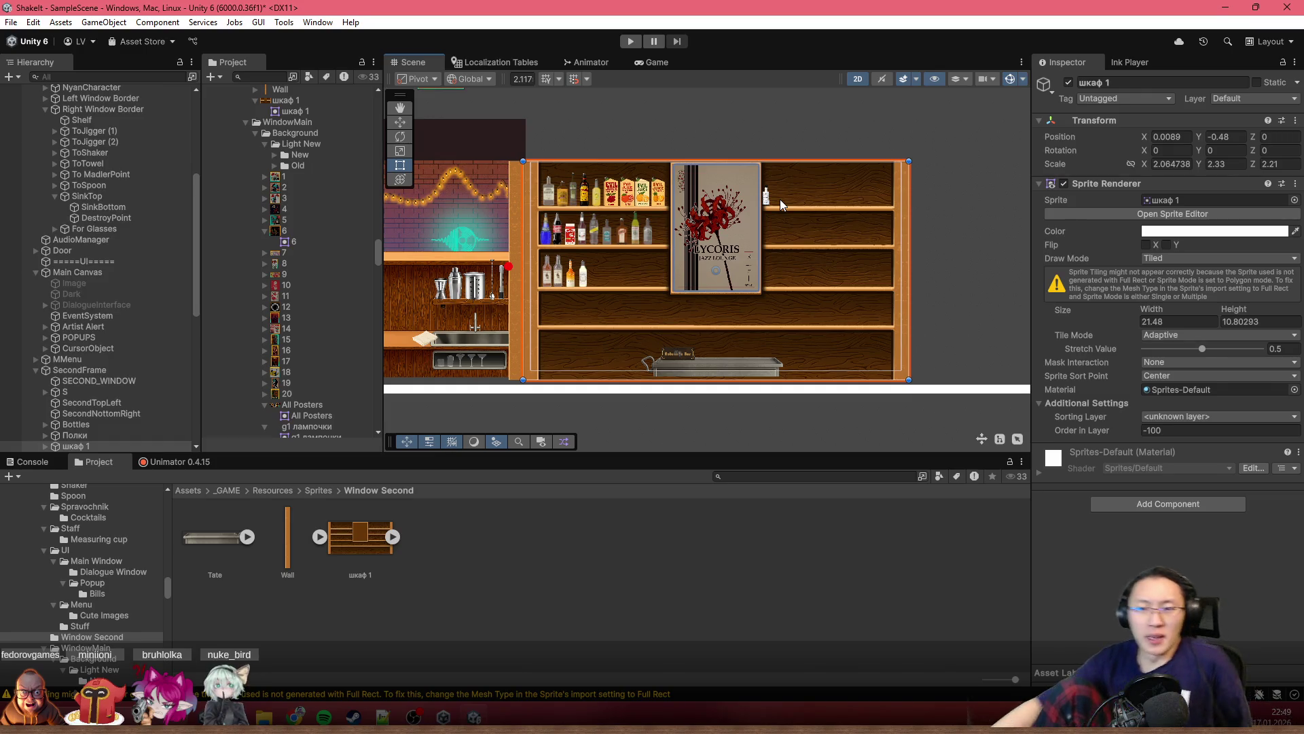
pyautogui.scroll(3, 745, 293)
pyautogui.scroll(-2, 858, 311)
pyautogui.scroll(-2, 863, 328)
pyautogui.scroll(-1, 822, 305)
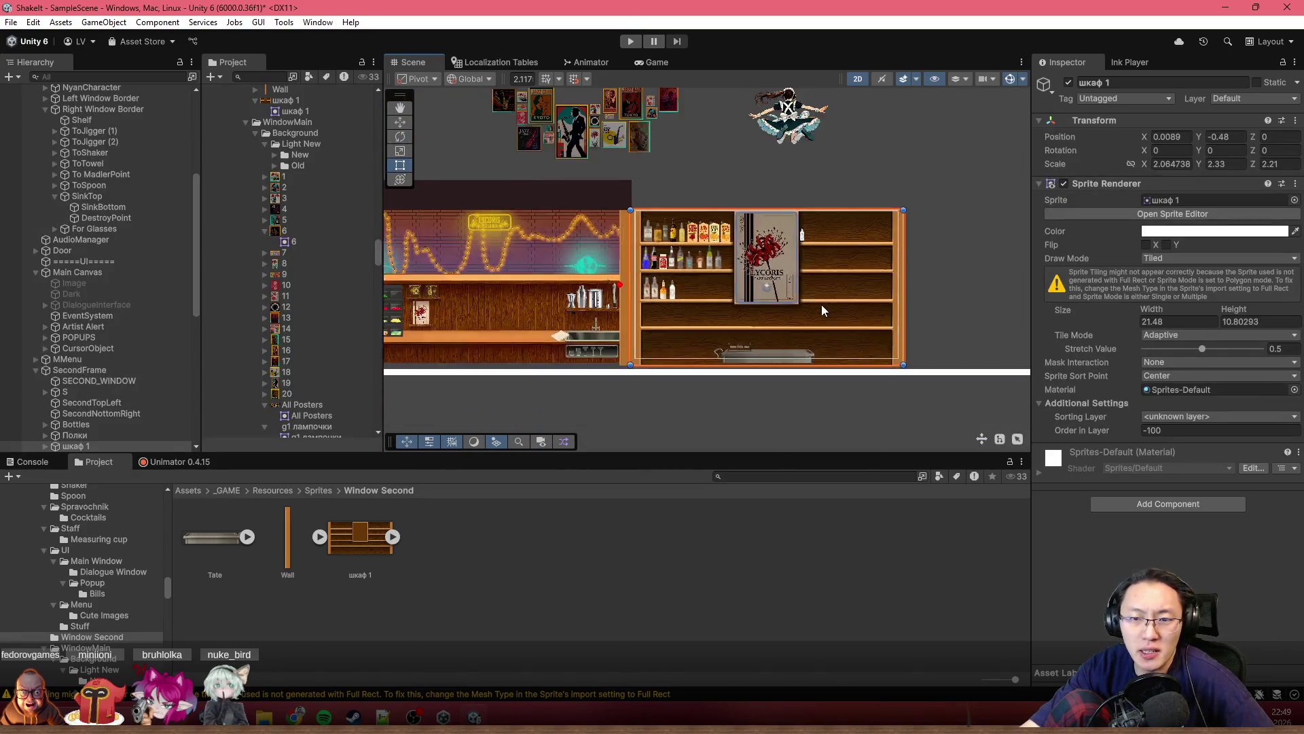
pyautogui.scroll(1, 861, 292)
pyautogui.scroll(2, 867, 291)
pyautogui.scroll(2, 896, 285)
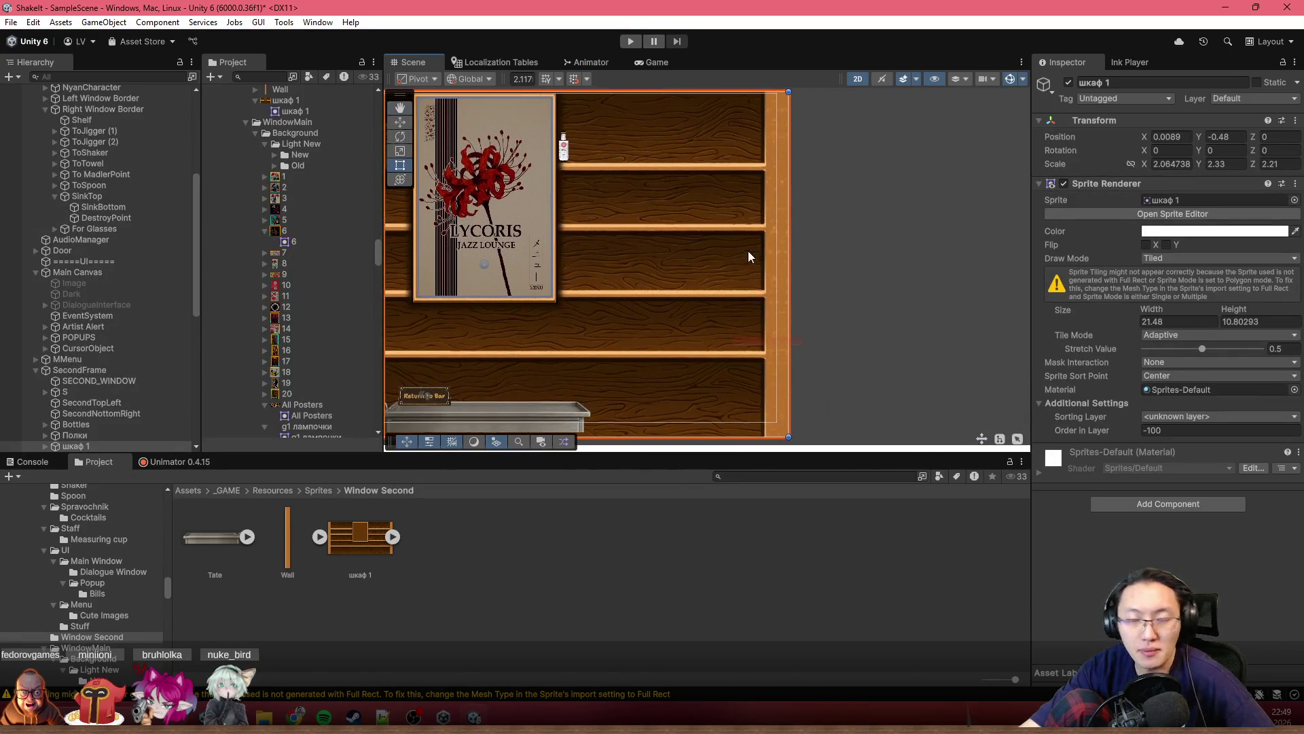
pyautogui.scroll(-1, 723, 271)
pyautogui.scroll(-2, 723, 271)
pyautogui.moveTo(724, 271); pyautogui.dragTo(892, 230)
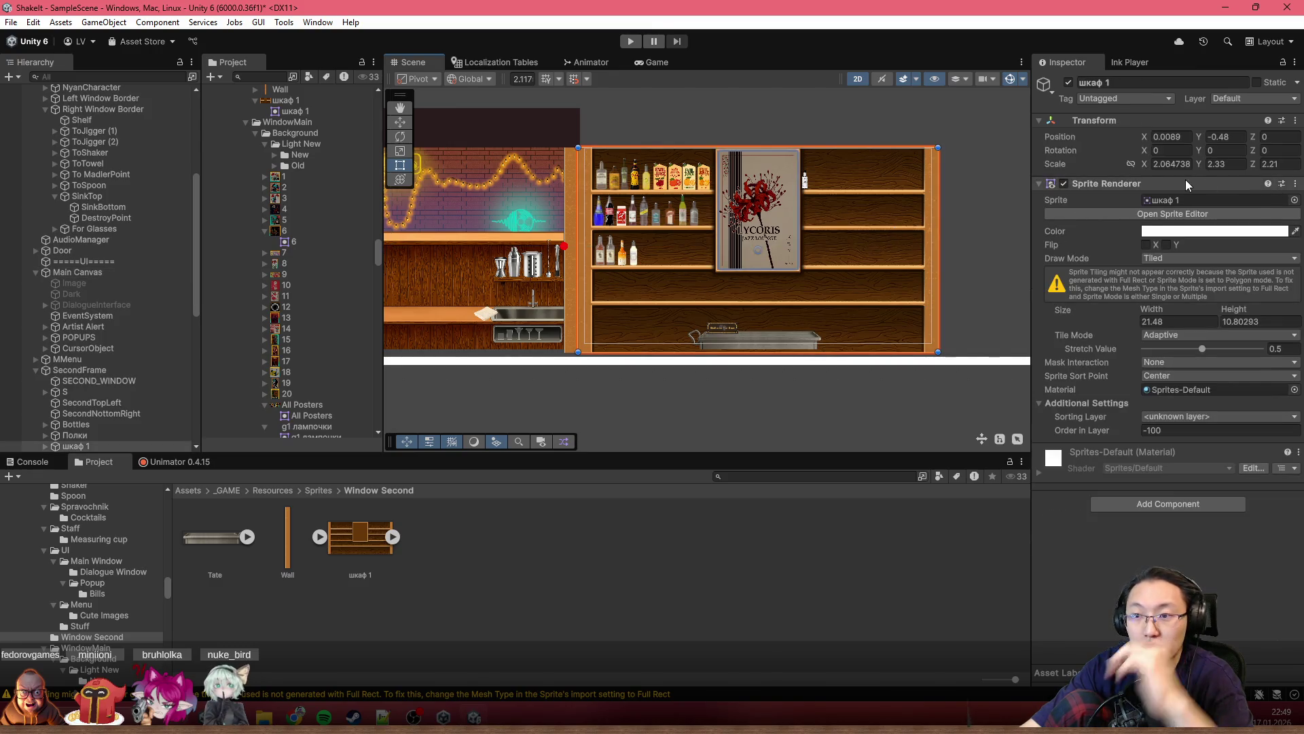
pyautogui.click(1172, 163)
pyautogui.write('2')
pyautogui.press('Tab')
pyautogui.write('2')
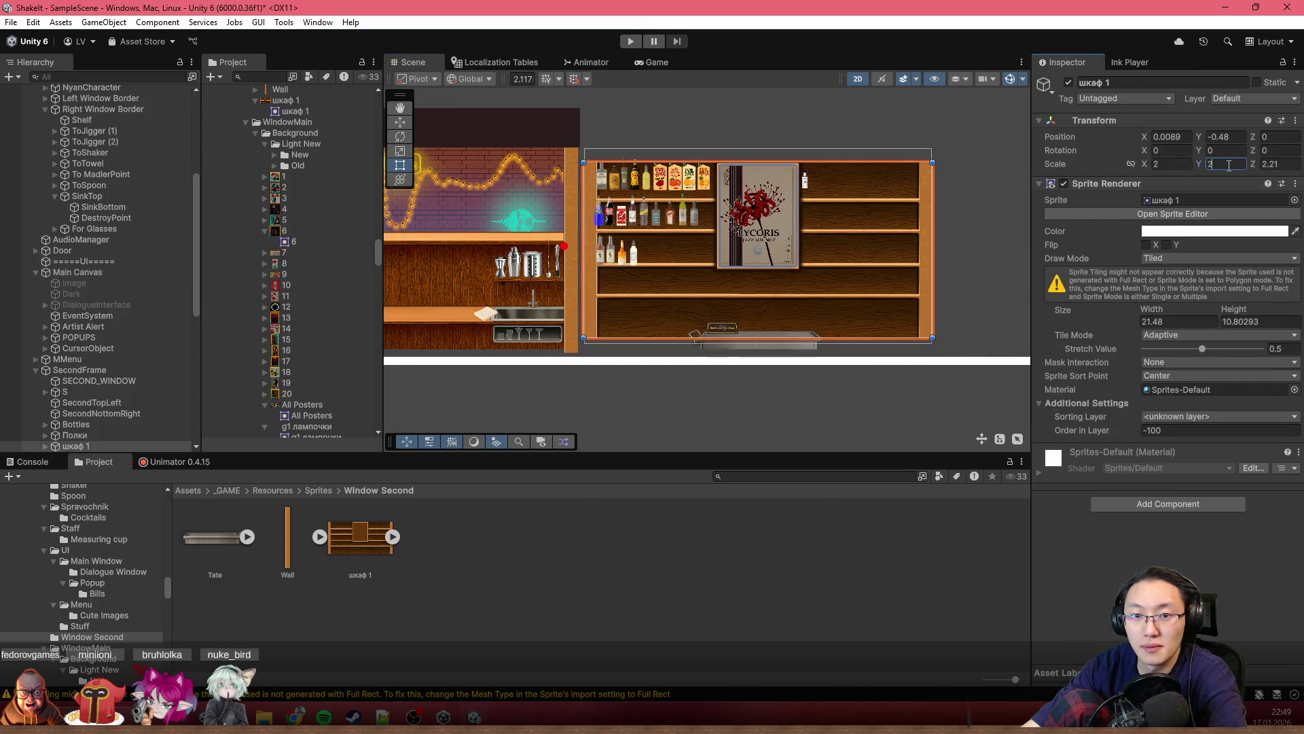
pyautogui.scroll(2, 868, 231)
pyautogui.scroll(1, 862, 244)
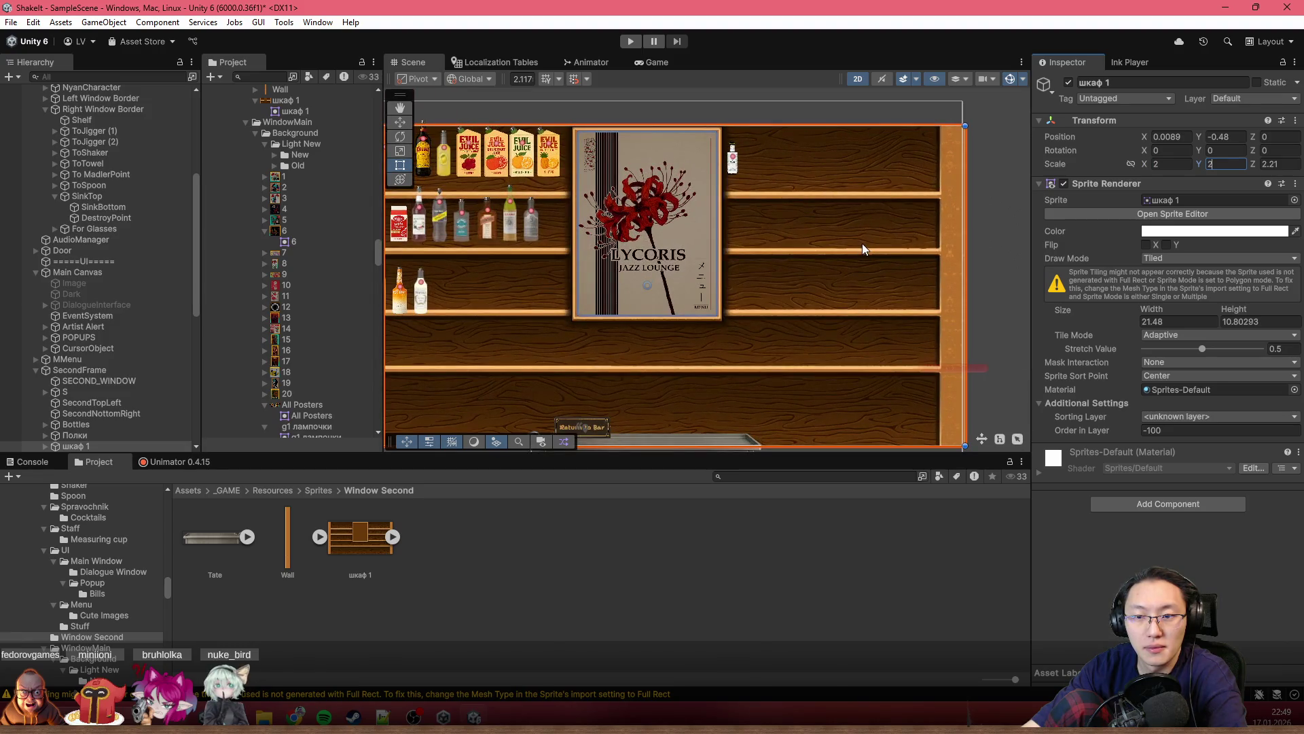
pyautogui.scroll(-1, 862, 244)
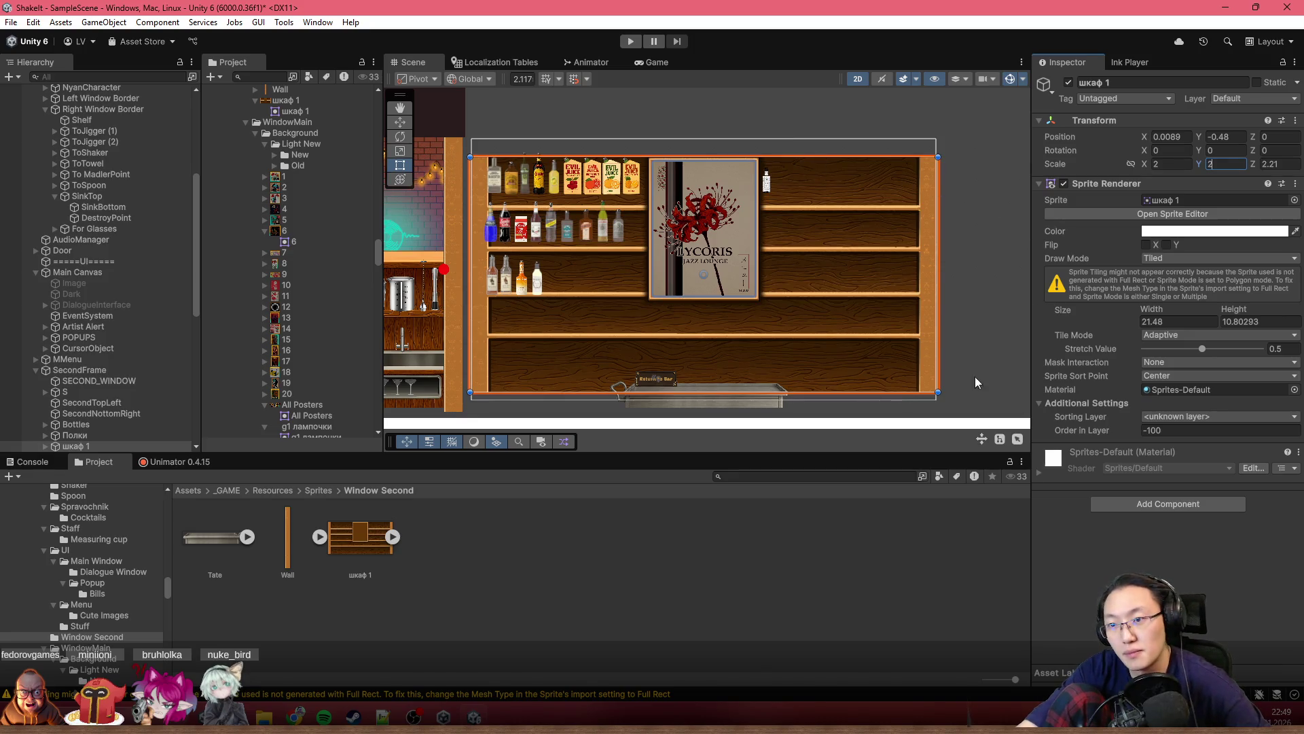
pyautogui.click(962, 299)
pyautogui.click(906, 179)
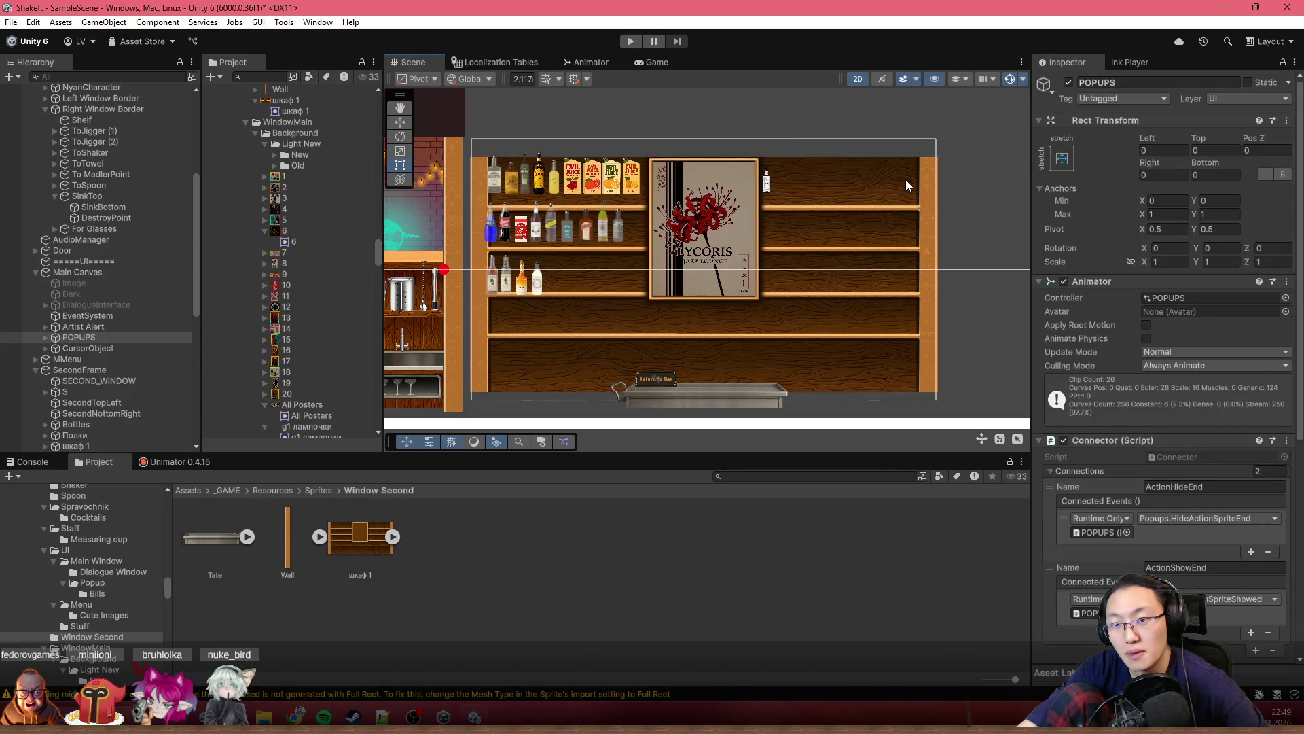
pyautogui.click(906, 180)
pyautogui.hotkey('ctrl', 'z')
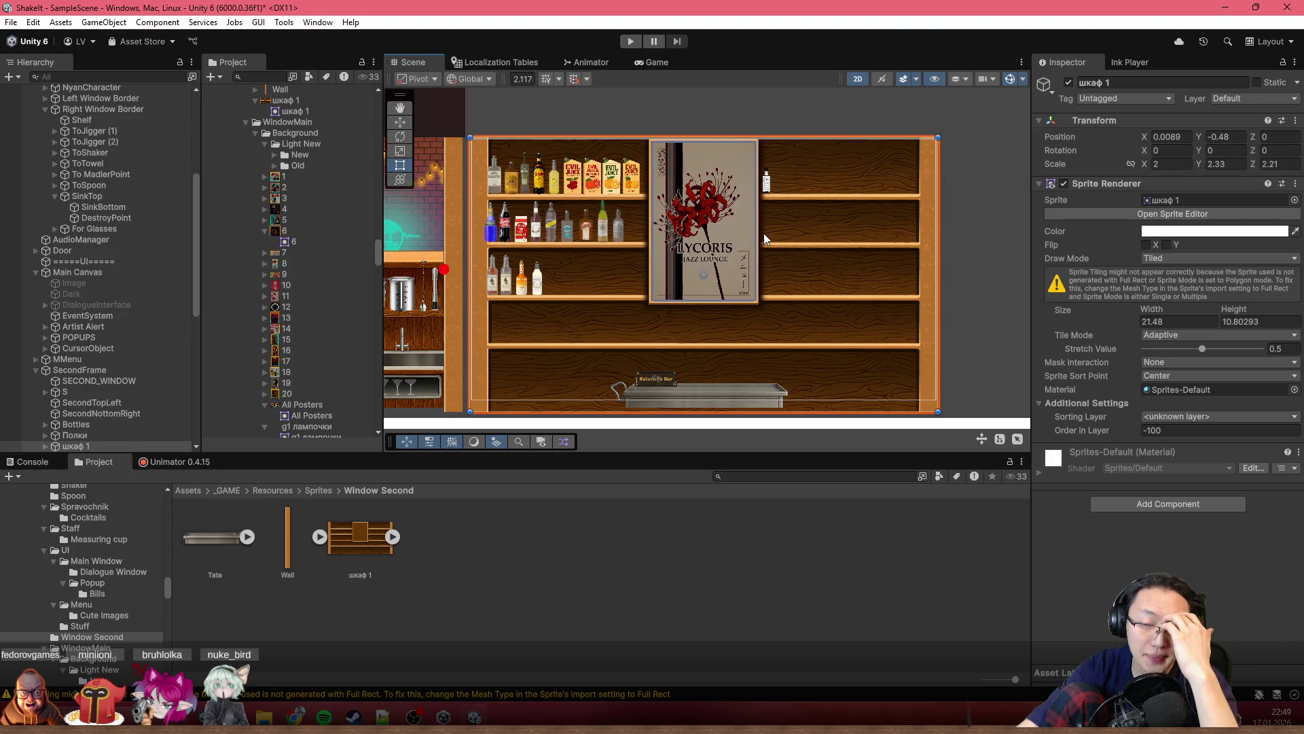
pyautogui.scroll(2, 505, 265)
pyautogui.scroll(2, 504, 266)
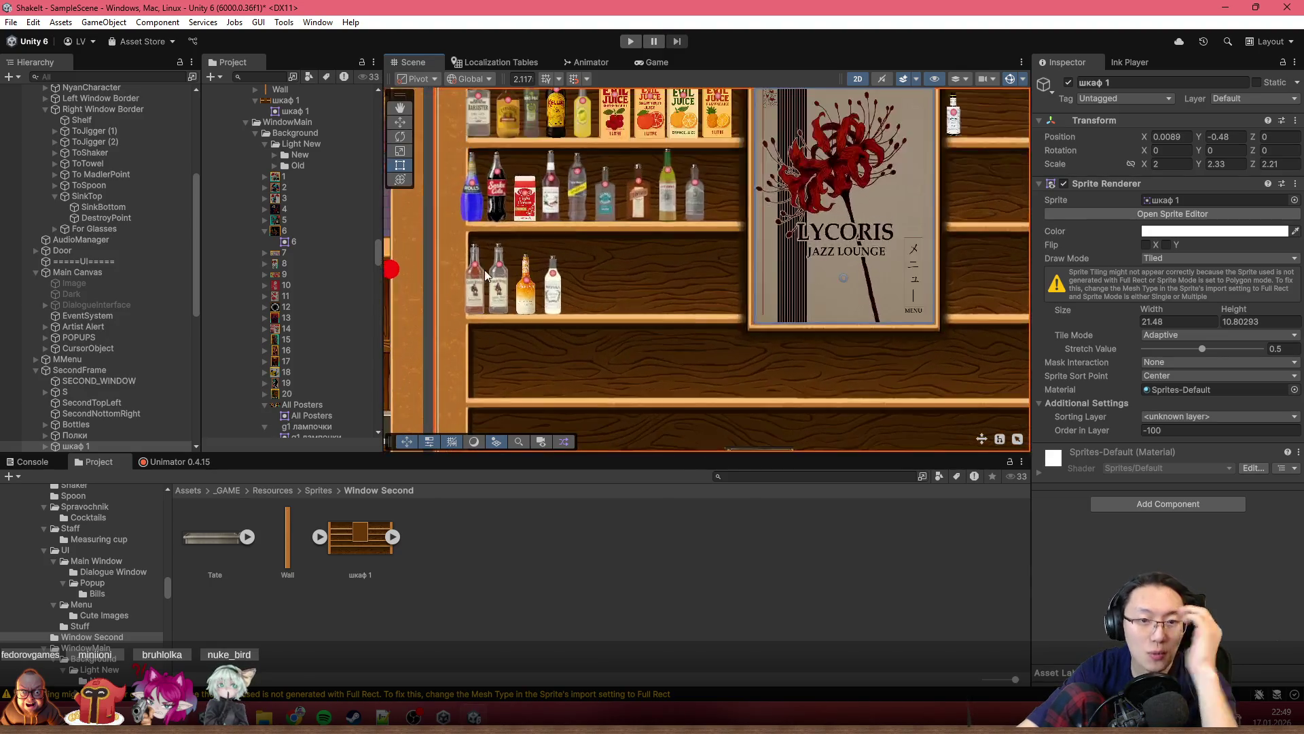
pyautogui.scroll(2, 479, 250)
pyautogui.scroll(-2, 502, 248)
pyautogui.scroll(-2, 623, 268)
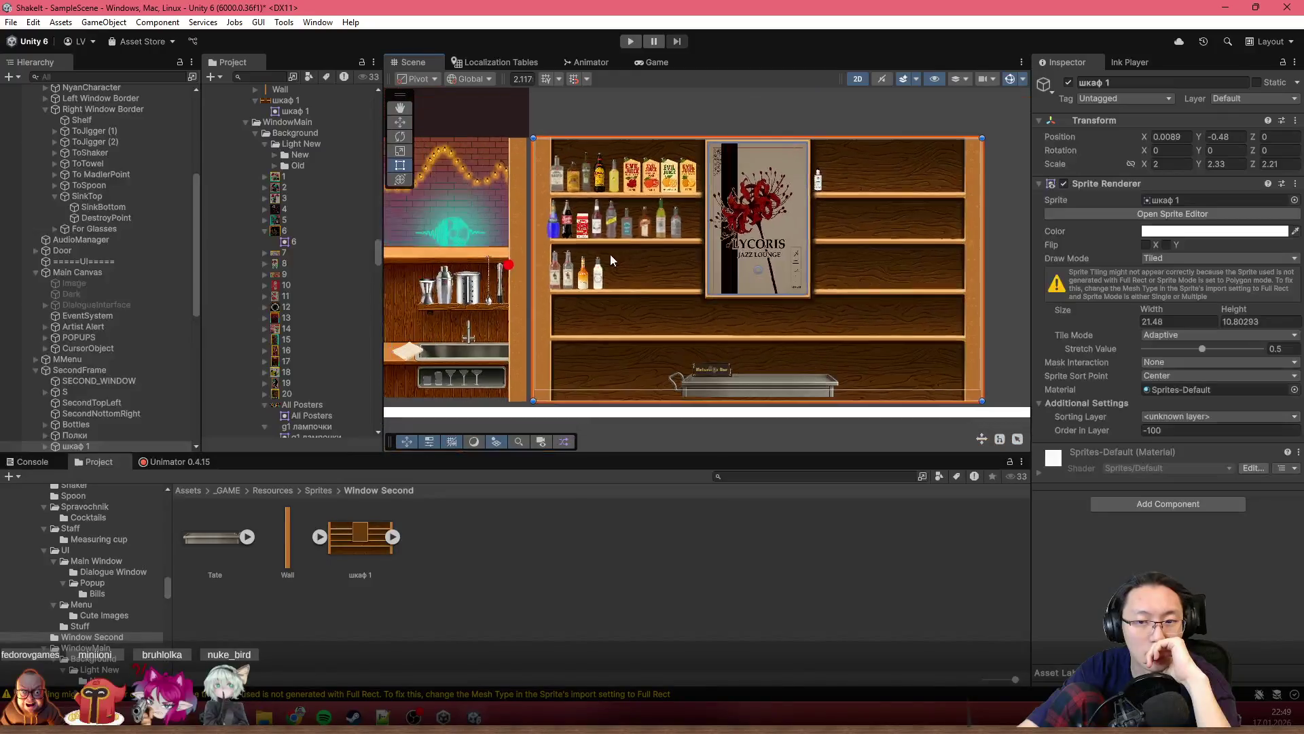
pyautogui.scroll(-2, 610, 253)
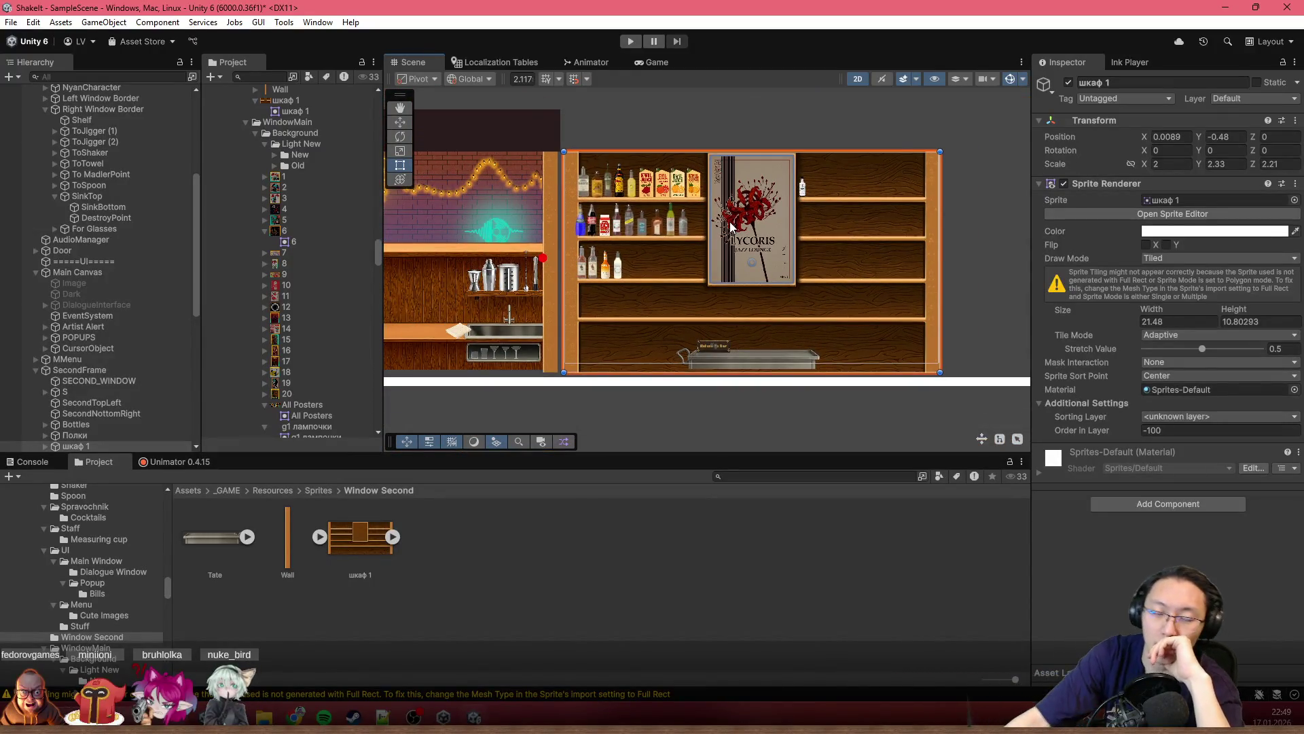
pyautogui.scroll(2, 735, 243)
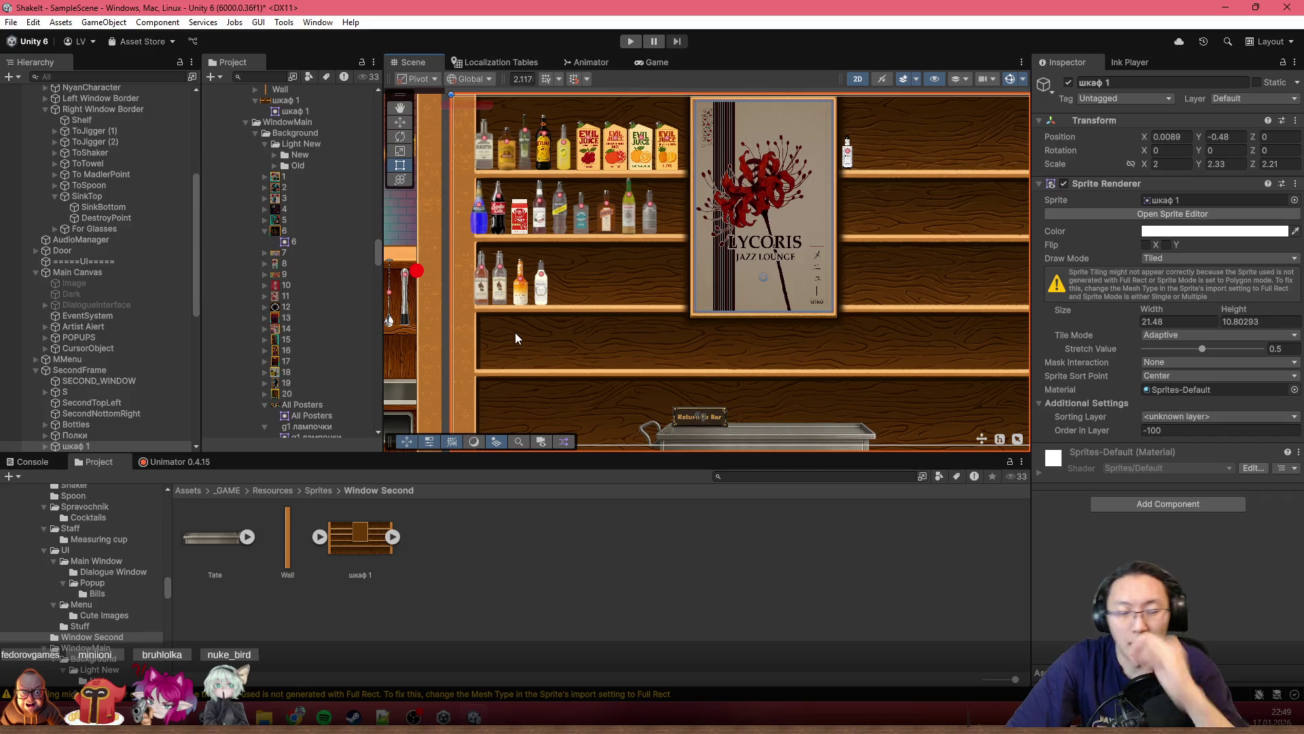
pyautogui.scroll(-2, 486, 276)
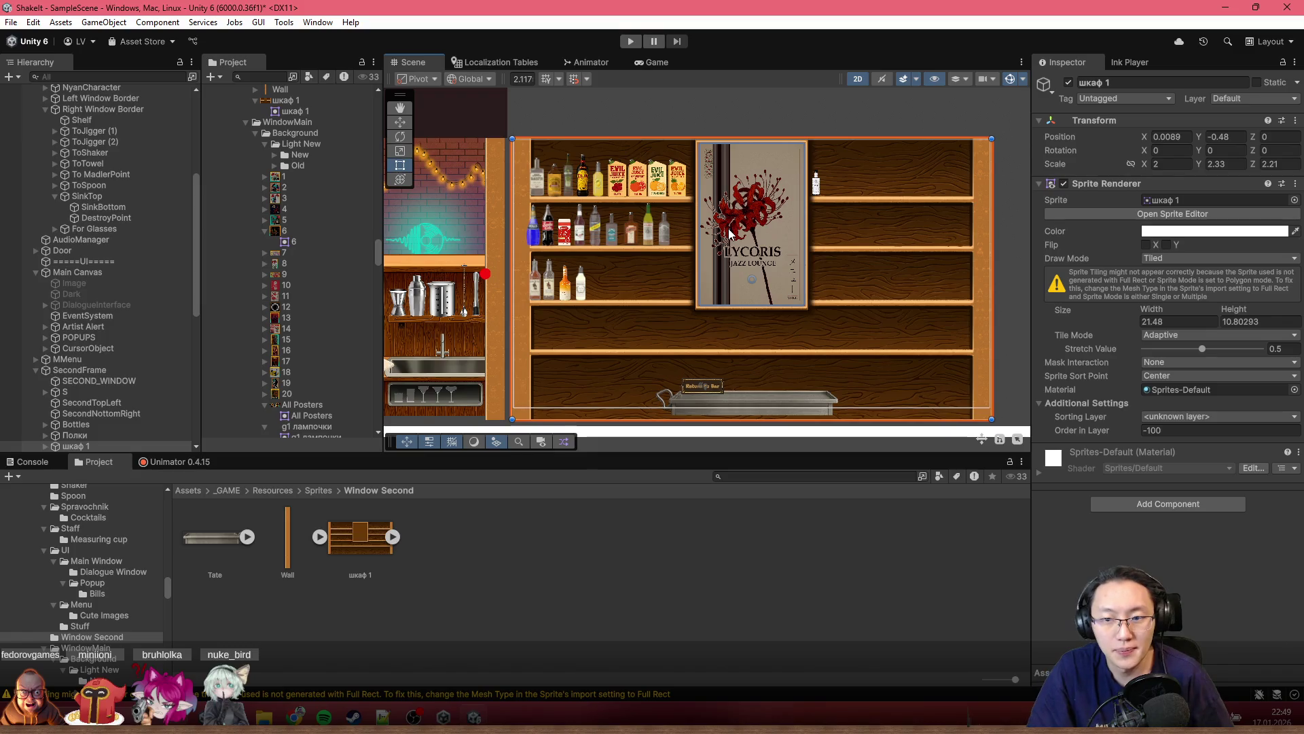
pyautogui.scroll(2, 911, 143)
pyautogui.scroll(1, 911, 142)
pyautogui.scroll(2, 817, 213)
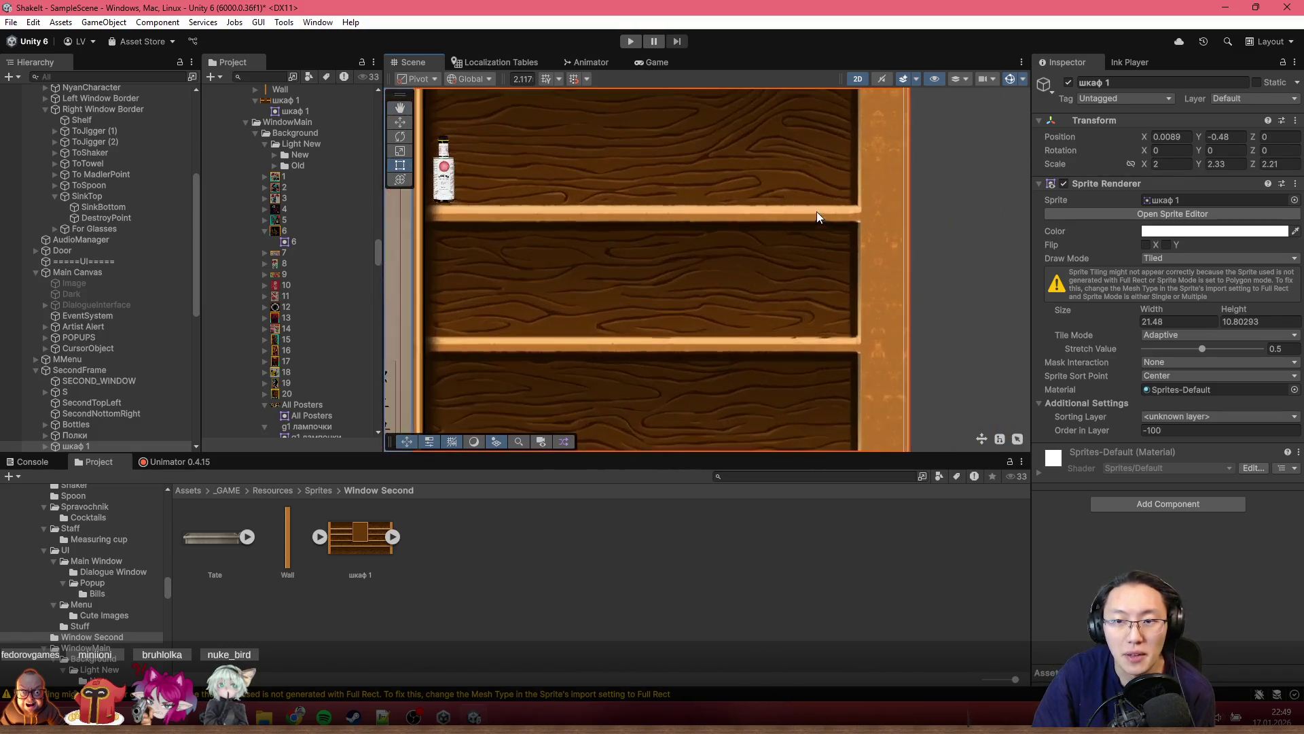
pyautogui.scroll(2, 846, 209)
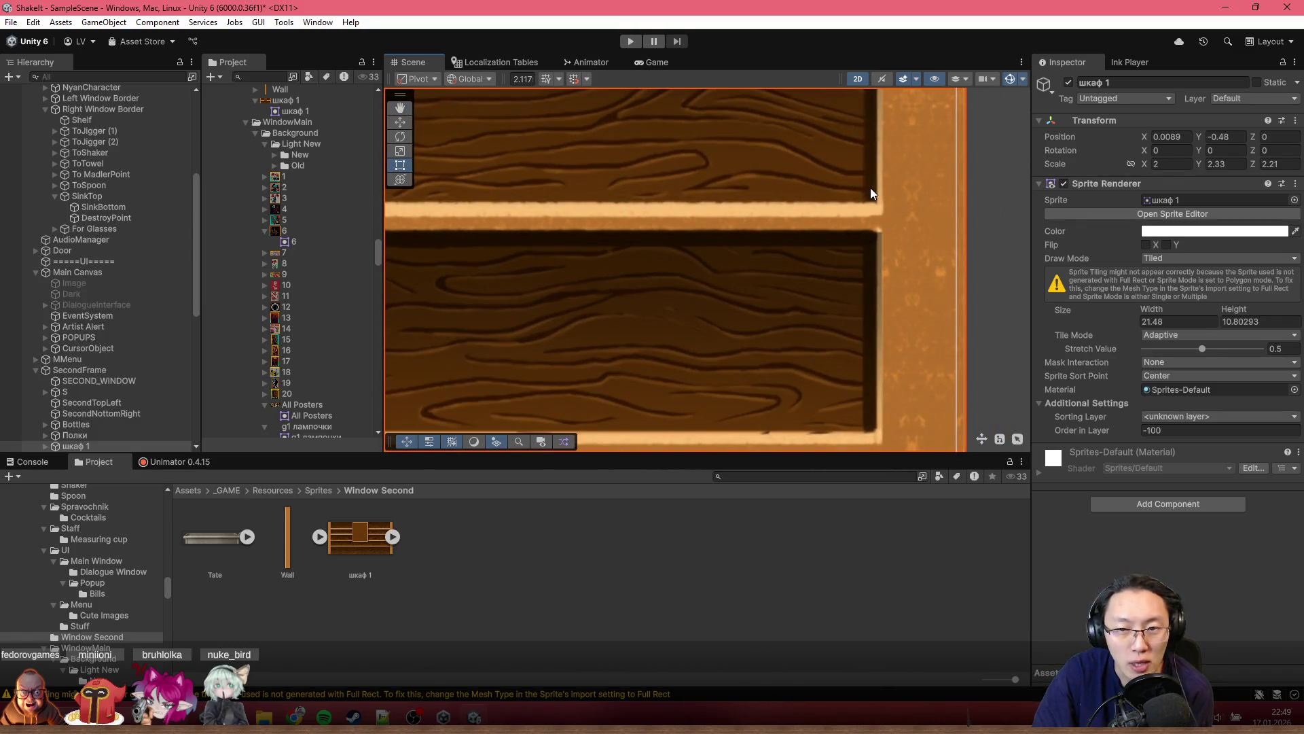
pyautogui.scroll(-1, 876, 253)
pyautogui.scroll(-2, 867, 288)
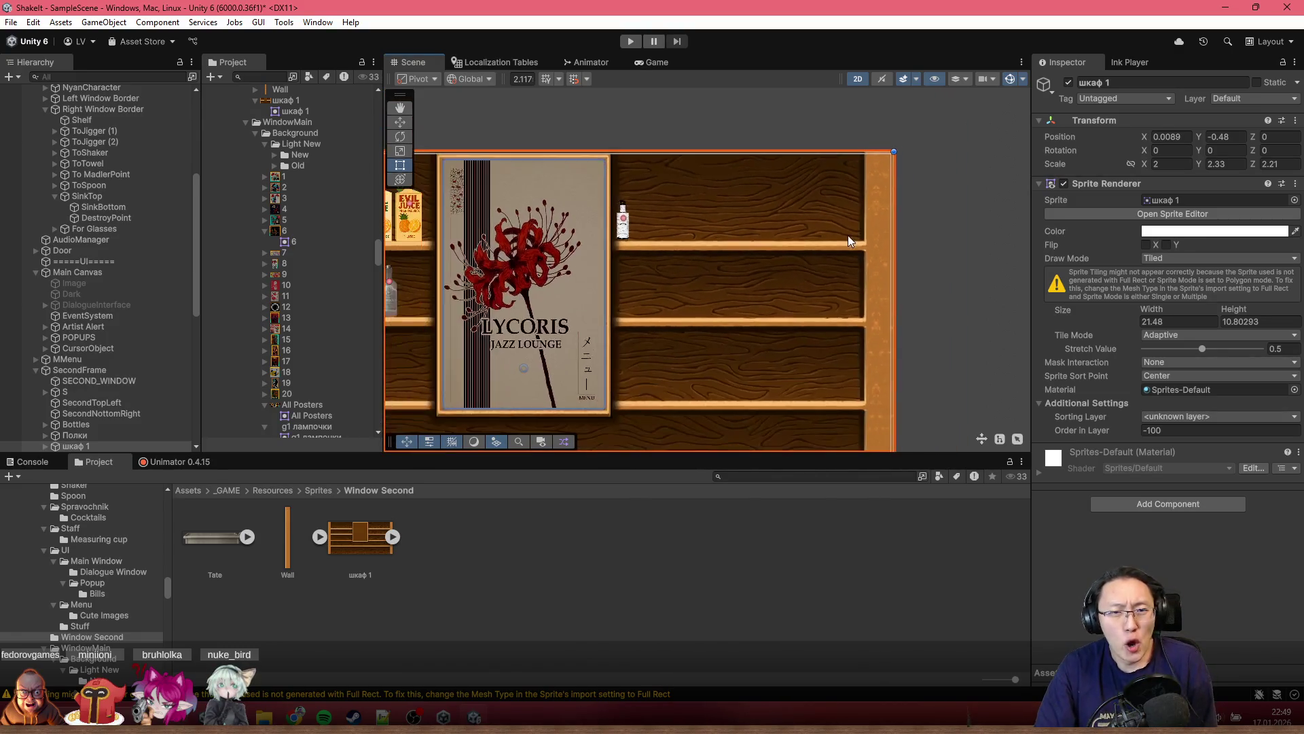
pyautogui.scroll(-1, 849, 236)
pyautogui.scroll(-2, 839, 241)
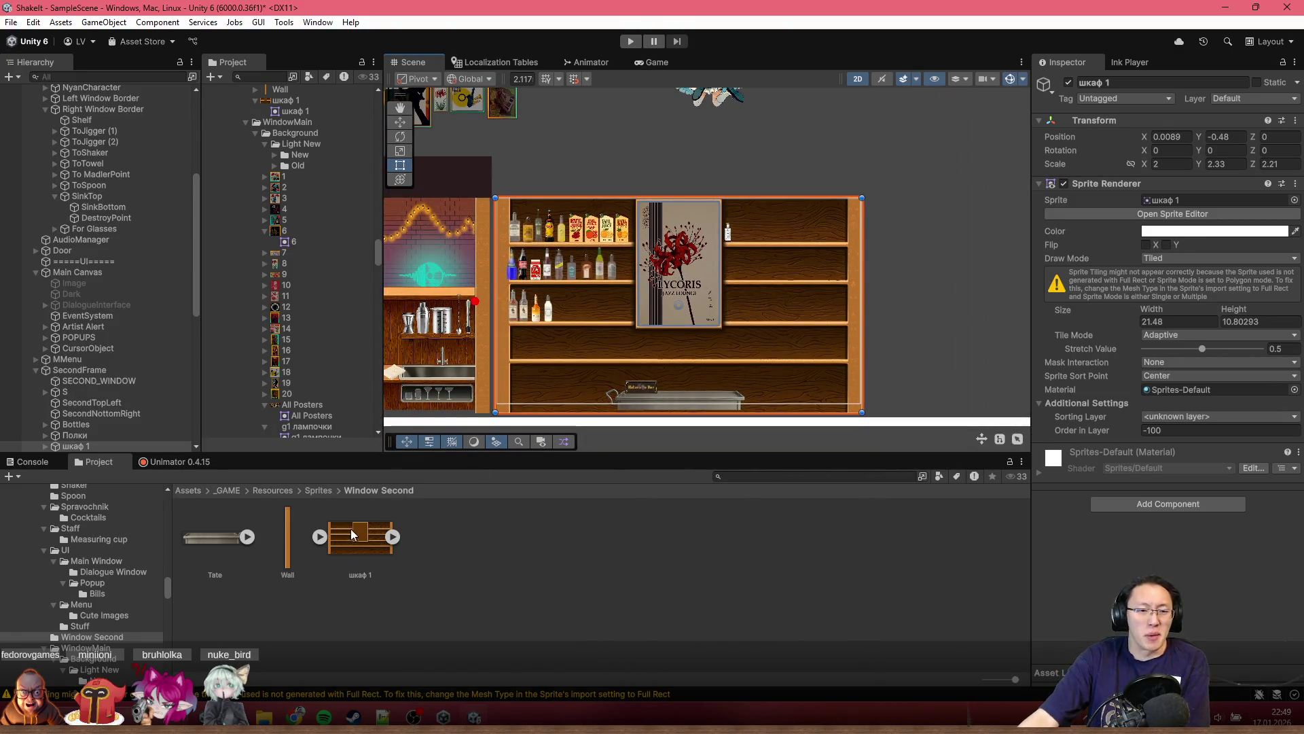
# Step: Inspect шкаф 1's import settings, leaving Sprite Mode on Single
pyautogui.click(359, 538)
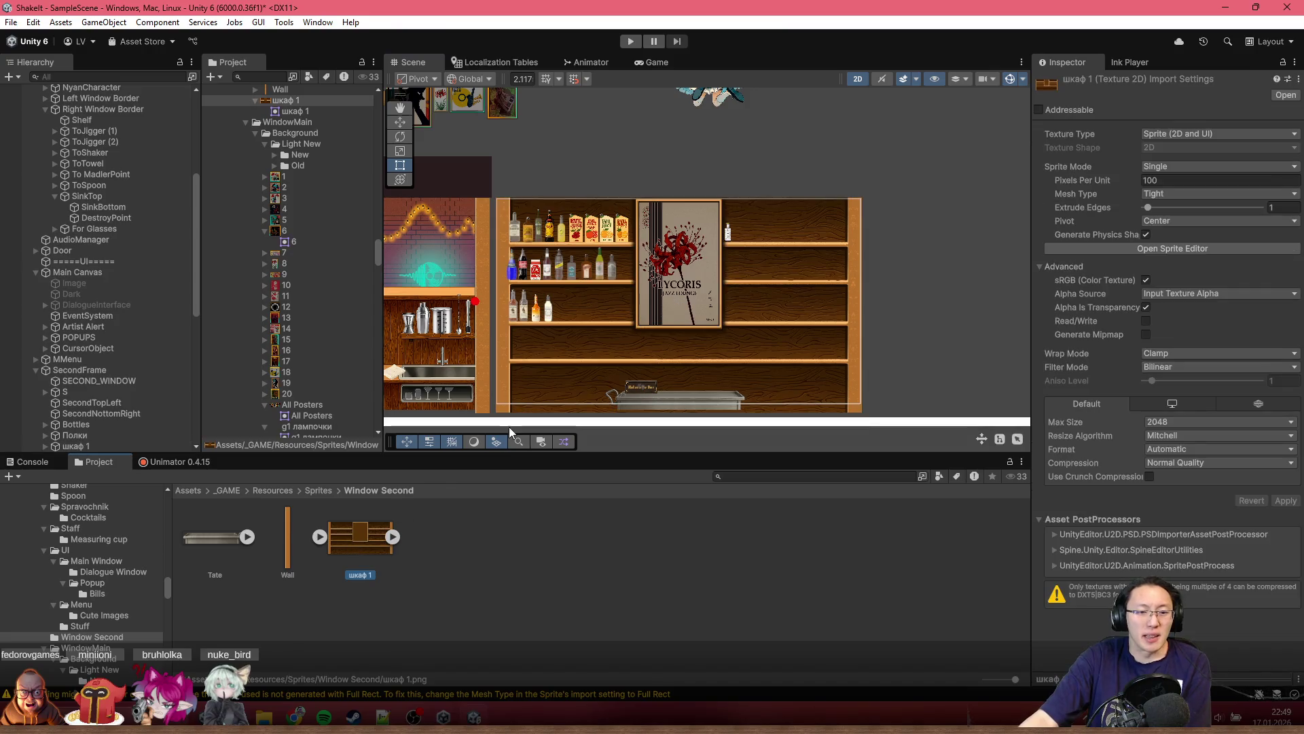
pyautogui.click(1183, 166)
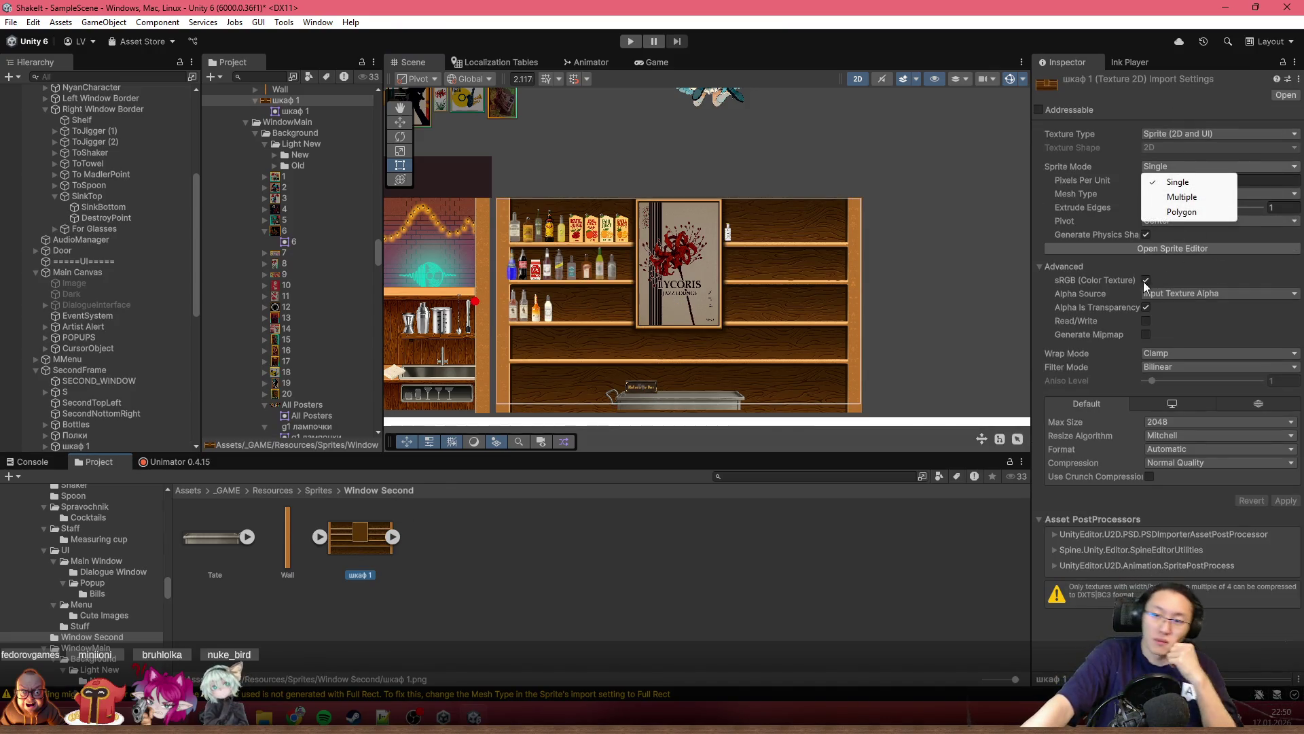
pyautogui.click(1146, 79)
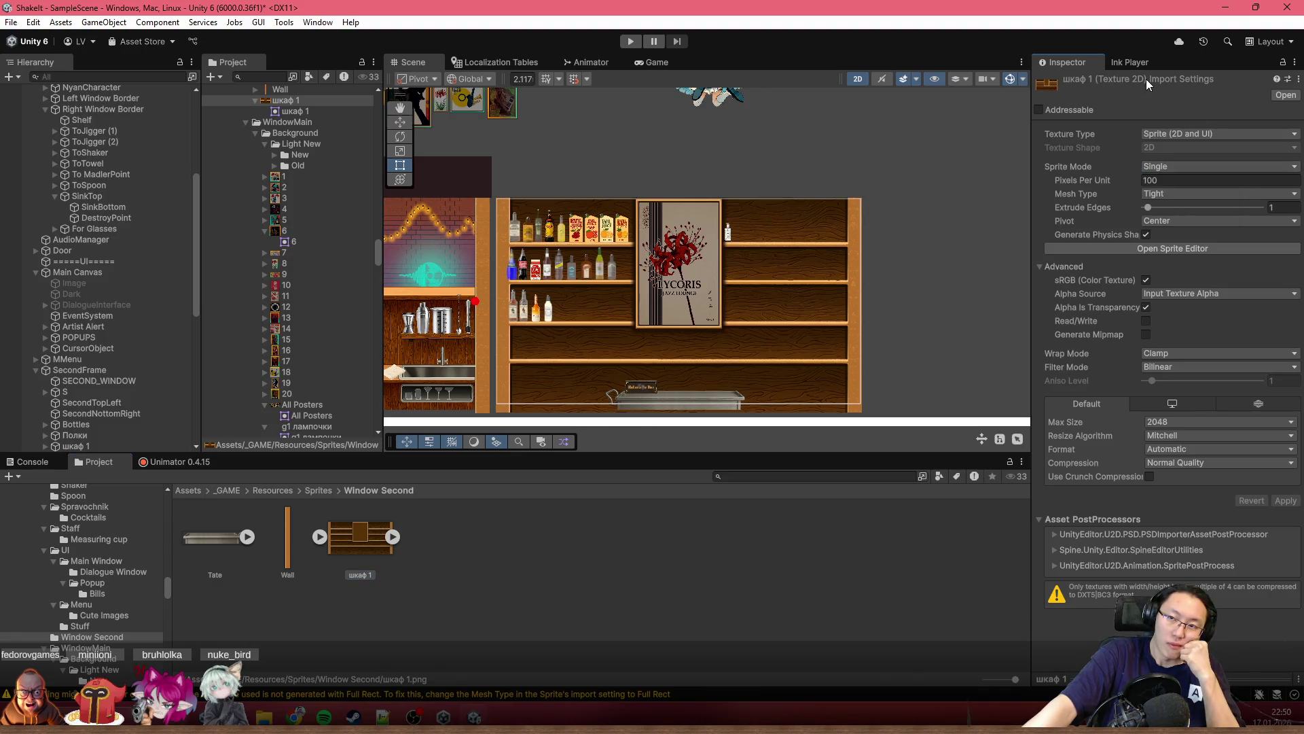
pyautogui.click(1186, 167)
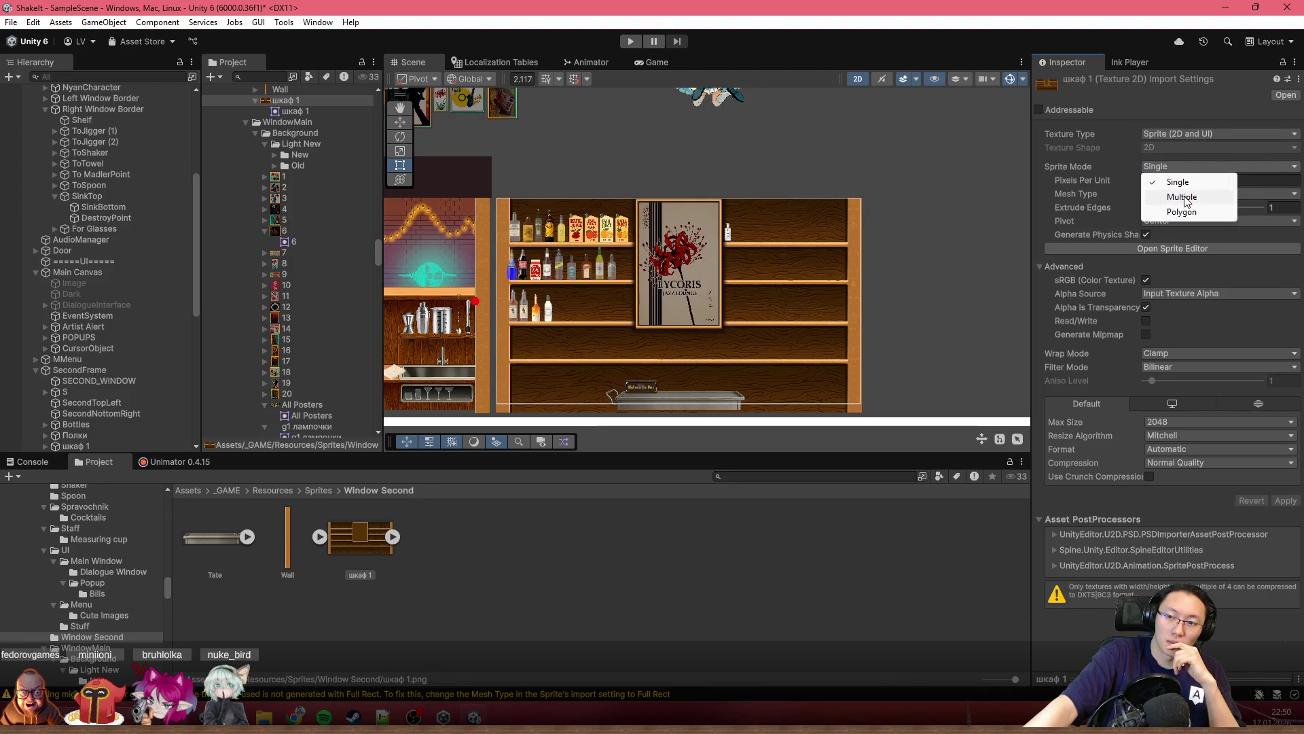
pyautogui.click(362, 544)
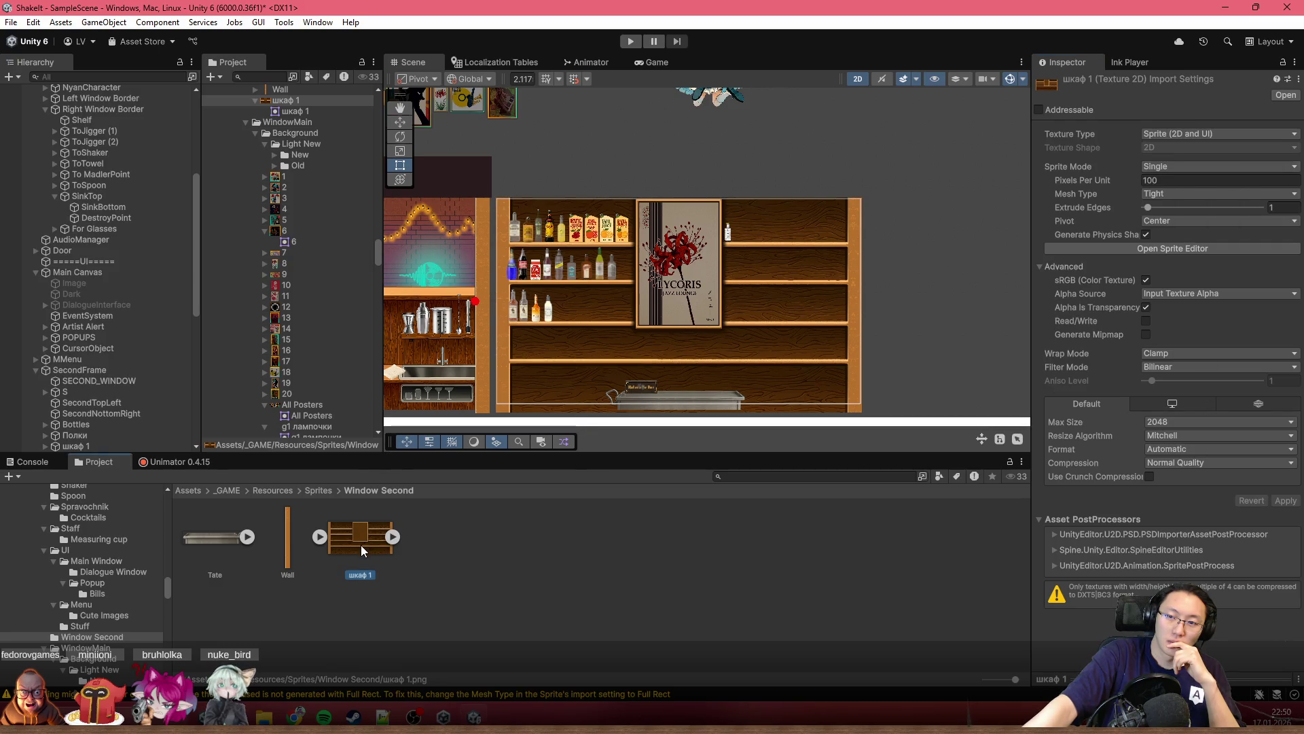
# Step: Reveal the шкаф 1 asset in File Explorer via Show in Explorer
pyautogui.rightClick(361, 545)
pyautogui.click(495, 142)
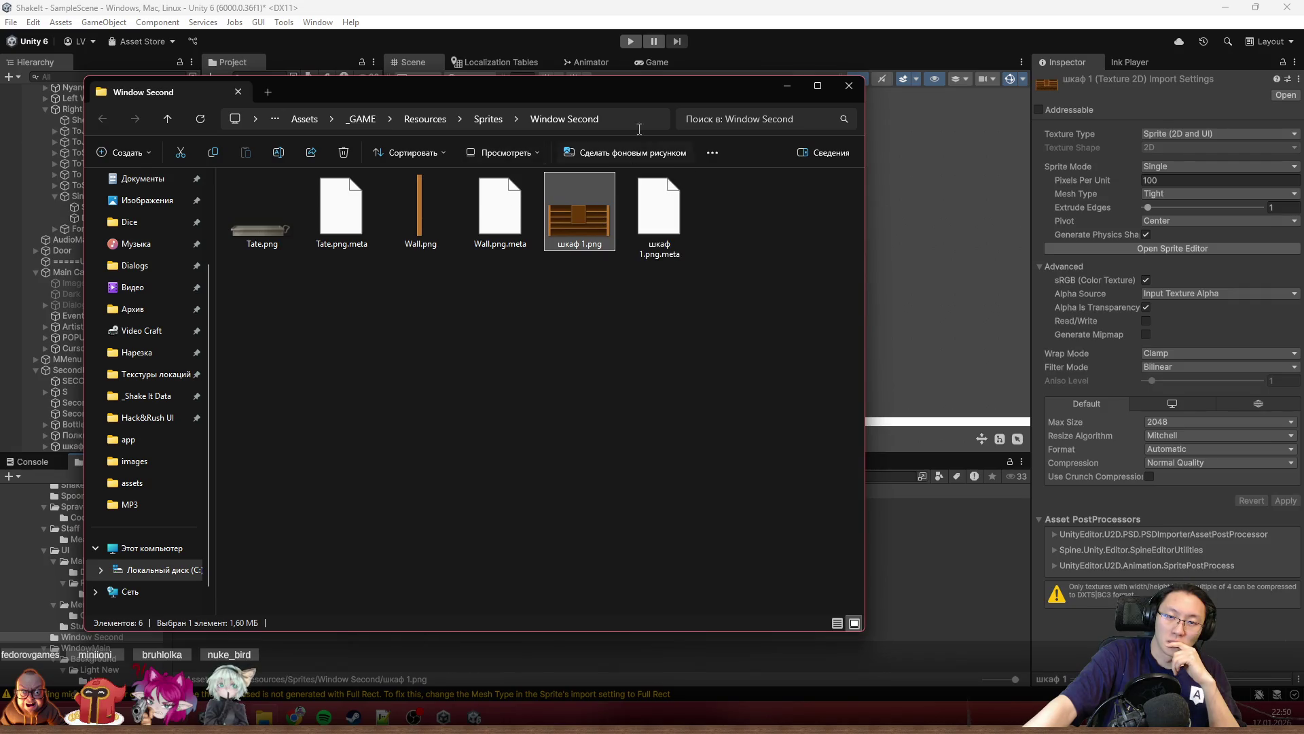
# Step: Open шкаф 1.png with Adobe Photoshop from the Open with menu
pyautogui.rightClick(587, 228)
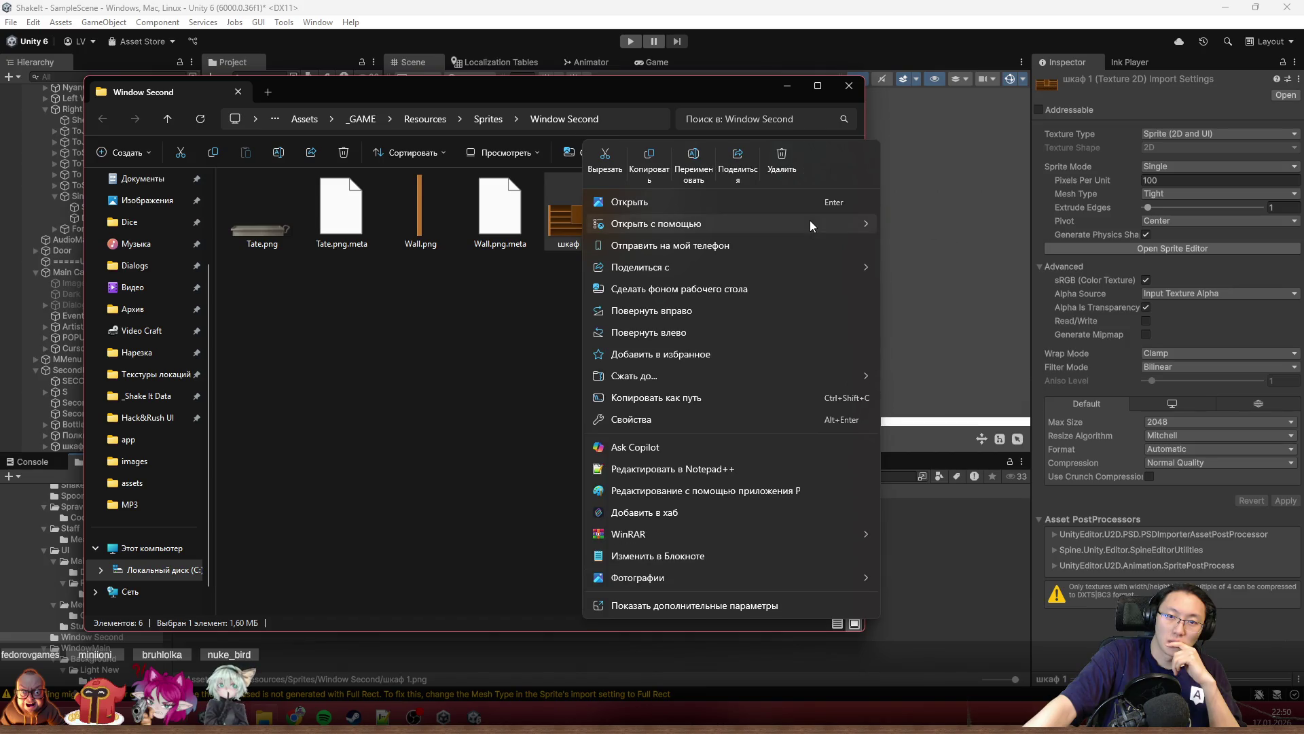
pyautogui.moveTo(673, 223)
pyautogui.click(943, 225)
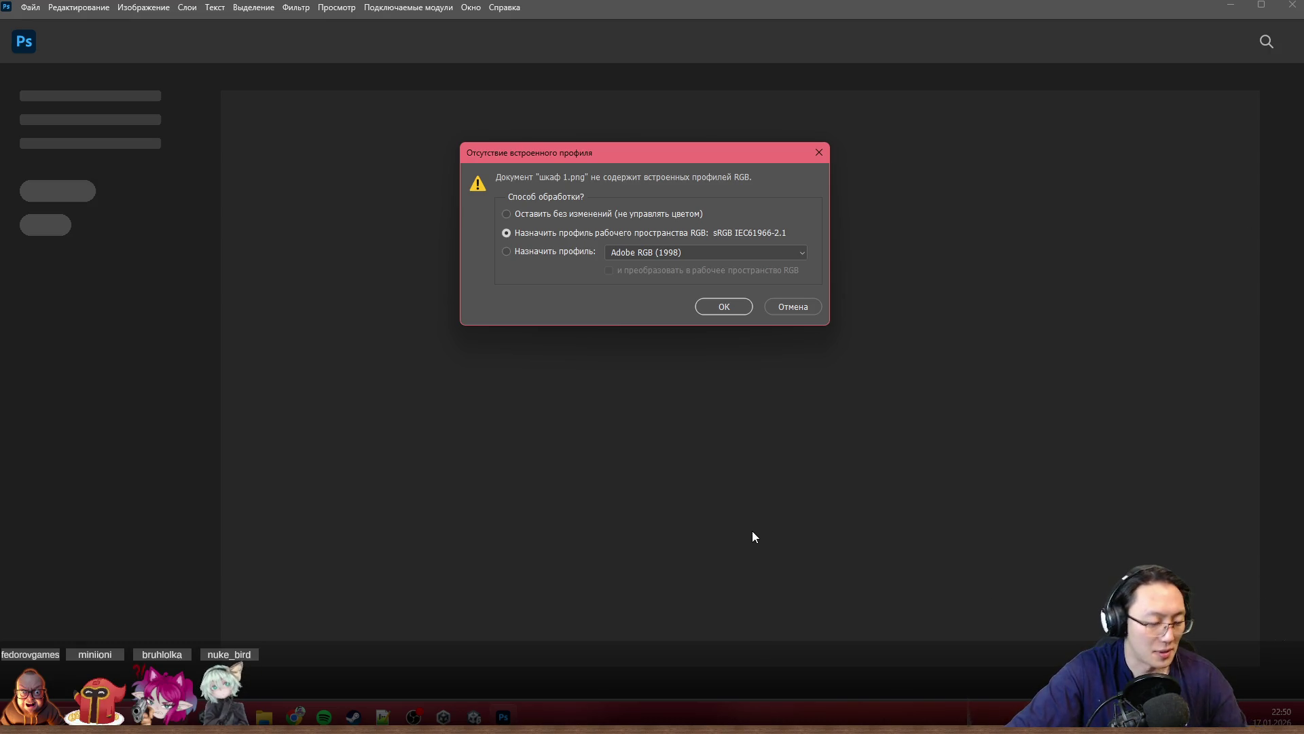
# Step: Accept assigning the working sRGB IEC61966-2.1 profile to шкаф 1.png
pyautogui.click(727, 302)
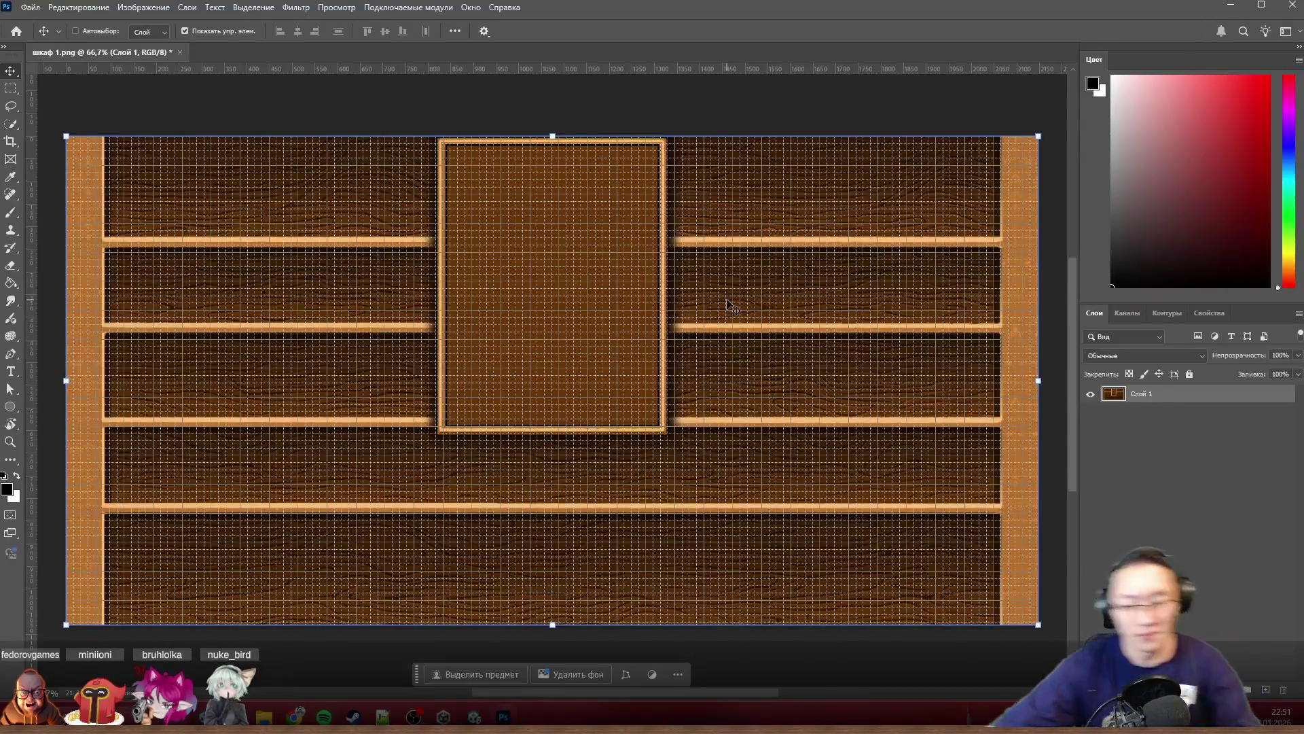
# Step: Hide the grid overlay on the cabinet image, then switch over to Chrome
pyautogui.hotkey('ctrl', 'h')
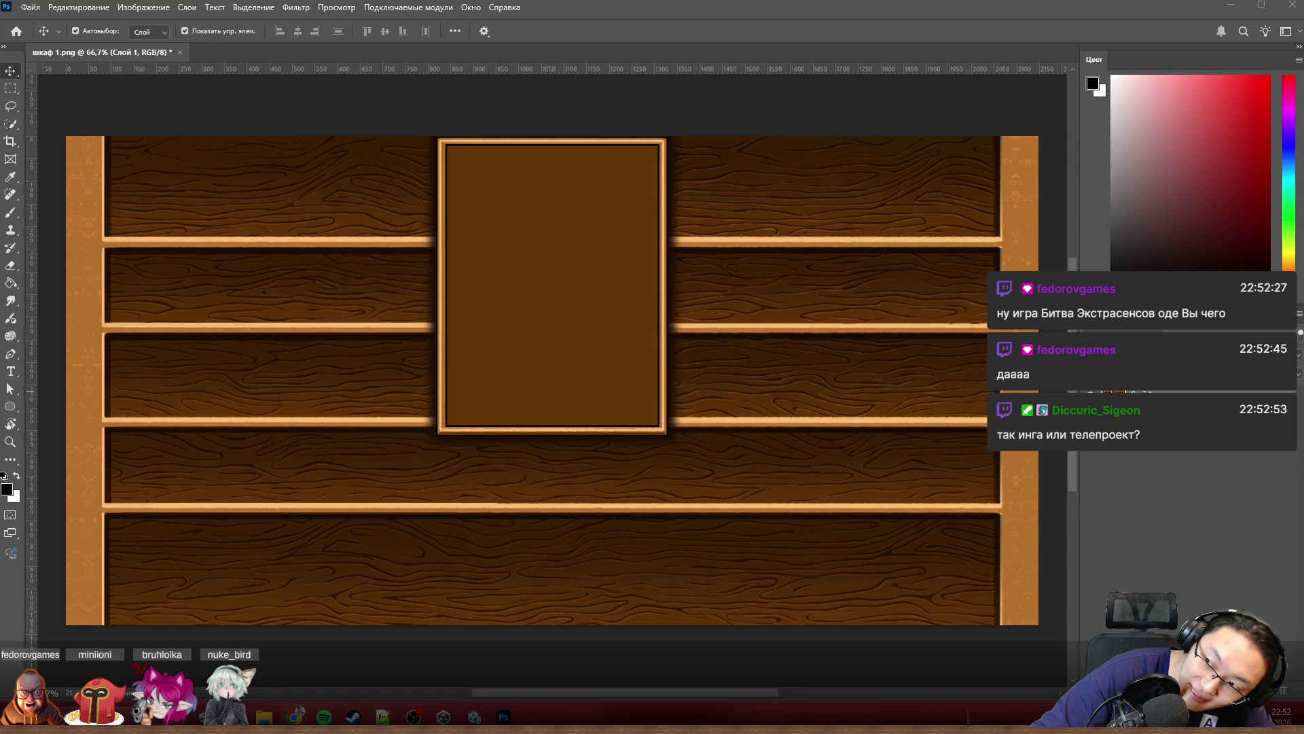
pyautogui.press('super+2')
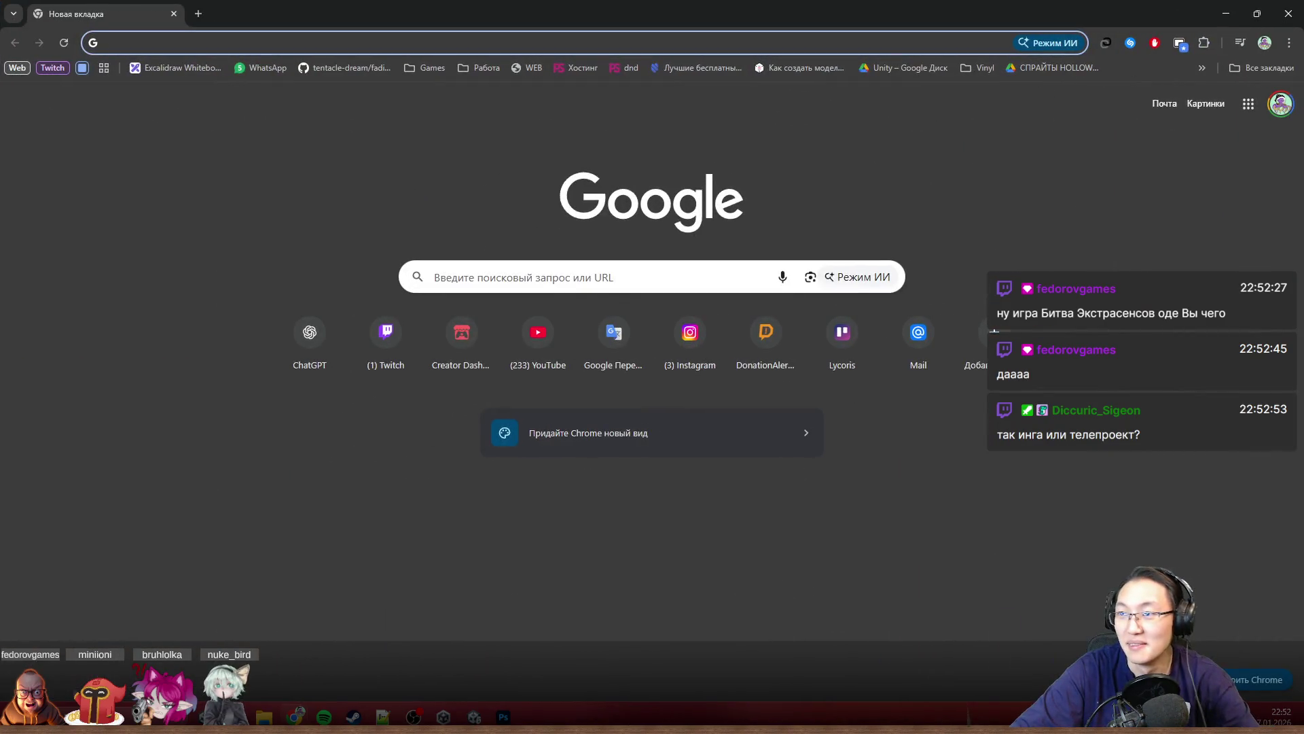
# Step: Search Google for 'игра битва экстрасенсов'
pyautogui.hotkey('alt', 'Tab')
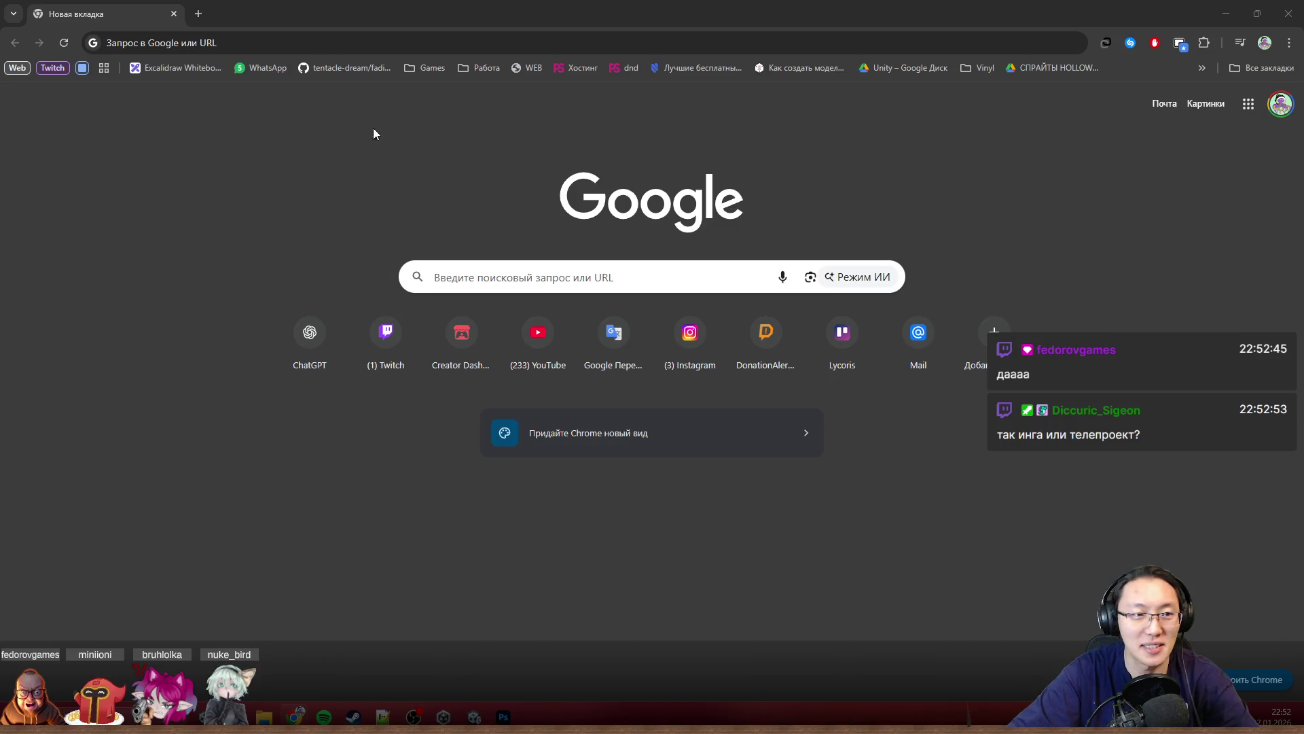
pyautogui.click(576, 281)
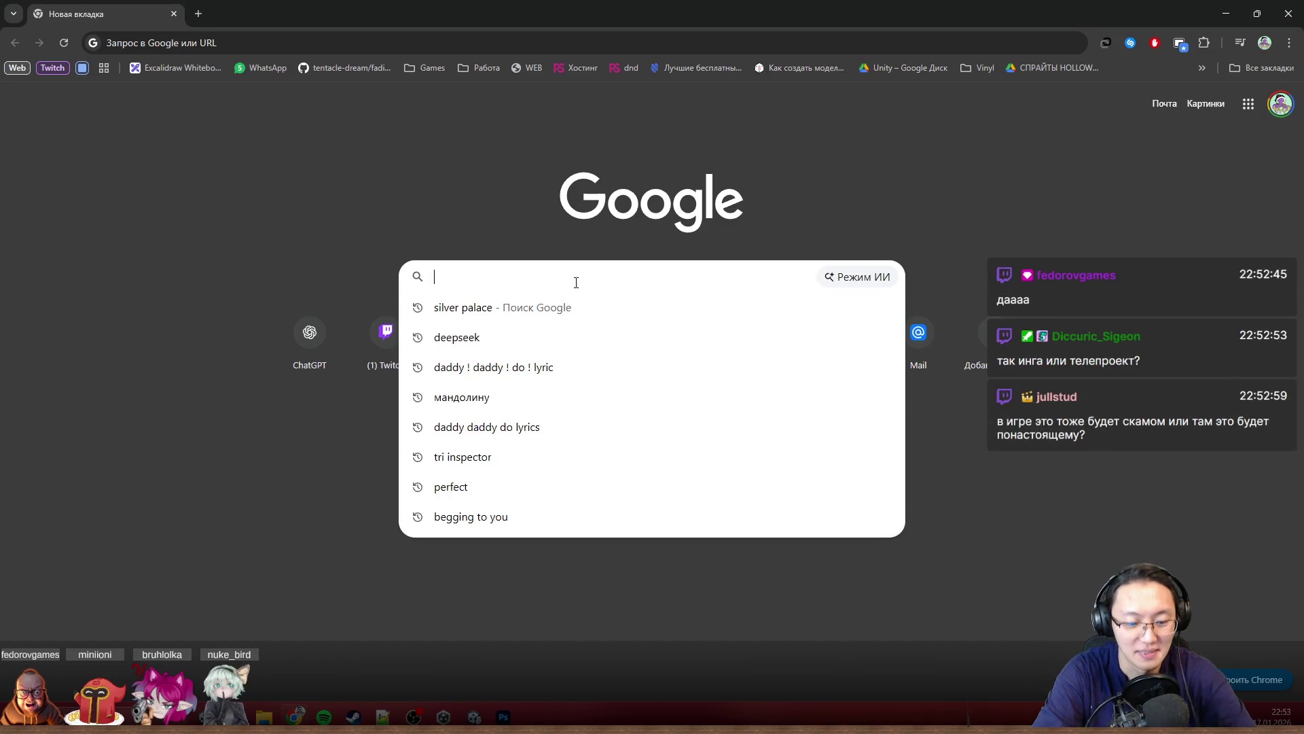
pyautogui.write('buhf')
pyautogui.press('BackSpace')
pyautogui.press('BackSpace')
pyautogui.press('BackSpace')
pyautogui.write('игра ')
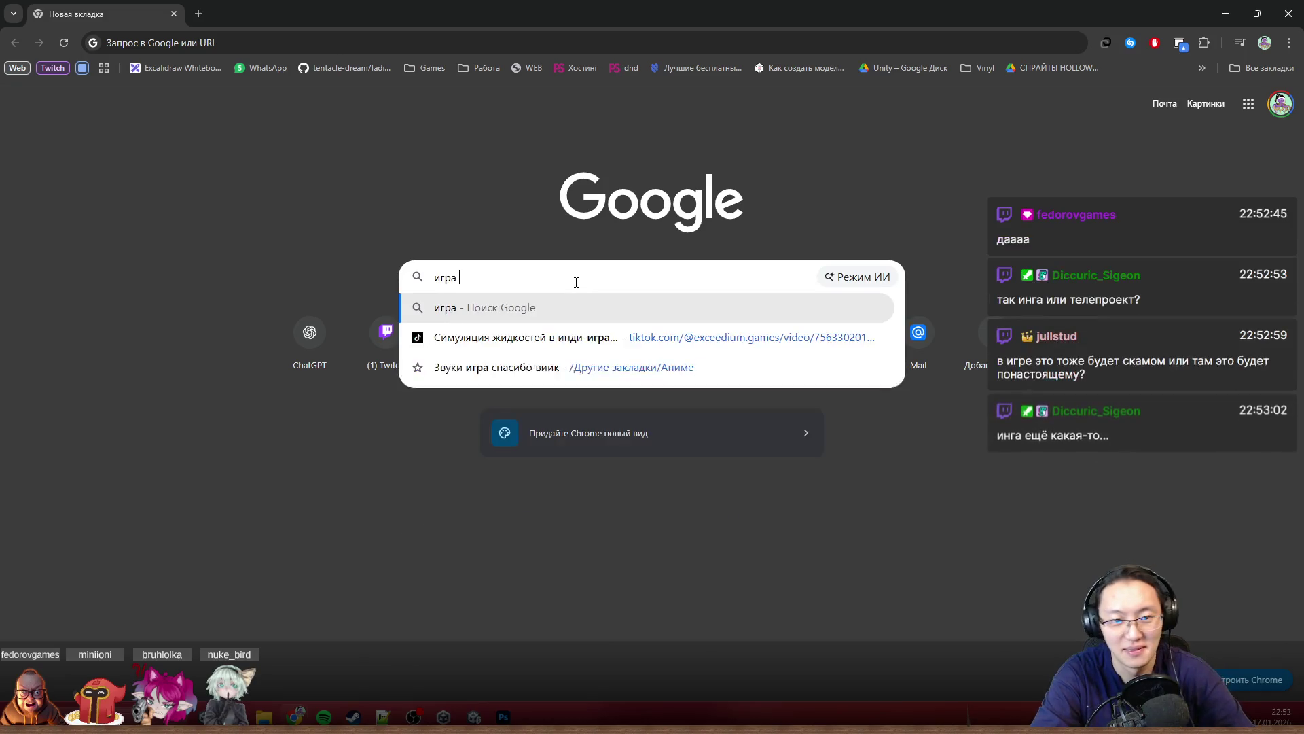
pyautogui.write('битва эк')
pyautogui.press('Return')
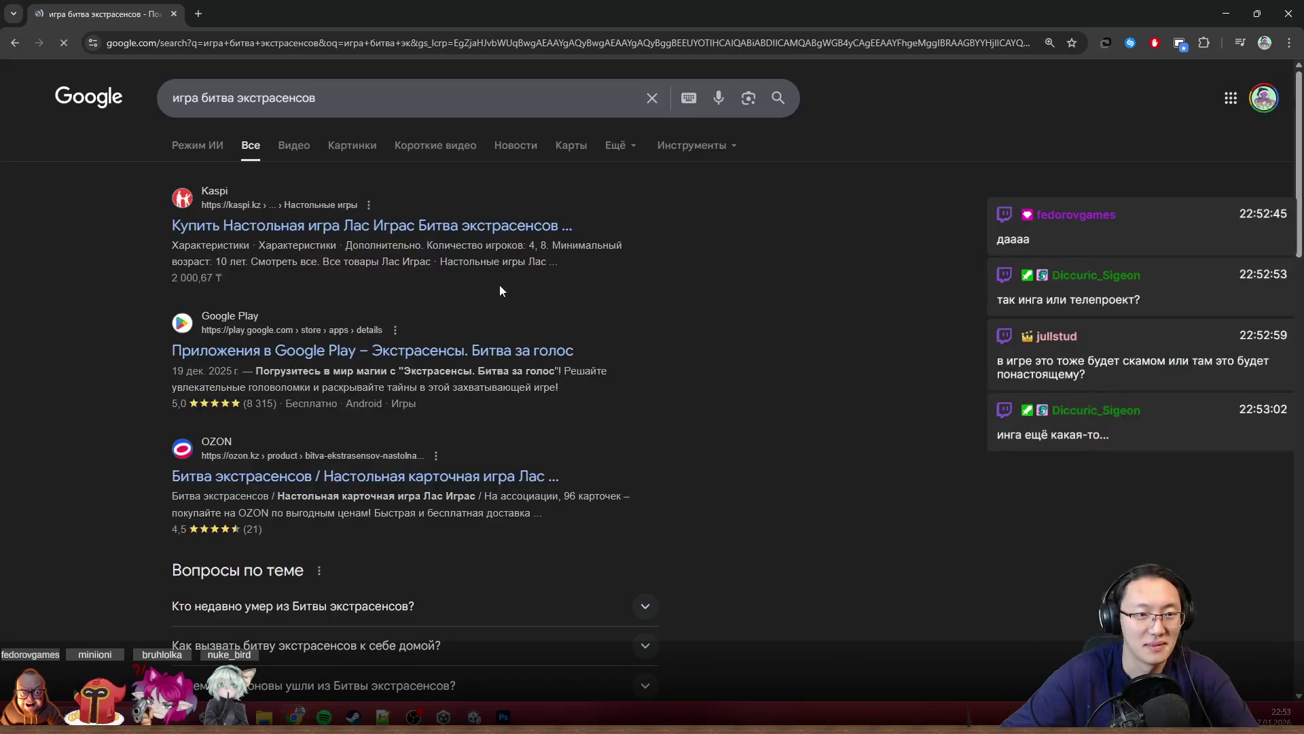
# Step: Open the Google Play page for Экстрасенсы. Битва за голос and advance its screenshots
pyautogui.click(416, 350)
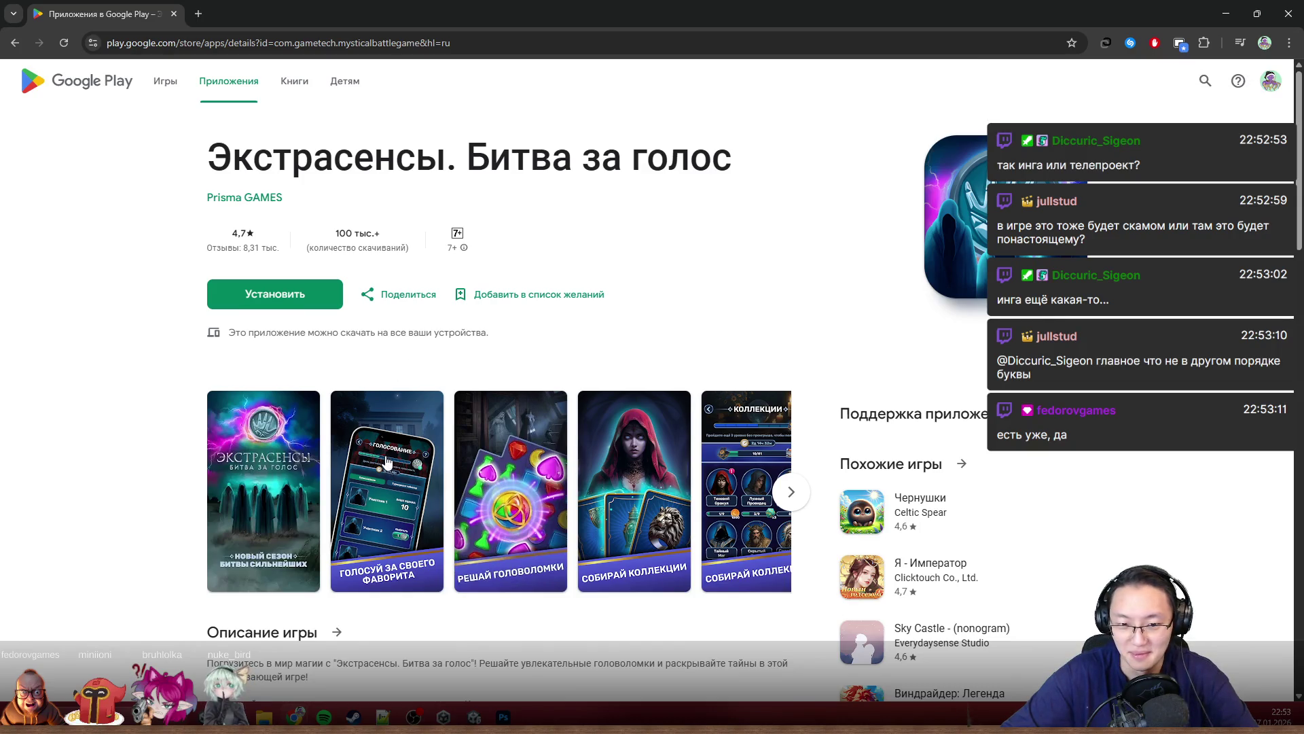
pyautogui.scroll(-1, 386, 464)
pyautogui.scroll(1, 367, 440)
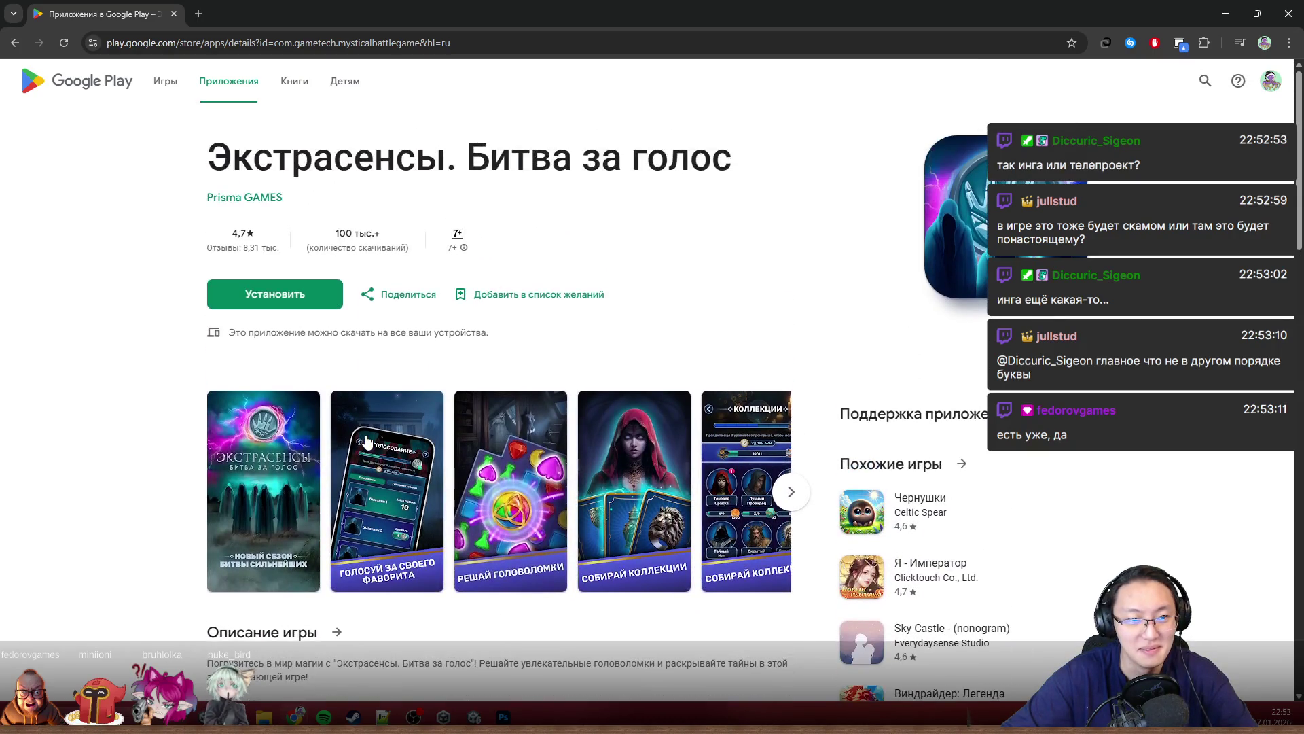
pyautogui.scroll(-1, 367, 441)
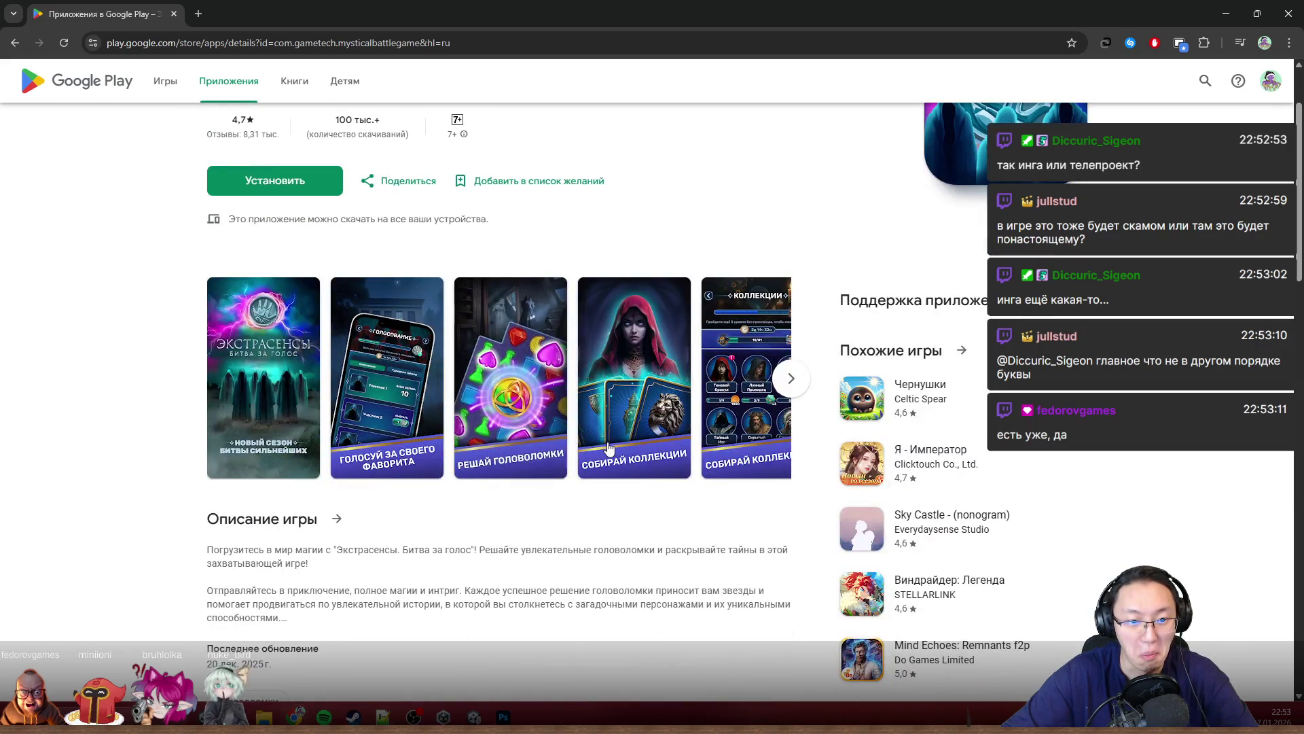
pyautogui.click(783, 385)
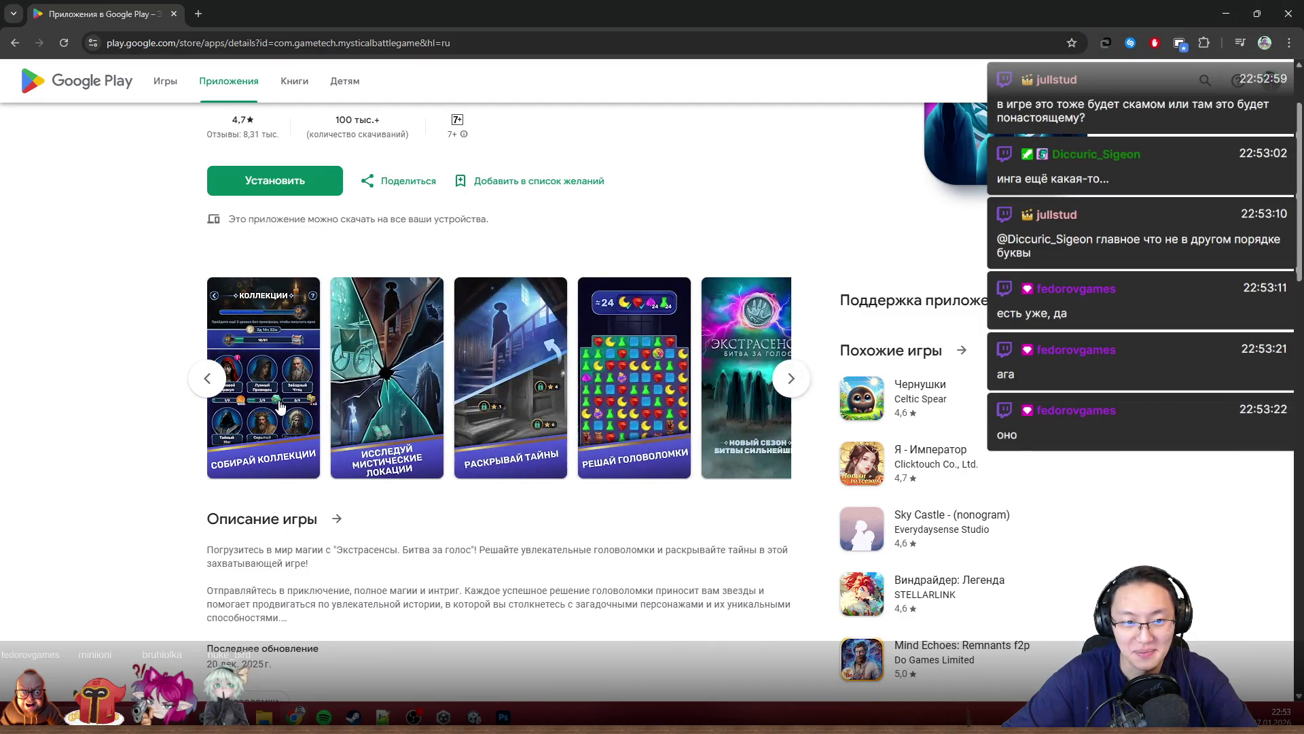
# Step: Browse the enlarged screenshots from СОБИРАЙ КОЛЛЕКЦИИ through РЕШАЙ ГОЛОВОЛОМКИ
pyautogui.click(380, 398)
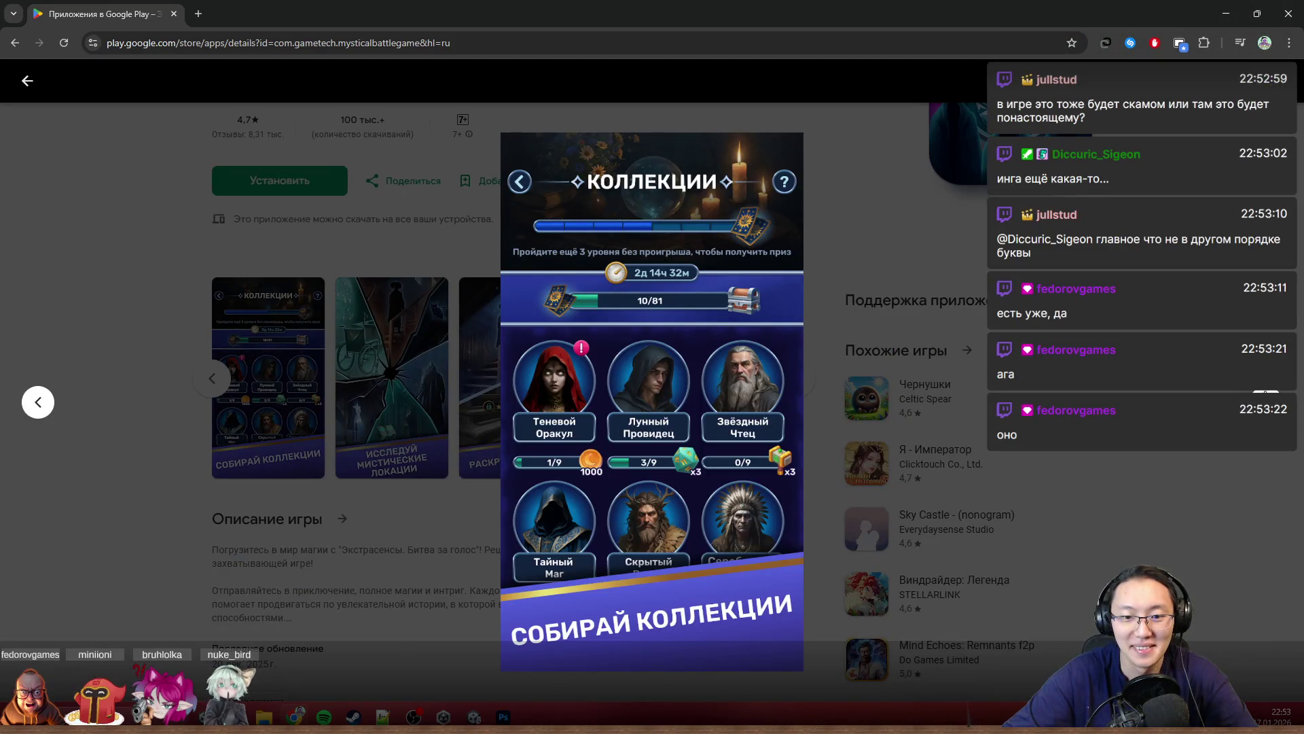
pyautogui.press('Right')
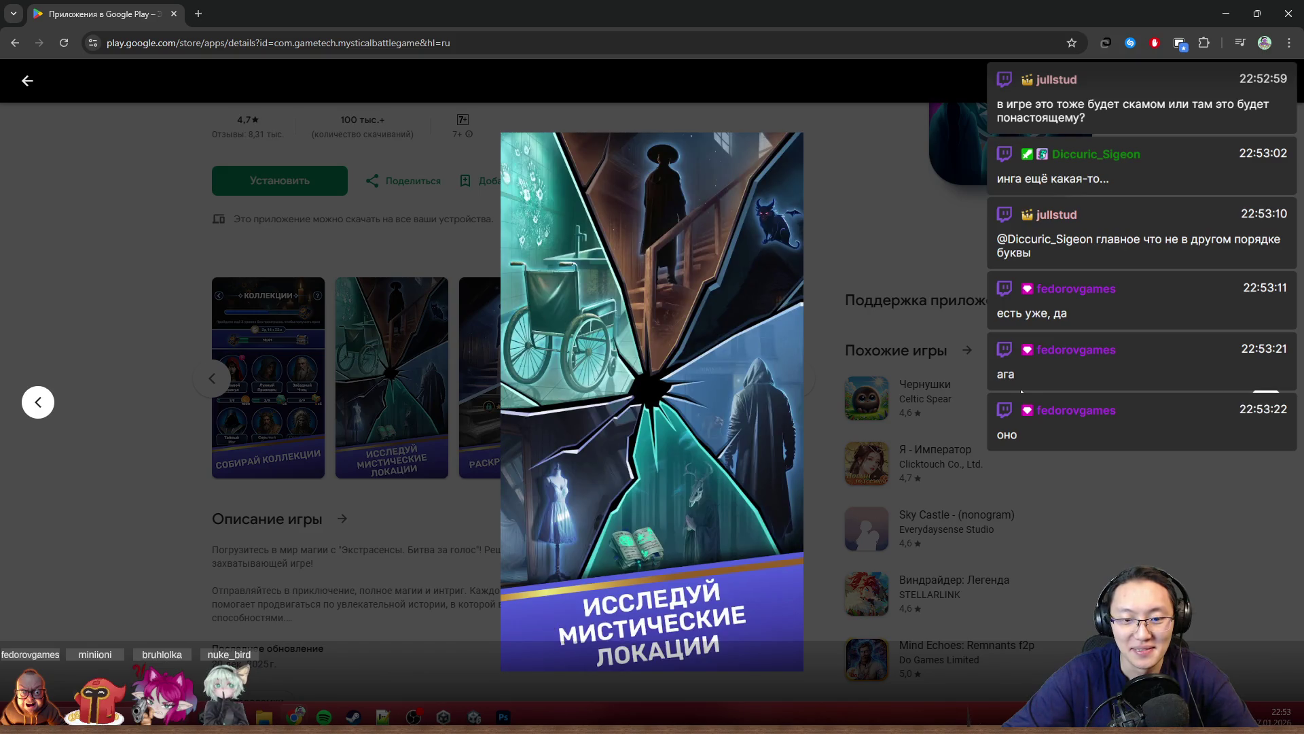
pyautogui.press('Escape')
pyautogui.click(245, 381)
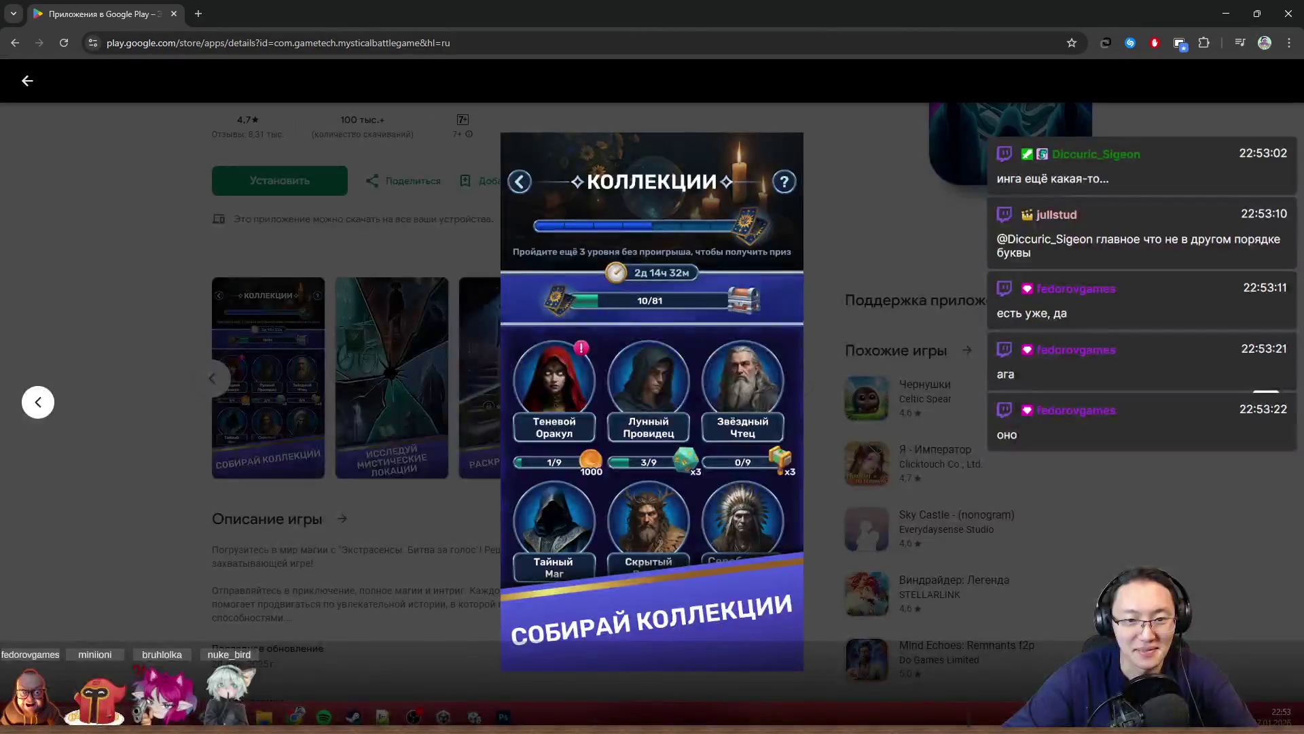
pyautogui.press('Right')
pyautogui.press('Right')
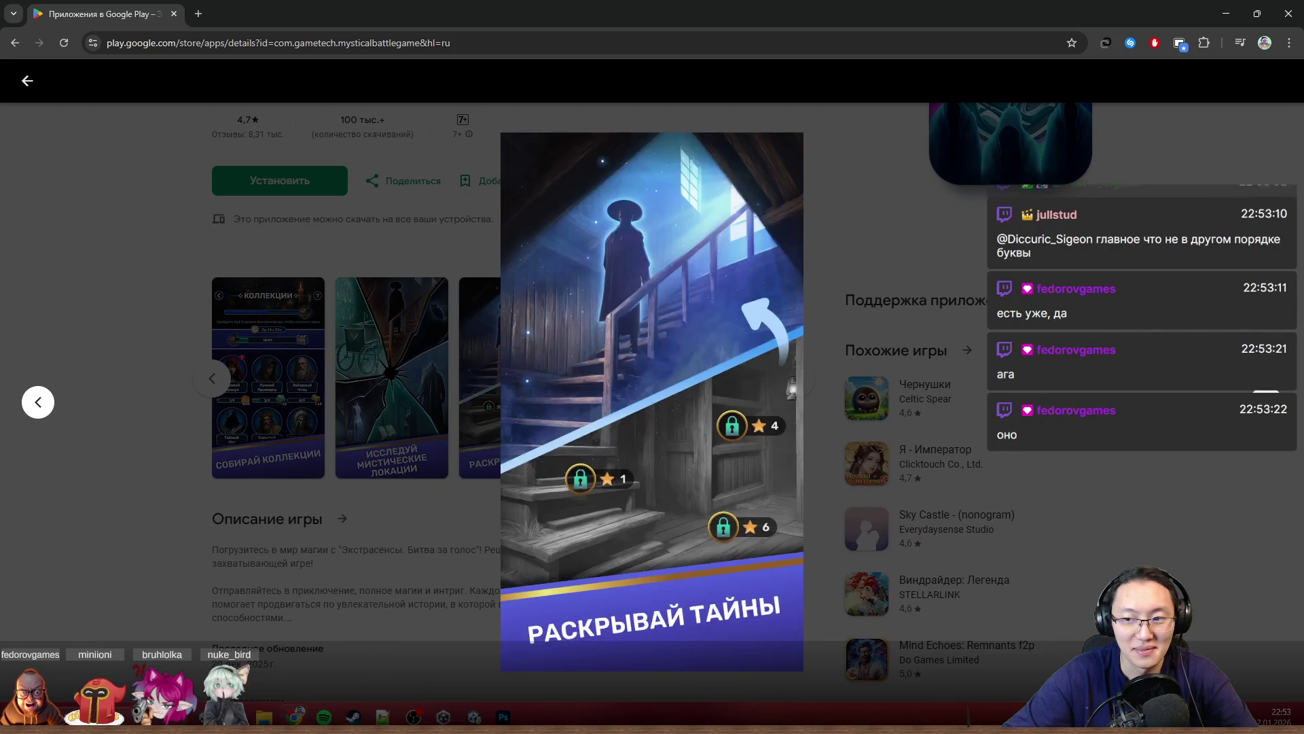
pyautogui.press('Right')
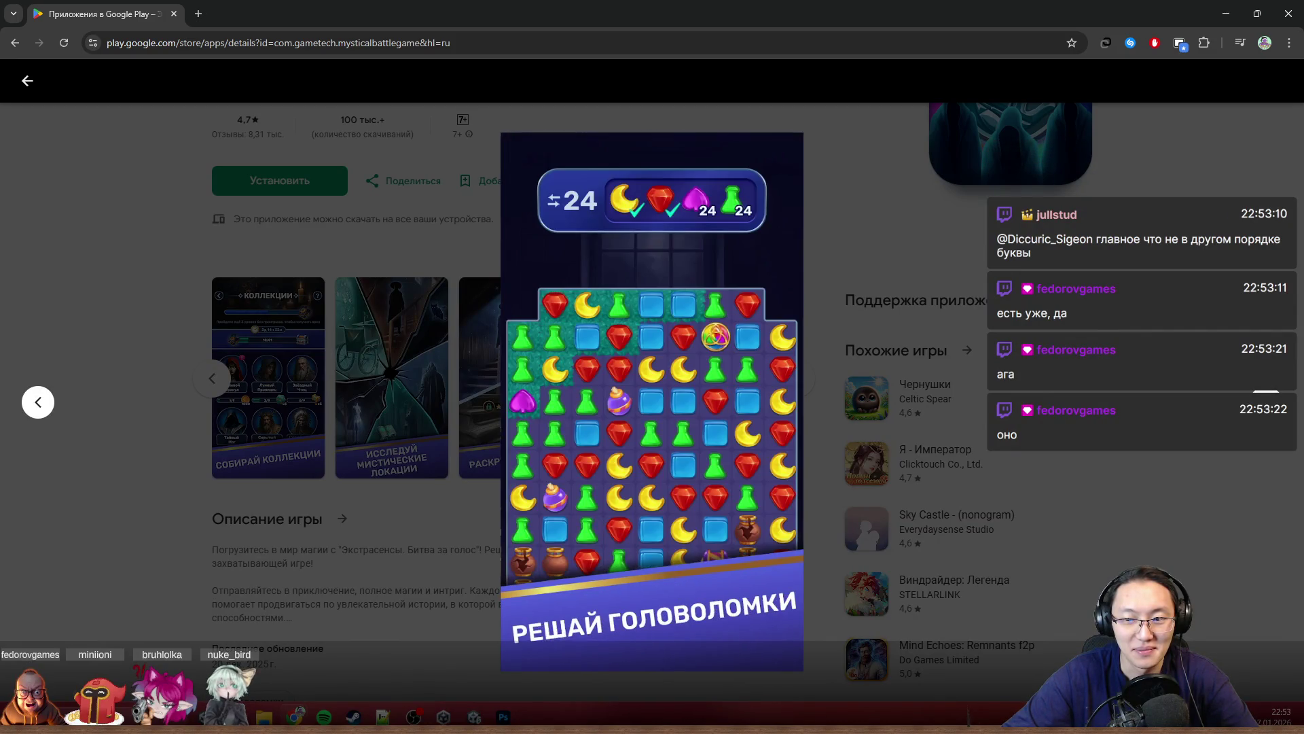
pyautogui.press('Right')
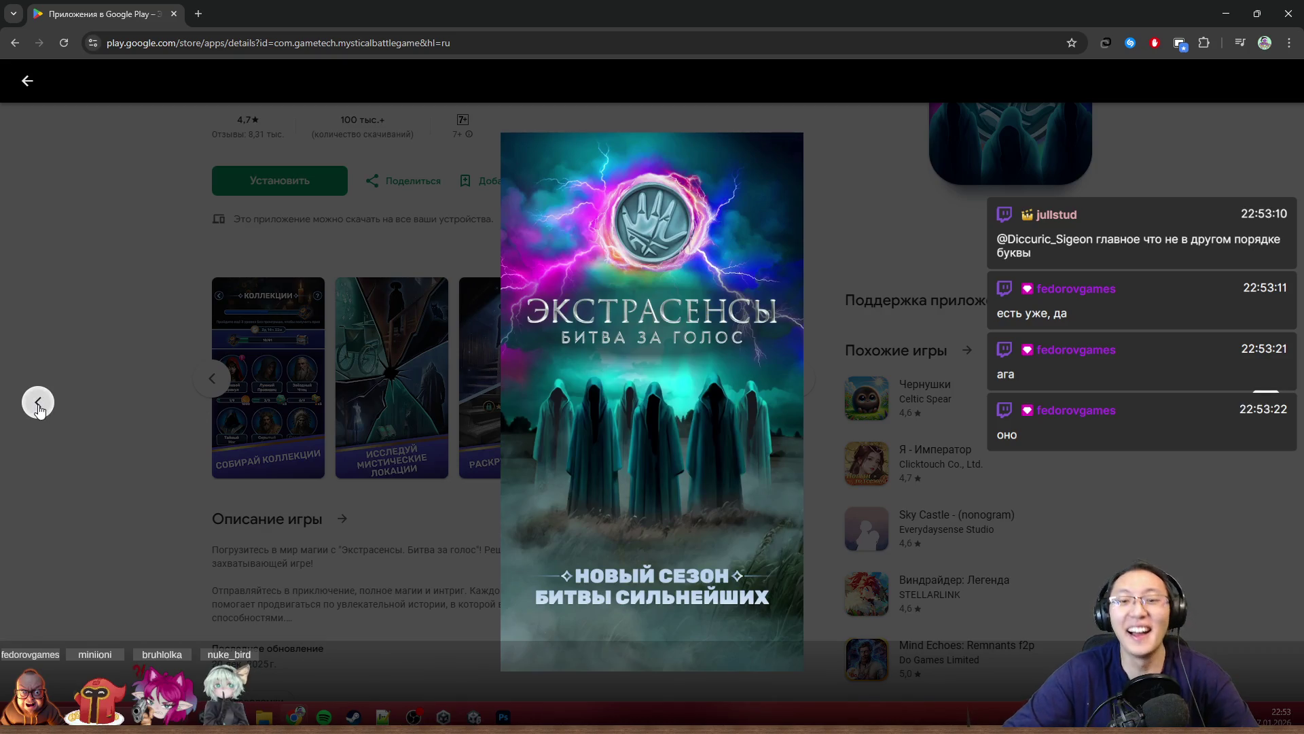
pyautogui.click(38, 405)
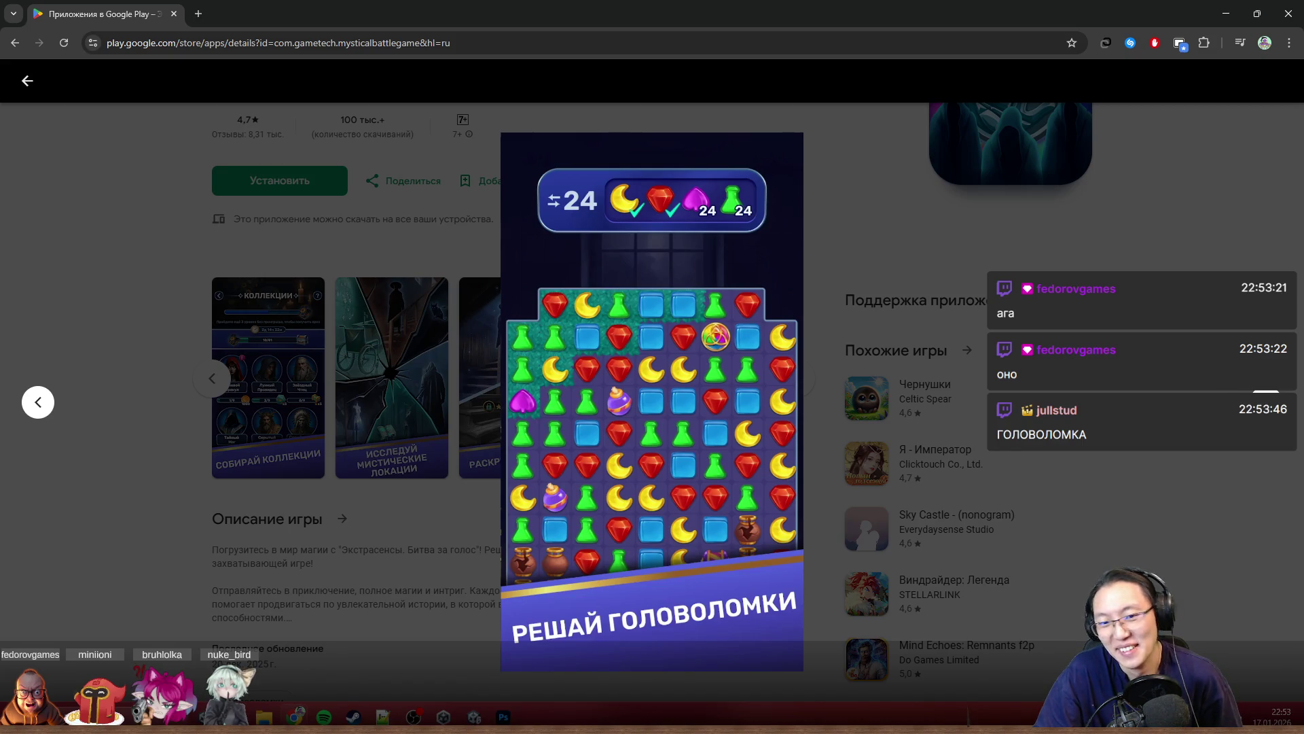
# Step: Page to the Экстрасенсы title screenshot and back, then exit the viewer to the store page
pyautogui.click(1266, 401)
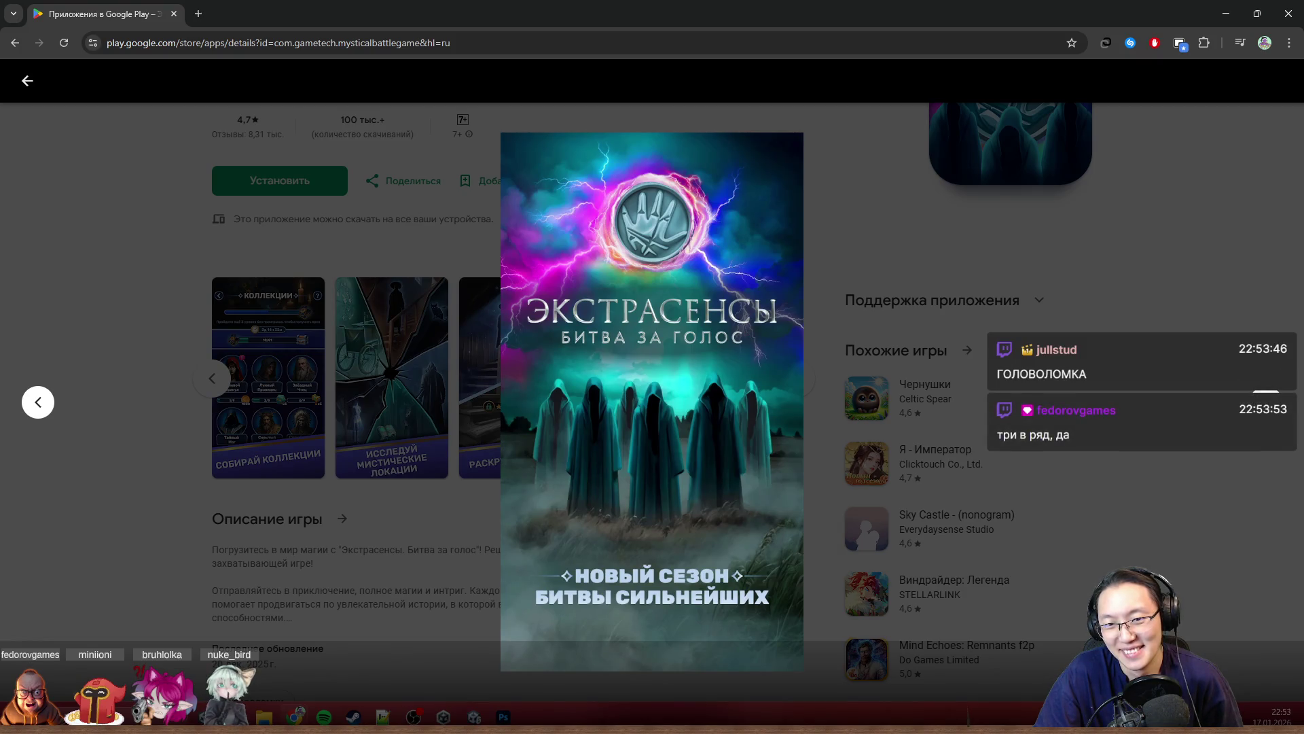
pyautogui.click(1267, 400)
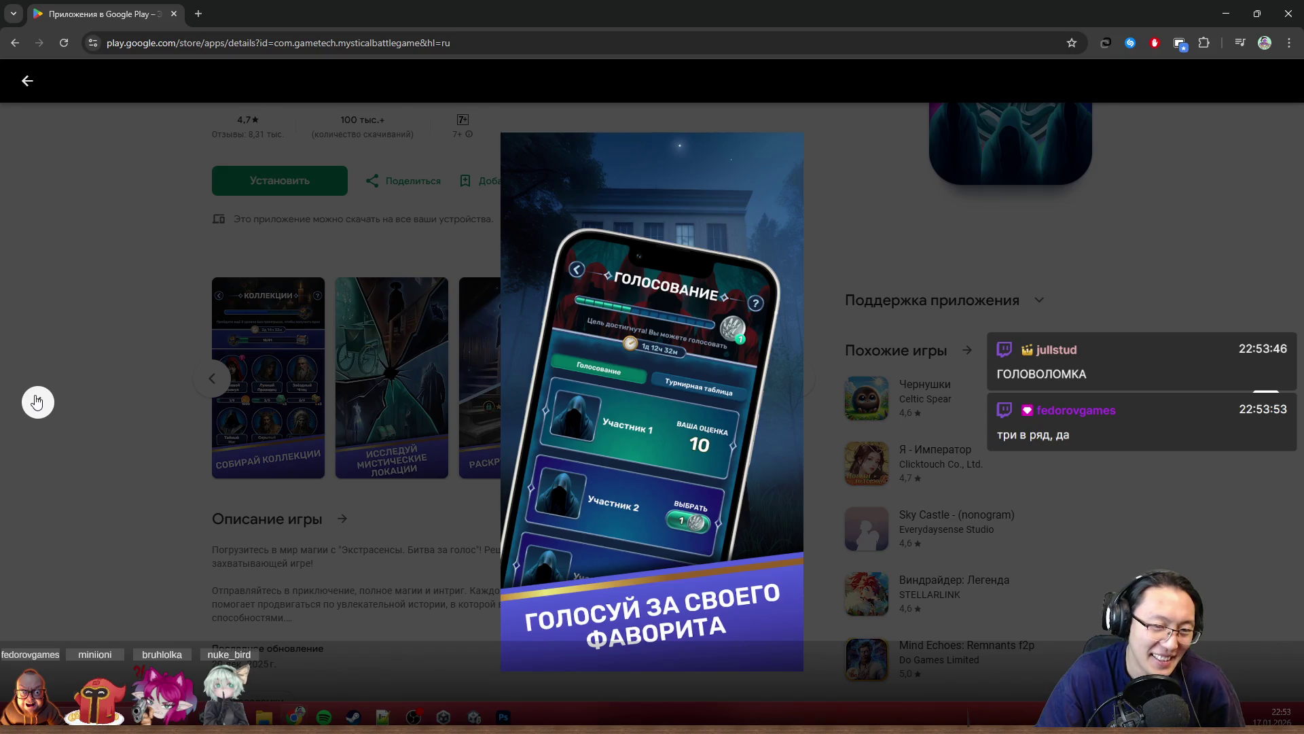
pyautogui.click(38, 400)
pyautogui.click(39, 400)
pyautogui.press('Escape')
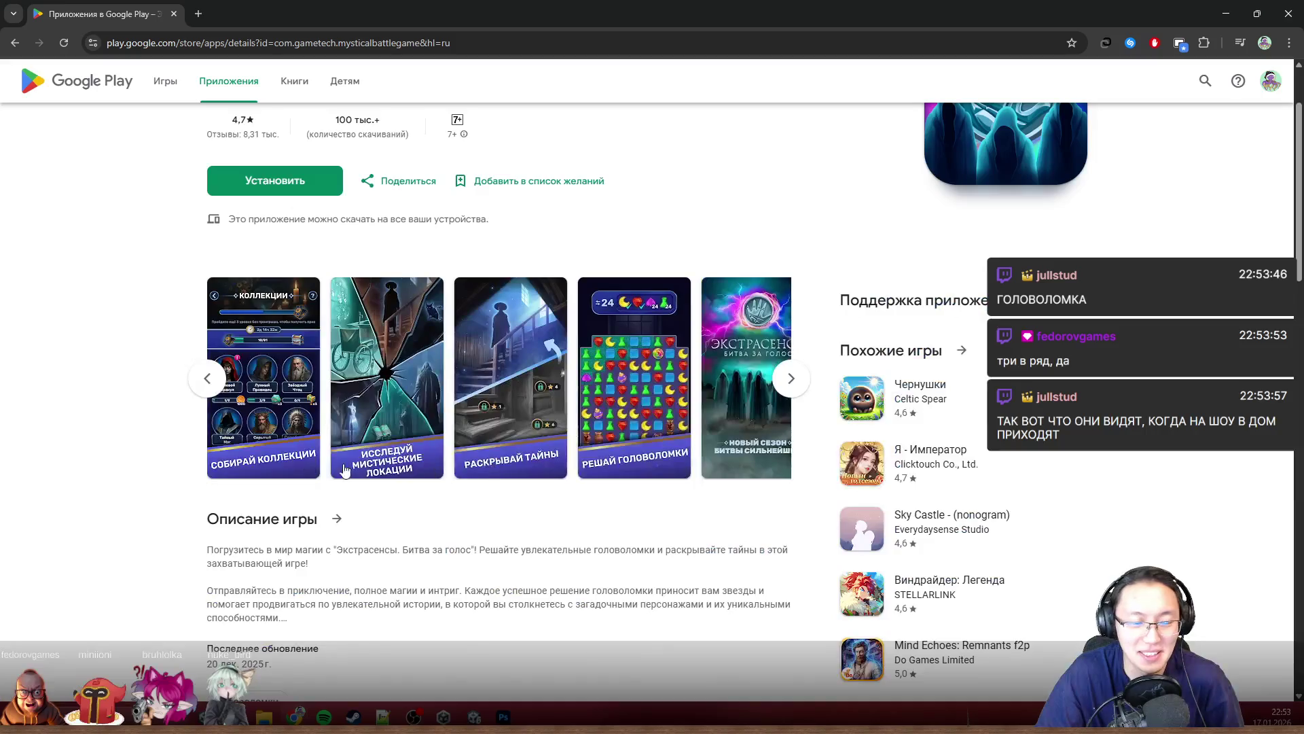
pyautogui.click(278, 376)
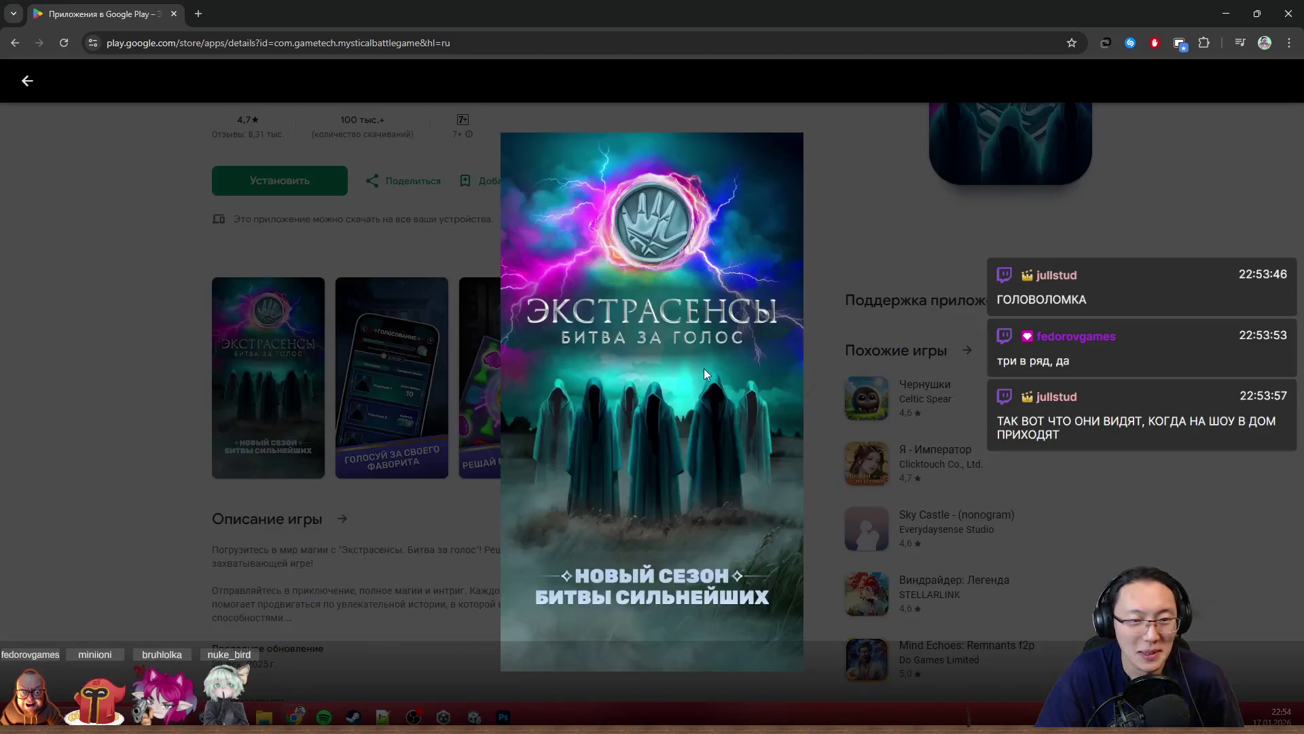
pyautogui.click(1268, 400)
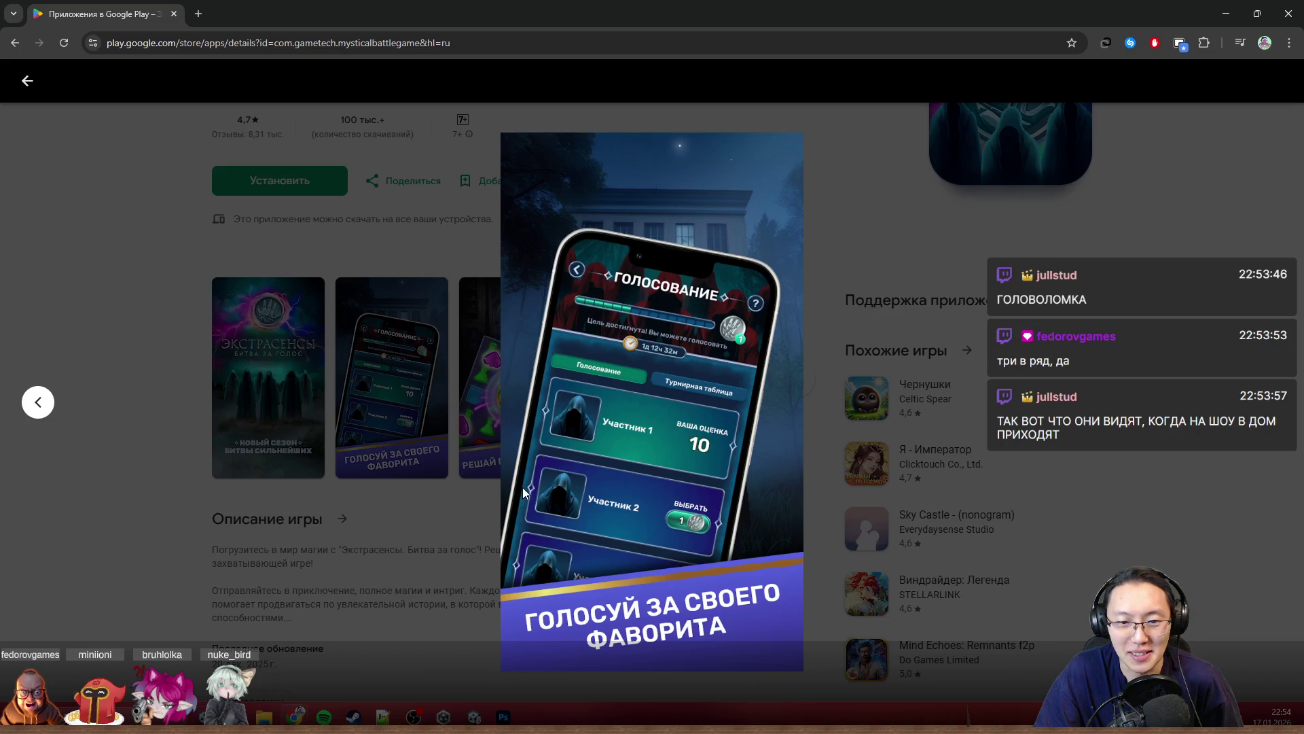
pyautogui.press('Right')
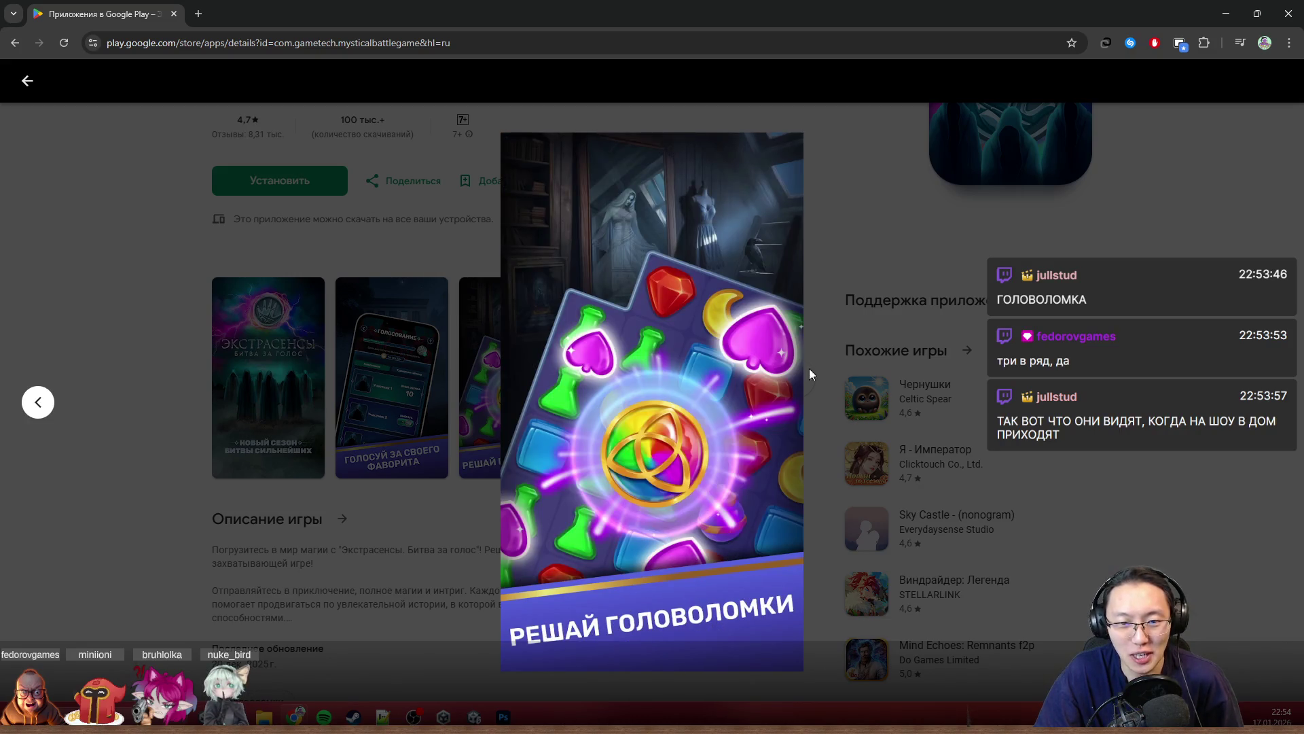
pyautogui.press('Right')
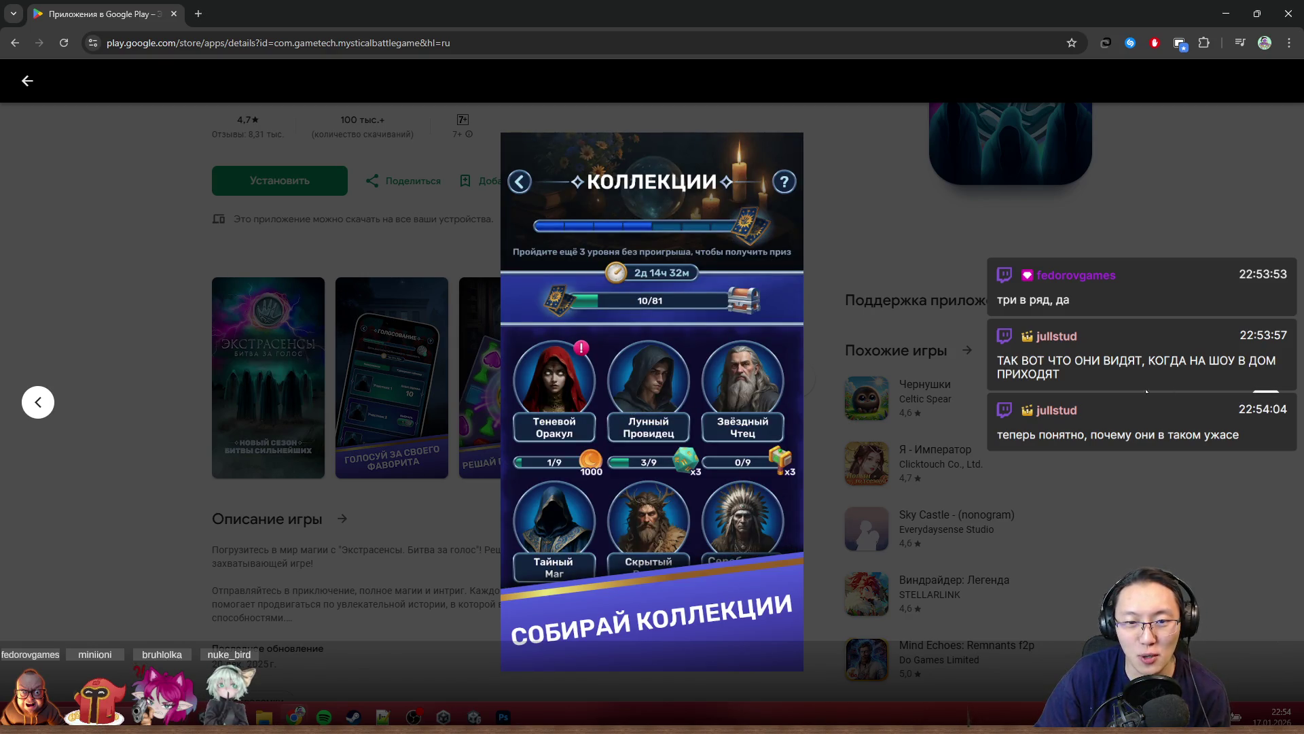
pyautogui.press('Right')
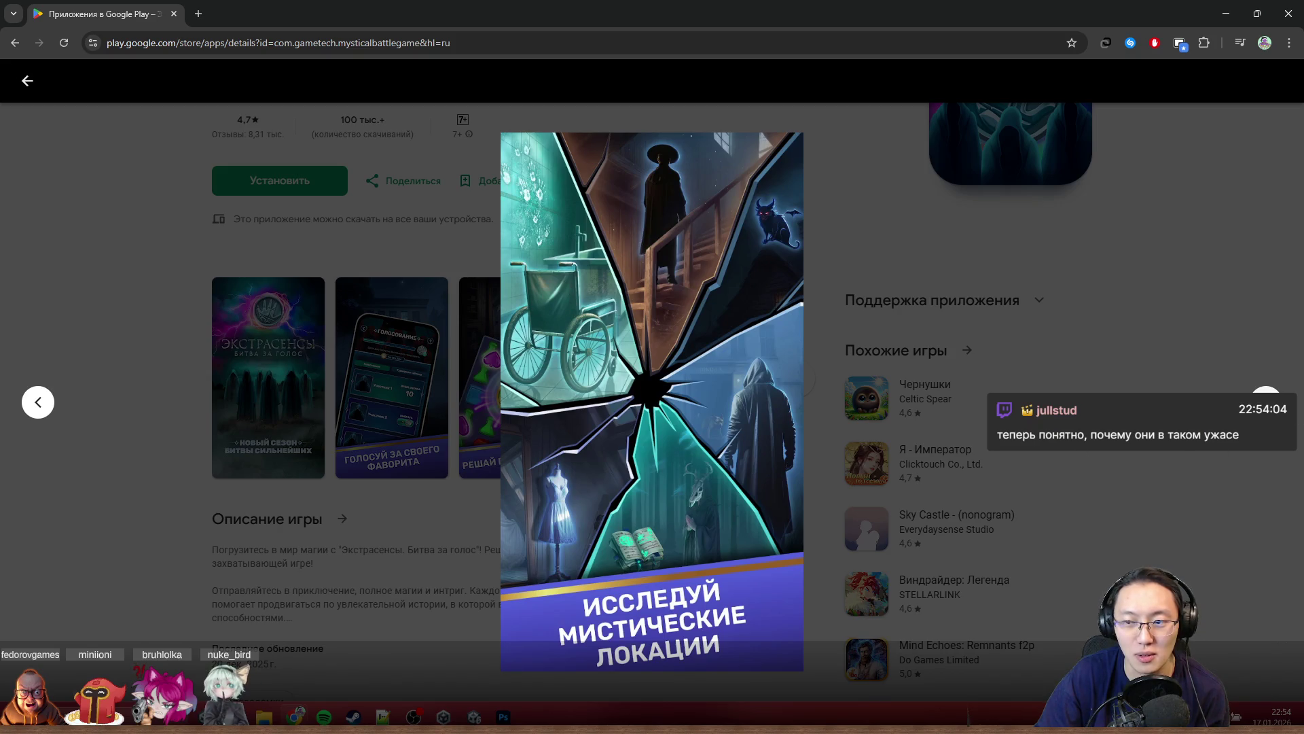
pyautogui.press('Right')
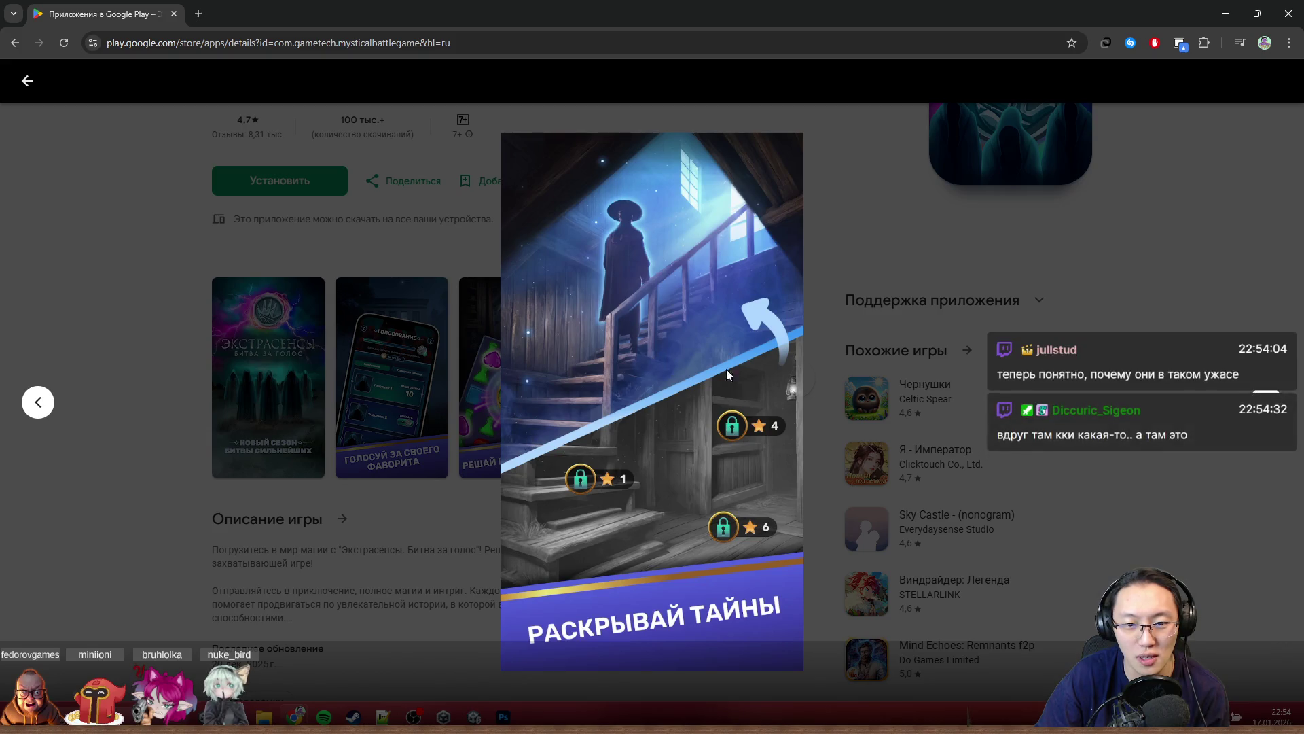
pyautogui.press('Right')
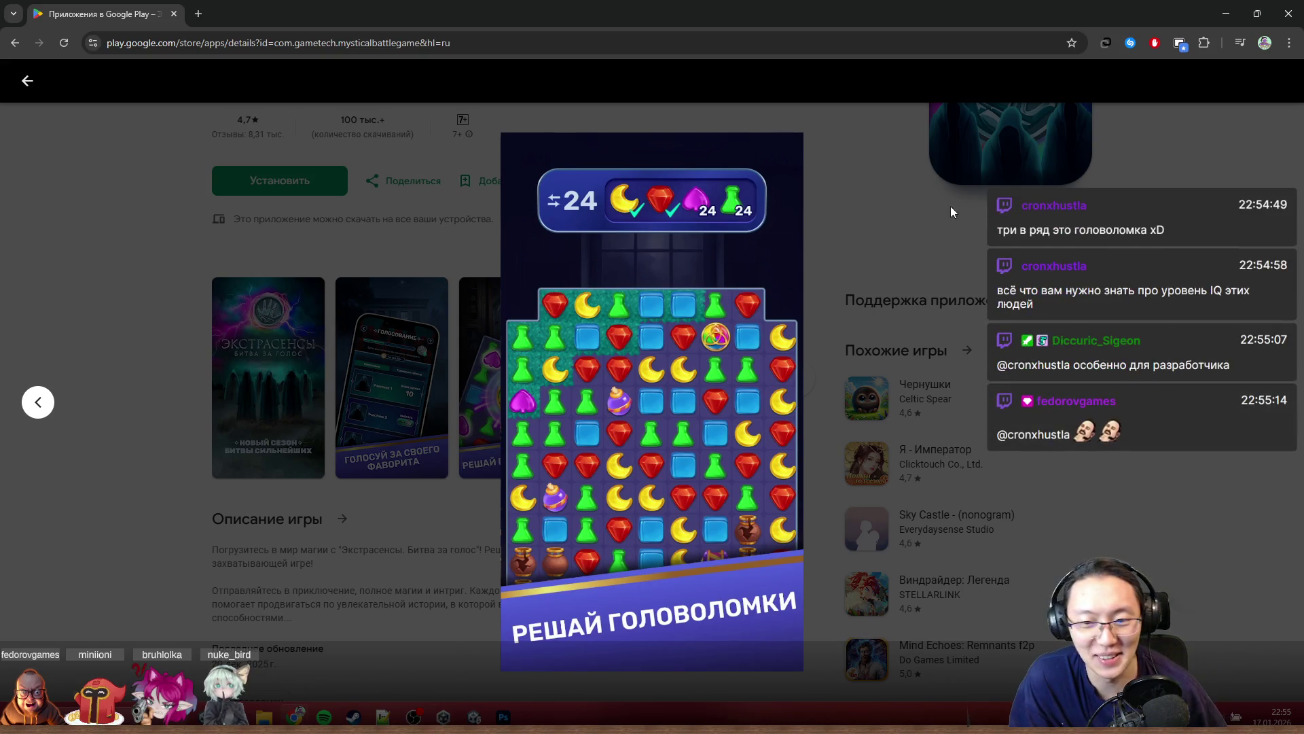
pyautogui.click(930, 142)
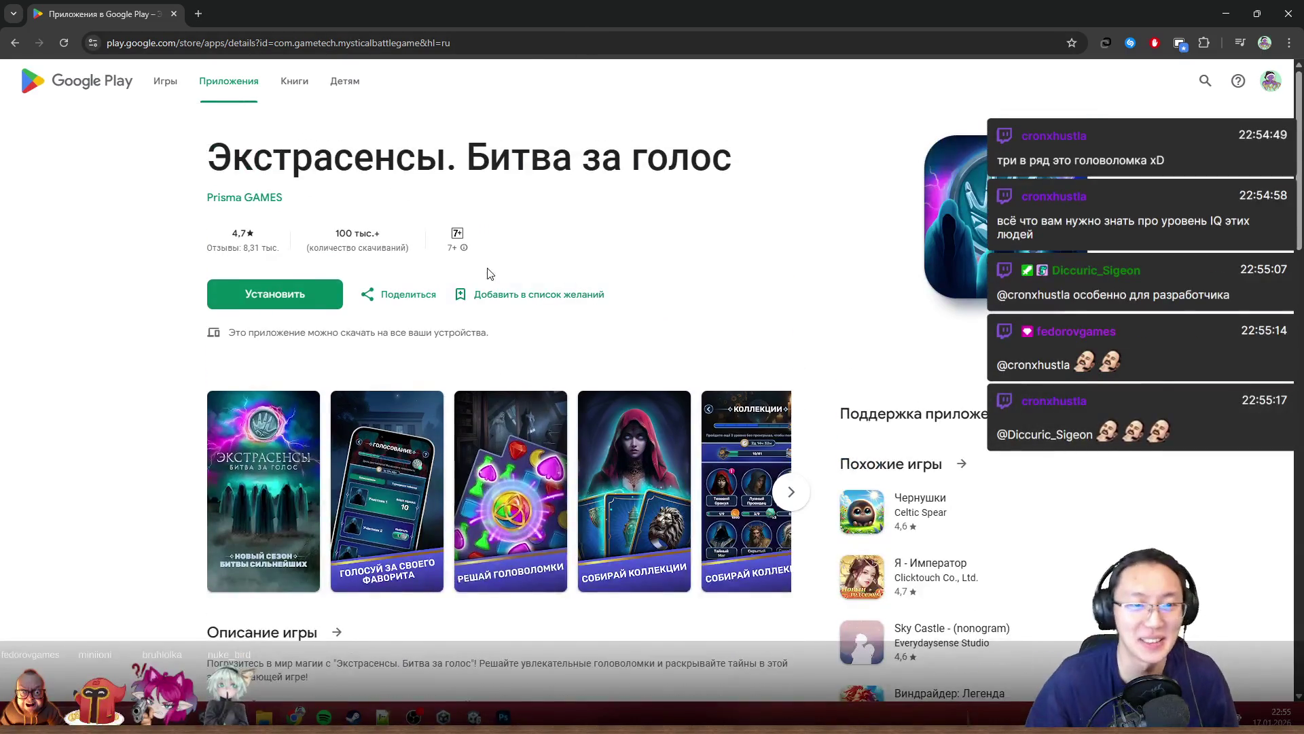
# Step: Close the Chrome window and return focus to the cabinet image in Photoshop
pyautogui.moveTo(530, 13); pyautogui.dragTo(529, 305)
pyautogui.click(869, 298)
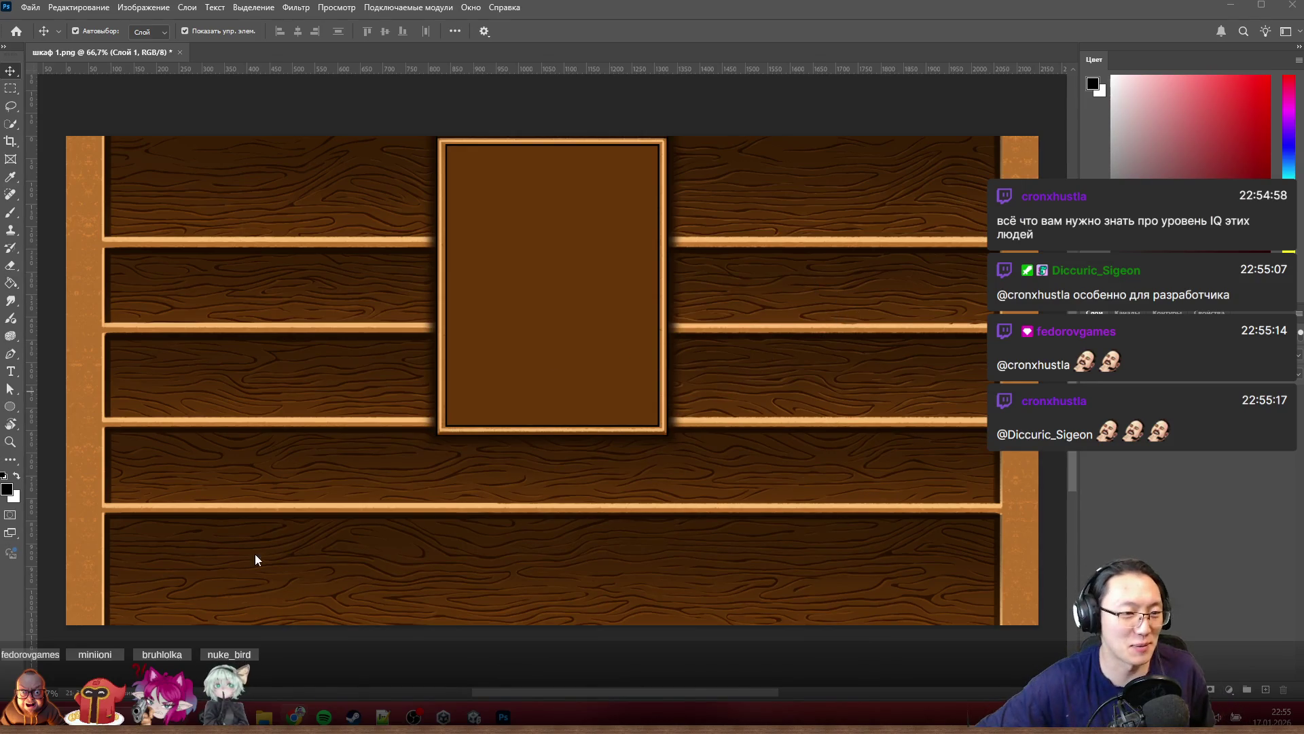
pyautogui.click(322, 448)
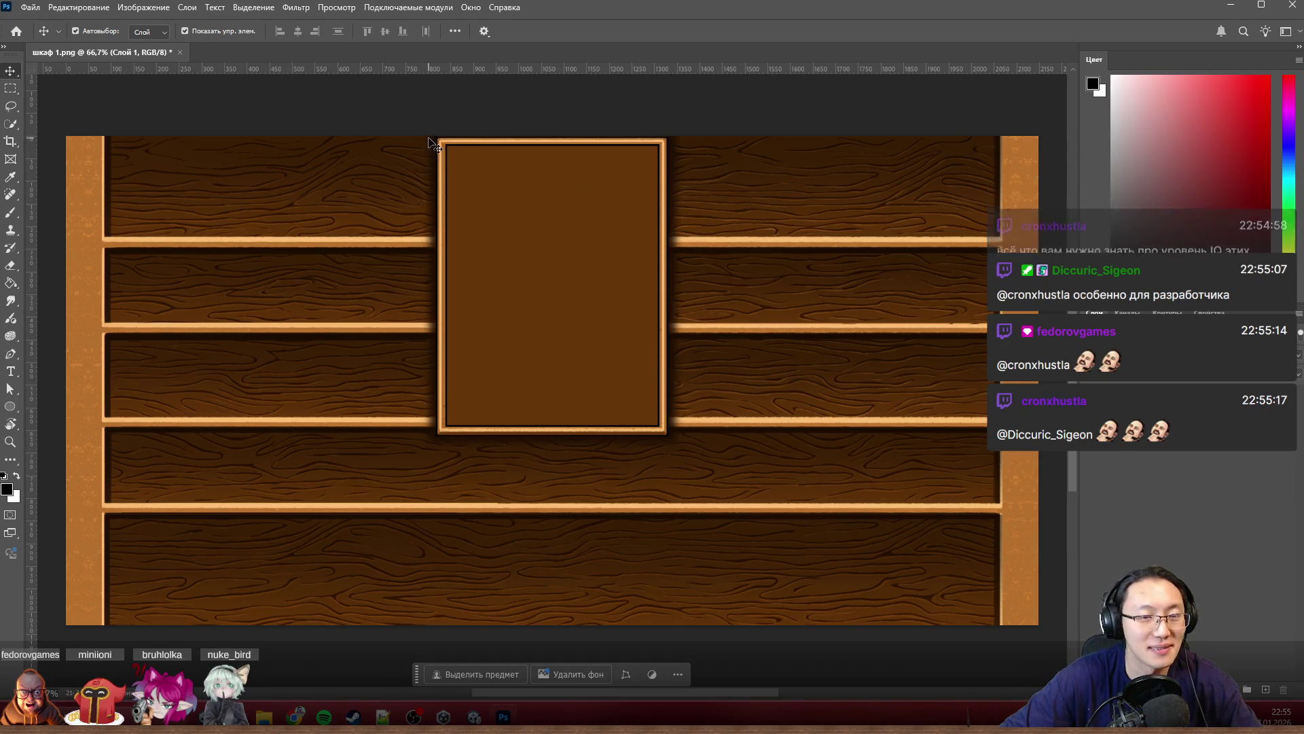
pyautogui.scroll(2, 547, 245)
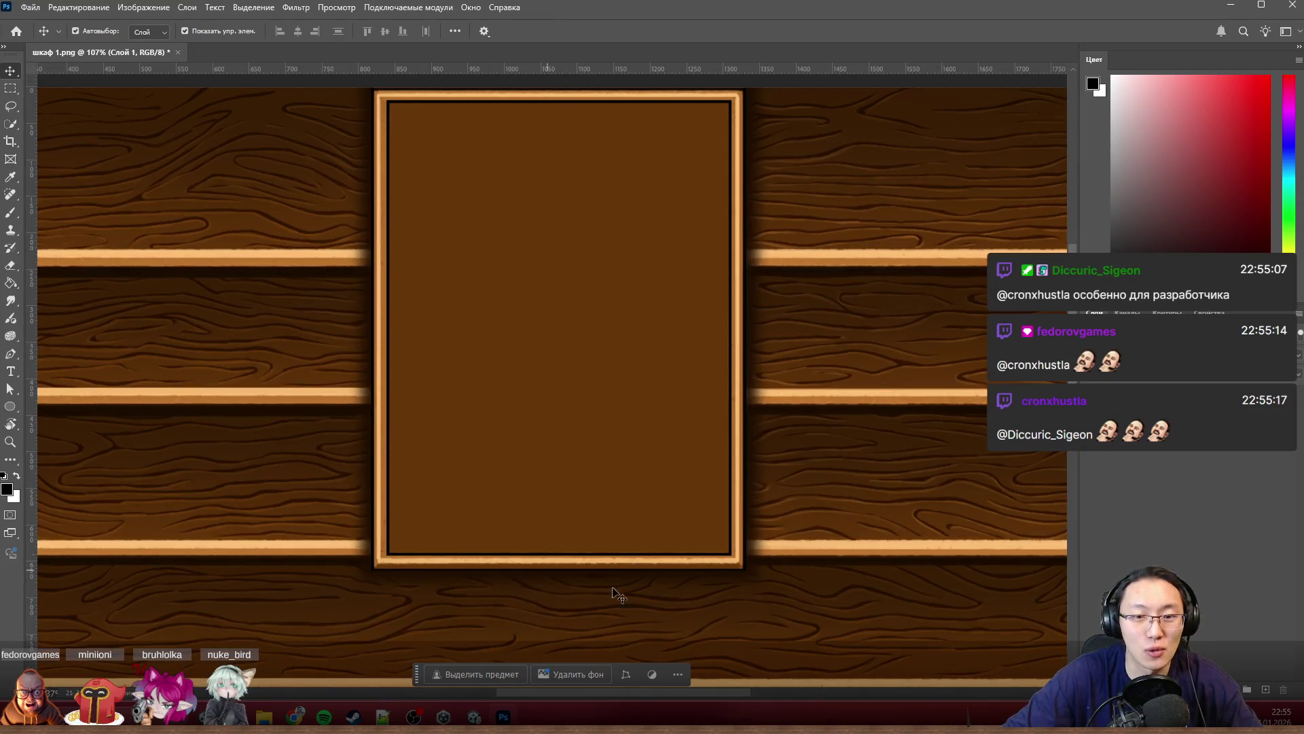
# Step: Marquee-select the central door panel and cut it onto a new layer, leaving a transparent gap
pyautogui.click(9, 88)
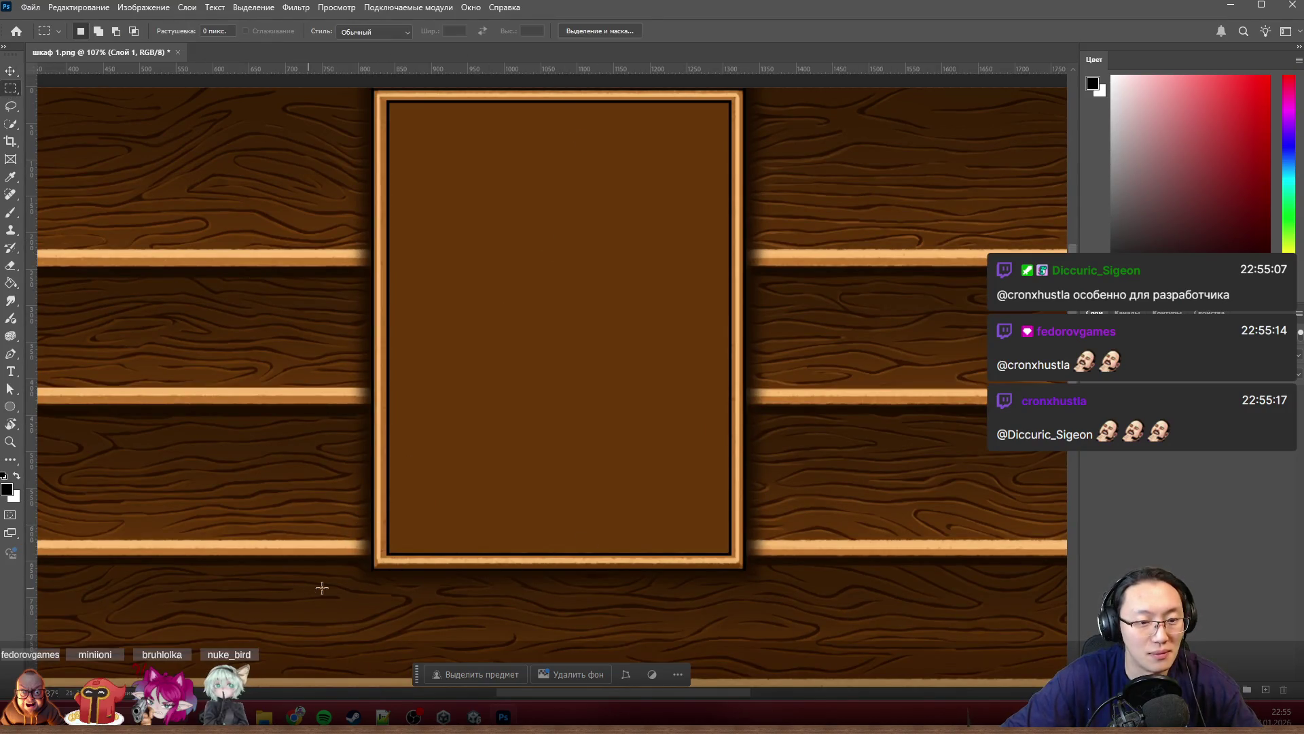
pyautogui.moveTo(353, 592); pyautogui.dragTo(781, 136)
pyautogui.rightClick(623, 430)
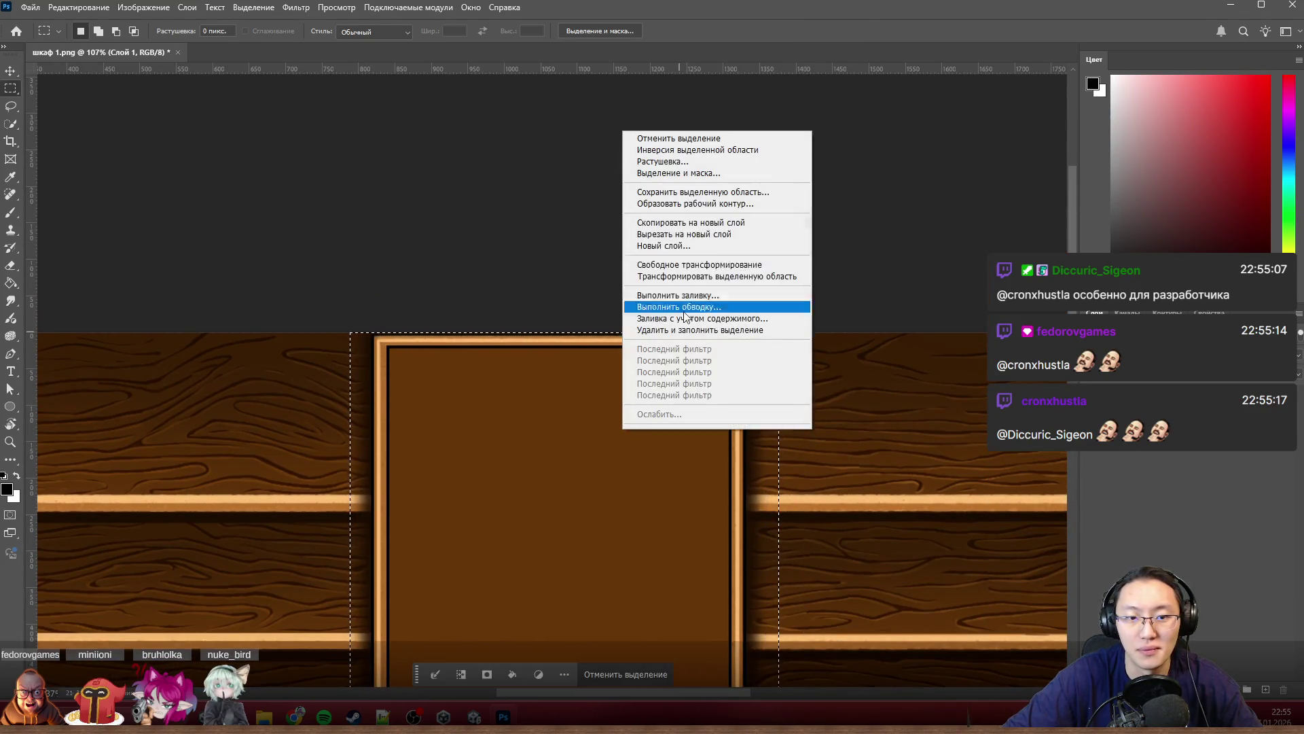
pyautogui.click(694, 235)
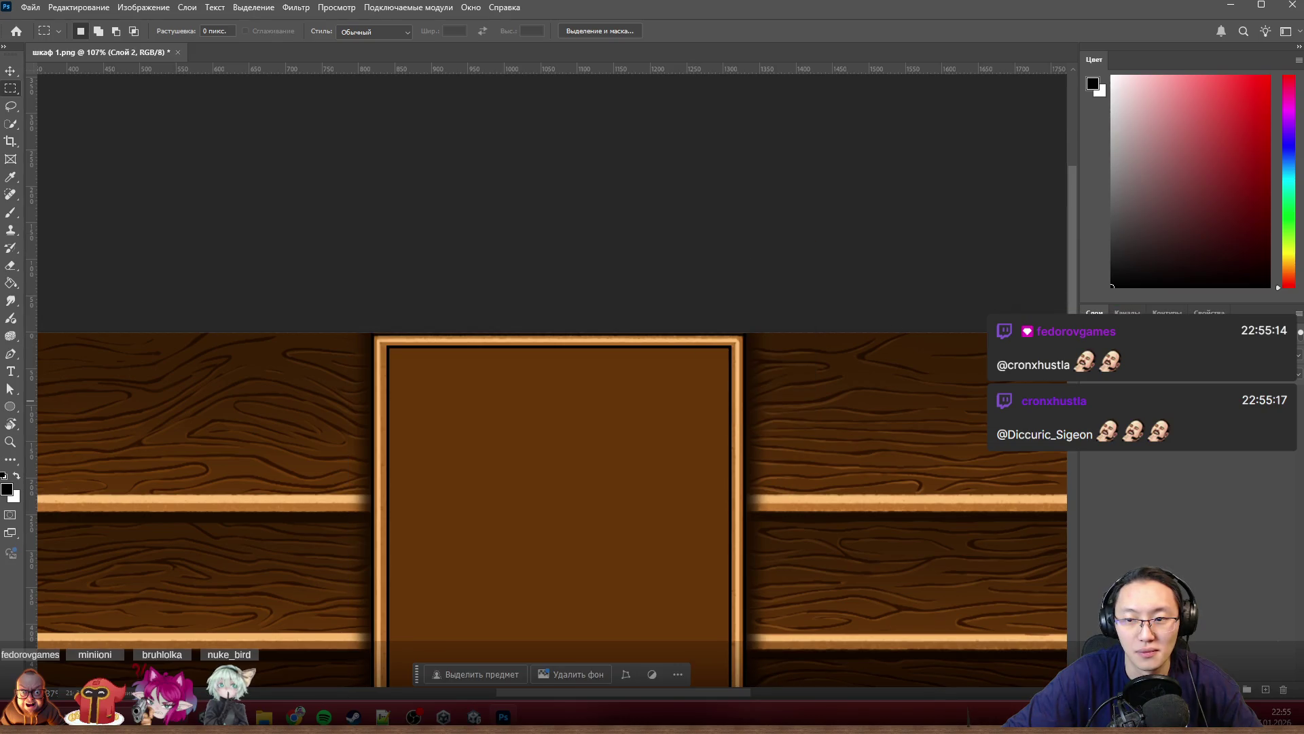
pyautogui.hotkey('ctrl', ',')
pyautogui.scroll(-5, 624, 464)
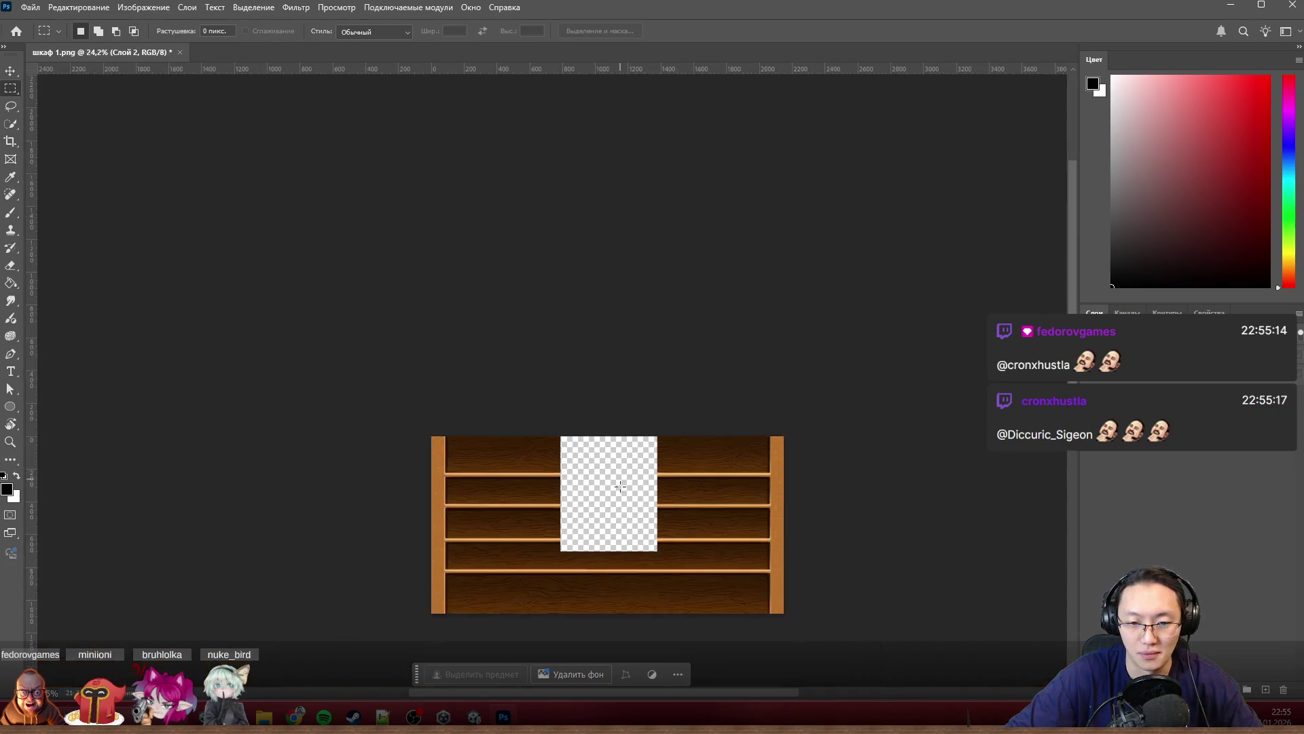
pyautogui.scroll(2, 603, 554)
pyautogui.scroll(2, 739, 471)
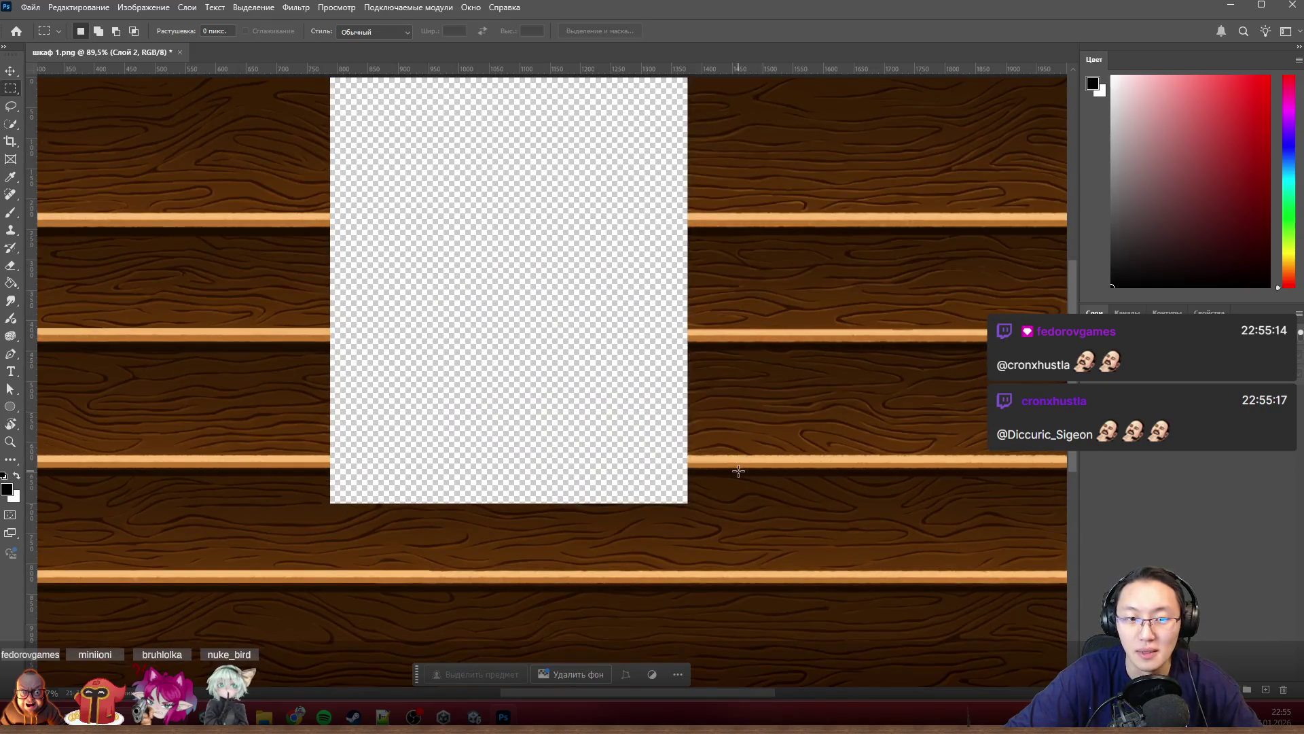
pyautogui.scroll(-3, 729, 471)
pyautogui.scroll(2, 716, 475)
pyautogui.scroll(3, 724, 483)
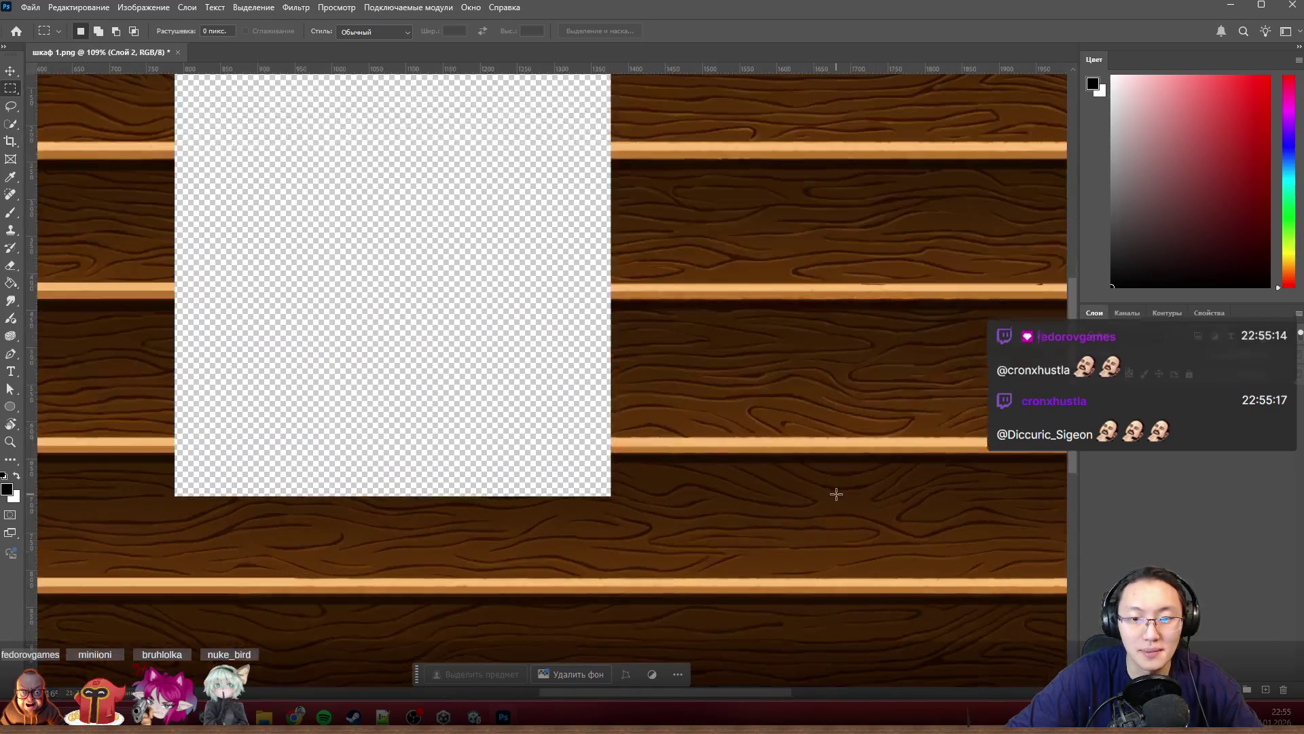
pyautogui.scroll(-3, 838, 495)
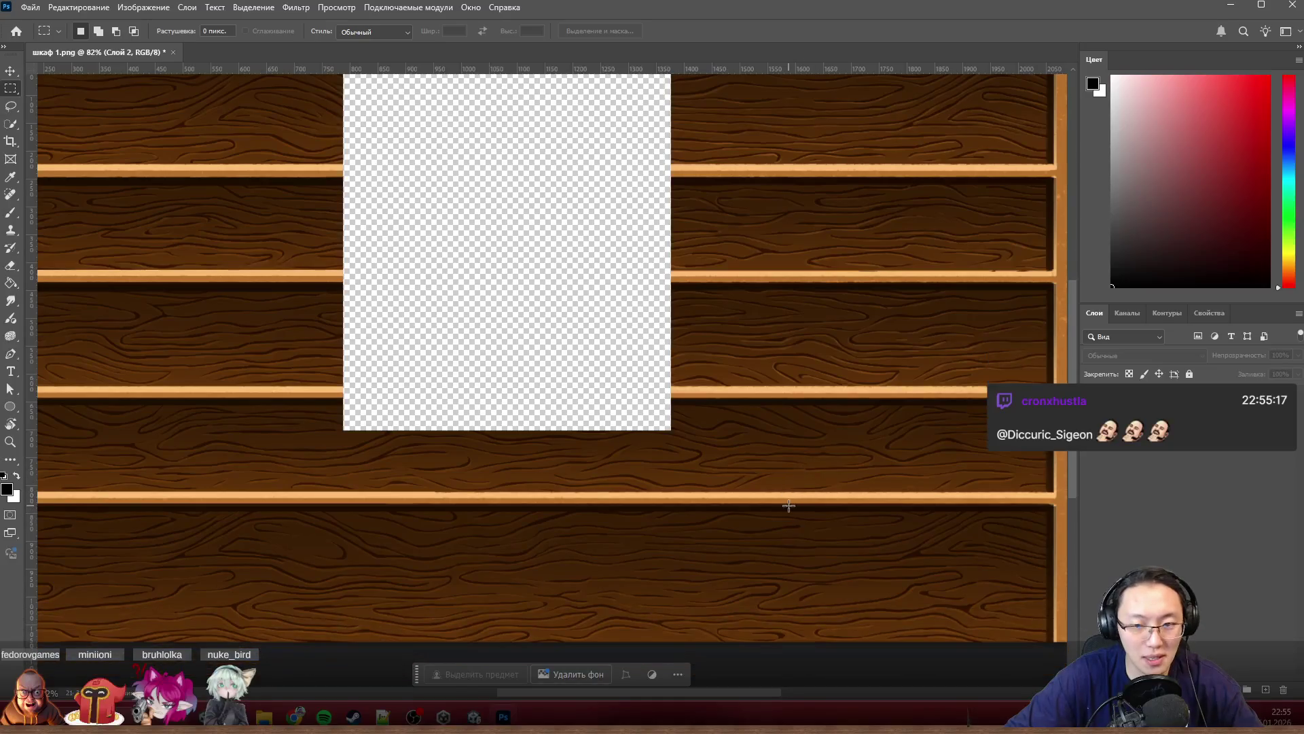
pyautogui.hscroll(-2, 722, 480)
pyautogui.hscroll(-2, 710, 480)
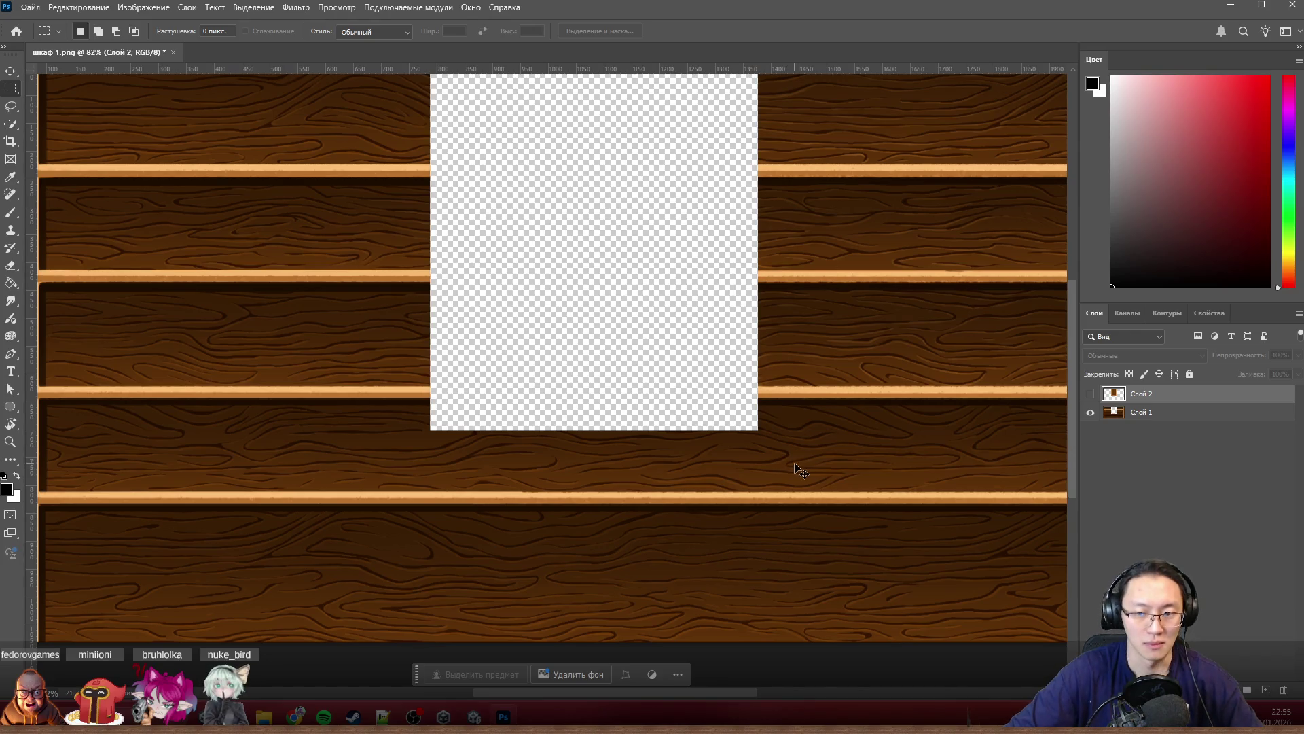
pyautogui.hscroll(2, 800, 470)
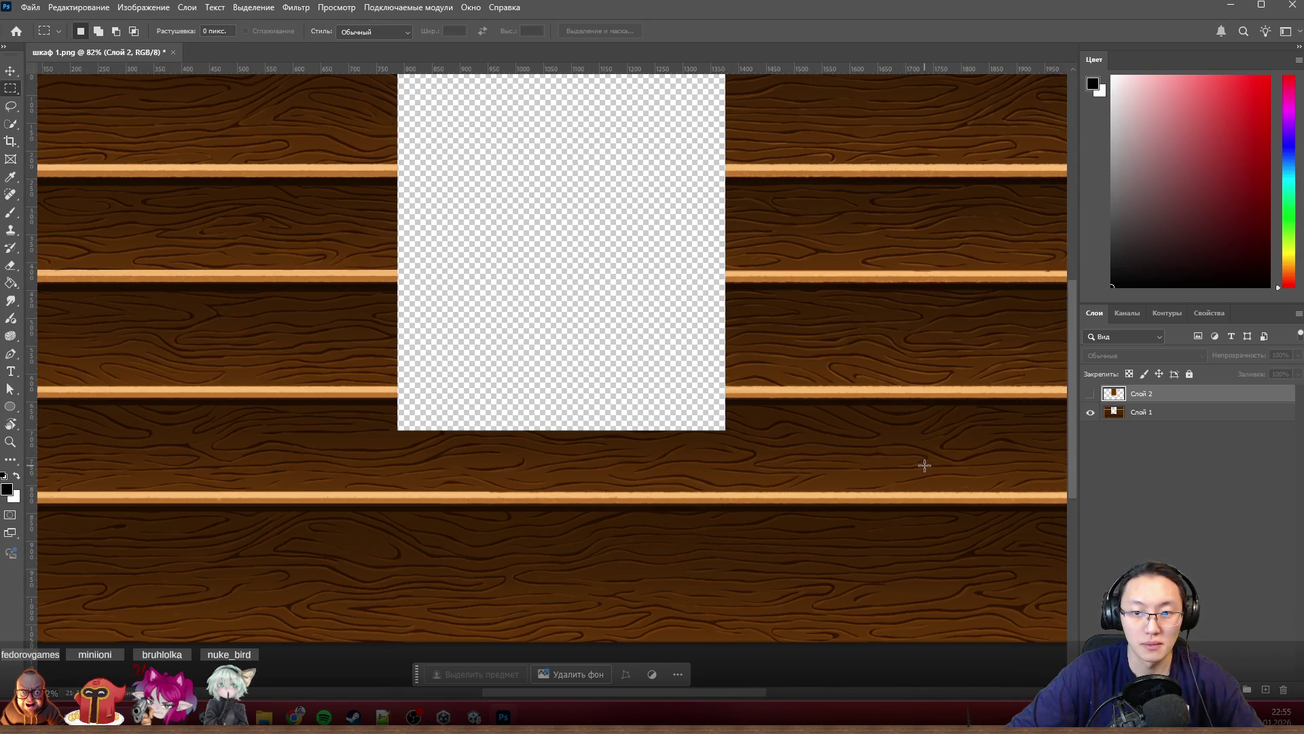
pyautogui.hscroll(3, 924, 466)
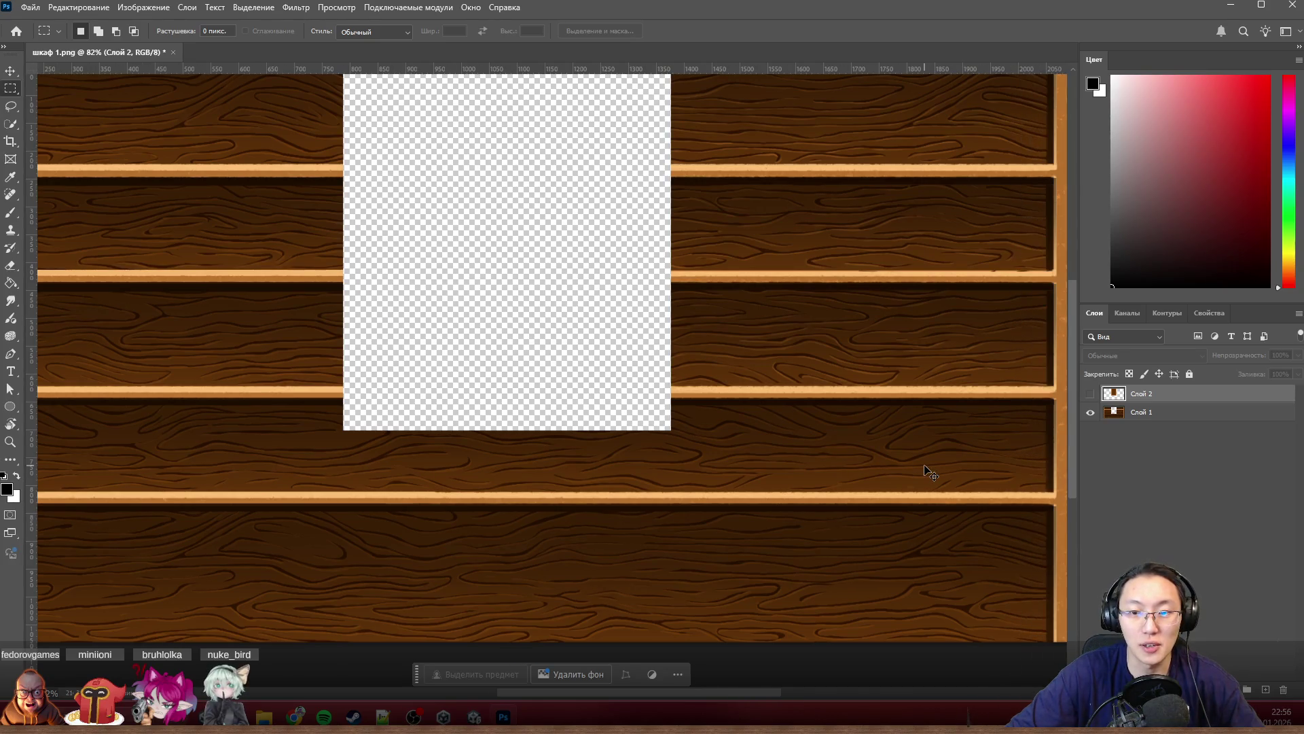
pyautogui.hscroll(2, 925, 466)
pyautogui.scroll(-1, 922, 468)
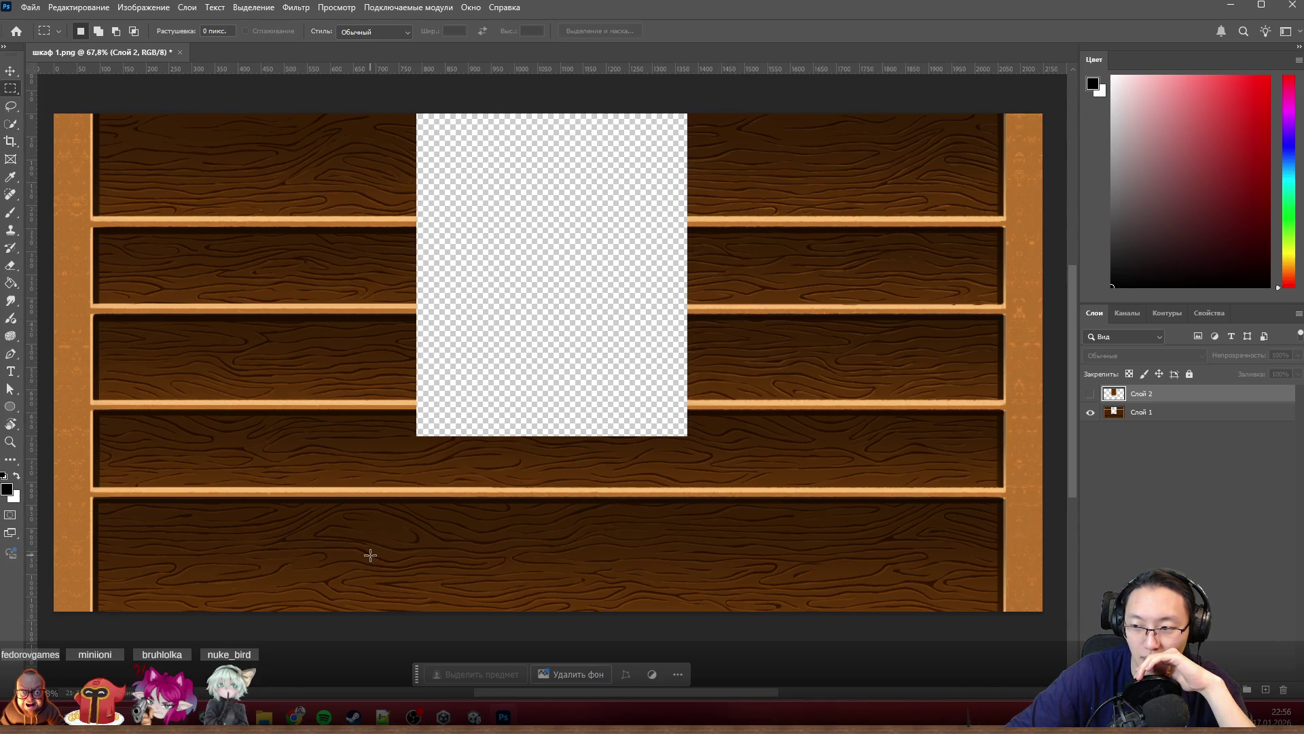
pyautogui.scroll(2, 652, 581)
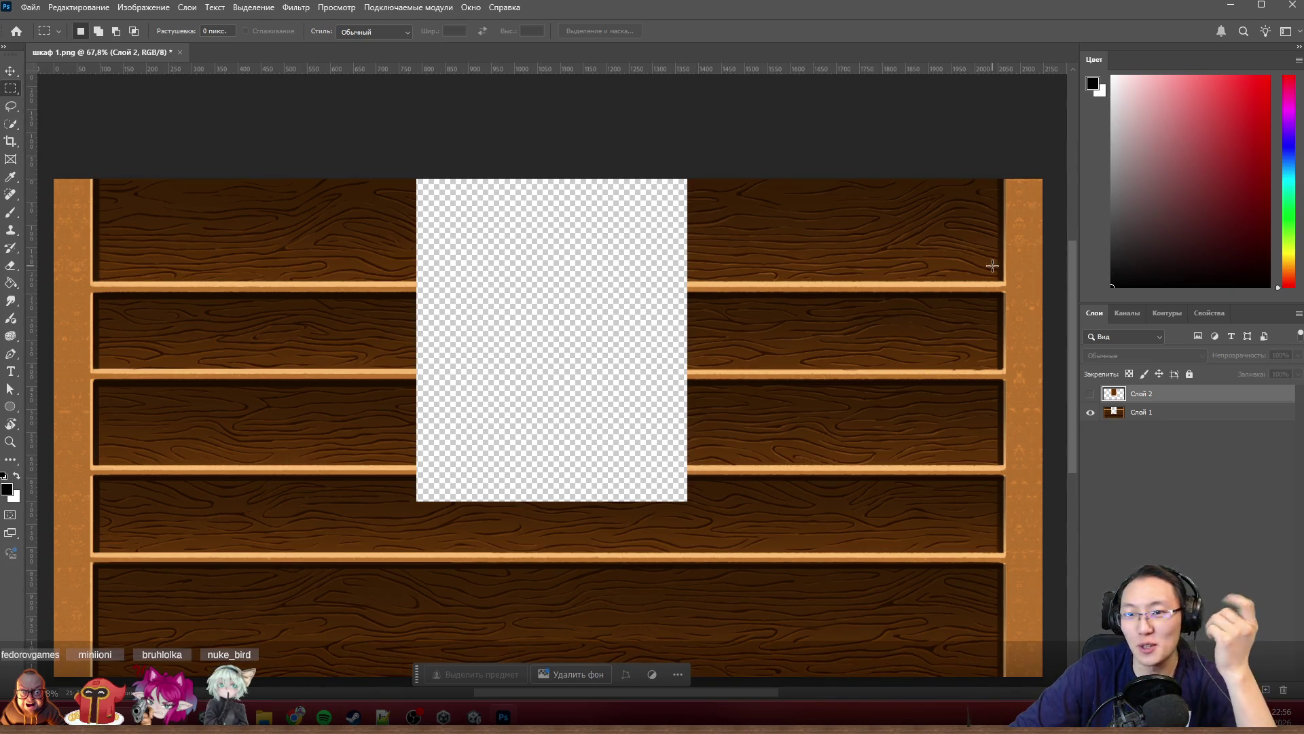
pyautogui.scroll(2, 1032, 334)
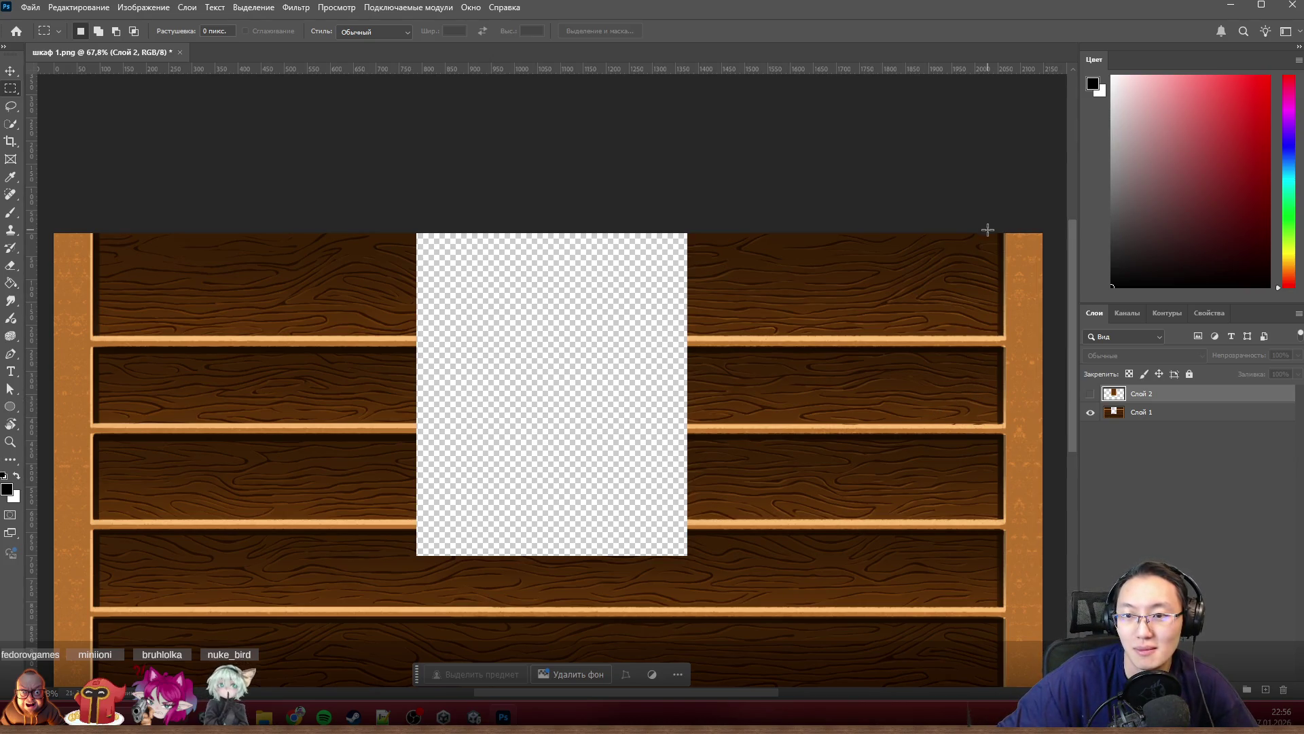
pyautogui.moveTo(987, 230)
pyautogui.mouseDown()
pyautogui.moveTo(747, 619)
pyautogui.moveTo(729, 624)
pyautogui.mouseUp()
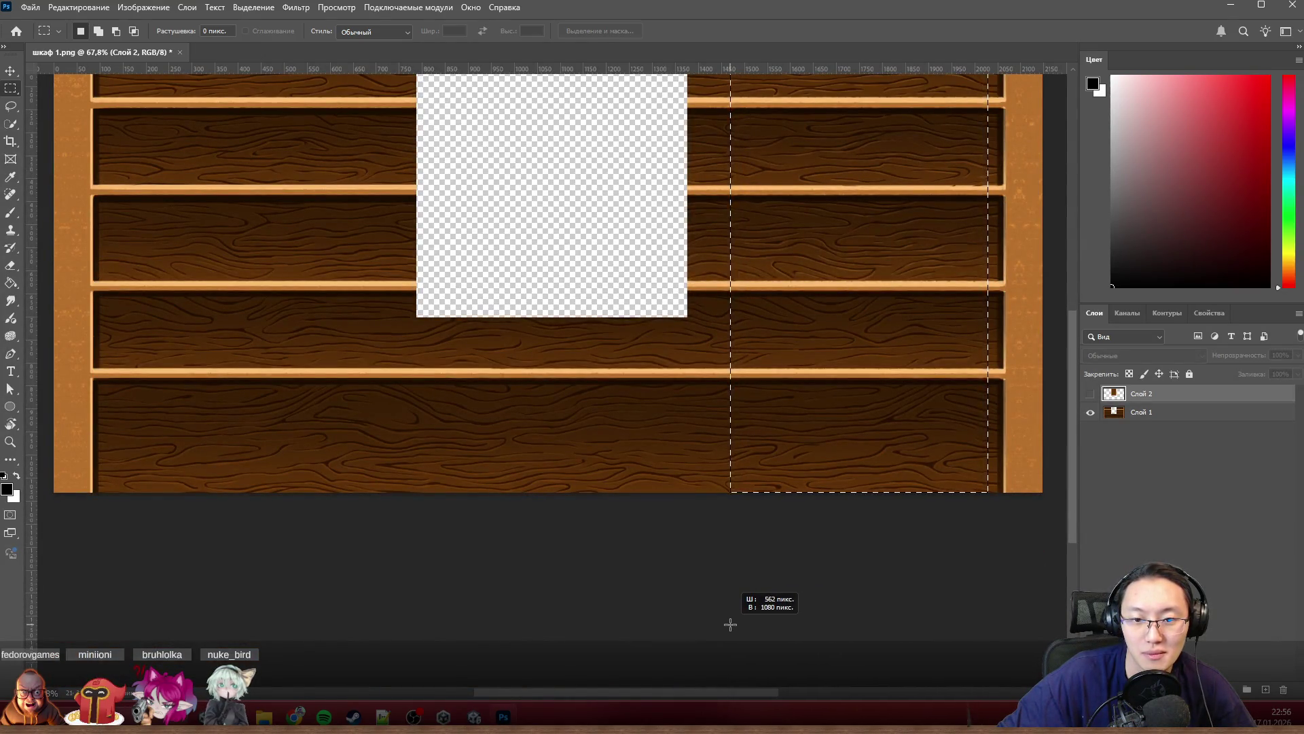
# Step: Marquee-select a tall strip of the right-hand shelf wood
pyautogui.moveTo(729, 625); pyautogui.dragTo(730, 623)
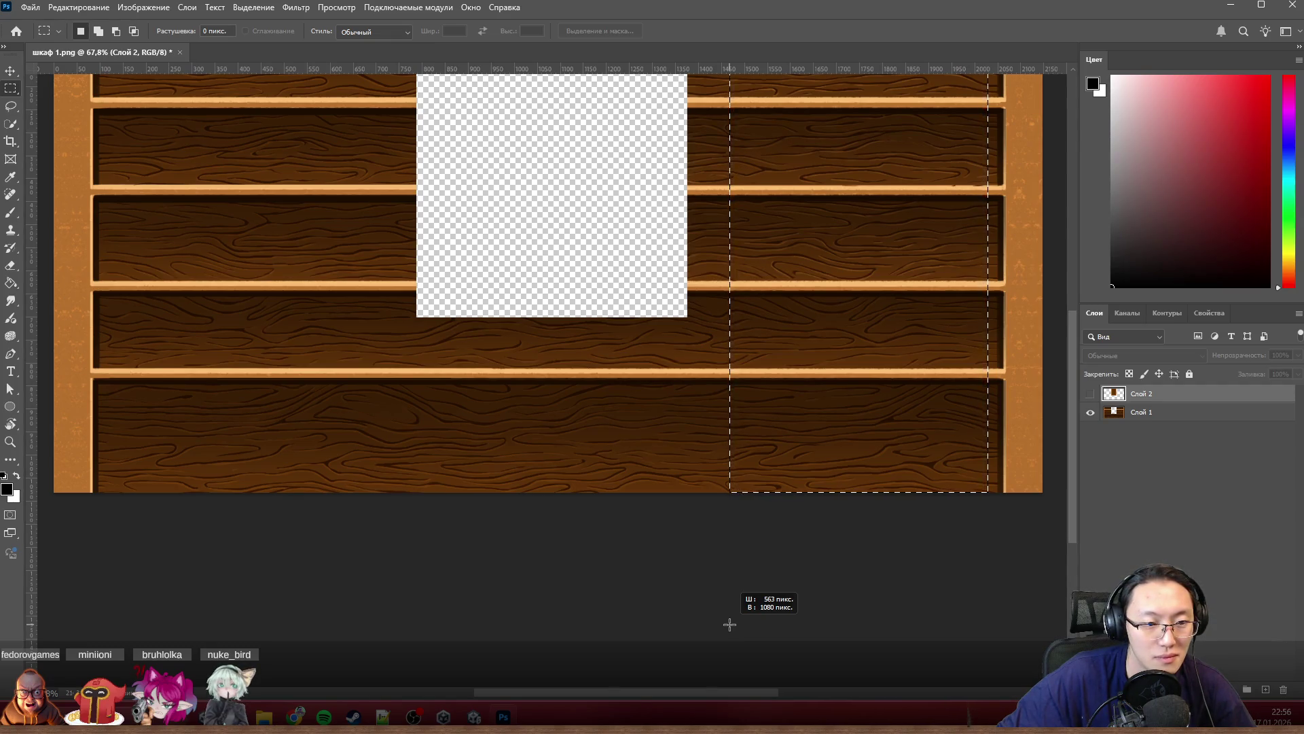
pyautogui.moveTo(729, 623); pyautogui.dragTo(785, 617)
pyautogui.click(673, 428)
pyautogui.scroll(2, 781, 528)
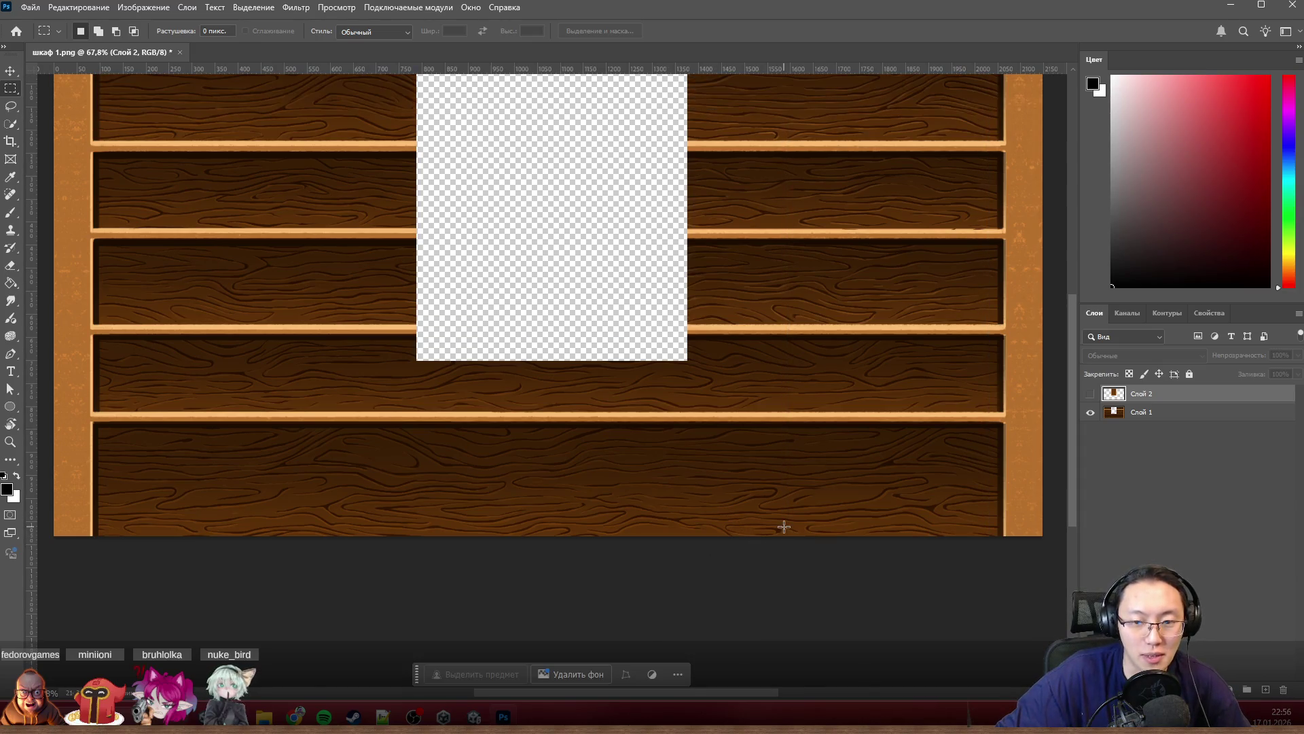
pyautogui.scroll(2, 786, 536)
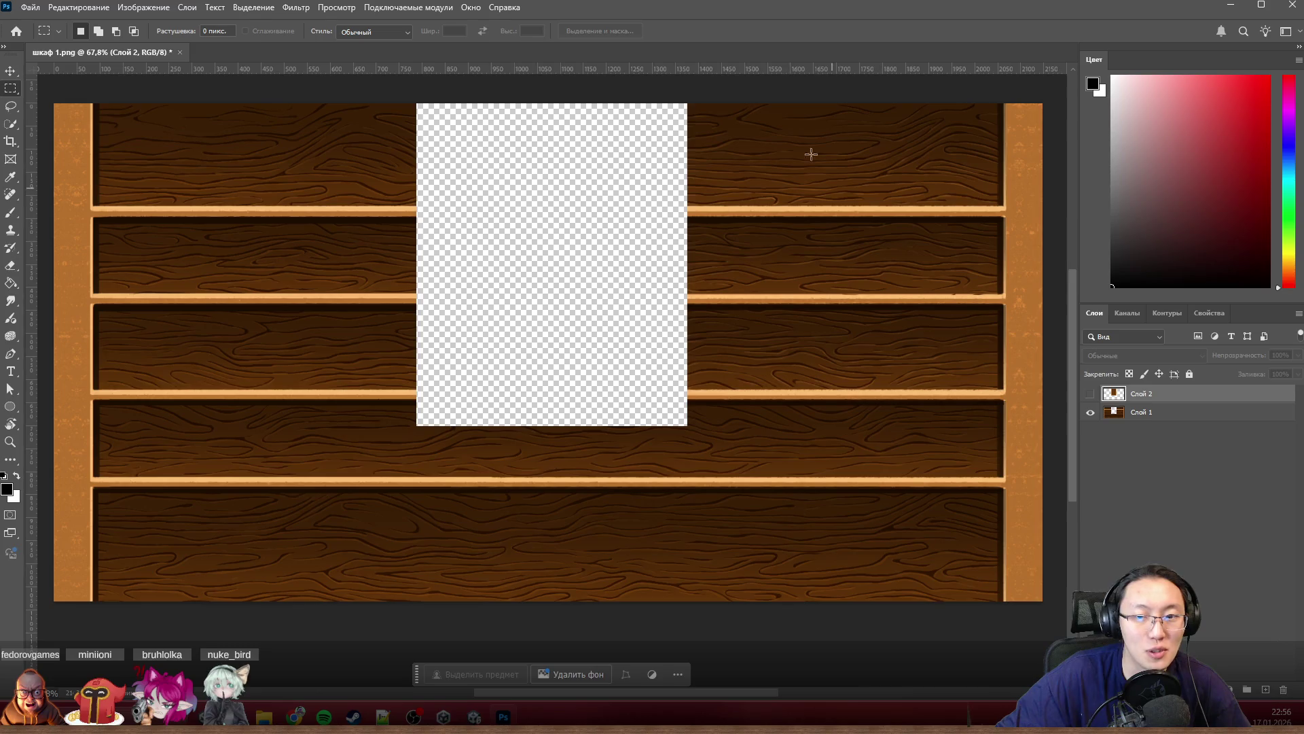
pyautogui.moveTo(711, 103)
pyautogui.mouseDown()
pyautogui.moveTo(905, 590)
pyautogui.moveTo(993, 617)
pyautogui.mouseUp()
# Step: Copy the selected shelf strip from Слой 1 into a new layer with Ctrl+J
pyautogui.hotkey('ctrl', 'c')
pyautogui.click(659, 262)
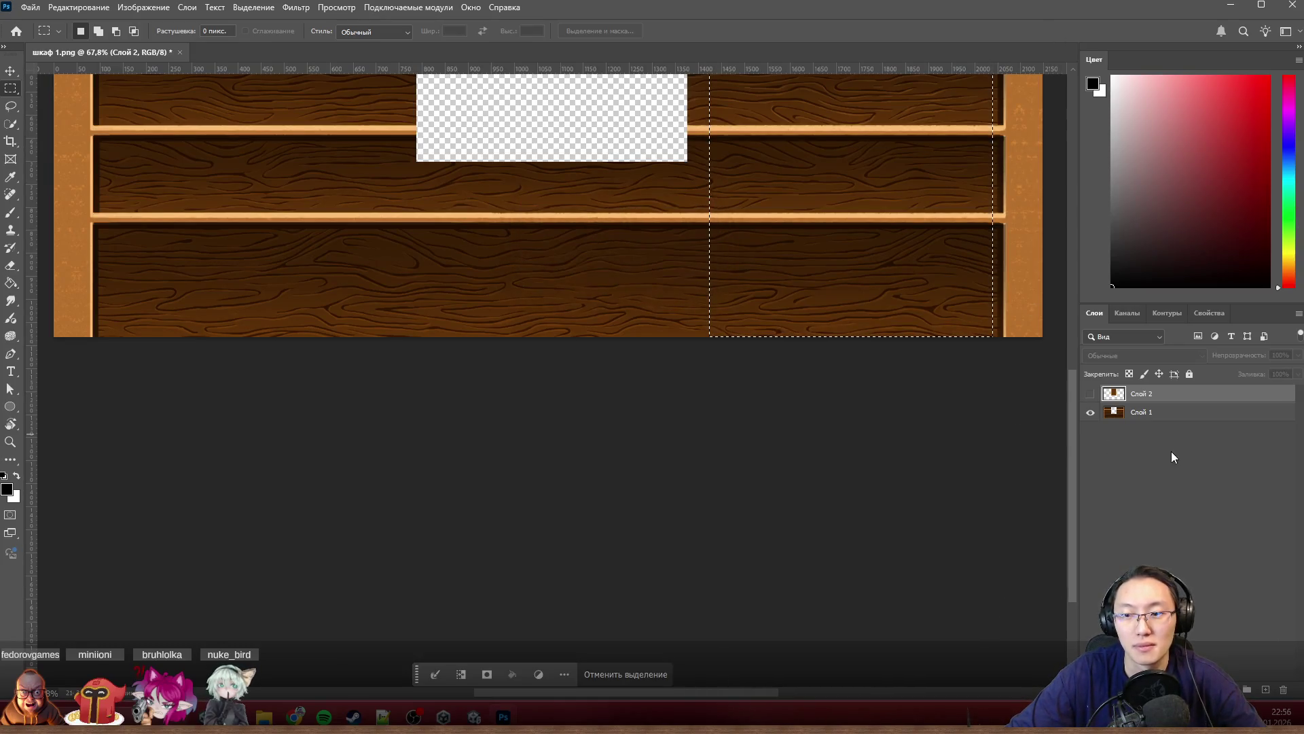
pyautogui.click(1178, 414)
pyautogui.hotkey('ctrl', 'j')
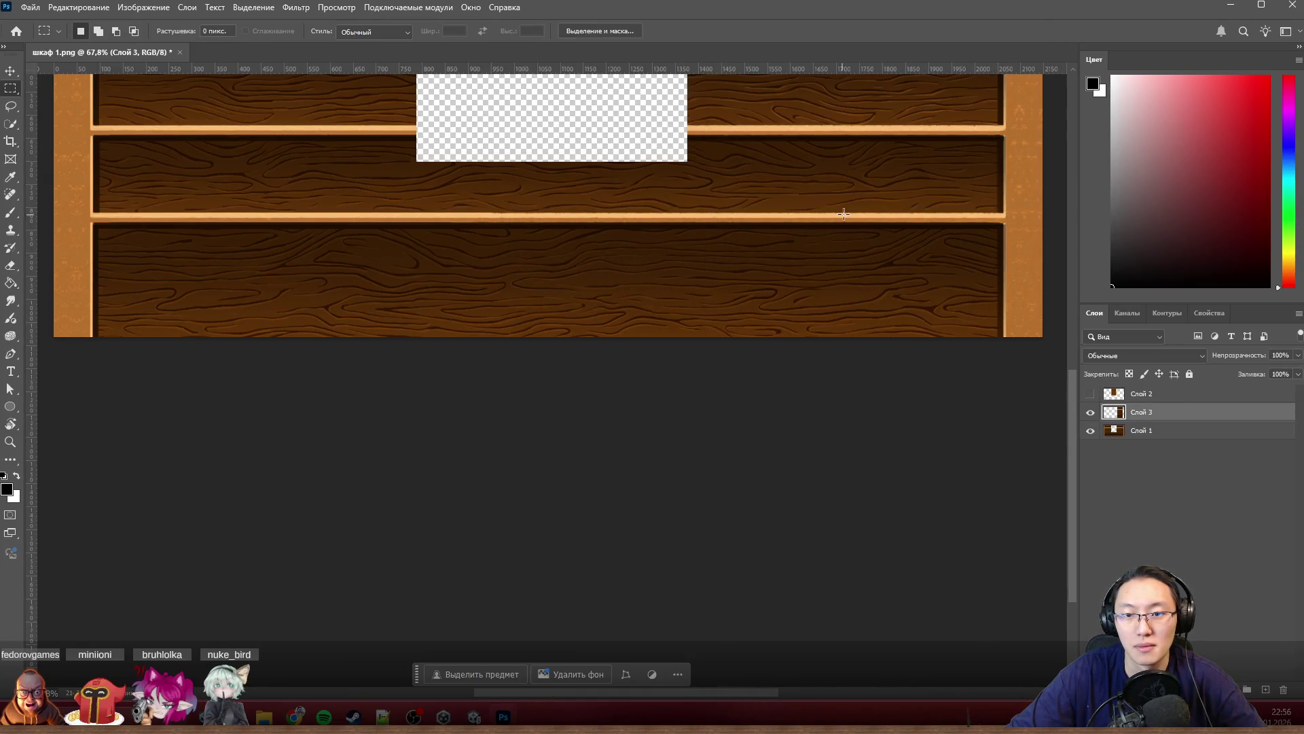
# Step: Slide the copied wood piece left and over the shelf seam so its stripes align with the shelves
pyautogui.keyDown('ctrl'); pyautogui.moveTo(842, 214); pyautogui.dragTo(525, 256); pyautogui.keyUp('ctrl')
pyautogui.scroll(3, 661, 358)
pyautogui.scroll(-3, 702, 419)
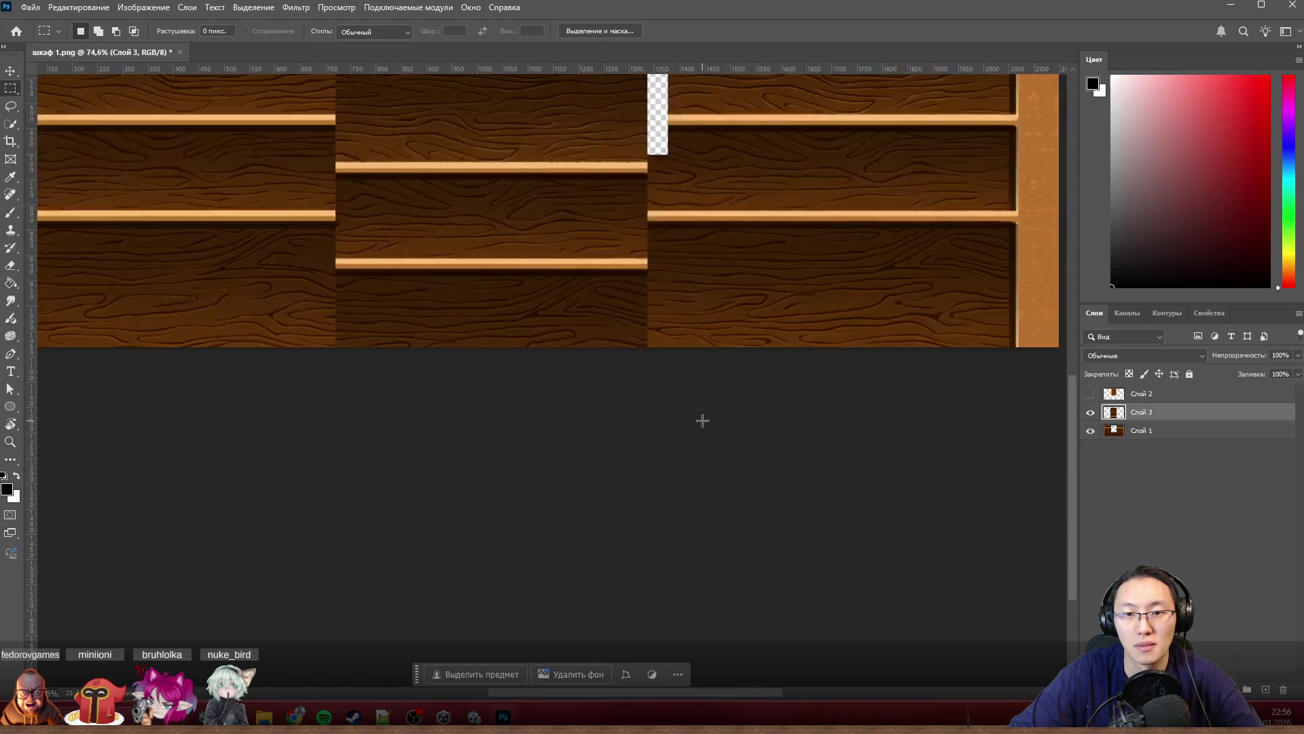
pyautogui.scroll(-2, 702, 420)
pyautogui.scroll(2, 548, 285)
pyautogui.scroll(4, 524, 262)
pyautogui.keyDown('ctrl'); pyautogui.moveTo(560, 321); pyautogui.dragTo(592, 249); pyautogui.keyUp('ctrl')
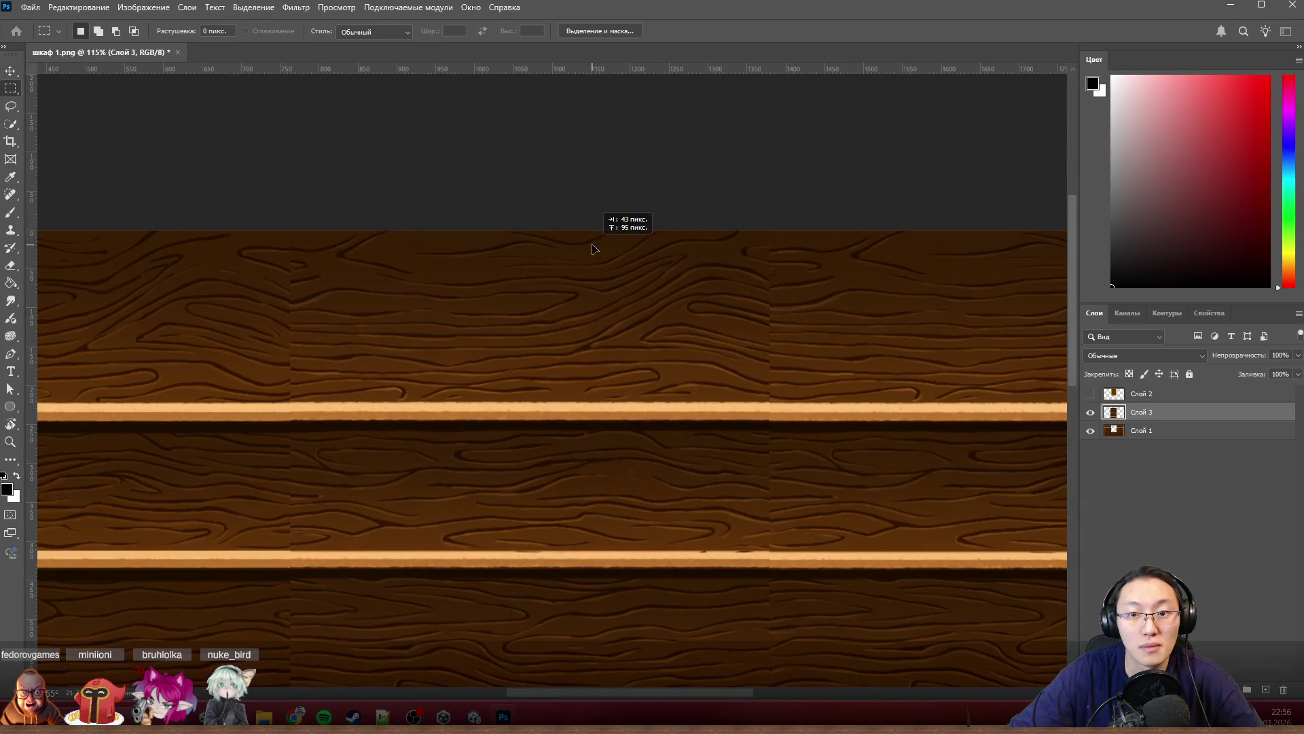
pyautogui.keyDown('ctrl'); pyautogui.moveTo(594, 250); pyautogui.dragTo(596, 251); pyautogui.keyUp('ctrl')
pyautogui.scroll(-5, 759, 348)
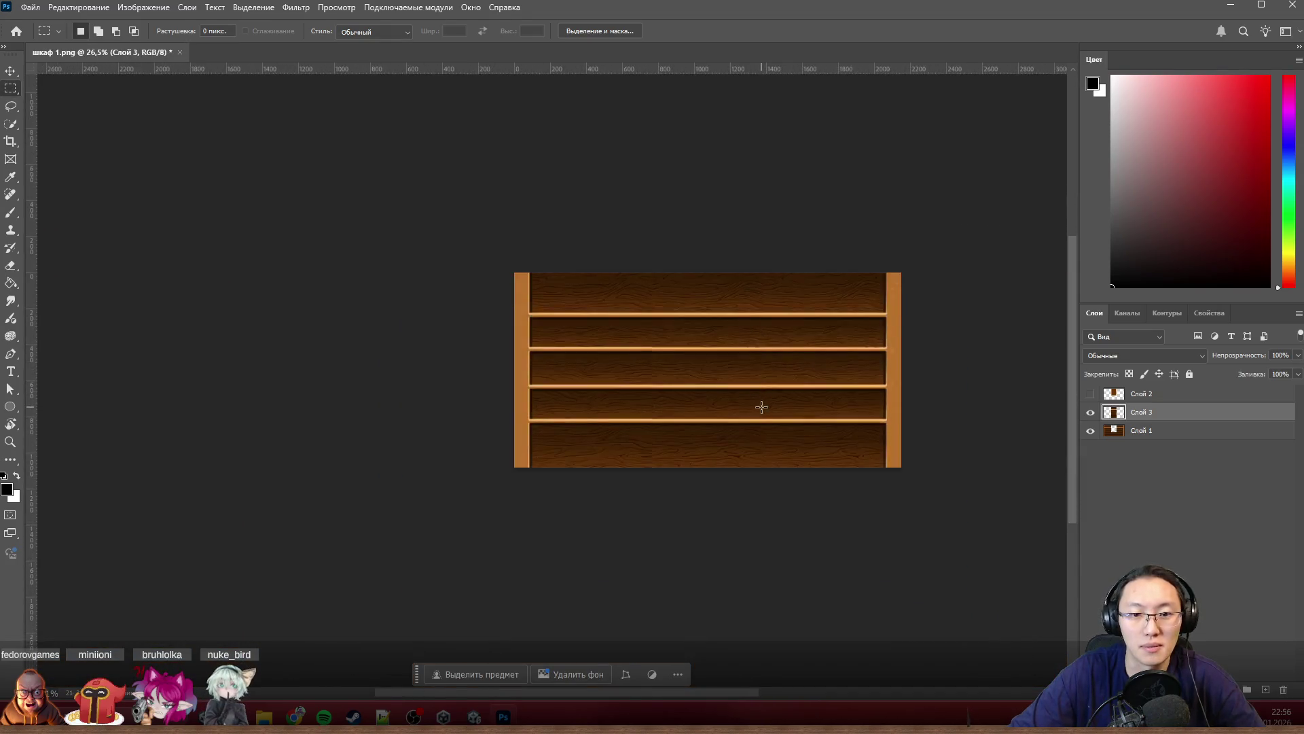
pyautogui.scroll(2, 757, 404)
pyautogui.scroll(2, 713, 277)
pyautogui.scroll(1, 714, 278)
pyautogui.scroll(1, 554, 254)
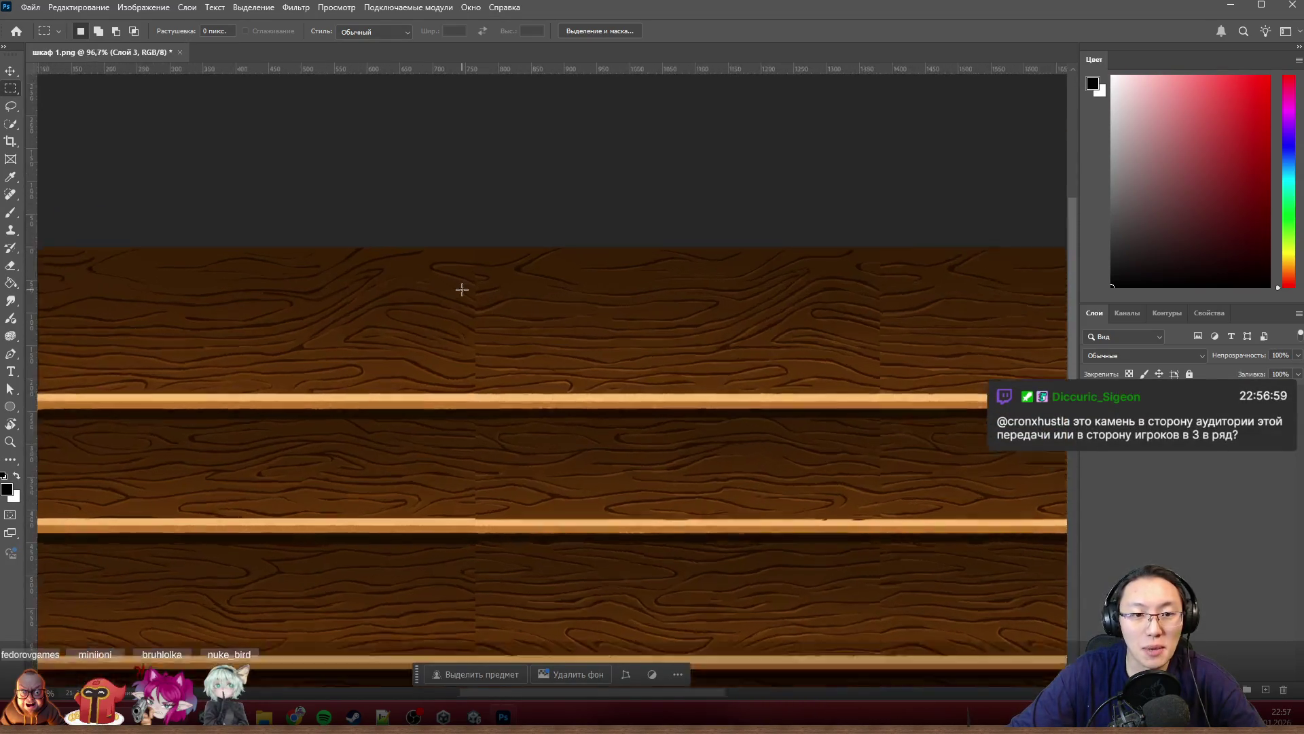
pyautogui.scroll(2, 544, 289)
pyautogui.scroll(2, 458, 326)
pyautogui.scroll(-2, 460, 324)
pyautogui.scroll(-2, 462, 326)
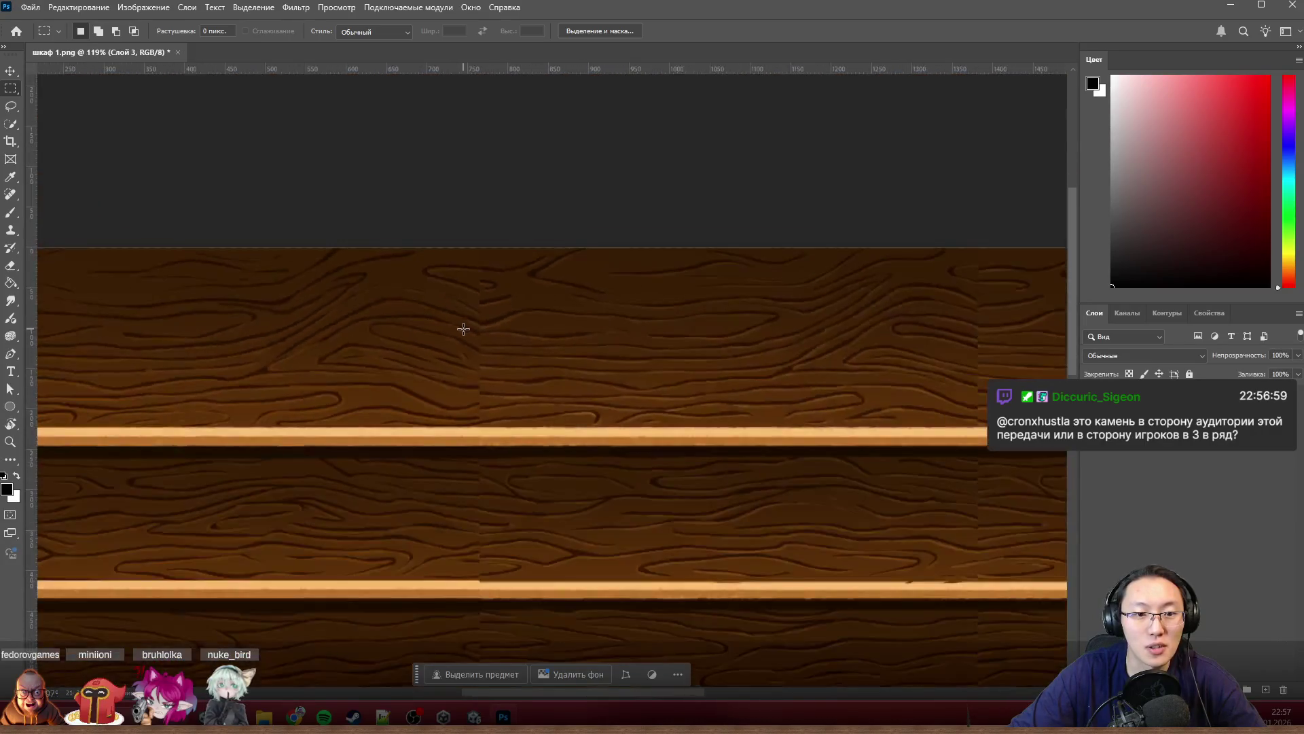
pyautogui.scroll(-1, 461, 327)
pyautogui.scroll(-1, 463, 328)
pyautogui.scroll(-1, 462, 329)
pyautogui.scroll(3, 462, 328)
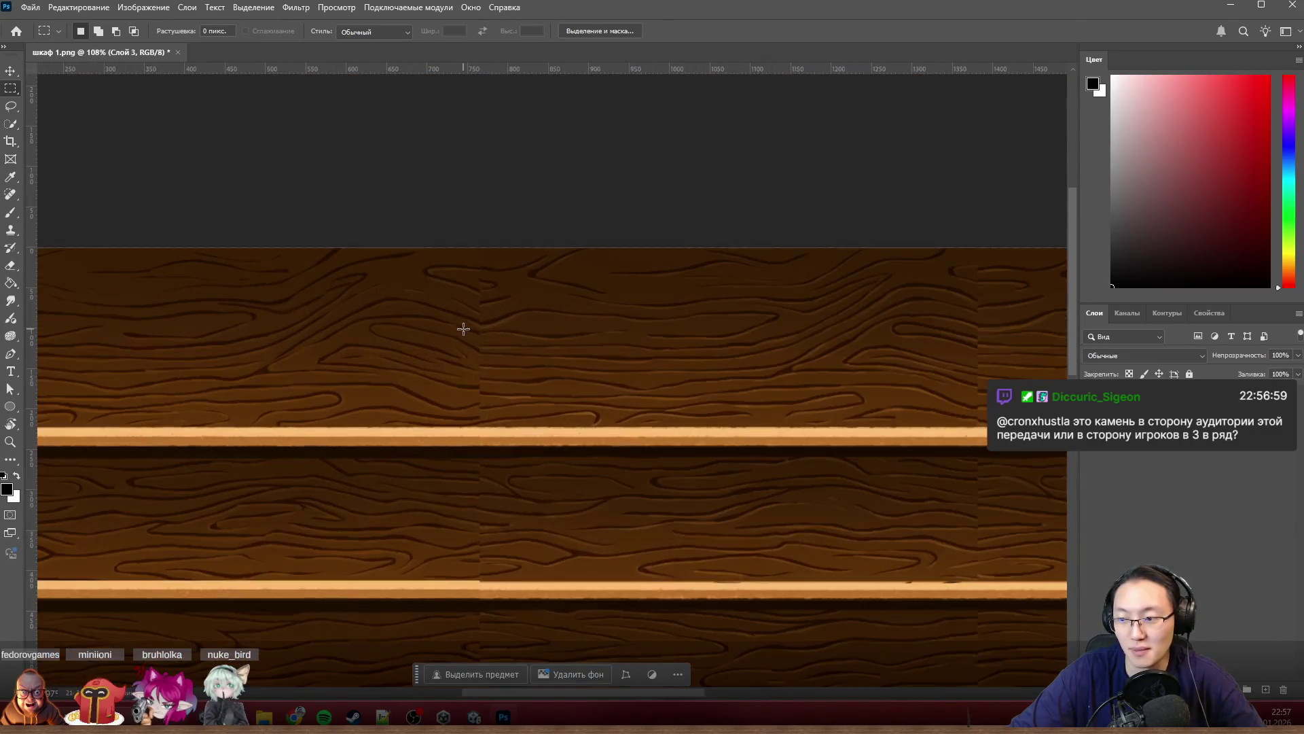
pyautogui.scroll(-1, 464, 328)
pyautogui.scroll(1, 464, 328)
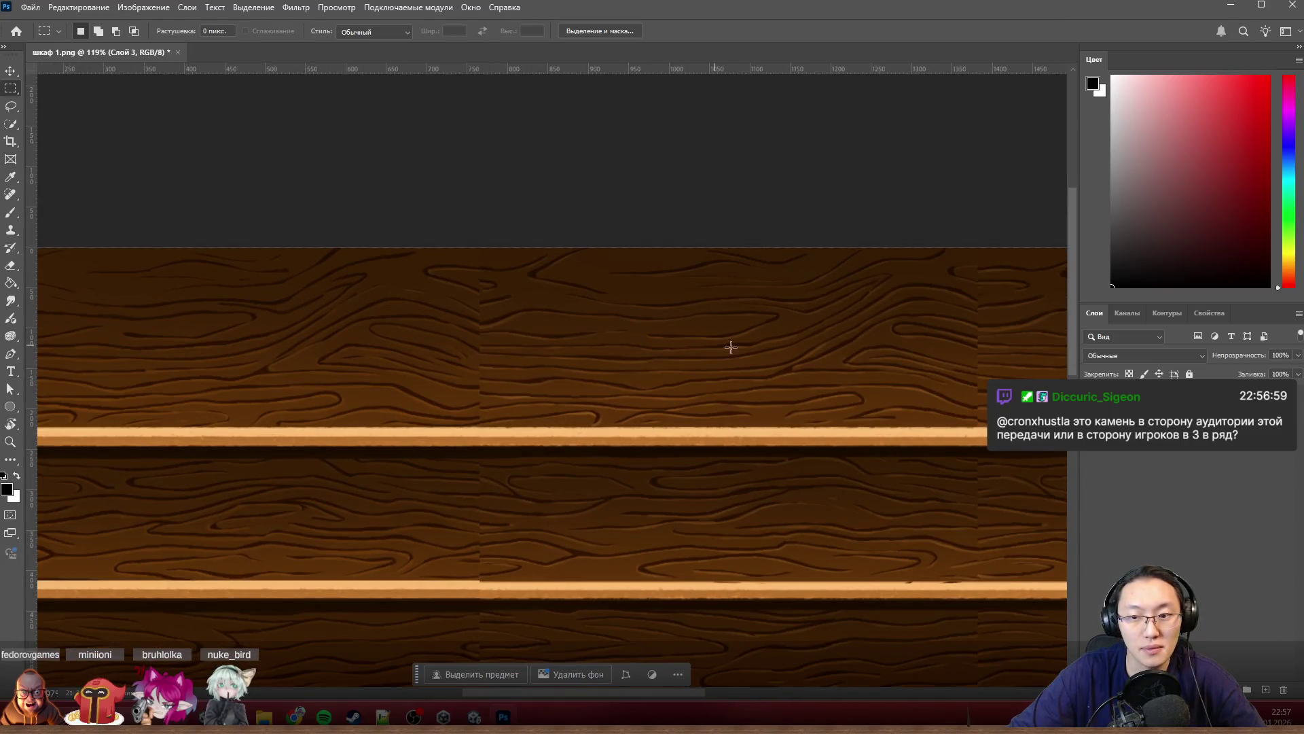
pyautogui.hotkey('ctrl', 't')
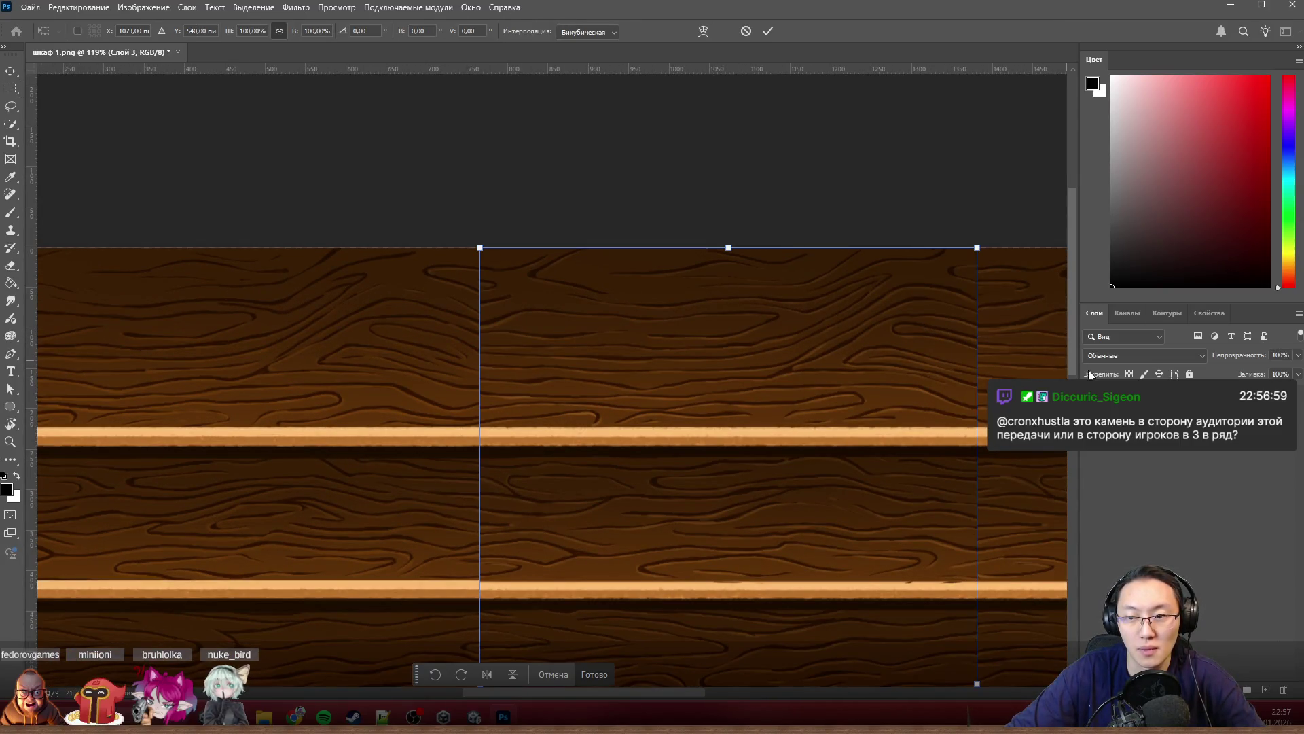
# Step: Mirror the copied piece horizontally, nudge it a pixel or two, then flip it back again
pyautogui.click(494, 679)
pyautogui.hscroll(2, 797, 406)
pyautogui.scroll(3, 799, 406)
pyautogui.scroll(2, 863, 326)
pyautogui.moveTo(735, 356); pyautogui.dragTo(709, 358)
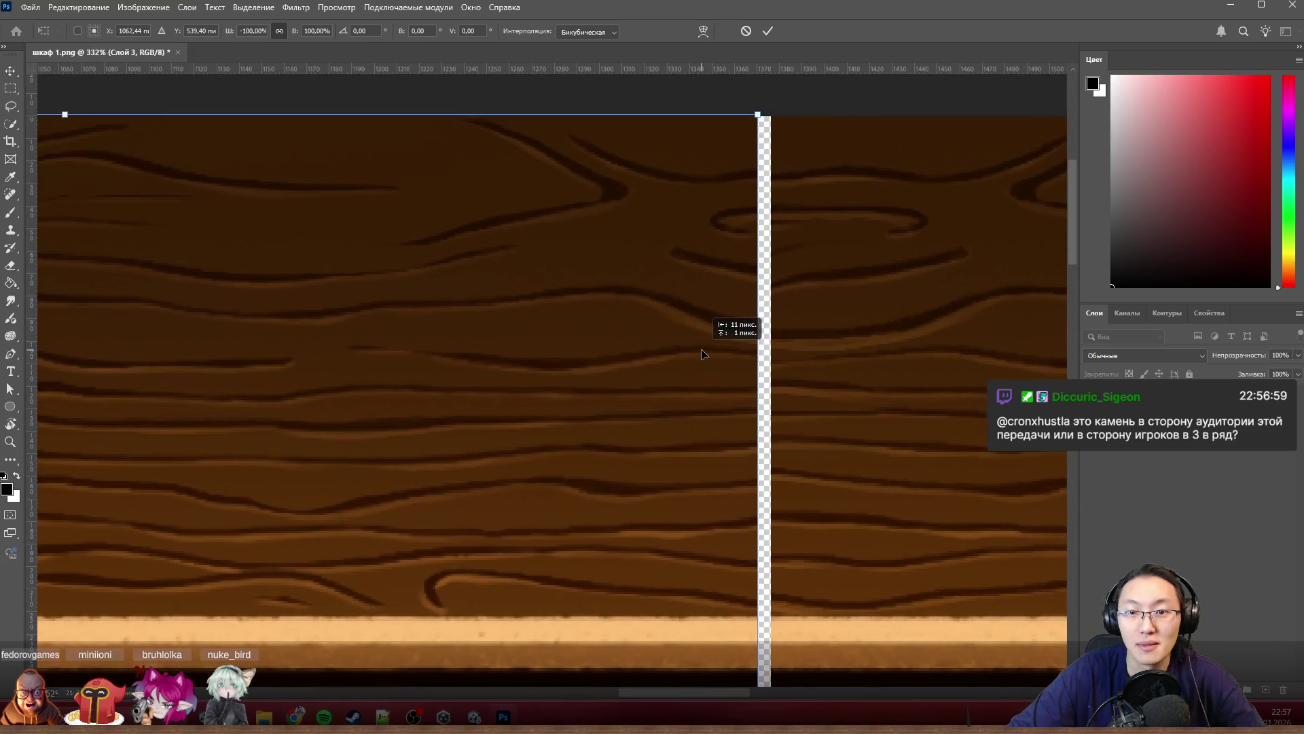
pyautogui.scroll(2, 829, 166)
pyautogui.scroll(2, 847, 197)
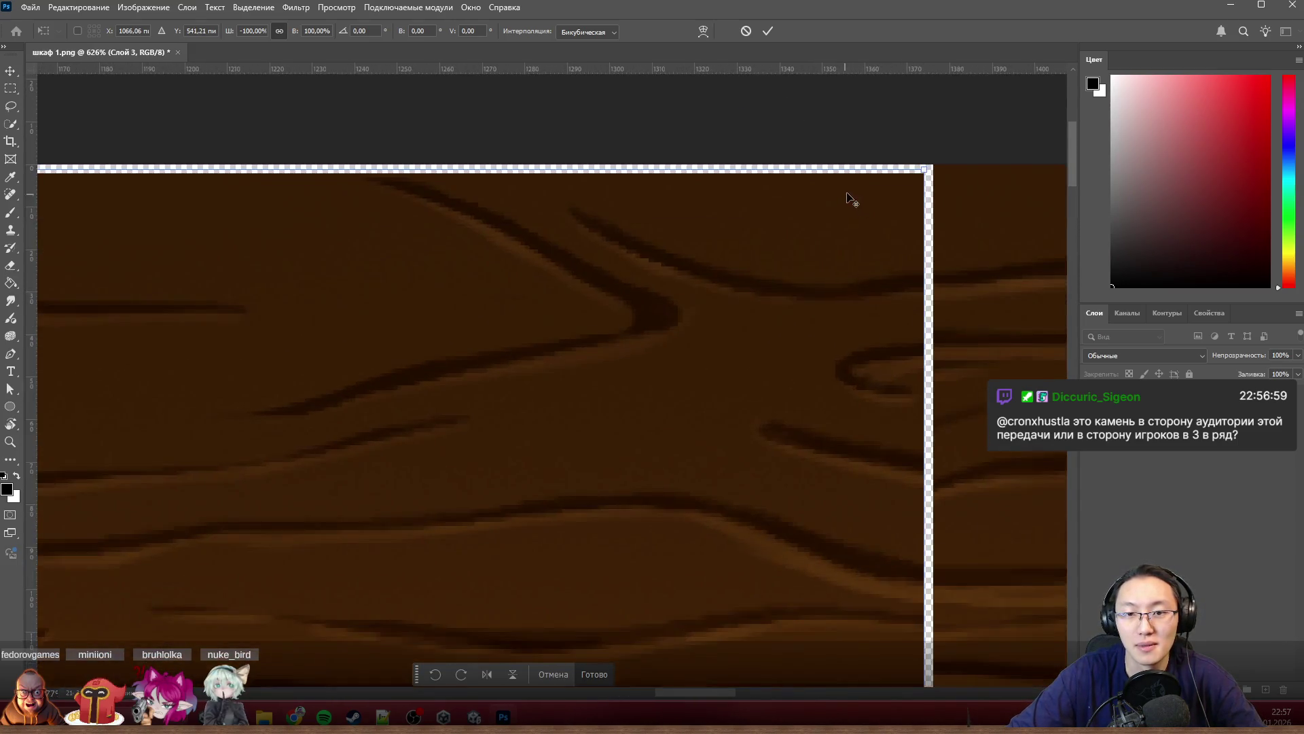
pyautogui.scroll(2, 906, 198)
pyautogui.moveTo(907, 193); pyautogui.dragTo(922, 184)
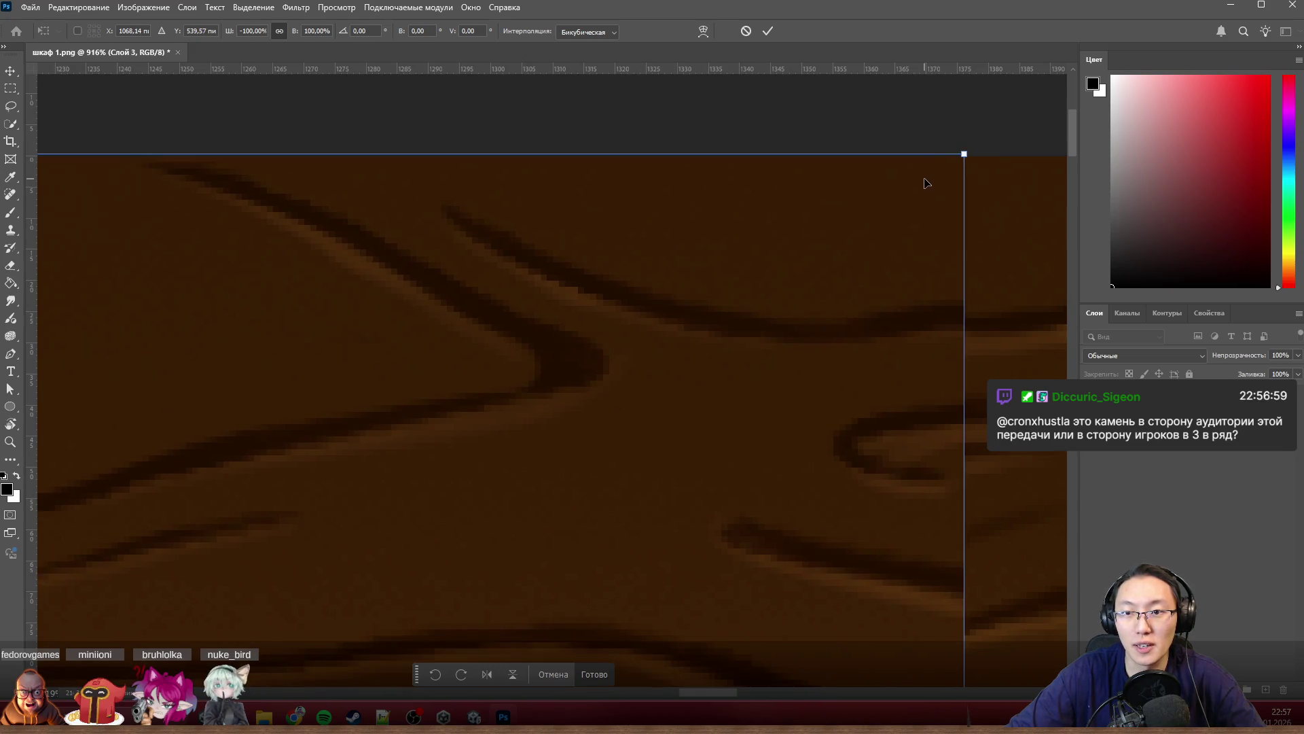
pyautogui.scroll(-2, 903, 201)
pyautogui.scroll(-3, 904, 201)
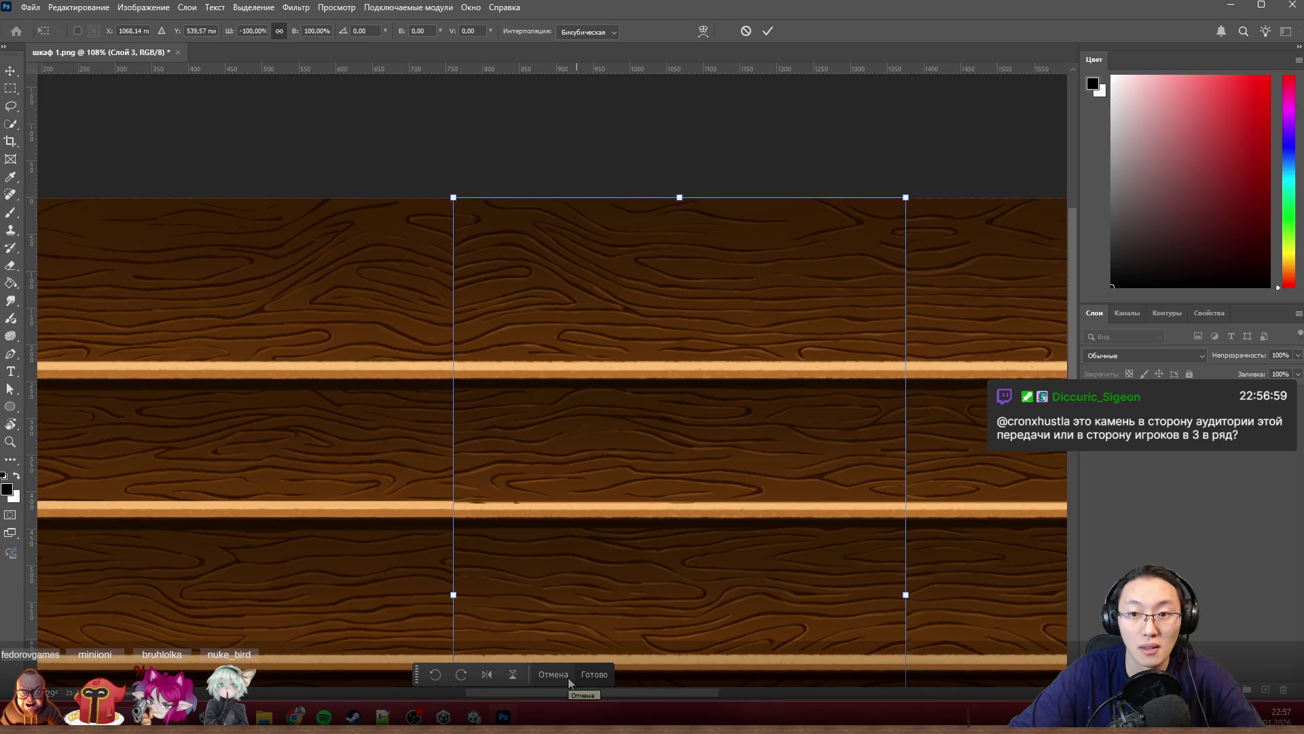
pyautogui.click(488, 677)
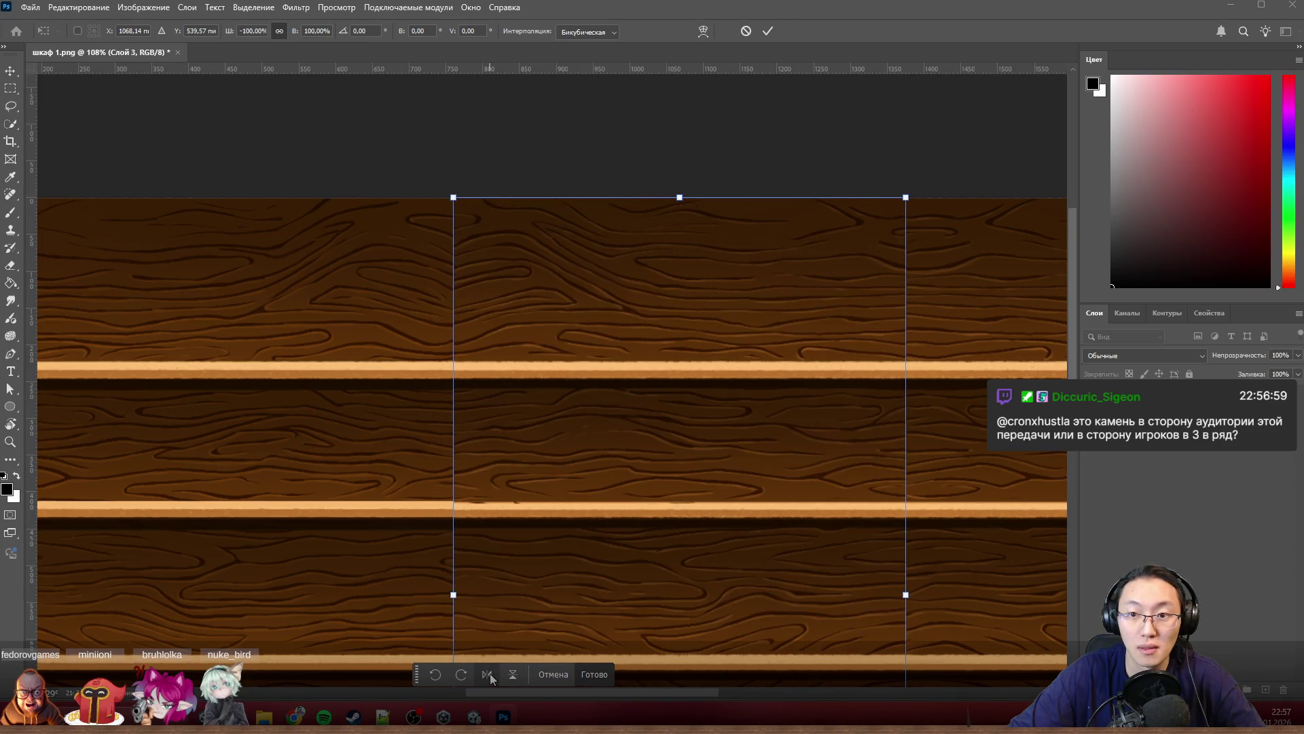
pyautogui.scroll(-2, 871, 529)
pyautogui.scroll(-3, 870, 529)
pyautogui.scroll(-2, 822, 479)
pyautogui.scroll(-1, 821, 479)
pyautogui.hscroll(1, 935, 490)
pyautogui.hscroll(2, 934, 490)
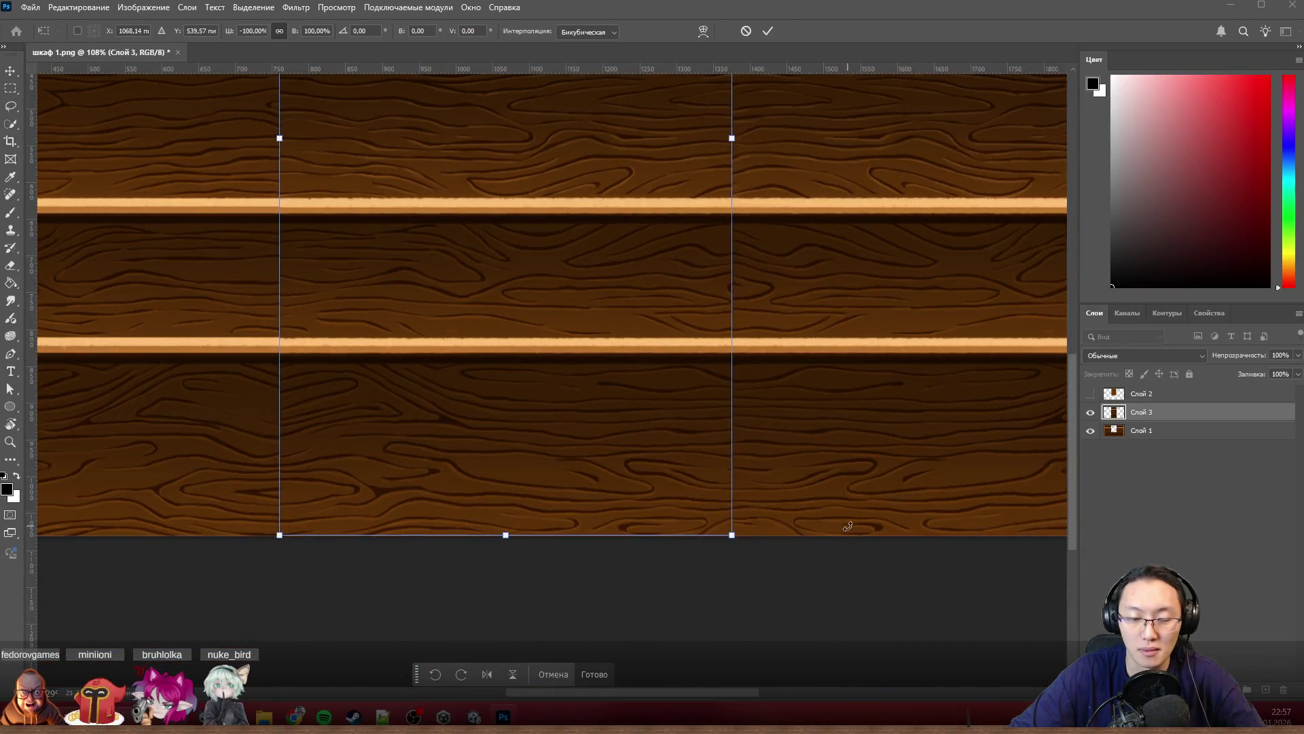
pyautogui.scroll(3, 816, 490)
pyautogui.scroll(1, 602, 484)
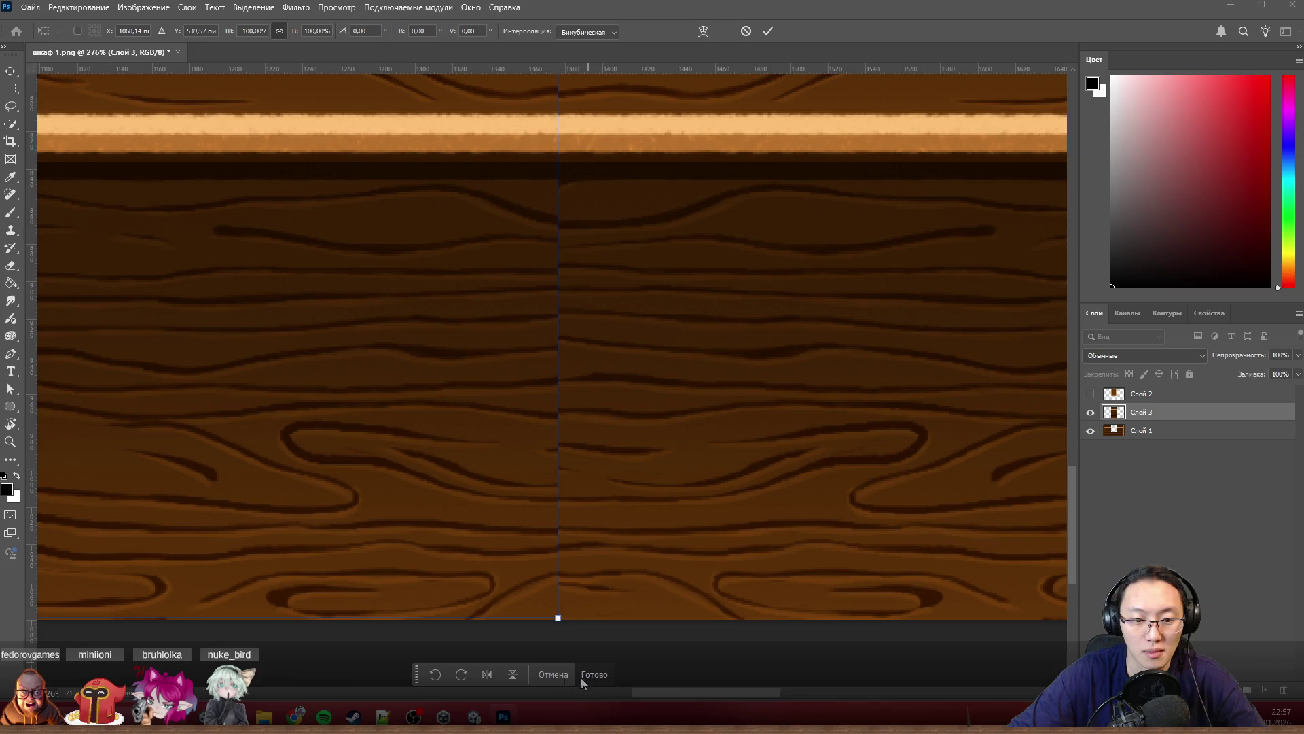
# Step: Move the piece along the shelves until the grain and stripes continue, and commit the transform
pyautogui.moveTo(520, 489); pyautogui.dragTo(349, 487)
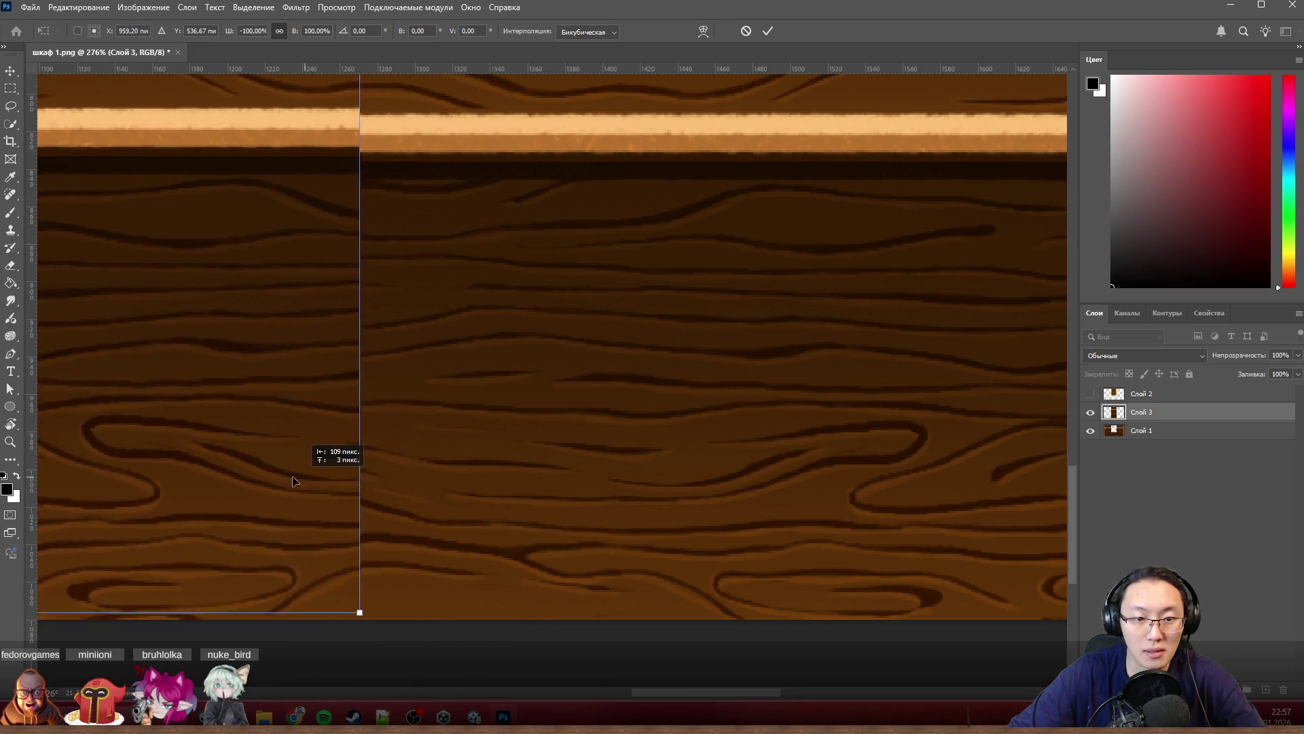
pyautogui.scroll(-5, 417, 487)
pyautogui.scroll(-1, 515, 175)
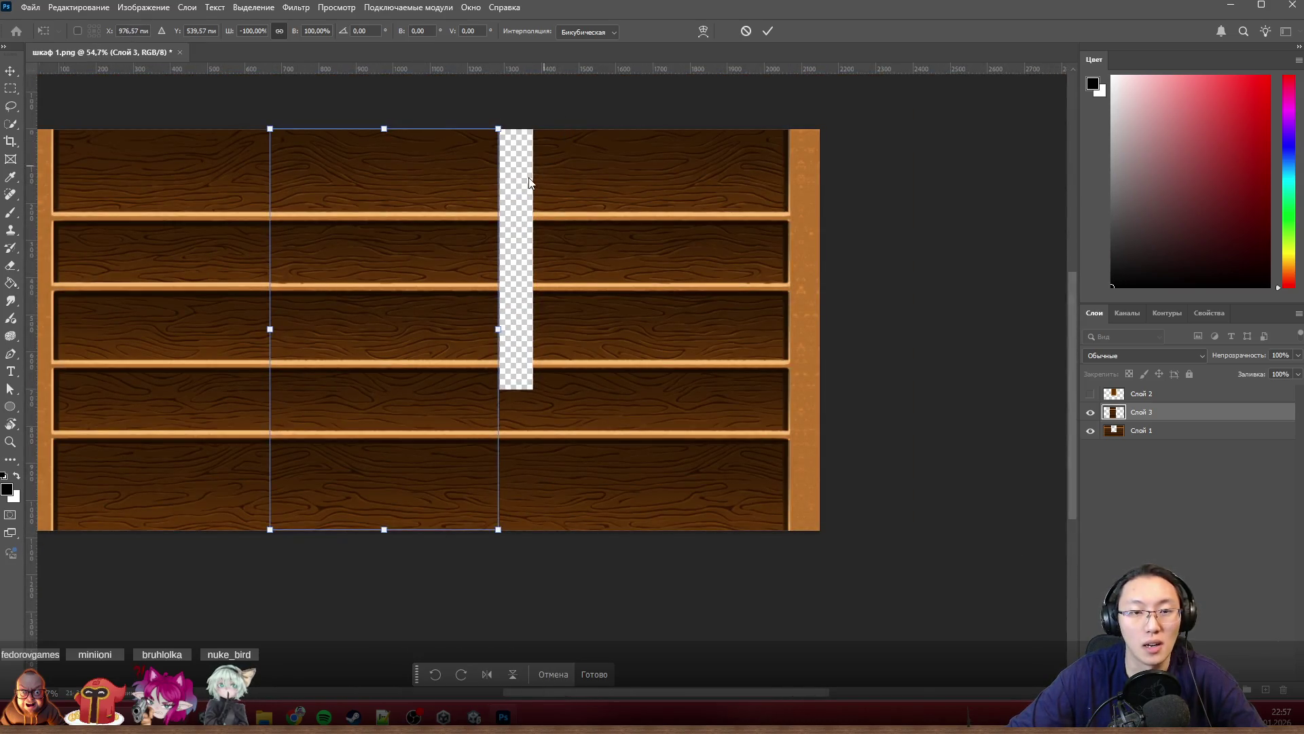
pyautogui.moveTo(472, 190); pyautogui.dragTo(538, 188)
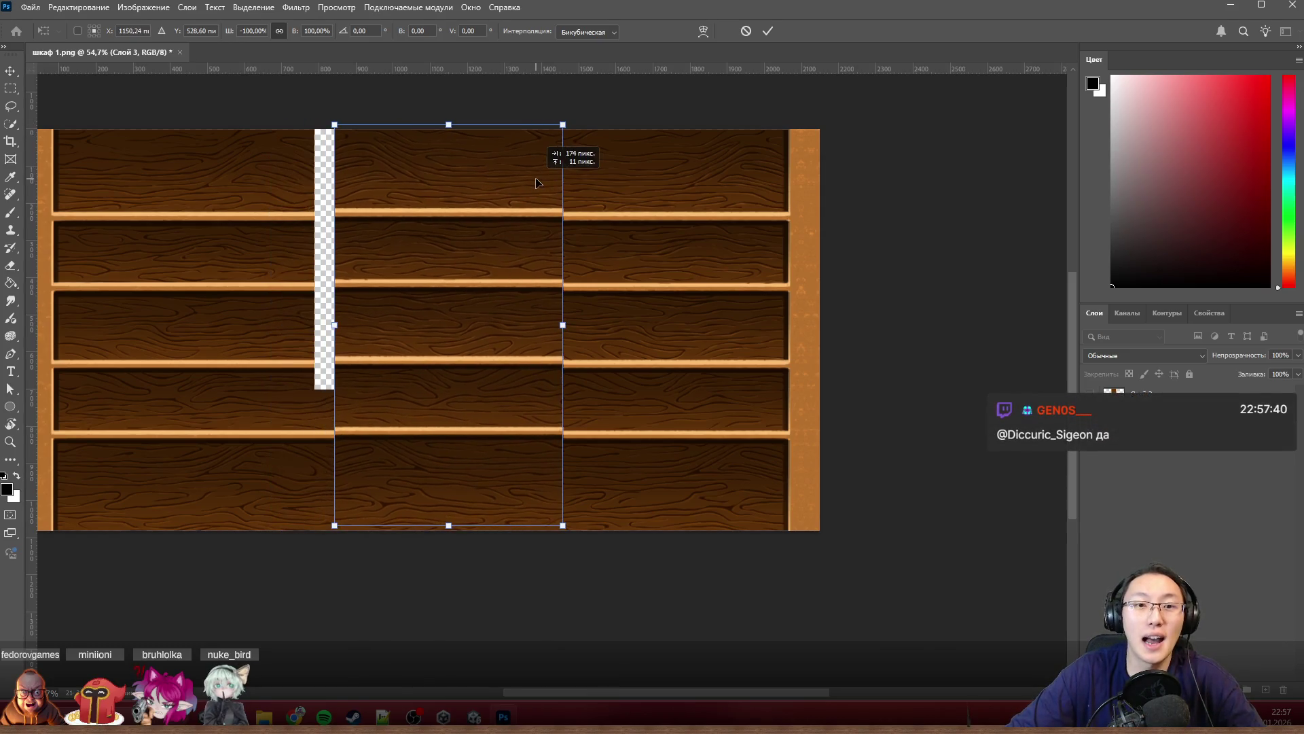
pyautogui.scroll(3, 551, 121)
pyautogui.scroll(2, 552, 122)
pyautogui.scroll(1, 578, 194)
pyautogui.moveTo(571, 244)
pyautogui.mouseDown()
pyautogui.moveTo(493, 253)
pyautogui.moveTo(513, 253)
pyautogui.mouseUp()
pyautogui.scroll(-2, 506, 262)
pyautogui.scroll(-2, 506, 261)
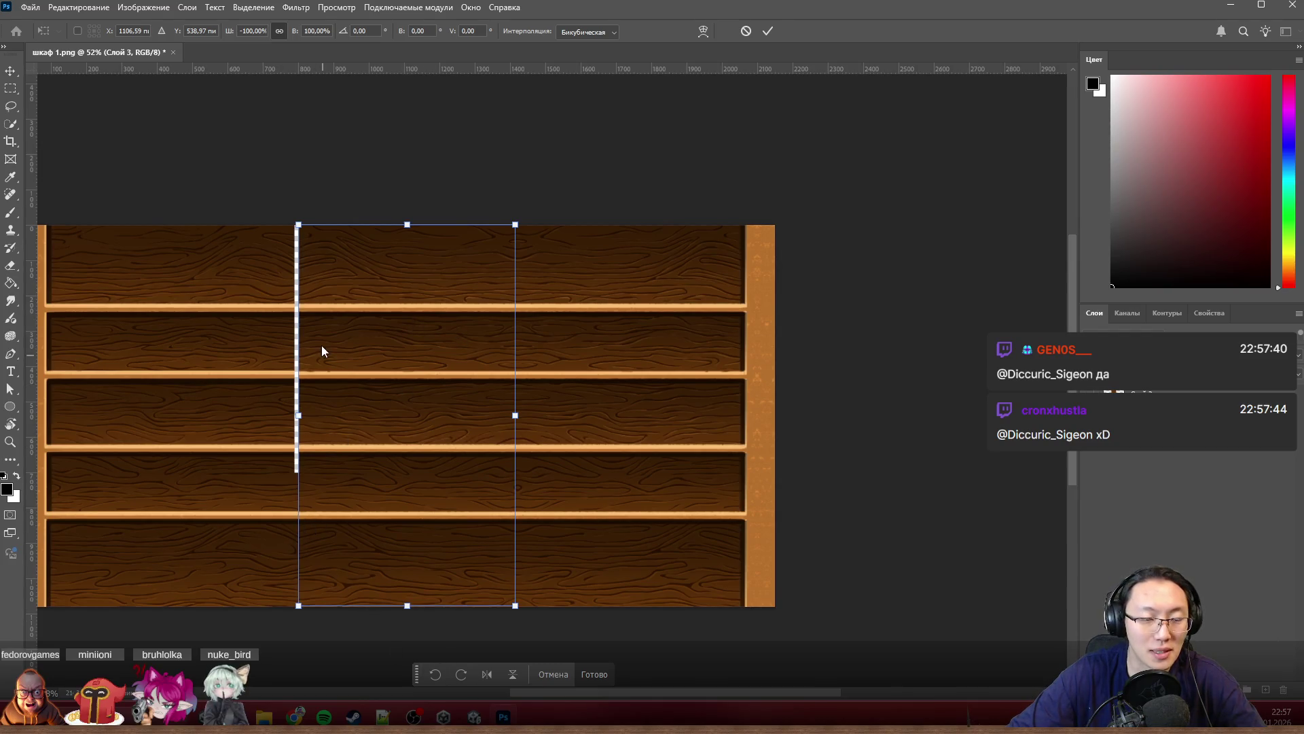
pyautogui.press('Return')
pyautogui.scroll(2, 311, 290)
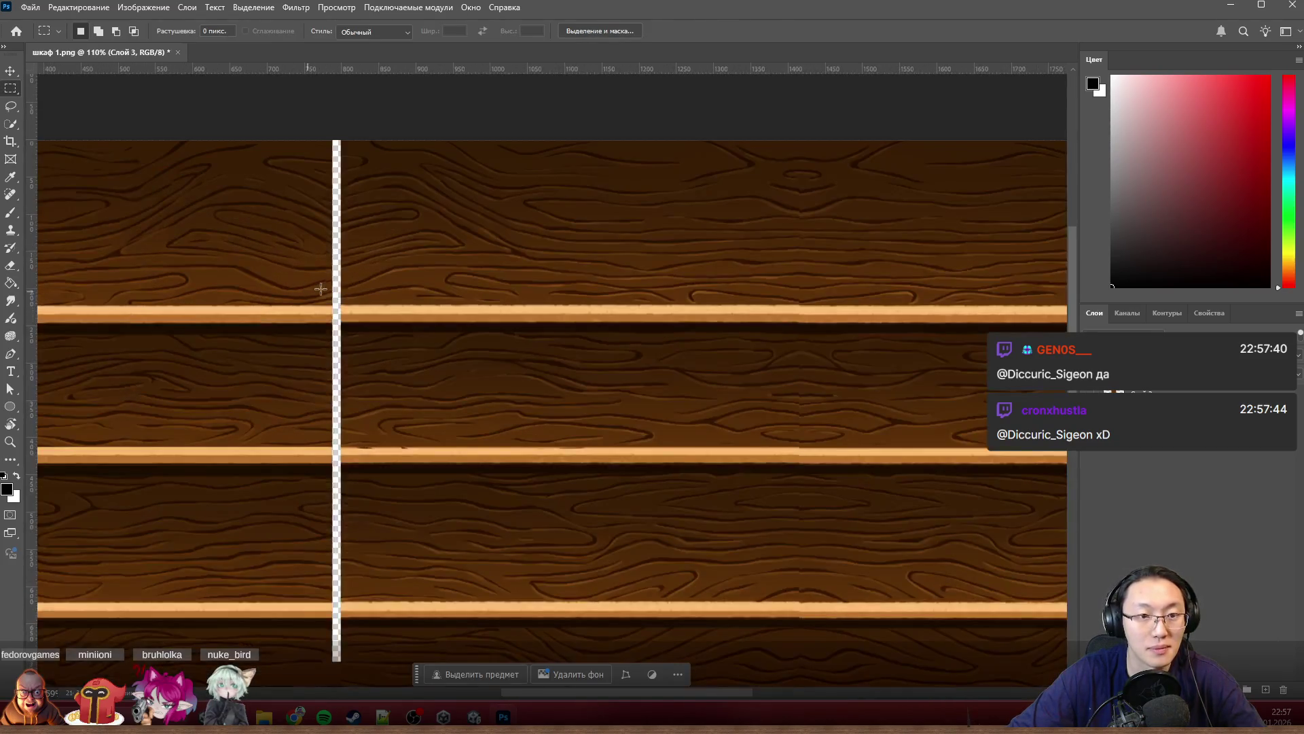
pyautogui.hscroll(3, 445, 353)
pyautogui.hscroll(2, 635, 333)
pyautogui.scroll(2, 682, 325)
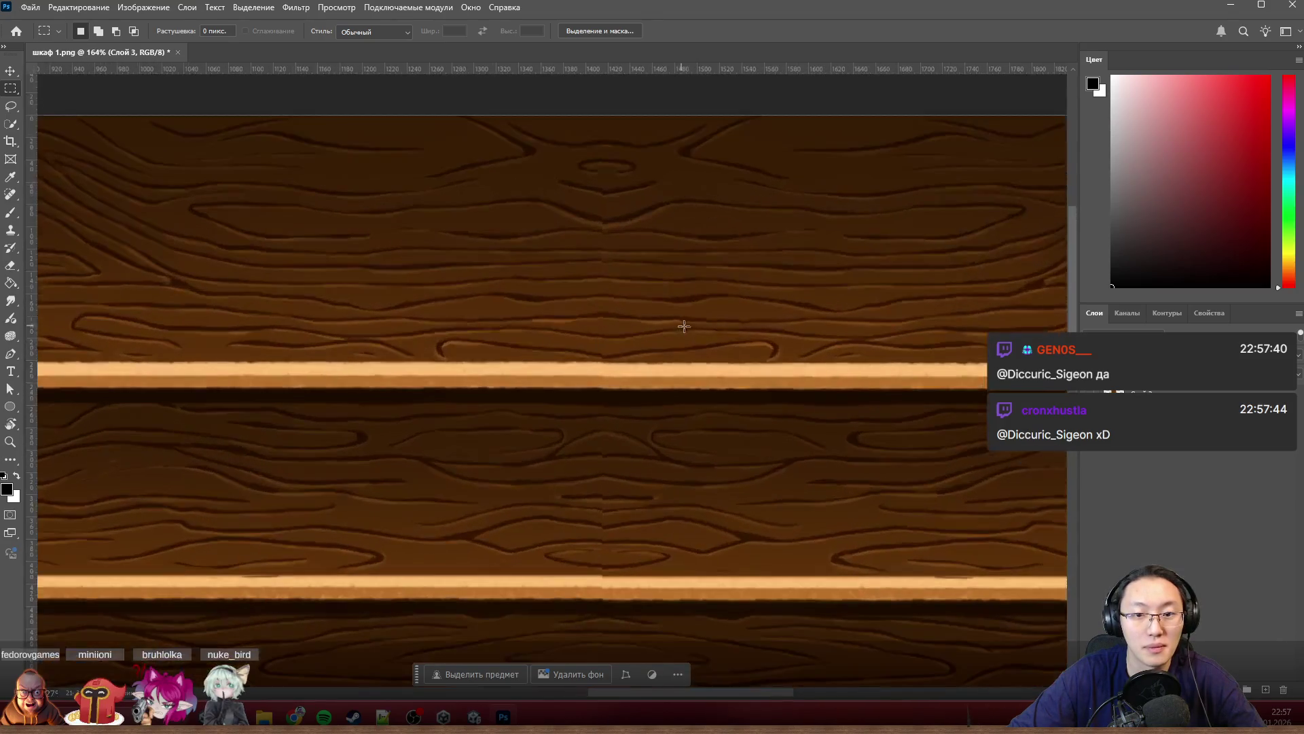
pyautogui.scroll(1, 682, 329)
pyautogui.scroll(2, 604, 287)
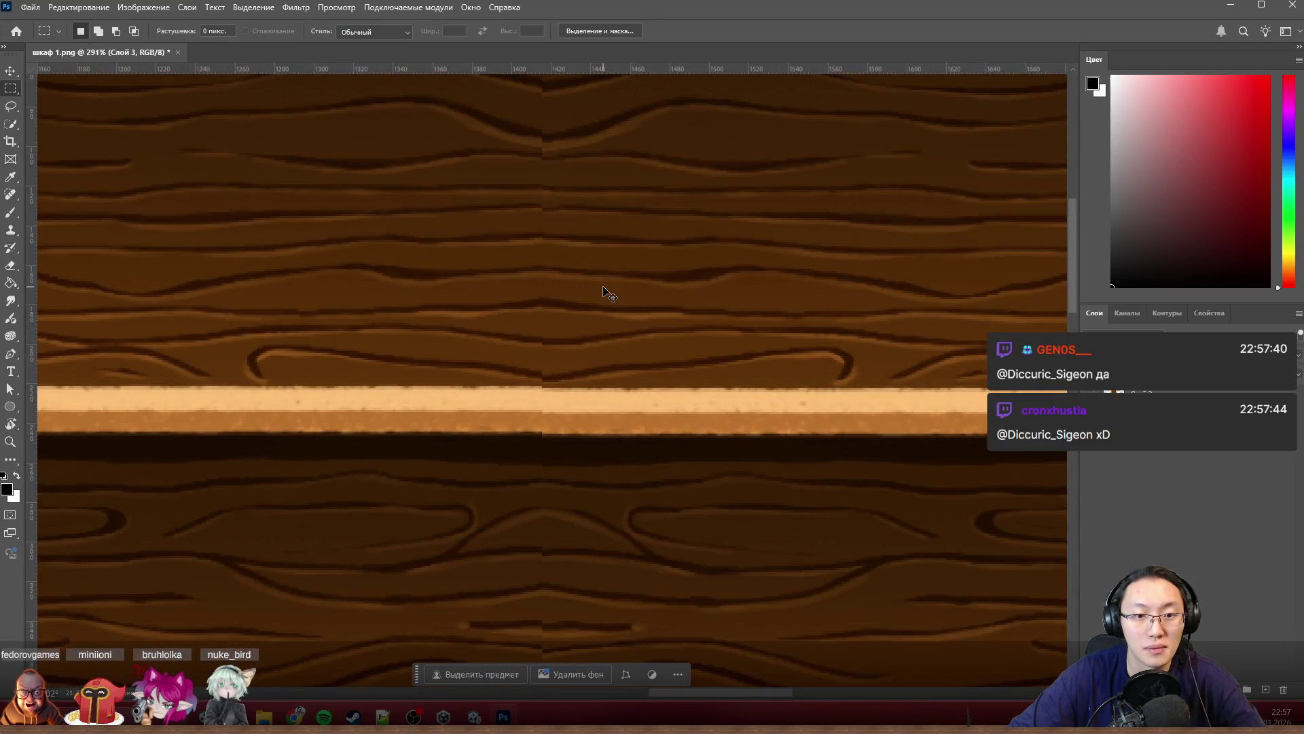
# Step: Undo the last move and shift the left wood piece a couple of pixels until its shelf strip matches the right piece
pyautogui.hotkey('ctrl', 'z')
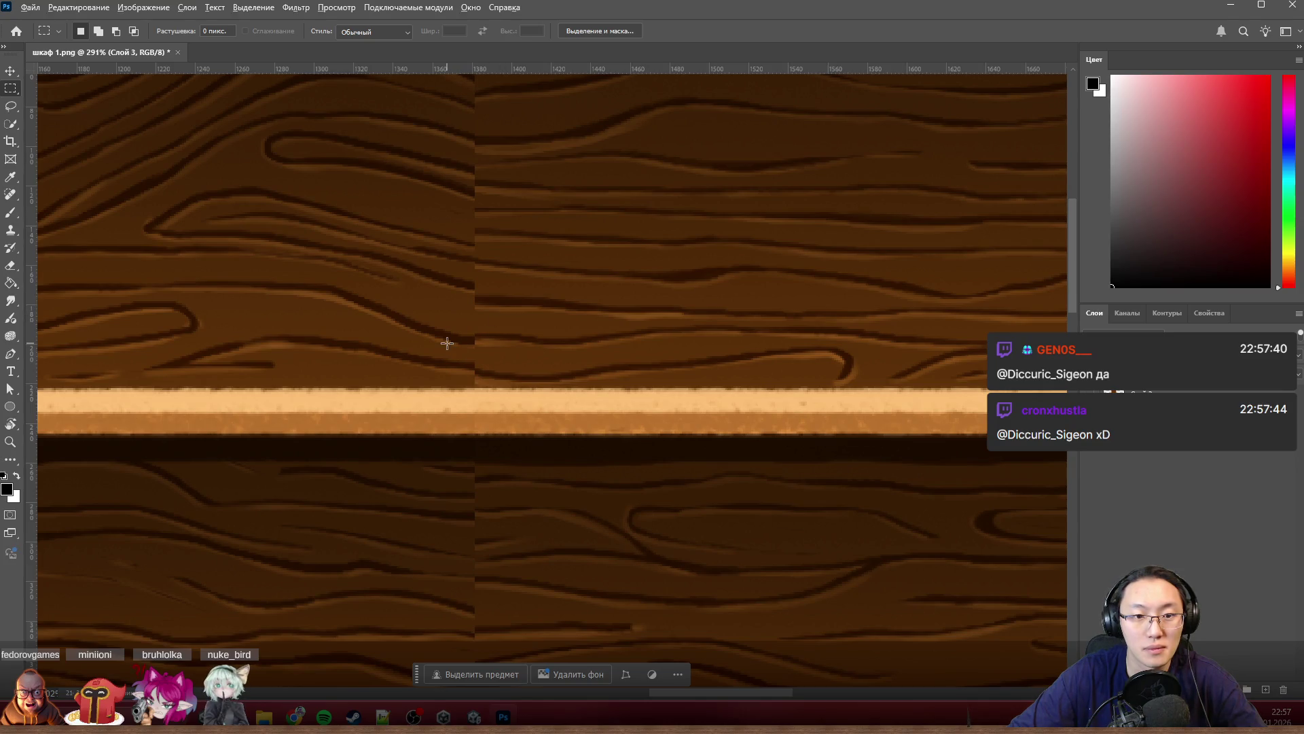
pyautogui.scroll(-3, 447, 343)
pyautogui.scroll(1, 489, 303)
pyautogui.scroll(2, 505, 292)
pyautogui.moveTo(408, 367); pyautogui.dragTo(545, 361)
pyautogui.moveTo(547, 363)
pyautogui.mouseDown()
pyautogui.moveTo(455, 377)
pyautogui.moveTo(388, 363)
pyautogui.mouseUp()
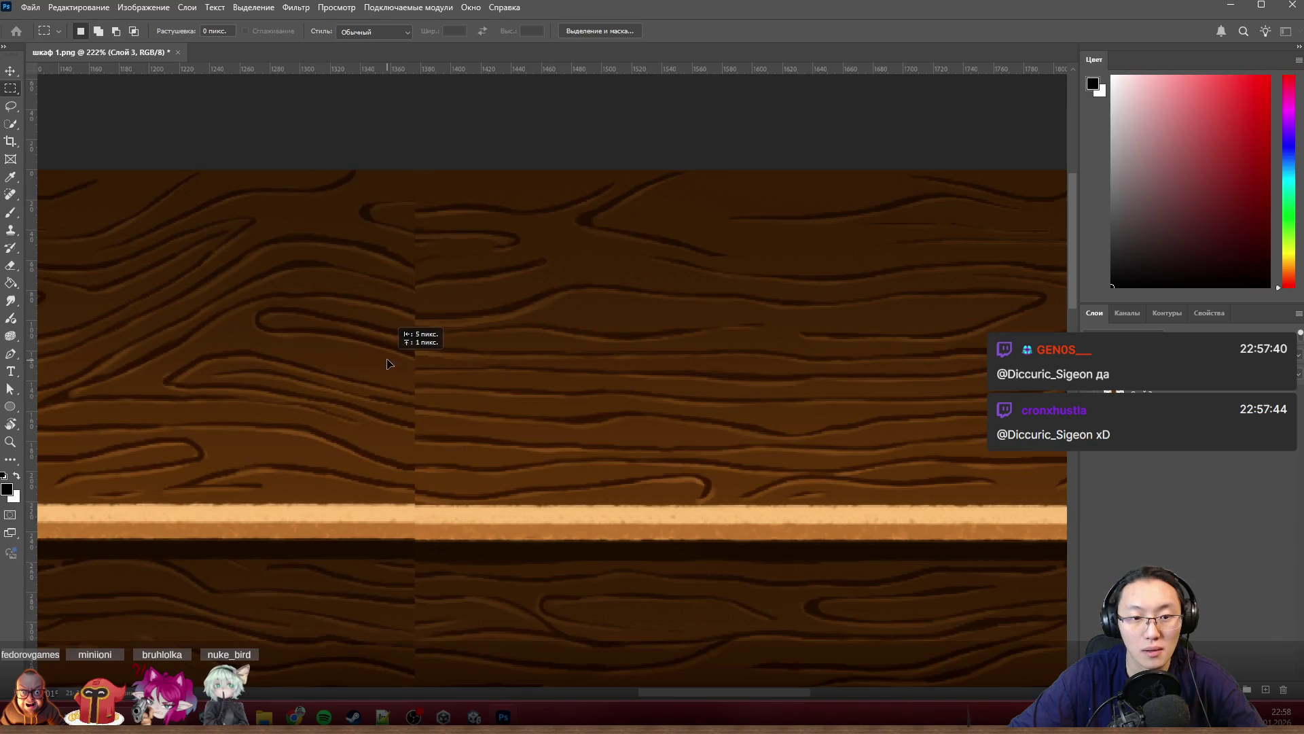
pyautogui.scroll(-3, 417, 372)
pyautogui.scroll(-3, 417, 371)
pyautogui.scroll(-3, 417, 371)
pyautogui.scroll(2, 417, 371)
pyautogui.scroll(2, 667, 290)
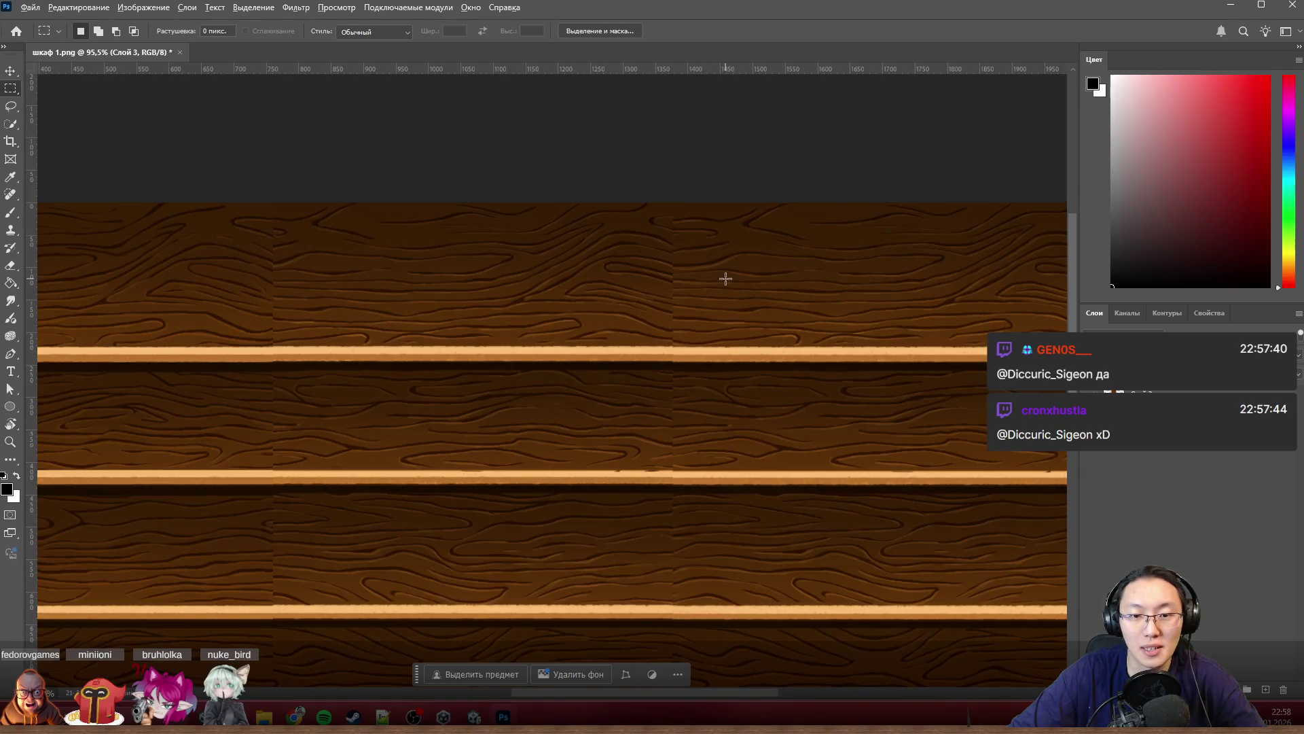
pyautogui.scroll(3, 687, 299)
pyautogui.scroll(2, 653, 411)
pyautogui.moveTo(652, 411); pyautogui.dragTo(650, 415)
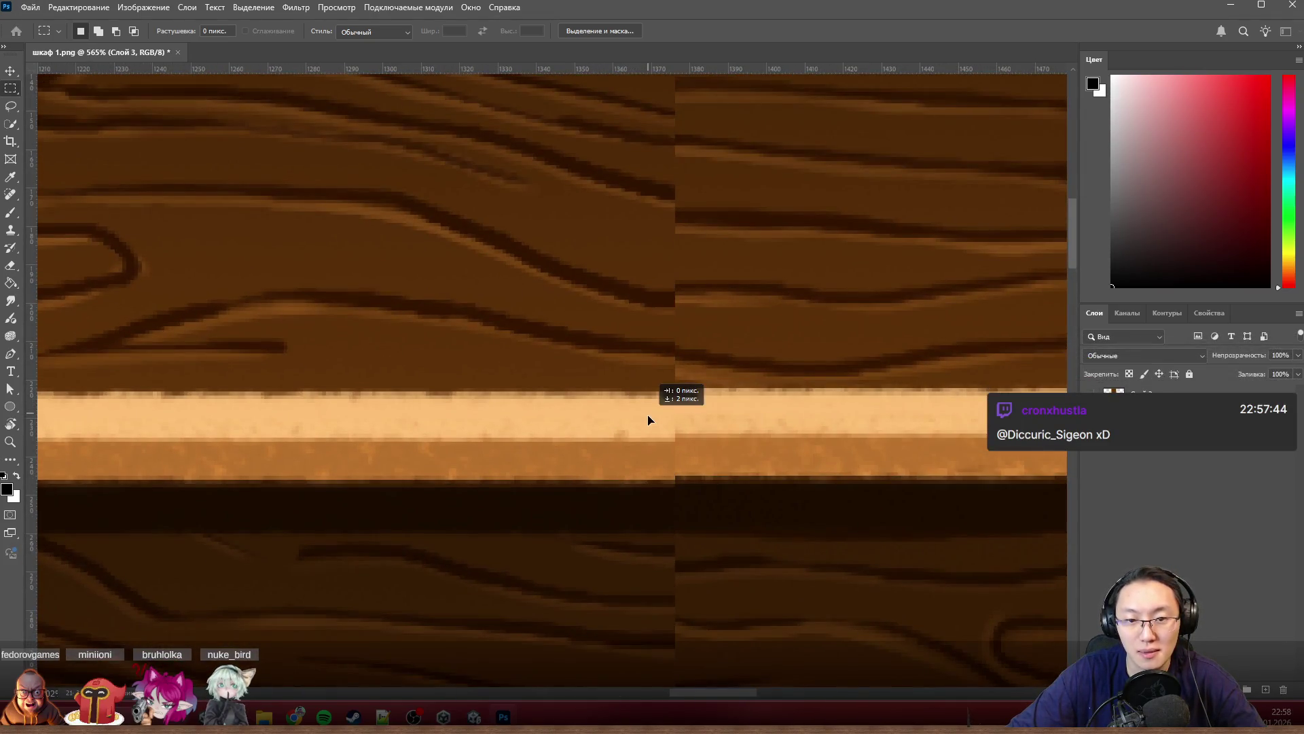
pyautogui.scroll(-3, 649, 417)
pyautogui.scroll(-1, 686, 423)
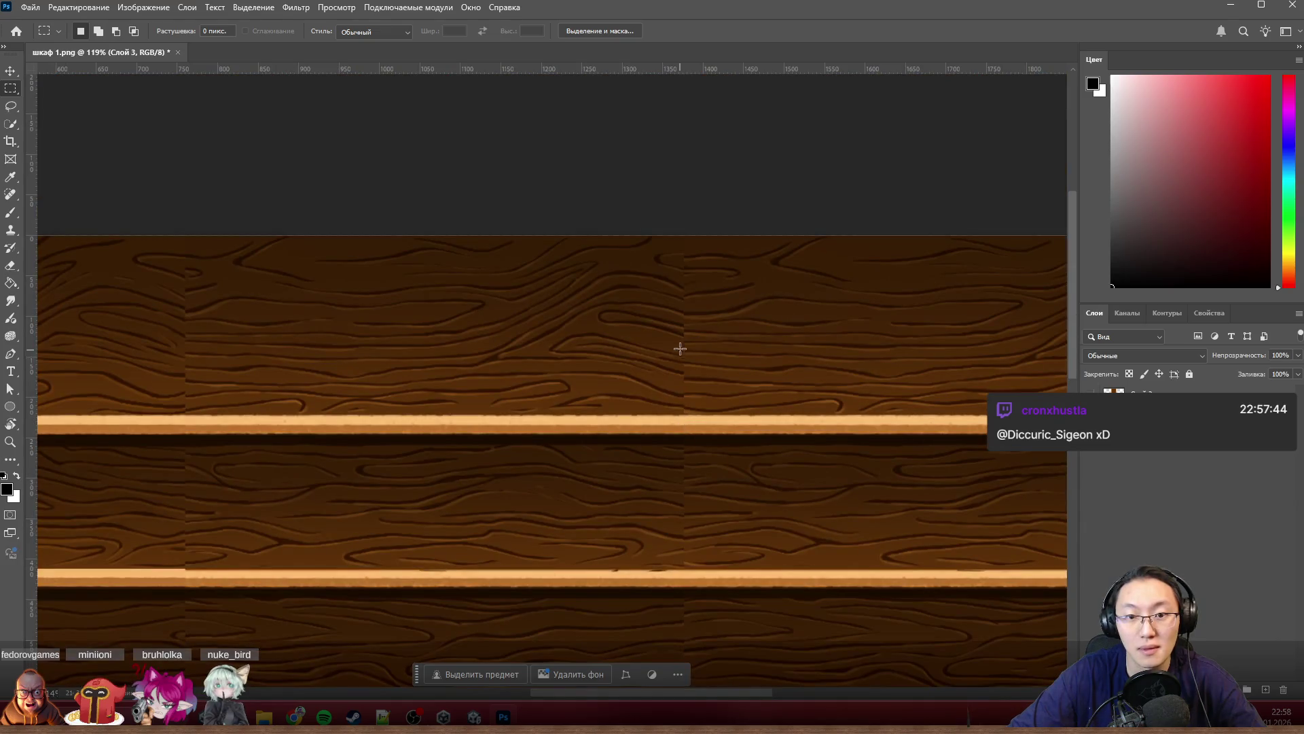
pyautogui.moveTo(635, 242)
pyautogui.mouseDown()
pyautogui.moveTo(722, 682)
pyautogui.moveTo(726, 612)
pyautogui.mouseUp()
# Step: Bring up the Fill dialog for the seam strip, cancel it without filling, and merge the wood layer down
pyautogui.hotkey('shift', 'BackSpace')
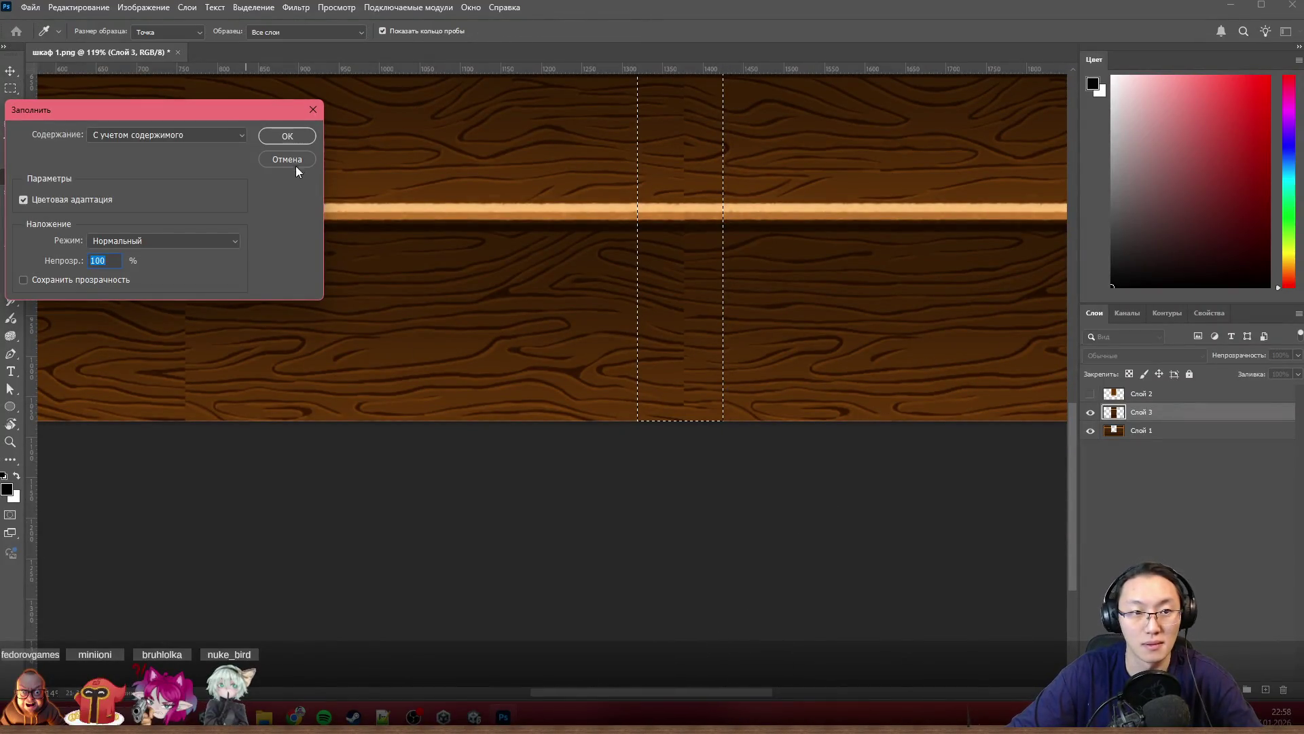
pyautogui.press('Return')
pyautogui.keyDown('shift'); pyautogui.click(1175, 430); pyautogui.keyUp('shift')
pyautogui.hotkey('ctrl', 'e')
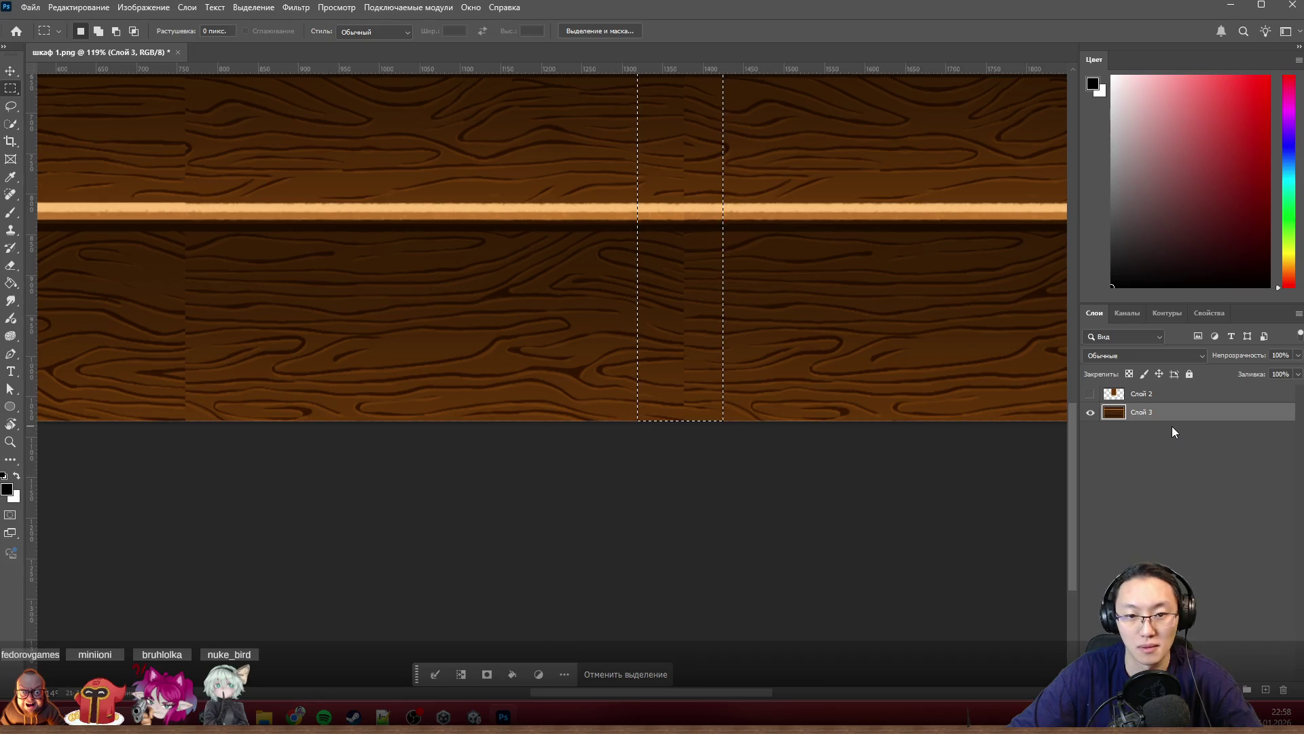
pyautogui.scroll(-4, 783, 373)
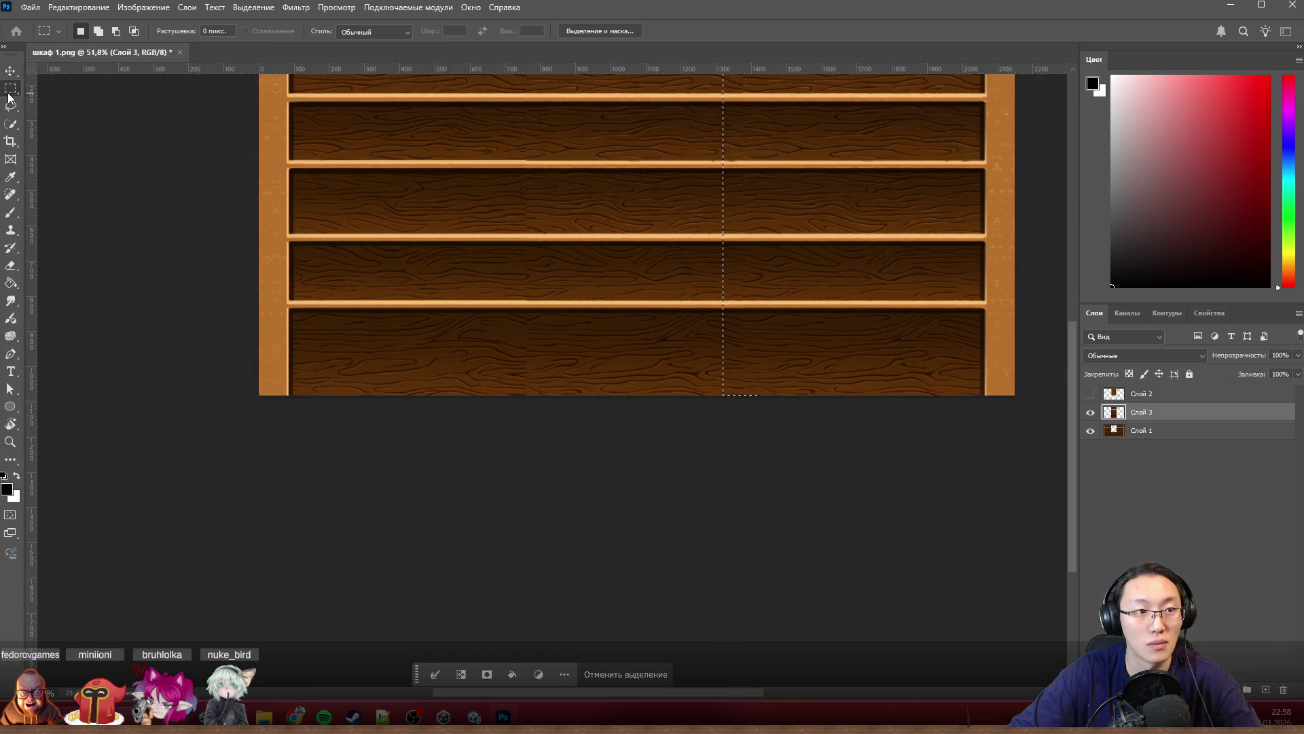
pyautogui.moveTo(314, 509); pyautogui.dragTo(907, 340)
pyautogui.moveTo(439, 459); pyautogui.dragTo(815, 289)
pyautogui.moveTo(438, 443); pyautogui.dragTo(822, 268)
pyautogui.moveTo(441, 403); pyautogui.dragTo(800, 233)
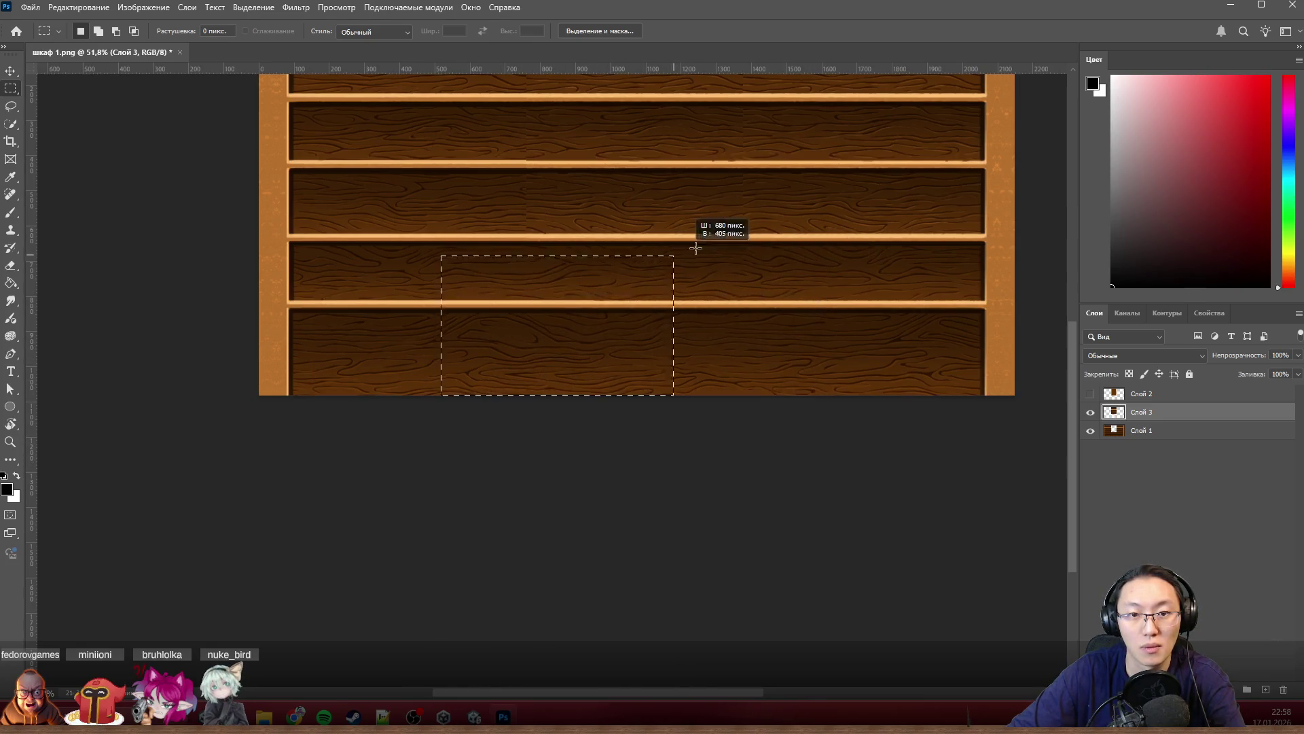
pyautogui.press('Delete')
pyautogui.hotkey('ctrl', 'z')
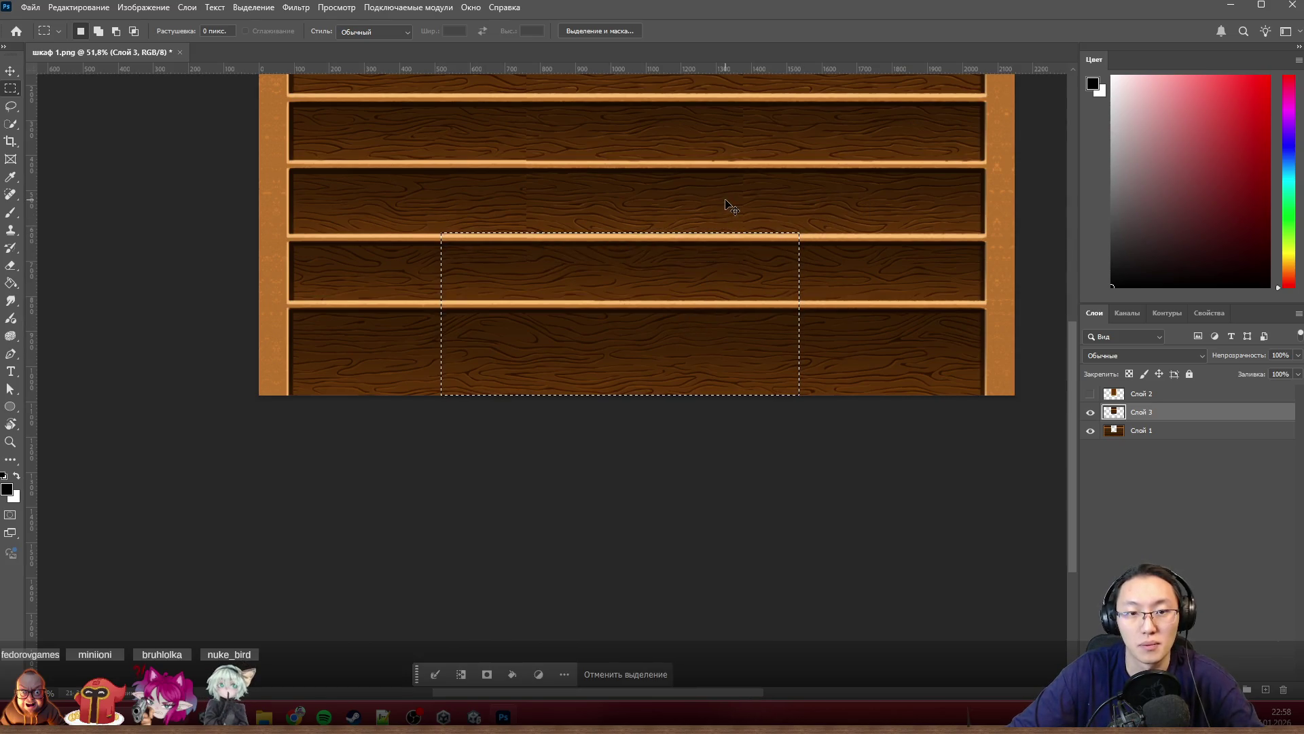
pyautogui.hotkey('ctrl', 'd')
pyautogui.scroll(2, 767, 181)
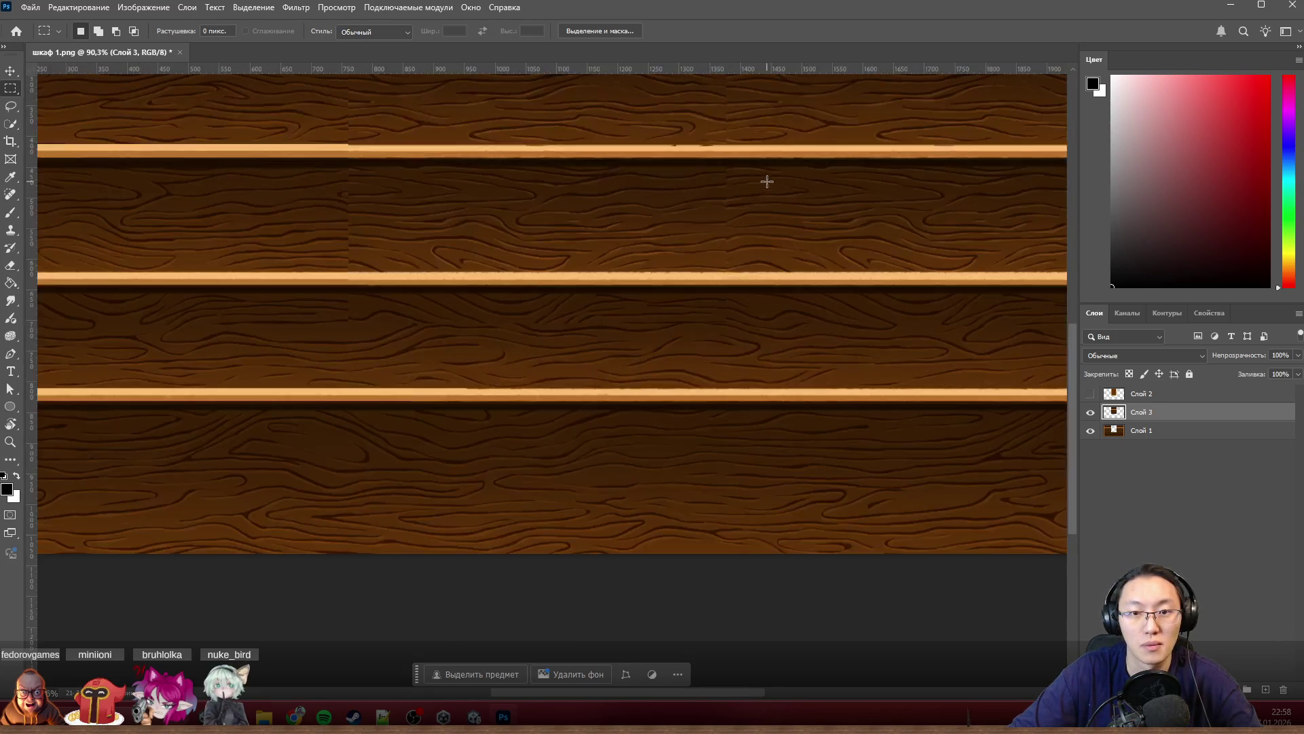
pyautogui.keyDown('ctrl'); pyautogui.moveTo(541, 283); pyautogui.dragTo(711, 214); pyautogui.keyUp('ctrl')
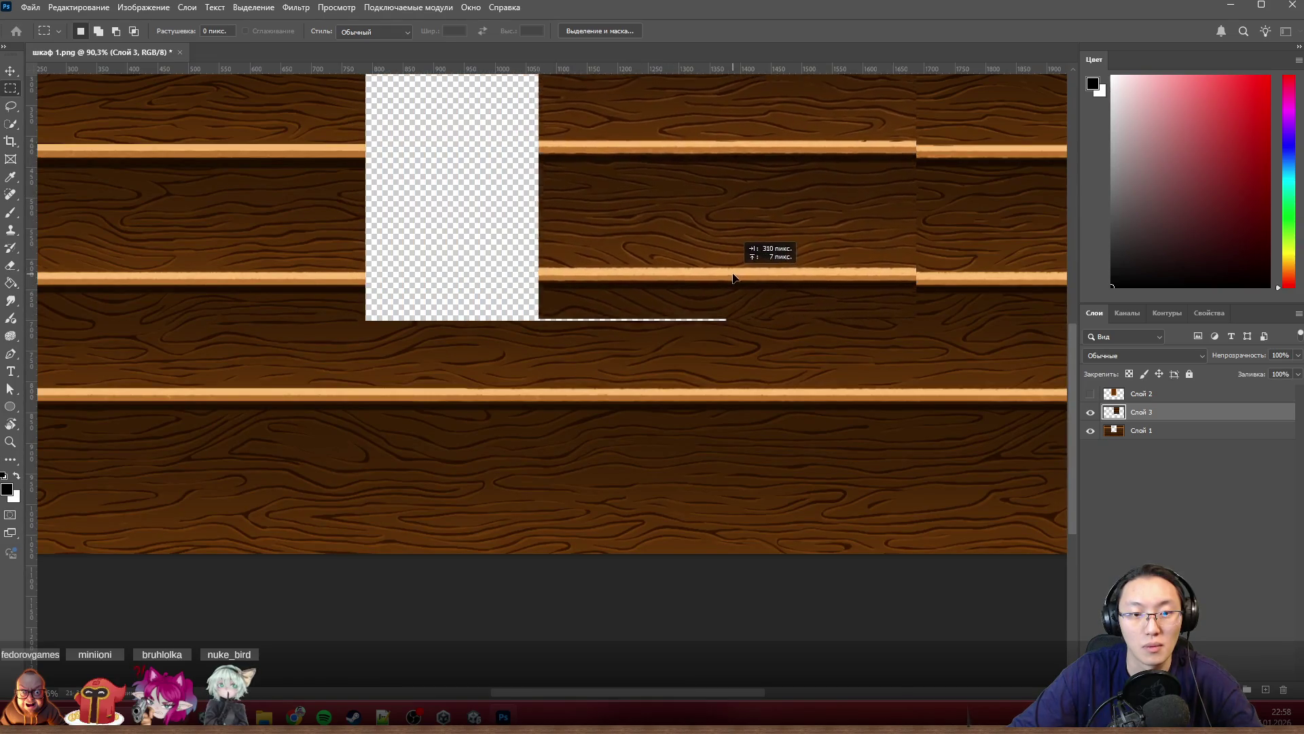
pyautogui.hotkey('ctrl', 'z')
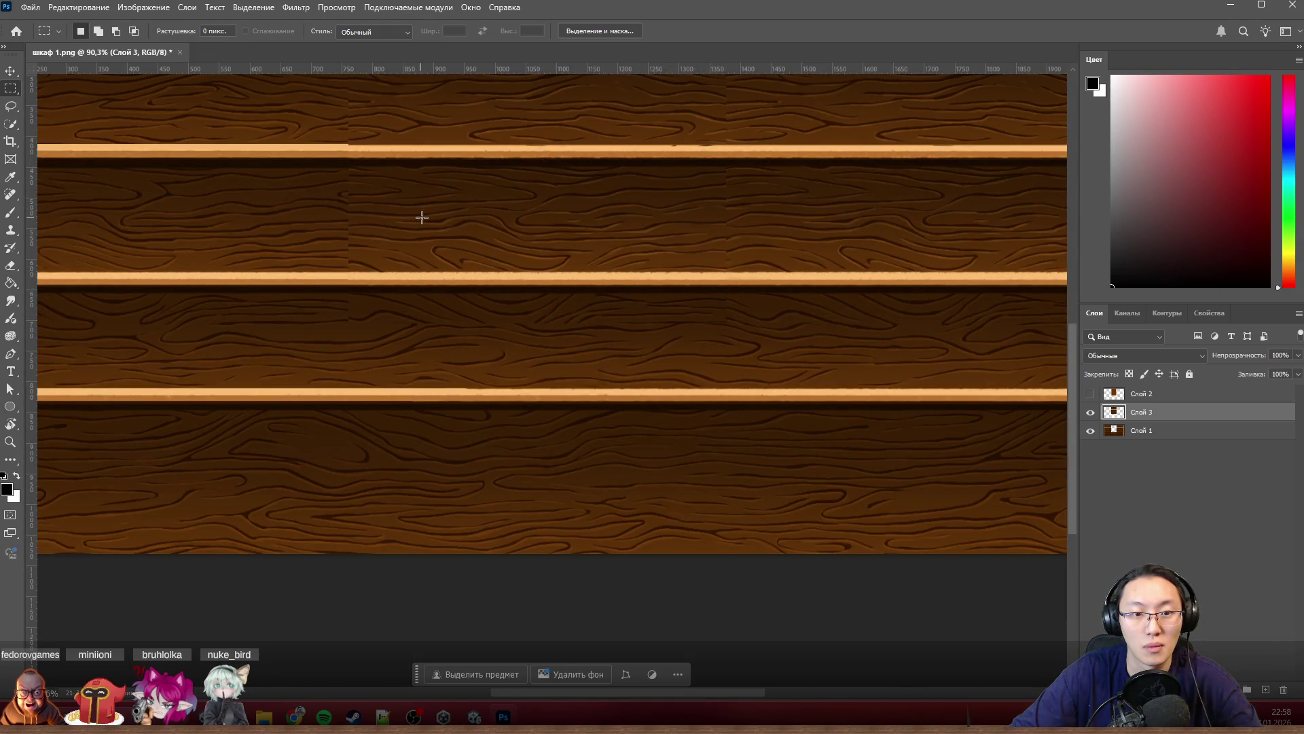
pyautogui.scroll(-3, 427, 216)
pyautogui.scroll(2, 475, 247)
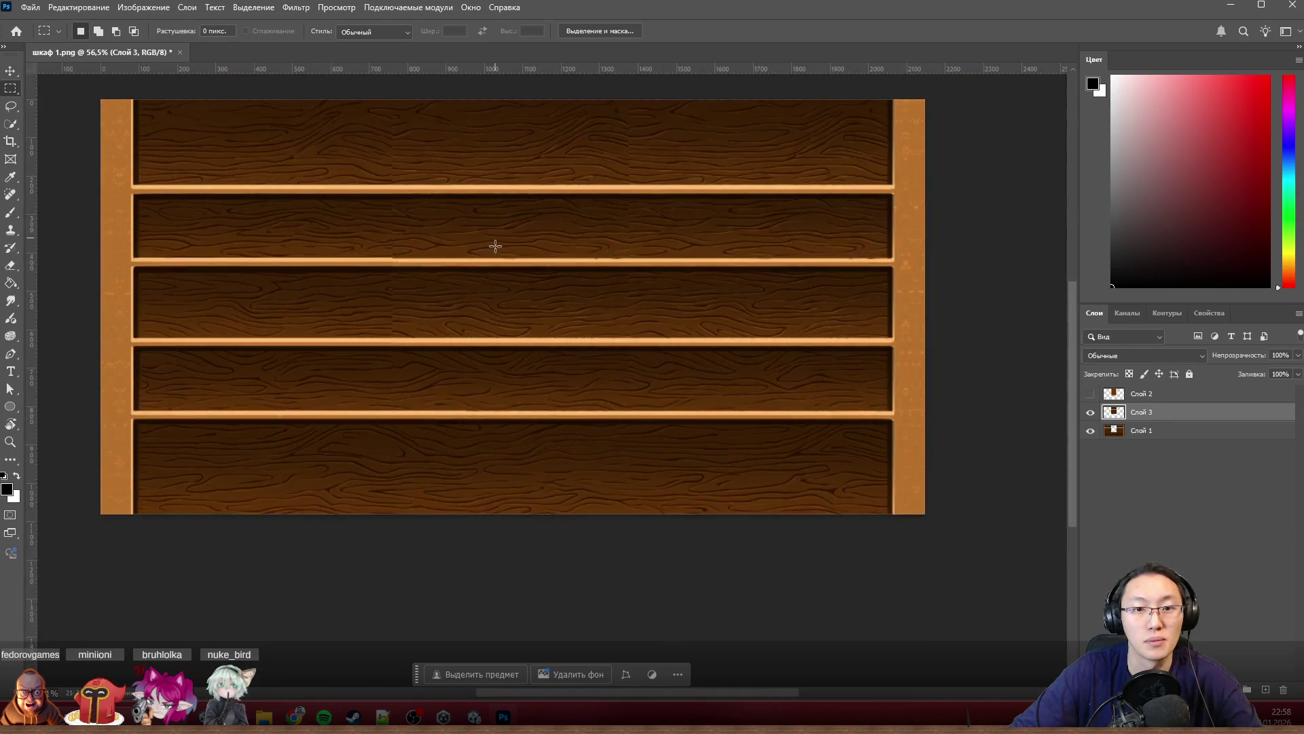
pyautogui.scroll(2, 496, 247)
pyautogui.scroll(2, 500, 255)
pyautogui.scroll(3, 669, 201)
pyautogui.scroll(1, 646, 263)
pyautogui.scroll(2, 731, 239)
pyautogui.scroll(1, 690, 212)
pyautogui.scroll(-1, 642, 261)
pyautogui.scroll(-2, 637, 271)
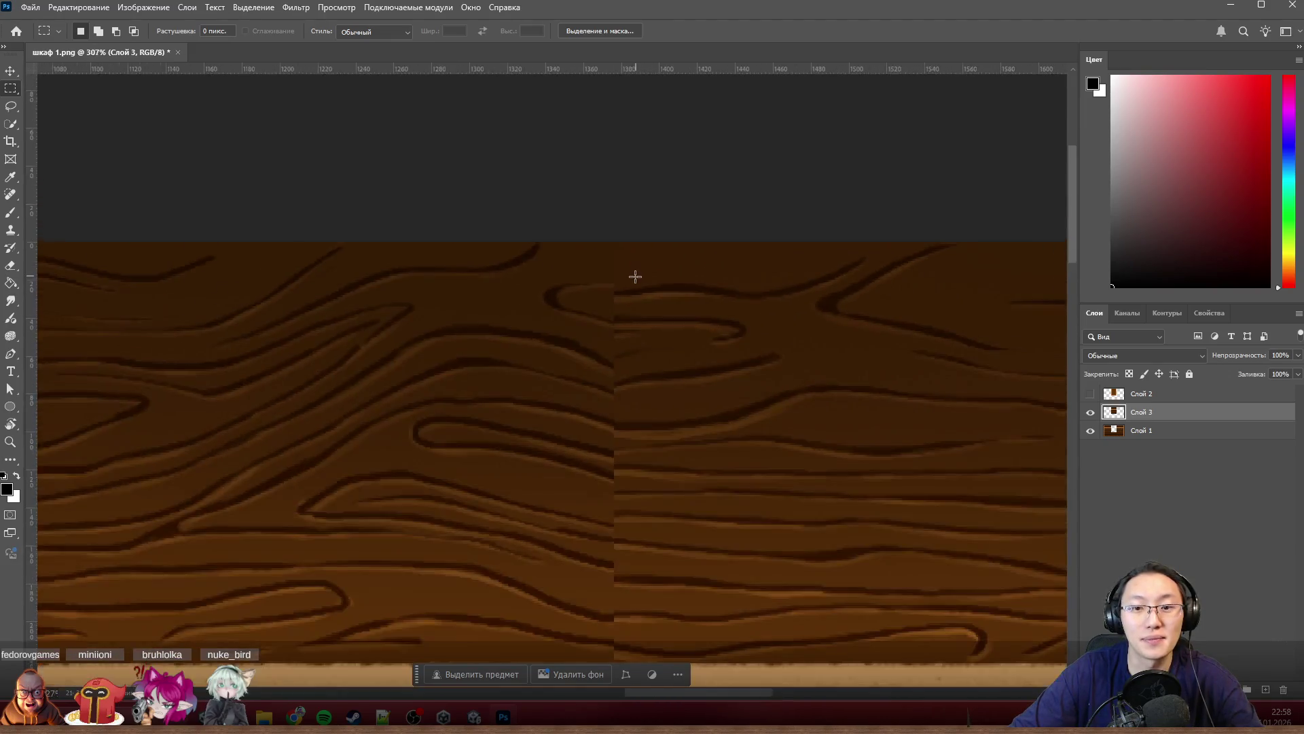
pyautogui.scroll(-2, 602, 286)
# Step: Merge the layers, content-aware fill a wide area around the top panel's seam, then discard the blurry result
pyautogui.hotkey('ctrl', 'v')
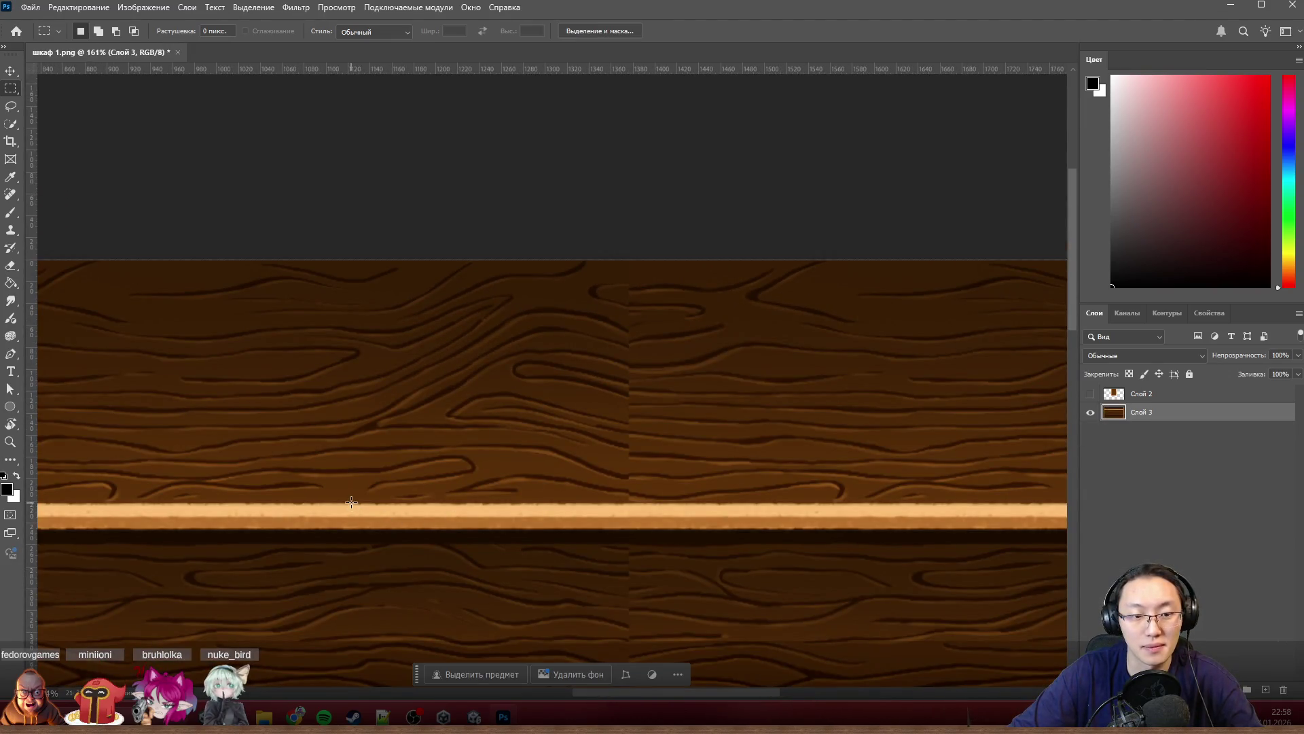
pyautogui.moveTo(351, 501); pyautogui.dragTo(847, 210)
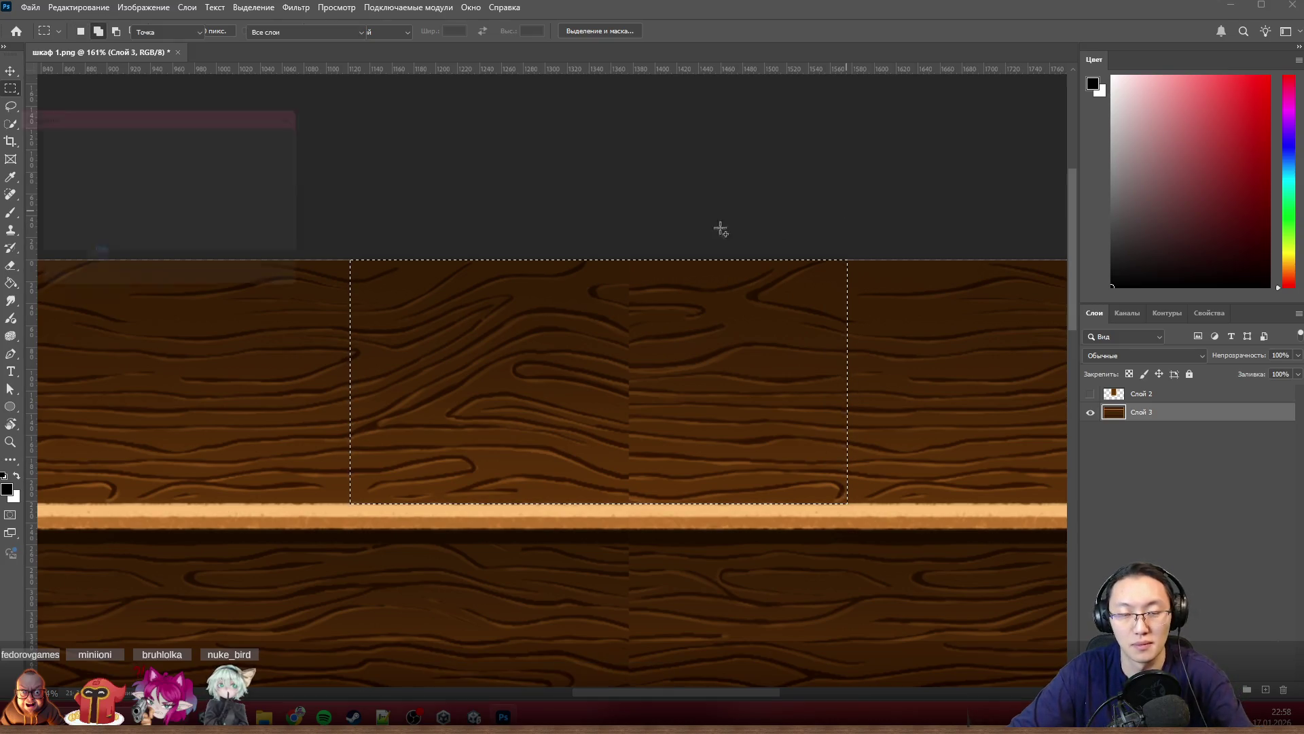
pyautogui.hotkey('shift', 'F5')
pyautogui.click(289, 137)
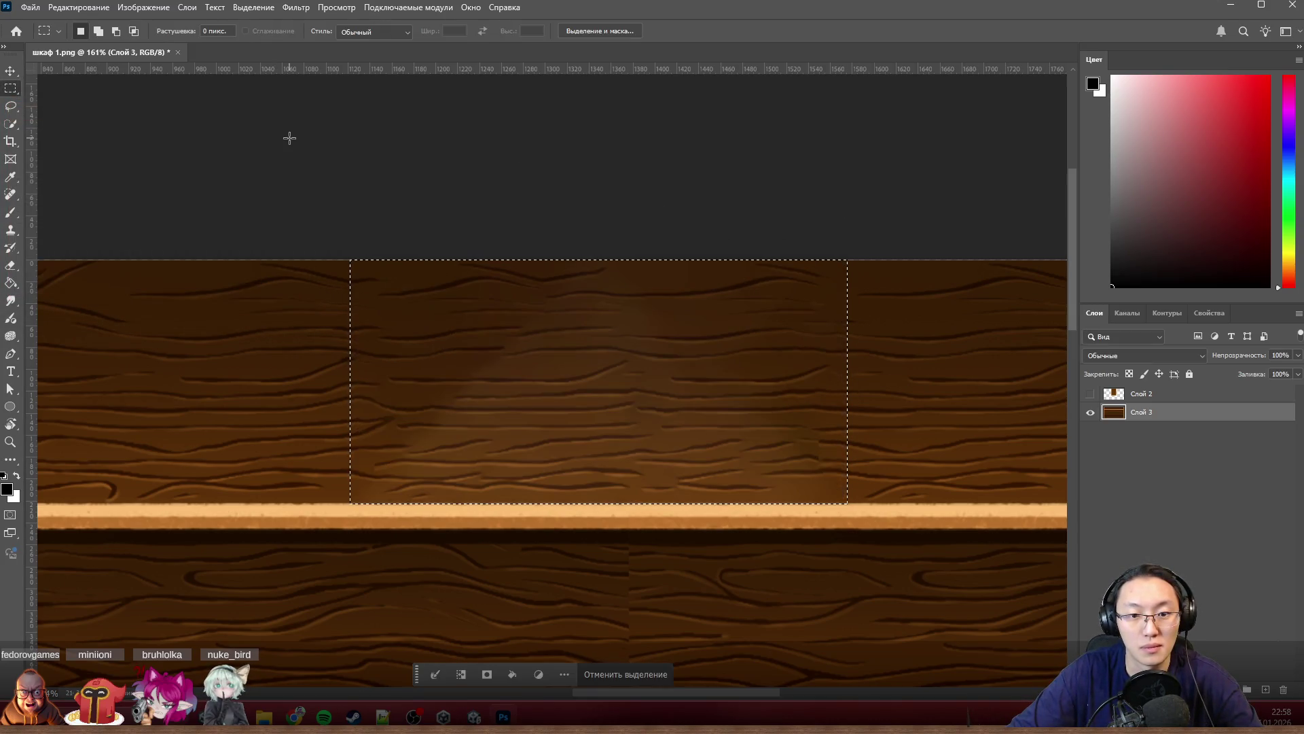
pyautogui.hotkey('ctrl', 'd')
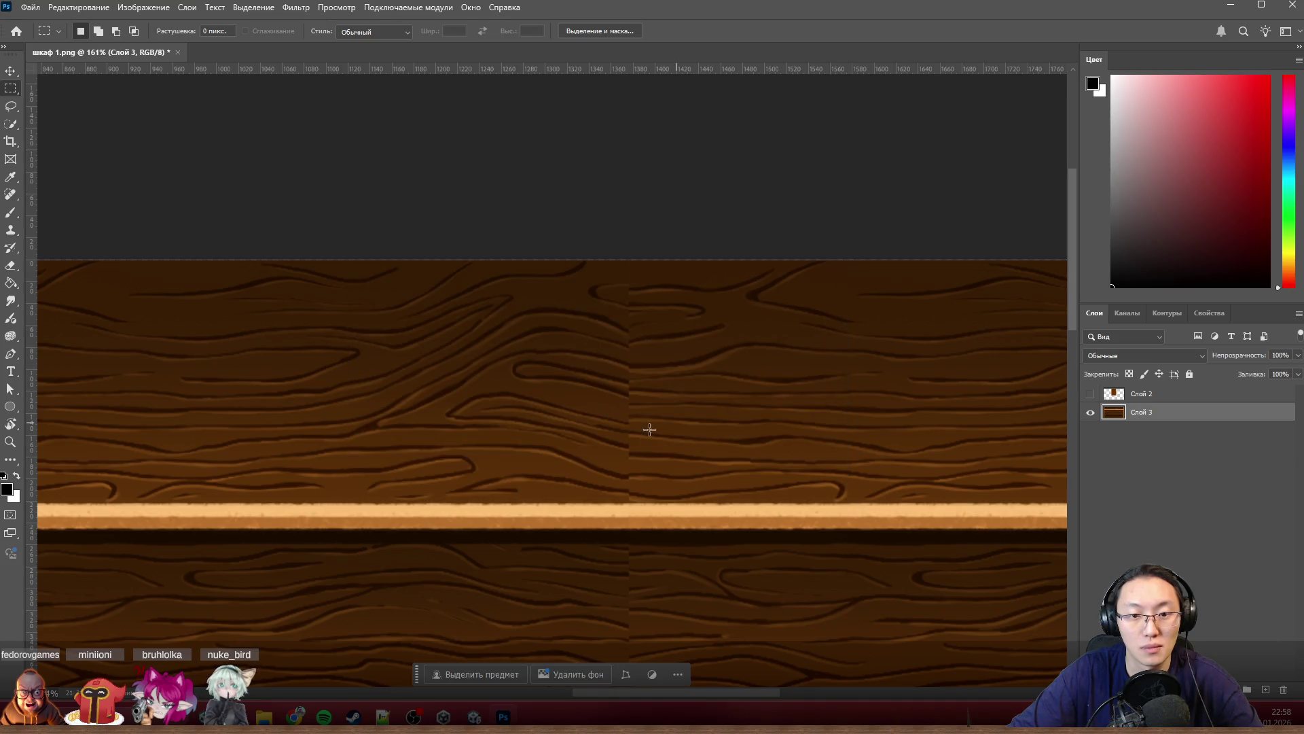
# Step: Content-aware fill a narrower strip over the top panel's seam twice so the grain blends
pyautogui.moveTo(585, 500)
pyautogui.mouseDown()
pyautogui.moveTo(673, 171)
pyautogui.moveTo(674, 411)
pyautogui.moveTo(679, 255)
pyautogui.mouseUp()
pyautogui.hotkey('shift', 'F5')
pyautogui.click(292, 140)
pyautogui.click(673, 243)
pyautogui.hotkey('ctrl', 'z')
pyautogui.hotkey('shift', 'F5')
pyautogui.click(289, 142)
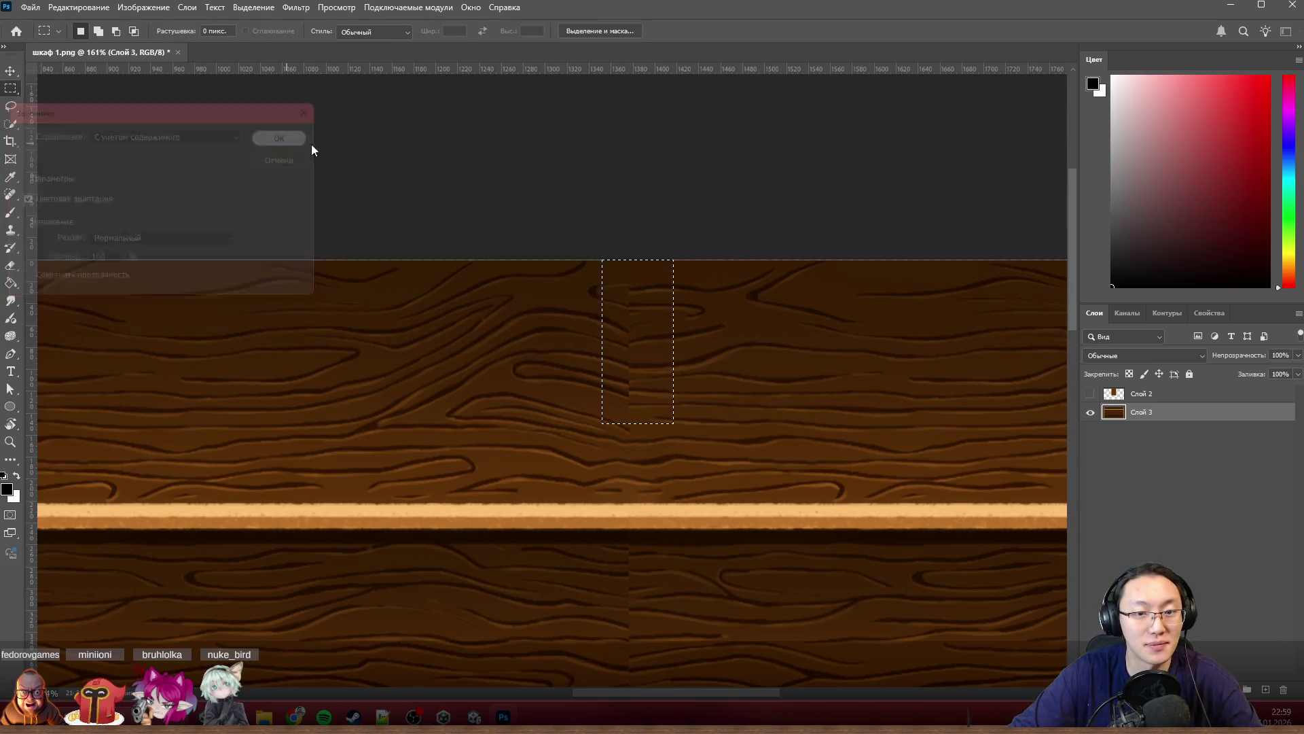
pyautogui.click(783, 394)
# Step: Content-aware fill the remaining seam strip and its upper part in the top panel
pyautogui.moveTo(605, 442); pyautogui.dragTo(668, 259)
pyautogui.click(663, 248)
pyautogui.hotkey('ctrl', 'z')
pyautogui.hotkey('shift', 'F5')
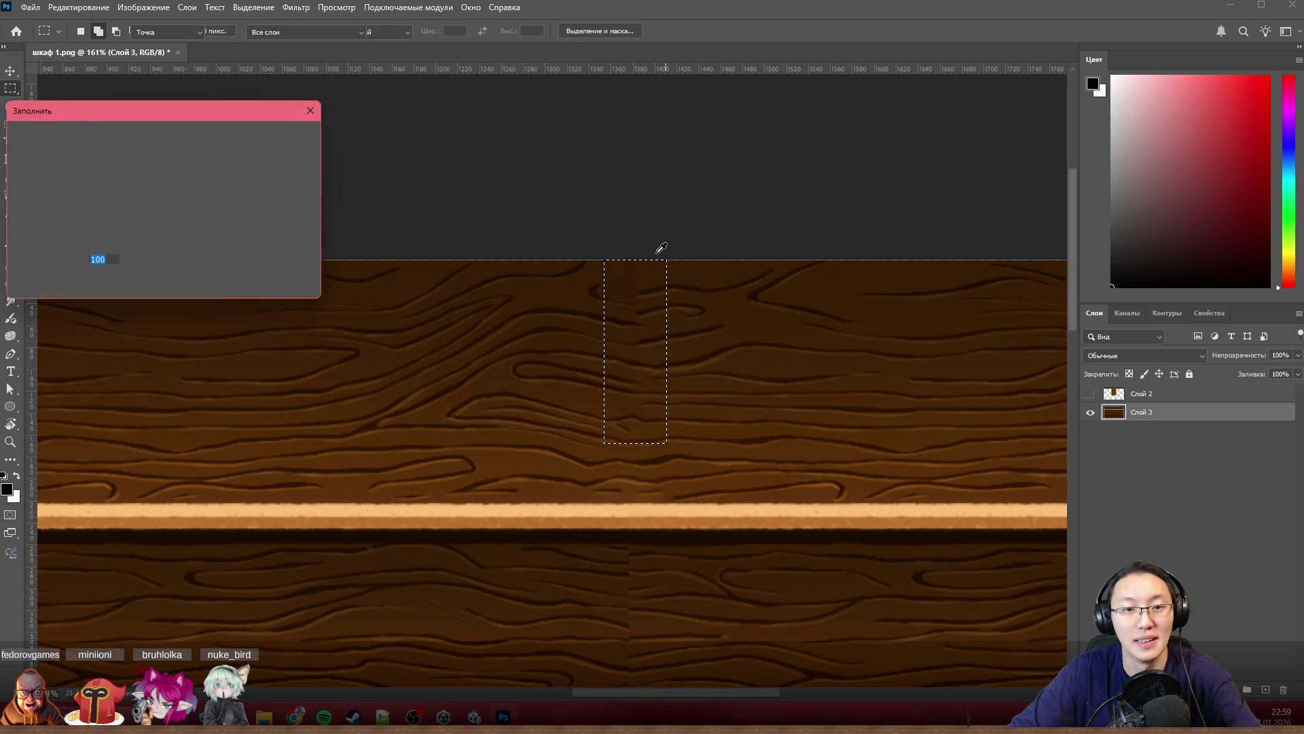
pyautogui.click(288, 138)
pyautogui.click(687, 351)
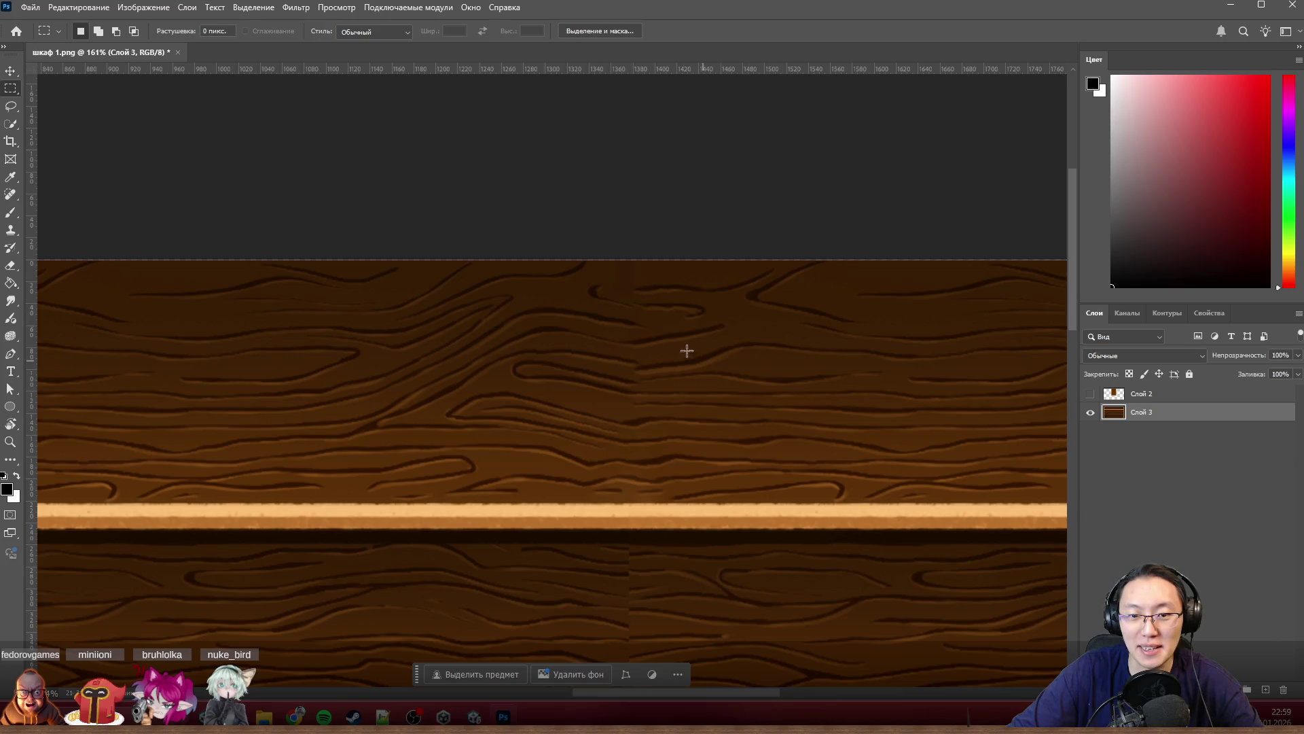
pyautogui.moveTo(572, 395); pyautogui.dragTo(673, 248)
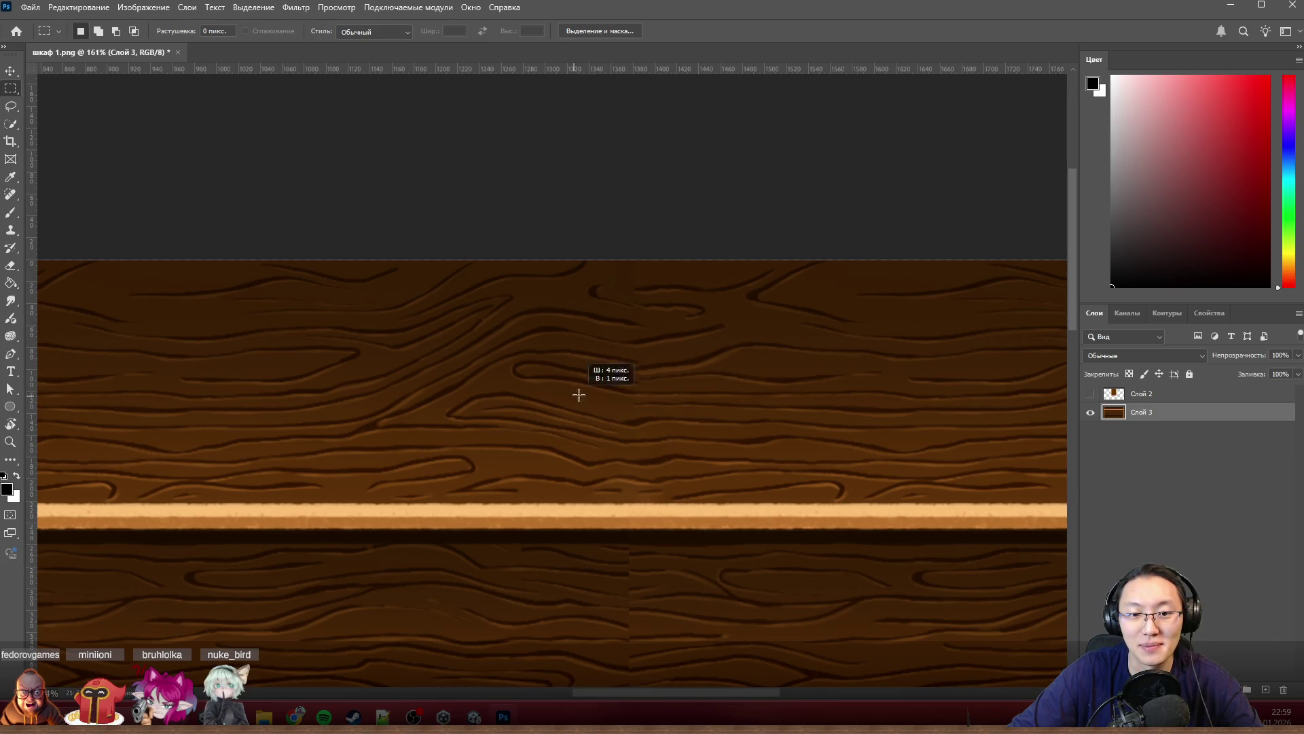
pyautogui.hotkey('shift', 'F5')
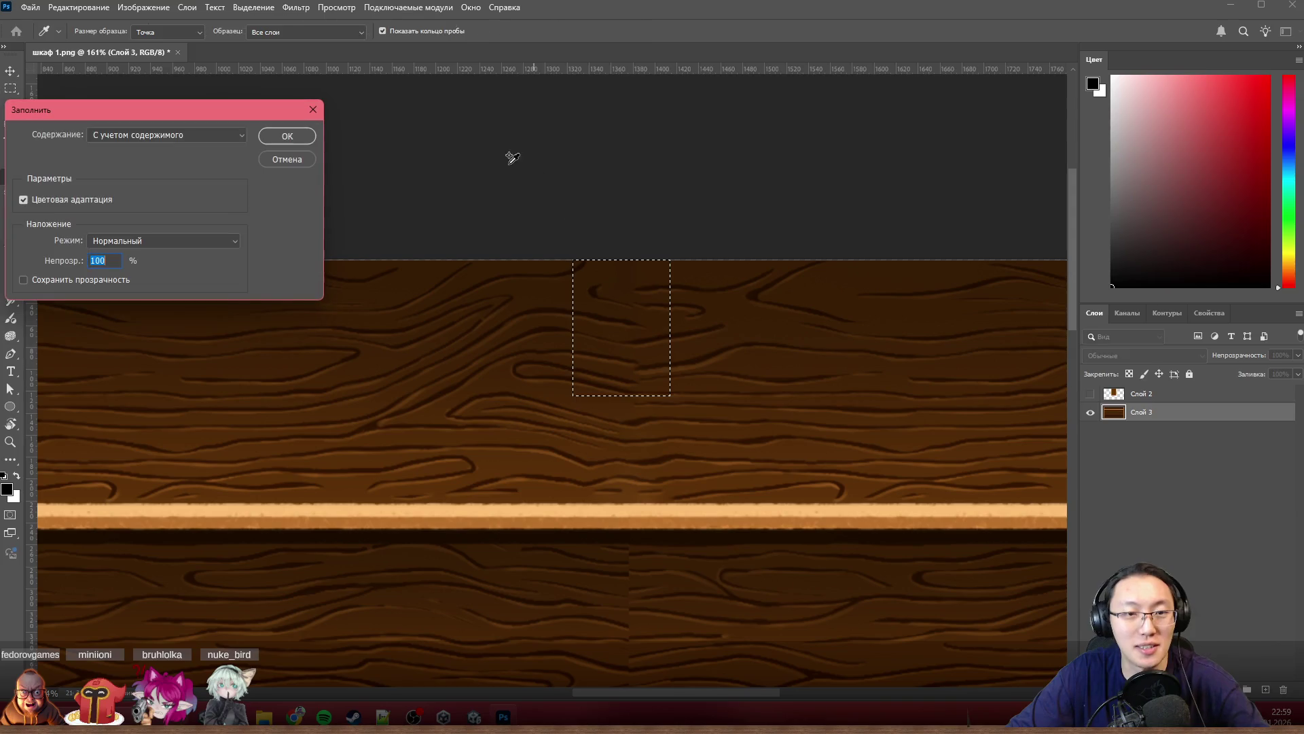
pyautogui.click(289, 137)
pyautogui.click(816, 362)
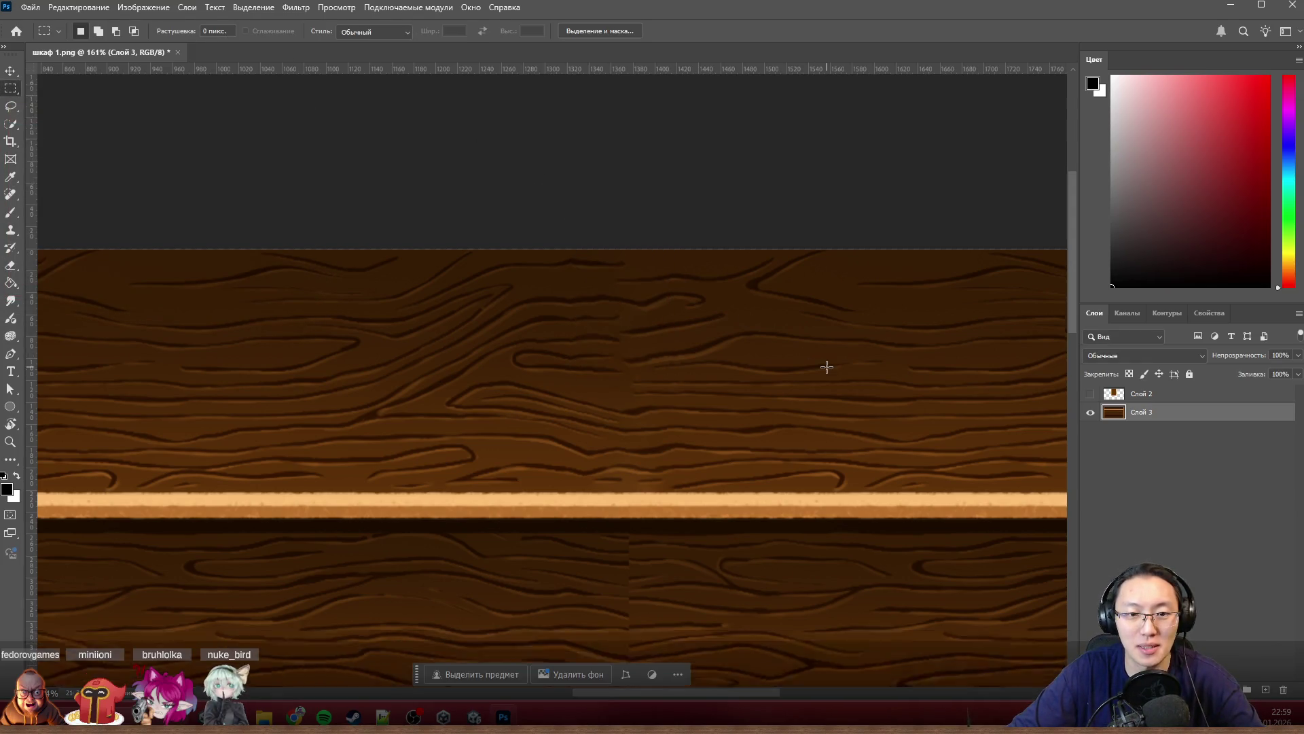
pyautogui.scroll(2, 724, 282)
pyautogui.scroll(1, 725, 283)
# Step: Content-aware fill a patch near the top panel's upper edge to finish blending the grain
pyautogui.moveTo(524, 343); pyautogui.dragTo(640, 200)
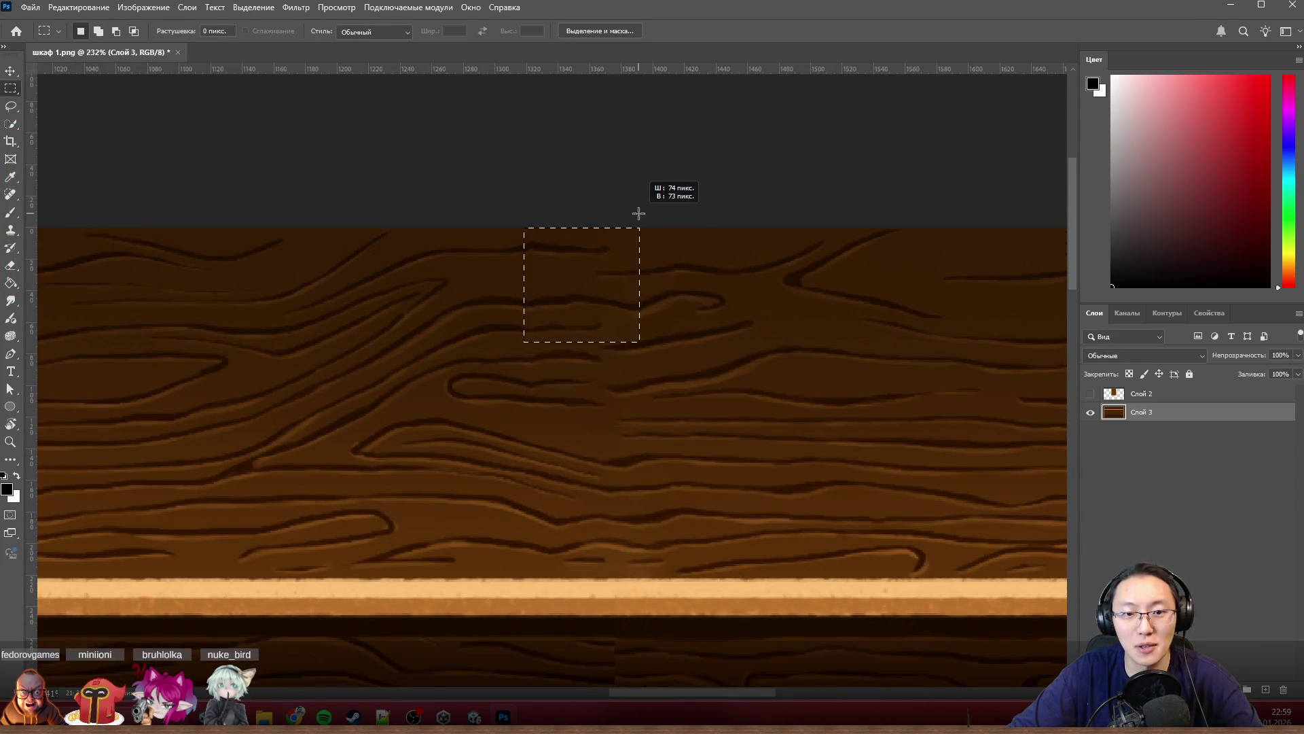
pyautogui.click(555, 359)
pyautogui.moveTo(513, 336)
pyautogui.mouseDown()
pyautogui.moveTo(594, 204)
pyautogui.moveTo(622, 183)
pyautogui.mouseUp()
pyautogui.hotkey('shift', 'F5')
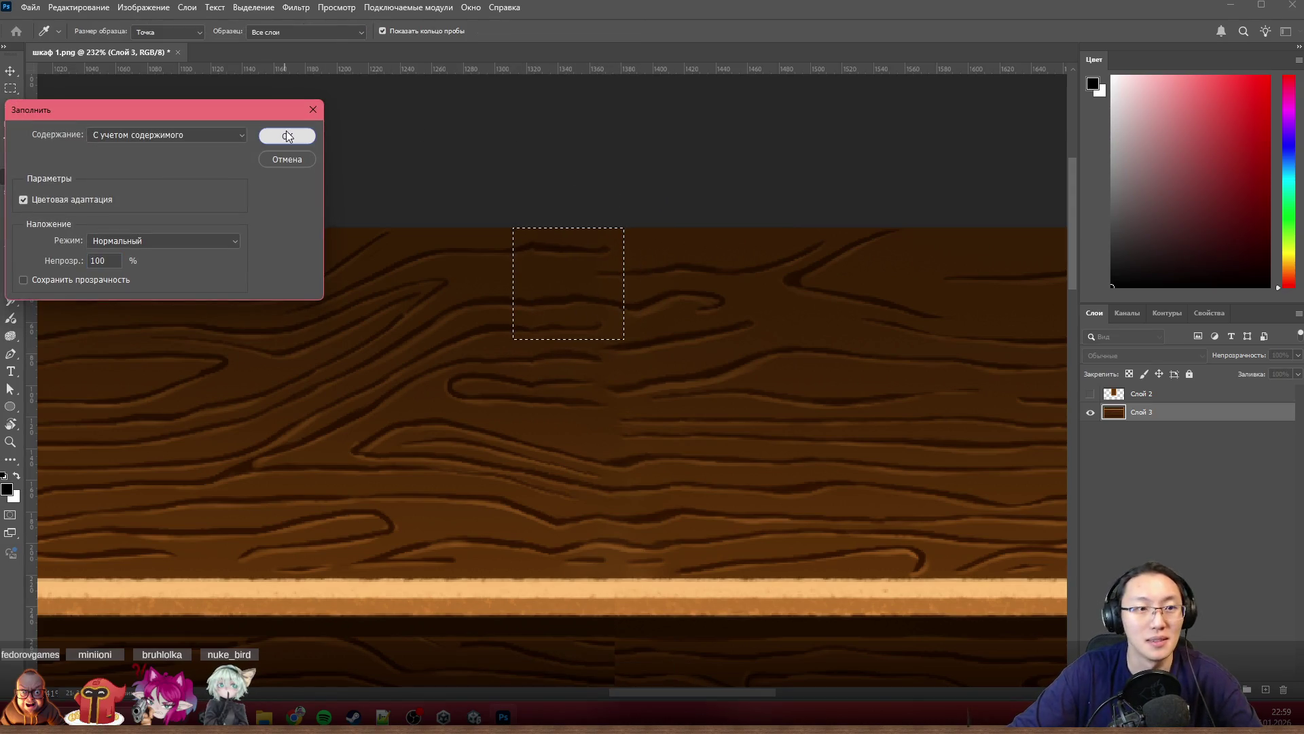
pyautogui.click(287, 136)
pyautogui.click(754, 312)
pyautogui.scroll(-5, 734, 310)
pyautogui.scroll(-4, 733, 310)
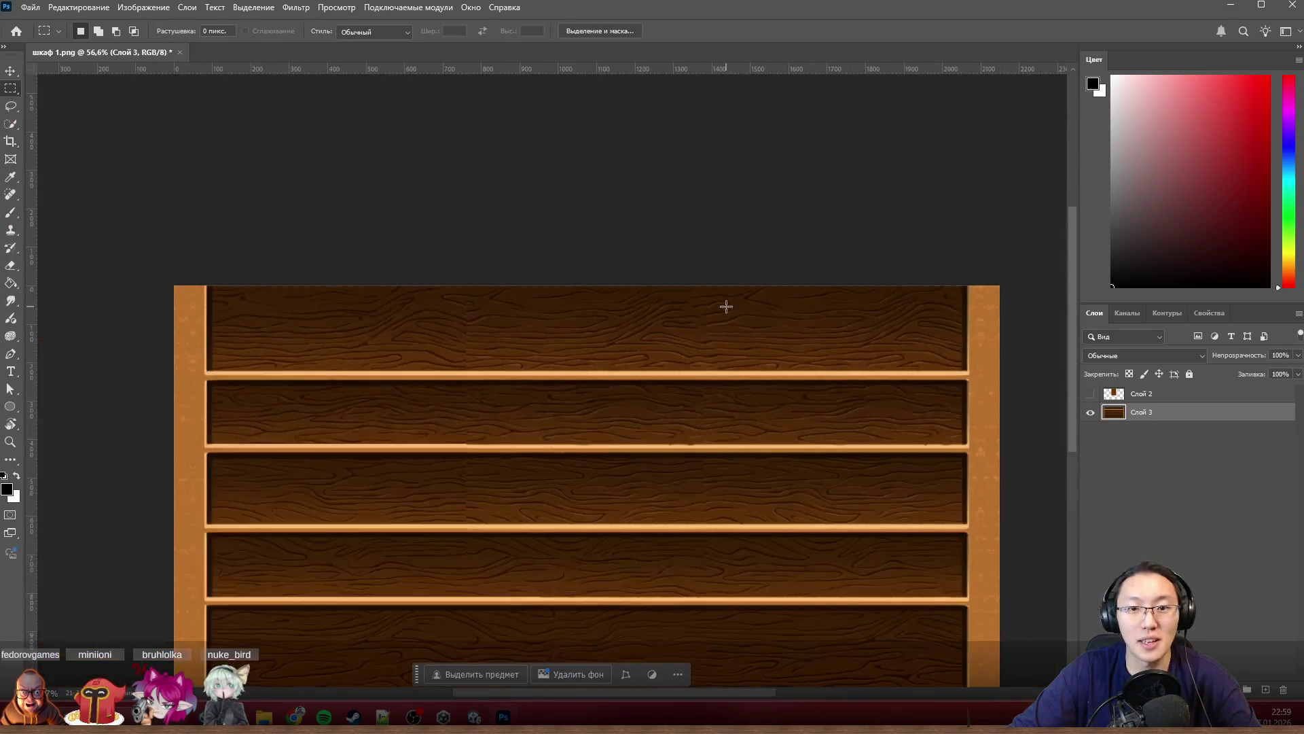
pyautogui.scroll(-2, 728, 305)
pyautogui.scroll(3, 568, 191)
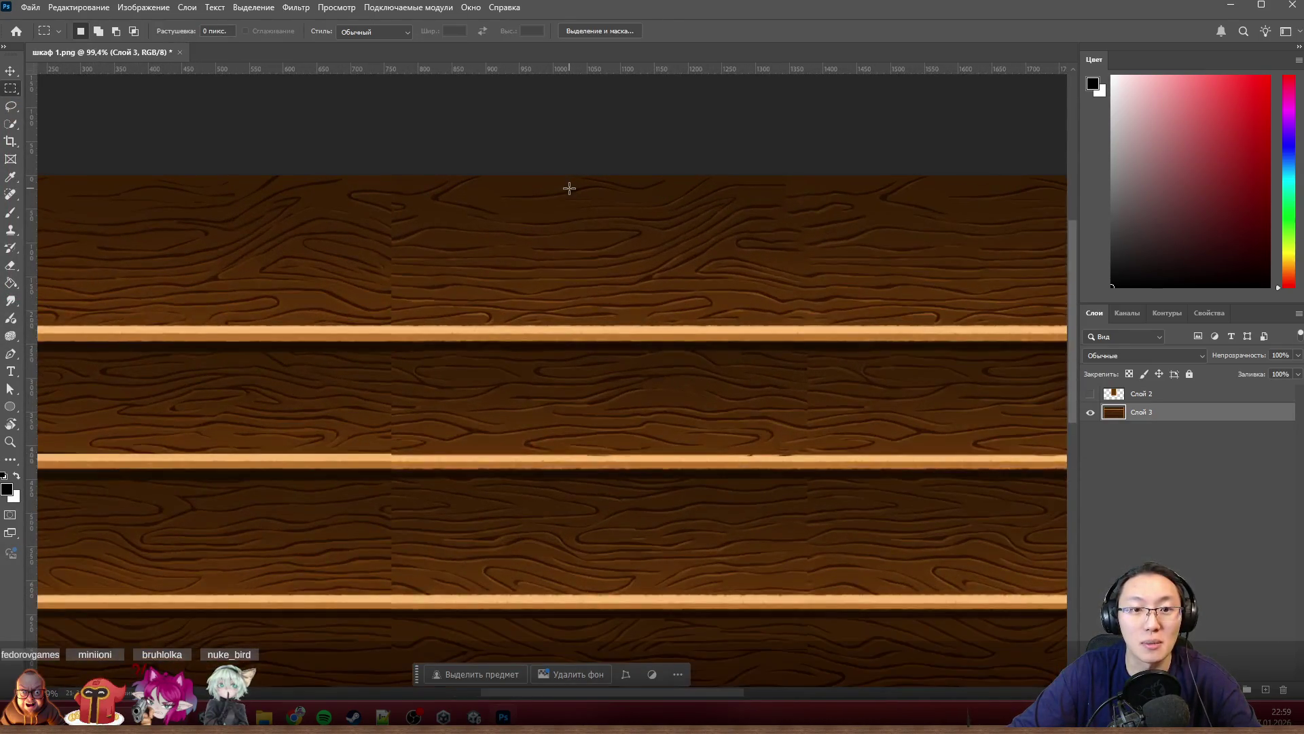
pyautogui.scroll(-1, 507, 213)
pyautogui.scroll(1, 1025, 378)
pyautogui.scroll(3, 887, 333)
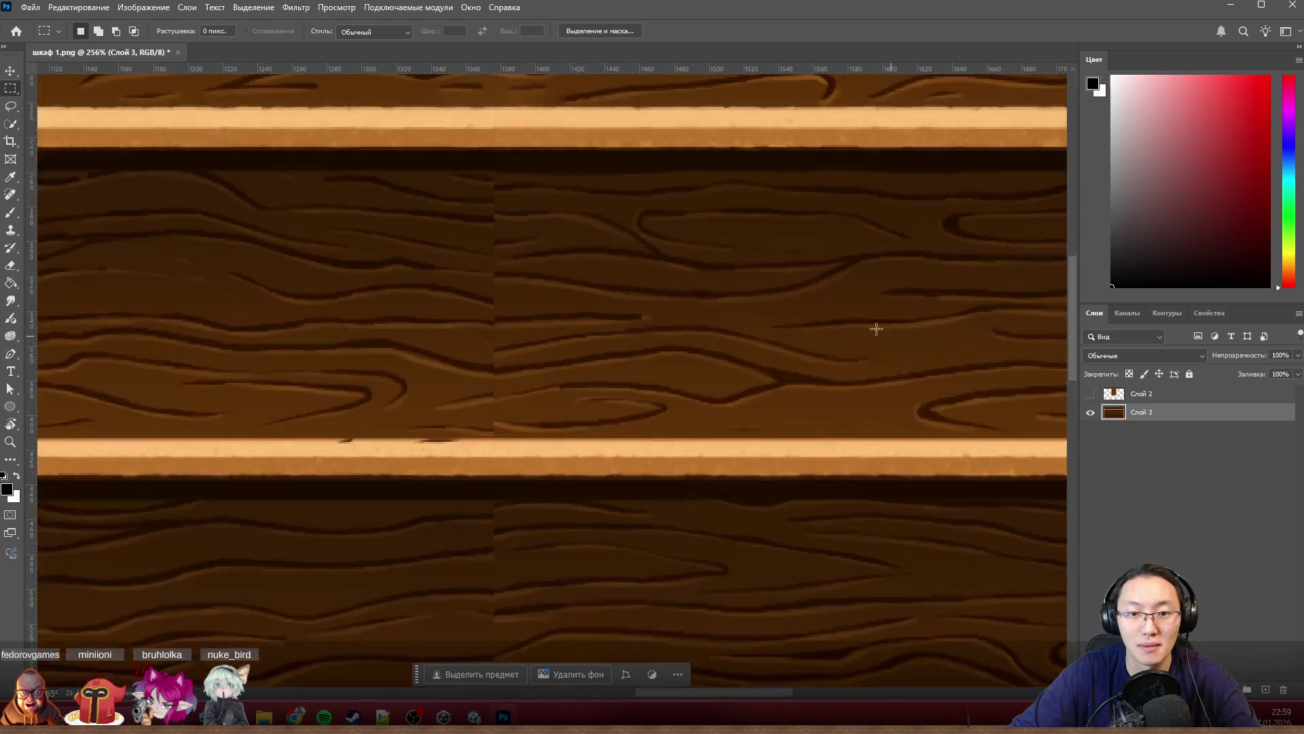
pyautogui.scroll(1, 474, 203)
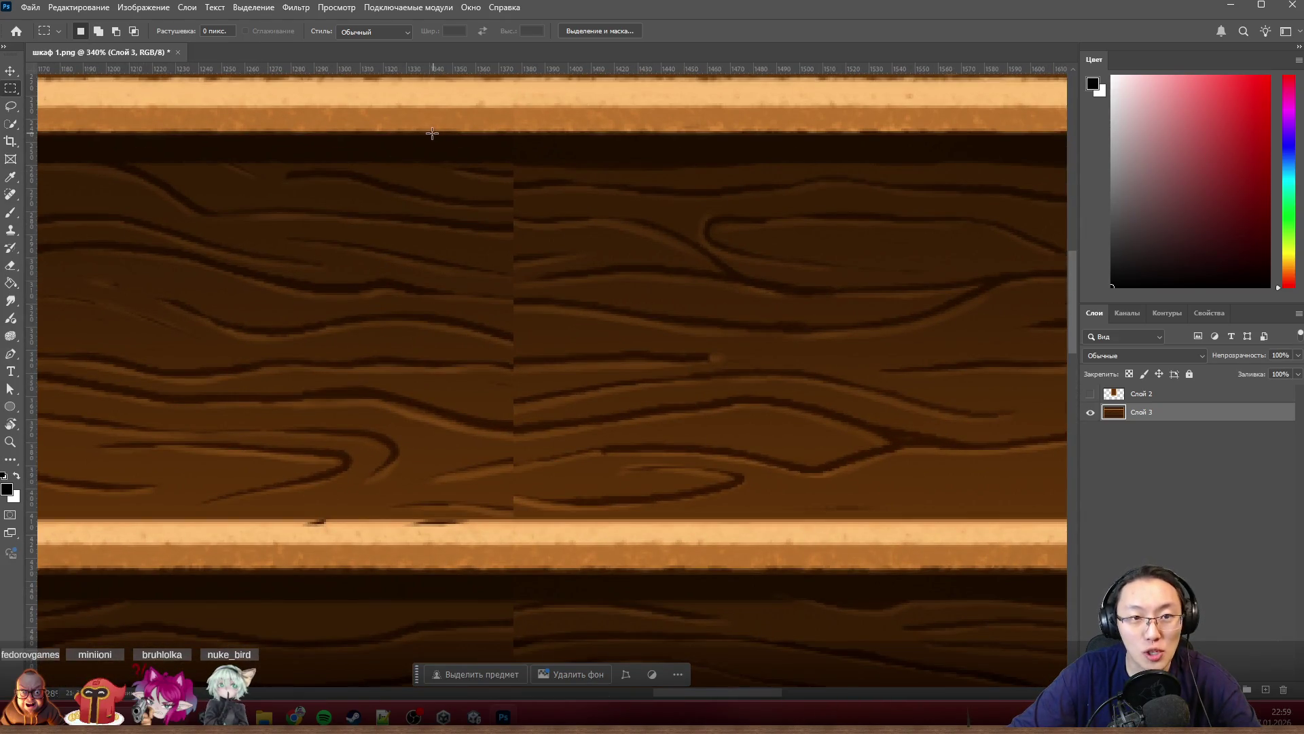
# Step: Content-aware fill a strip over the lower panel's vertical seam and deselect
pyautogui.moveTo(434, 133); pyautogui.dragTo(608, 516)
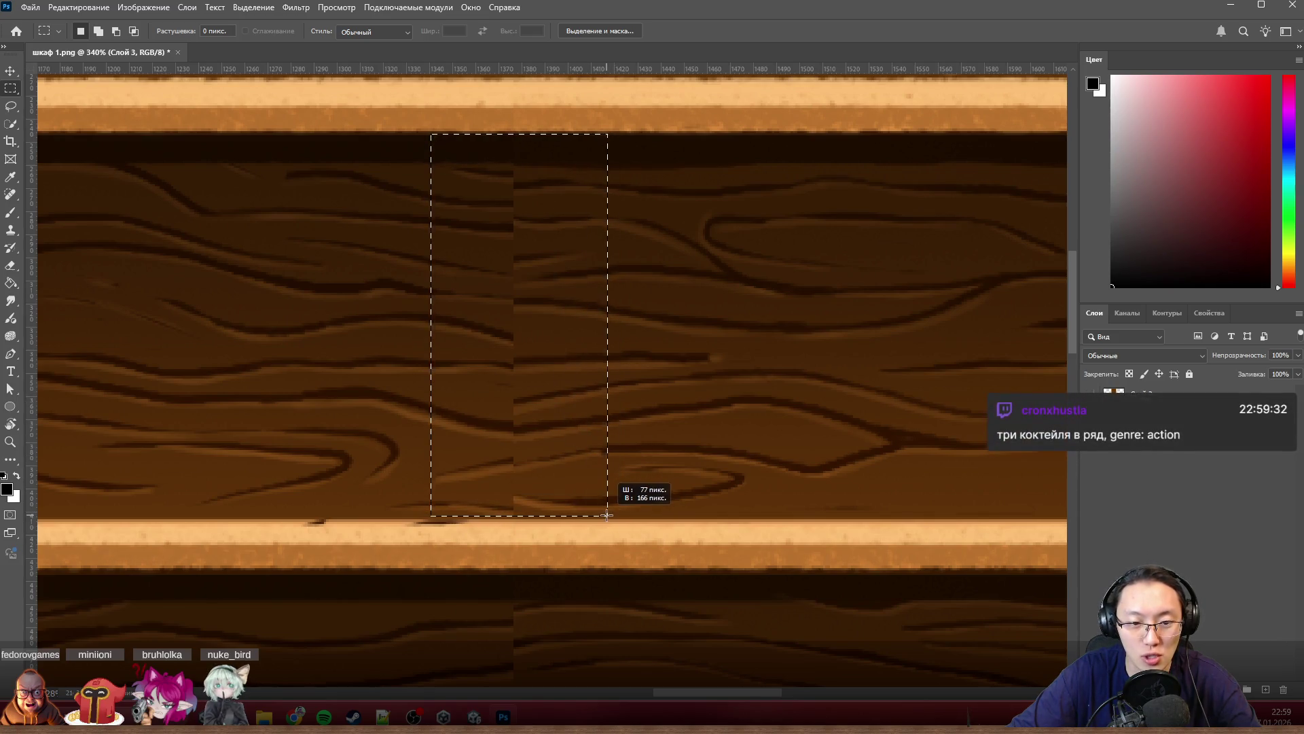
pyautogui.hotkey('shift', 'BackSpace')
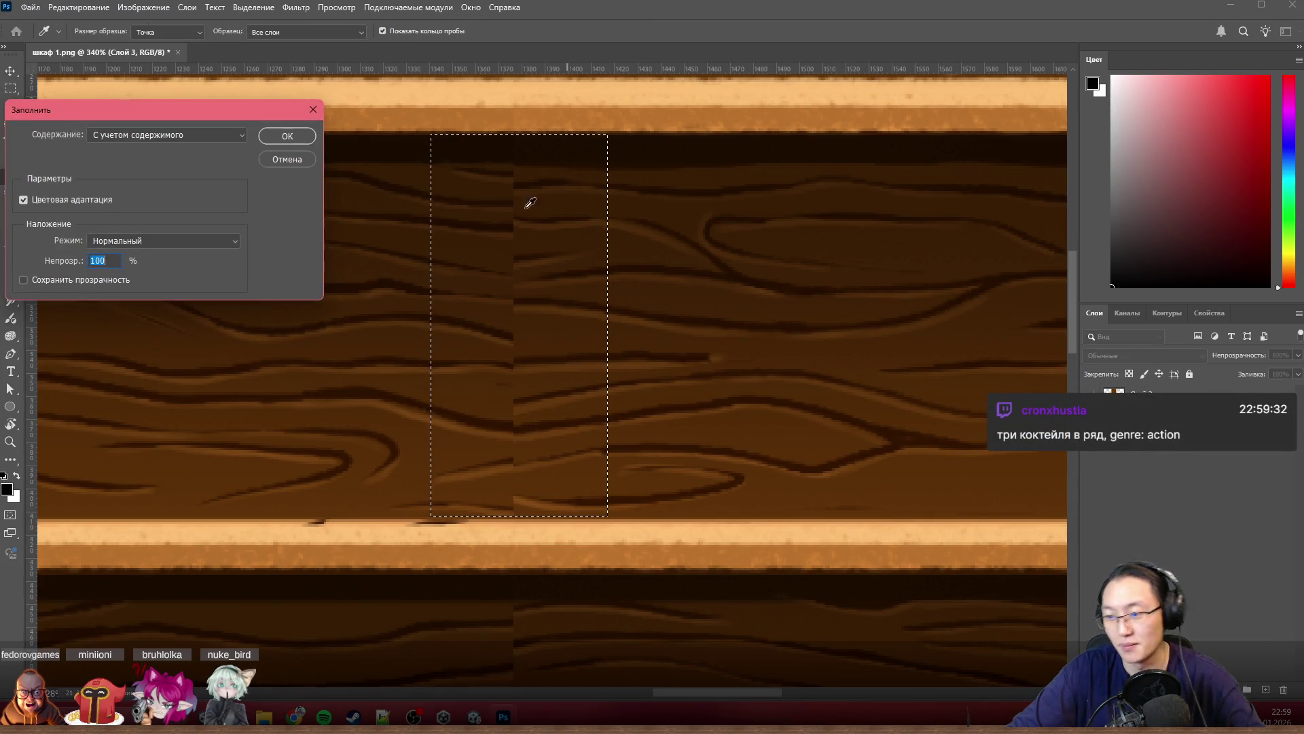
pyautogui.click(288, 136)
pyautogui.hotkey('ctrl', 'd')
pyautogui.moveTo(343, 163); pyautogui.dragTo(636, 452)
pyautogui.hotkey('ctrl', 'd')
pyautogui.scroll(-5, 780, 443)
pyautogui.scroll(-2, 785, 437)
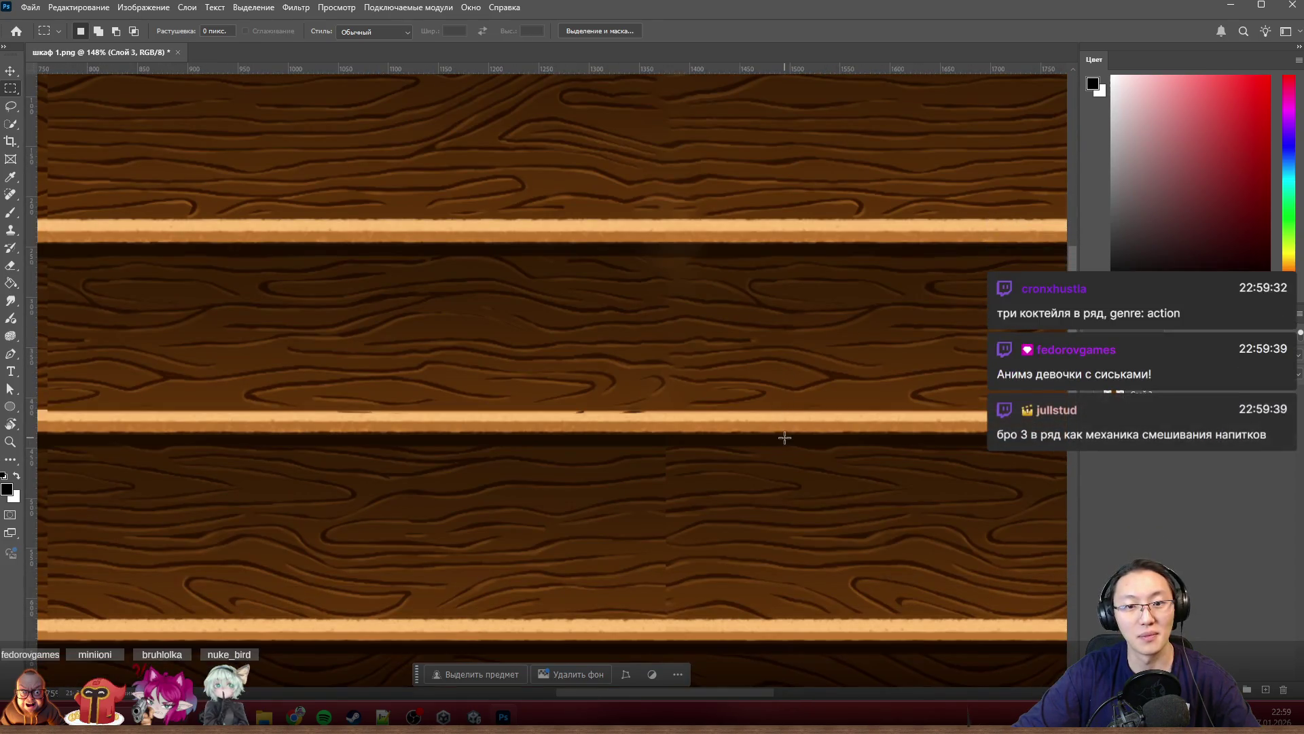
pyautogui.scroll(3, 802, 496)
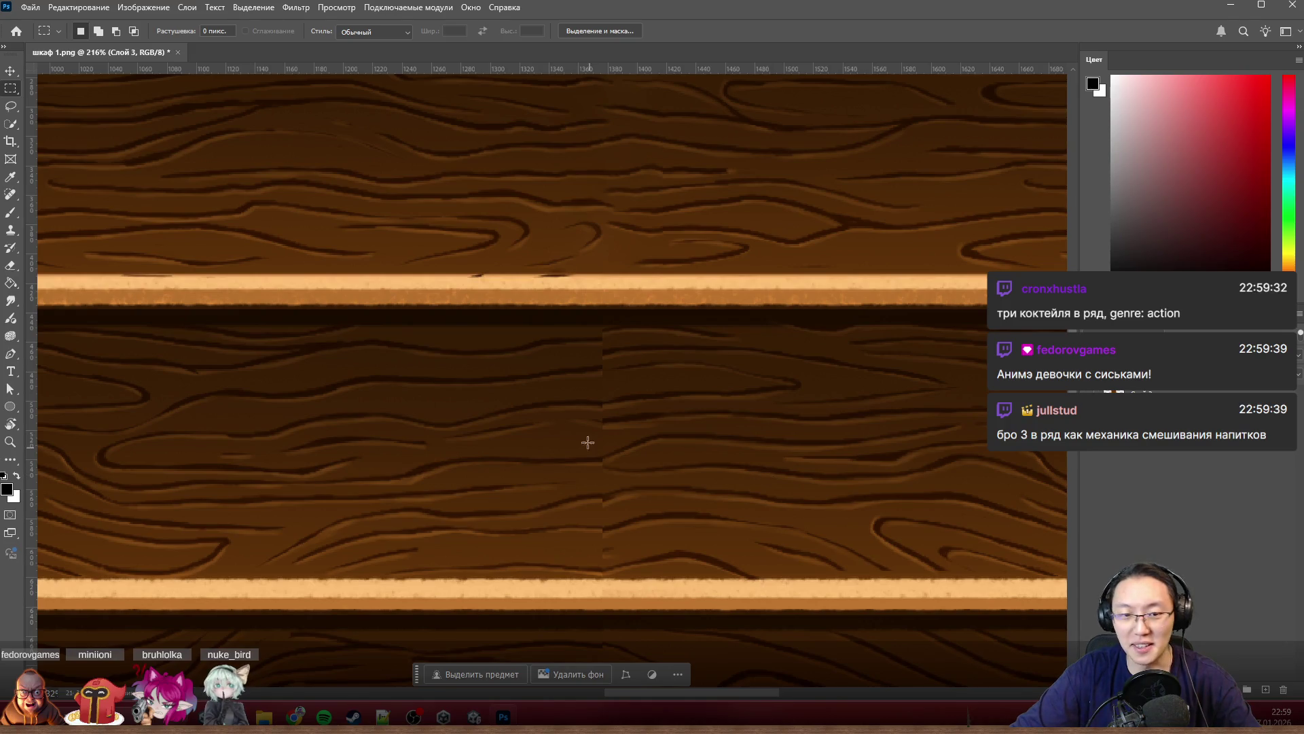
pyautogui.scroll(2, 460, 295)
# Step: Content-aware fill the seam area in the middle shelf panel and deselect
pyautogui.moveTo(397, 293); pyautogui.dragTo(835, 612)
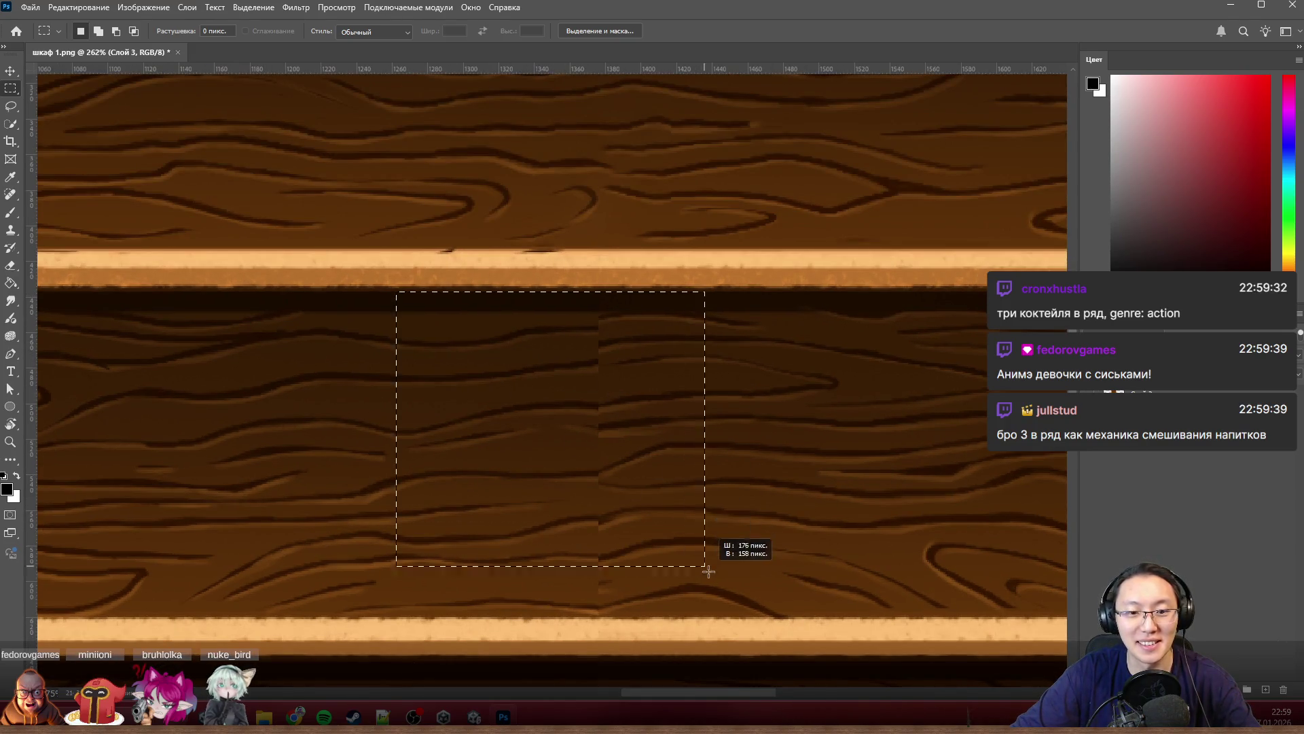
pyautogui.hotkey('shift', 'BackSpace')
pyautogui.press('Return')
pyautogui.hotkey('ctrl', 'd')
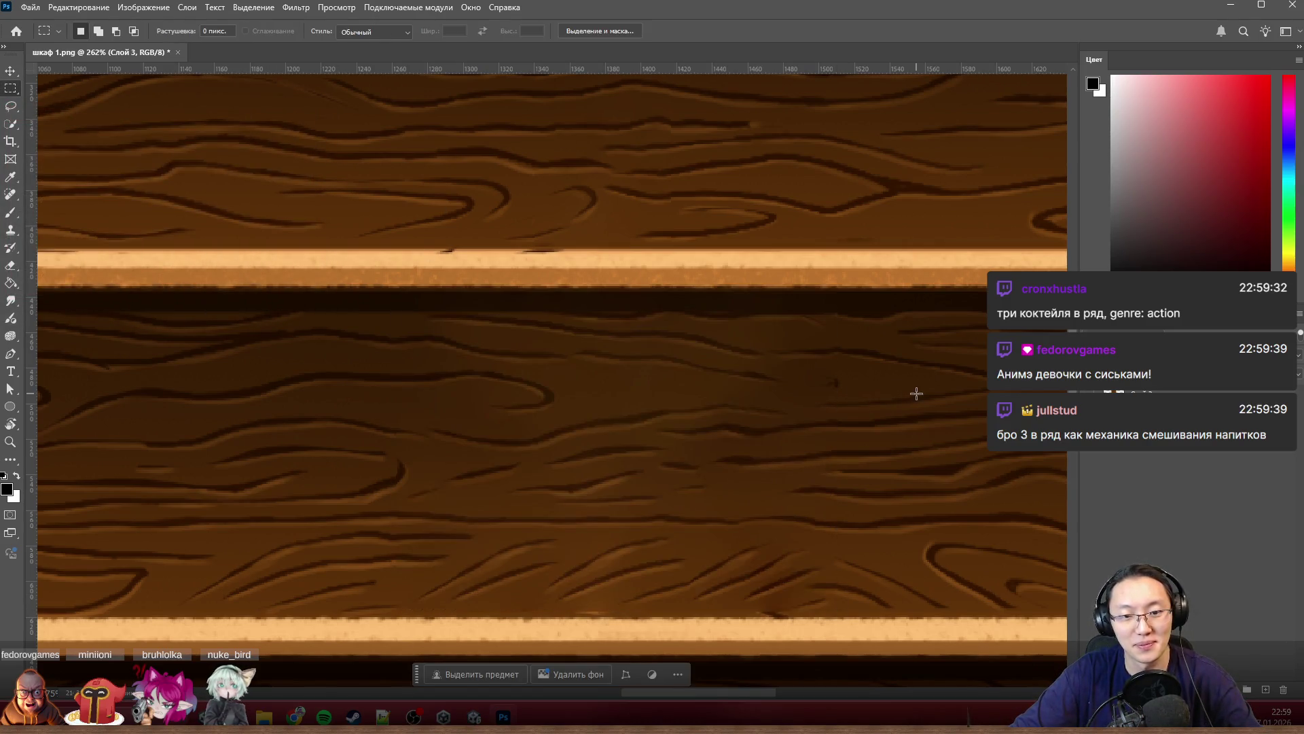
pyautogui.scroll(-2, 916, 394)
pyautogui.scroll(-2, 917, 389)
pyautogui.scroll(-2, 917, 390)
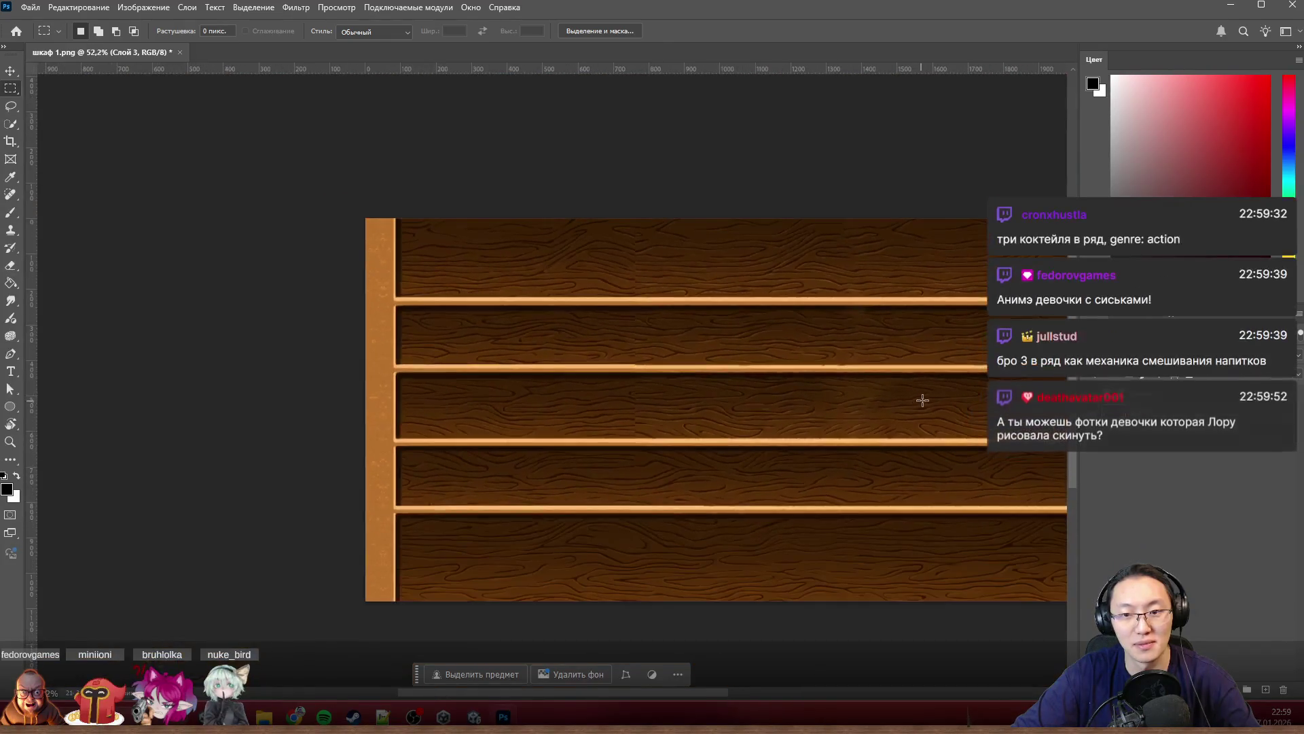
pyautogui.scroll(3, 922, 392)
# Step: Refill the previous seam selection with Content-Aware, then fill the remaining seam strip in that panel
pyautogui.hotkey('ctrl', 'shift', 'd')
pyautogui.scroll(2, 927, 396)
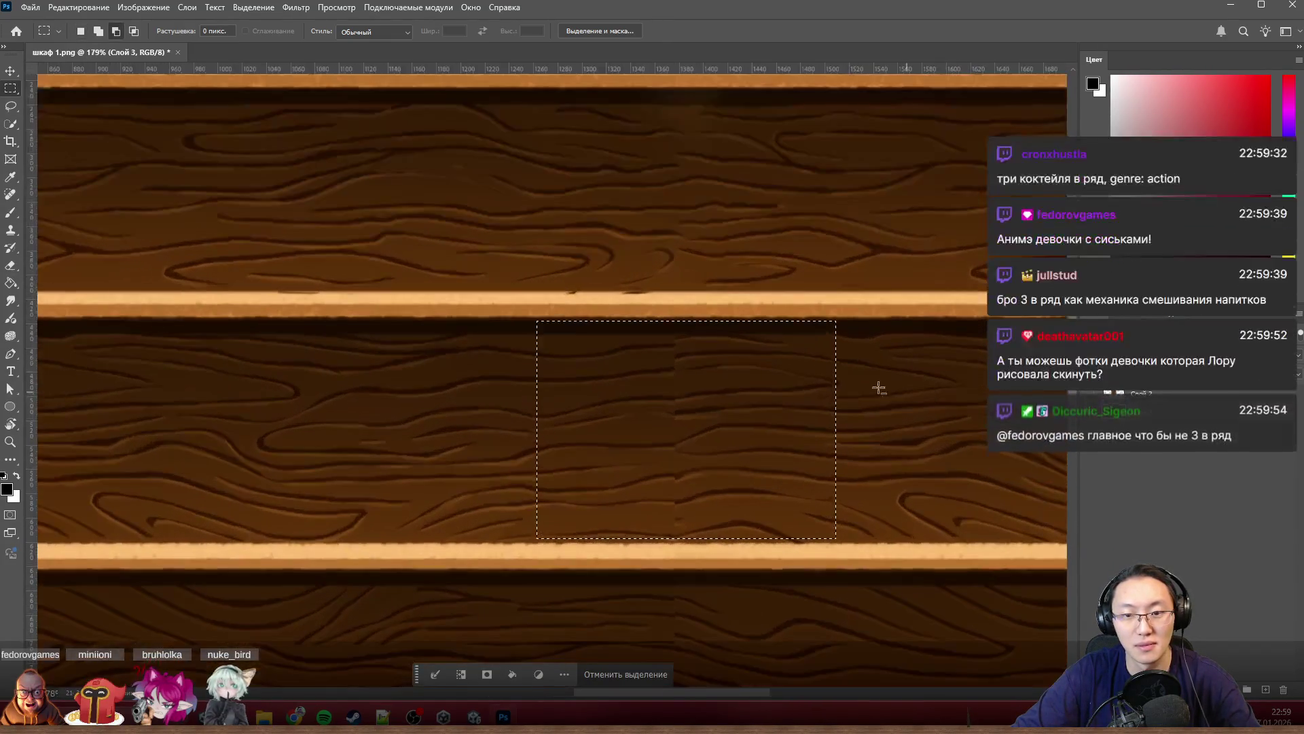
pyautogui.hotkey('shift', 'BackSpace')
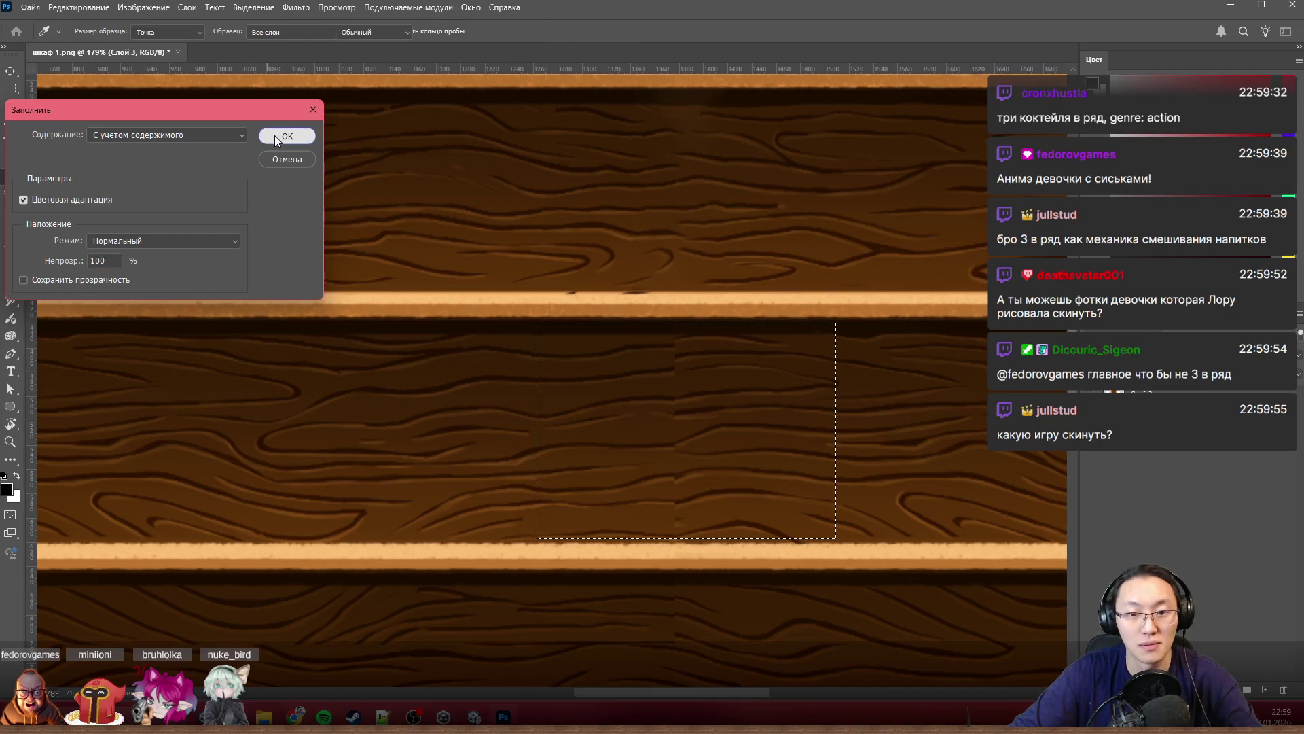
pyautogui.click(274, 136)
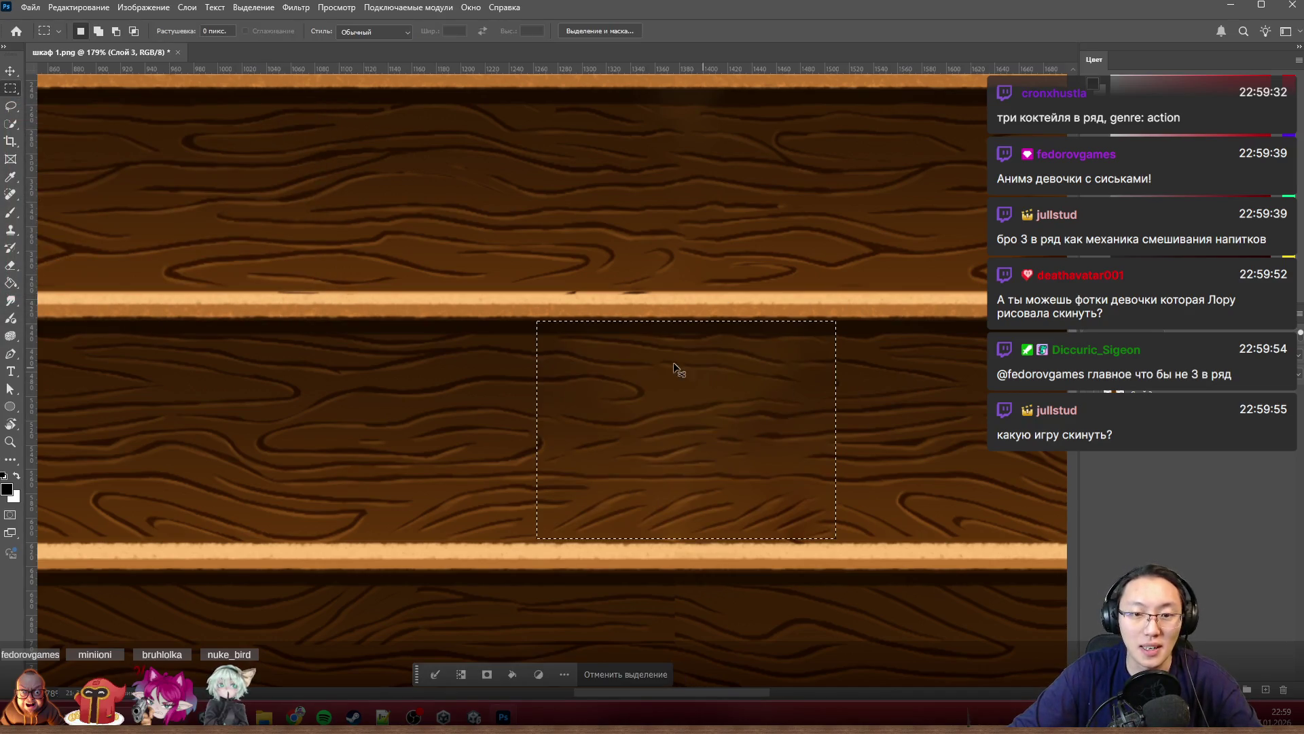
pyautogui.hotkey('ctrl', 'd')
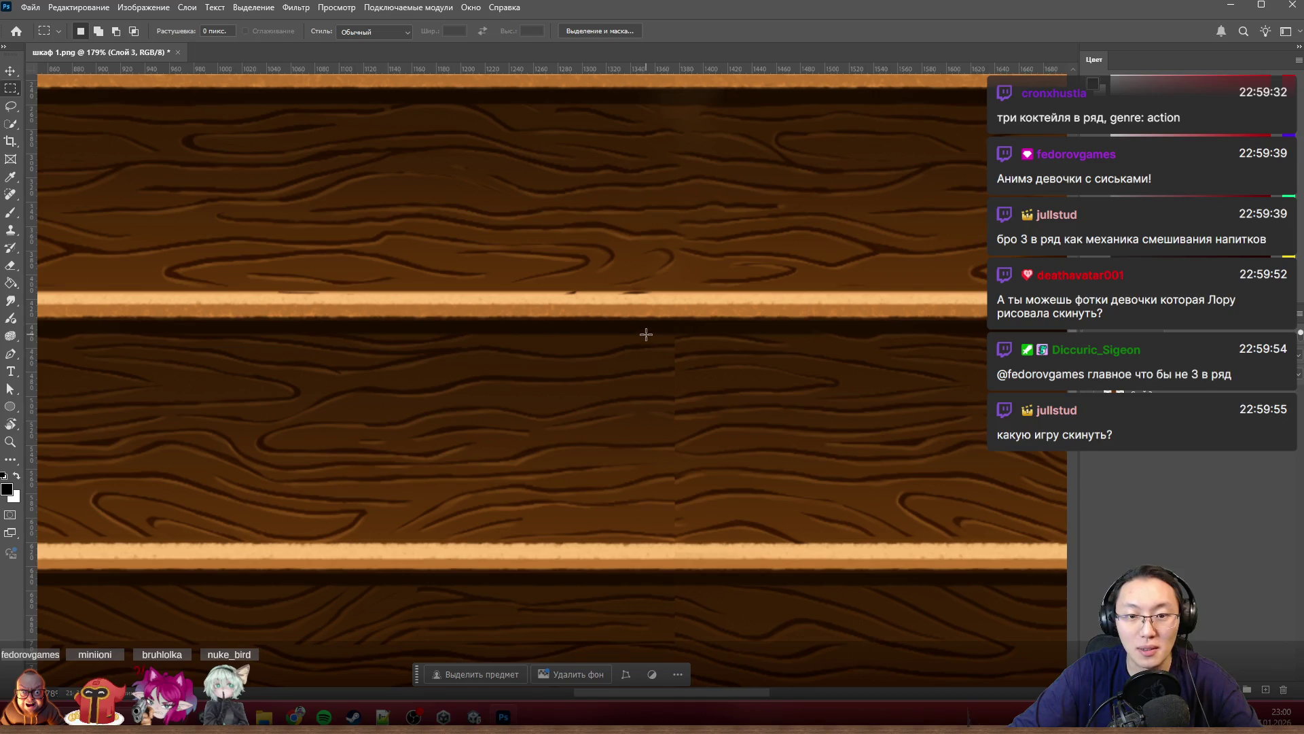
pyautogui.moveTo(636, 329); pyautogui.dragTo(717, 536)
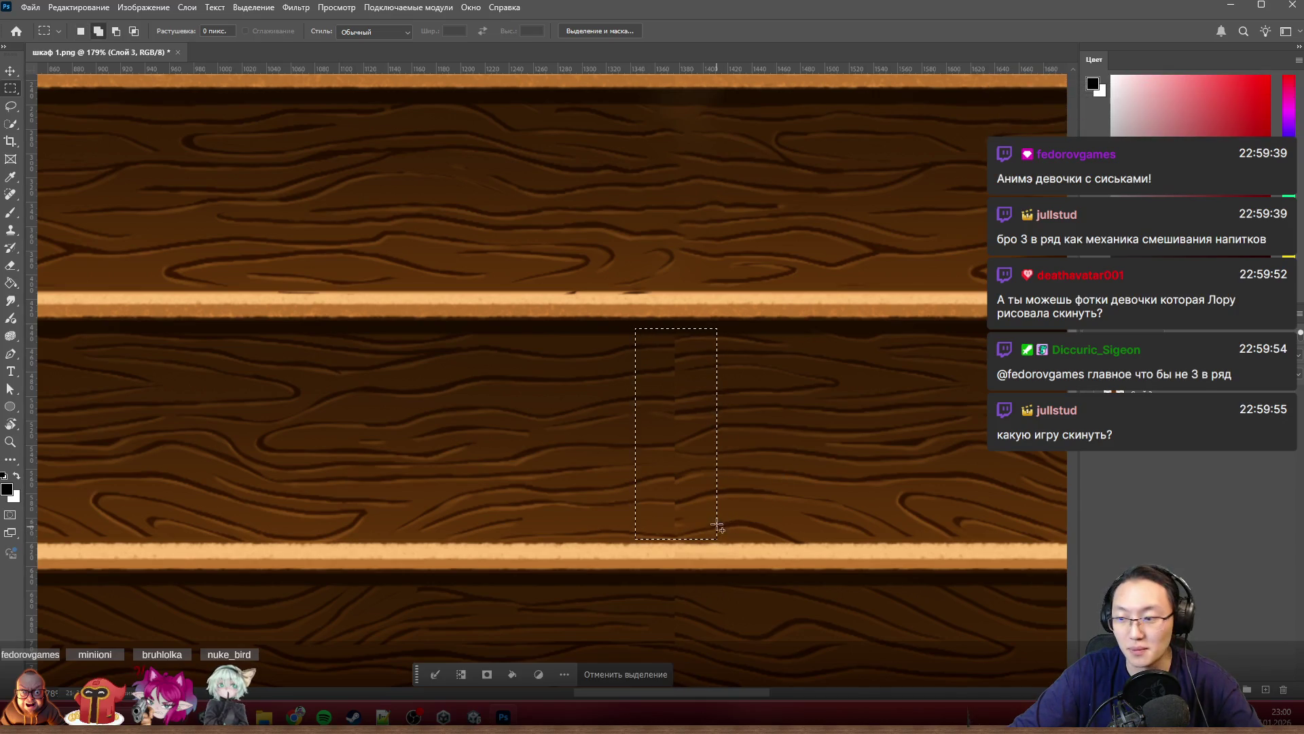
pyautogui.hotkey('shift', 'BackSpace')
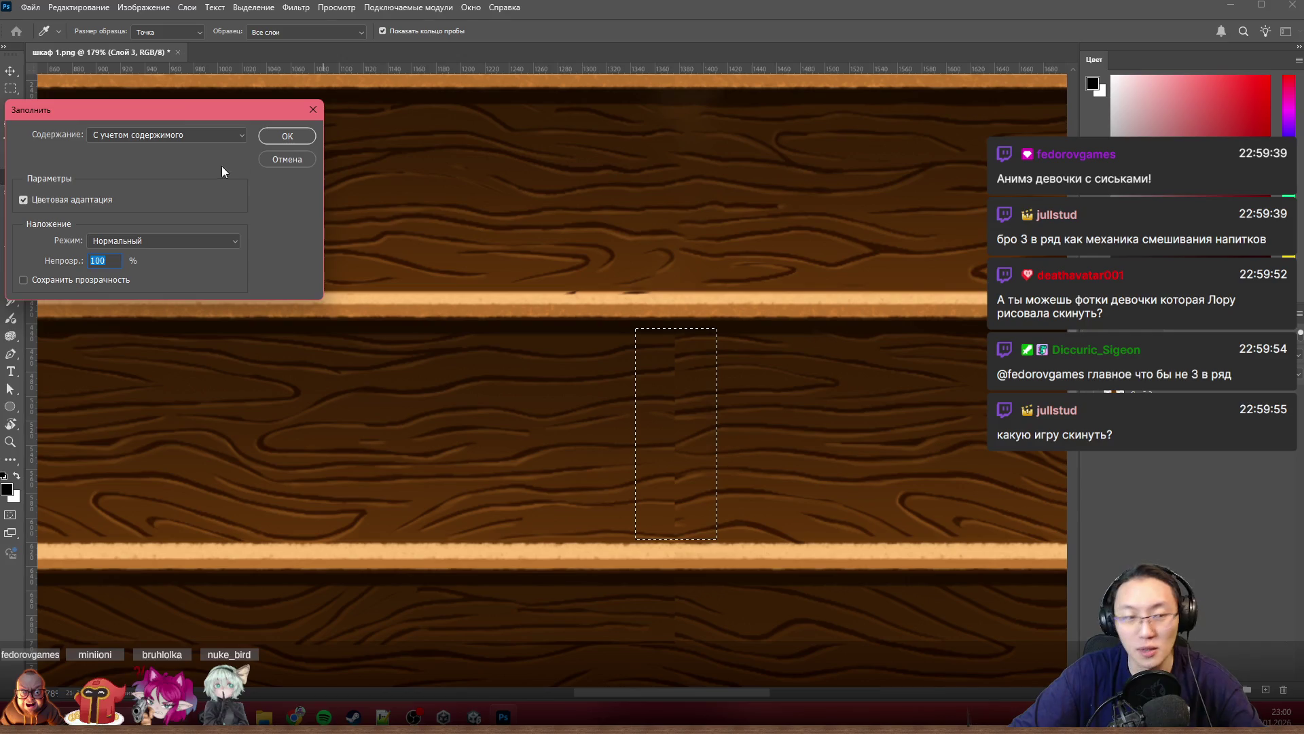
pyautogui.click(270, 135)
pyautogui.hotkey('ctrl', 'd')
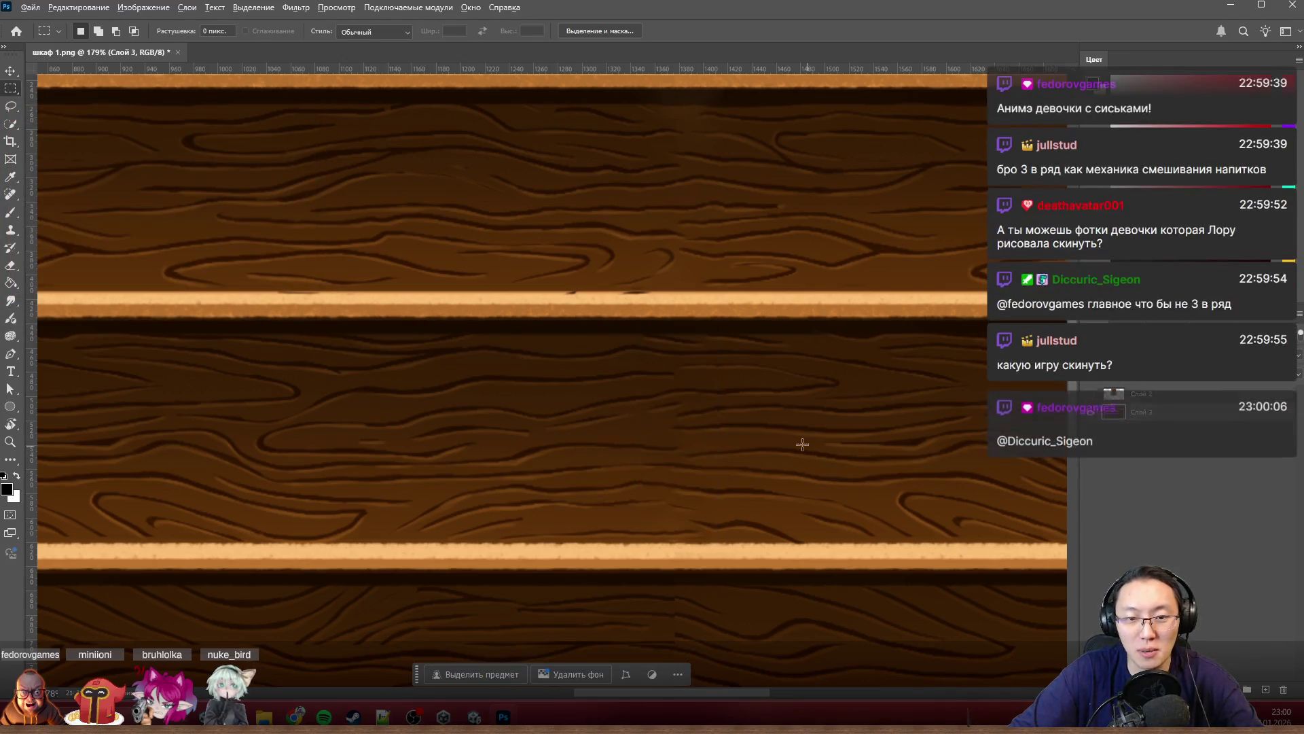
pyautogui.scroll(2, 816, 450)
# Step: Content-aware fill two more seam areas on the shelf panels, one after the other
pyautogui.moveTo(497, 319); pyautogui.dragTo(711, 477)
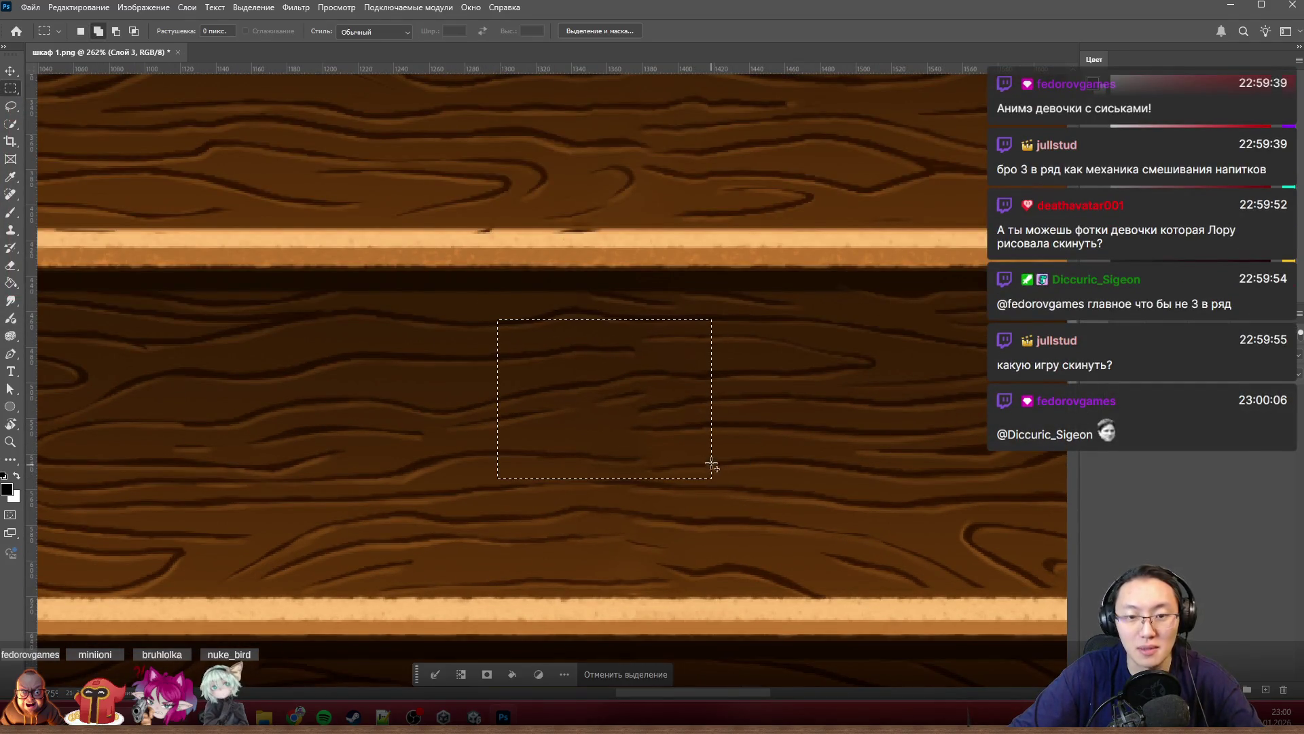
pyautogui.hotkey('shift', 'BackSpace')
pyautogui.click(291, 133)
pyautogui.hotkey('ctrl', 'd')
pyautogui.scroll(-5, 796, 358)
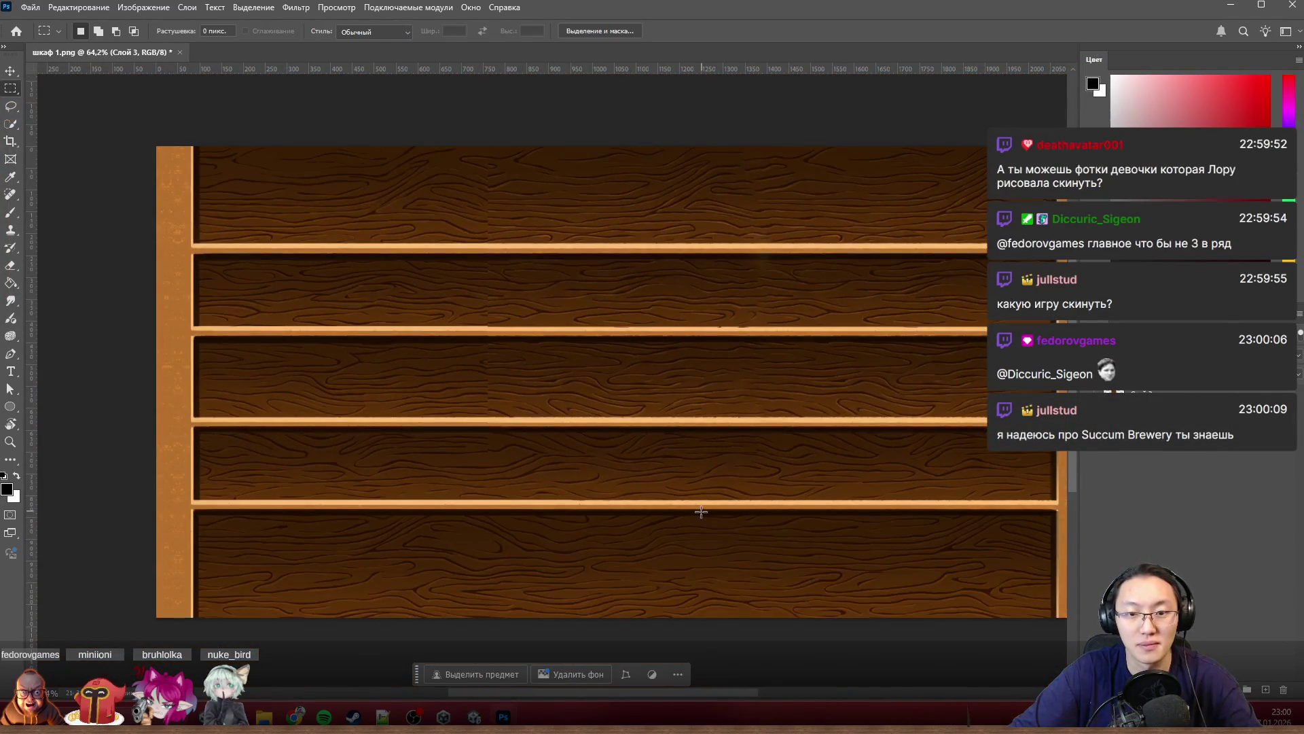
pyautogui.scroll(2, 762, 465)
pyautogui.scroll(-2, 751, 456)
pyautogui.scroll(3, 762, 445)
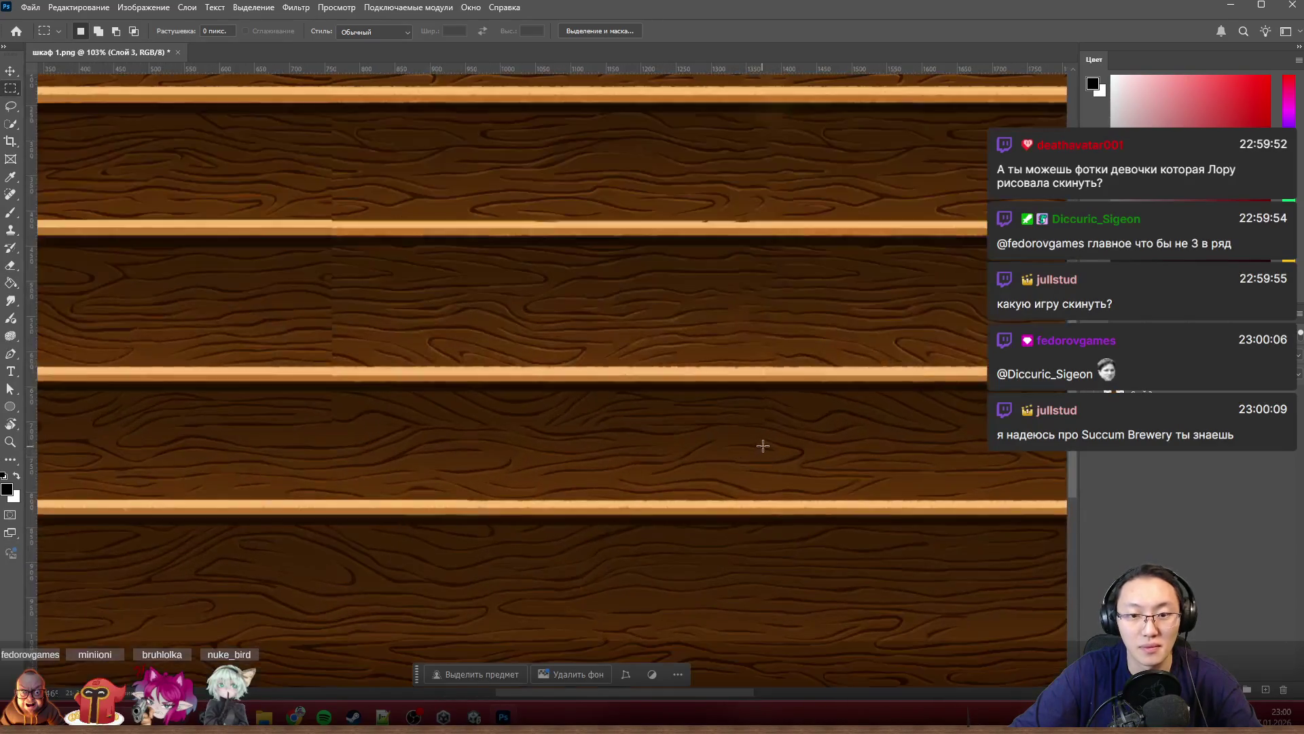
pyautogui.scroll(3, 763, 447)
pyautogui.moveTo(715, 434); pyautogui.dragTo(794, 293)
pyautogui.hotkey('shift', 'BackSpace')
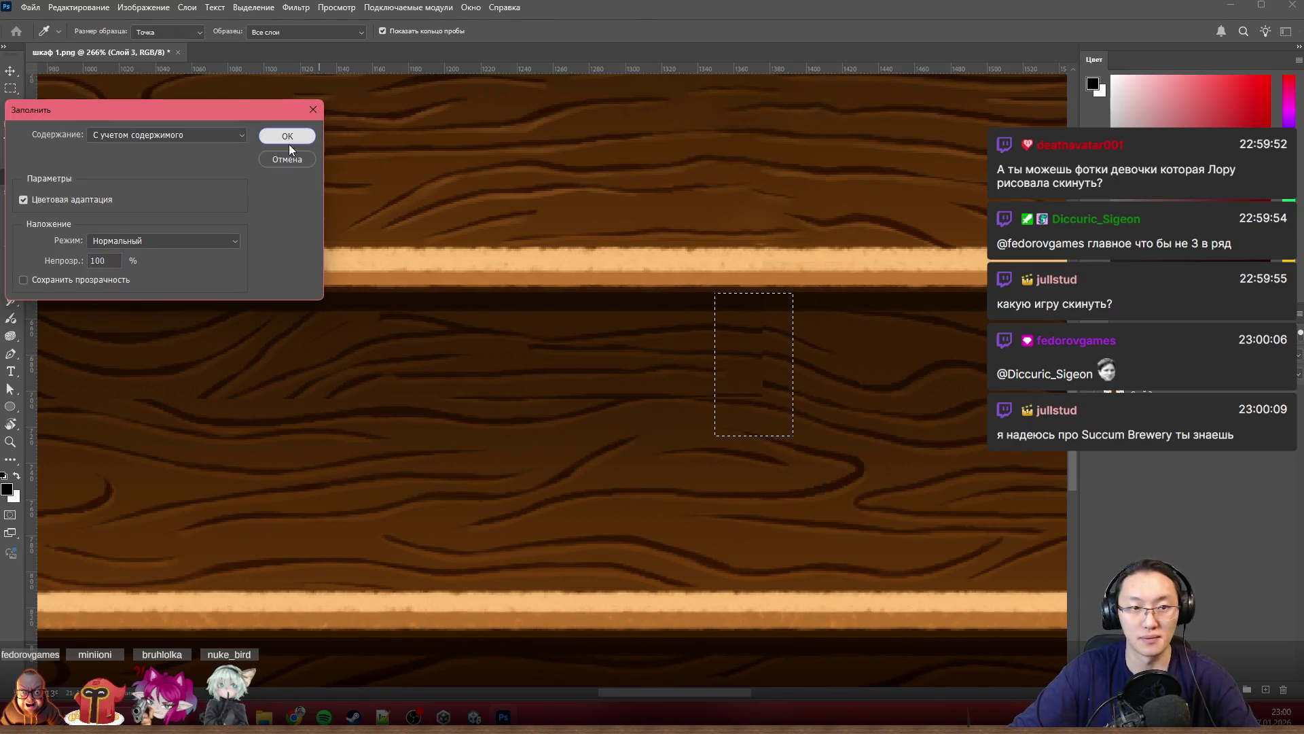
pyautogui.click(291, 139)
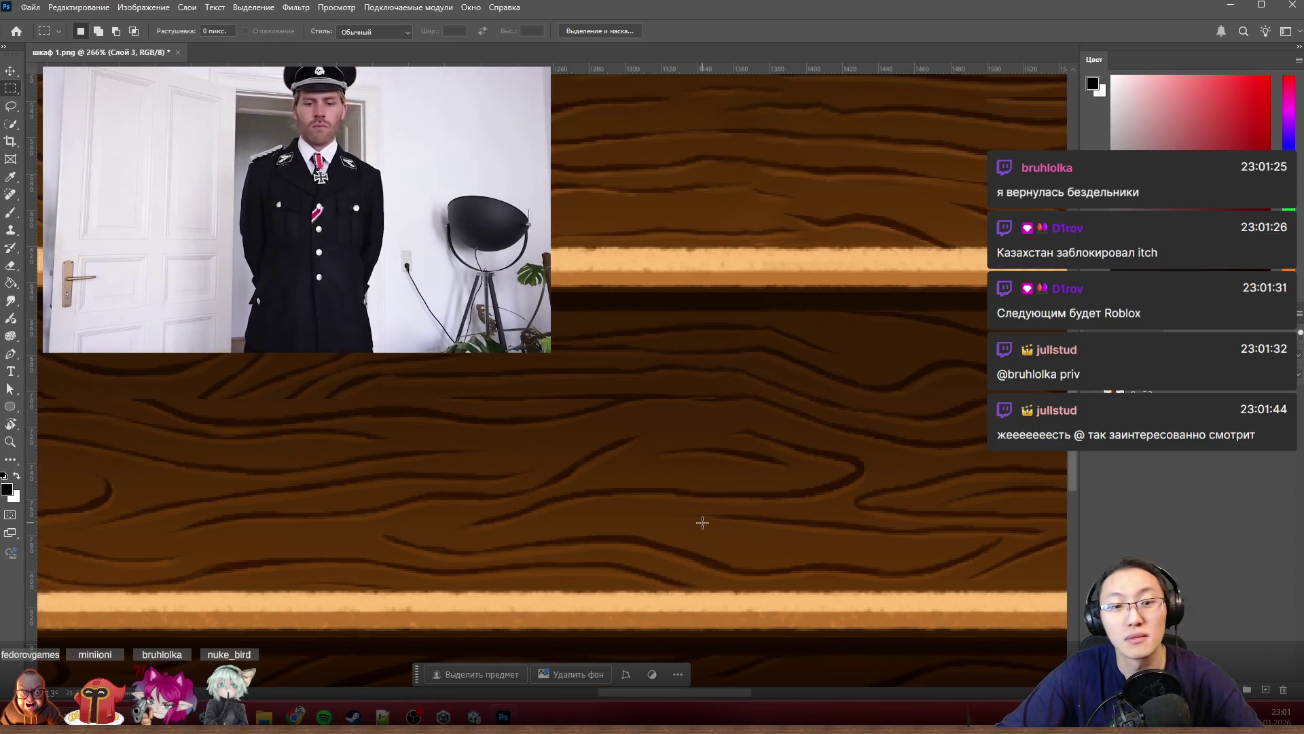
pyautogui.scroll(-4, 712, 520)
pyautogui.scroll(-2, 712, 519)
pyautogui.scroll(-3, 713, 518)
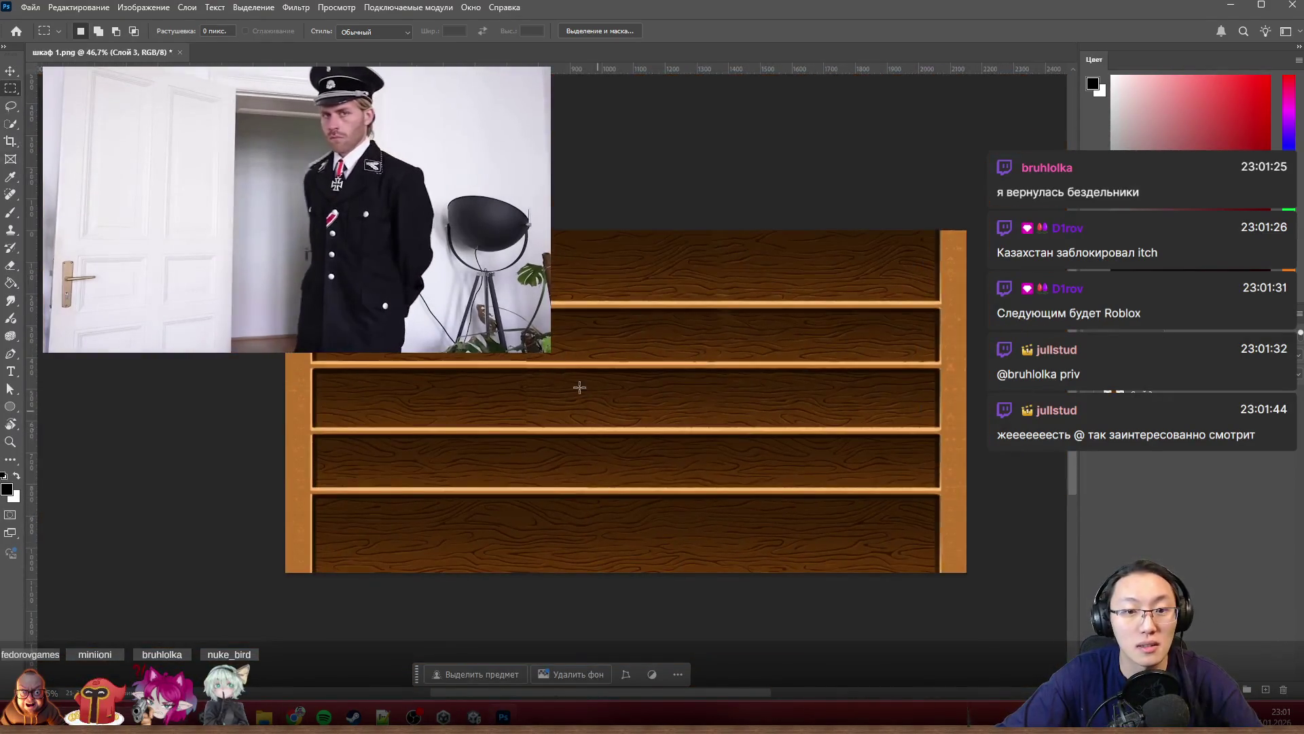
pyautogui.scroll(2, 591, 401)
pyautogui.scroll(3, 444, 518)
pyautogui.scroll(2, 444, 518)
pyautogui.scroll(2, 443, 517)
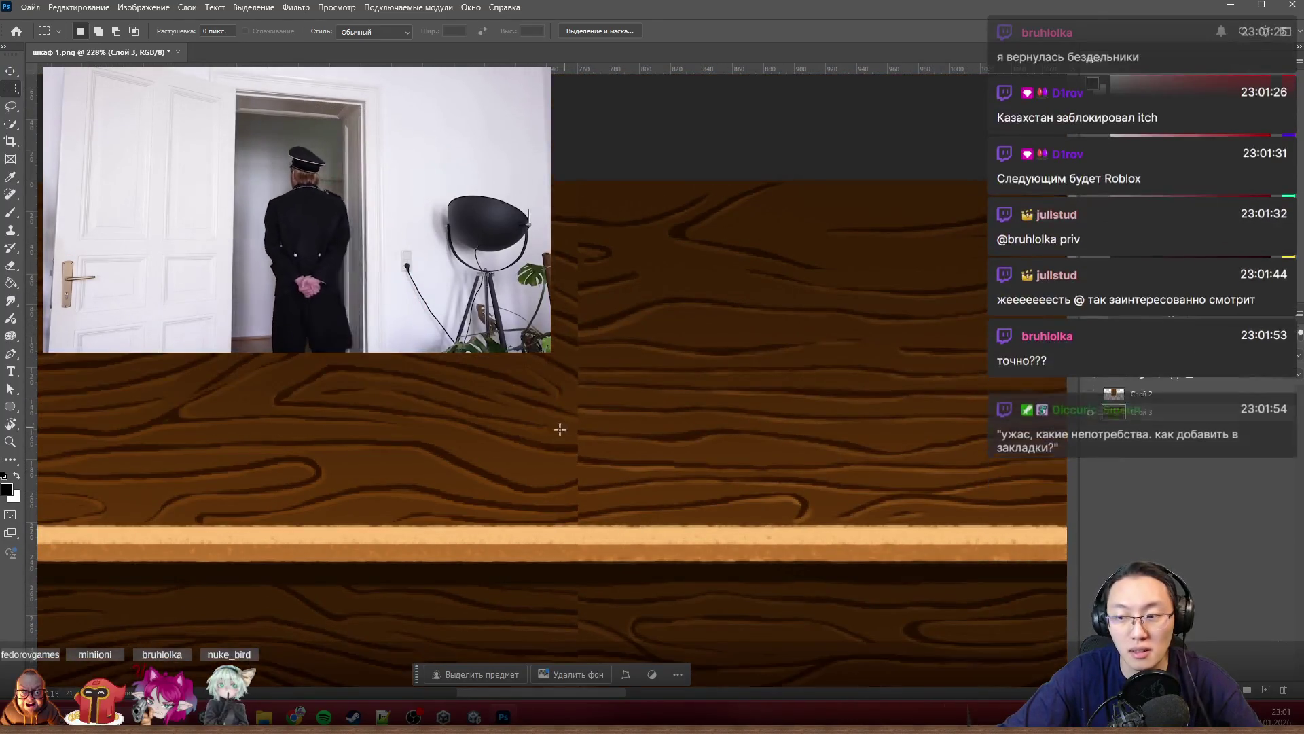
# Step: Content-aware fill a large area over the panel seam, then undo the unsatisfying result
pyautogui.moveTo(360, 525)
pyautogui.mouseDown()
pyautogui.moveTo(544, 432)
pyautogui.moveTo(760, 91)
pyautogui.mouseUp()
pyautogui.hotkey('shift', 'BackSpace')
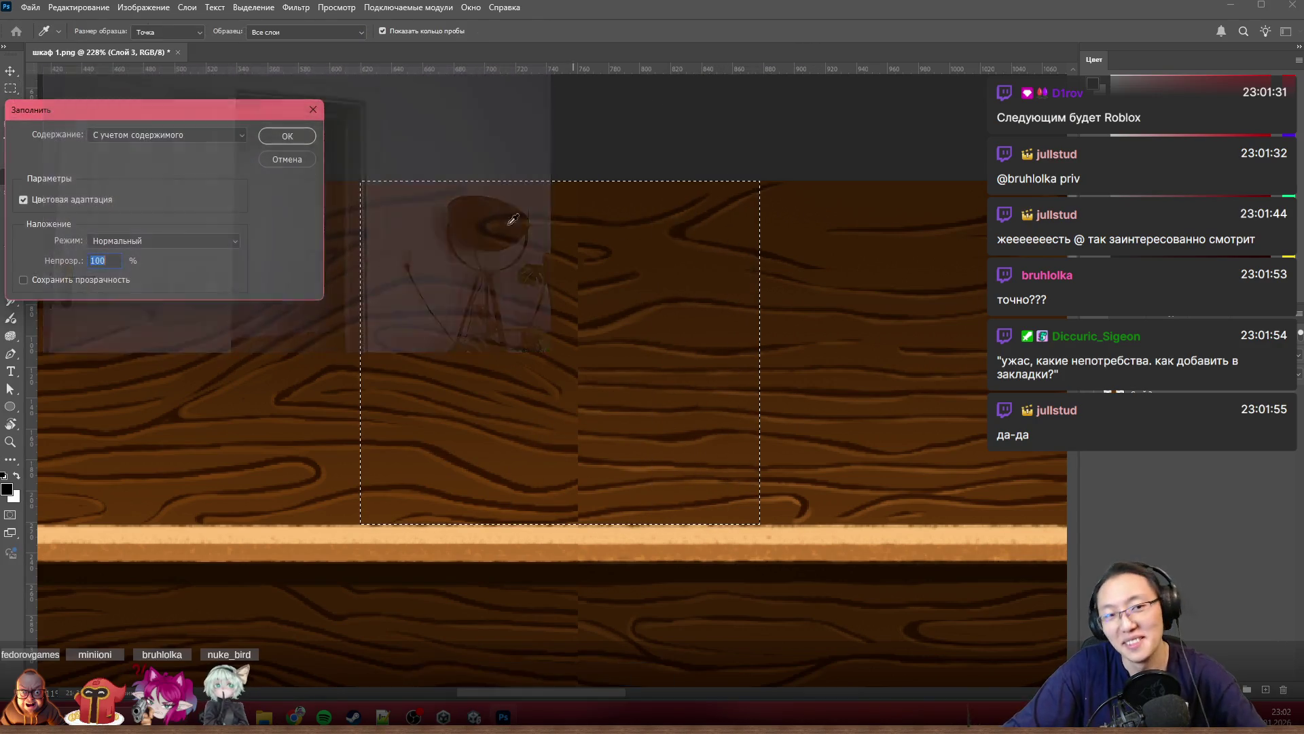
pyautogui.click(282, 137)
pyautogui.click(840, 436)
pyautogui.hotkey('ctrl', 'z')
pyautogui.hotkey('ctrl', 'z')
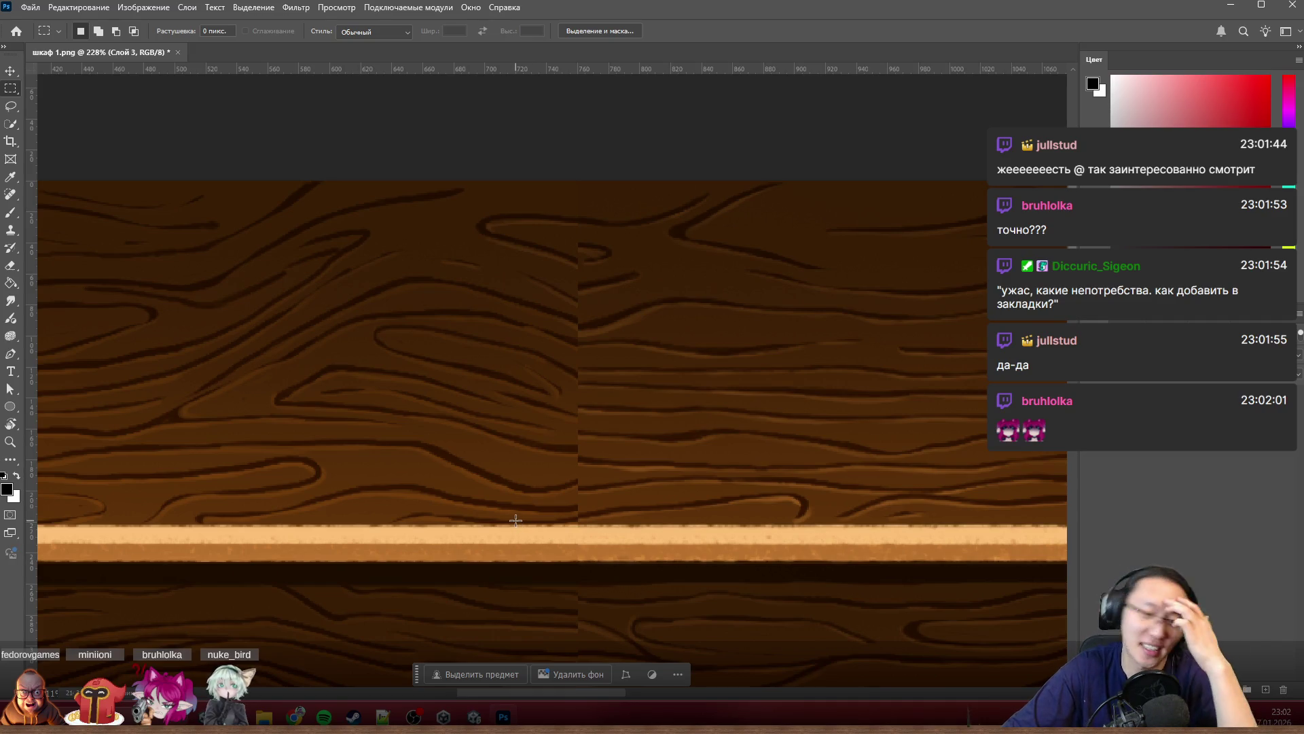
# Step: Content-aware fill a narrower strip over the seam instead and deselect
pyautogui.moveTo(515, 521); pyautogui.dragTo(630, 153)
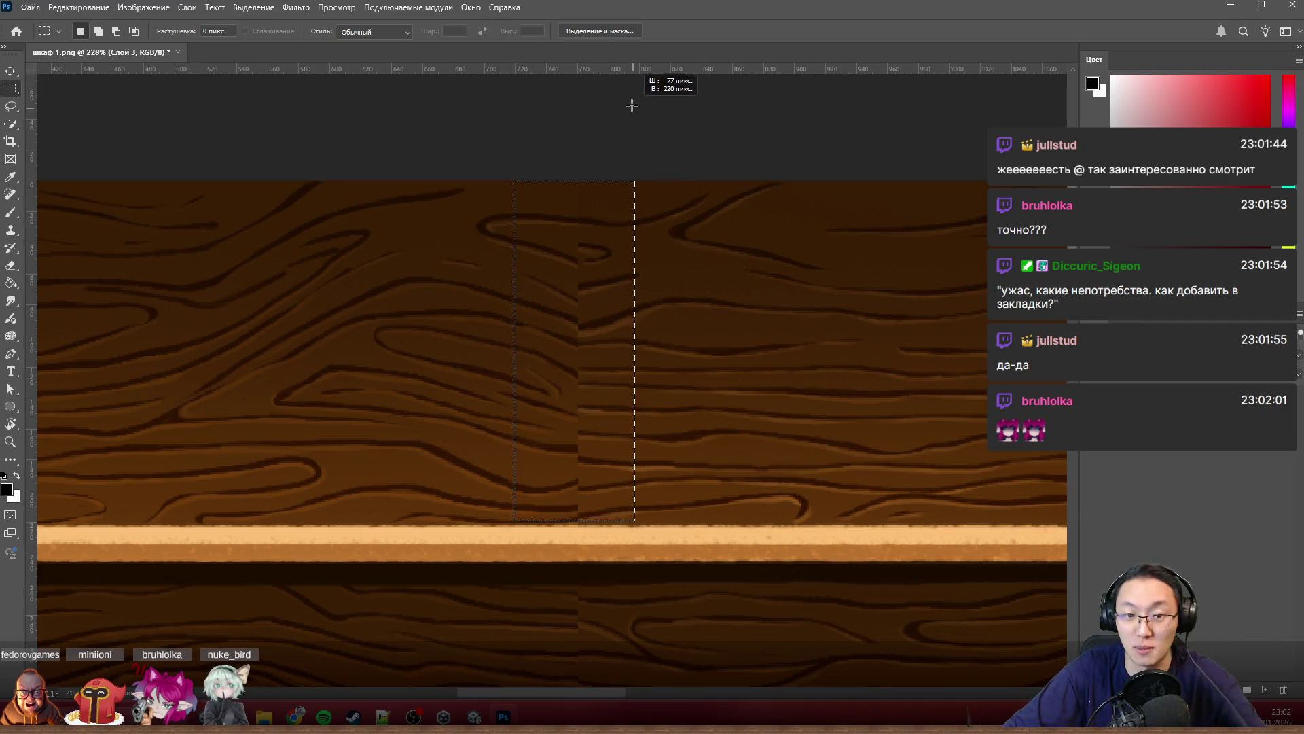
pyautogui.hotkey('shift', 'BackSpace')
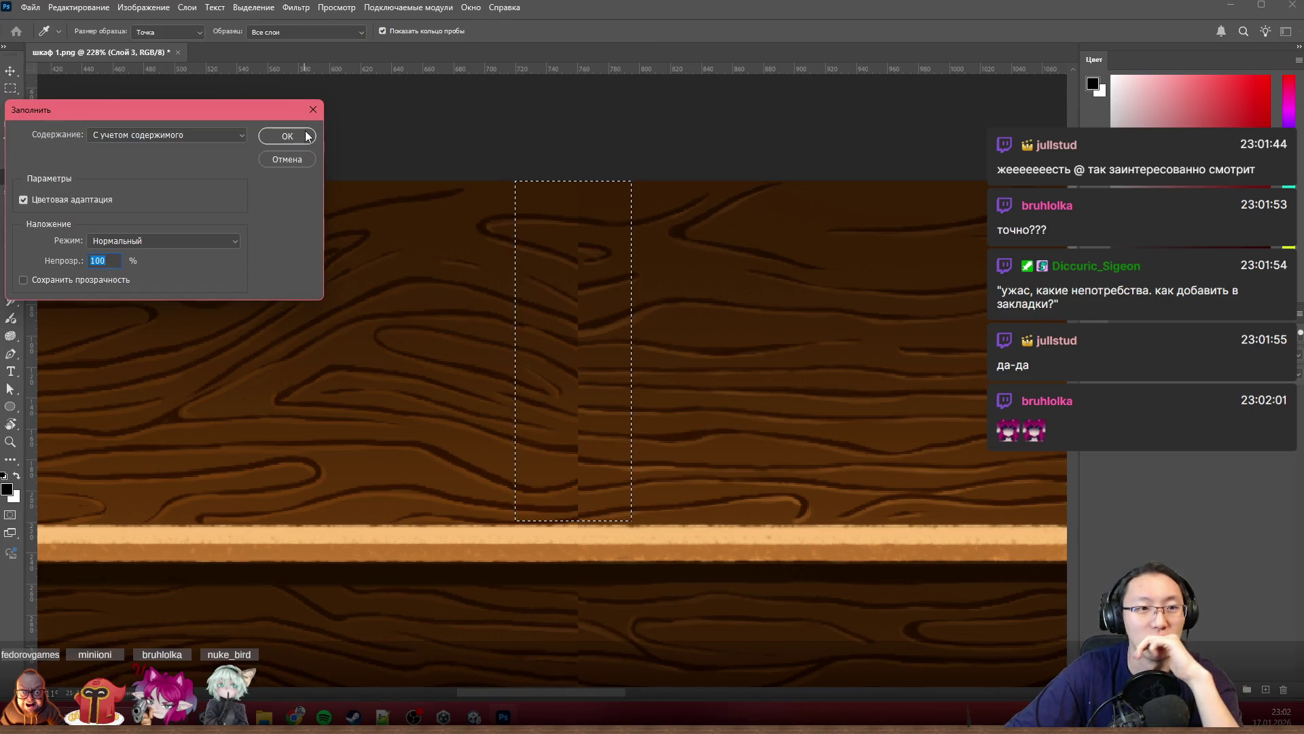
pyautogui.click(287, 135)
pyautogui.hotkey('ctrl', 'd')
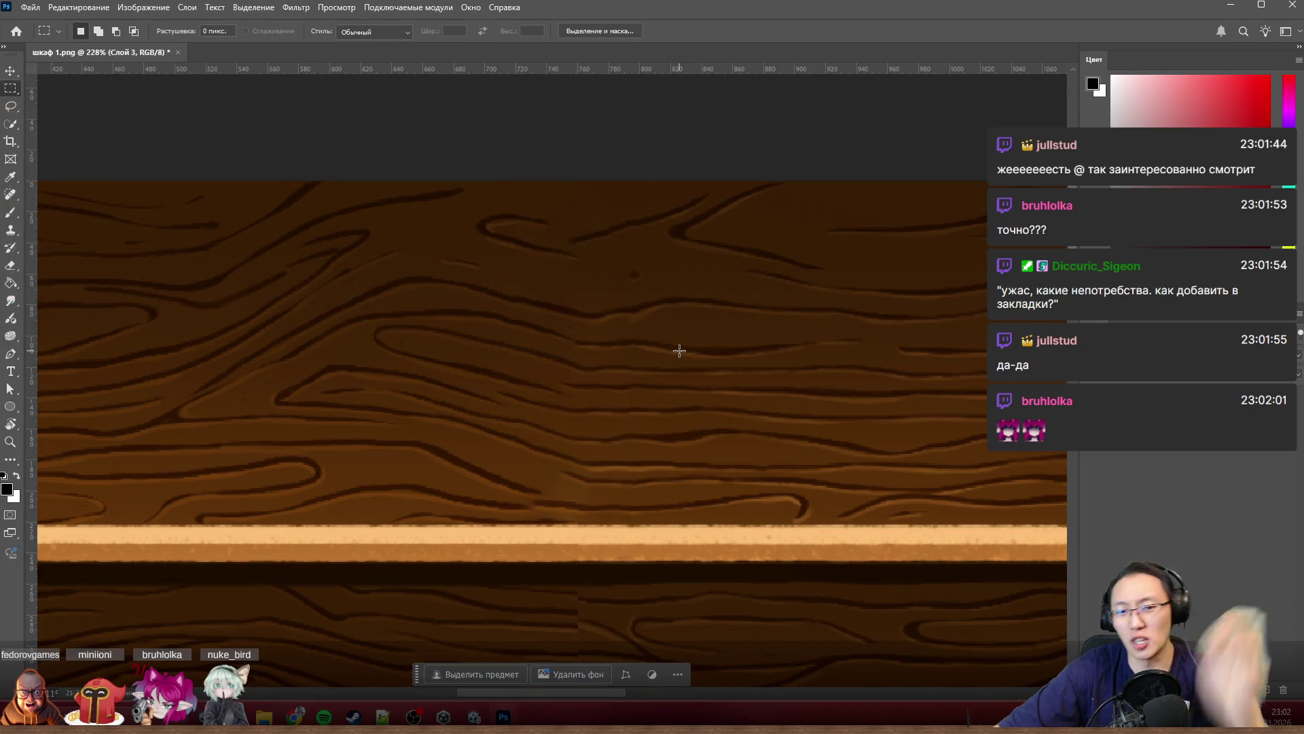
pyautogui.scroll(-2, 673, 357)
pyautogui.scroll(-2, 666, 364)
pyautogui.scroll(-2, 601, 449)
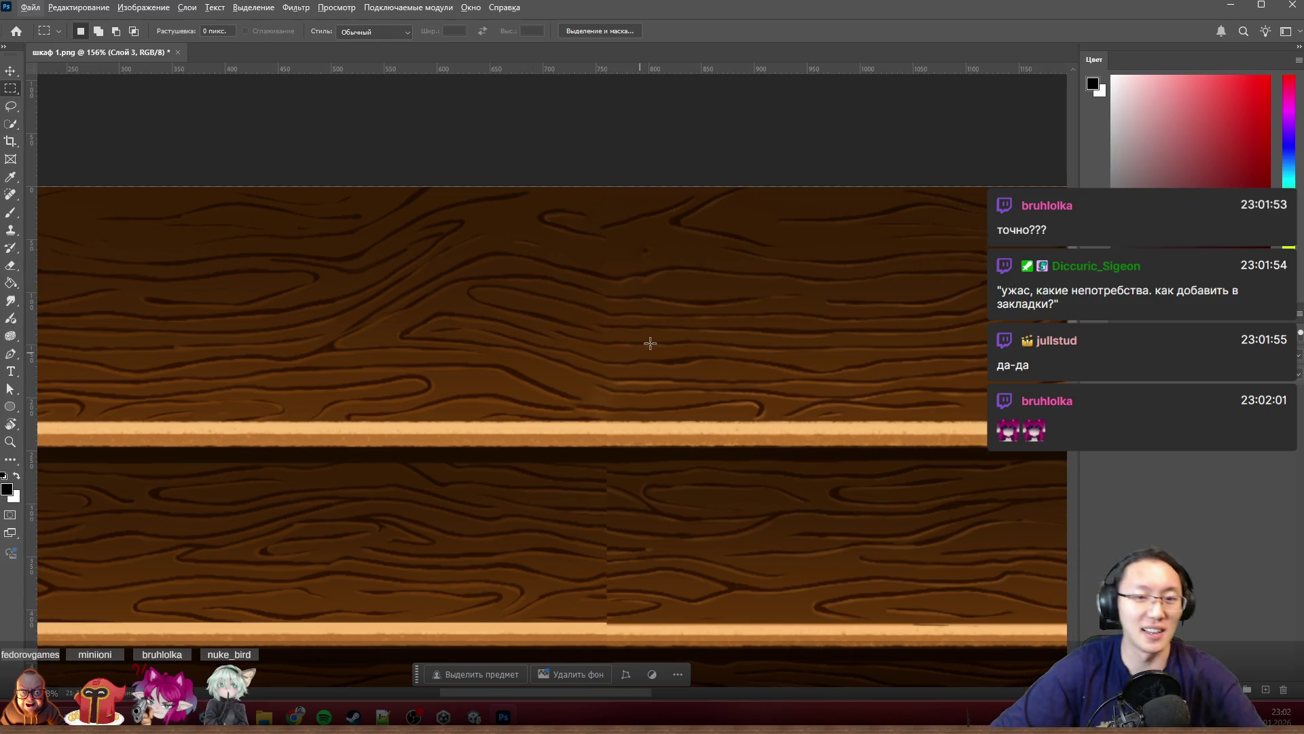
pyautogui.scroll(-1, 633, 384)
pyautogui.scroll(2, 632, 385)
pyautogui.scroll(2, 620, 350)
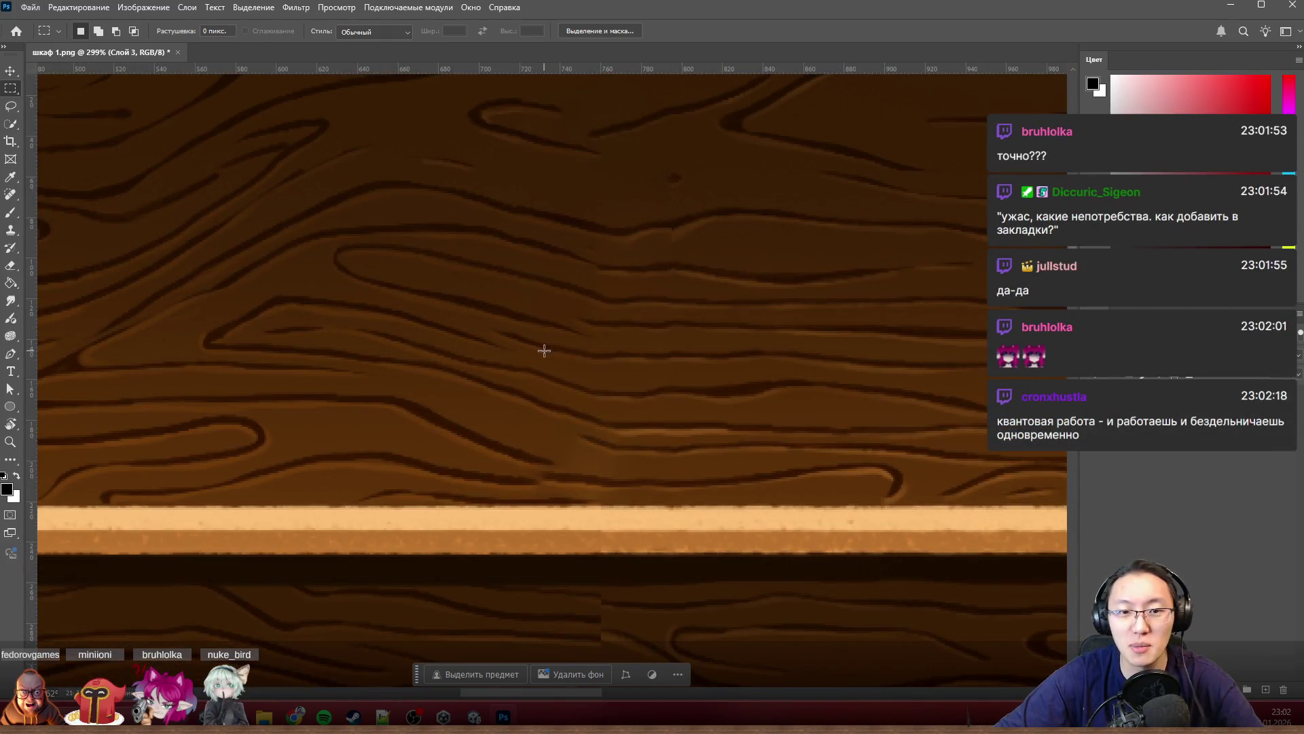
pyautogui.moveTo(532, 358); pyautogui.dragTo(660, 125)
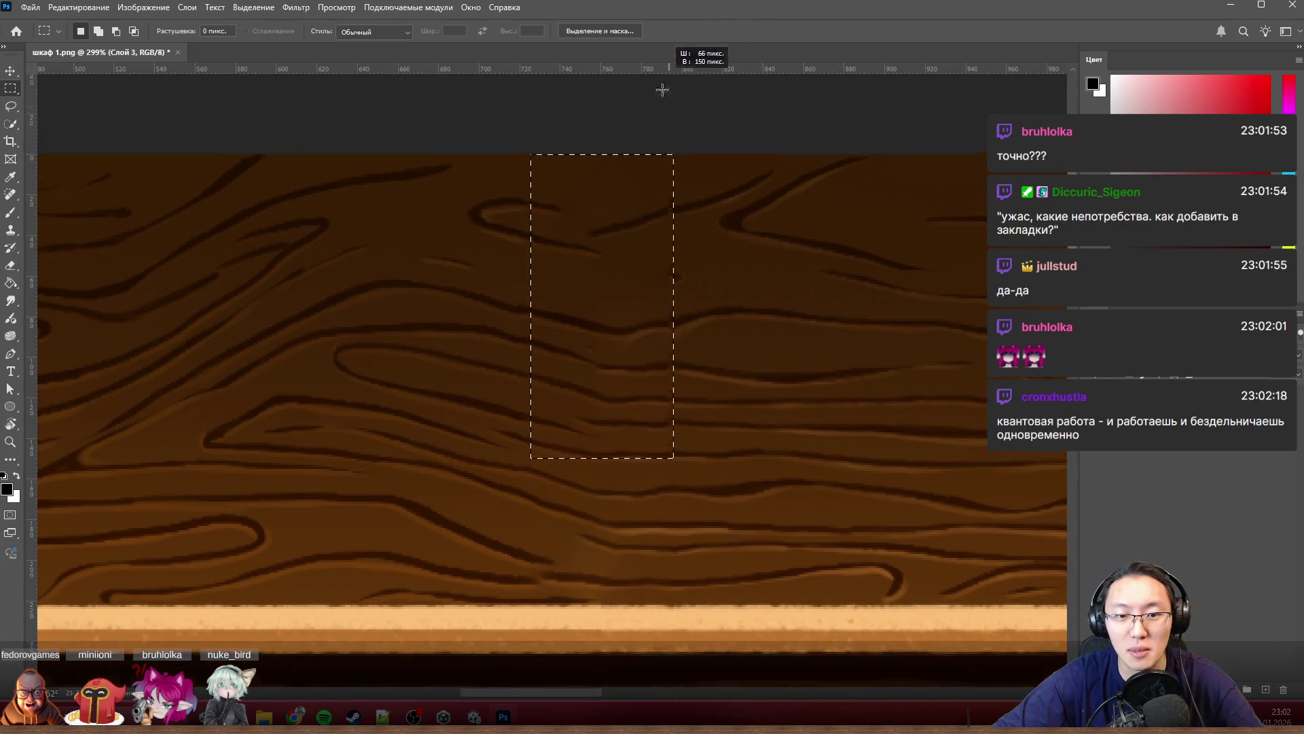
# Step: Content-aware fill the upper seam strip and a small wood patch above it, then deselect
pyautogui.hotkey('shift', 'BackSpace')
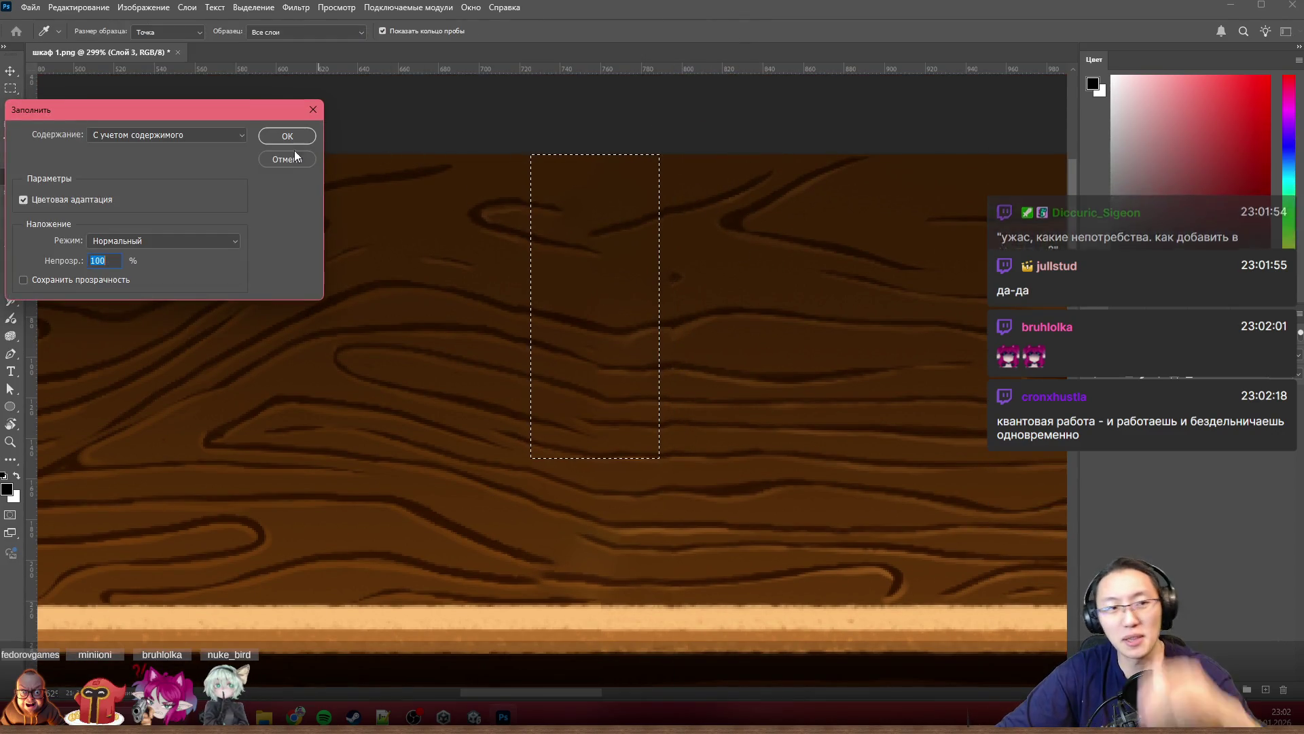
pyautogui.click(283, 140)
pyautogui.click(894, 297)
pyautogui.moveTo(599, 362)
pyautogui.mouseDown()
pyautogui.moveTo(762, 180)
pyautogui.moveTo(753, 89)
pyautogui.moveTo(716, 85)
pyautogui.mouseUp()
pyautogui.hotkey('shift', 'BackSpace')
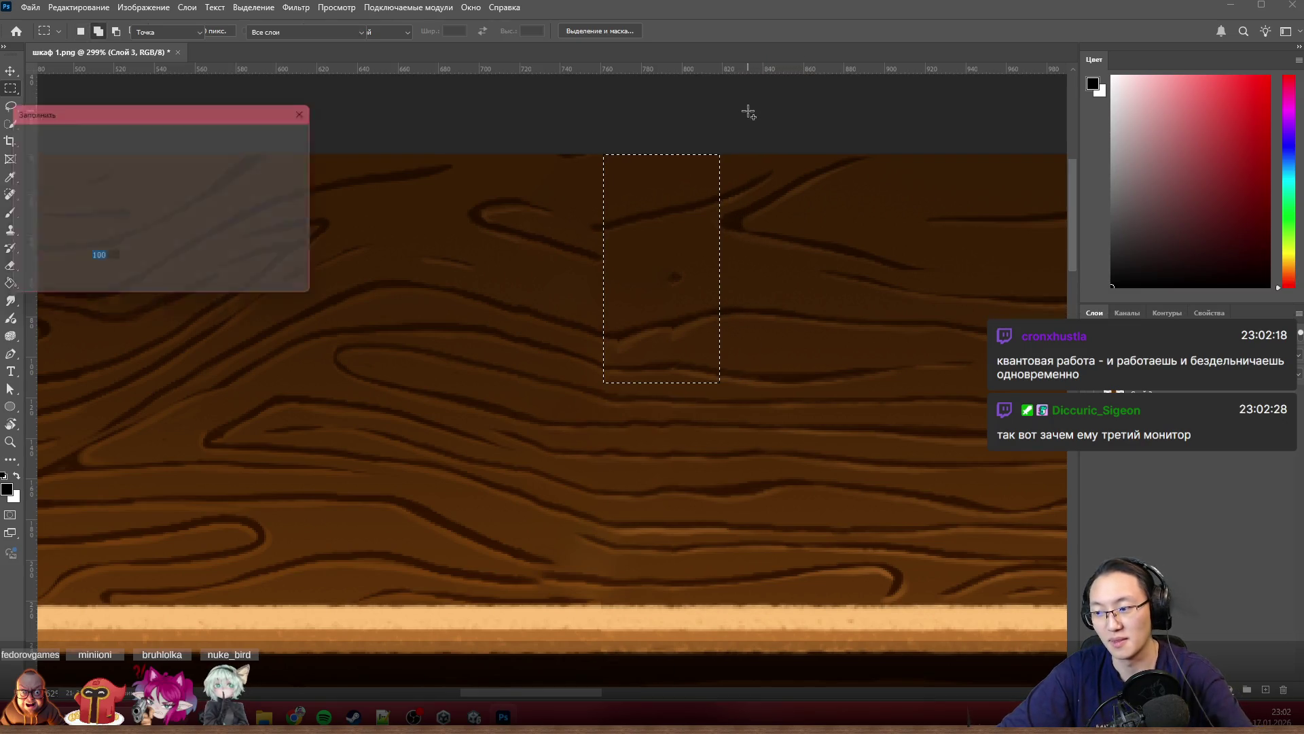
pyautogui.click(287, 139)
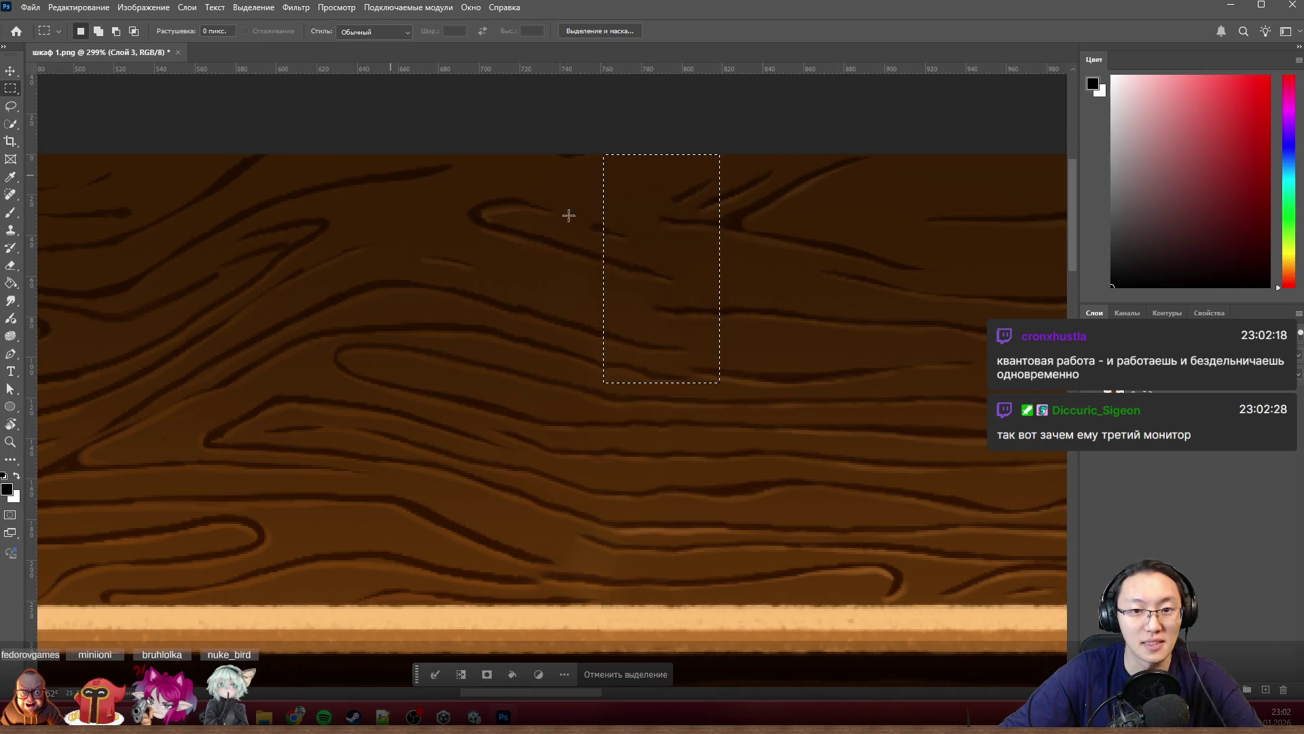
pyautogui.hotkey('ctrl', 'd')
pyautogui.scroll(-4, 926, 303)
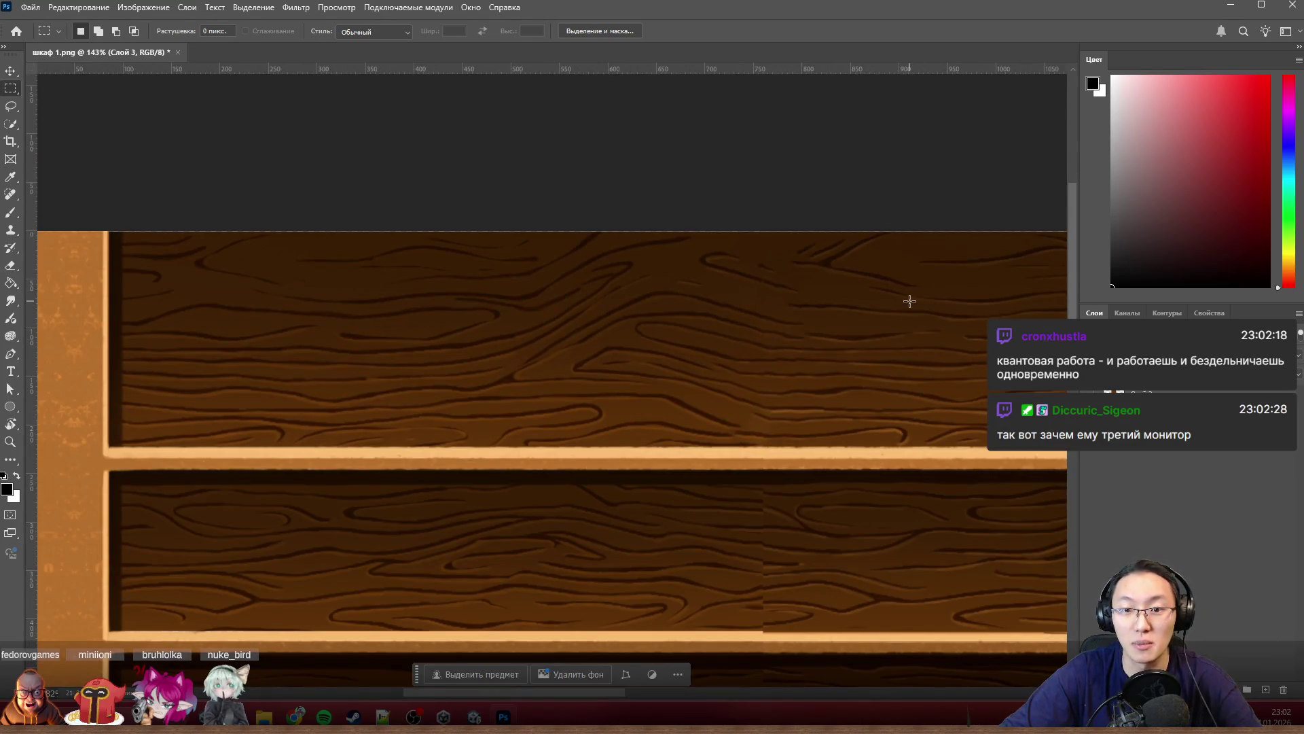
pyautogui.scroll(-2, 910, 300)
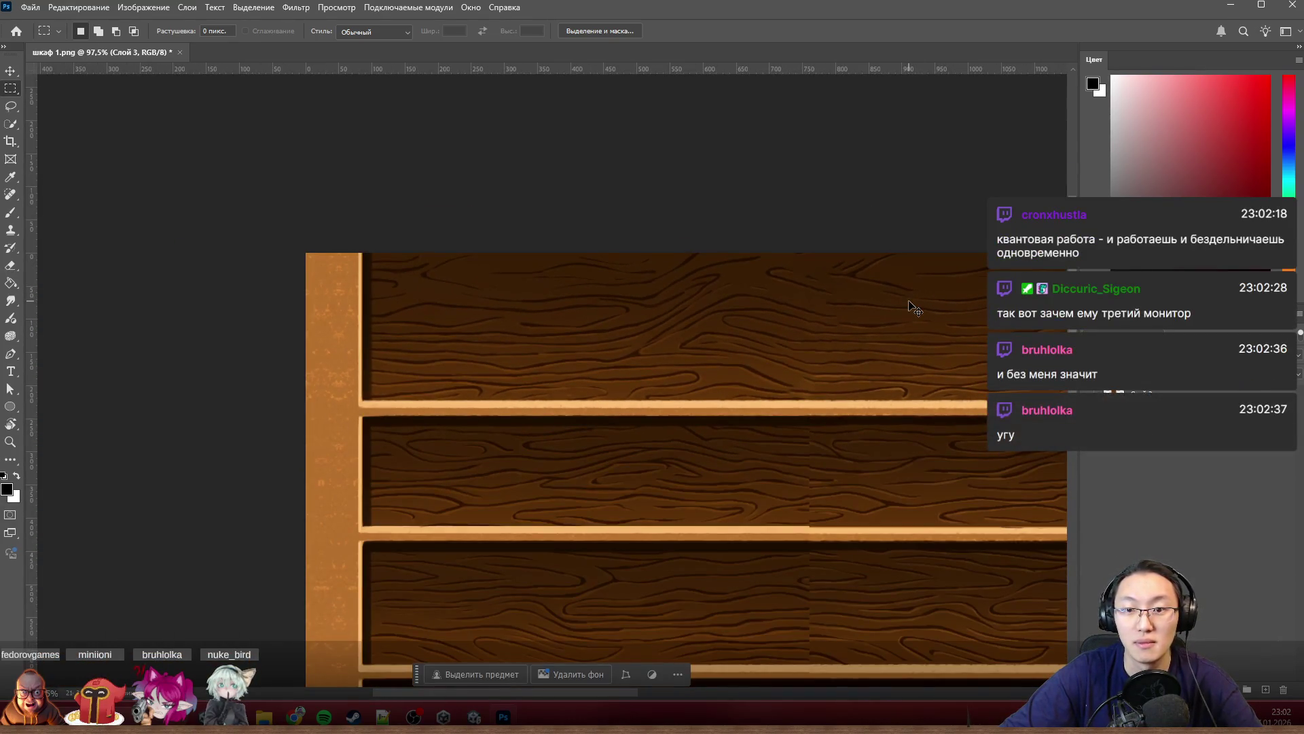
pyautogui.scroll(3, 909, 292)
pyautogui.scroll(2, 873, 254)
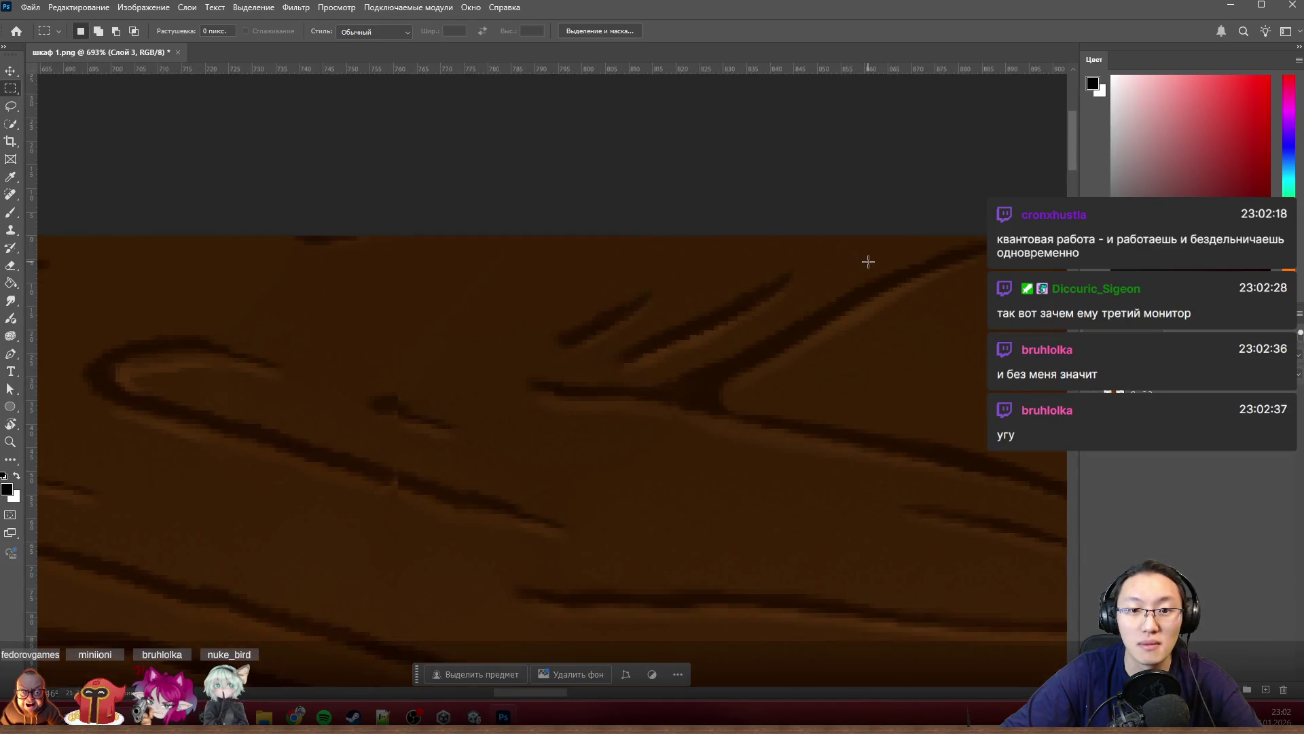
pyautogui.scroll(-2, 670, 278)
pyautogui.scroll(-2, 670, 278)
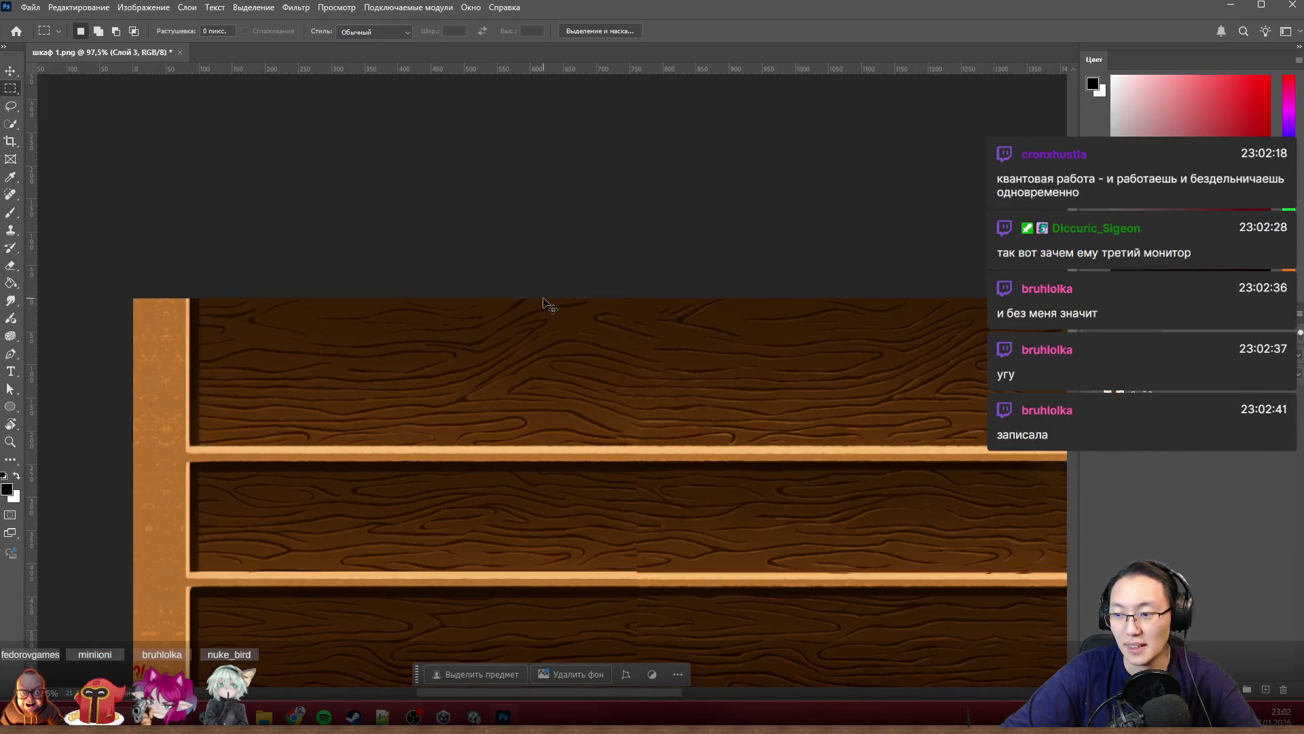
pyautogui.scroll(2, 540, 613)
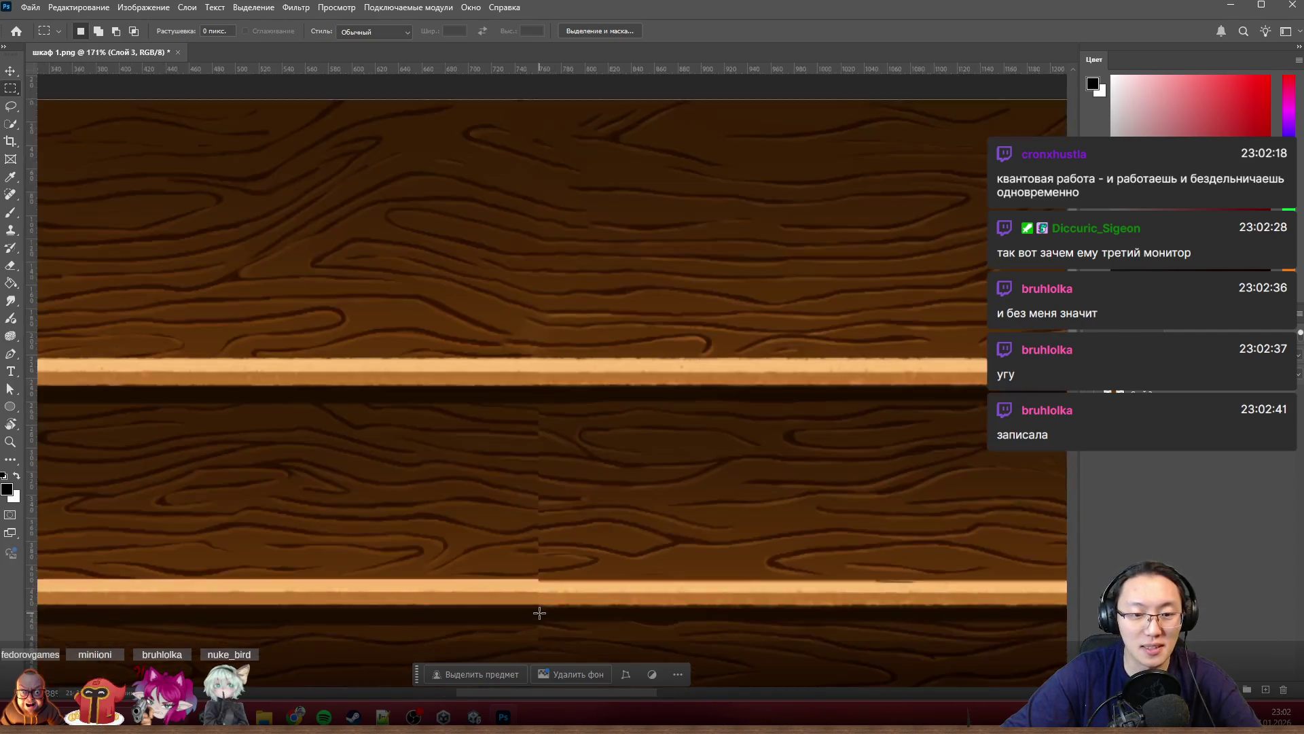
pyautogui.scroll(2, 540, 613)
pyautogui.scroll(2, 542, 603)
pyautogui.scroll(1, 548, 591)
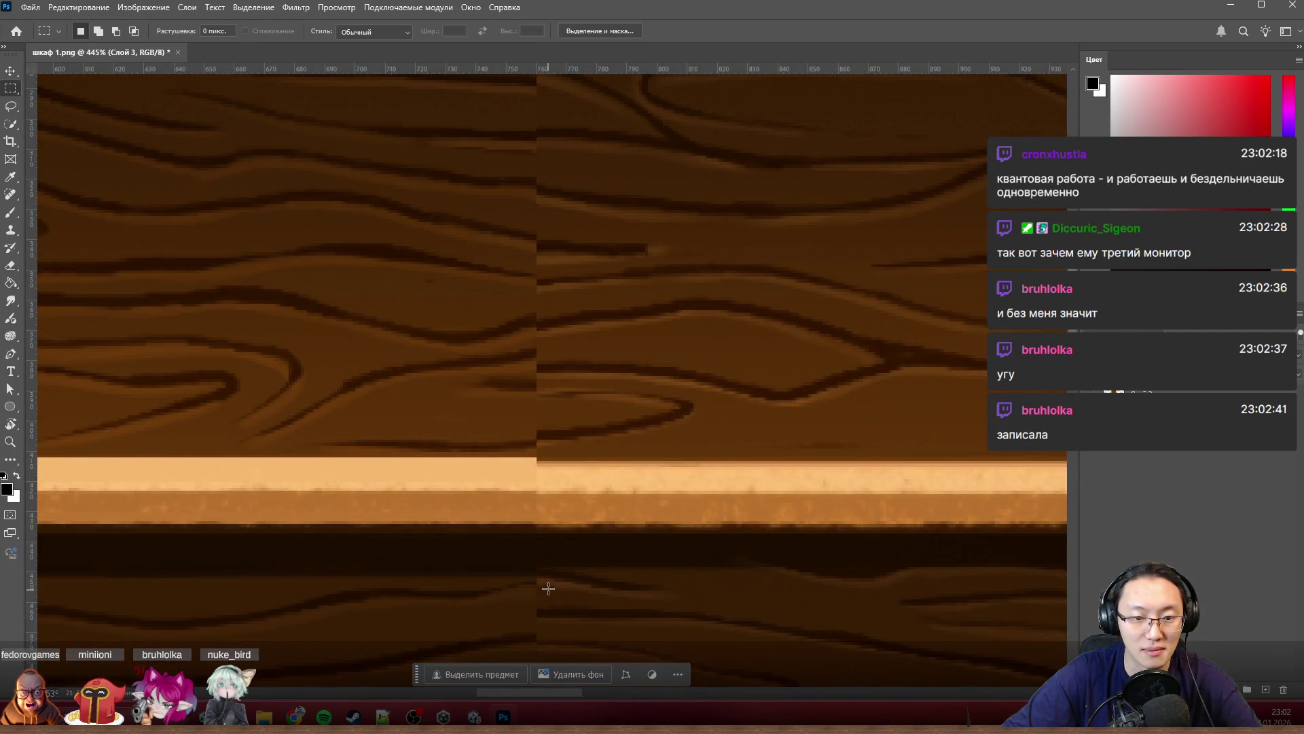
pyautogui.scroll(-2, 495, 536)
pyautogui.hscroll(-2, 456, 525)
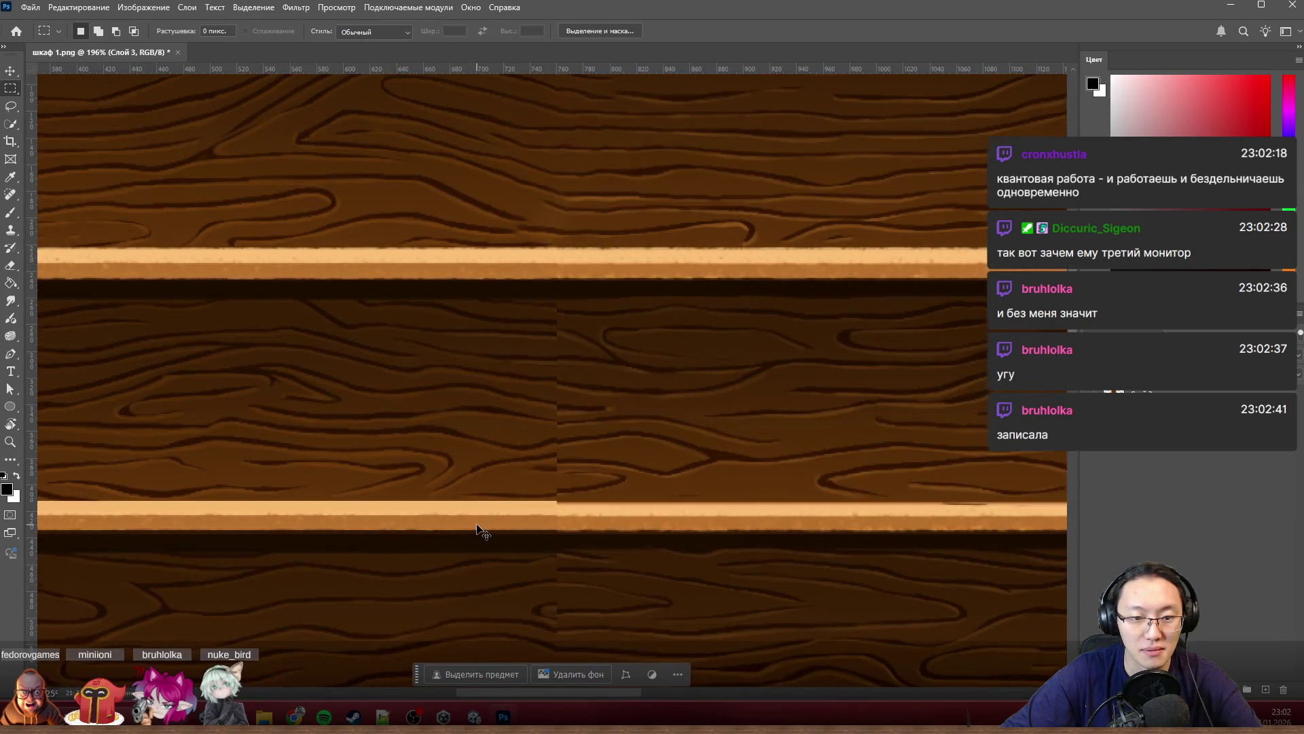
pyautogui.hscroll(-2, 474, 529)
pyautogui.scroll(-2, 605, 529)
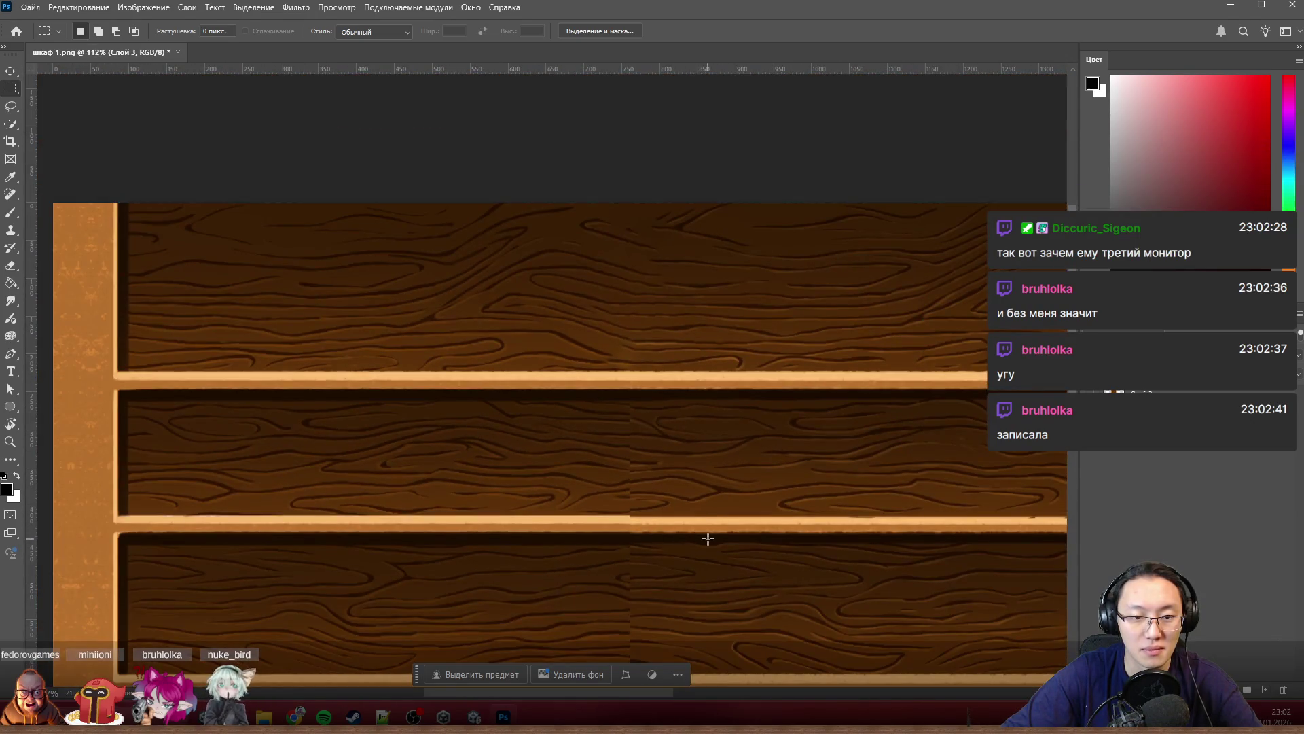
pyautogui.scroll(1, 708, 538)
pyautogui.scroll(1, 707, 538)
pyautogui.scroll(-2, 582, 533)
pyautogui.scroll(-1, 580, 536)
pyautogui.scroll(2, 580, 536)
pyautogui.scroll(2, 585, 533)
pyautogui.scroll(2, 593, 529)
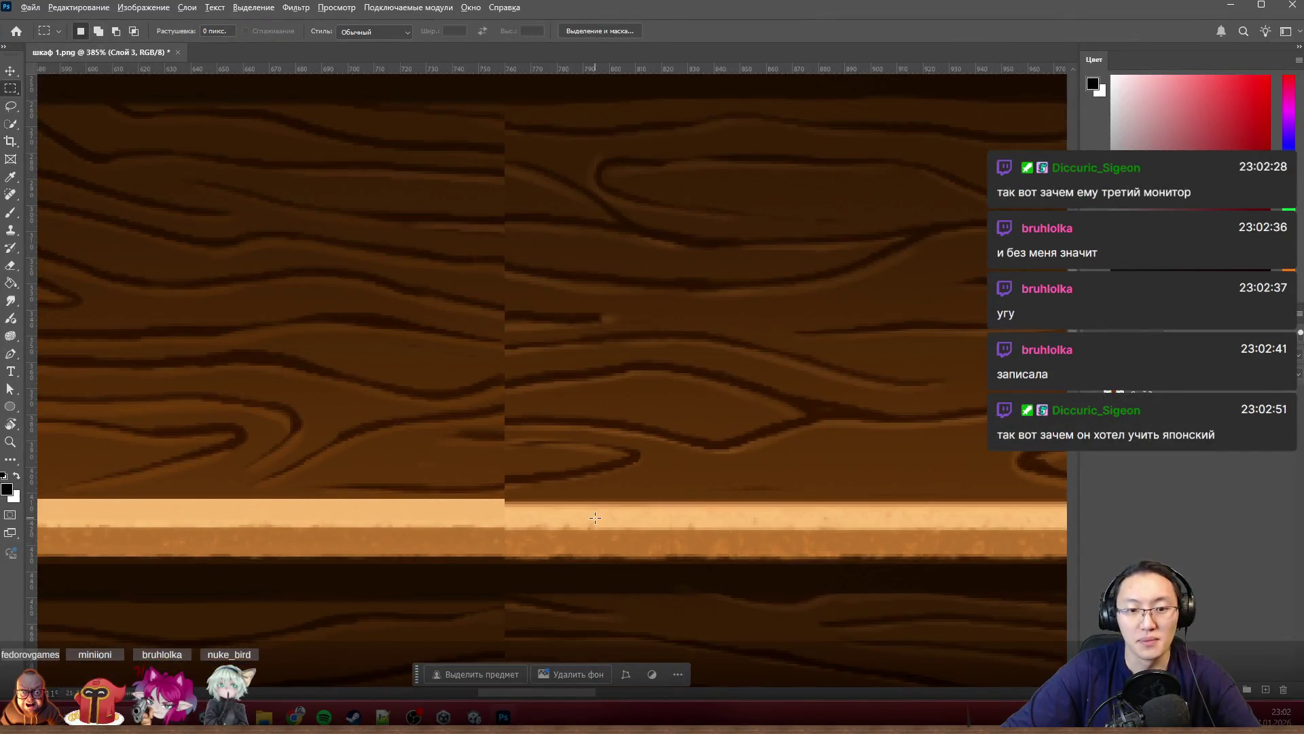
pyautogui.scroll(-1, 595, 519)
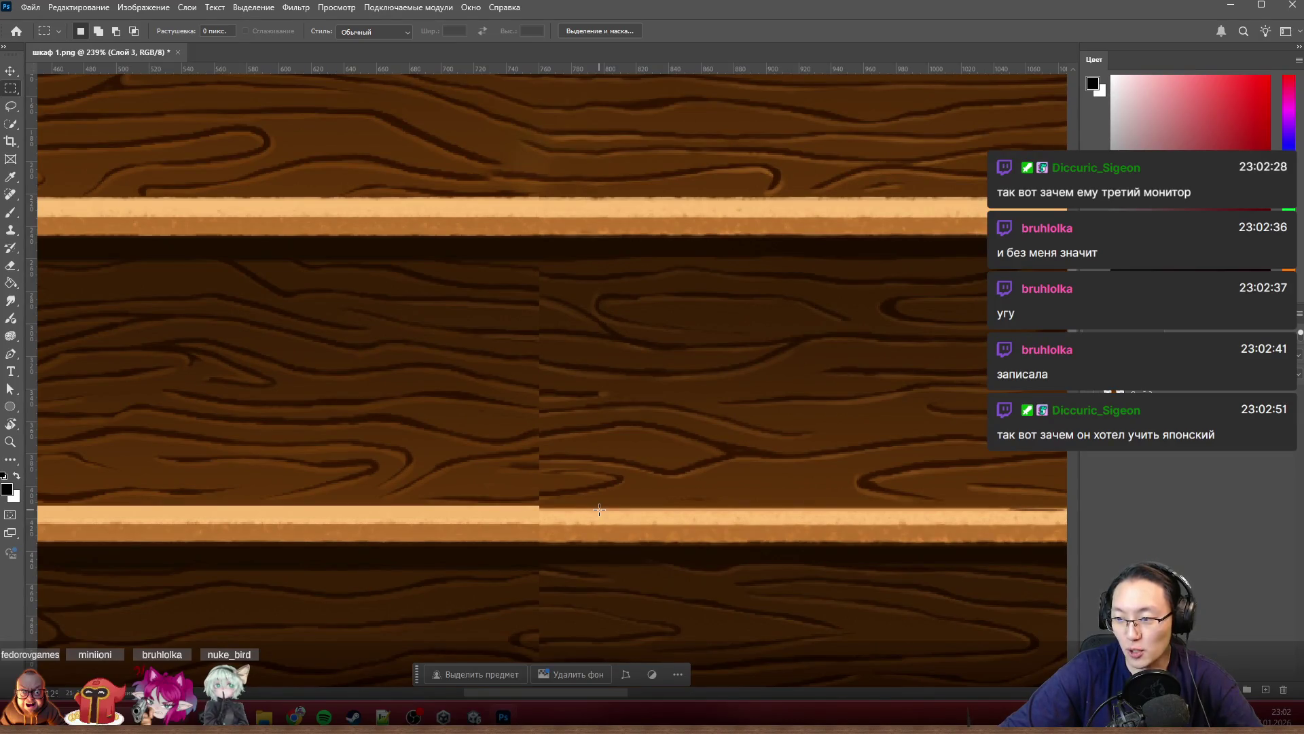
pyautogui.scroll(1, 540, 425)
pyautogui.scroll(2, 527, 358)
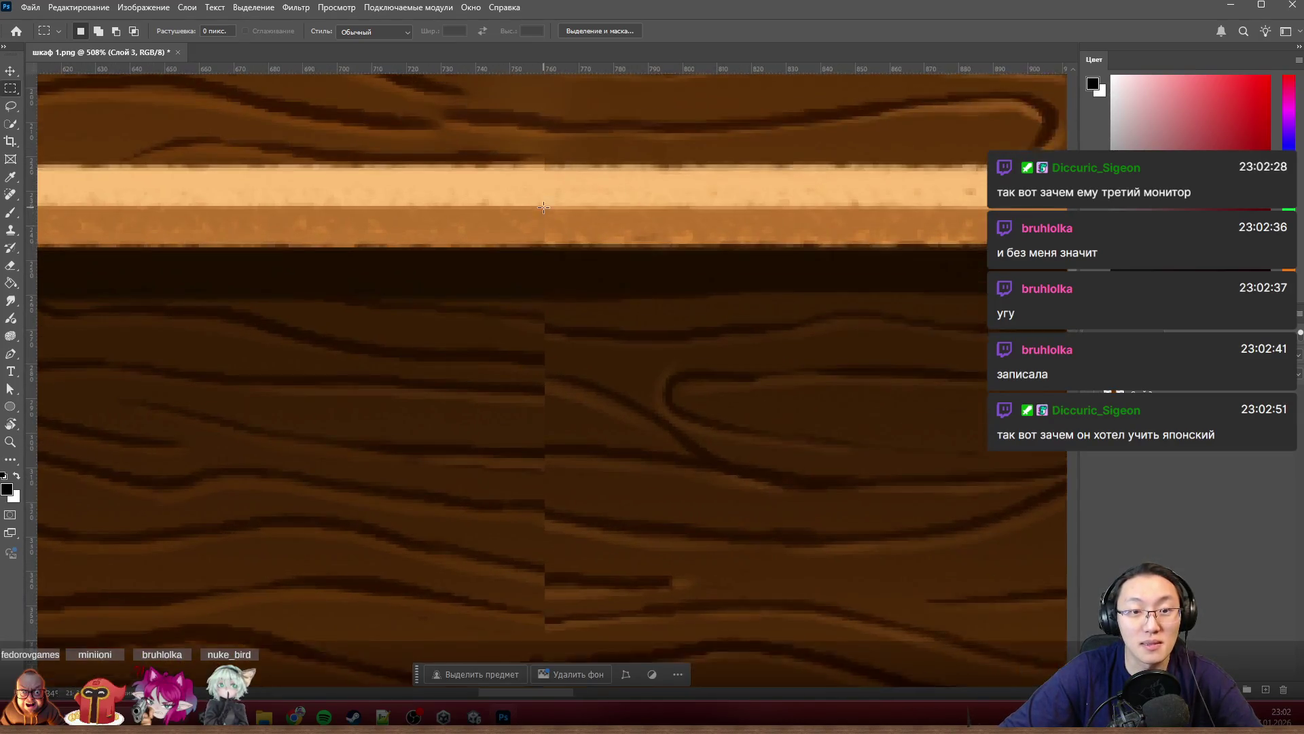
# Step: Content-aware fill the seam on the shelf plank and deselect
pyautogui.moveTo(445, 367); pyautogui.dragTo(606, 235)
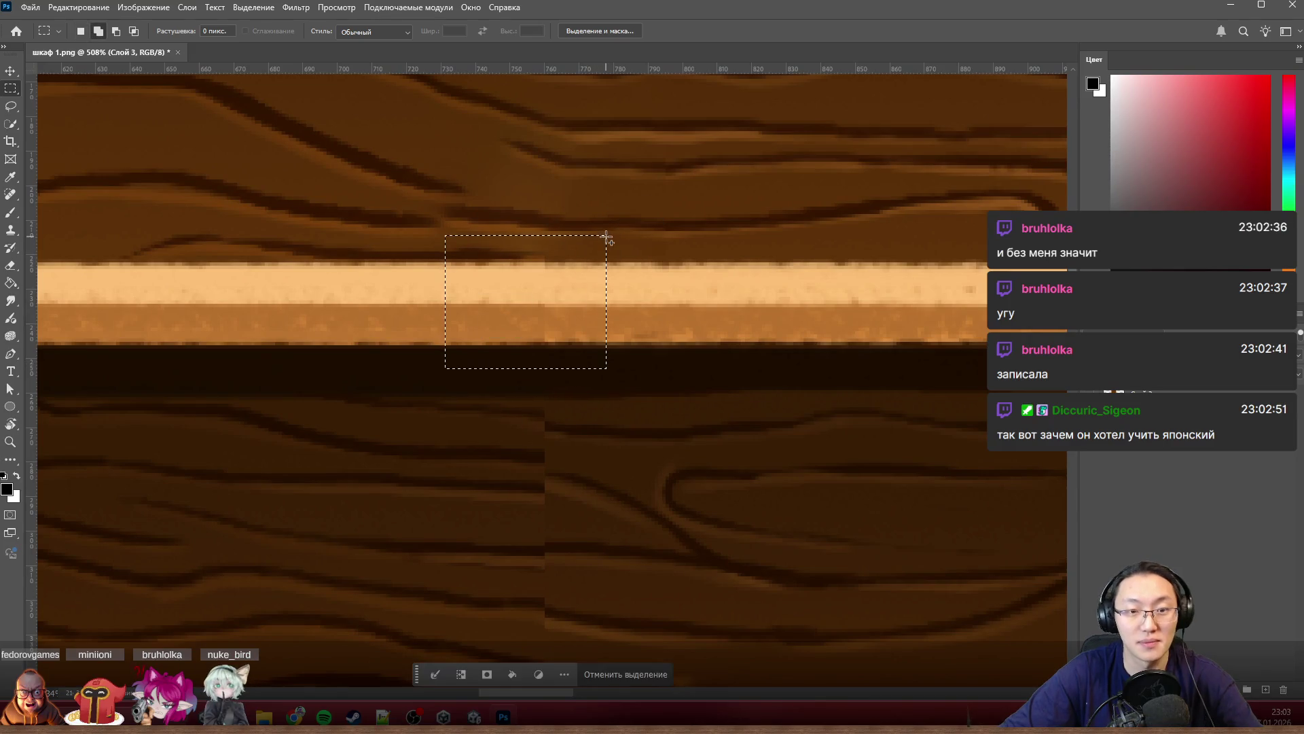
pyautogui.hotkey('shift', 'F5')
pyautogui.click(288, 134)
pyautogui.hotkey('ctrl', 'd')
pyautogui.scroll(-2, 691, 404)
pyautogui.scroll(-1, 541, 385)
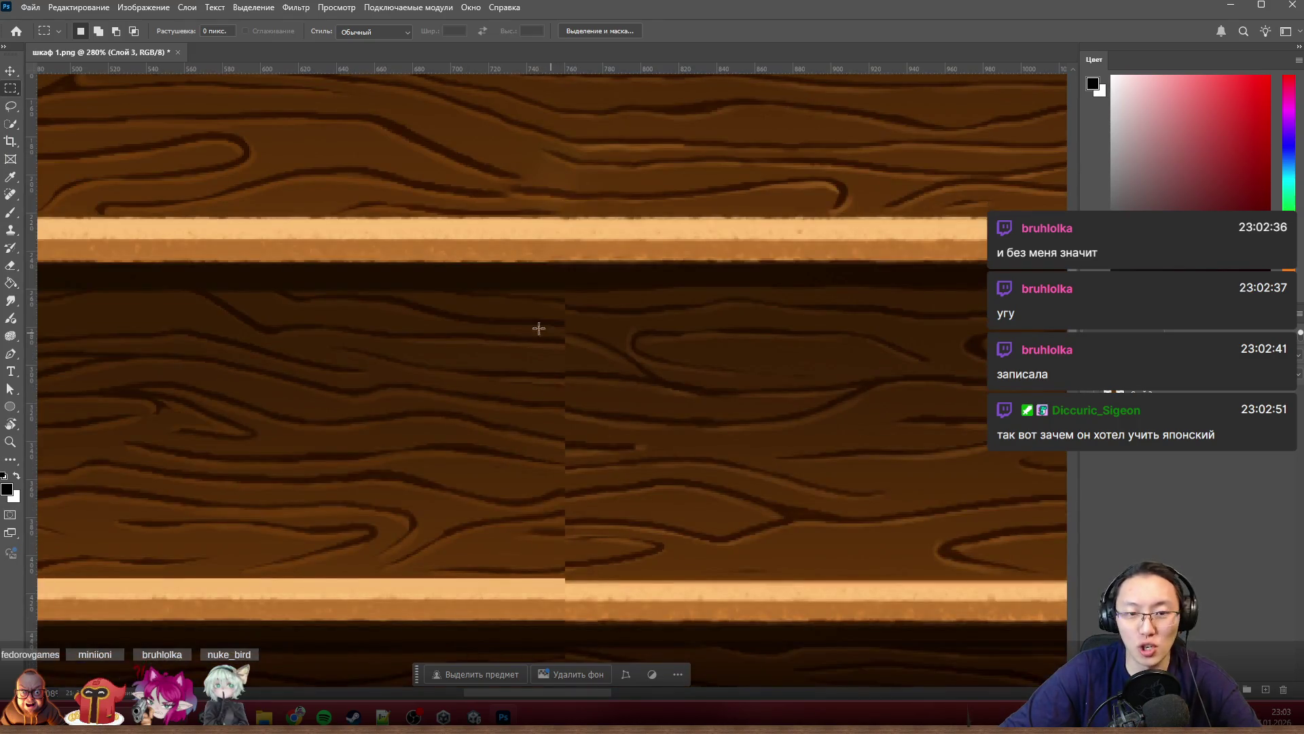
# Step: Content-aware fill the large seam region across the middle wood panel and deselect
pyautogui.moveTo(328, 267); pyautogui.dragTo(792, 578)
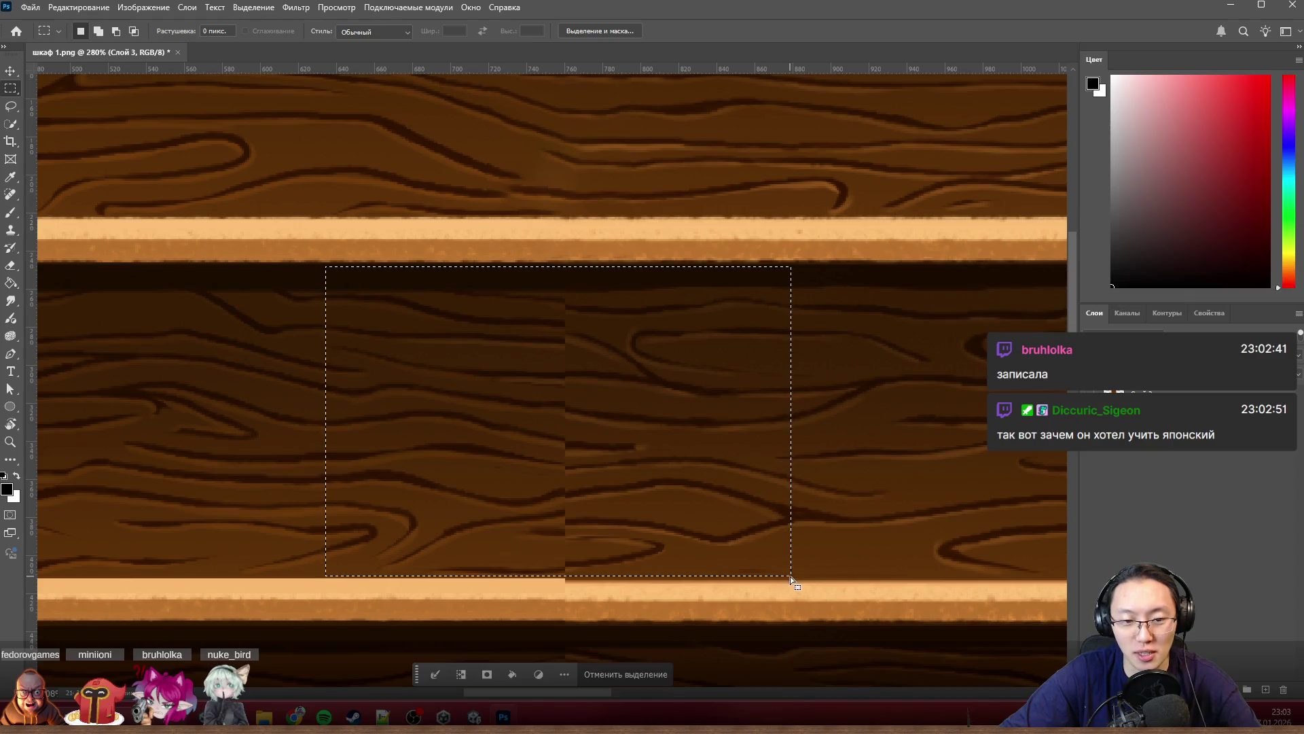
pyautogui.hotkey('shift', 'BackSpace')
pyautogui.click(281, 133)
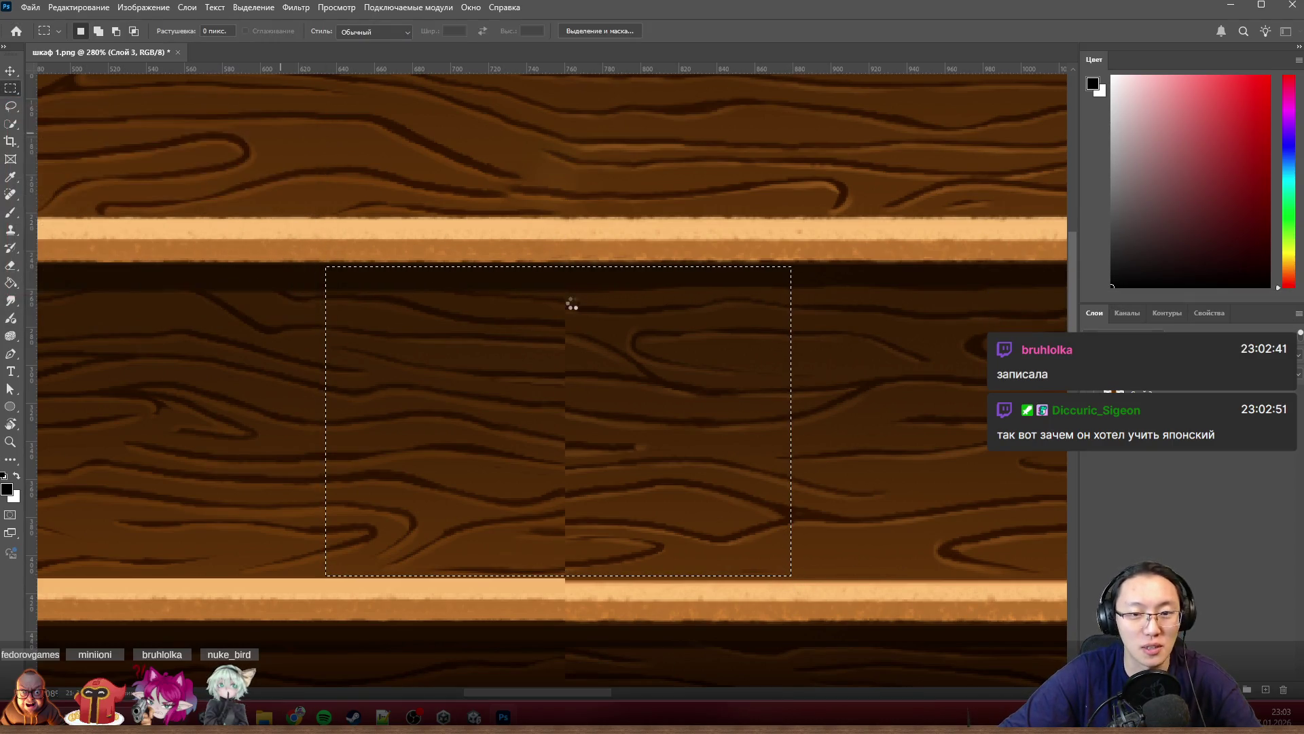
pyautogui.scroll(-2, 854, 426)
pyautogui.scroll(-5, 846, 428)
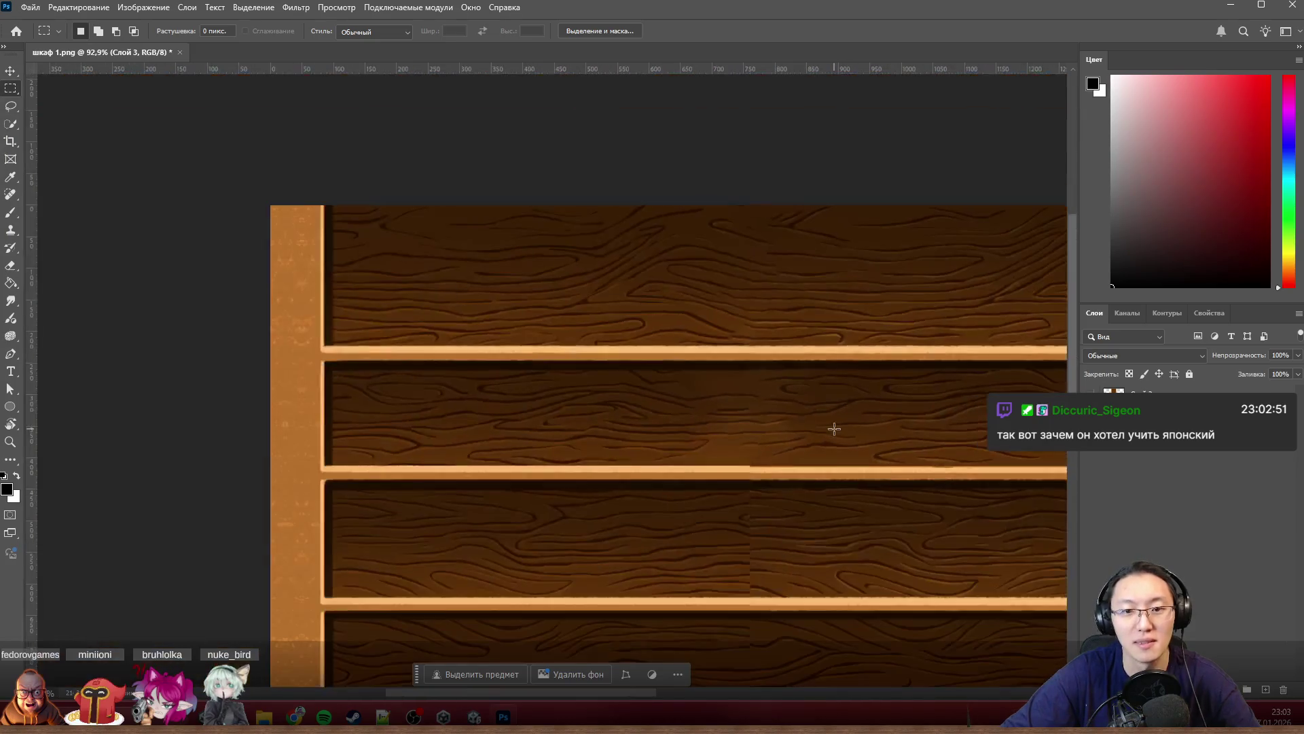
pyautogui.scroll(-1, 837, 431)
pyautogui.scroll(5, 835, 431)
pyautogui.hotkey('ctrl', 'd')
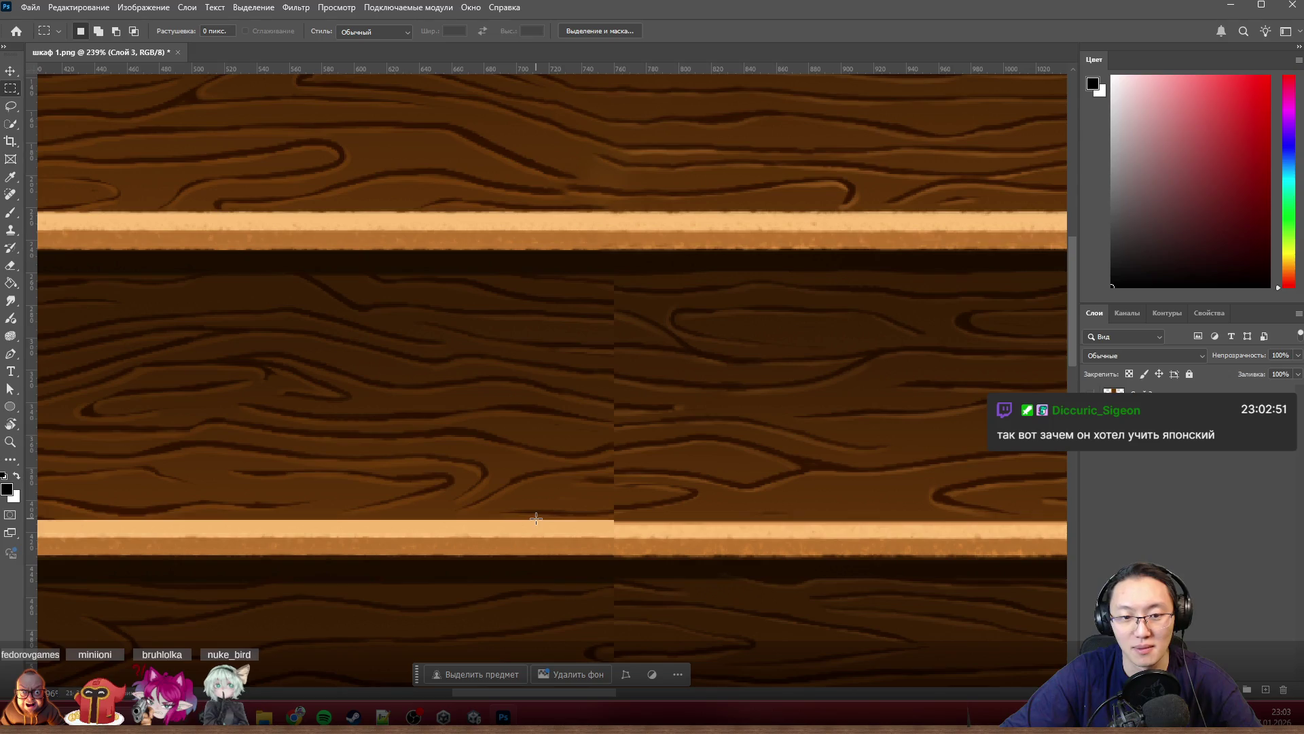
# Step: Content-aware fill a narrow strip over the middle panel seam, then a smaller leftover area, and deselect
pyautogui.moveTo(537, 517); pyautogui.dragTo(704, 259)
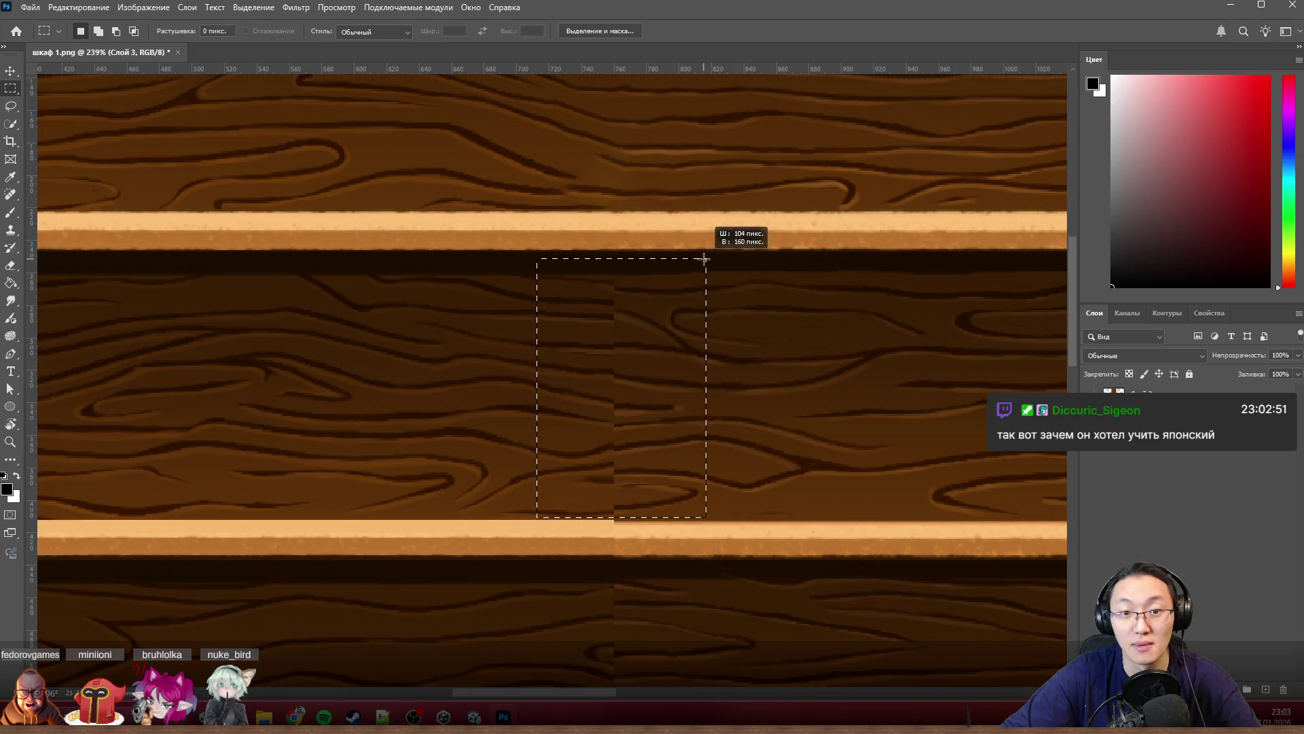
pyautogui.hotkey('shift', 'BackSpace')
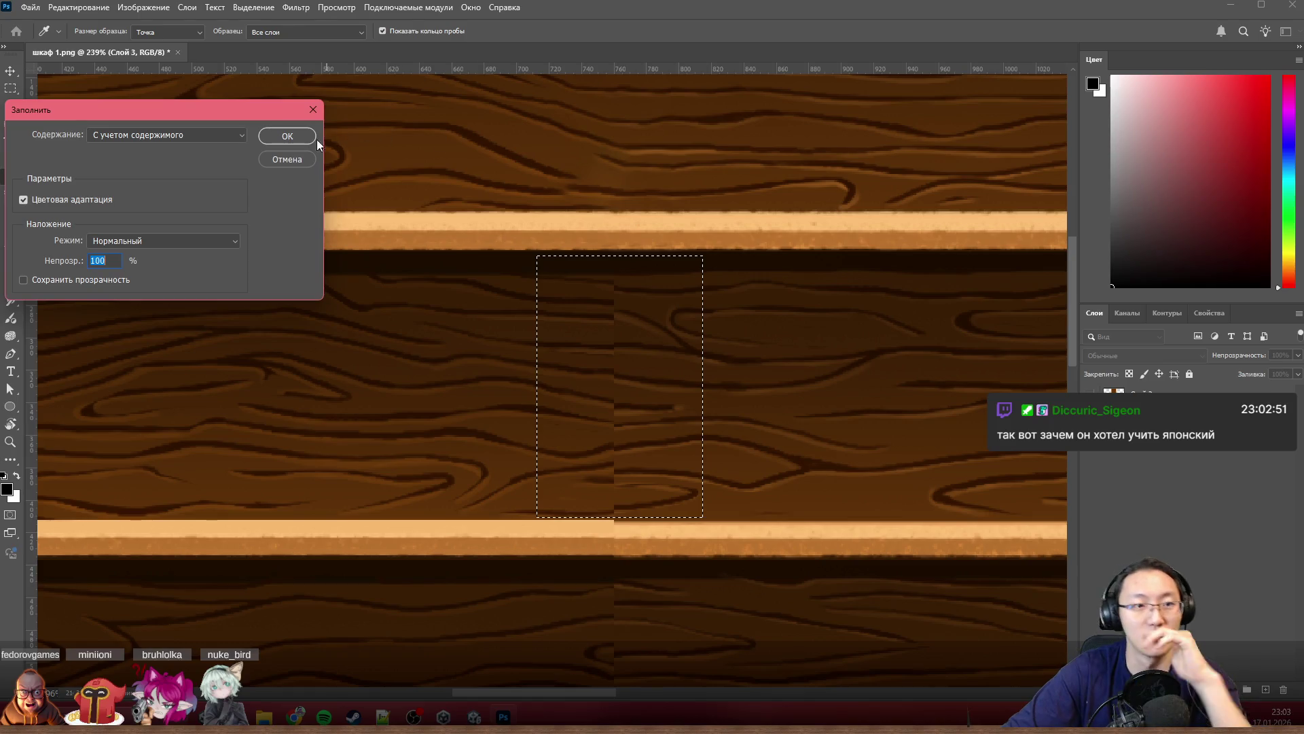
pyautogui.click(291, 136)
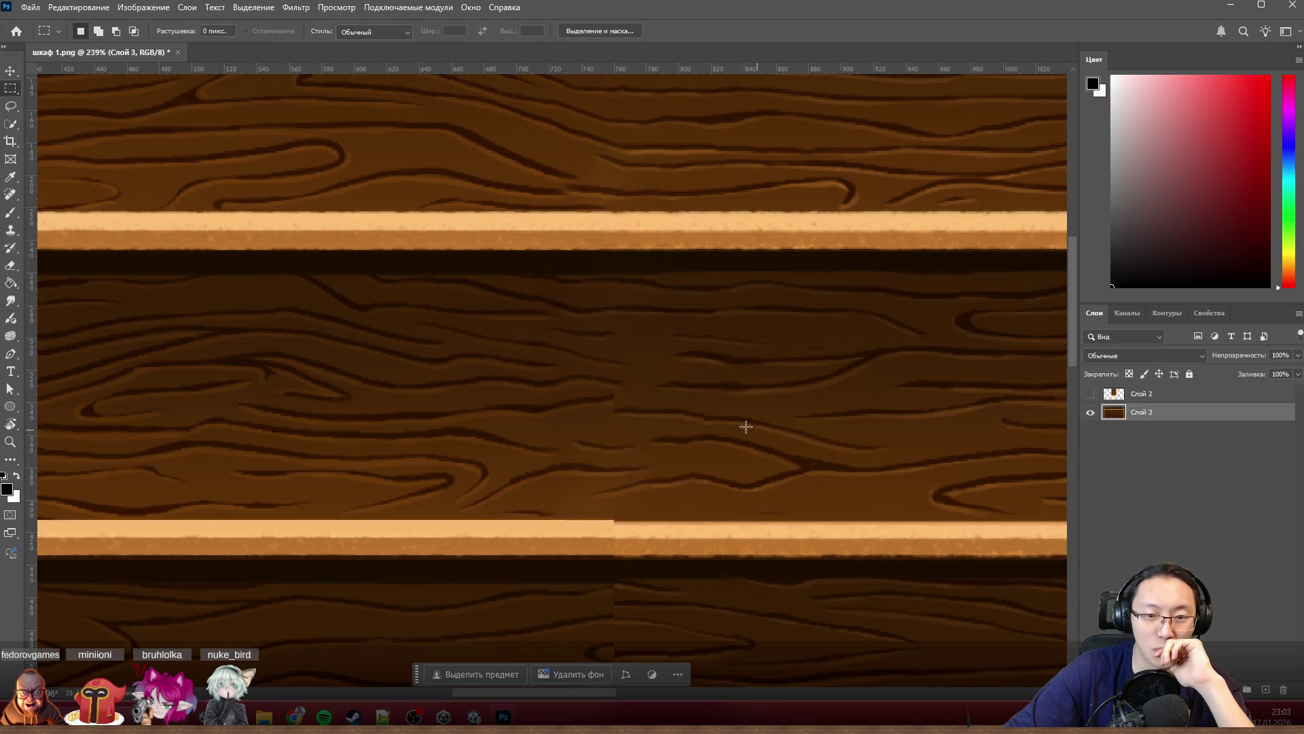
pyautogui.moveTo(549, 424); pyautogui.dragTo(671, 259)
pyautogui.hotkey('shift', 'BackSpace')
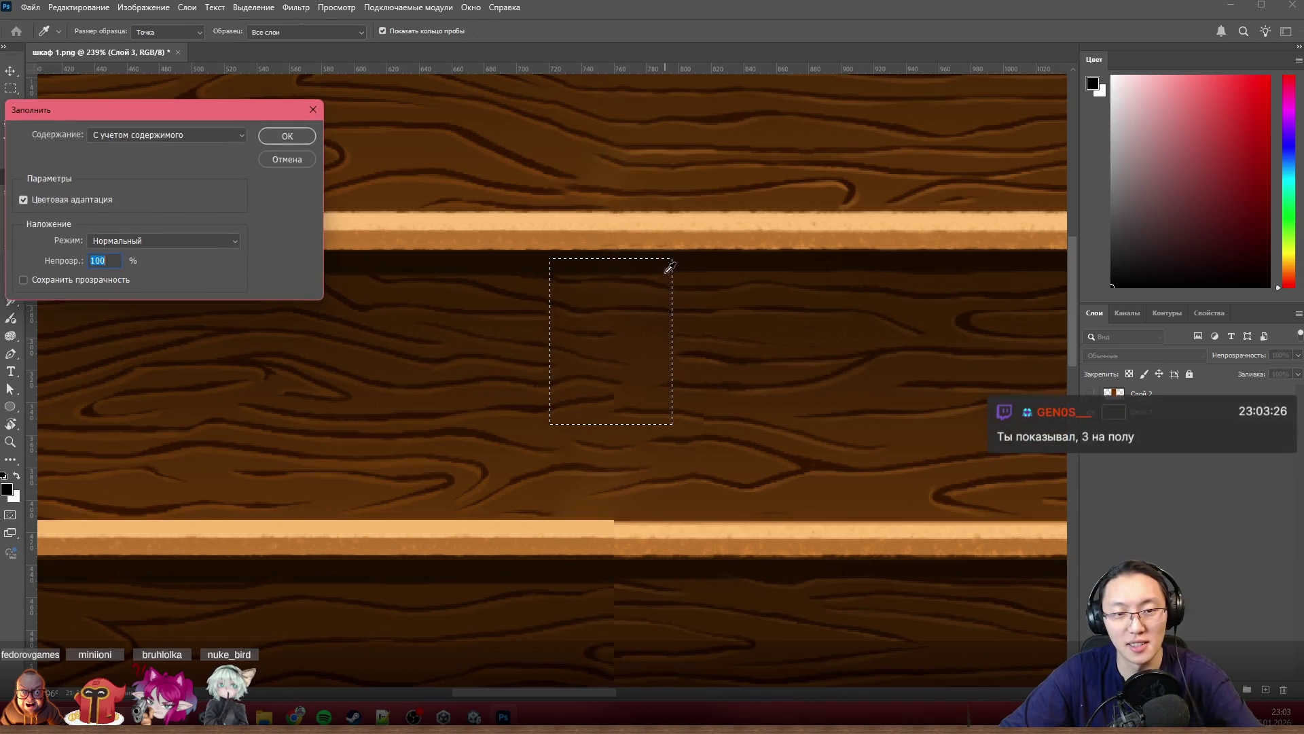
pyautogui.click(288, 136)
pyautogui.hotkey('ctrl', 'd')
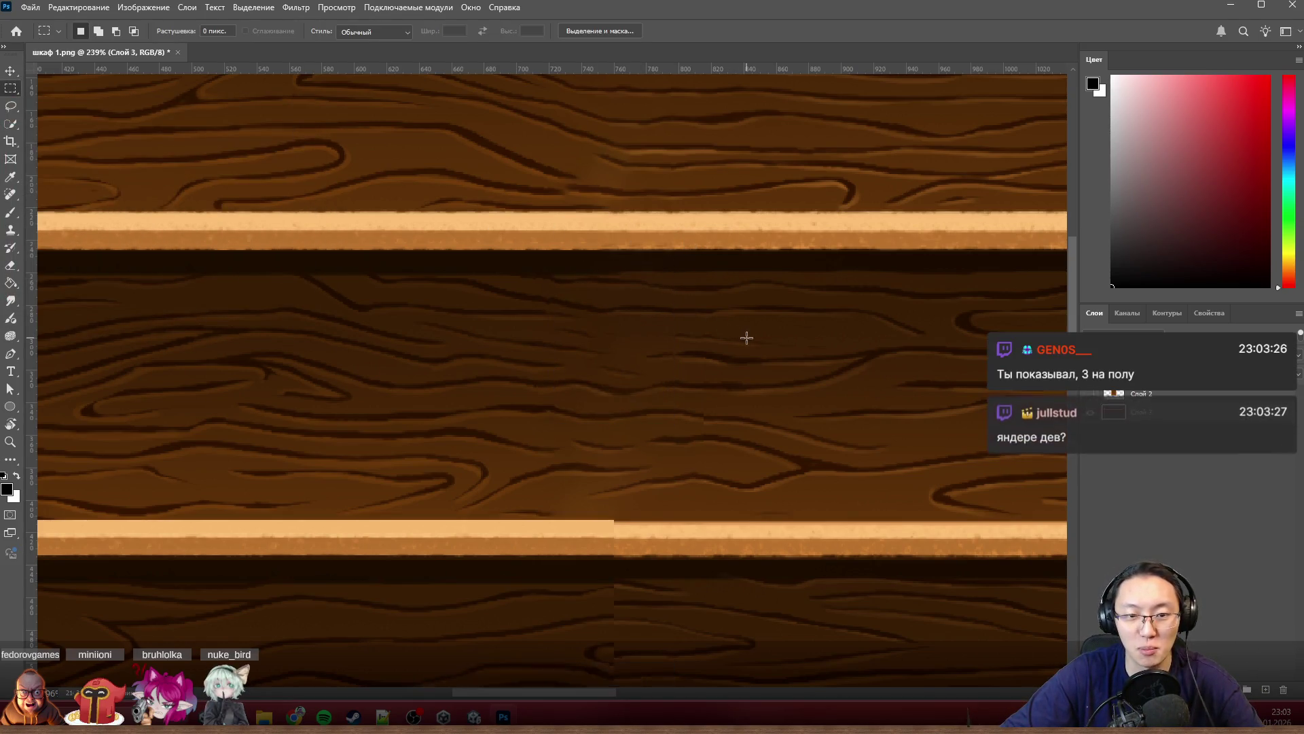
pyautogui.scroll(3, 673, 473)
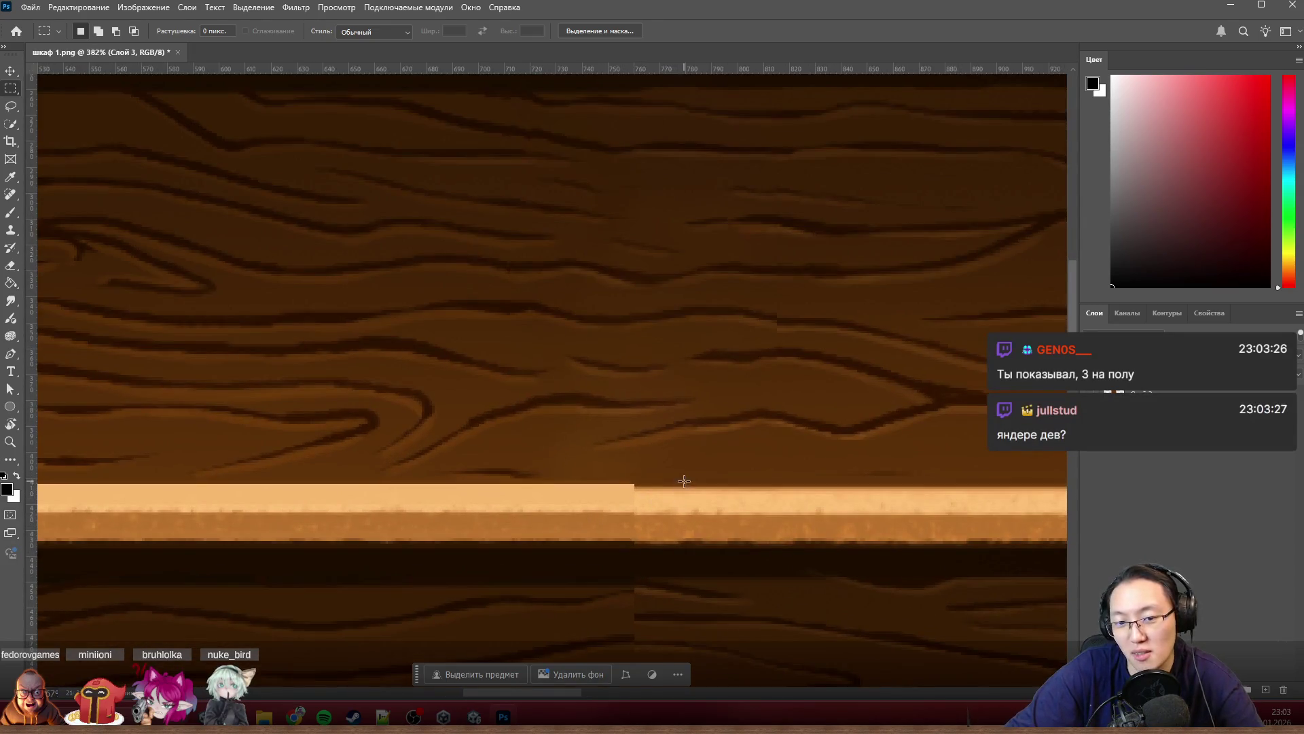
# Step: Mark the stepped shelf edge below and switch to the Clone Stamp tool (S)
pyautogui.moveTo(660, 481); pyautogui.dragTo(774, 529)
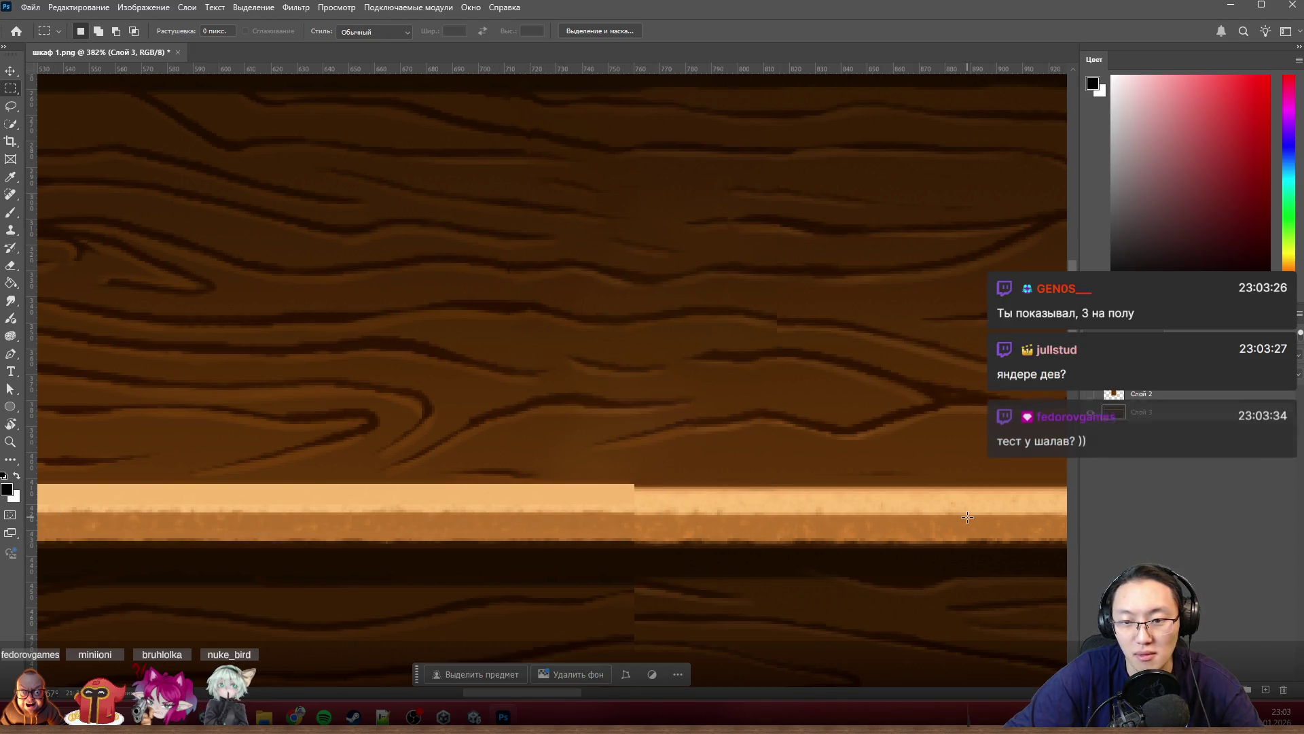
pyautogui.scroll(-1, 795, 505)
pyautogui.hscroll(2, 815, 482)
pyautogui.hscroll(1, 815, 480)
pyautogui.press('s')
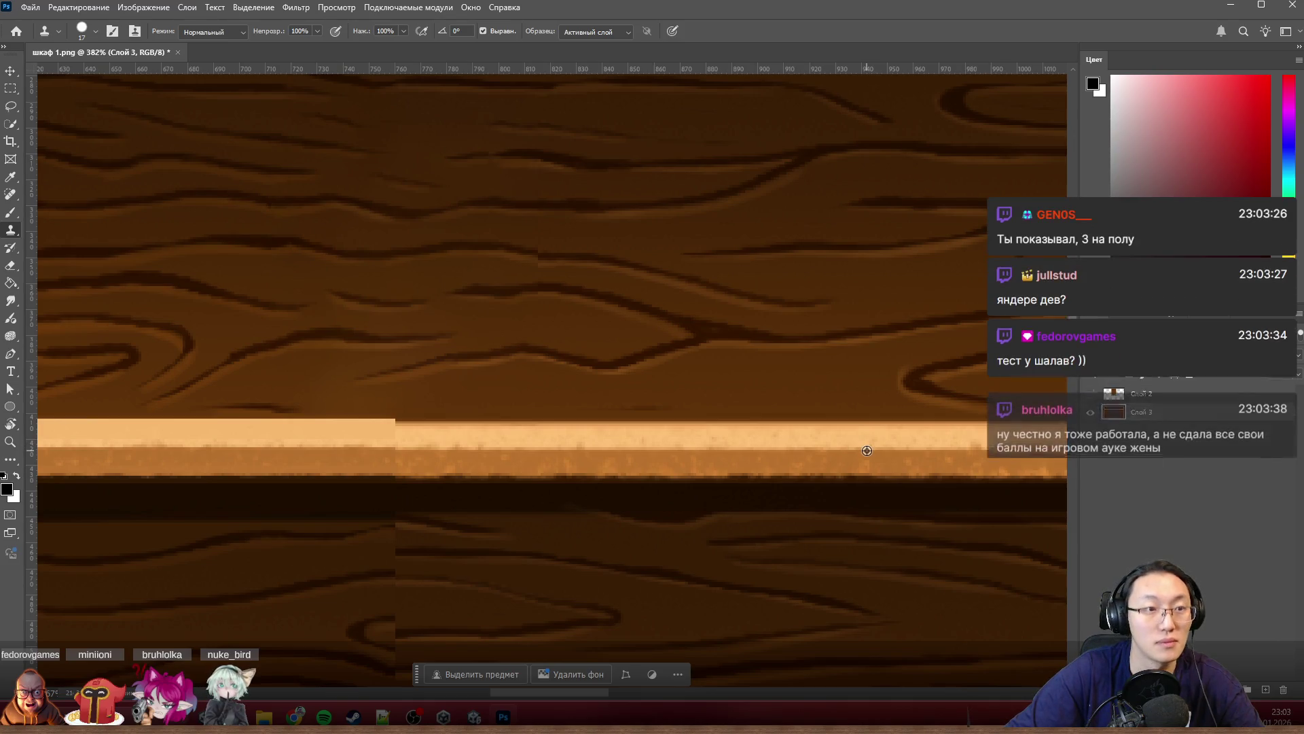
# Step: With a larger Clone Stamp brush, carry the shelf's light top band leftward to the side frame
pyautogui.moveTo(379, 448)
pyautogui.mouseDown()
pyautogui.moveTo(403, 459)
pyautogui.moveTo(388, 450)
pyautogui.mouseUp()
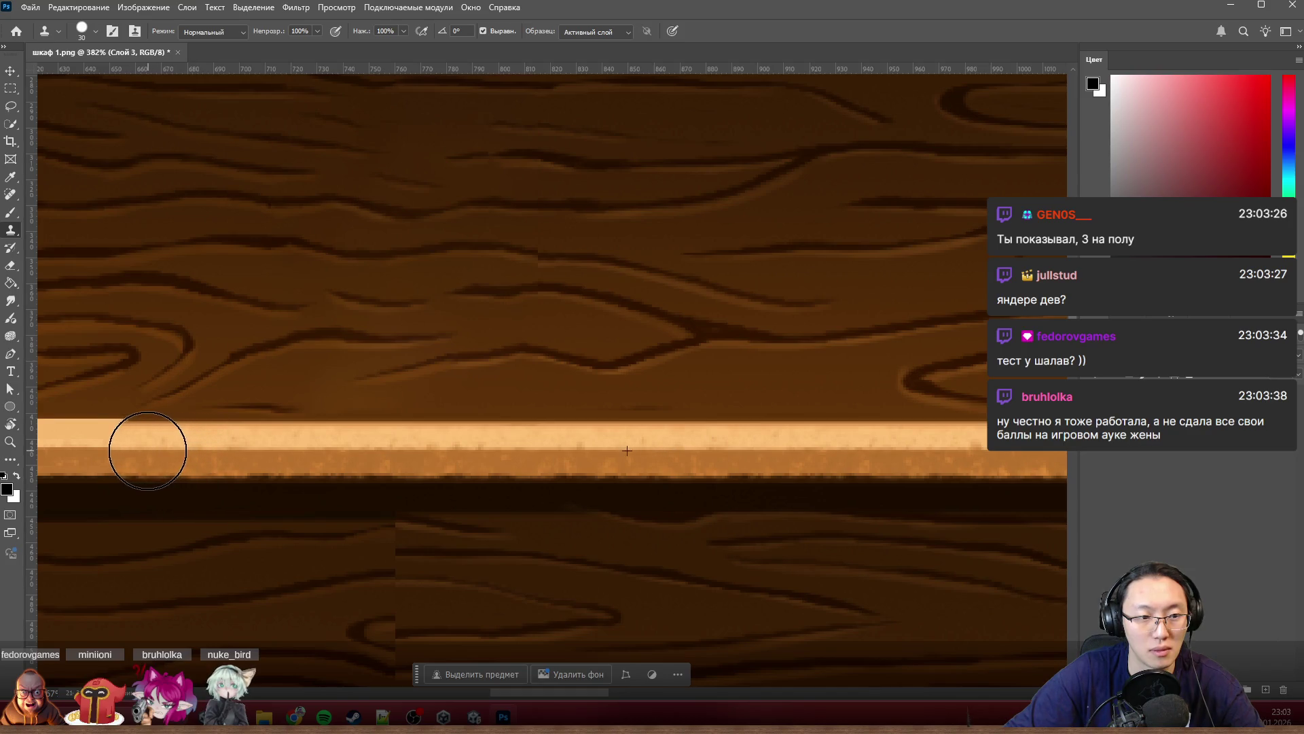
pyautogui.keyDown('alt'); pyautogui.scroll(1, 700, 446); pyautogui.keyUp('alt')
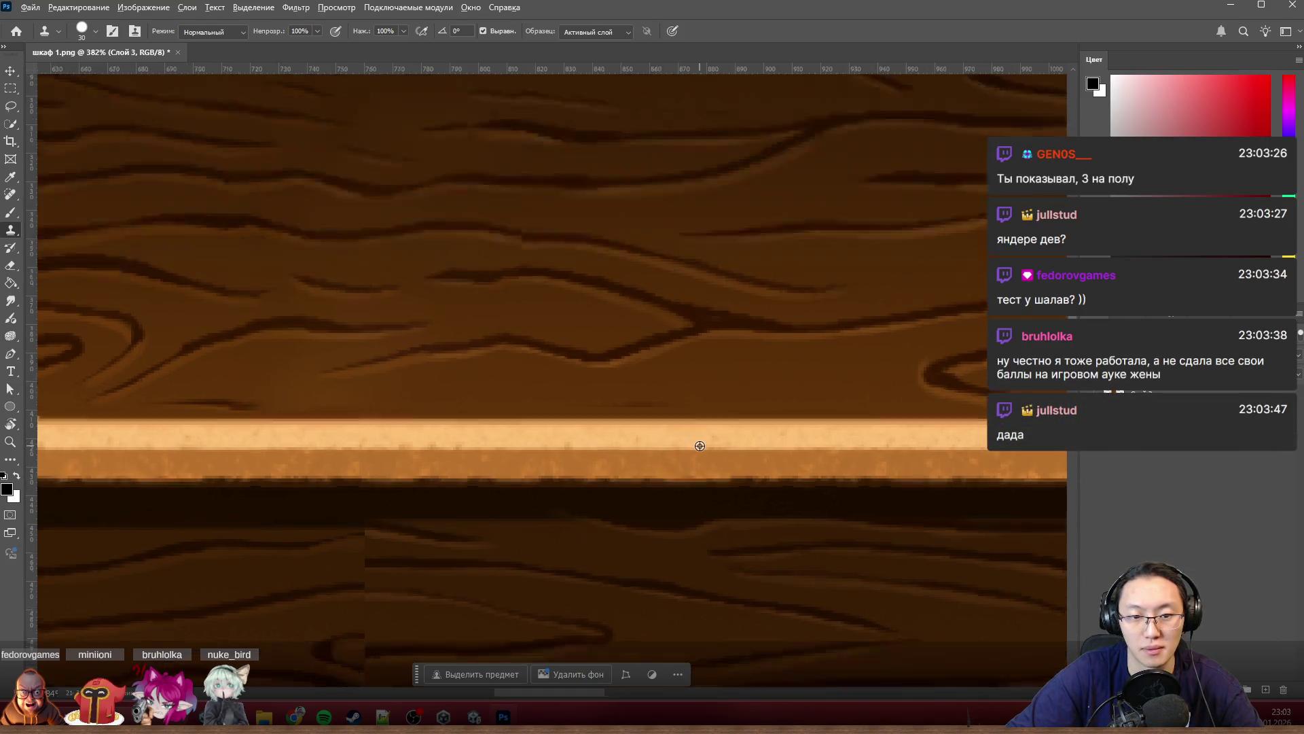
pyautogui.hscroll(-5, 676, 459)
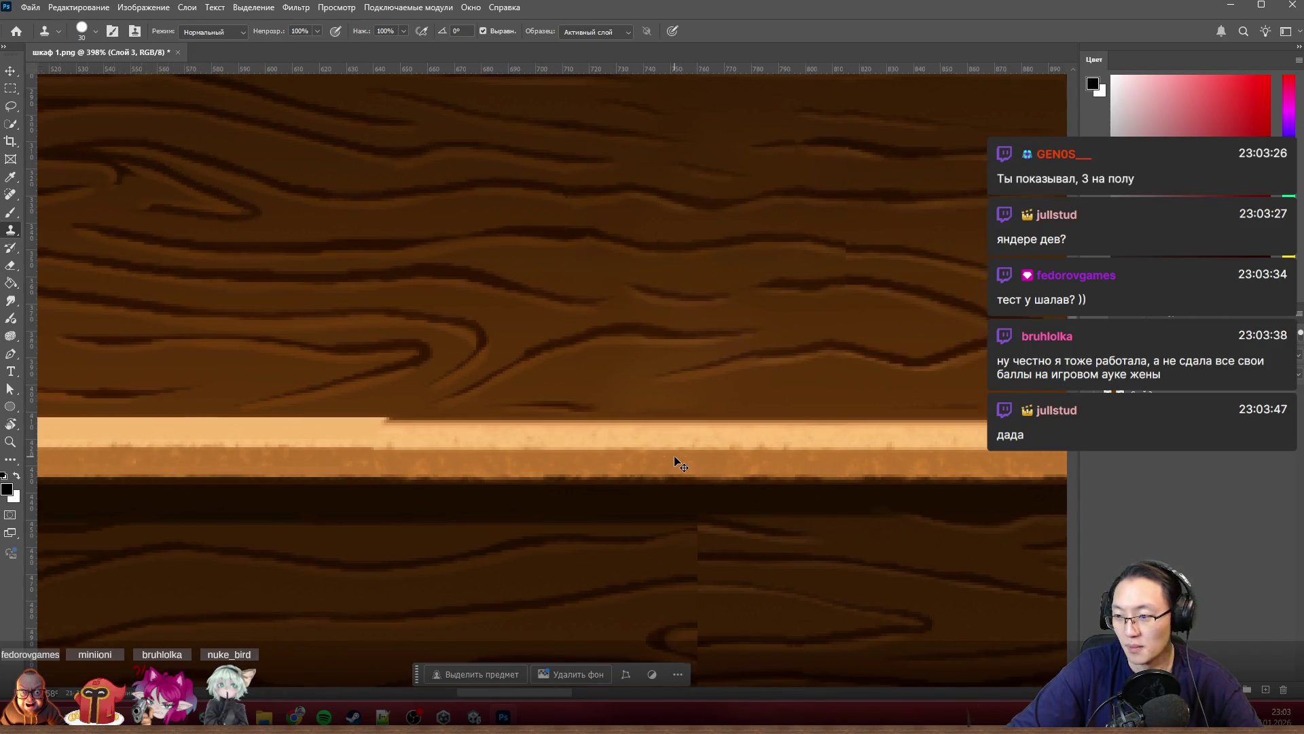
pyautogui.hscroll(-1, 674, 459)
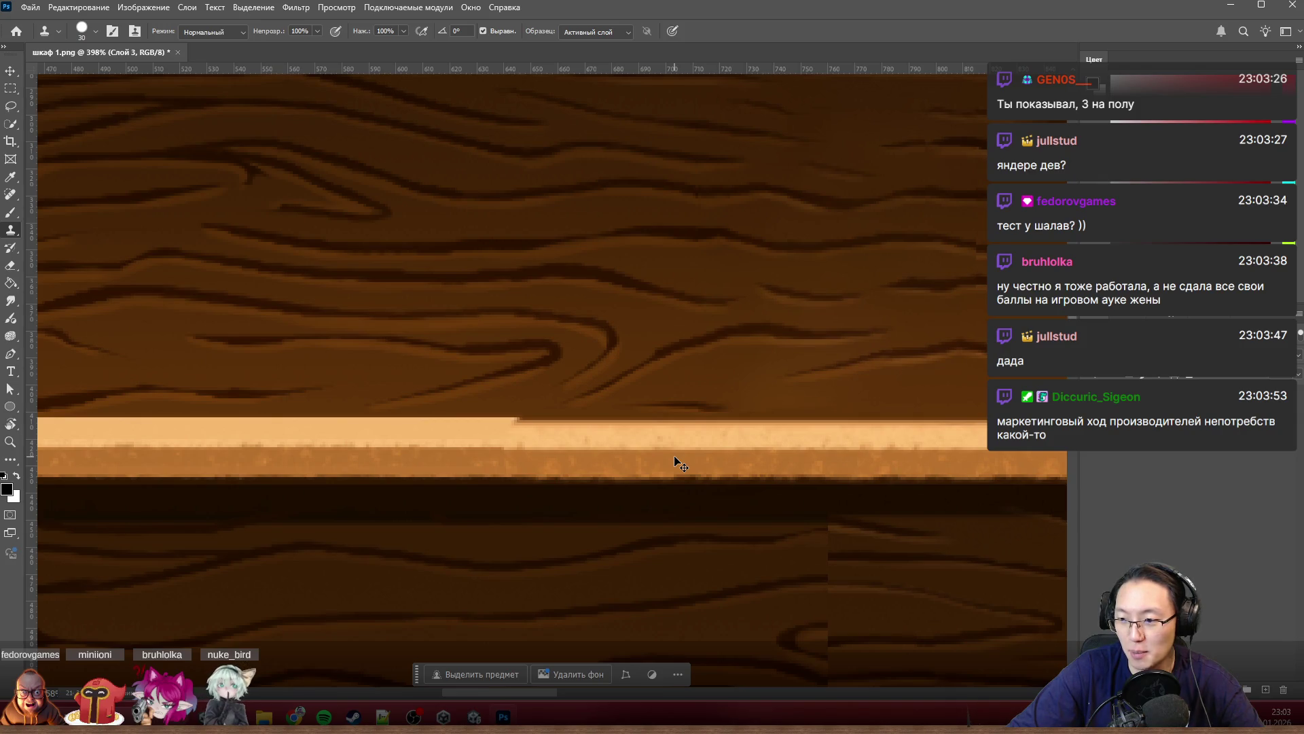
pyautogui.hscroll(-2, 676, 462)
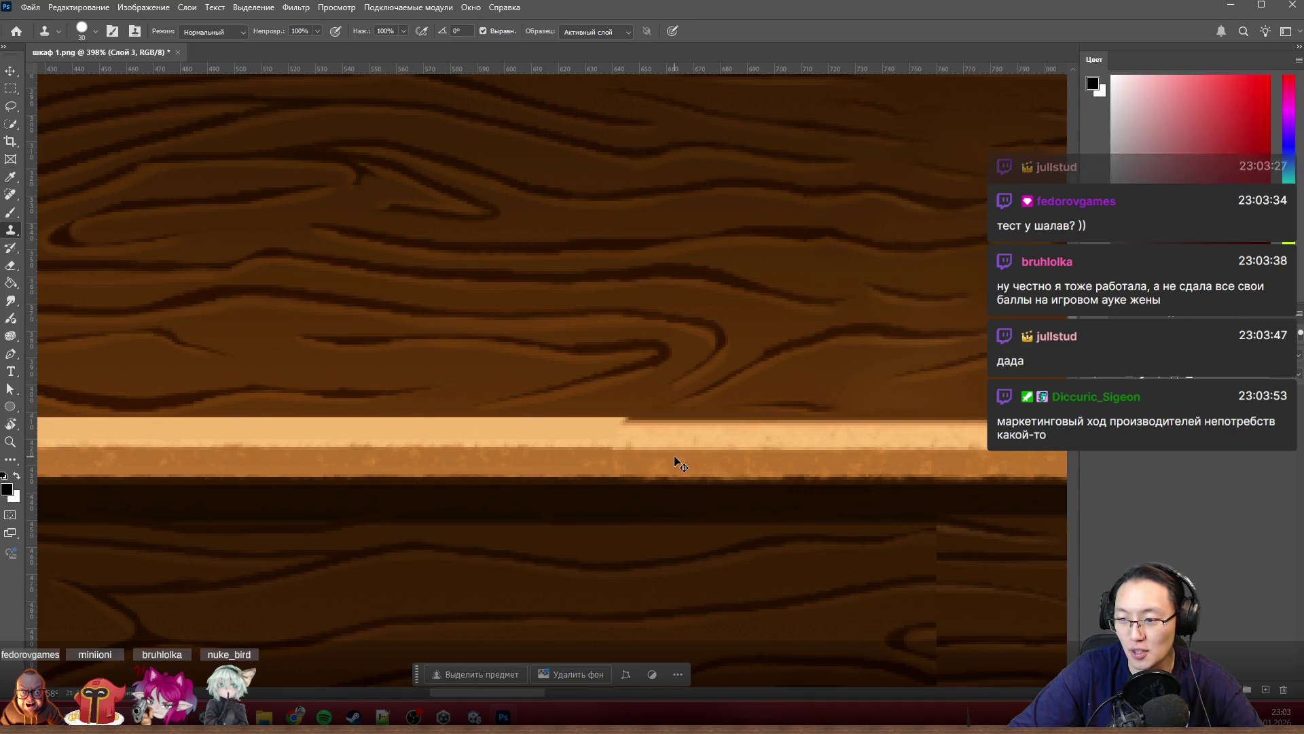
pyautogui.moveTo(616, 447); pyautogui.dragTo(506, 455)
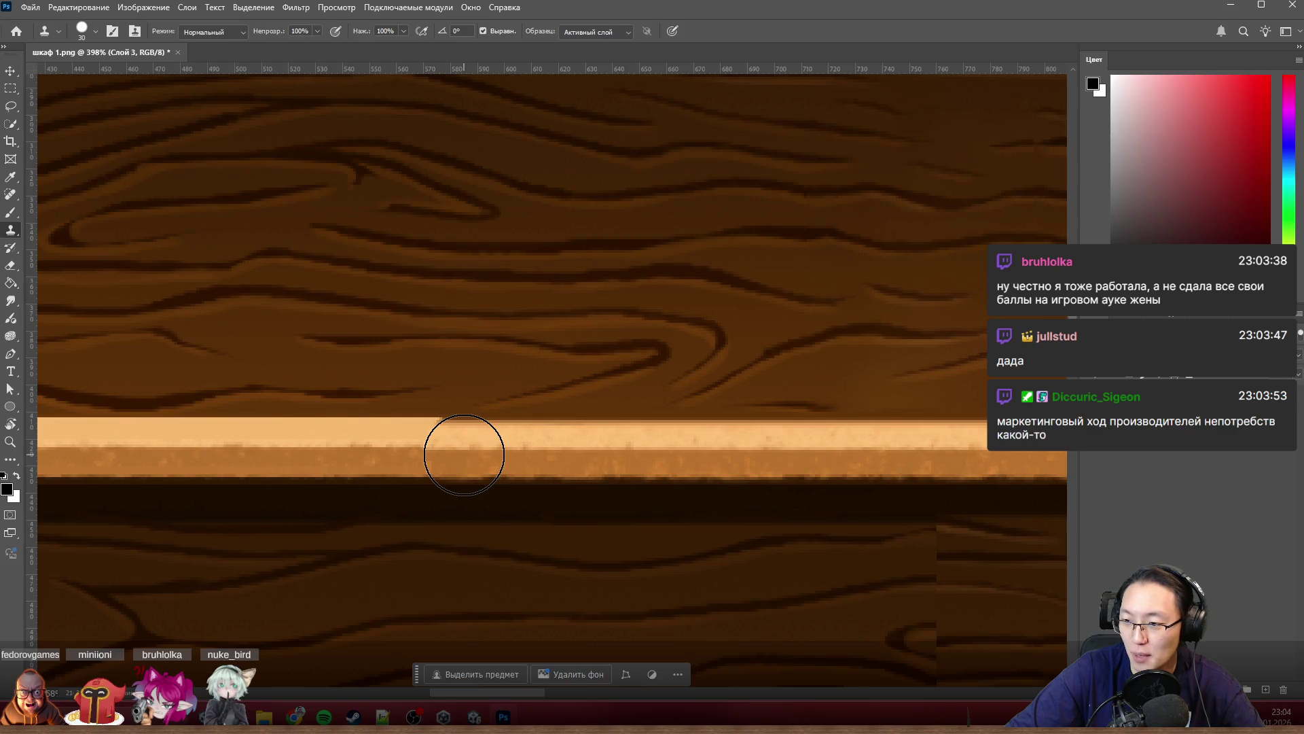
pyautogui.moveTo(464, 454)
pyautogui.mouseDown()
pyautogui.moveTo(736, 449)
pyautogui.moveTo(488, 453)
pyautogui.mouseUp()
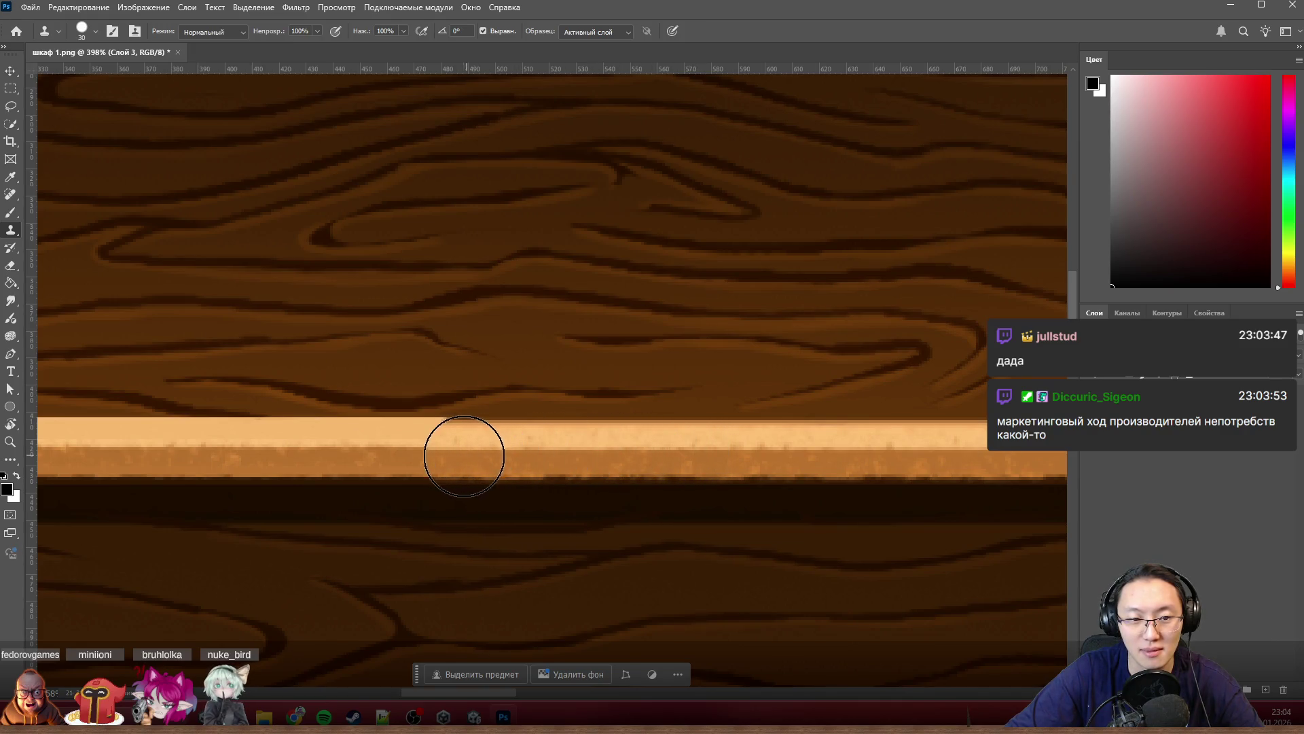
pyautogui.moveTo(403, 457); pyautogui.dragTo(362, 458)
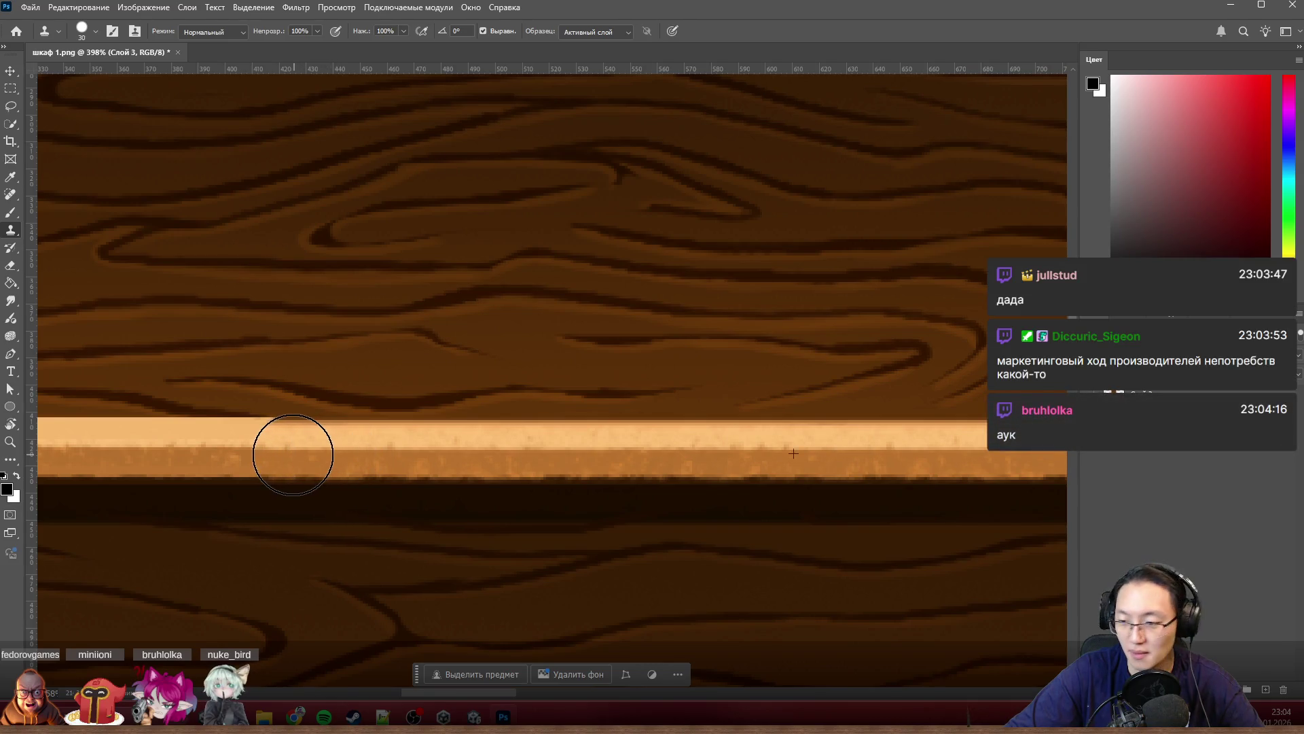
pyautogui.hscroll(-3, 285, 459)
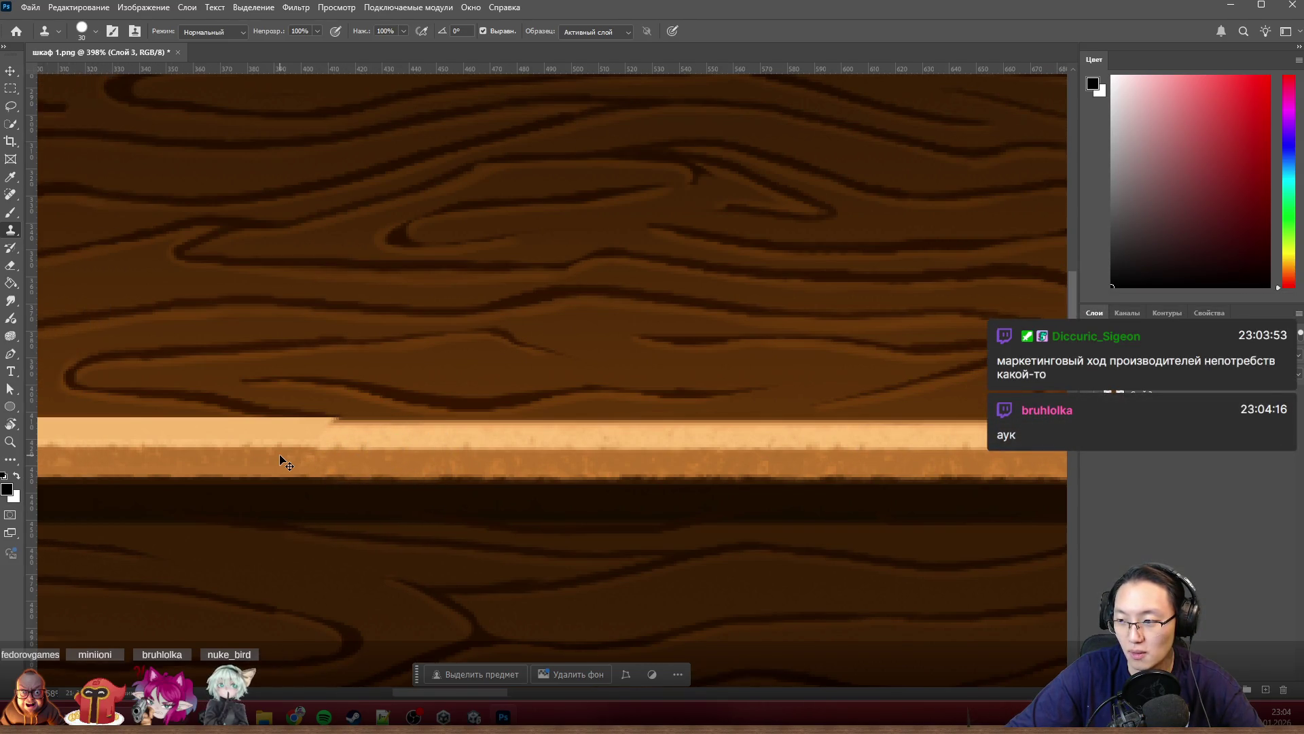
pyautogui.hscroll(-3, 283, 463)
pyautogui.hscroll(-2, 285, 461)
pyautogui.hscroll(-2, 285, 462)
pyautogui.hscroll(-2, 285, 462)
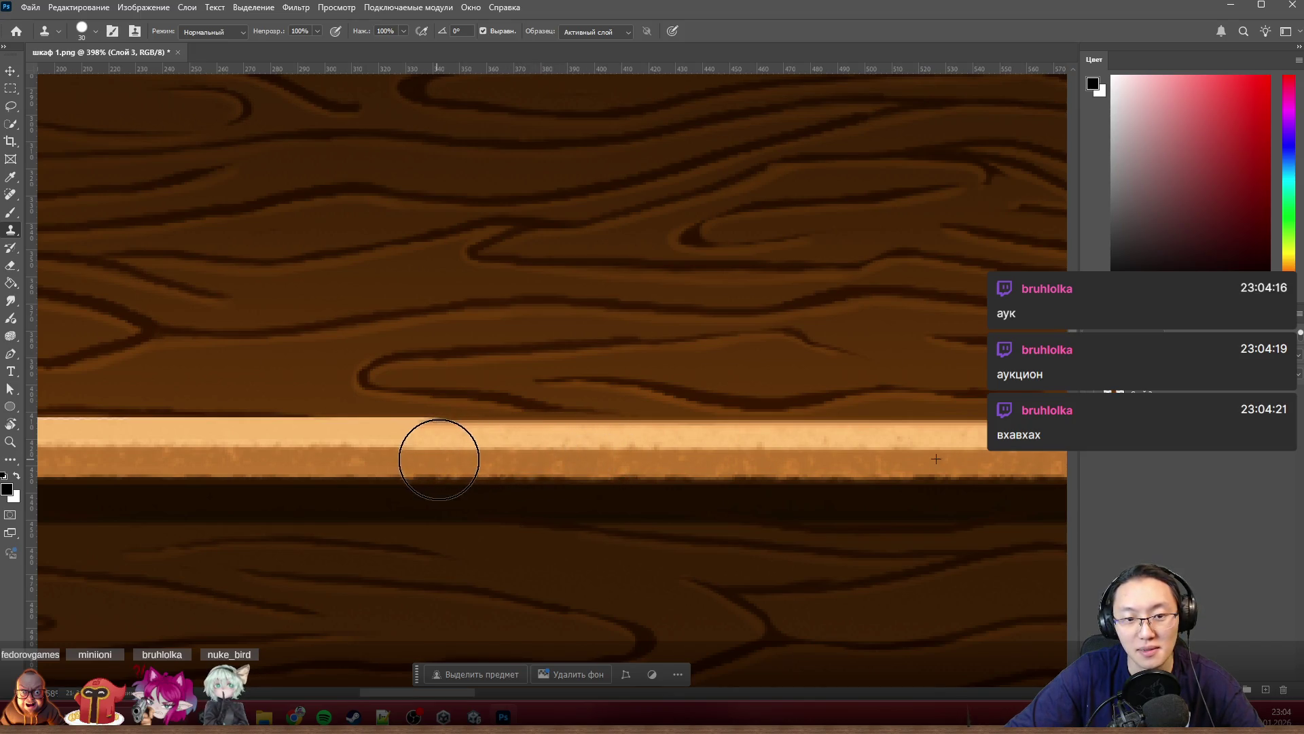
pyautogui.moveTo(393, 452); pyautogui.dragTo(281, 448)
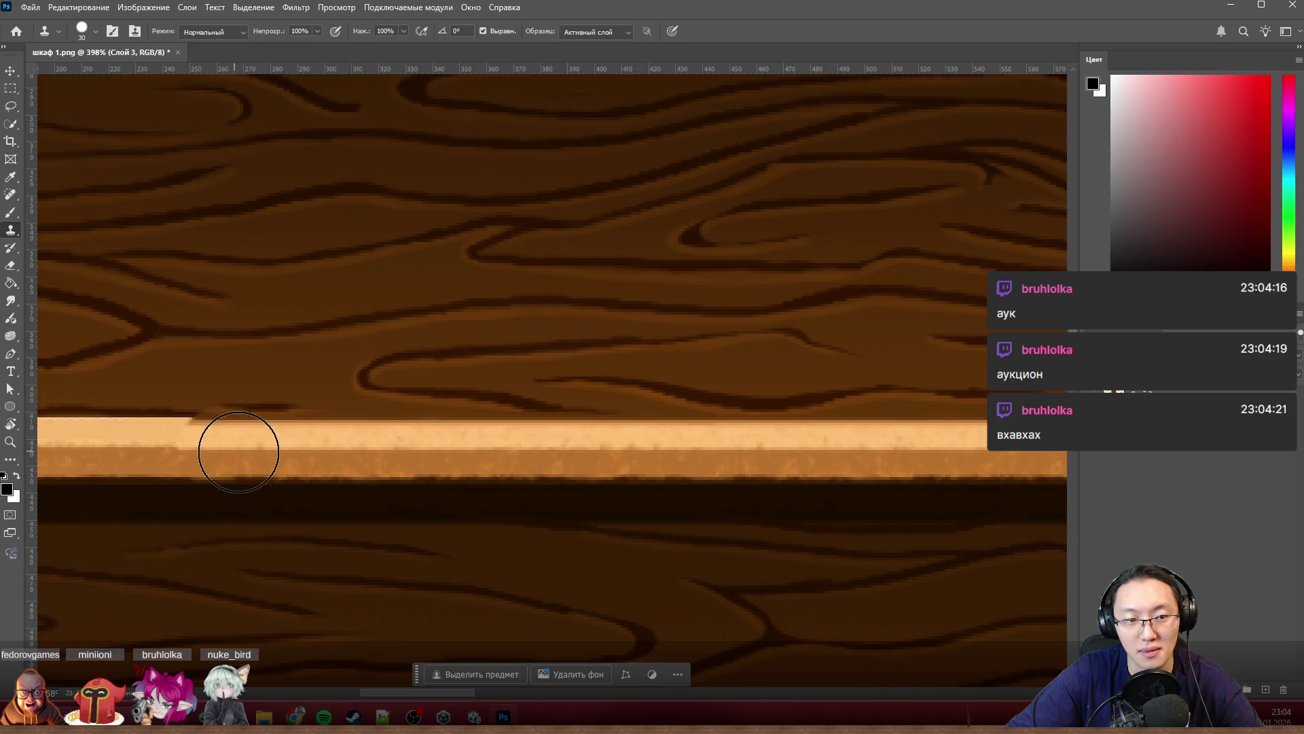
pyautogui.hscroll(-10, 233, 459)
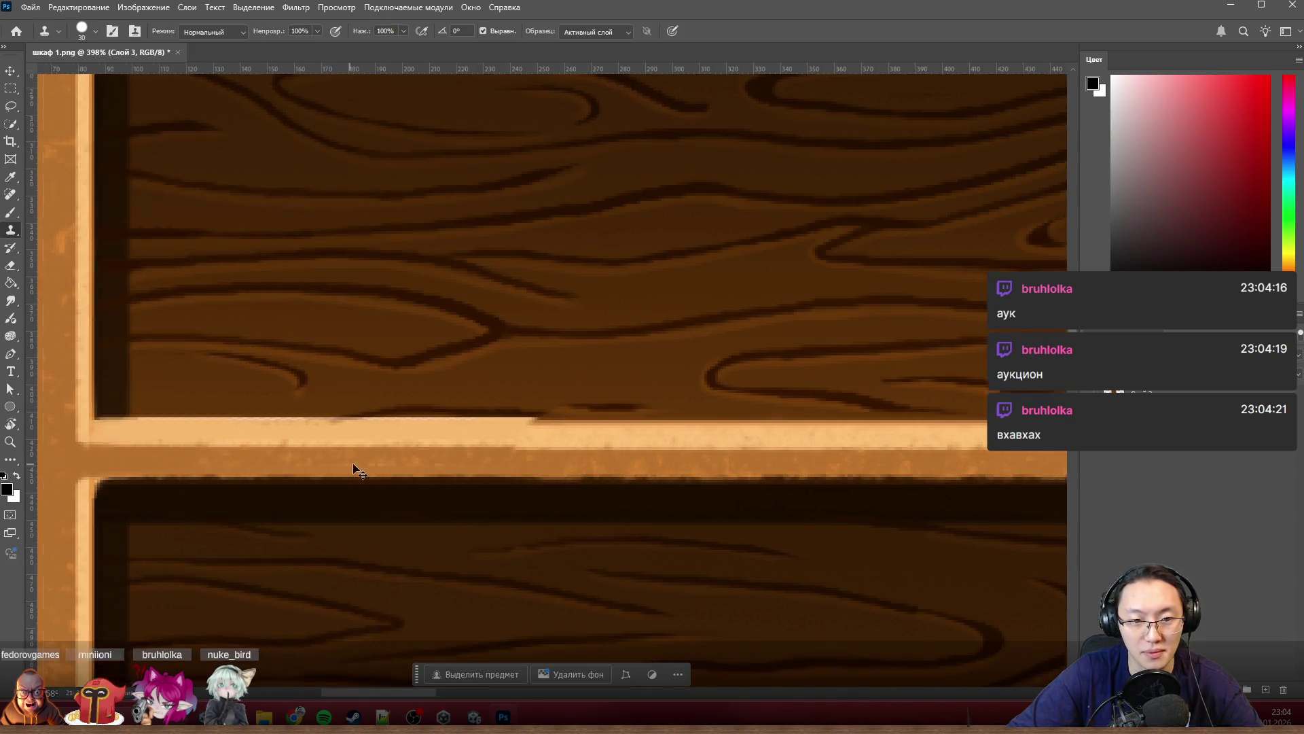
pyautogui.hscroll(-2, 593, 462)
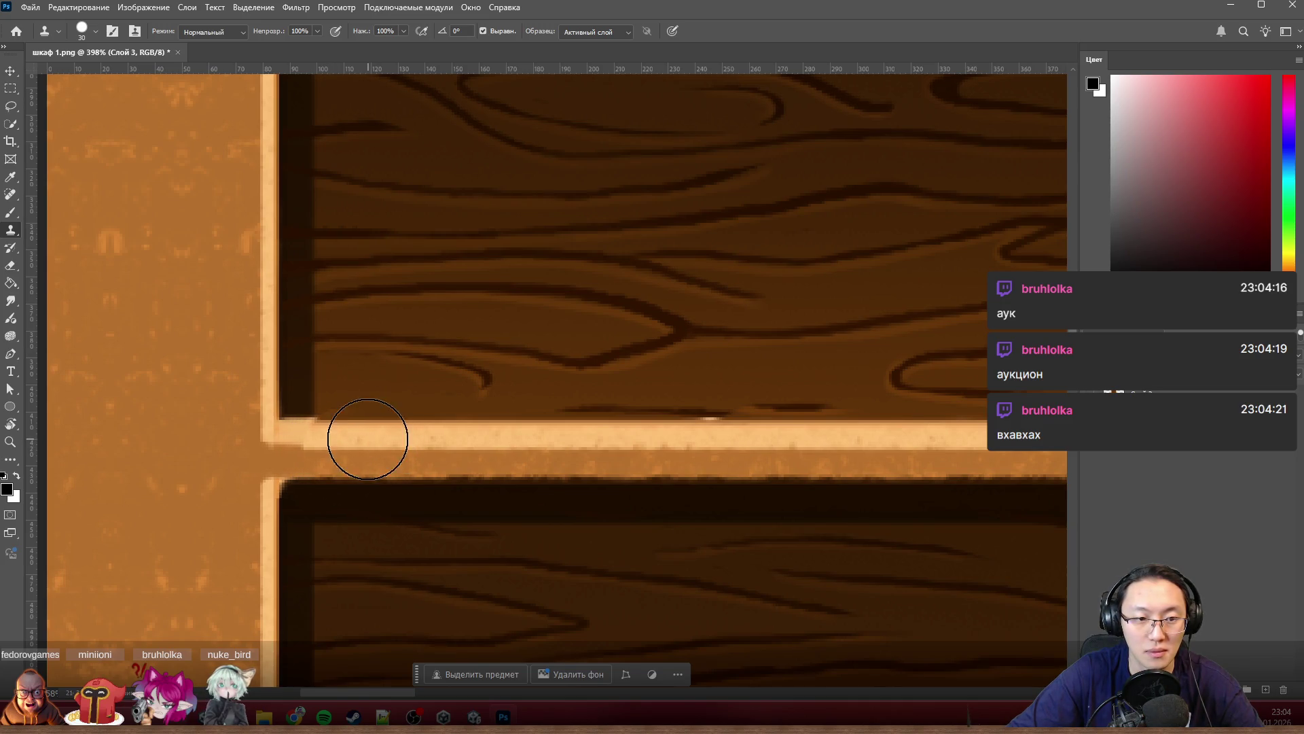
pyautogui.scroll(2, 370, 446)
pyautogui.scroll(2, 283, 443)
pyautogui.scroll(2, 387, 438)
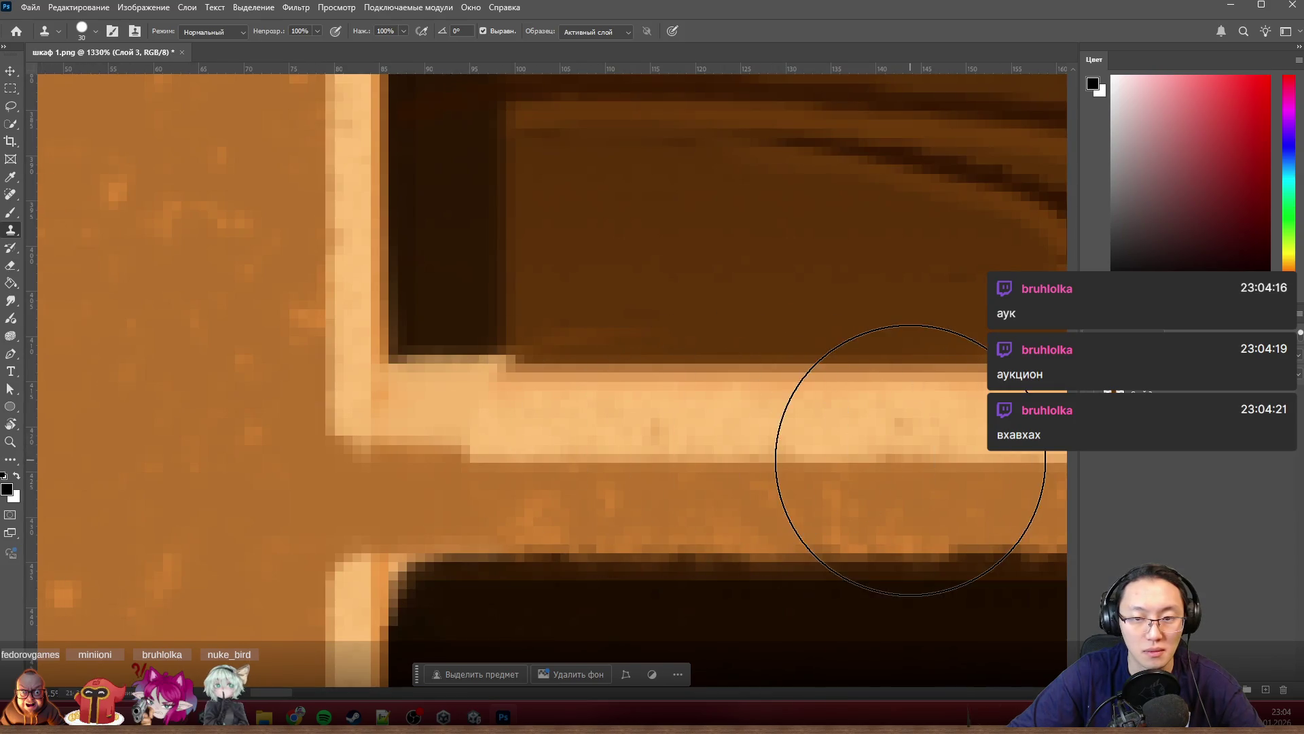
# Step: Shrink the clone brush and switch to the plain Brush for touch-ups
pyautogui.moveTo(516, 465); pyautogui.dragTo(385, 452)
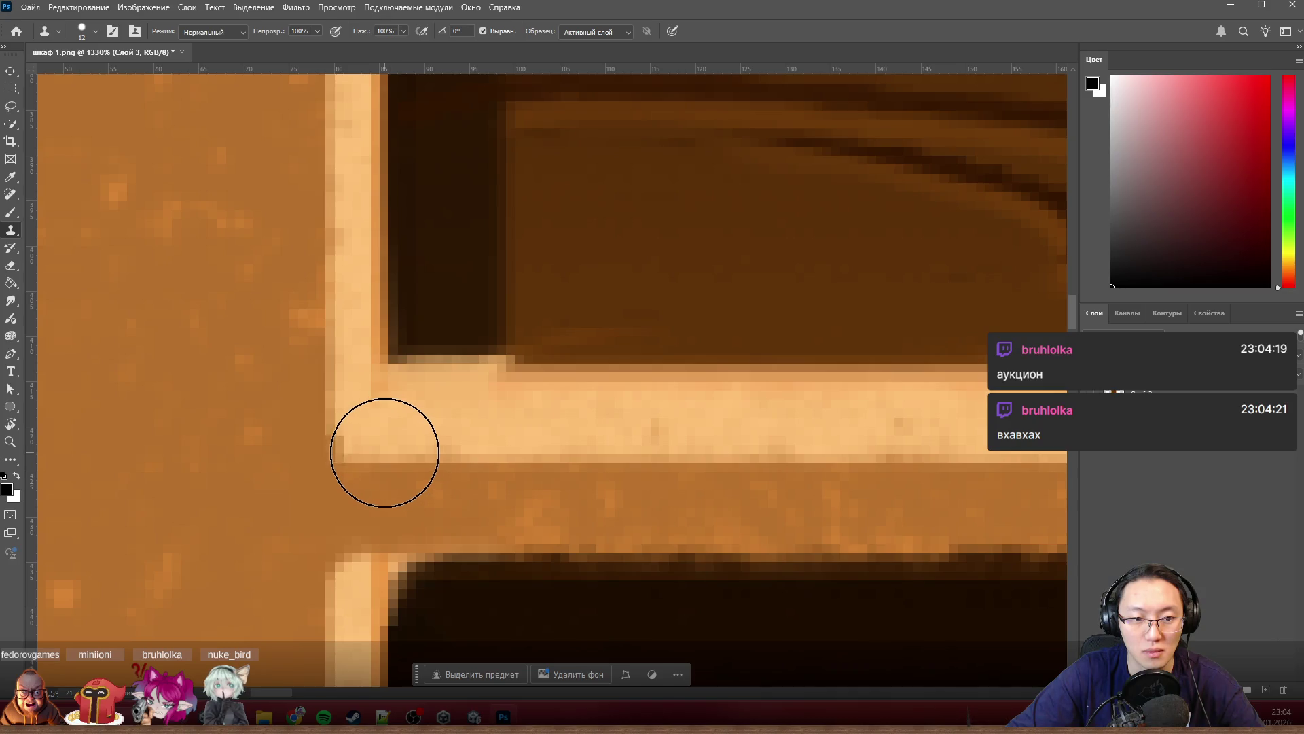
pyautogui.press('b')
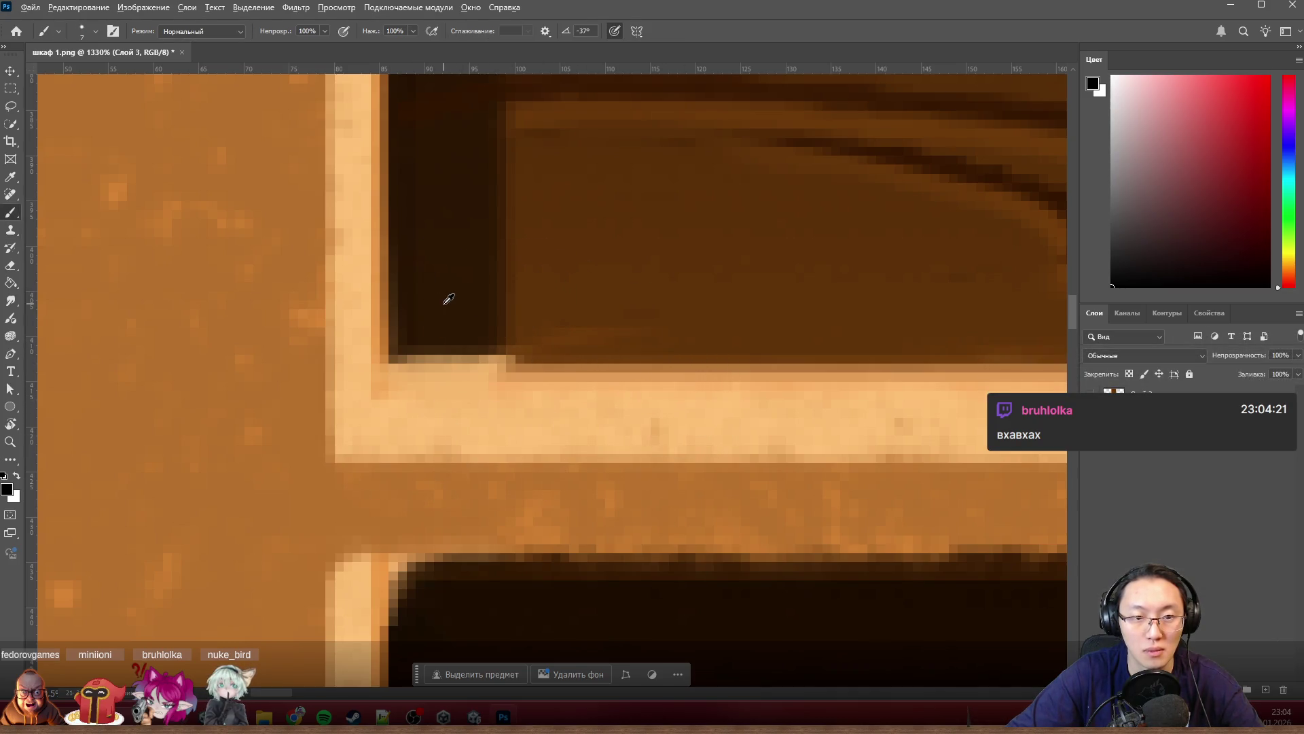
# Step: Sample the back panel's dark brown and darken the panel's lower-left edge
pyautogui.keyDown('alt'); pyautogui.click(448, 298); pyautogui.keyUp('alt')
pyautogui.moveTo(442, 320)
pyautogui.mouseDown()
pyautogui.moveTo(432, 335)
pyautogui.moveTo(478, 333)
pyautogui.mouseUp()
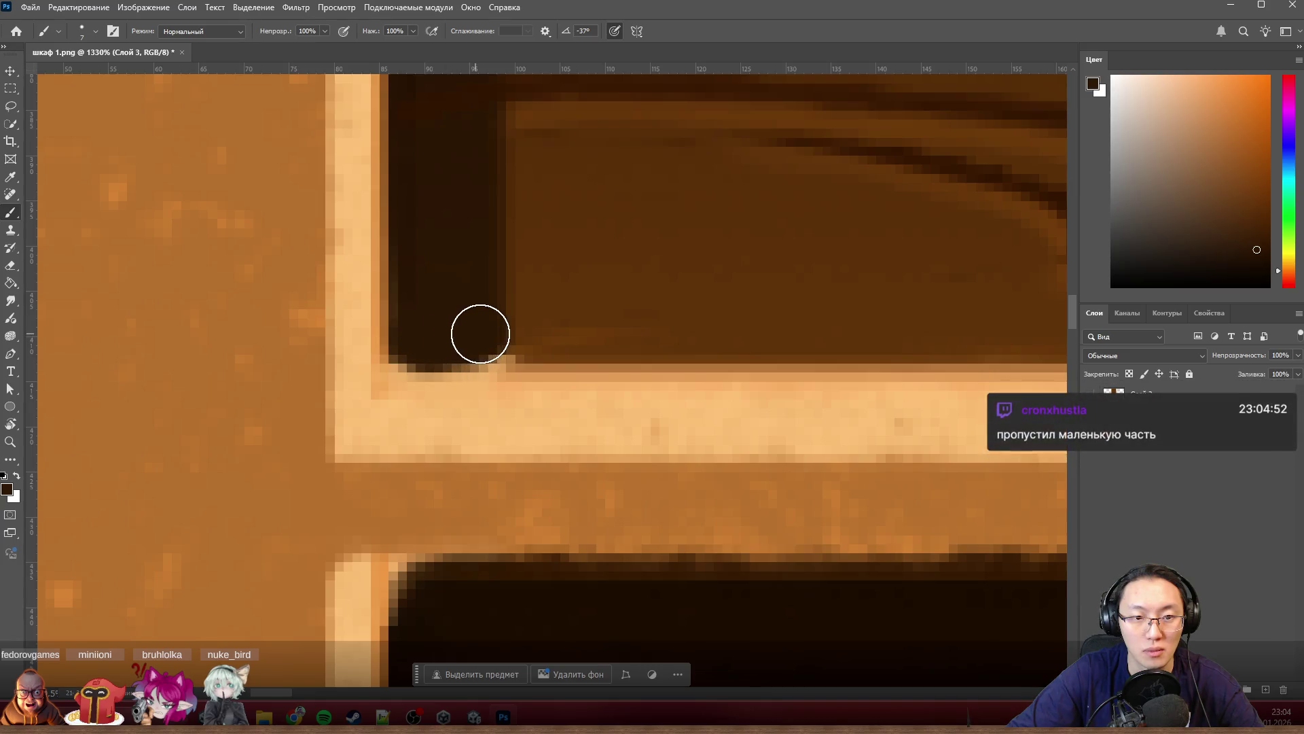
pyautogui.keyDown('alt'); pyautogui.click(516, 323); pyautogui.keyUp('alt')
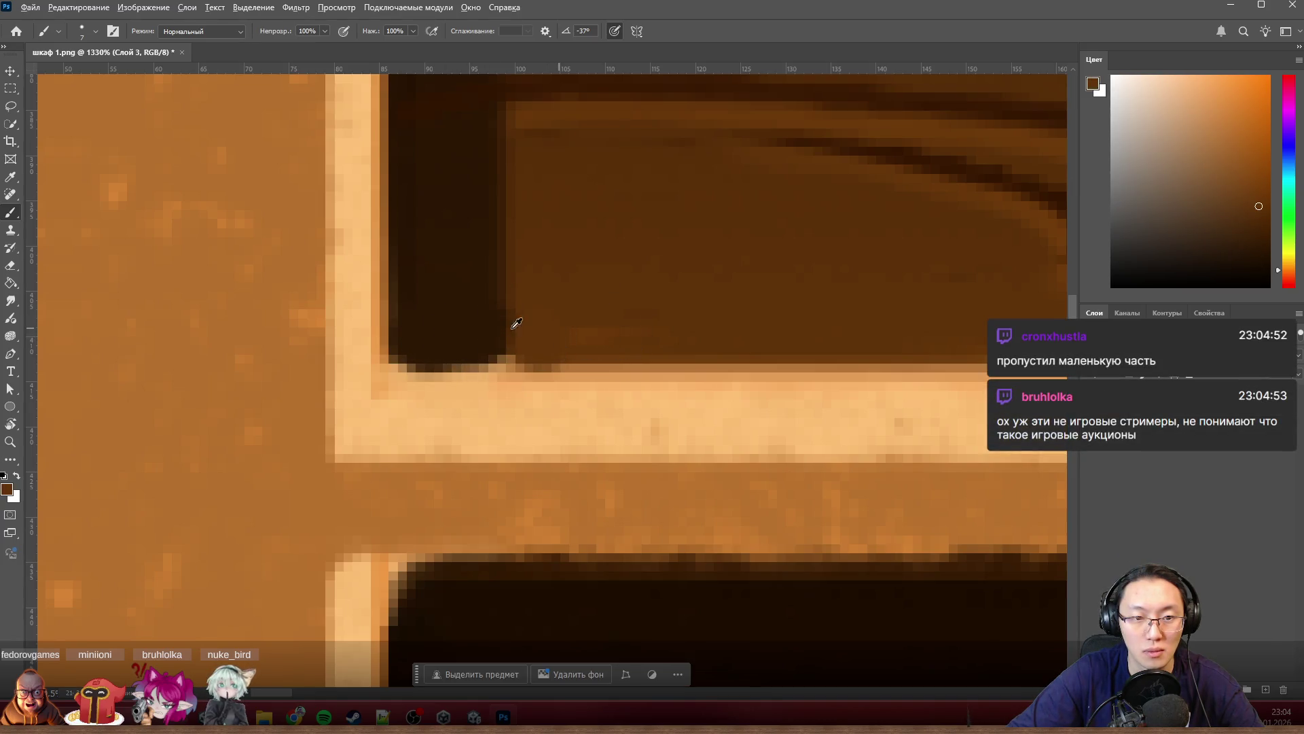
pyautogui.scroll(3, 505, 322)
# Step: Sample the shelf's light tan, shrink the brush, and repaint stray dark edge pixels tan
pyautogui.keyDown('alt'); pyautogui.click(587, 422); pyautogui.keyUp('alt')
pyautogui.keyDown('alt'); pyautogui.rightClick(585, 422); pyautogui.keyUp('alt')
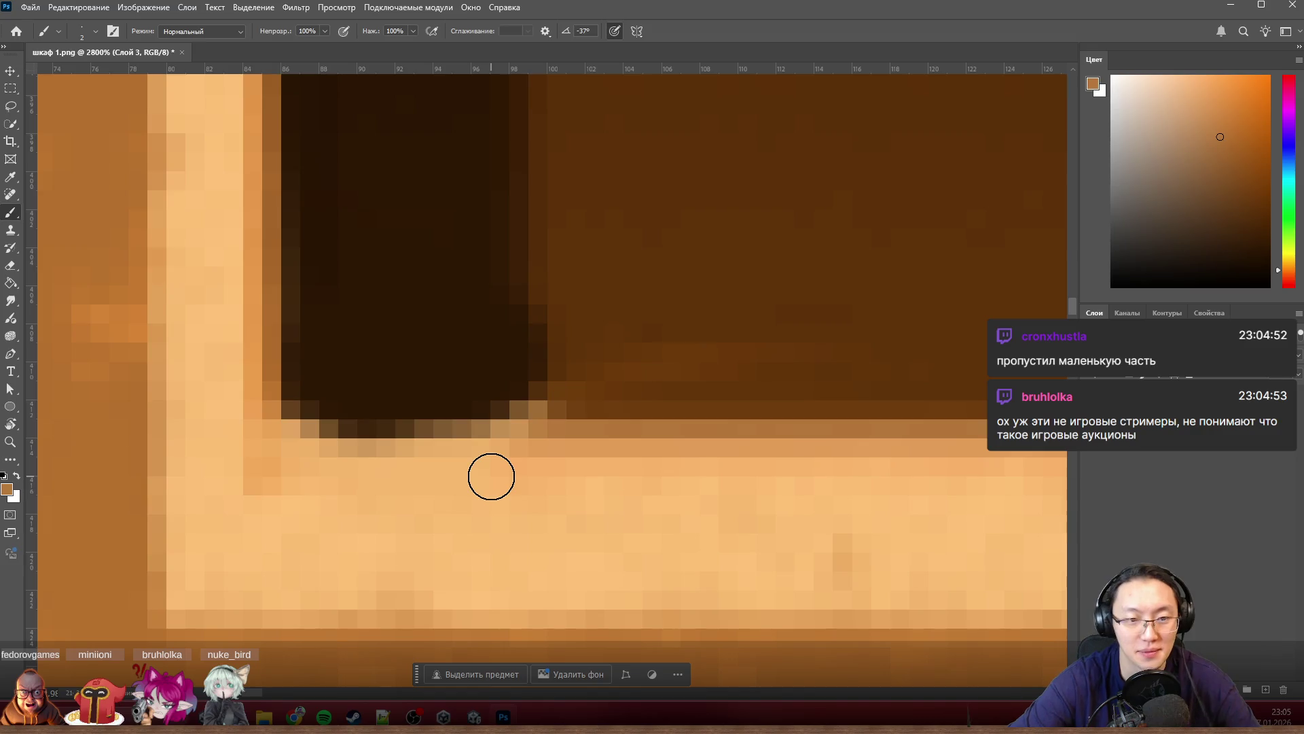
pyautogui.keyDown('alt'); pyautogui.rightClick(436, 350); pyautogui.keyUp('alt')
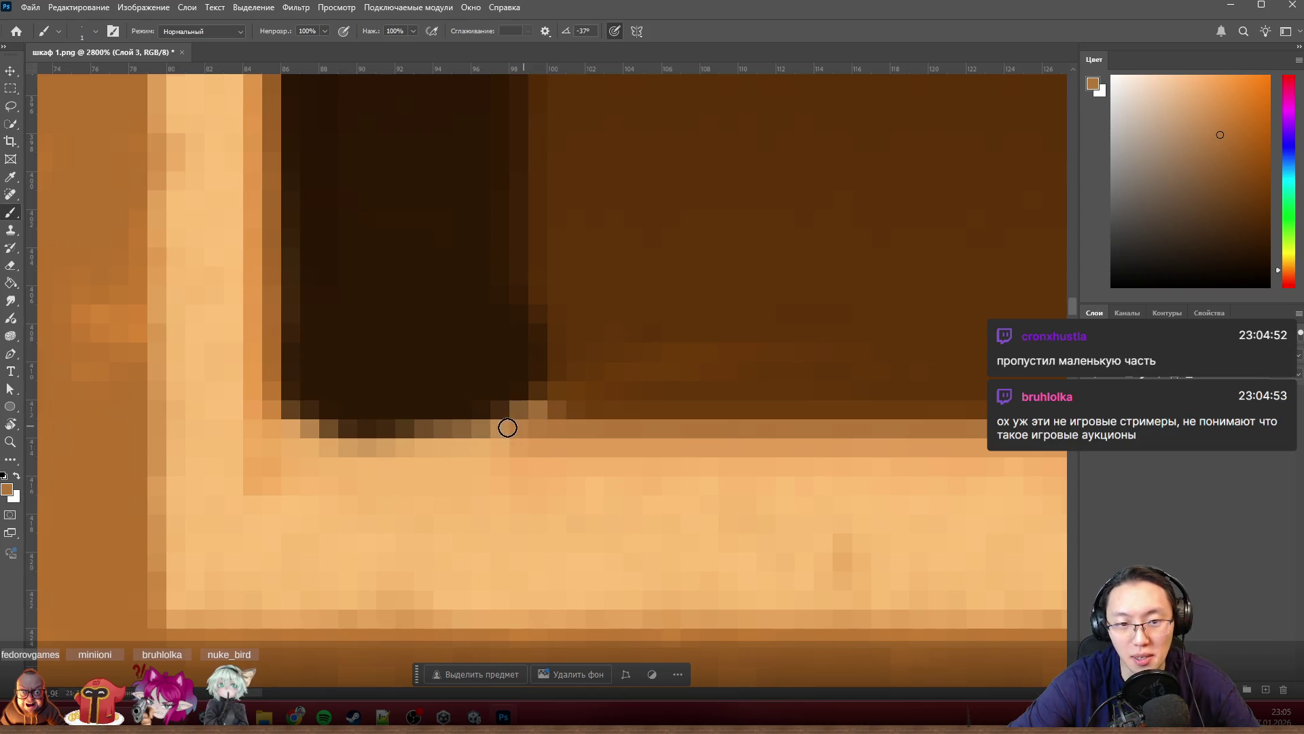
pyautogui.moveTo(444, 428)
pyautogui.mouseDown()
pyautogui.moveTo(314, 433)
pyautogui.moveTo(510, 426)
pyautogui.mouseUp()
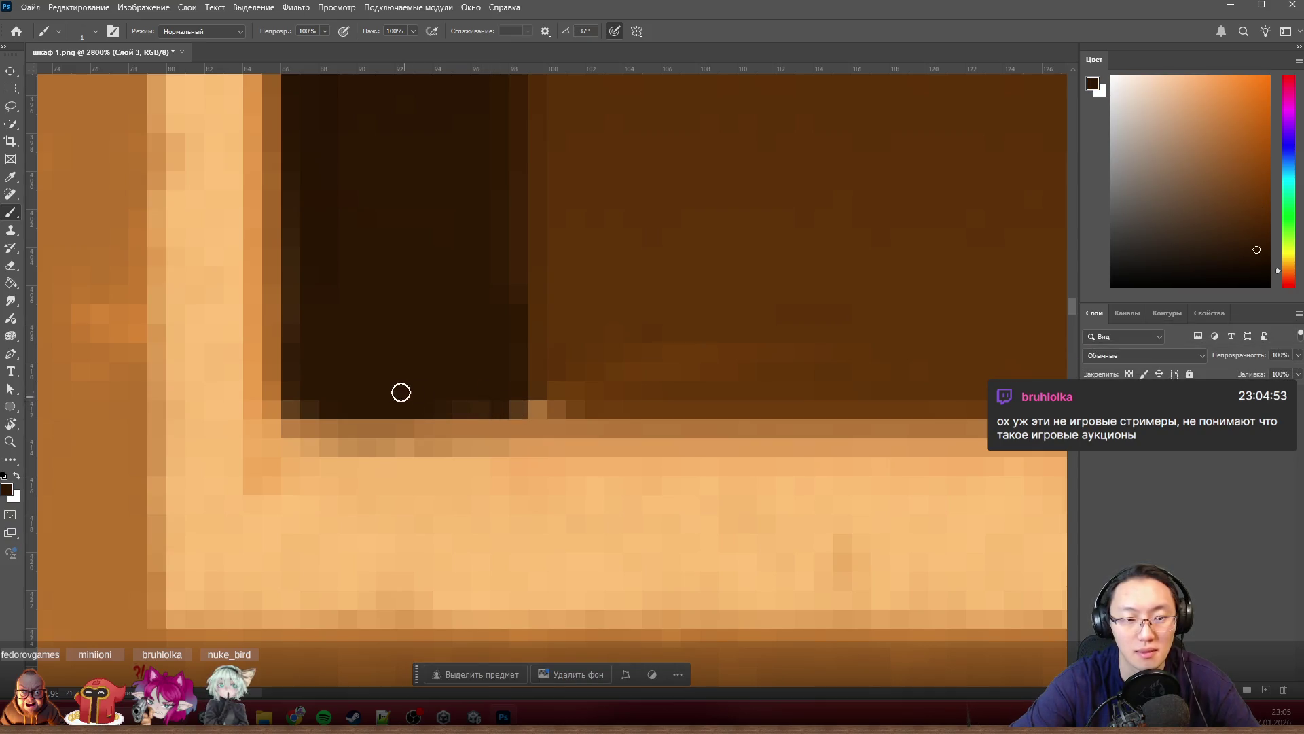
pyautogui.scroll(-3, 438, 301)
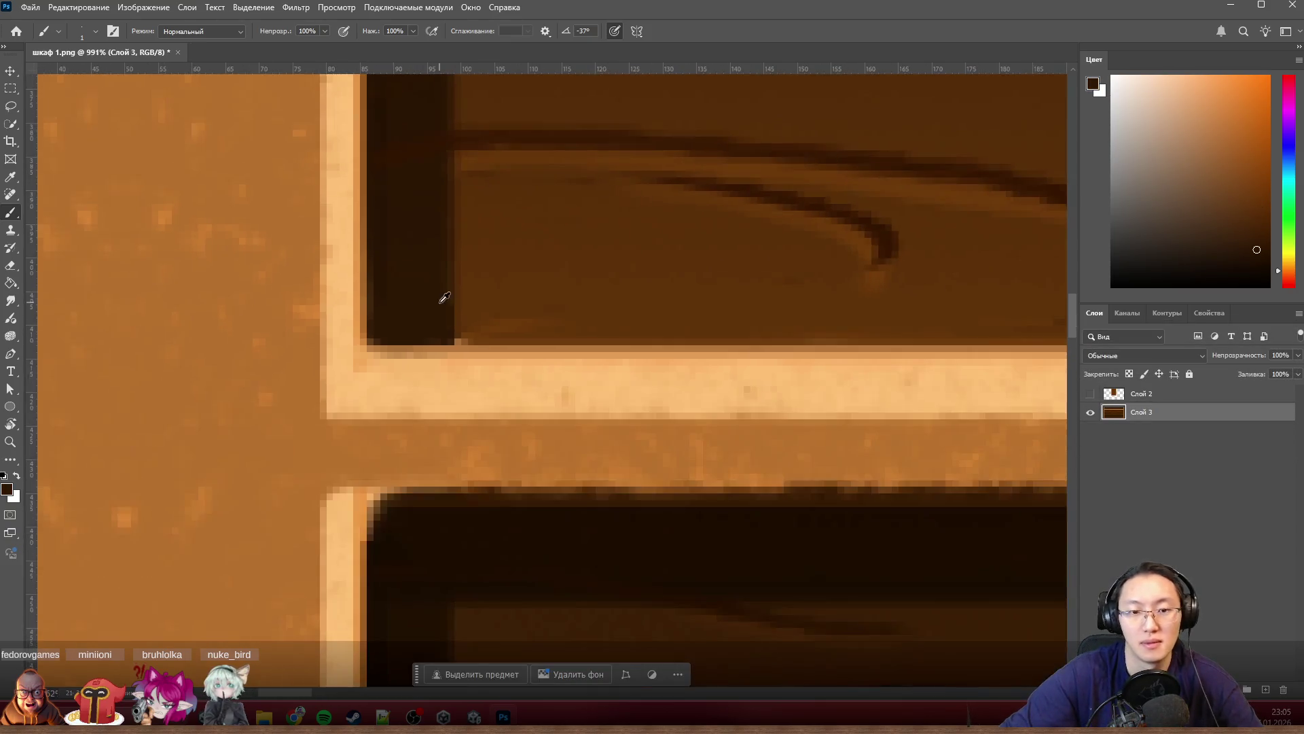
pyautogui.scroll(-2, 478, 296)
pyautogui.scroll(-2, 494, 296)
pyautogui.scroll(1, 490, 292)
pyautogui.scroll(2, 489, 296)
pyautogui.scroll(2, 510, 307)
pyautogui.scroll(2, 521, 310)
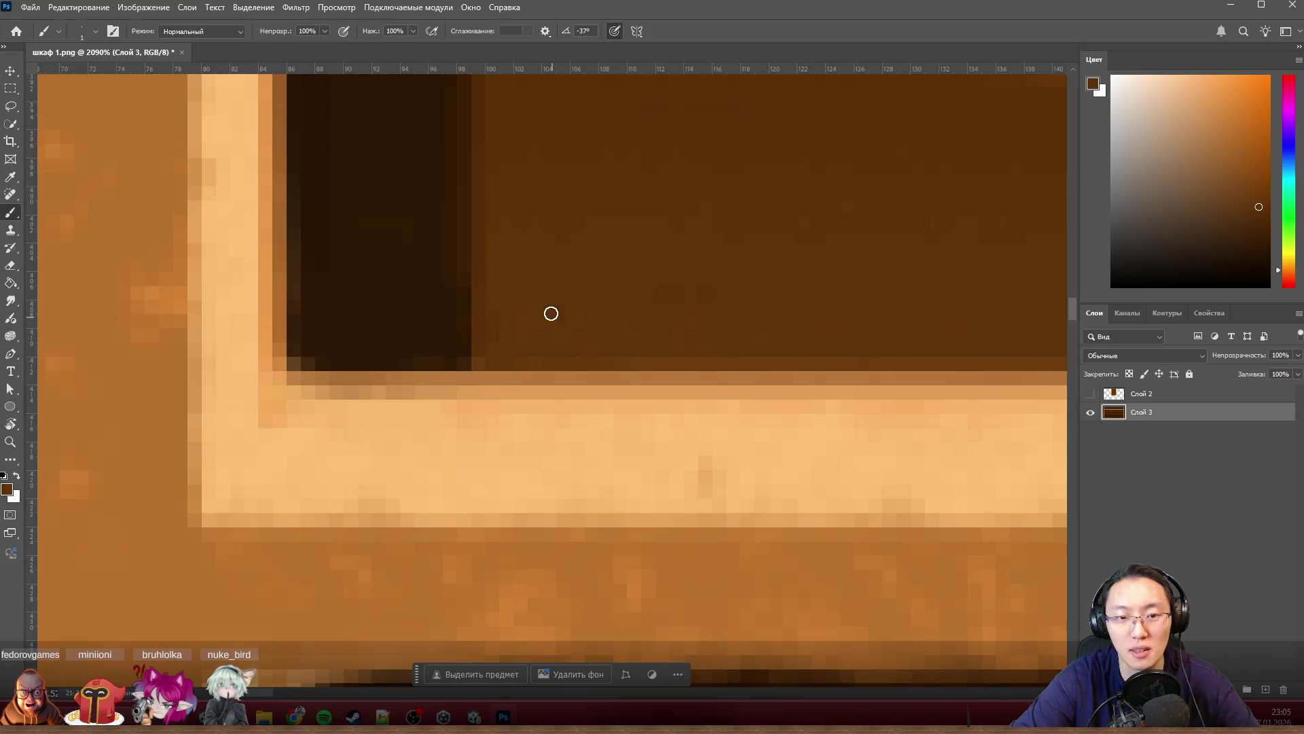
pyautogui.scroll(-4, 452, 315)
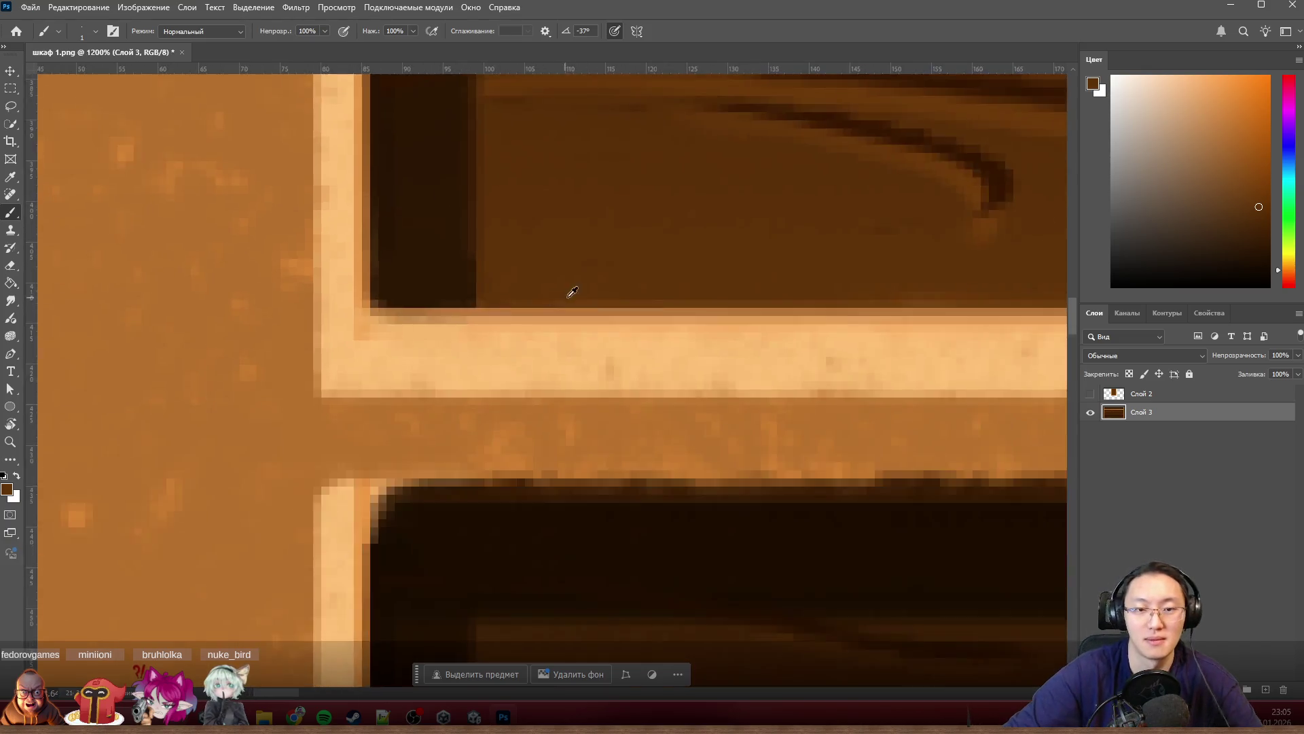
pyautogui.scroll(-3, 567, 291)
pyautogui.scroll(-1, 625, 353)
pyautogui.scroll(4, 900, 334)
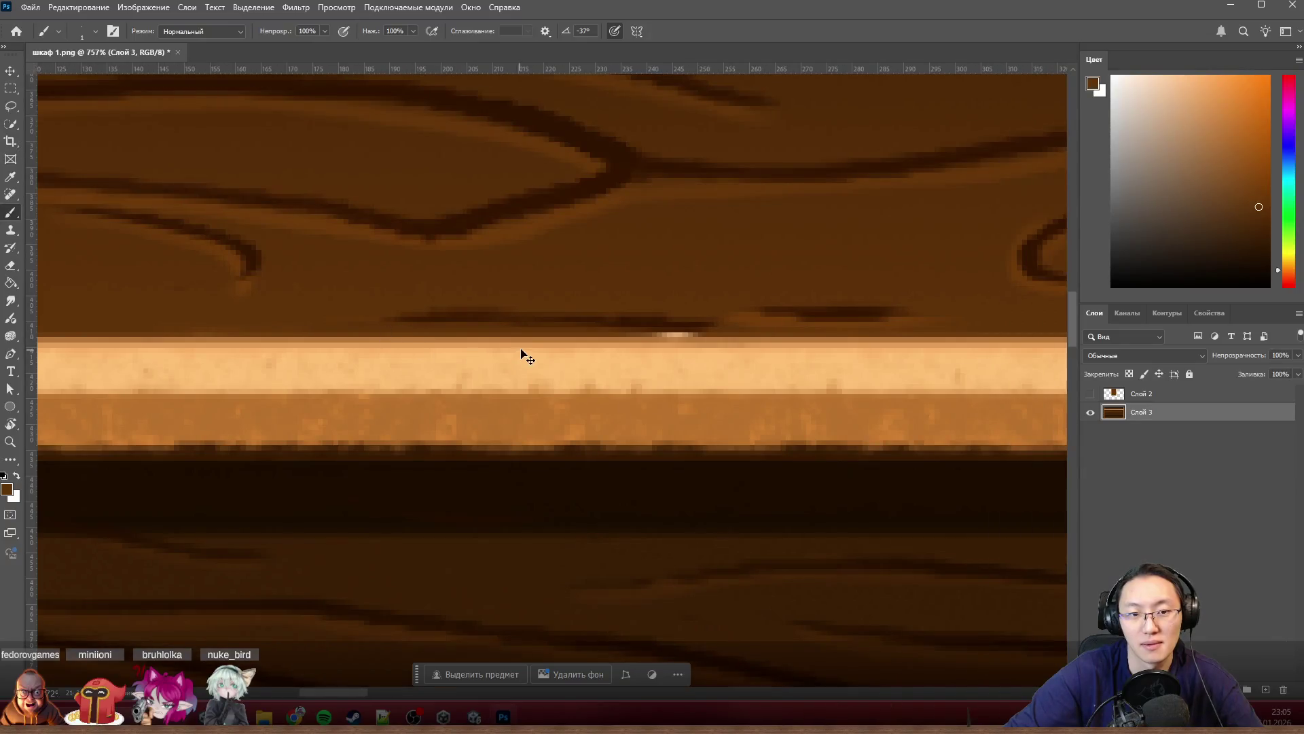
pyautogui.scroll(1, 658, 299)
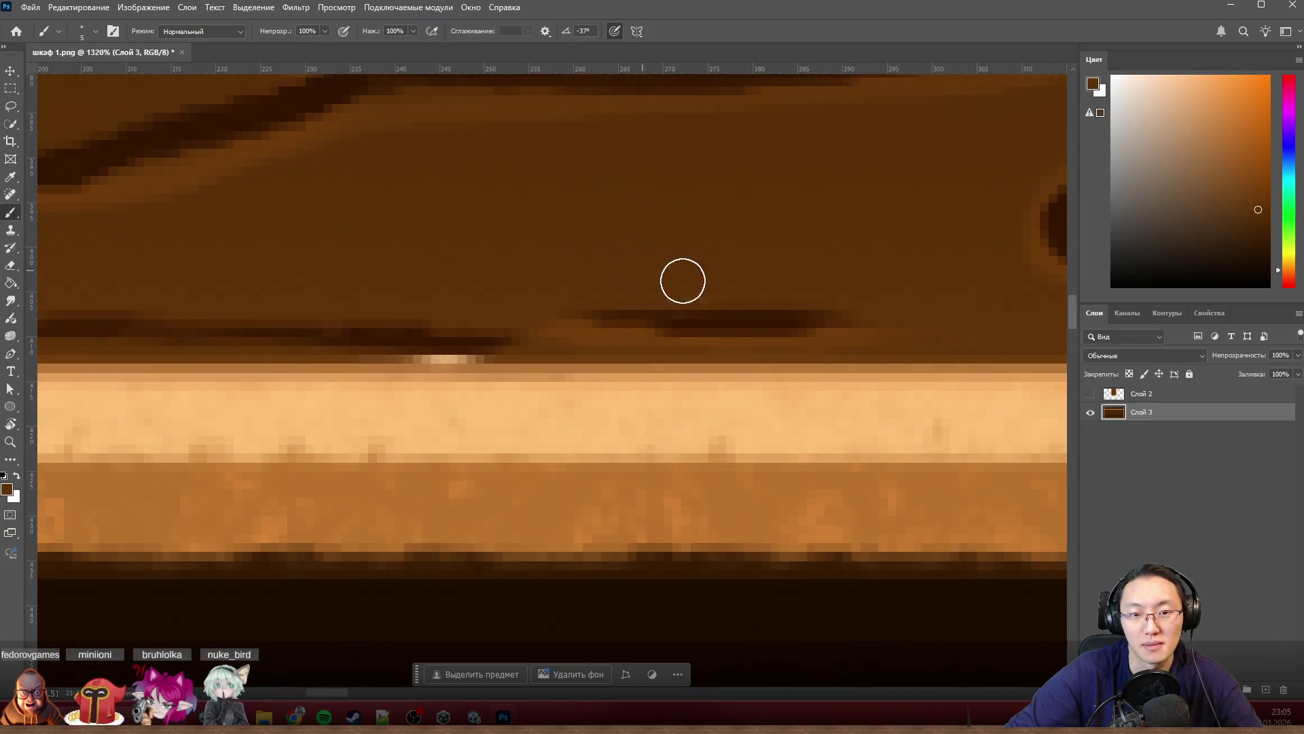
# Step: Brush panel brown over the dark grain streak above the shelf, then set brush to 1 px
pyautogui.moveTo(741, 299)
pyautogui.mouseDown()
pyautogui.moveTo(561, 313)
pyautogui.moveTo(627, 311)
pyautogui.mouseUp()
pyautogui.moveTo(550, 334)
pyautogui.mouseDown()
pyautogui.moveTo(797, 306)
pyautogui.moveTo(923, 328)
pyautogui.mouseUp()
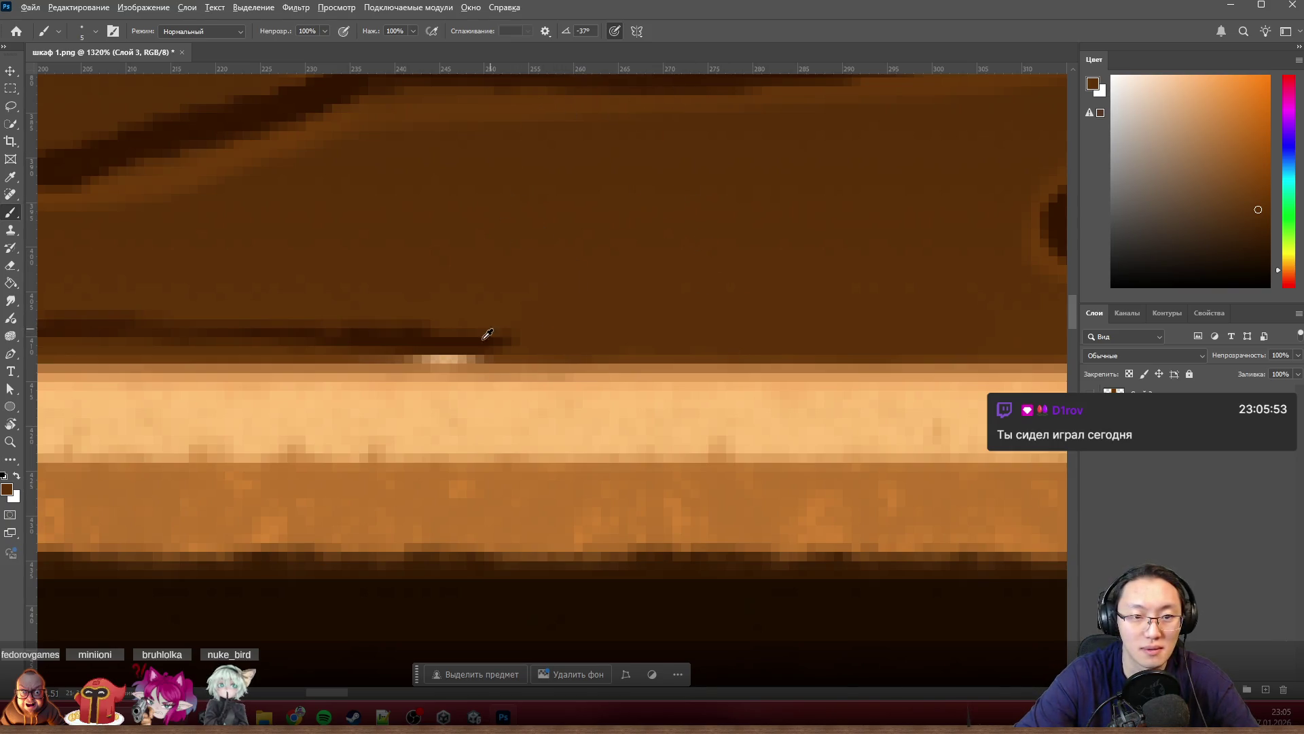
pyautogui.moveTo(474, 351); pyautogui.dragTo(391, 366)
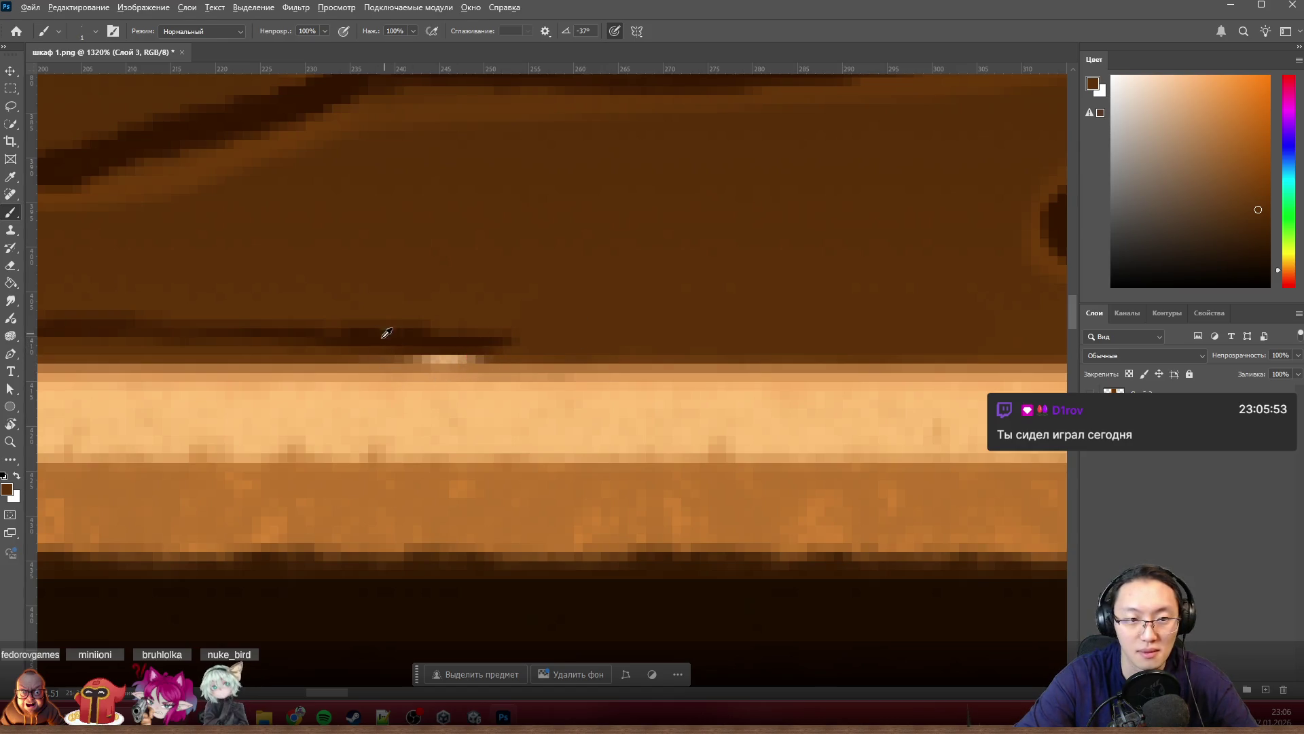
pyautogui.hotkey('ctrl', '0')
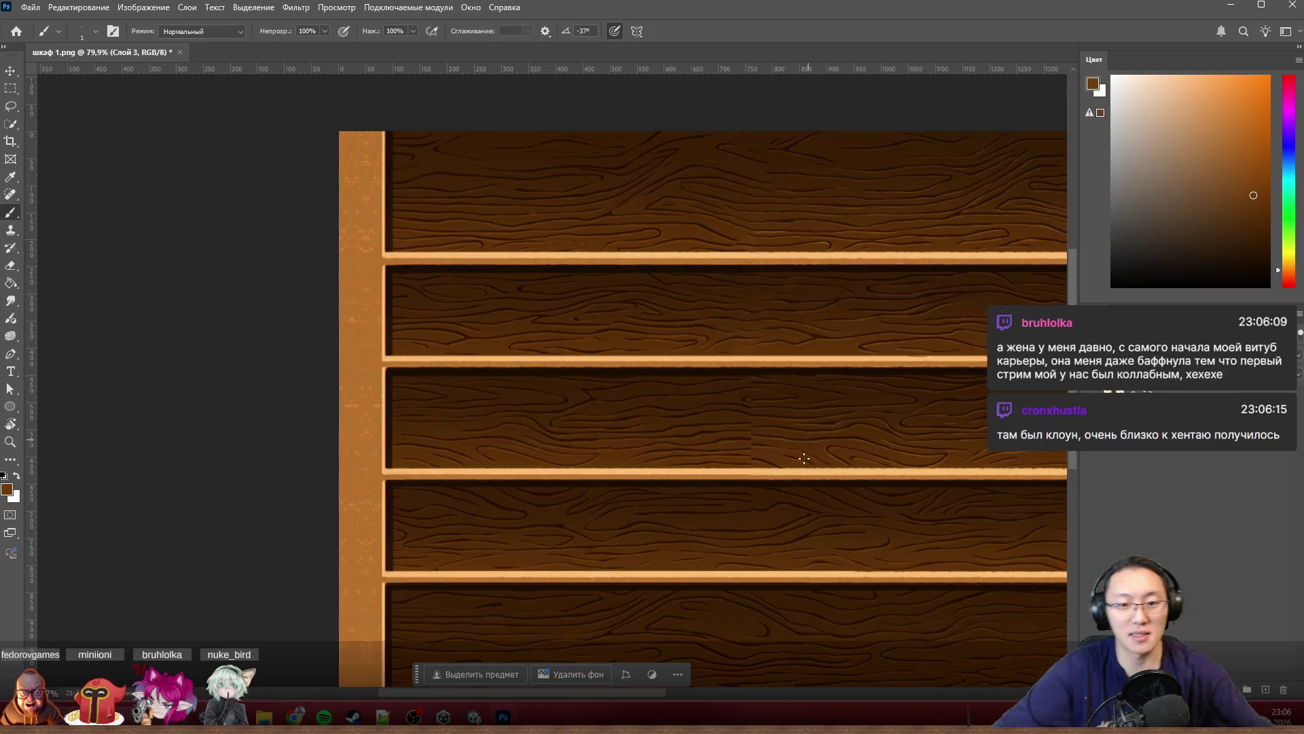
pyautogui.scroll(2, 834, 440)
pyautogui.scroll(1, 826, 439)
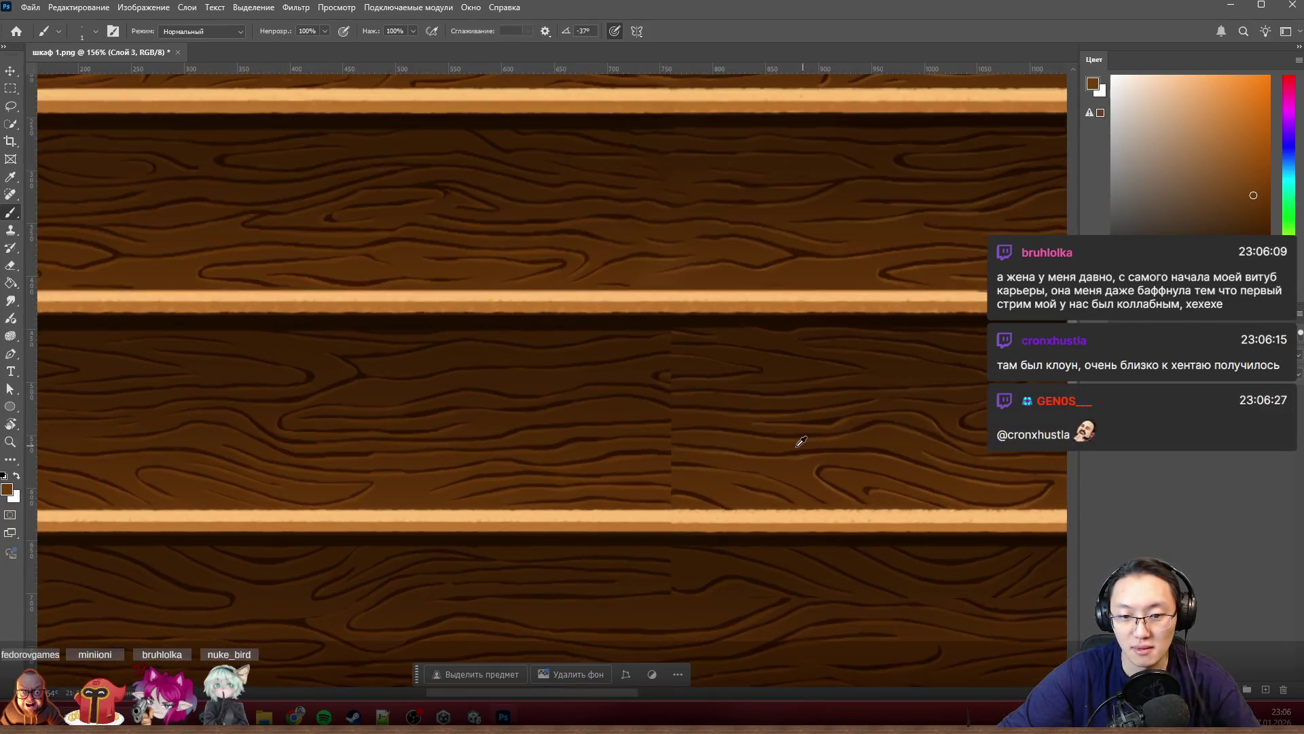
pyautogui.scroll(1, 783, 463)
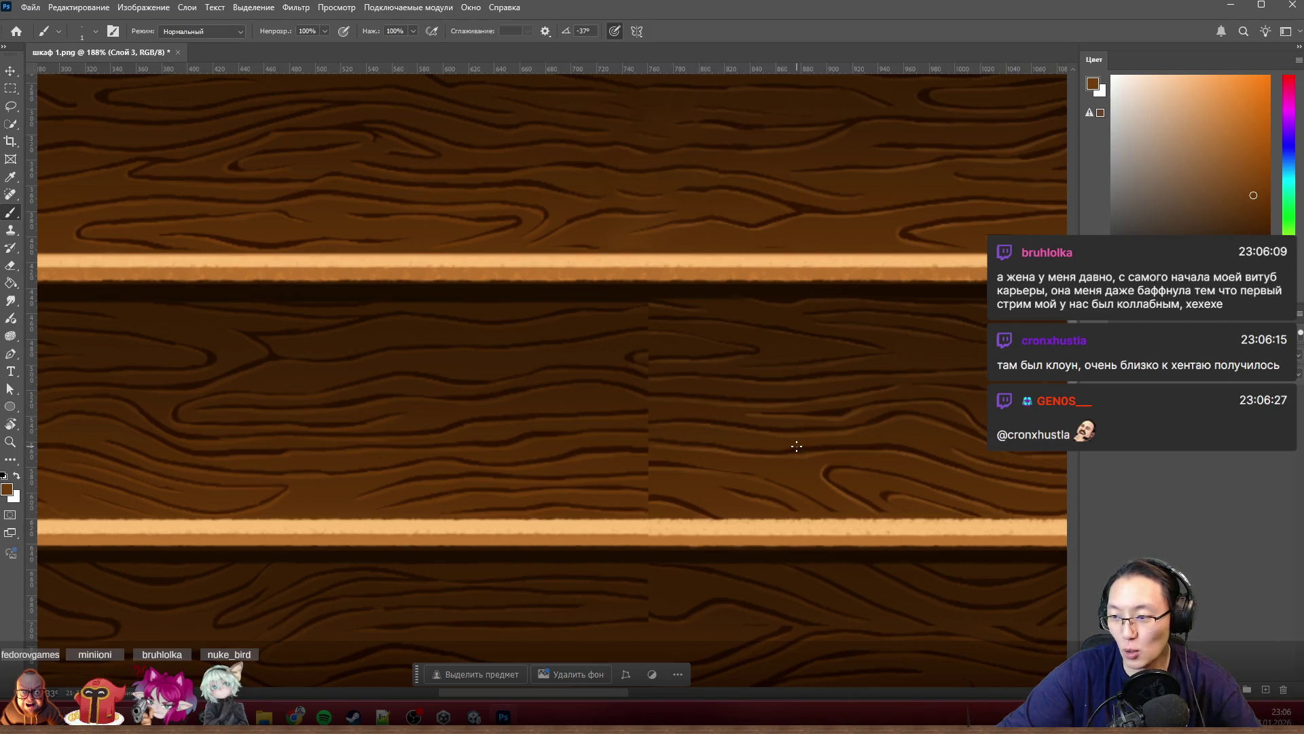
# Step: Marquee a small rectangle of the back panel beside the vertical seam
pyautogui.click(11, 88)
pyautogui.moveTo(585, 287); pyautogui.dragTo(705, 515)
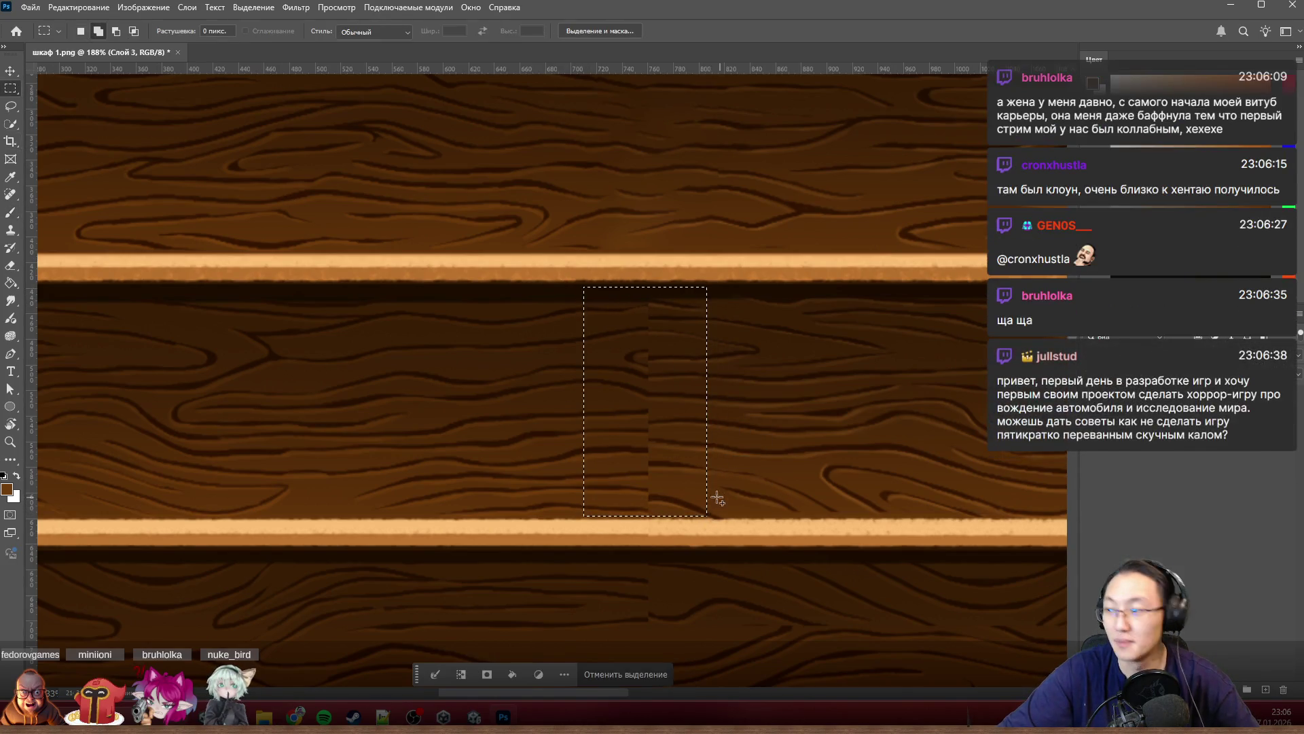
# Step: Content-aware fill the seam rectangle with matching wood and deselect
pyautogui.hotkey('shift', 'BackSpace')
pyautogui.click(294, 139)
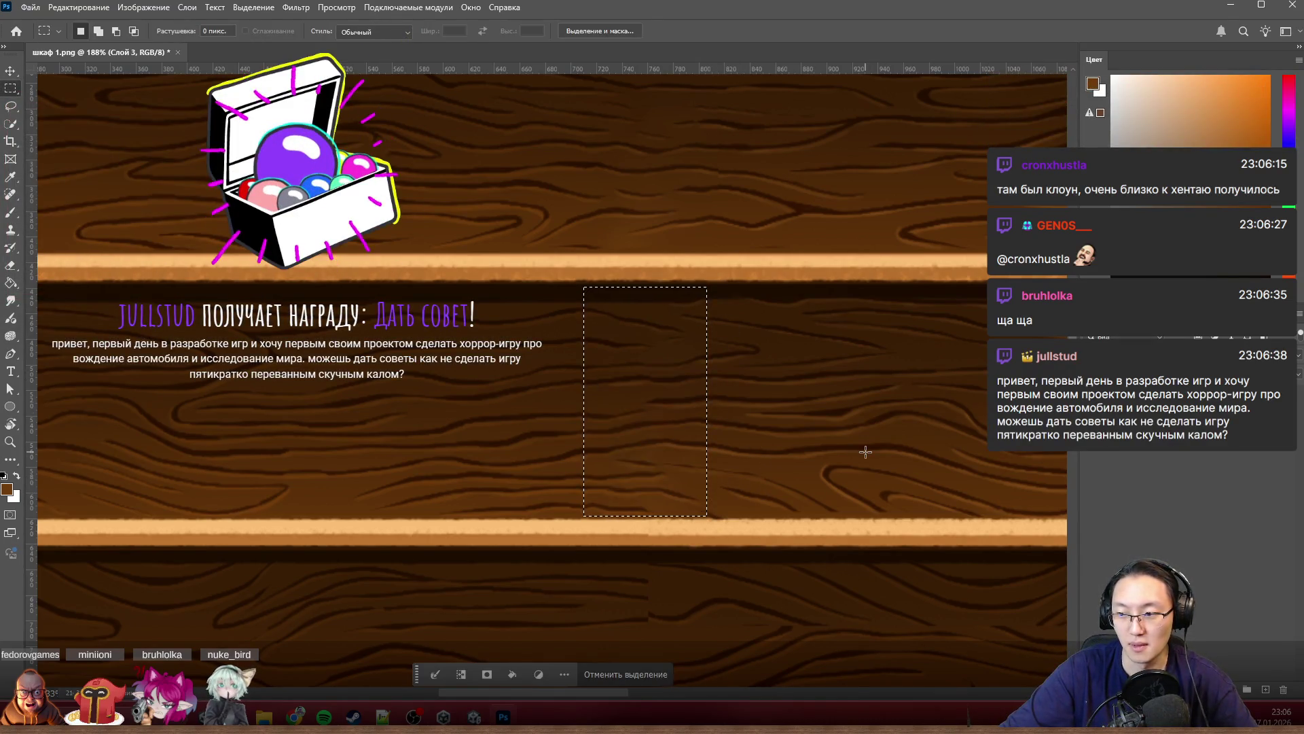
pyautogui.hotkey('ctrl', 'd')
pyautogui.scroll(2, 753, 529)
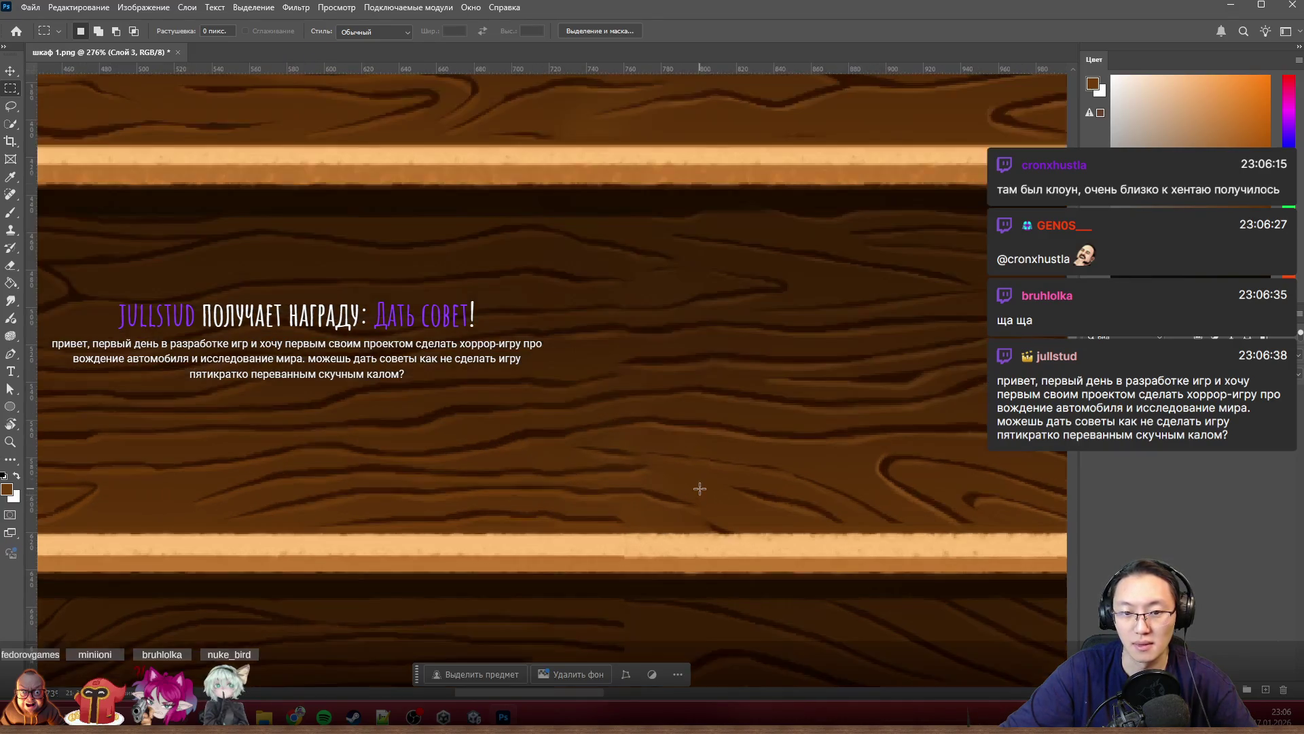
pyautogui.scroll(2, 693, 550)
pyautogui.scroll(1, 583, 591)
pyautogui.scroll(2, 583, 591)
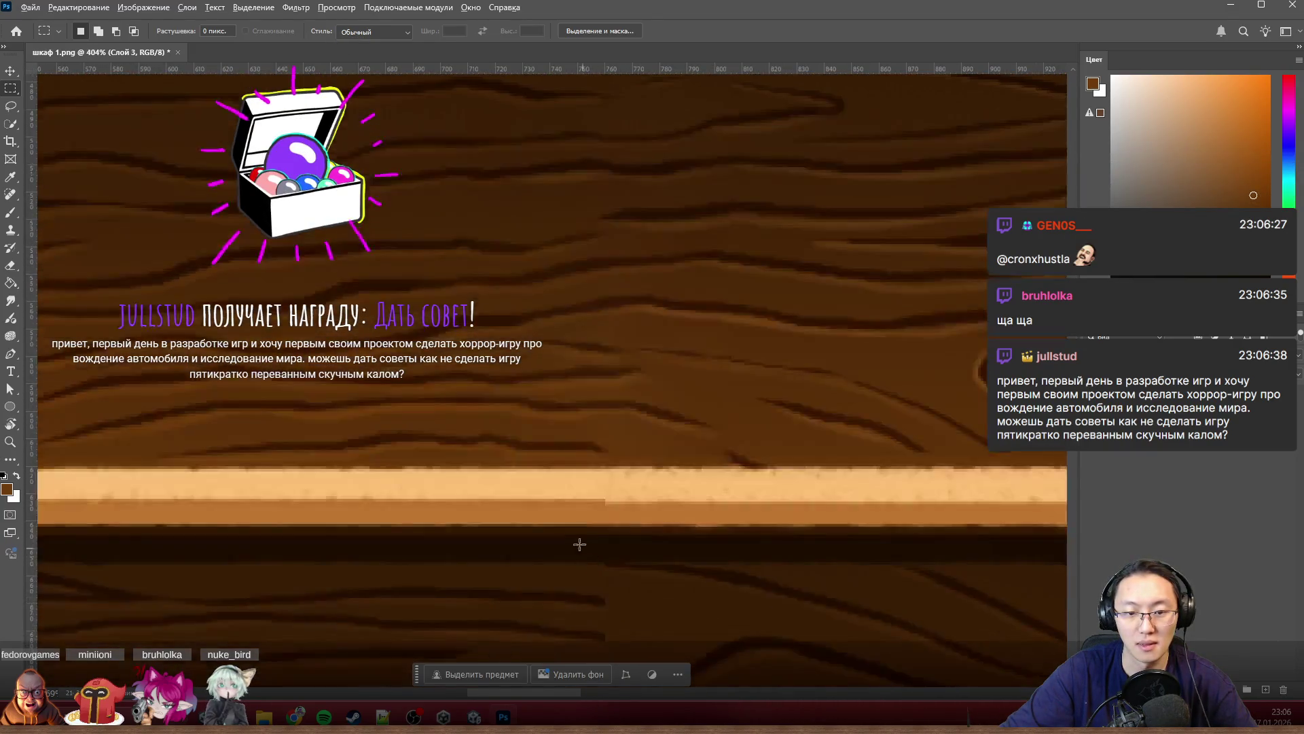
pyautogui.scroll(1, 577, 544)
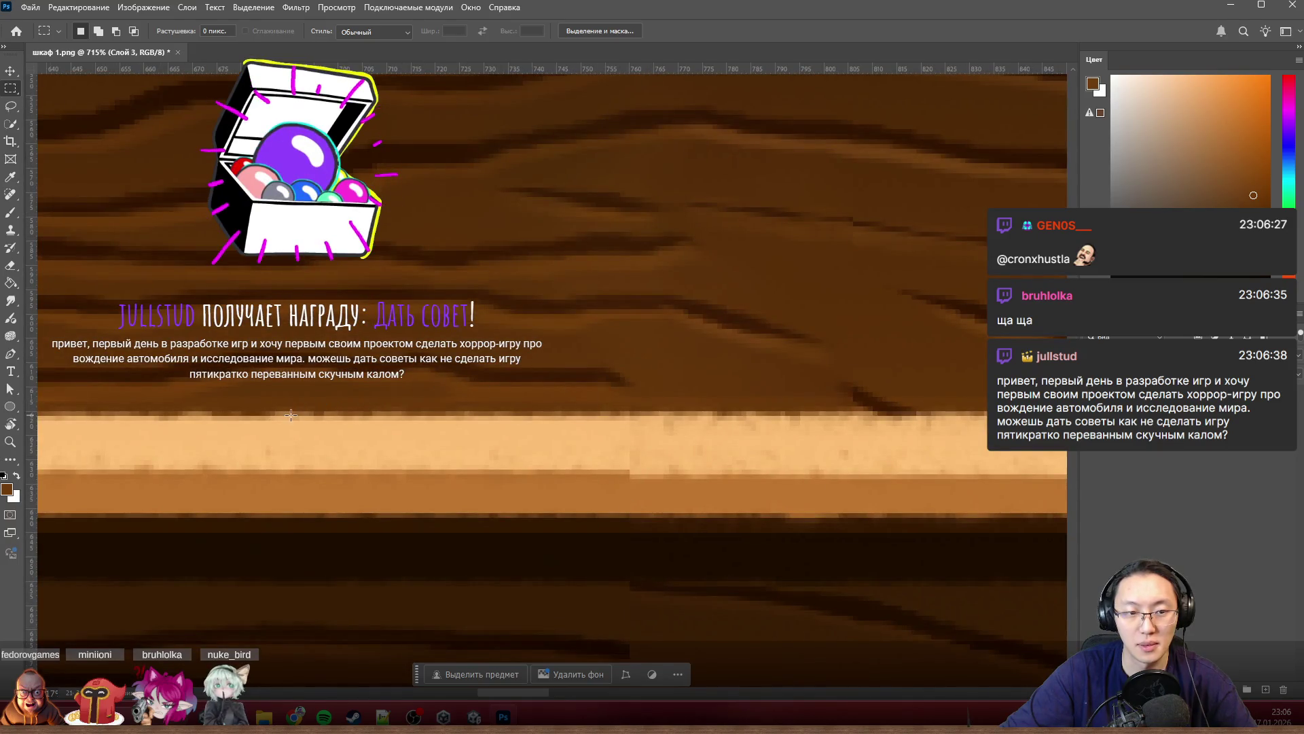
# Step: Marquee the stepped light shelf edge, content-aware fill it, and deselect
pyautogui.moveTo(287, 412); pyautogui.dragTo(1046, 523)
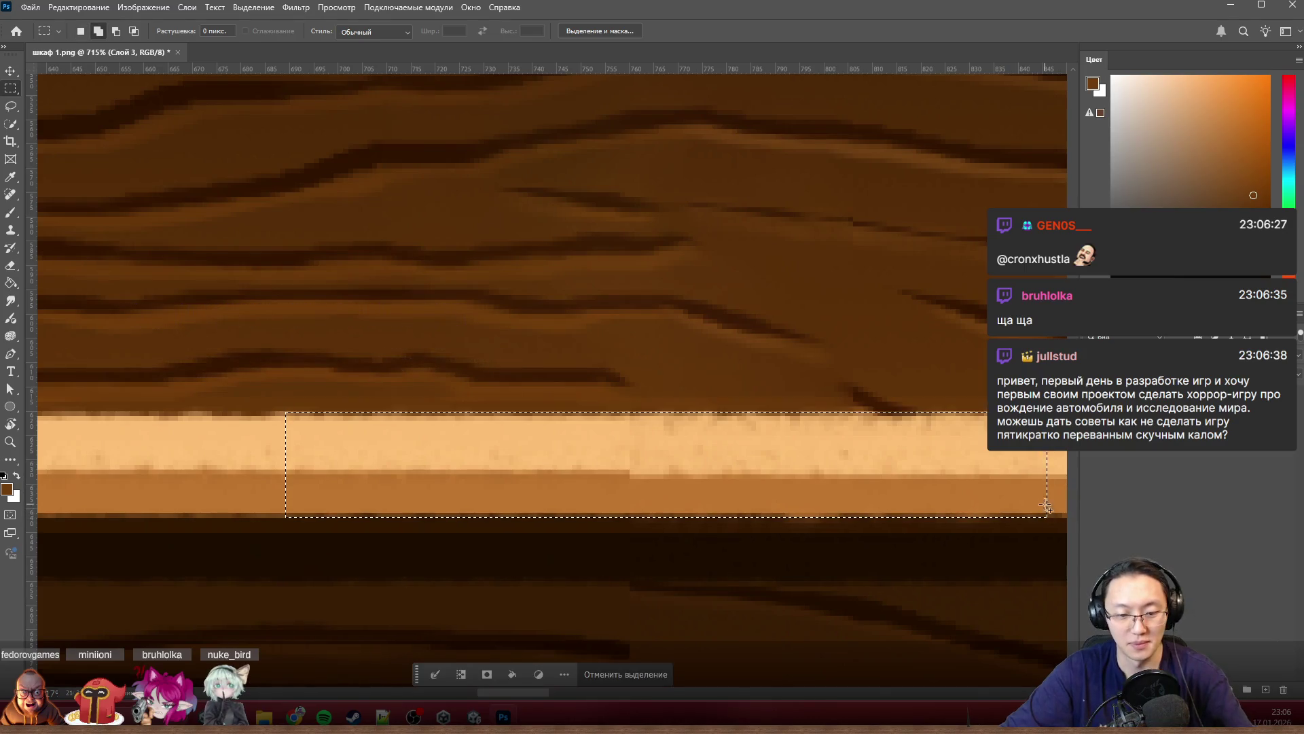
pyautogui.hotkey('shift', 'BackSpace')
pyautogui.click(301, 135)
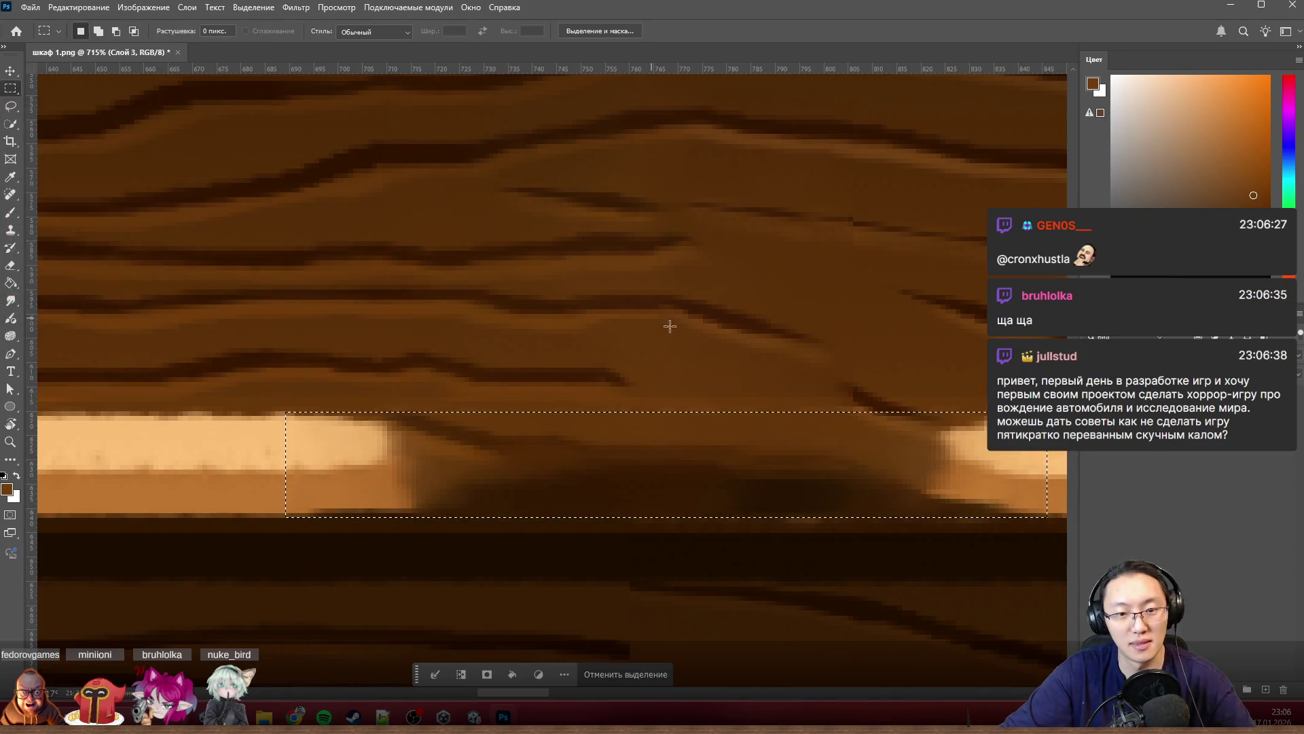
pyautogui.scroll(-1, 641, 364)
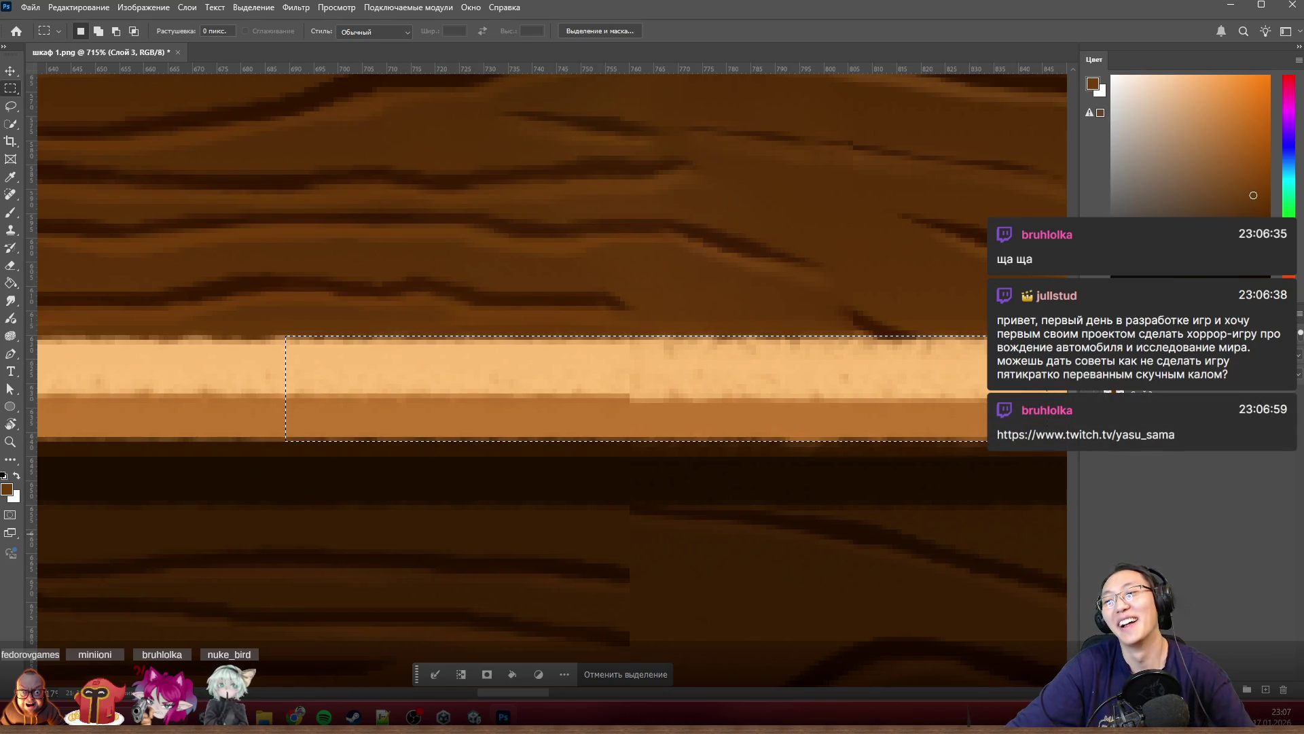
pyautogui.hotkey('ctrl', 'd')
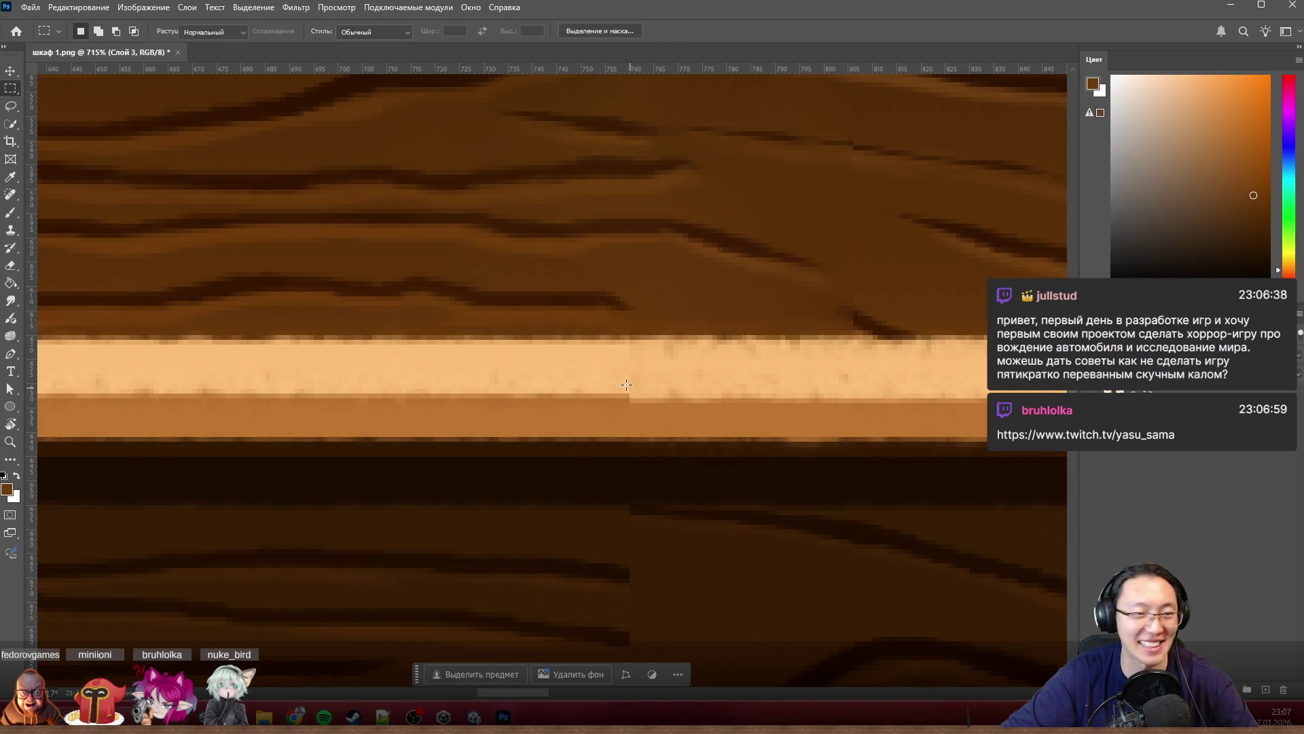
# Step: Pick the Clone Stamp over the shelf-edge step, then switch to the Smudge tool
pyautogui.press('s')
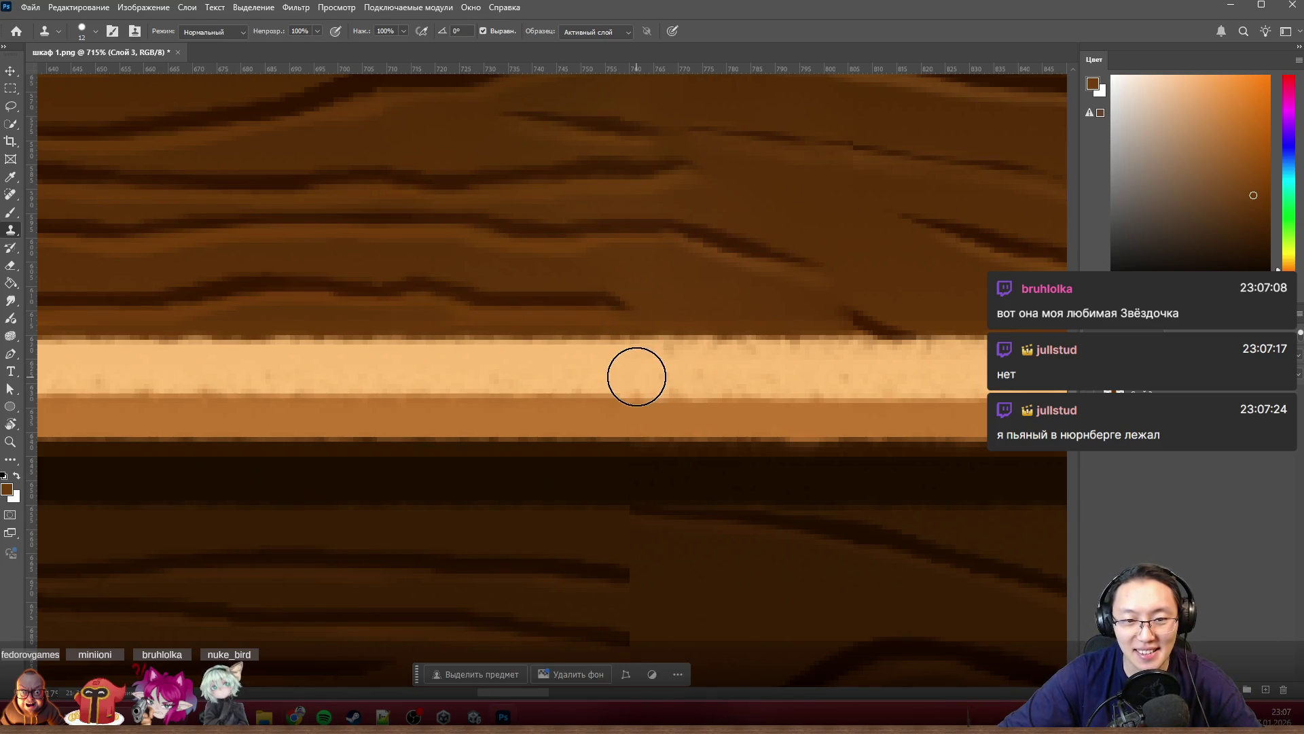
pyautogui.scroll(5, 656, 369)
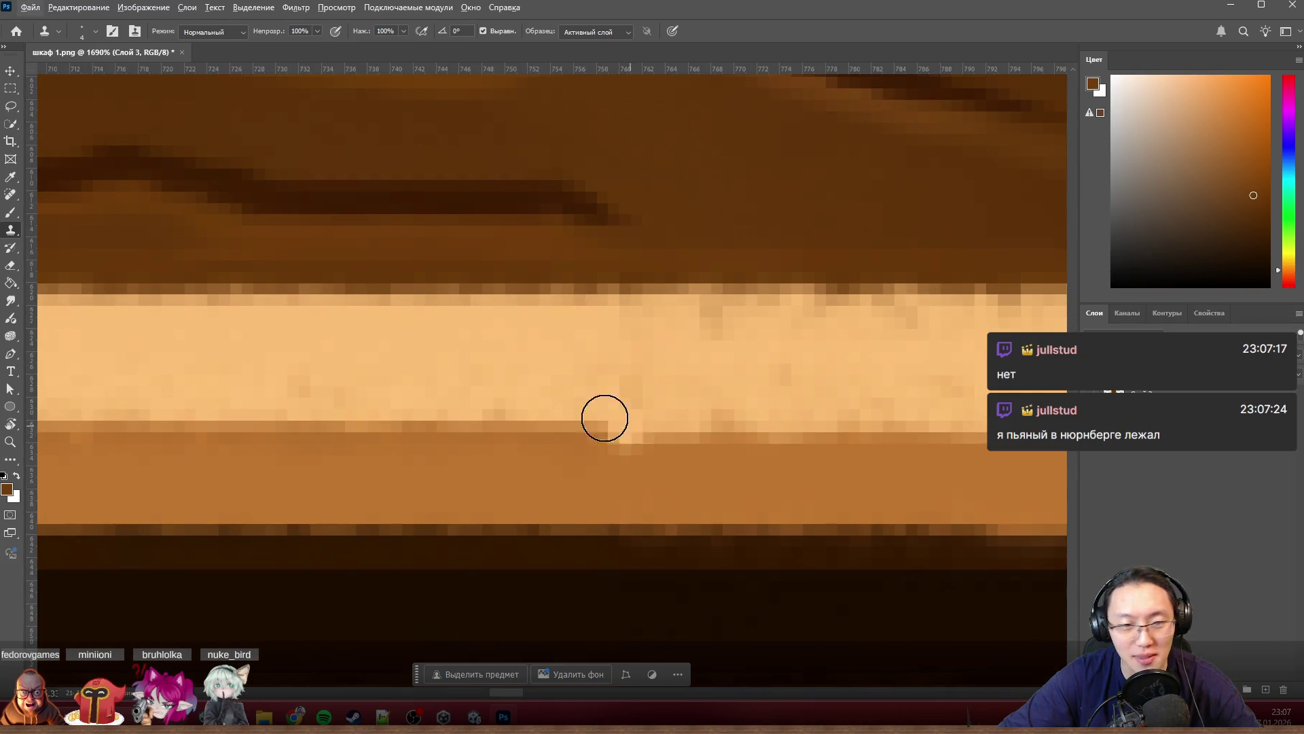
pyautogui.click(13, 302)
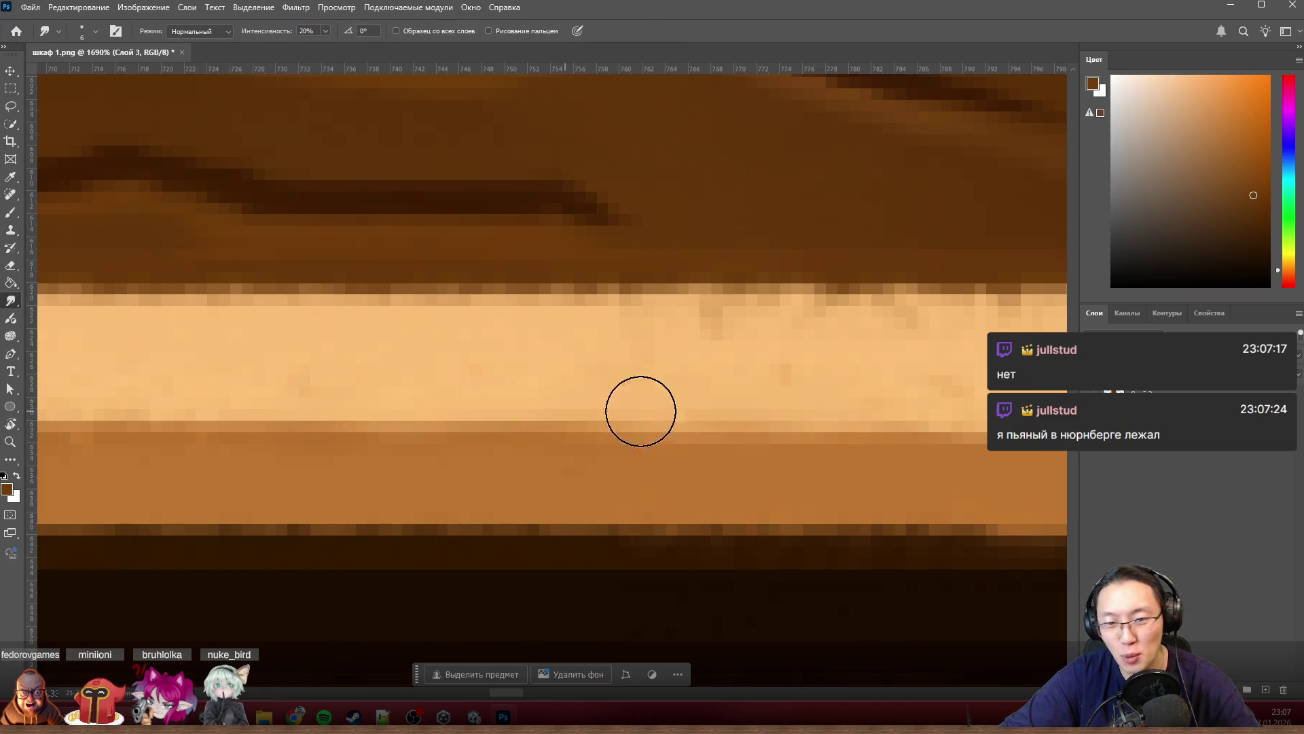
pyautogui.scroll(-5, 630, 438)
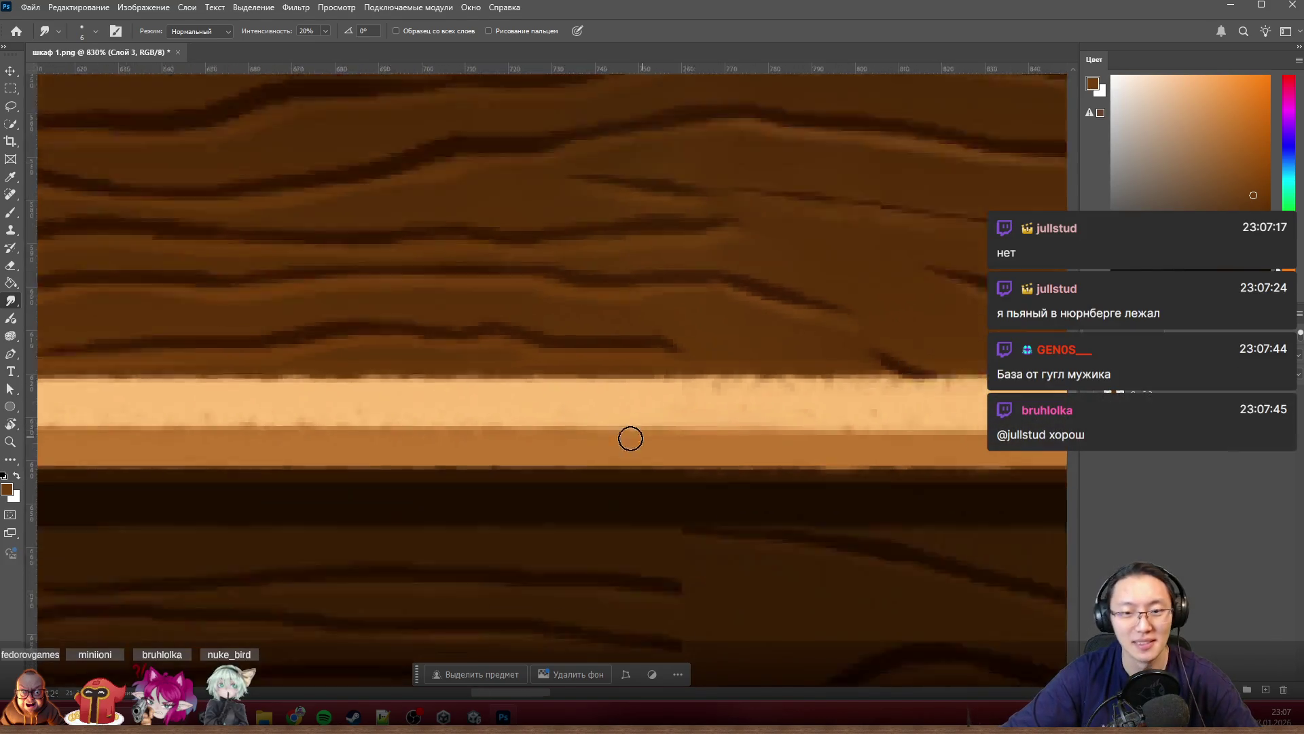
pyautogui.scroll(-5, 437, 459)
pyautogui.scroll(2, 631, 454)
pyautogui.scroll(3, 627, 466)
pyautogui.scroll(-4, 602, 465)
pyautogui.scroll(2, 591, 476)
pyautogui.scroll(2, 520, 499)
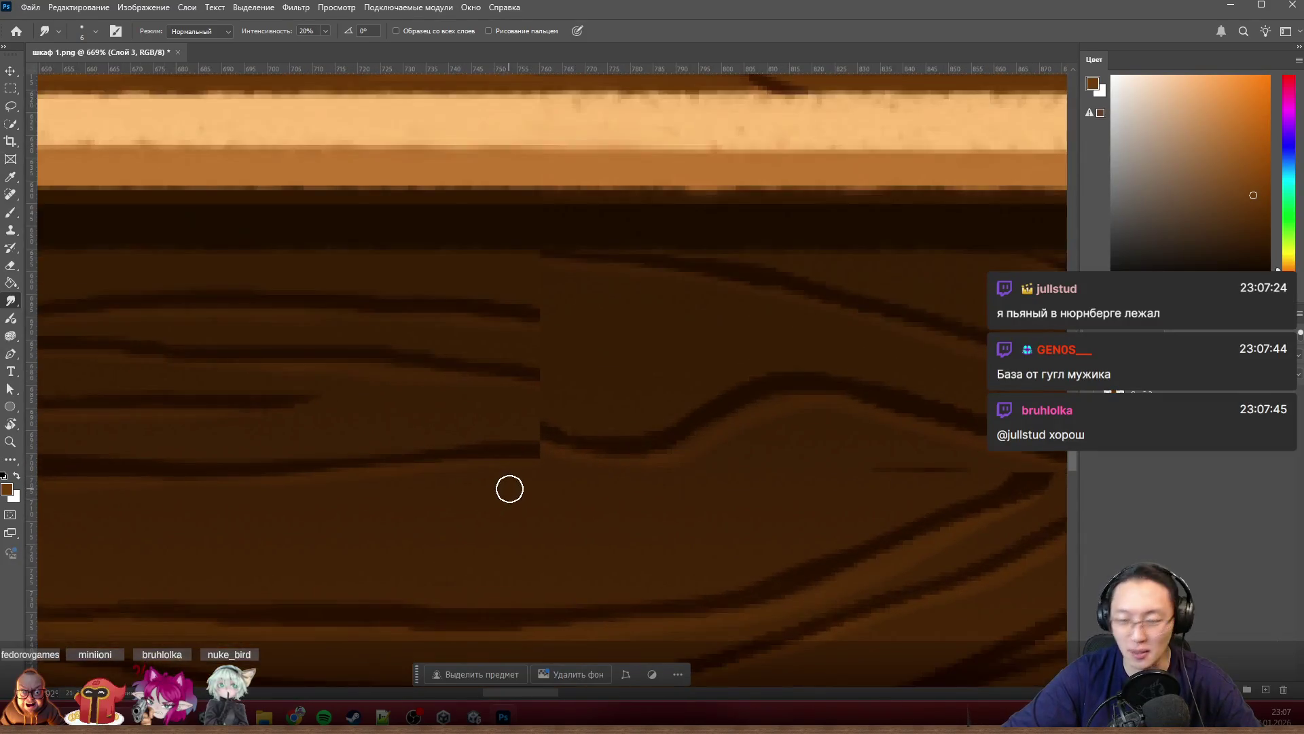
pyautogui.scroll(-3, 515, 484)
pyautogui.scroll(-1, 524, 479)
pyautogui.scroll(2, 535, 463)
pyautogui.hscroll(-2, 543, 453)
pyautogui.hscroll(-1, 571, 433)
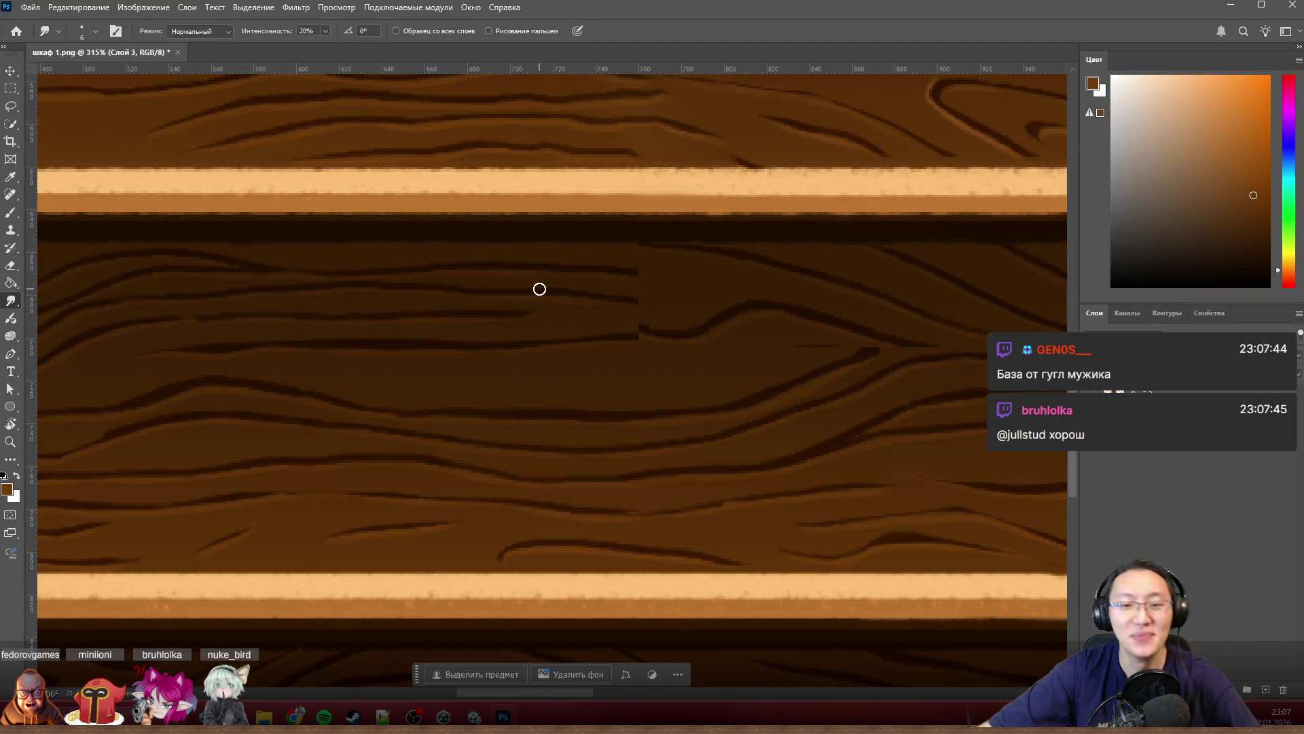
pyautogui.scroll(1, 645, 344)
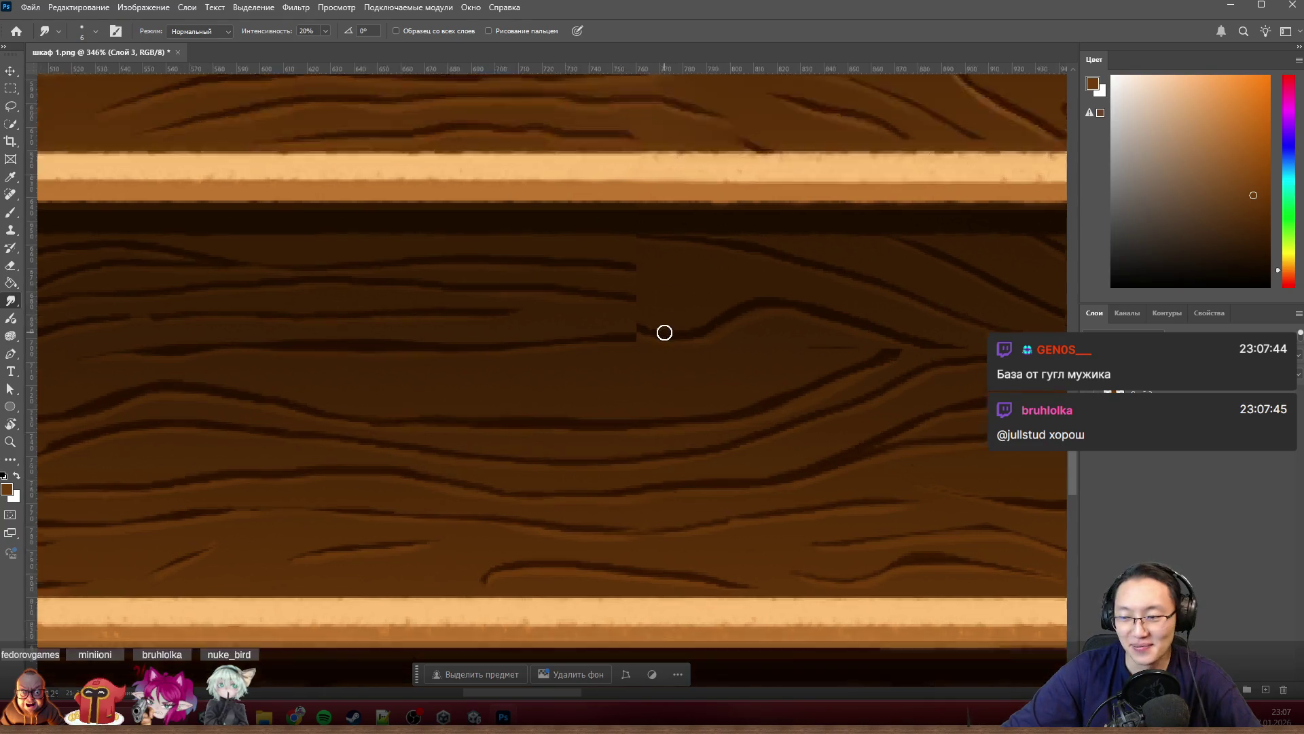
pyautogui.scroll(2, 663, 329)
# Step: Switch to the Lasso tool for freehand selection around the lower panel seam
pyautogui.click(12, 108)
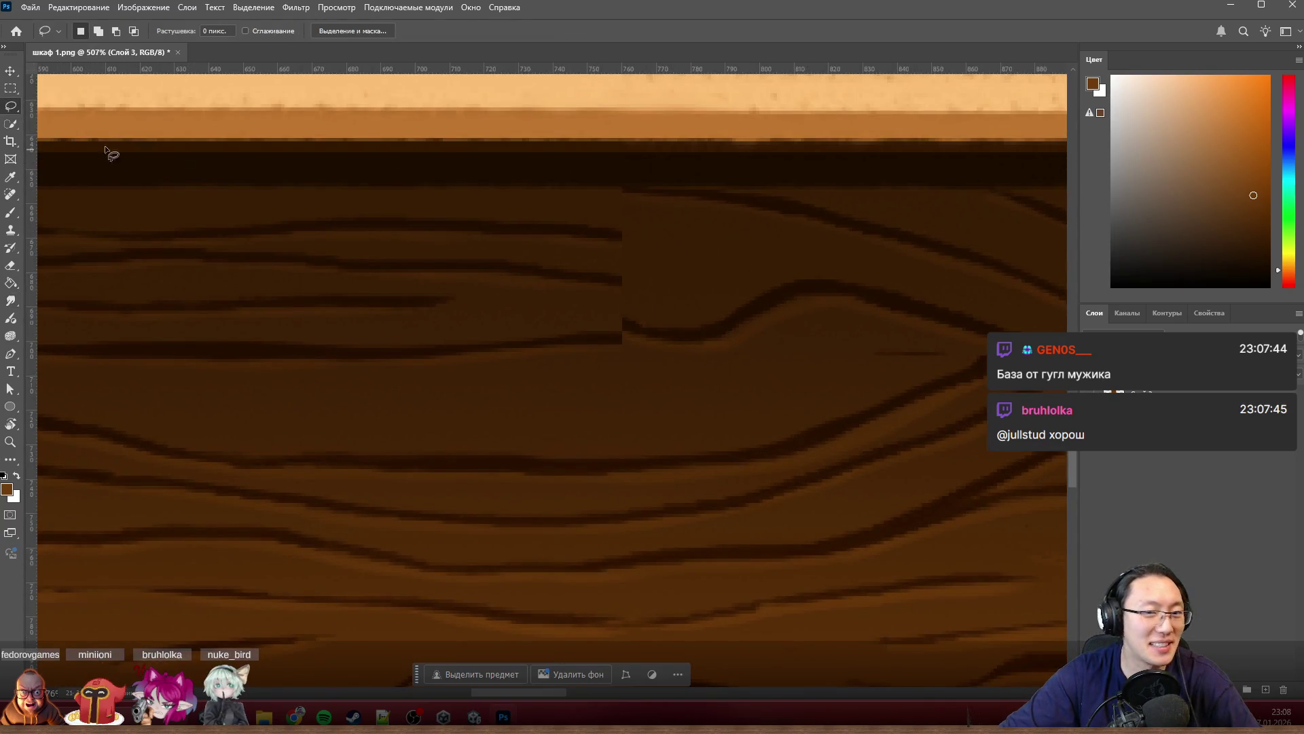
# Step: Lasso the seam in the lower wood panel and content-aware fill it with matching grain
pyautogui.moveTo(690, 174); pyautogui.dragTo(362, 232)
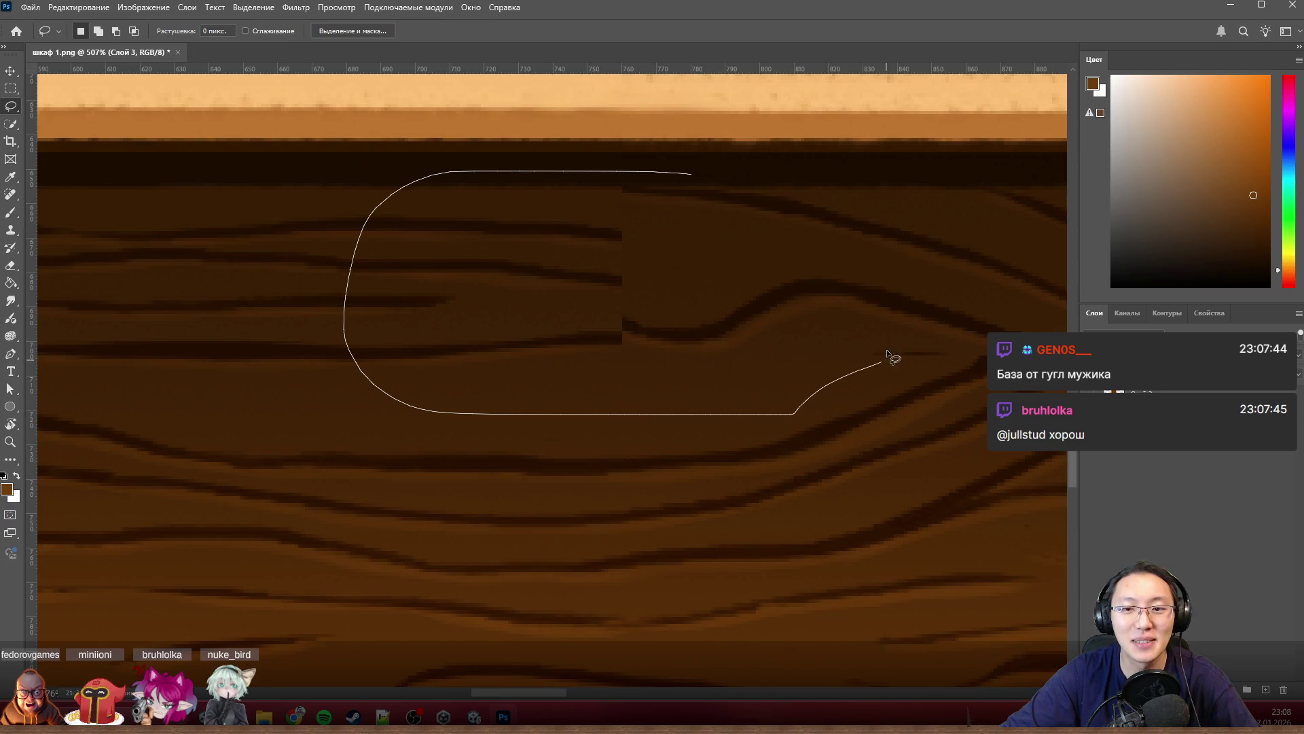
pyautogui.moveTo(890, 357); pyautogui.dragTo(867, 193)
pyautogui.hotkey('shift', 'F5')
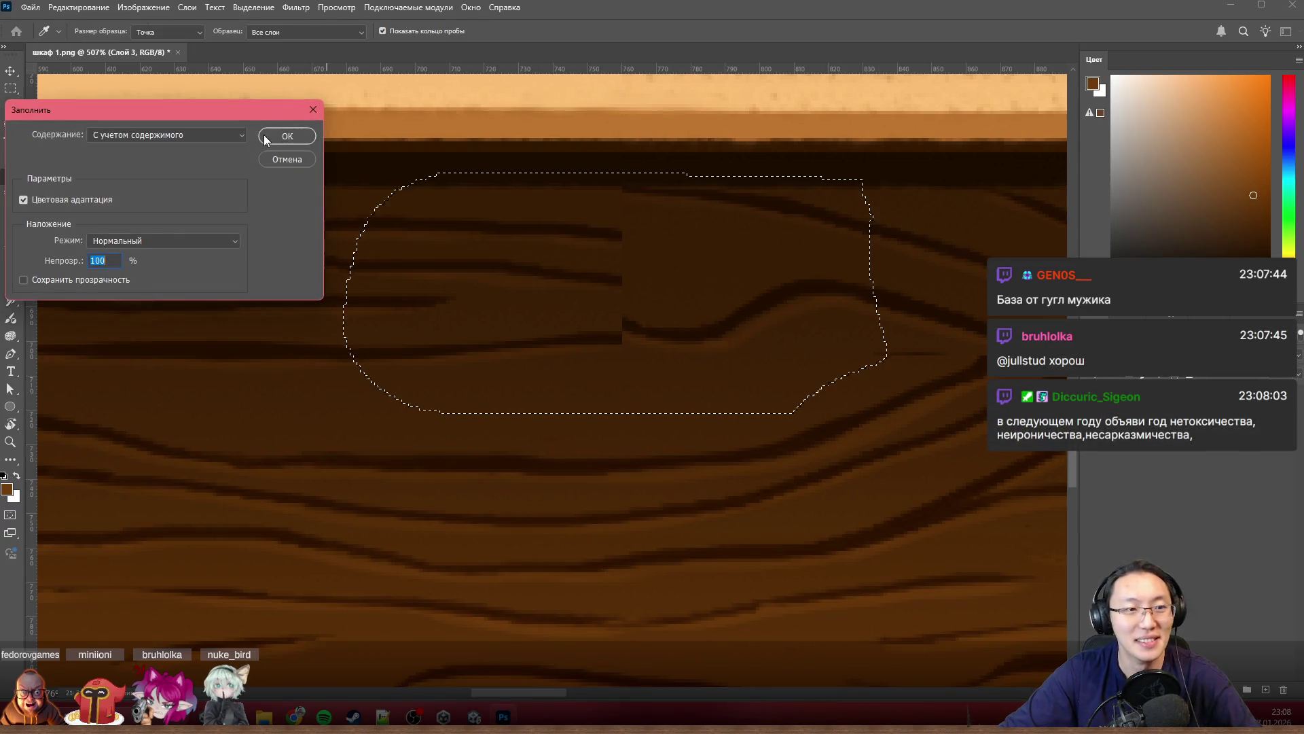
pyautogui.click(268, 137)
pyautogui.hotkey('ctrl', 'd')
pyautogui.scroll(-3, 514, 321)
pyautogui.scroll(-1, 514, 322)
pyautogui.scroll(-1, 684, 350)
pyautogui.scroll(4, 772, 343)
pyautogui.scroll(2, 562, 350)
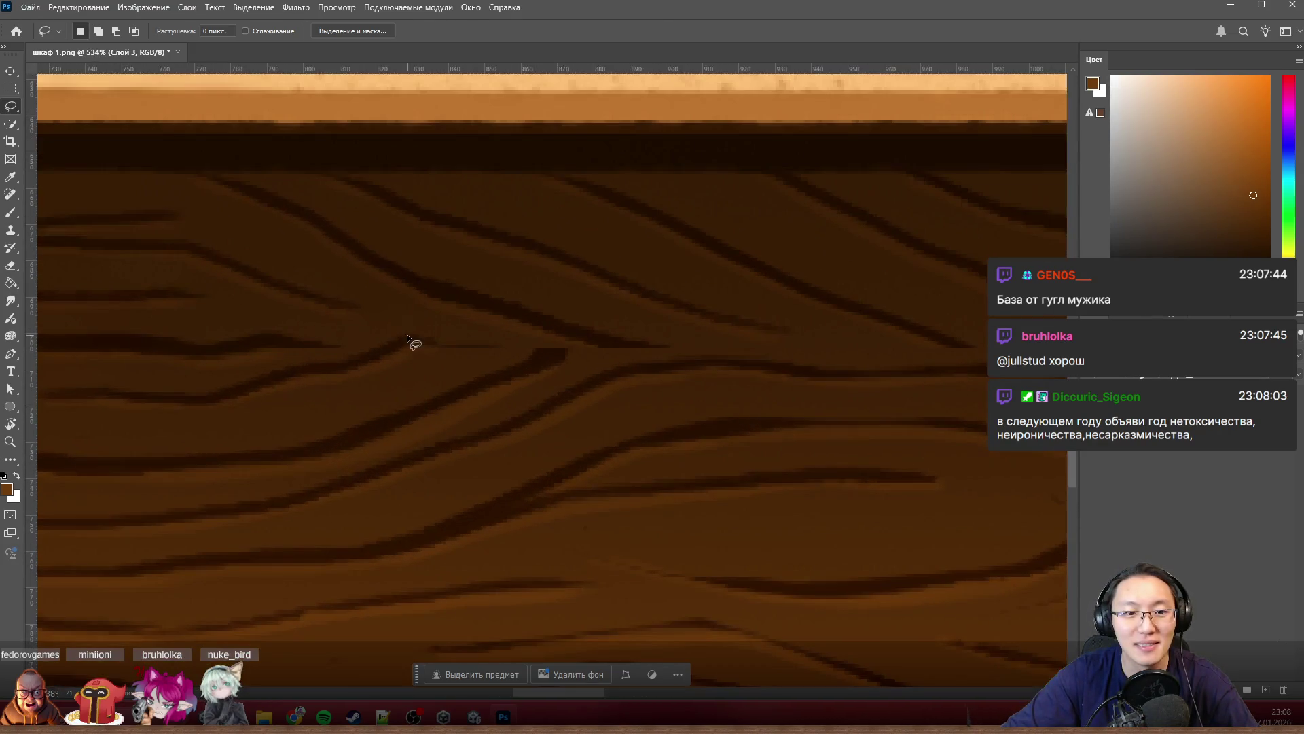
# Step: Lasso another uneven stretch of grain and content-aware fill it
pyautogui.moveTo(367, 322); pyautogui.dragTo(1050, 316)
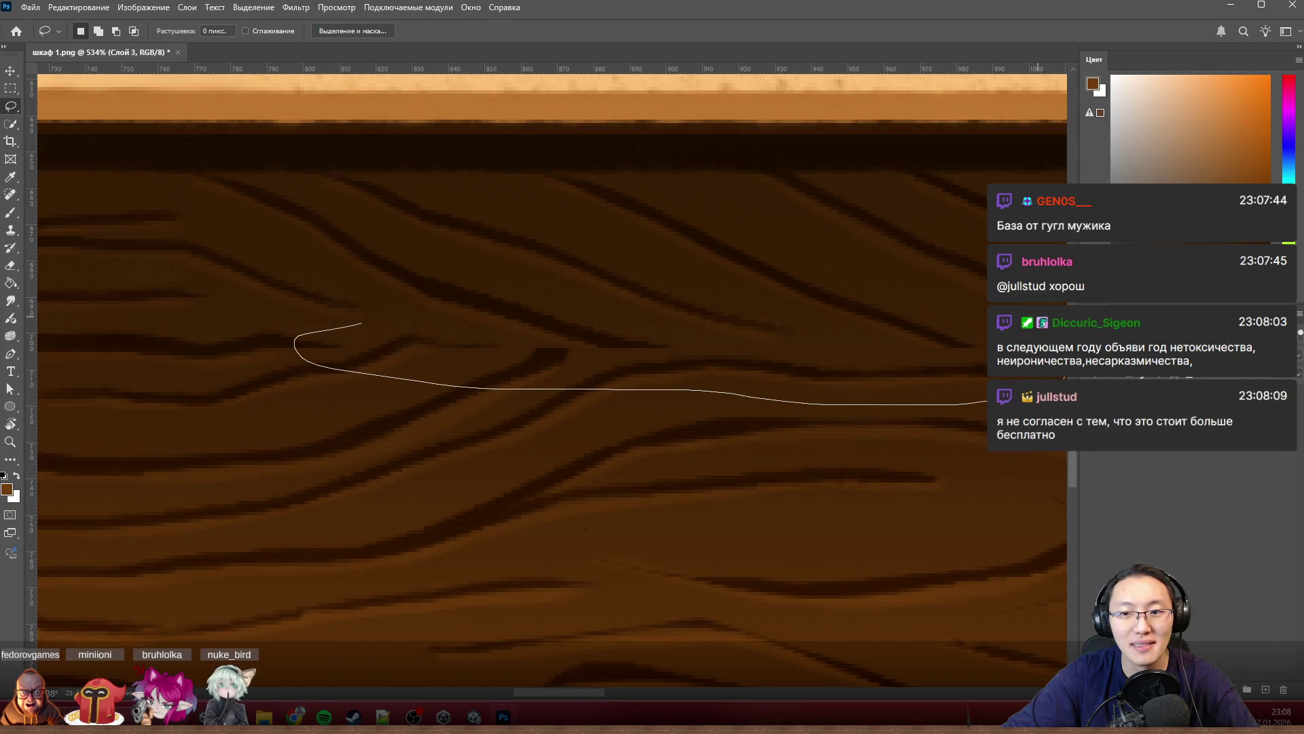
pyautogui.hotkey('shift', 'F5')
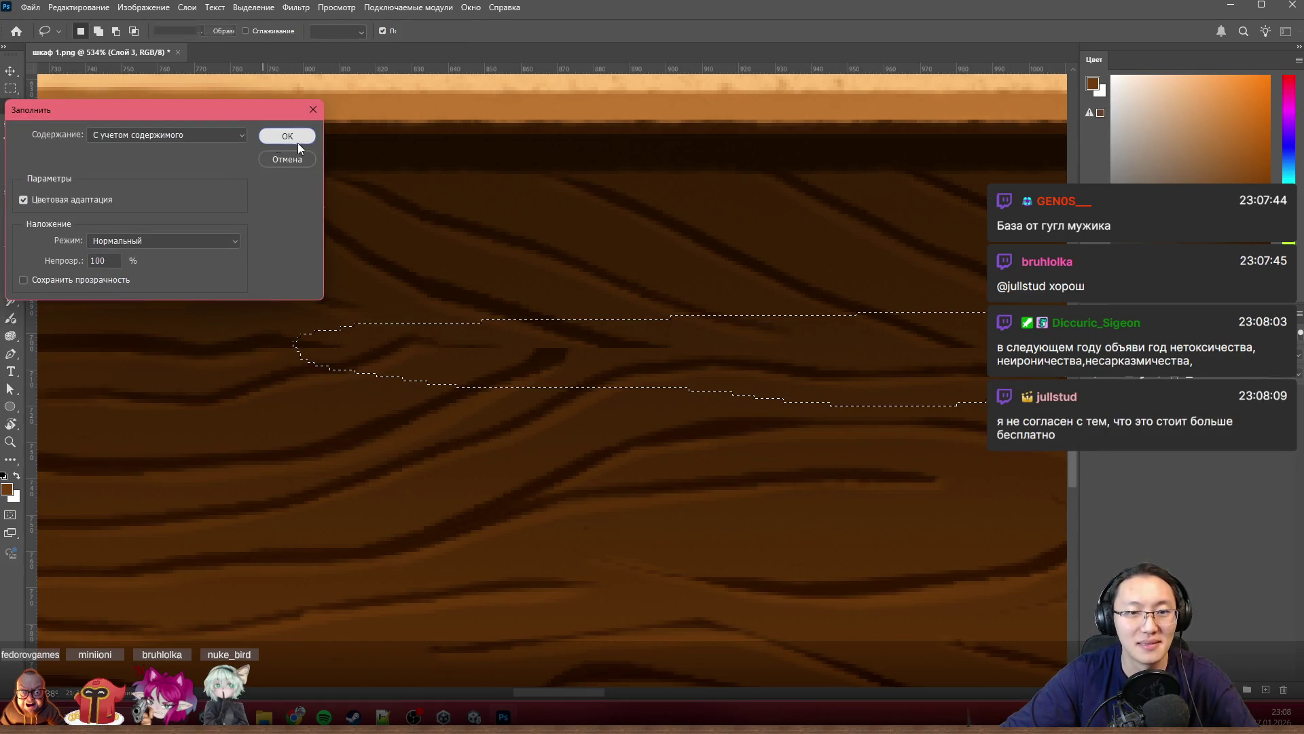
pyautogui.click(291, 136)
pyautogui.hotkey('ctrl', 'd')
pyautogui.scroll(-3, 754, 326)
pyautogui.scroll(-2, 495, 335)
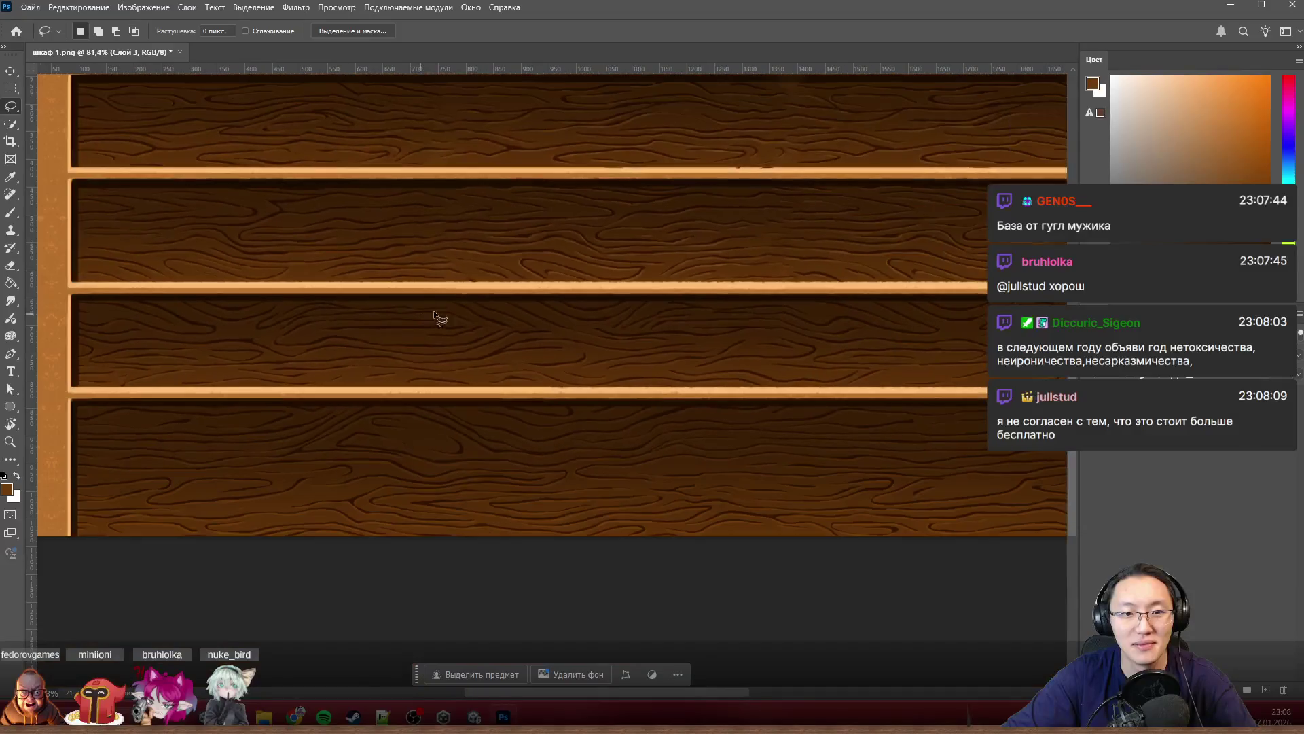
pyautogui.scroll(-1, 777, 308)
pyautogui.scroll(2, 777, 308)
pyautogui.scroll(2, 738, 335)
pyautogui.scroll(2, 694, 357)
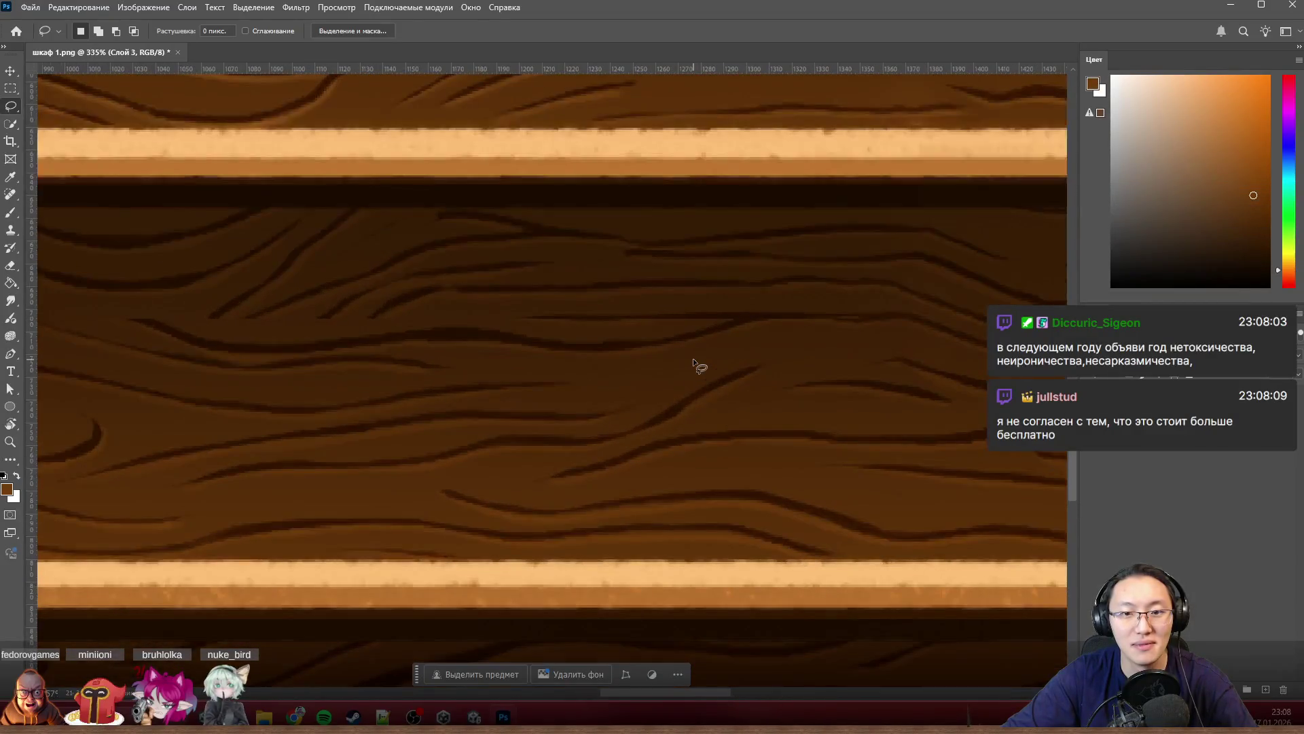
pyautogui.hscroll(-3, 257, 338)
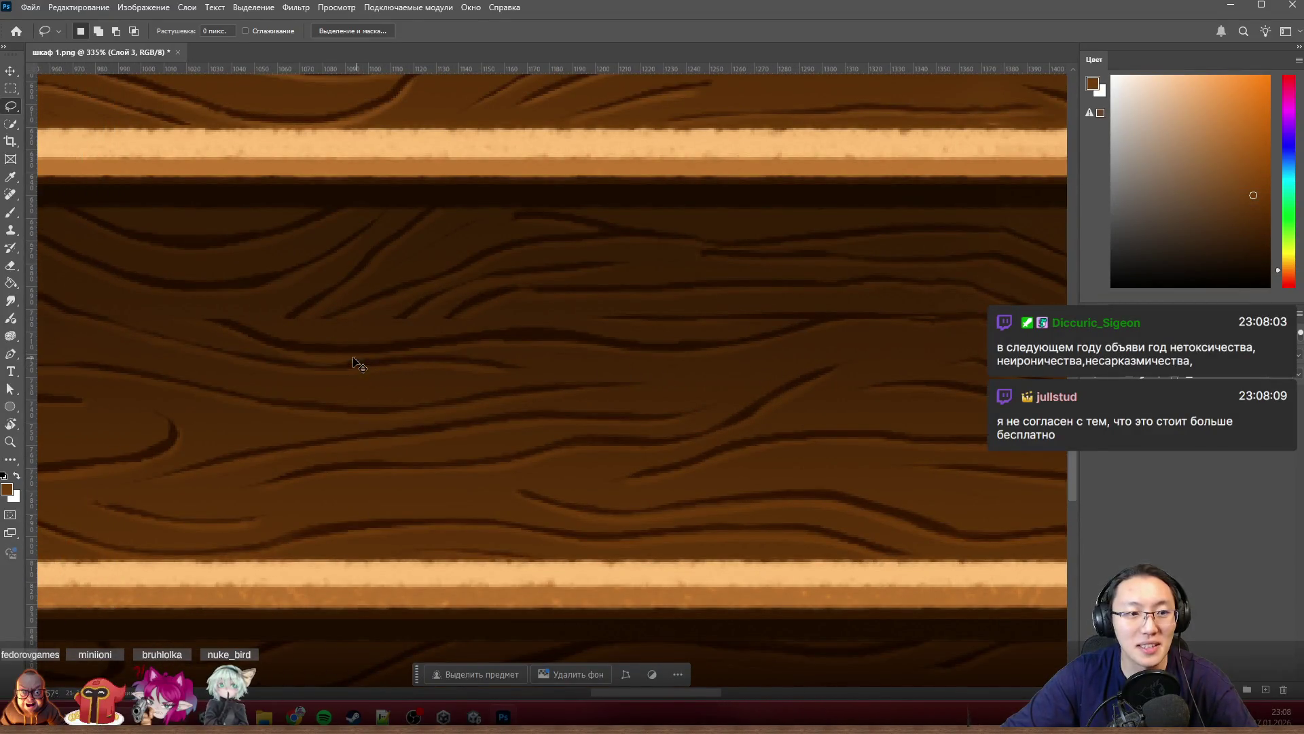
# Step: Outline a band of grain across the panel and content-aware fill it
pyautogui.moveTo(135, 341); pyautogui.dragTo(178, 306)
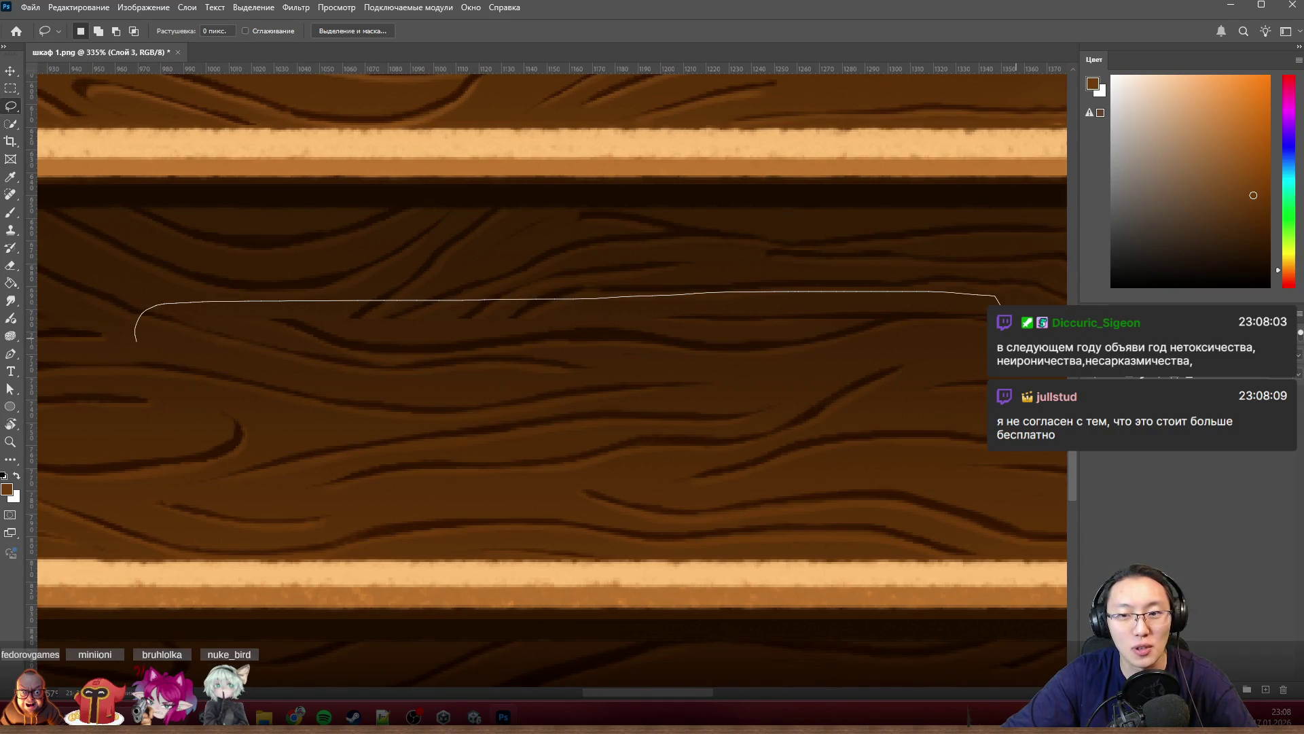
pyautogui.moveTo(999, 303); pyautogui.dragTo(179, 343)
pyautogui.hotkey('shift', 'BackSpace')
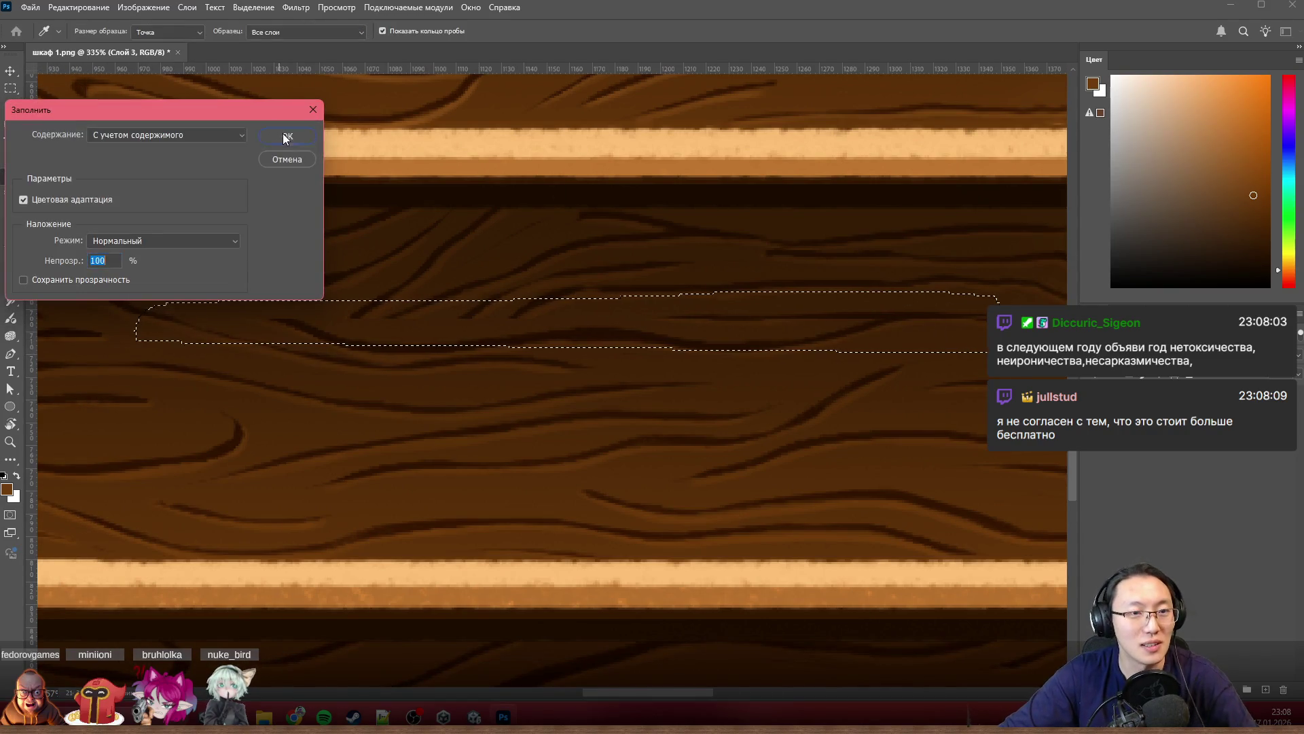
pyautogui.click(283, 133)
pyautogui.scroll(-2, 774, 366)
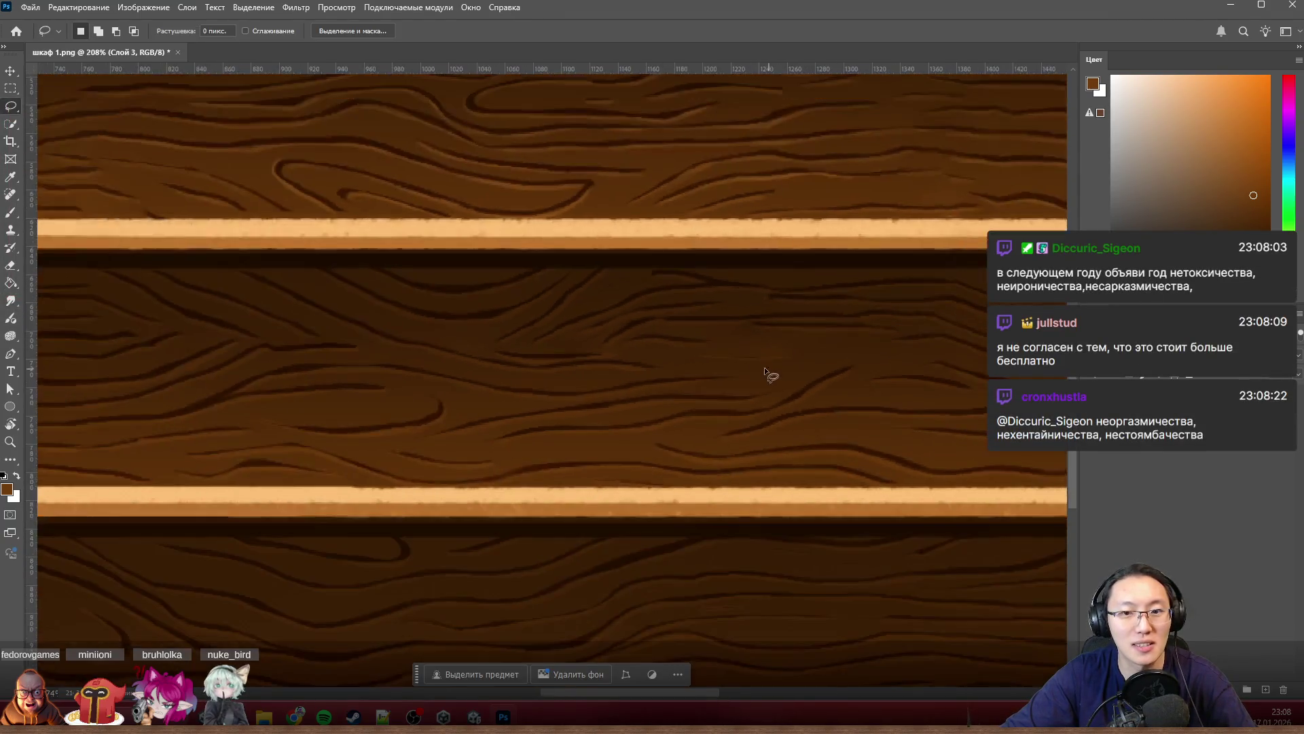
pyautogui.scroll(4, 754, 362)
# Step: Content-aware fill one more small grain patch and deselect
pyautogui.moveTo(805, 329); pyautogui.dragTo(939, 324)
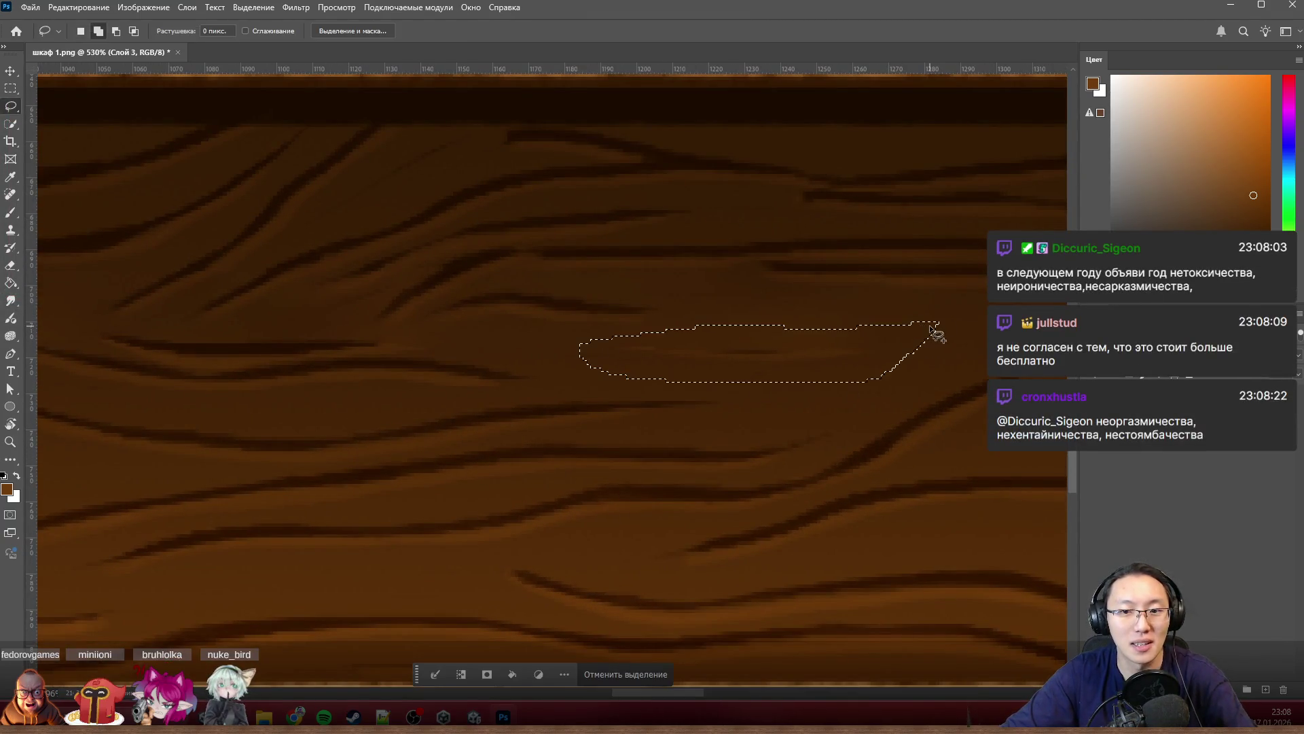
pyautogui.hotkey('shift', 'BackSpace')
pyautogui.click(281, 136)
pyautogui.hotkey('ctrl', 'd')
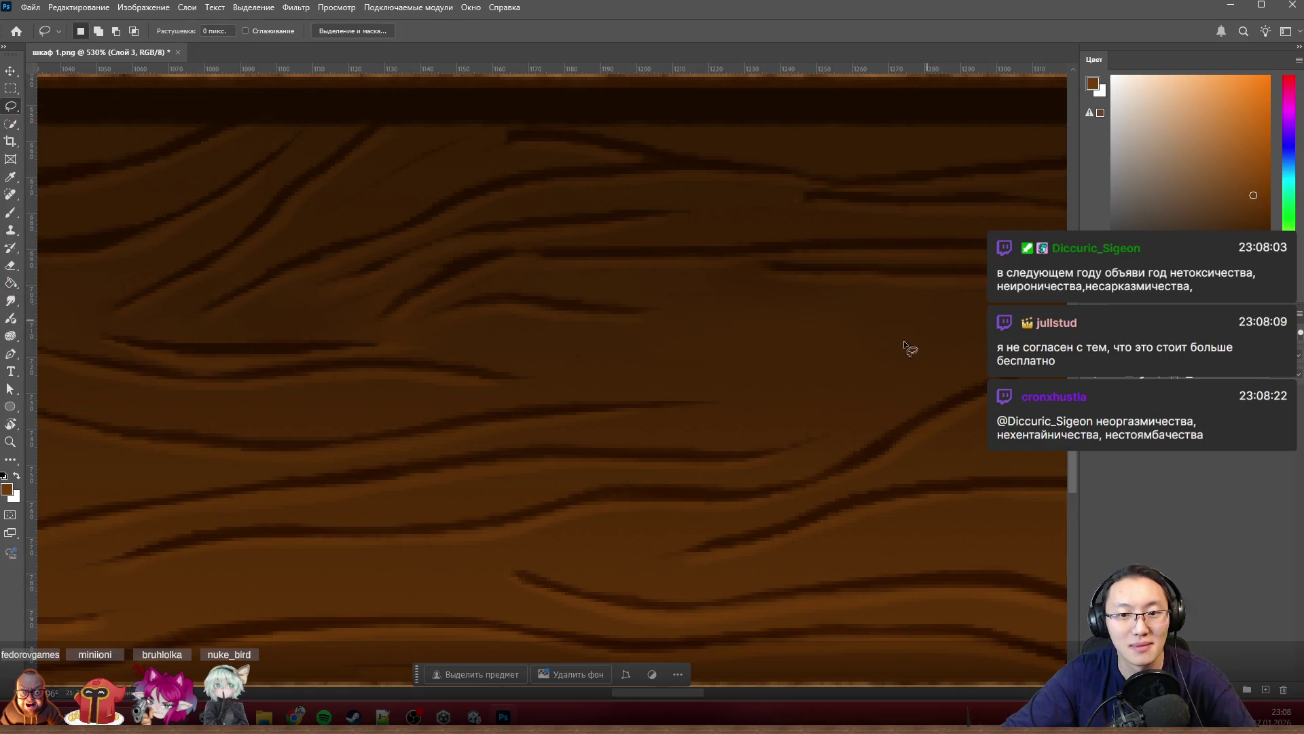
pyautogui.scroll(-5, 558, 362)
pyautogui.scroll(-2, 673, 453)
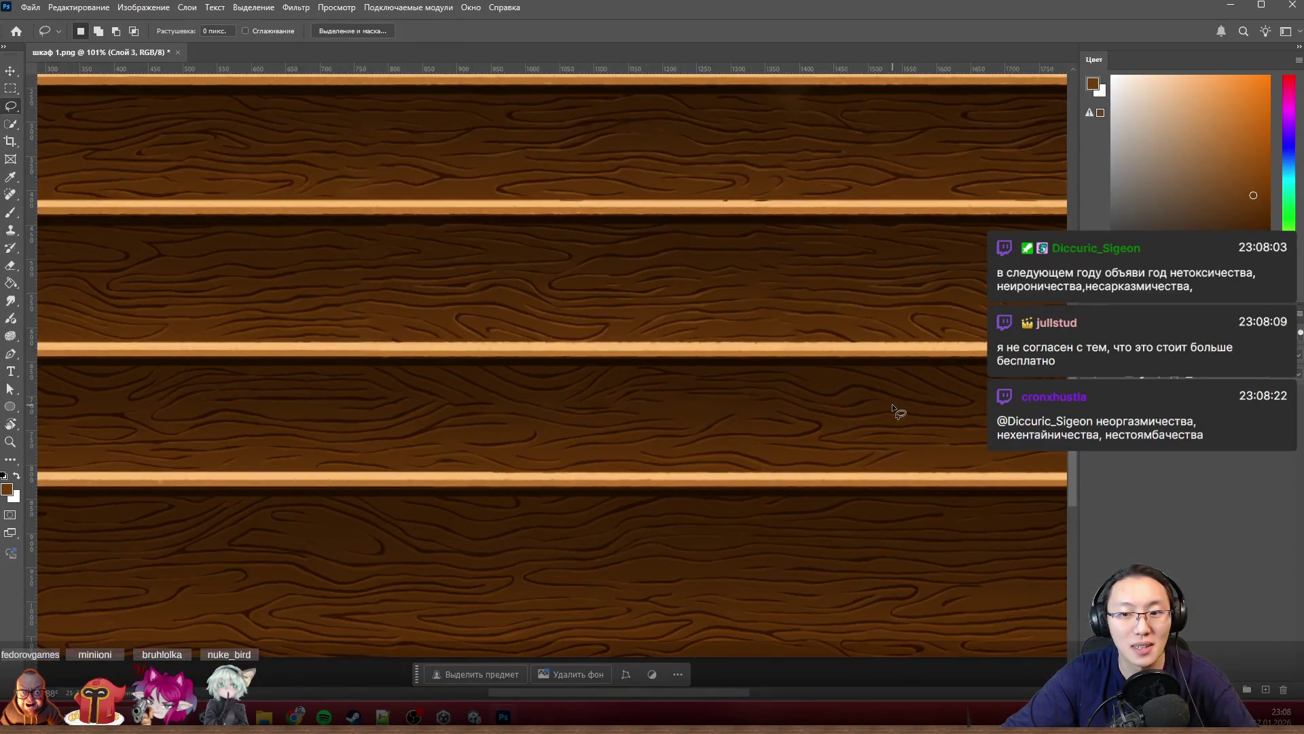
pyautogui.scroll(-1, 862, 414)
pyautogui.scroll(-1, 886, 391)
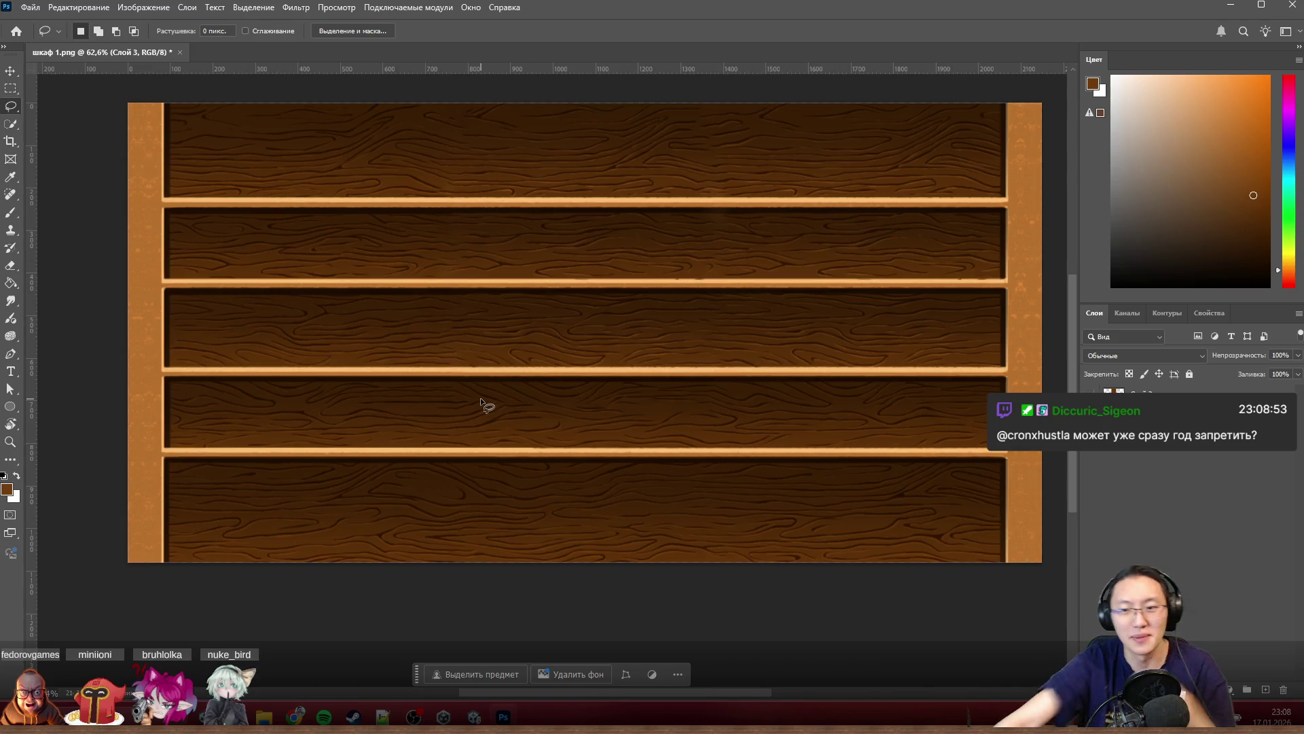
pyautogui.scroll(3, 652, 365)
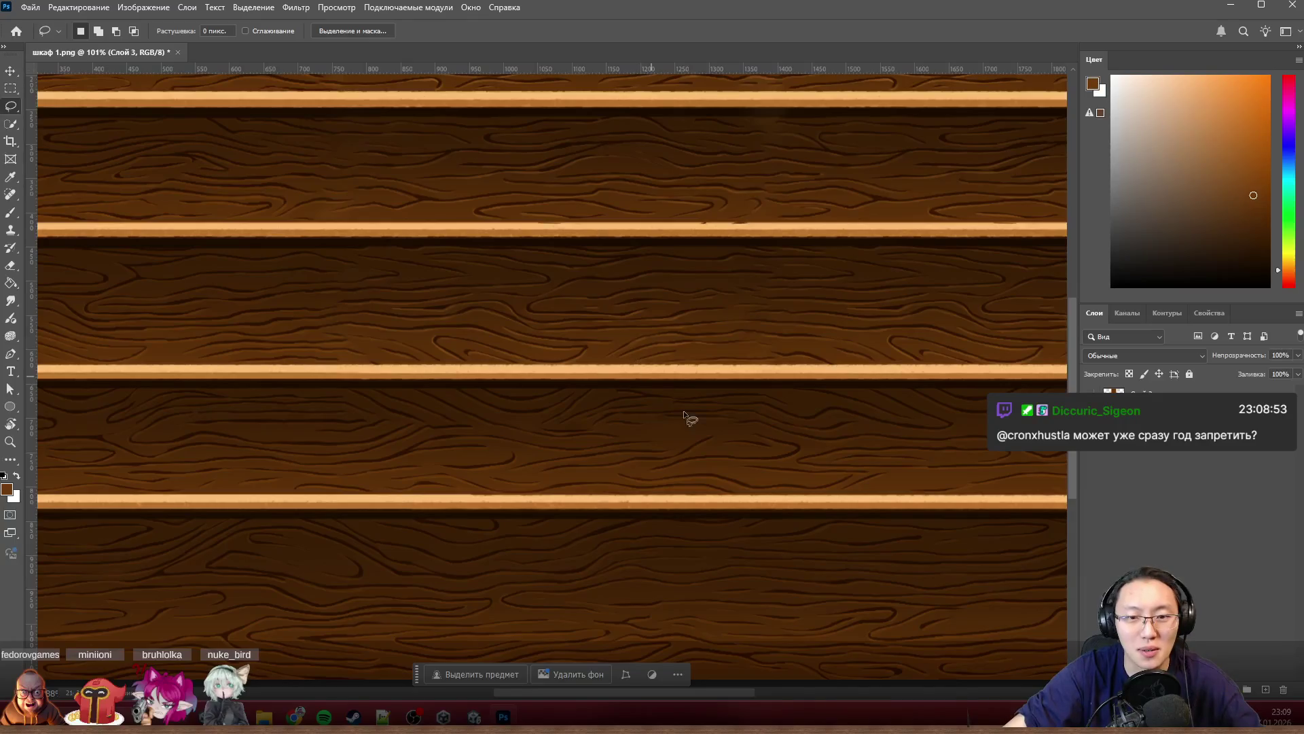
pyautogui.scroll(2, 684, 417)
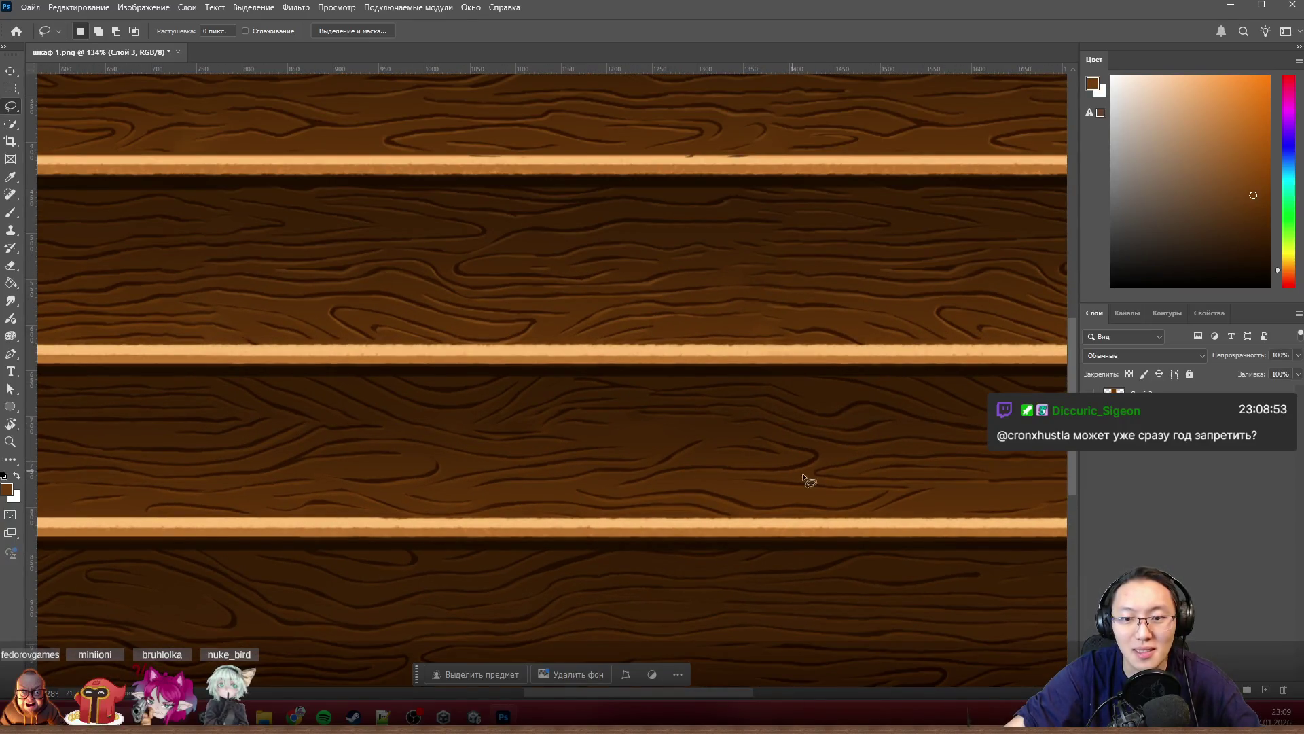
pyautogui.scroll(1, 875, 491)
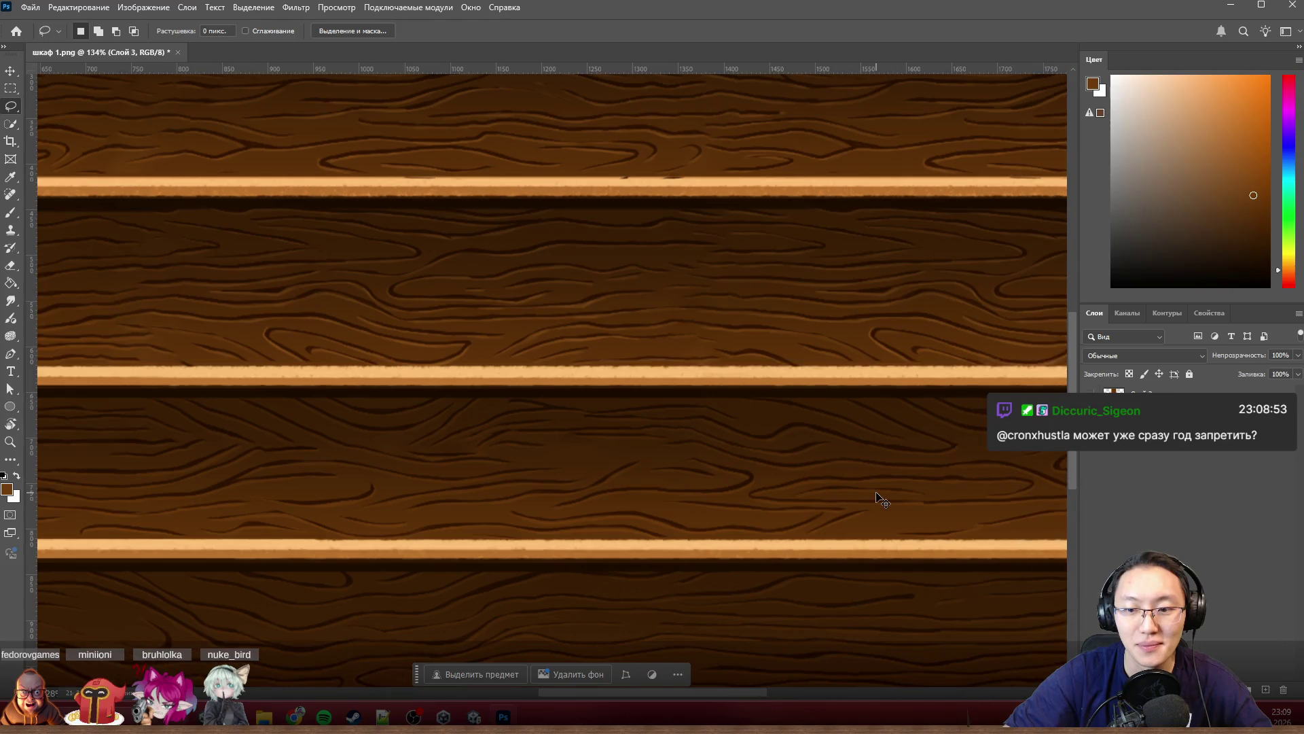
pyautogui.scroll(2, 963, 528)
pyautogui.scroll(2, 698, 436)
pyautogui.scroll(2, 654, 421)
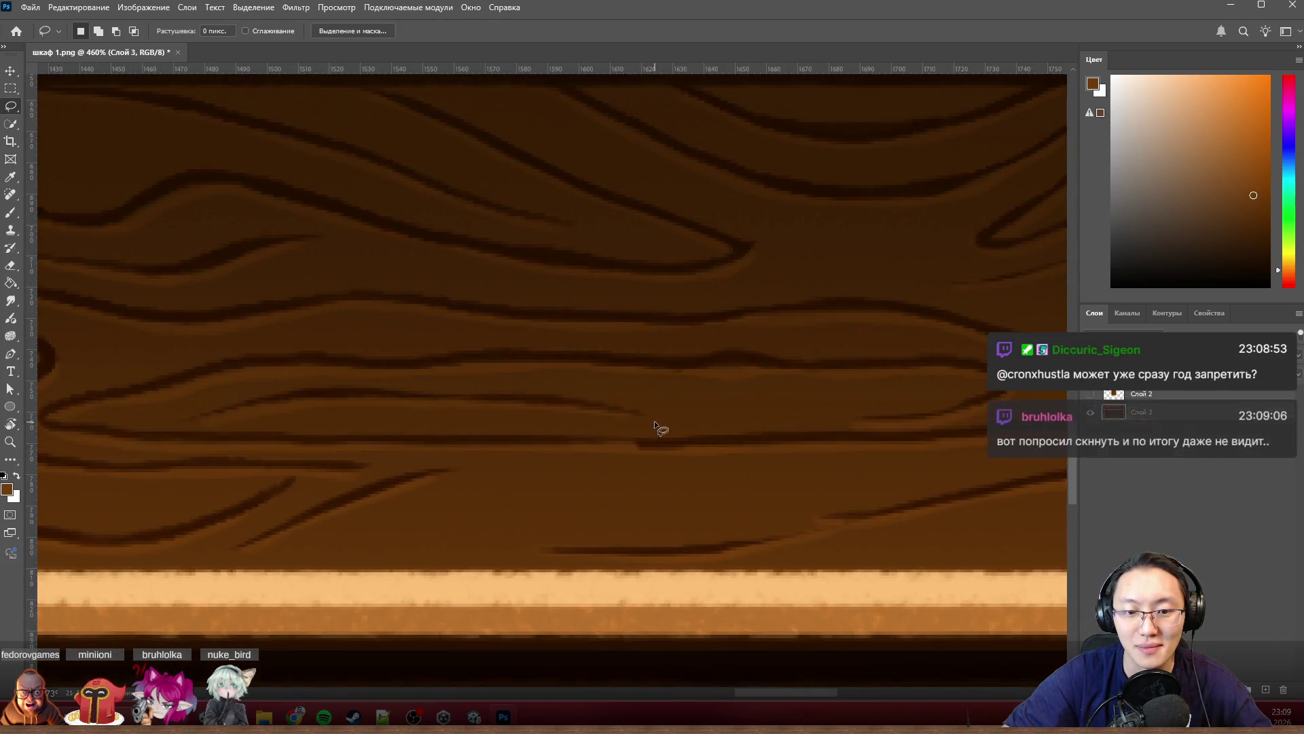
# Step: Lasso the dark grain line above the shelf board, content-aware fill it, and deselect
pyautogui.moveTo(655, 421); pyautogui.dragTo(746, 419)
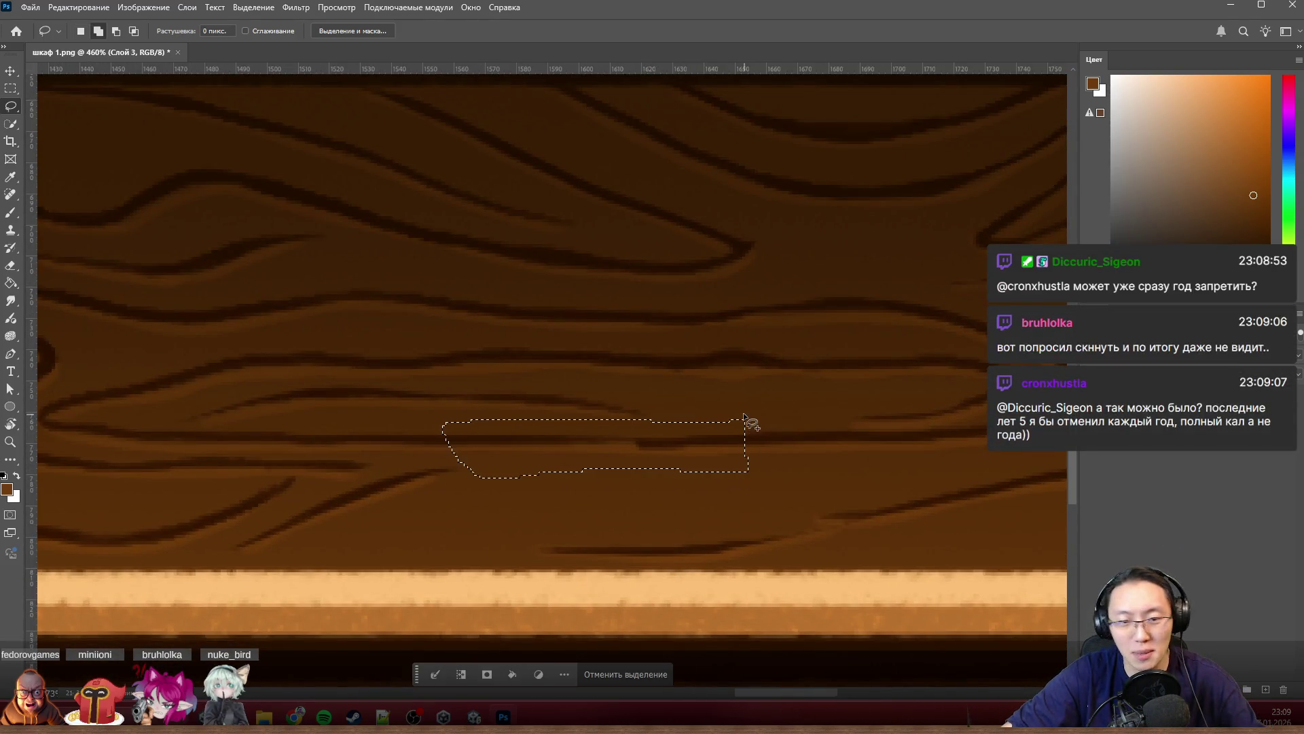
pyautogui.hotkey('shift', 'BackSpace')
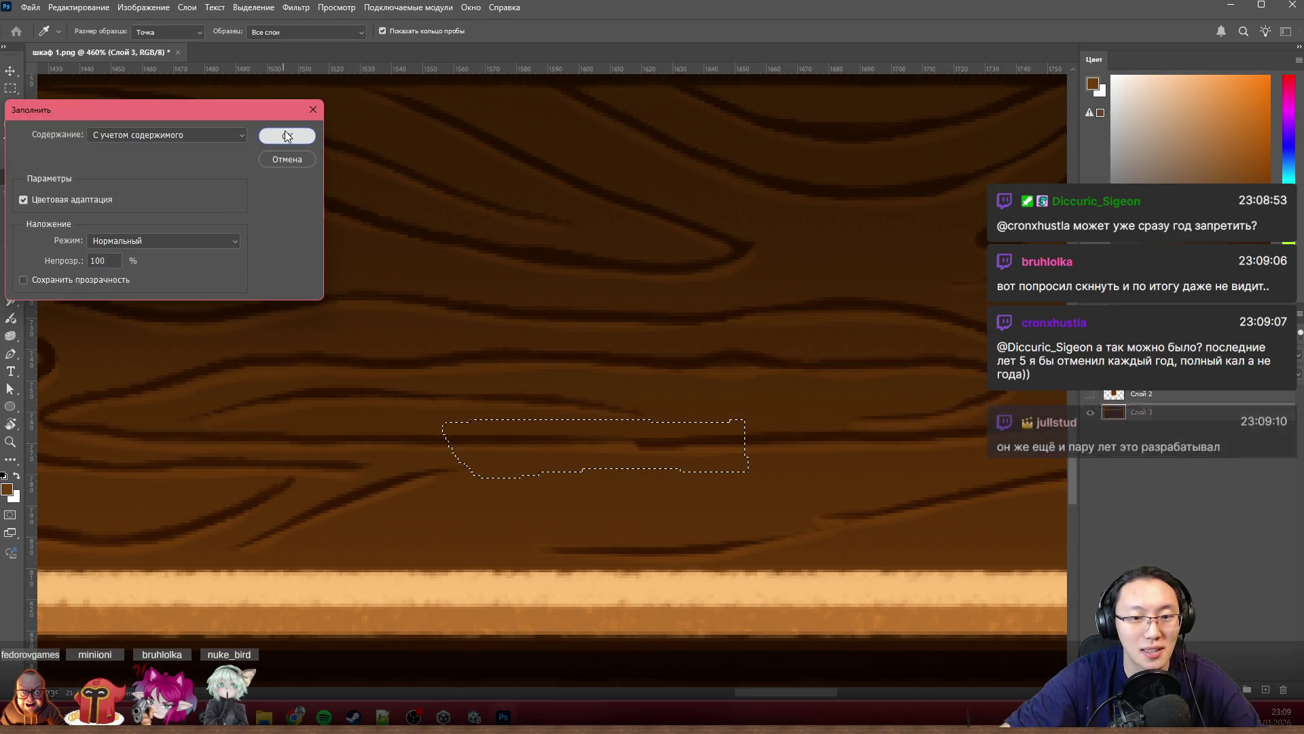
pyautogui.press('Return')
pyautogui.hotkey('ctrl', 'd')
pyautogui.scroll(-2, 755, 408)
pyautogui.scroll(-3, 777, 458)
pyautogui.scroll(-2, 734, 490)
pyautogui.scroll(-1, 711, 521)
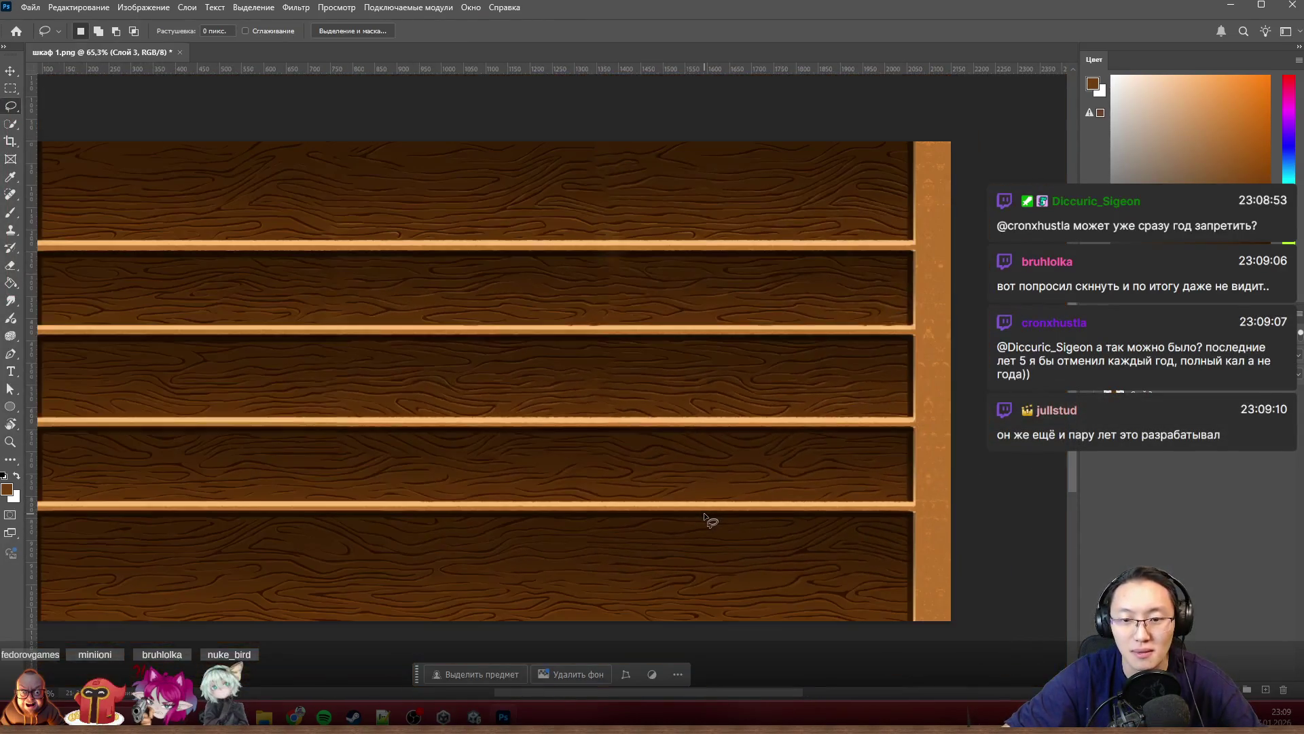
pyautogui.hscroll(-2, 703, 513)
pyautogui.scroll(1, 703, 513)
pyautogui.scroll(1, 704, 512)
pyautogui.scroll(2, 704, 513)
pyautogui.scroll(2, 673, 433)
pyautogui.scroll(1, 616, 298)
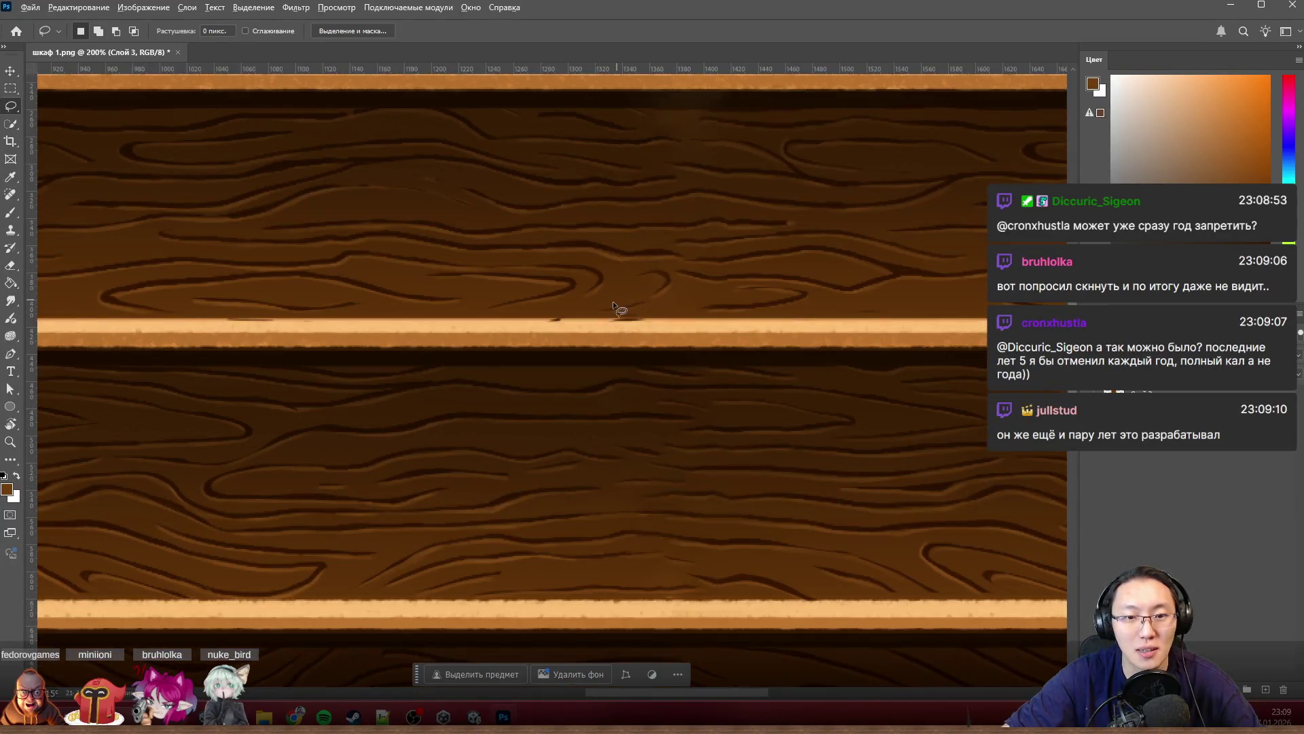
pyautogui.scroll(3, 610, 310)
pyautogui.scroll(1, 458, 347)
# Step: With a 12 px Clone Stamp, paint sampled wood over the dark streak on the shelf's top edge
pyautogui.press('s')
pyautogui.scroll(1, 254, 385)
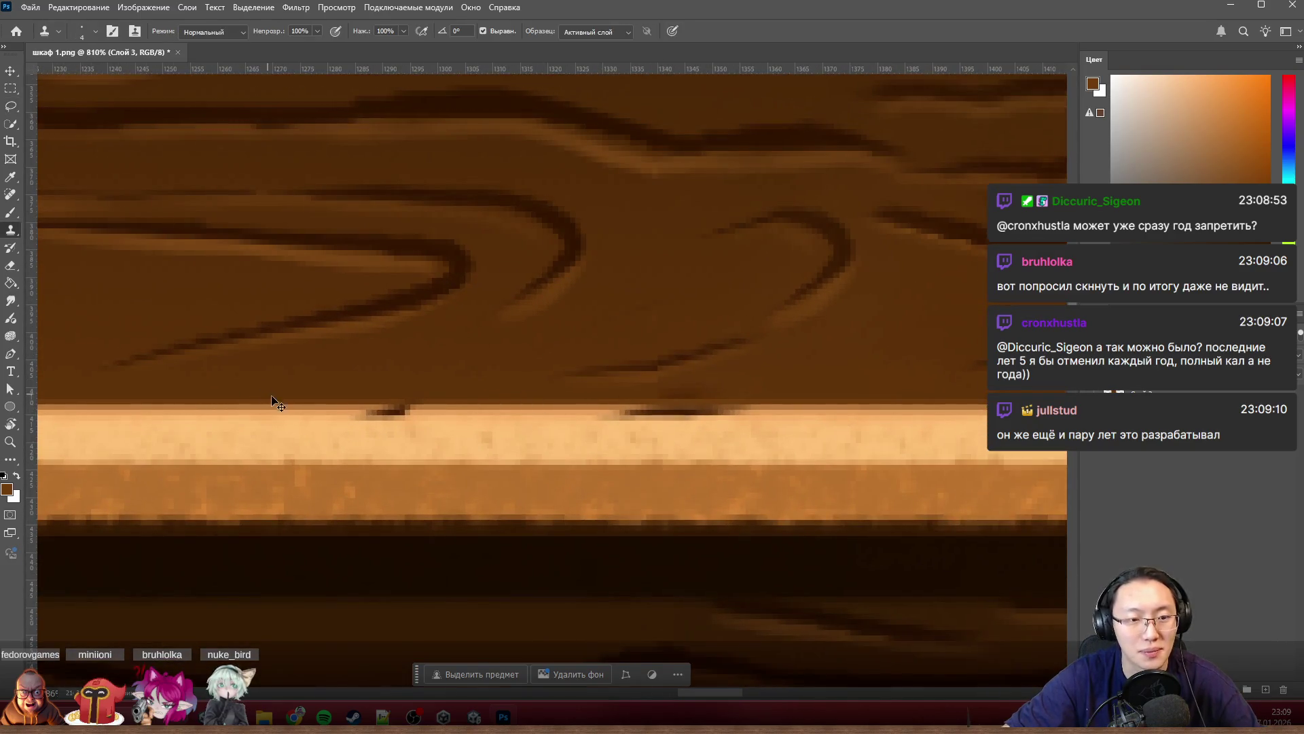
pyautogui.moveTo(401, 416); pyautogui.dragTo(420, 419)
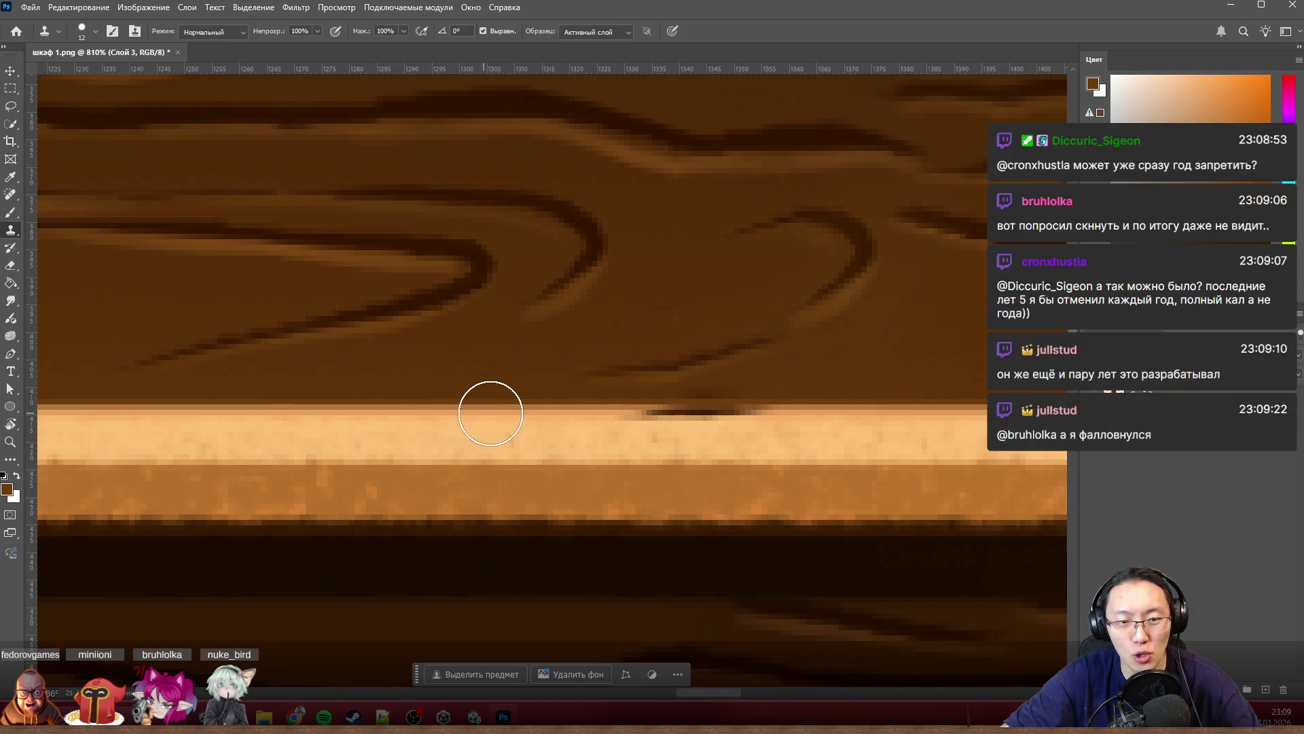
pyautogui.moveTo(632, 422); pyautogui.dragTo(747, 418)
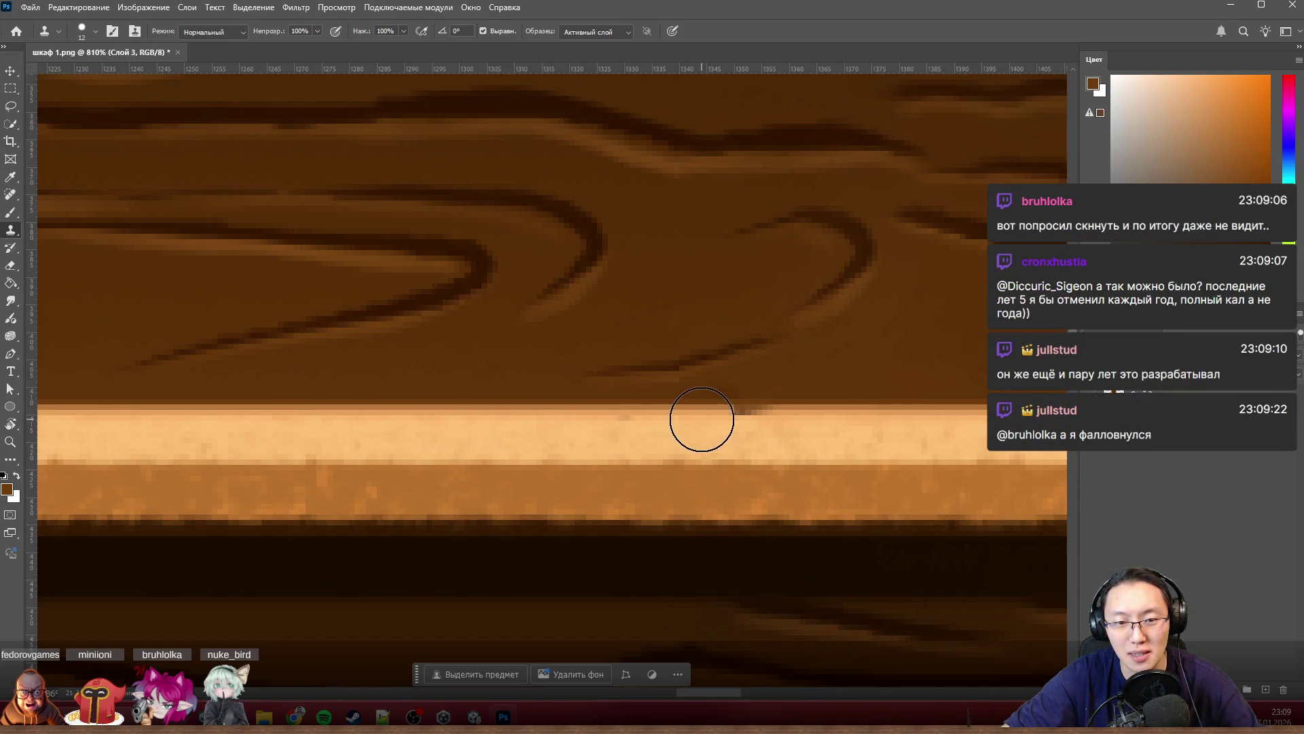
pyautogui.scroll(-2, 550, 489)
pyautogui.scroll(-2, 526, 499)
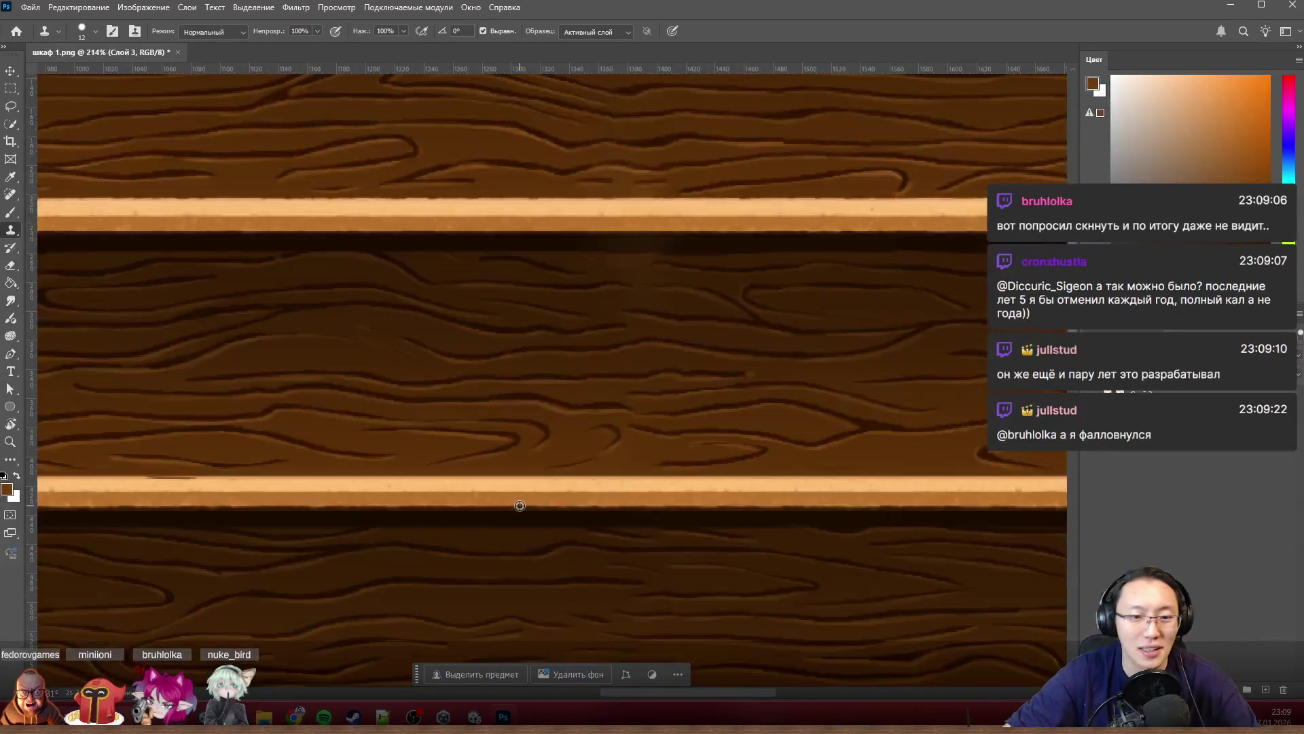
pyautogui.scroll(-2, 520, 506)
pyautogui.scroll(-3, 521, 505)
pyautogui.scroll(-2, 498, 488)
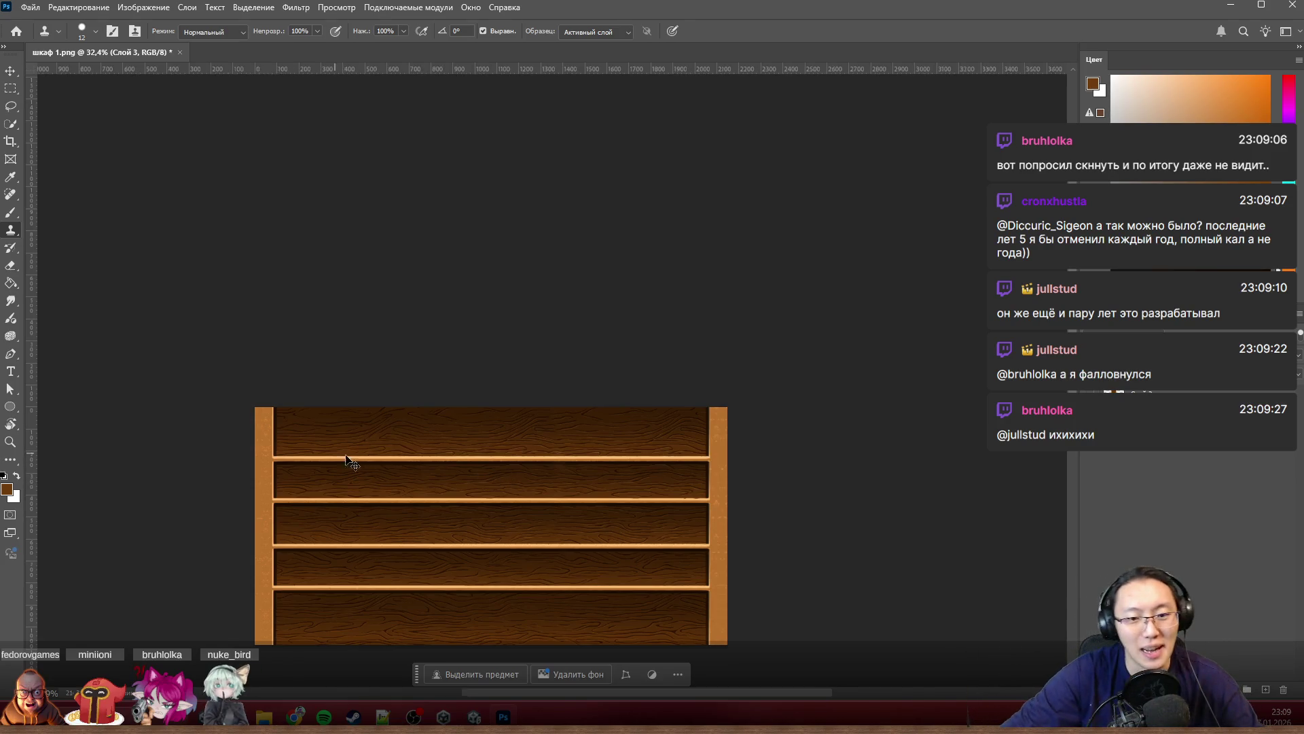
pyautogui.scroll(2, 449, 480)
pyautogui.scroll(1, 450, 483)
pyautogui.scroll(1, 448, 483)
pyautogui.hscroll(-3, 152, 480)
pyautogui.scroll(2, 146, 478)
pyautogui.scroll(-2, 153, 481)
pyautogui.scroll(-1, 168, 489)
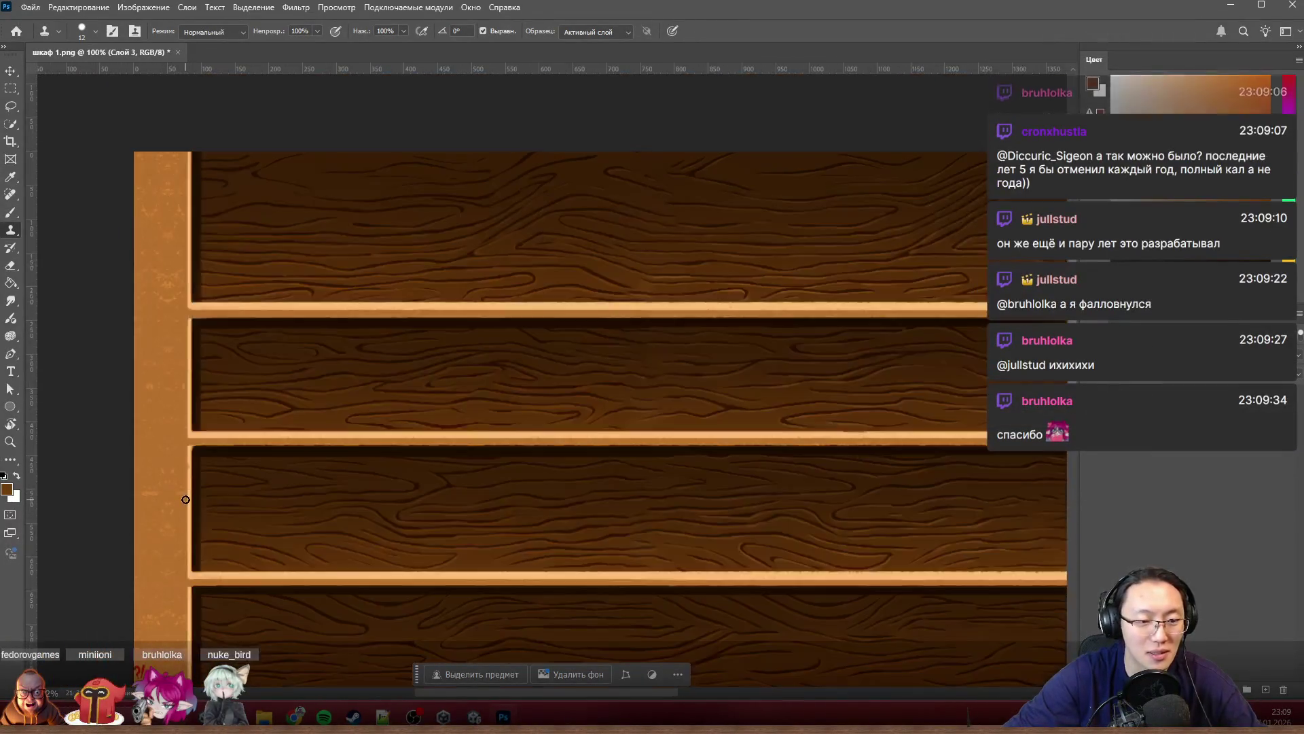
pyautogui.scroll(-1, 178, 500)
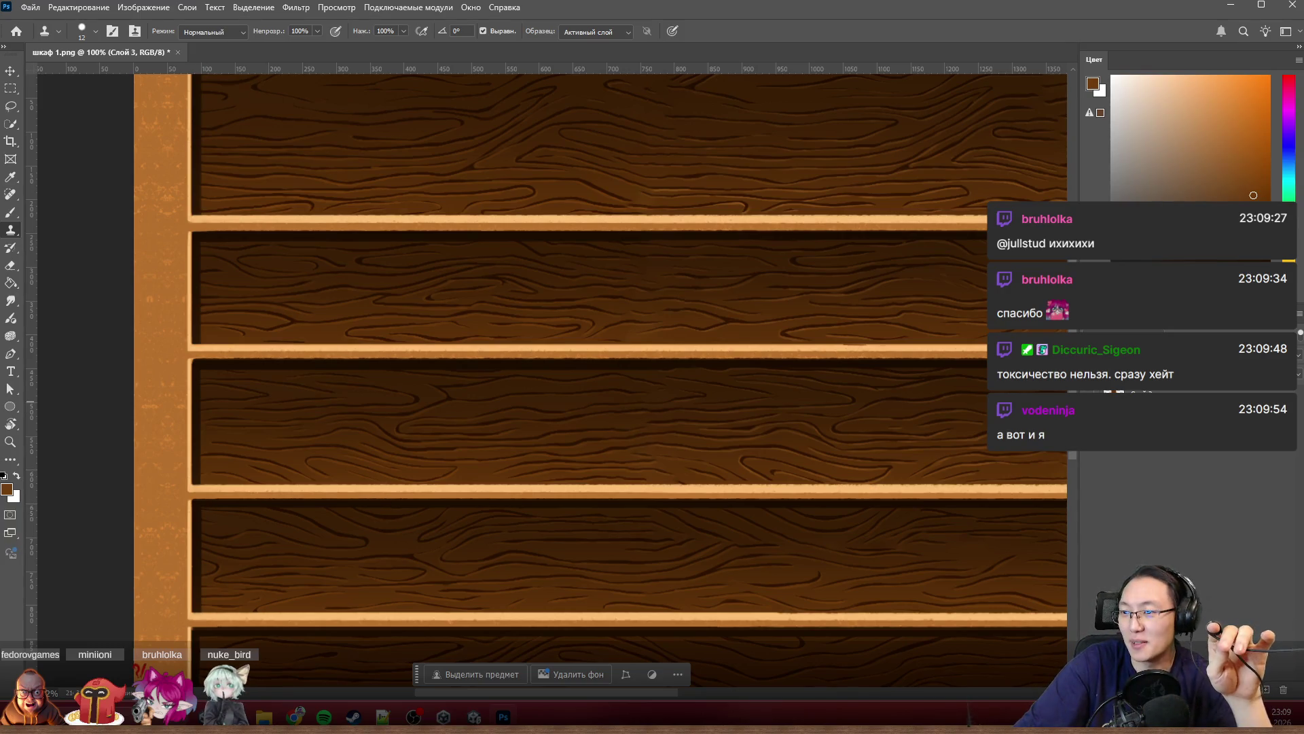
# Step: Switch from Photoshop to the Chrome window with the Twitch channel page
pyautogui.hotkey('alt', 'Tab')
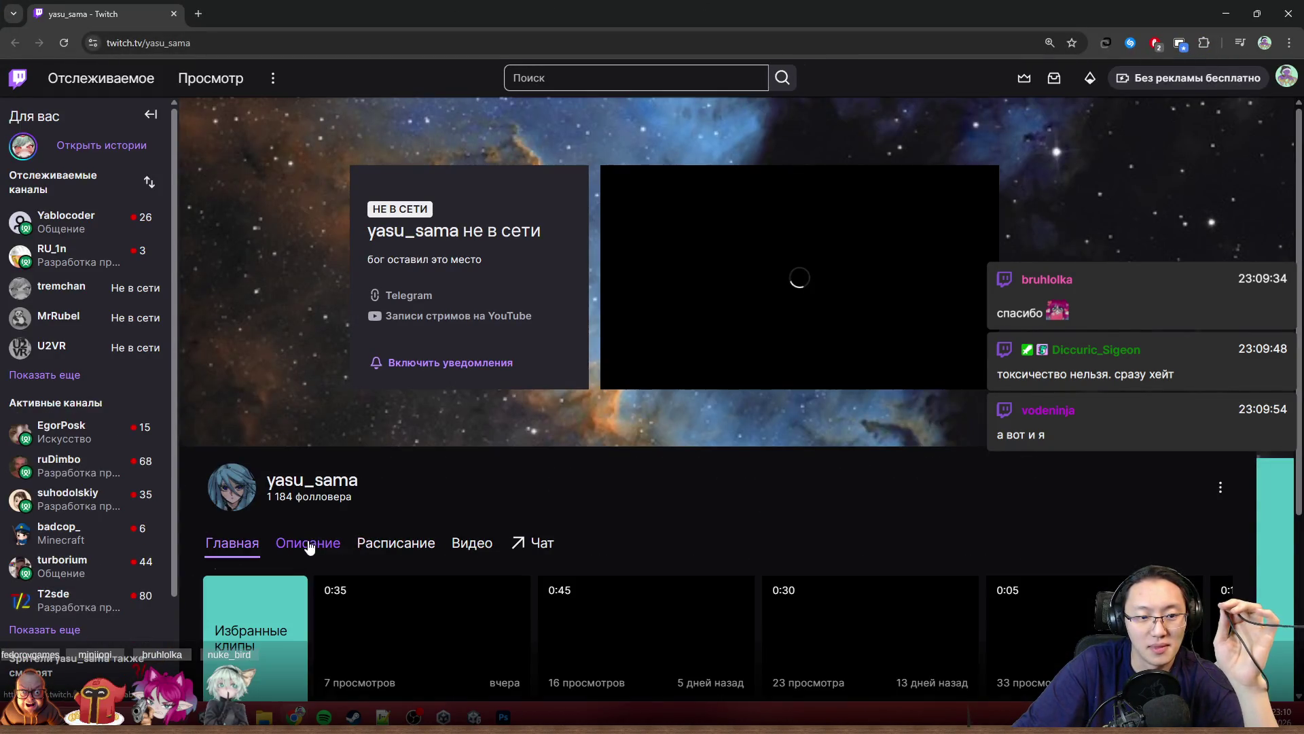
pyautogui.scroll(-2, 308, 541)
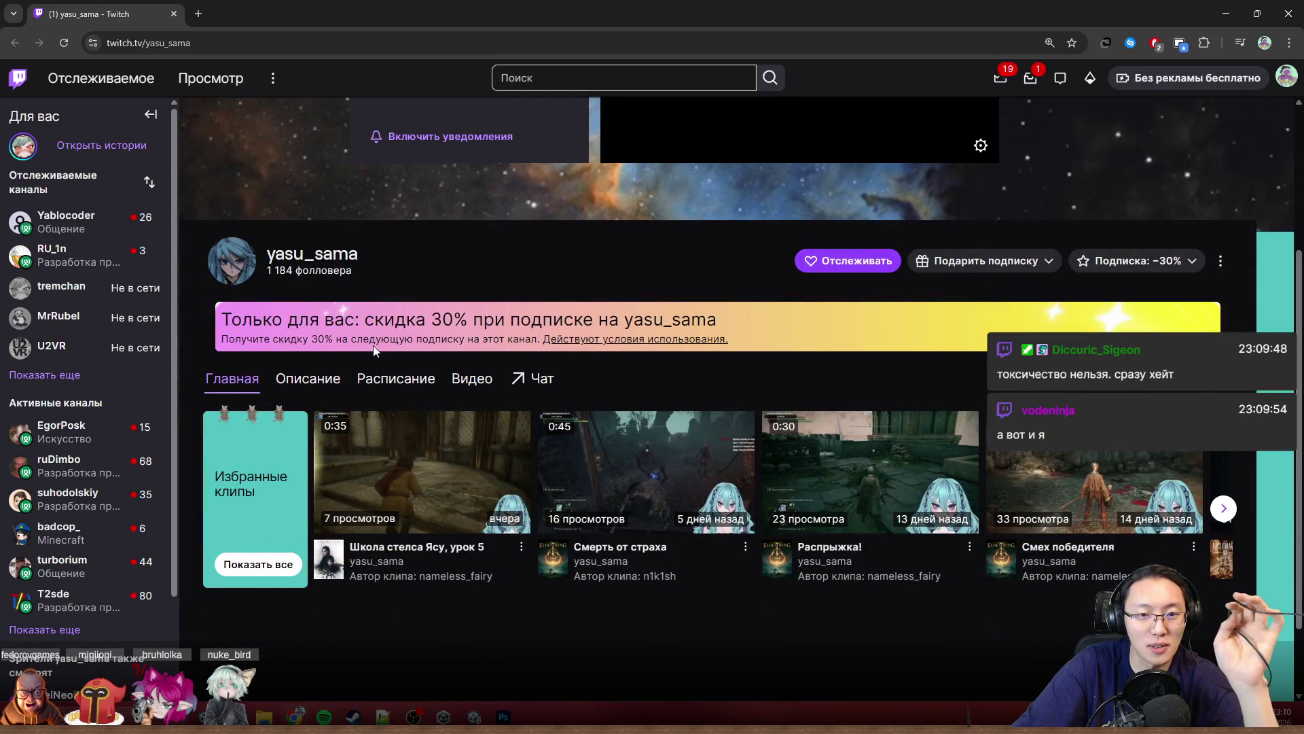
# Step: Browse the clips carousel forward and back to the first set
pyautogui.click(1224, 508)
pyautogui.click(1223, 509)
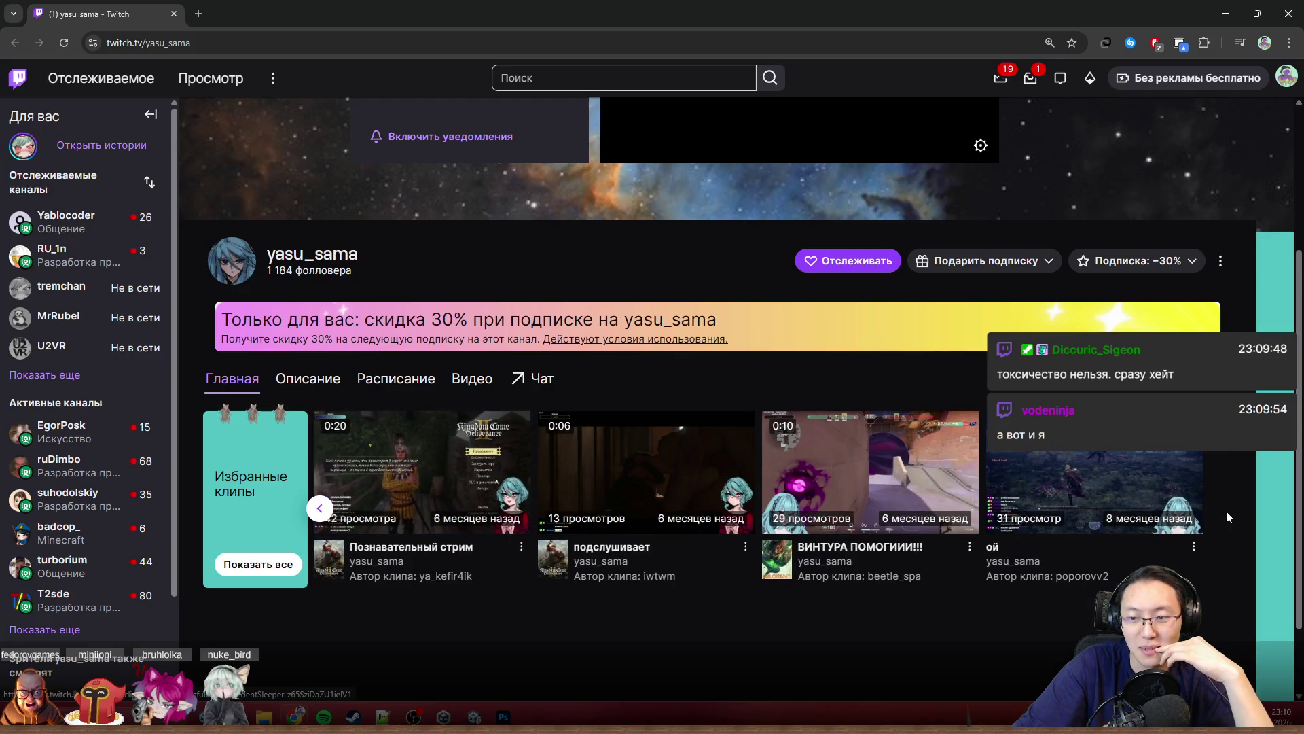
pyautogui.click(317, 509)
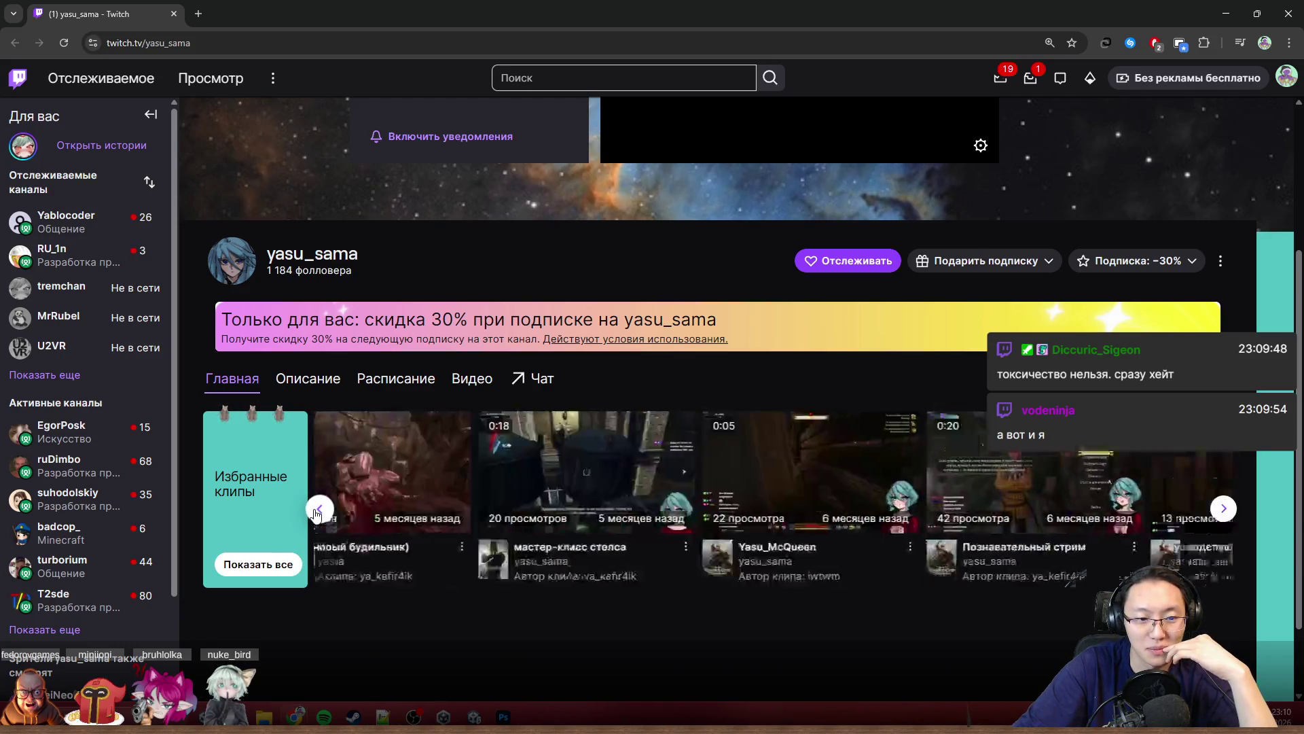
pyautogui.click(317, 510)
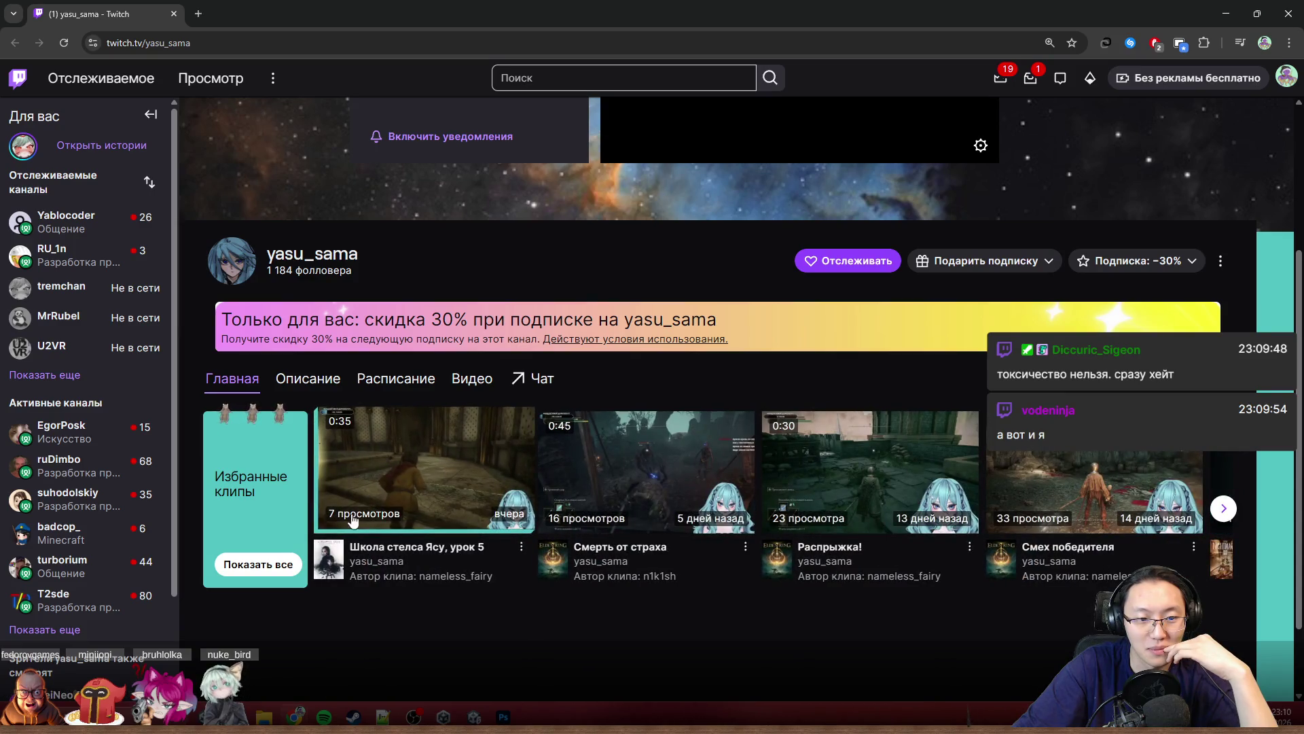
# Step: Play the clip Школа стелса Ясу, урок 5 at full volume
pyautogui.click(467, 496)
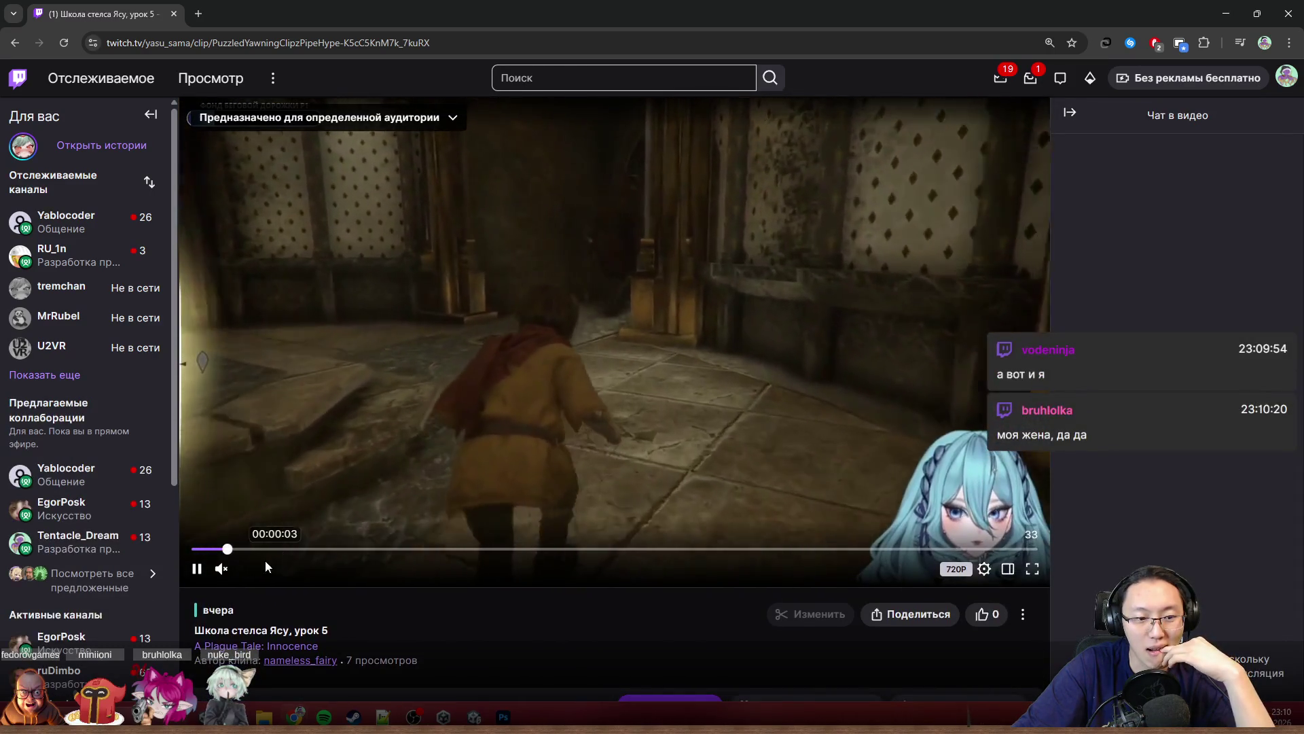
pyautogui.moveTo(234, 568); pyautogui.dragTo(313, 568)
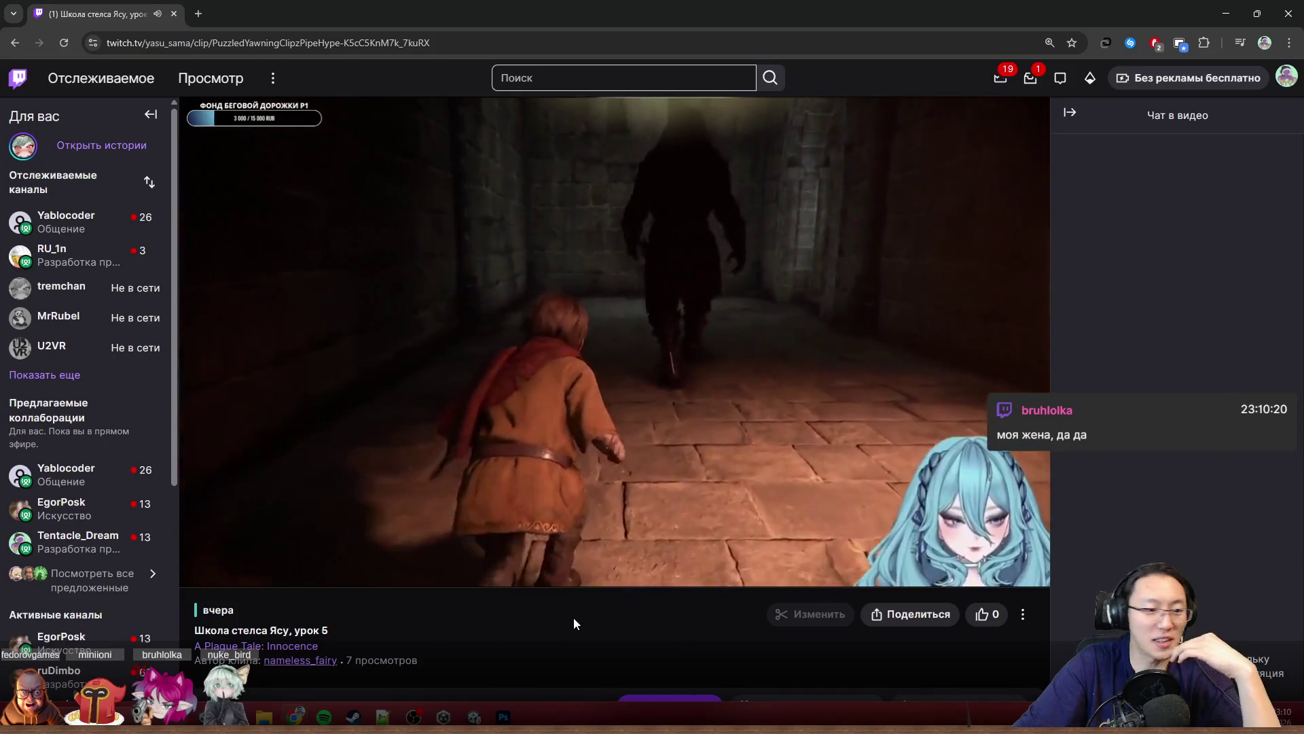
pyautogui.scroll(-2, 538, 617)
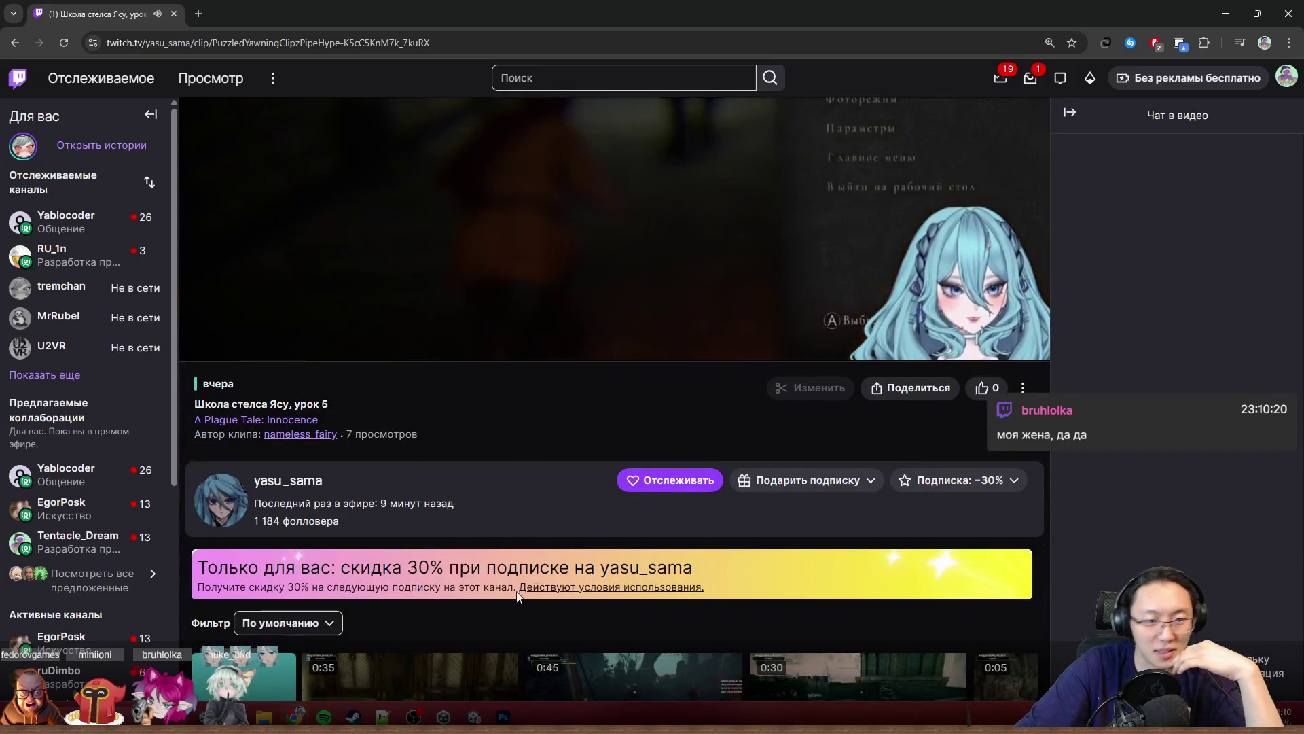
pyautogui.scroll(2, 500, 581)
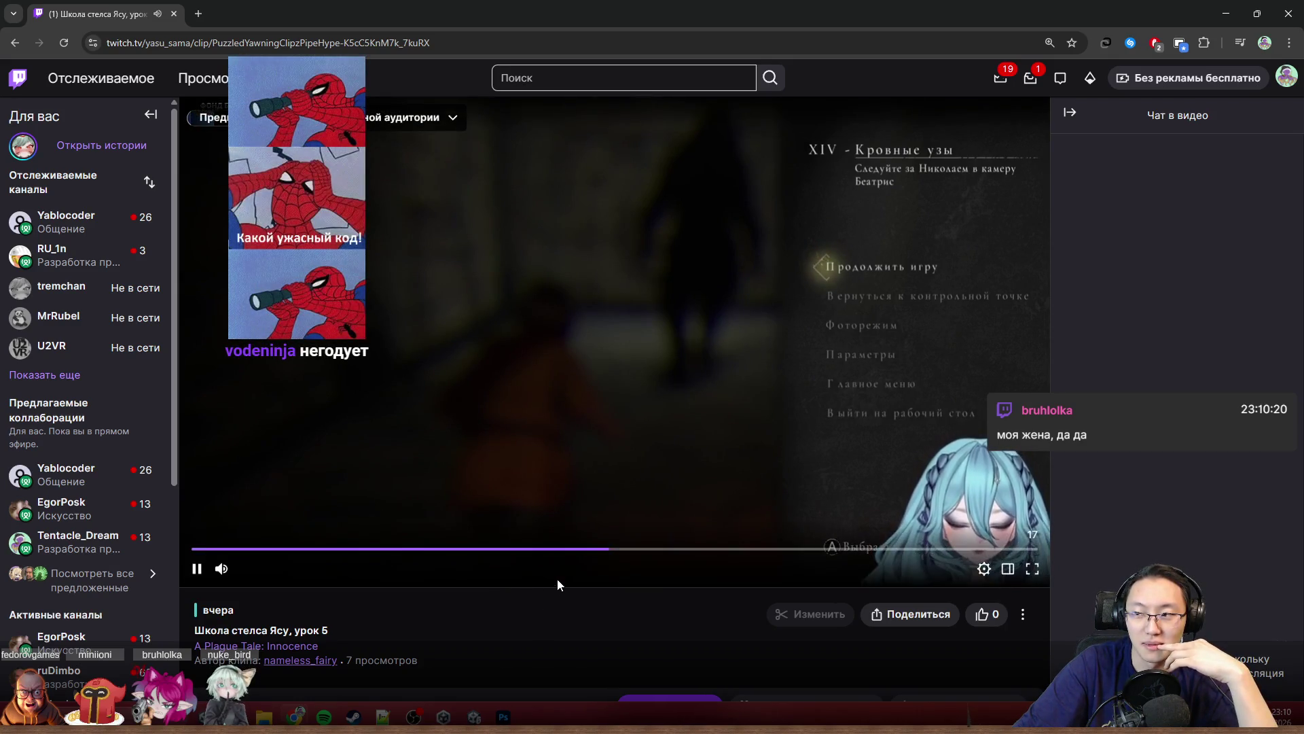
pyautogui.moveTo(581, 210)
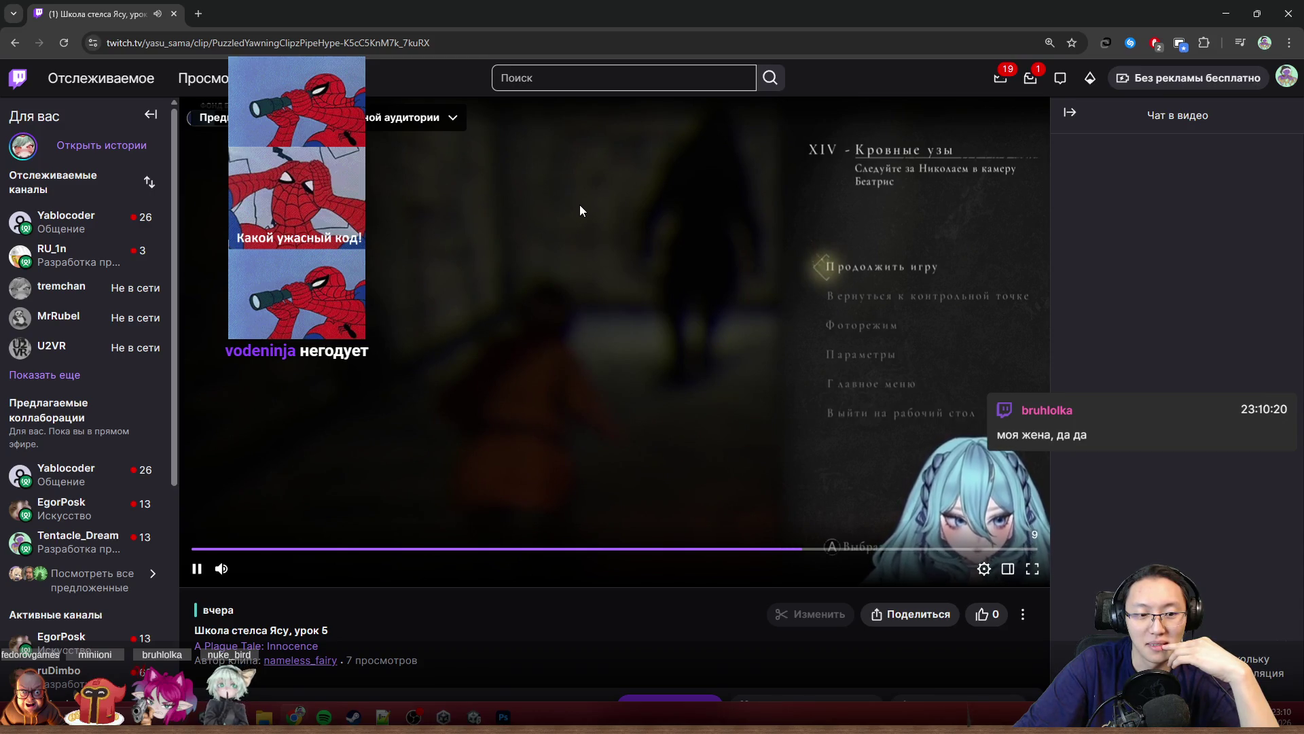
# Step: Shrink and close the browser window, returning to the shelf image in Photoshop
pyautogui.moveTo(612, 13); pyautogui.dragTo(619, 267)
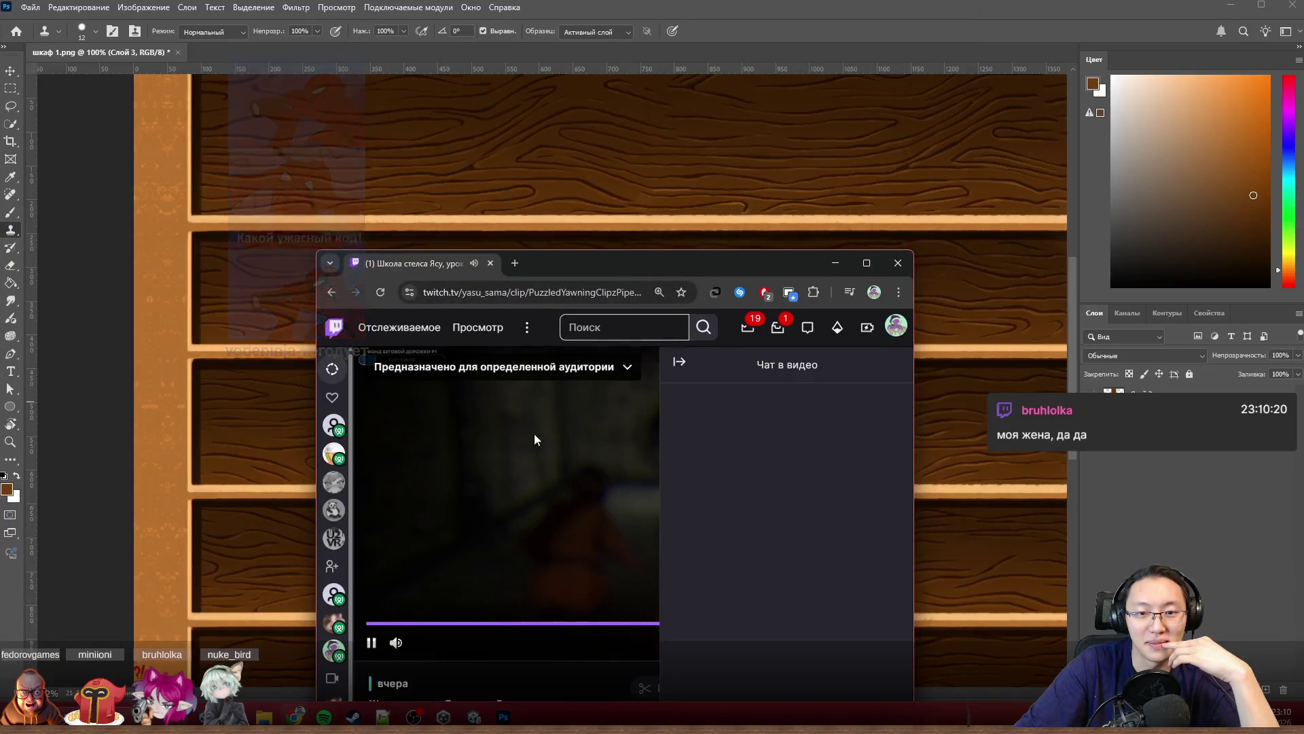
pyautogui.click(900, 264)
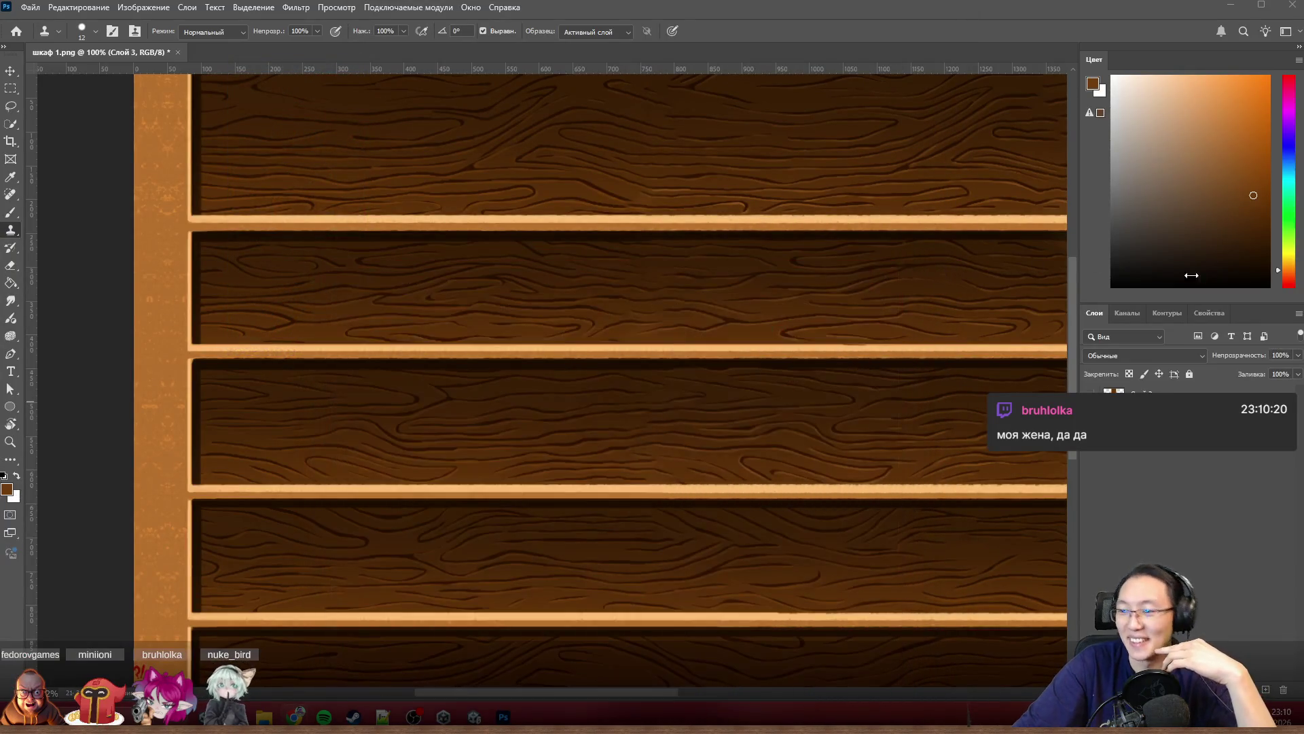
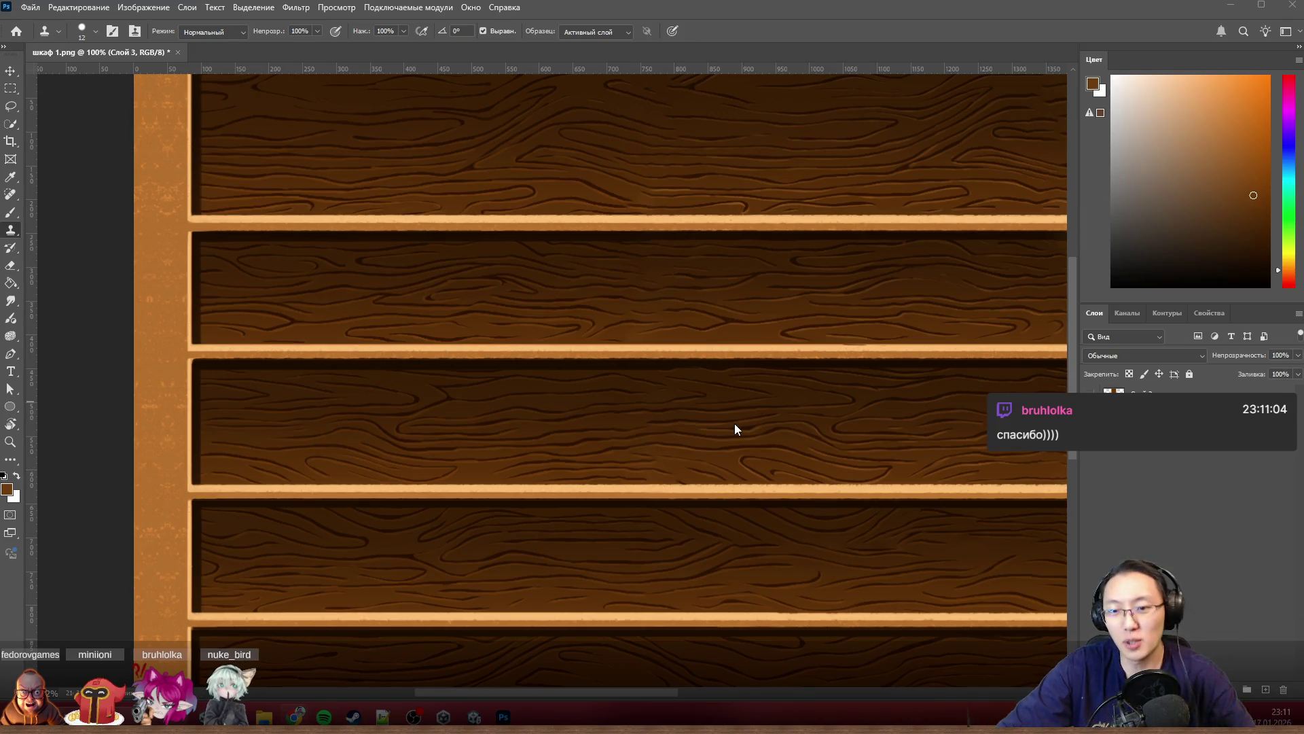
# Step: Minimize Photoshop and open the Downloads folder in File Explorer
pyautogui.press('ctrl')
pyautogui.scroll(-2, 738, 455)
pyautogui.scroll(-2, 734, 451)
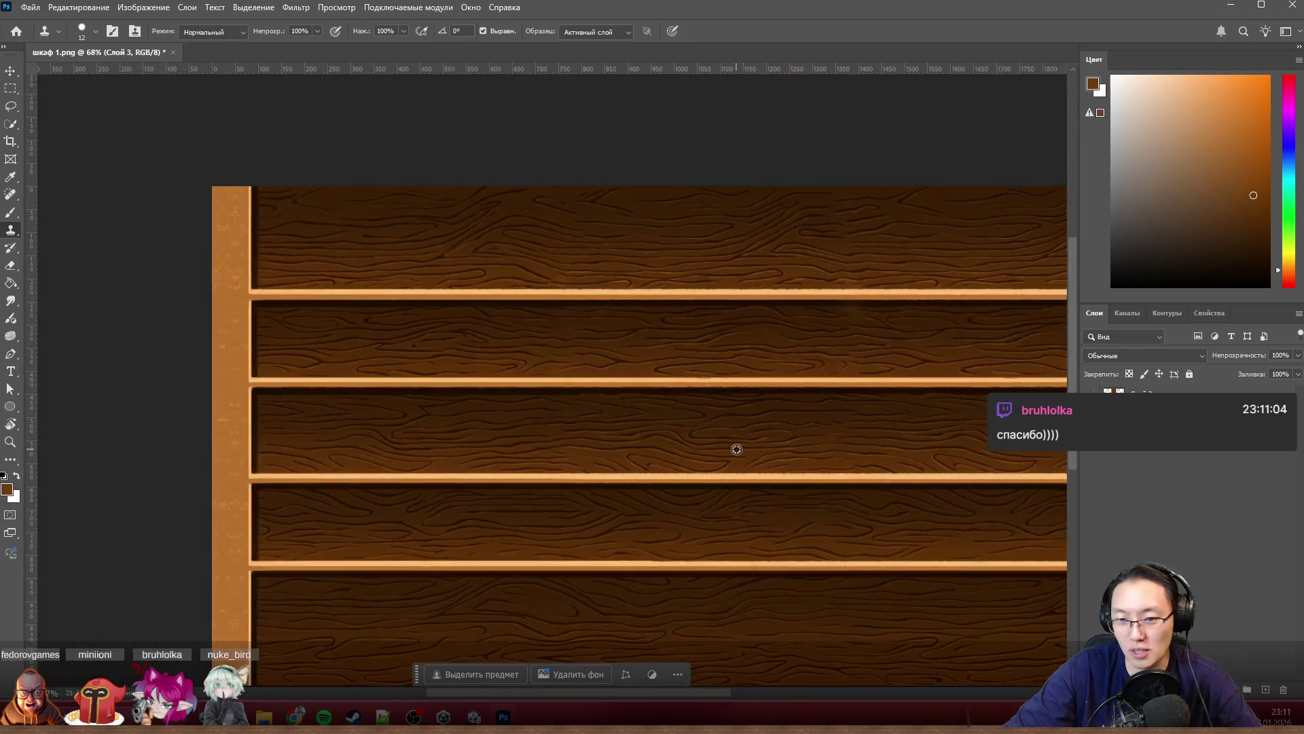
pyautogui.scroll(-2, 734, 448)
pyautogui.scroll(5, 968, 486)
pyautogui.scroll(1, 906, 489)
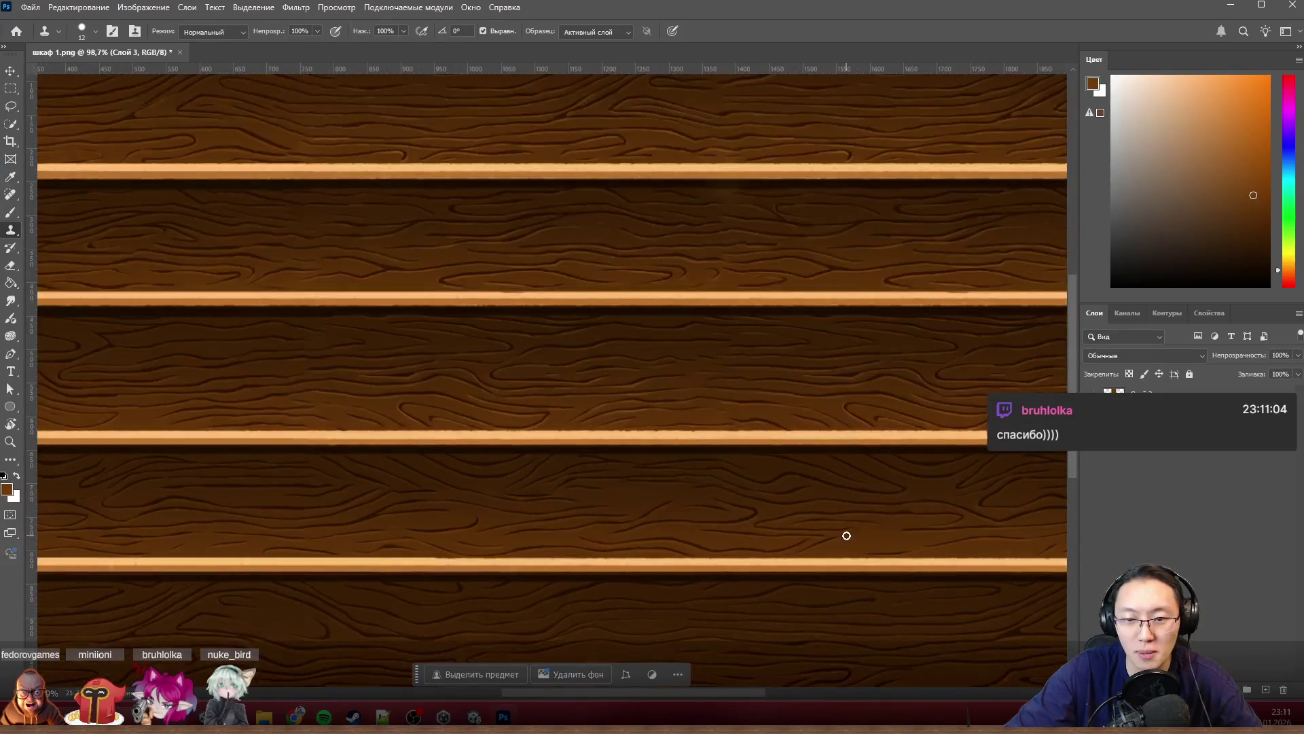
pyautogui.scroll(3, 815, 525)
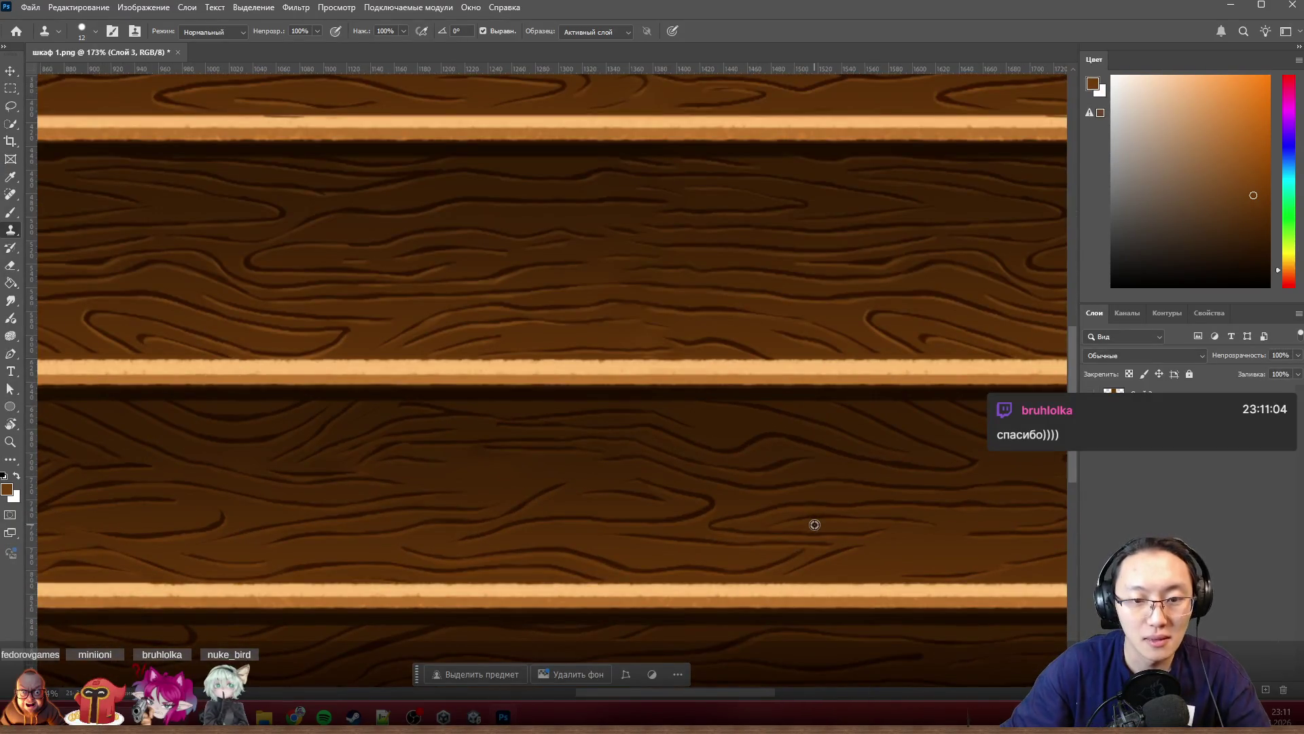
pyautogui.scroll(-2, 814, 524)
pyautogui.scroll(-2, 814, 523)
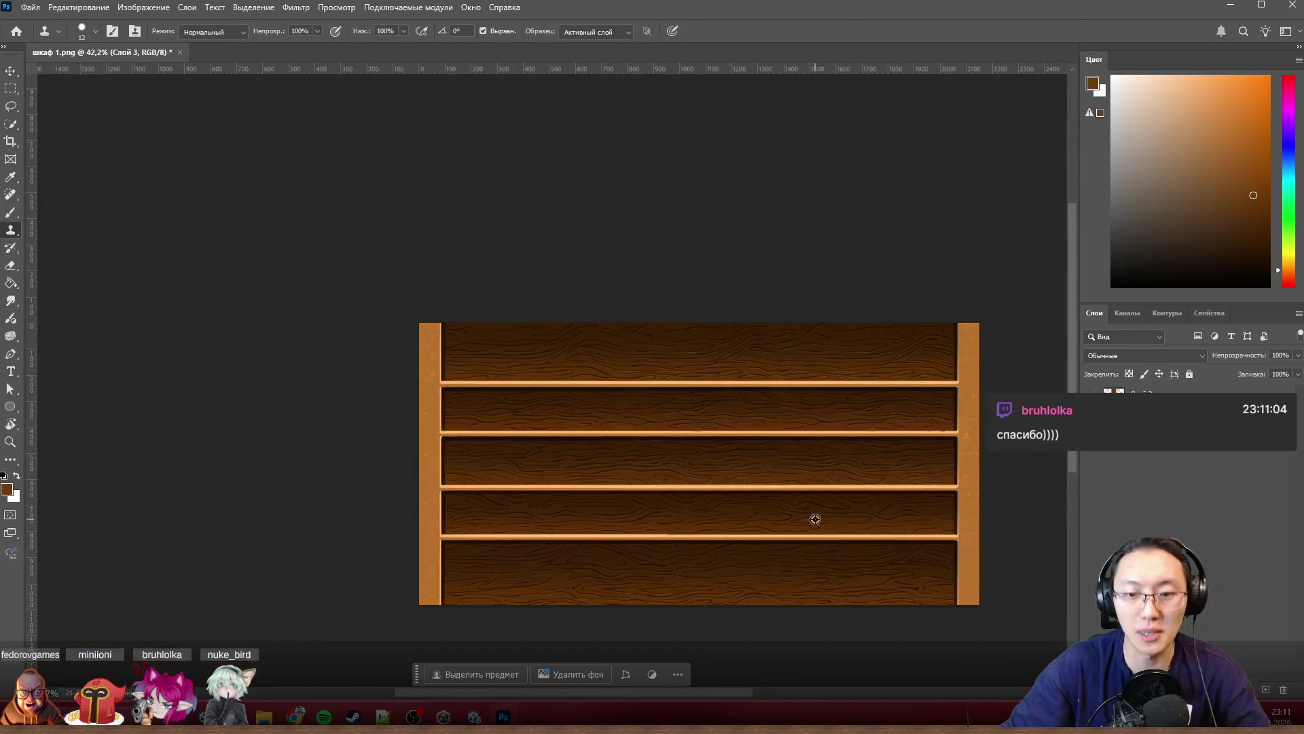
pyautogui.scroll(2, 815, 521)
pyautogui.scroll(2, 815, 519)
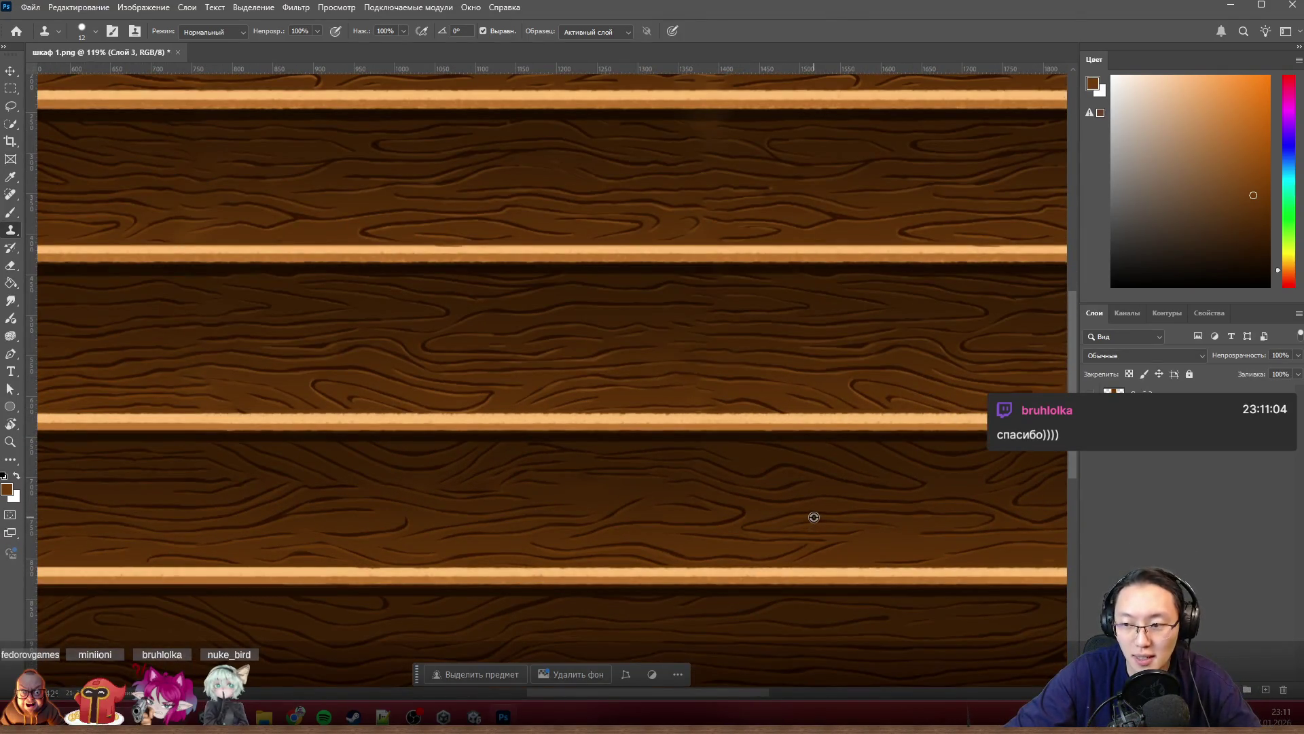
pyautogui.scroll(-1, 814, 517)
pyautogui.scroll(2, 701, 540)
pyautogui.scroll(1, 704, 527)
pyautogui.scroll(1, 732, 447)
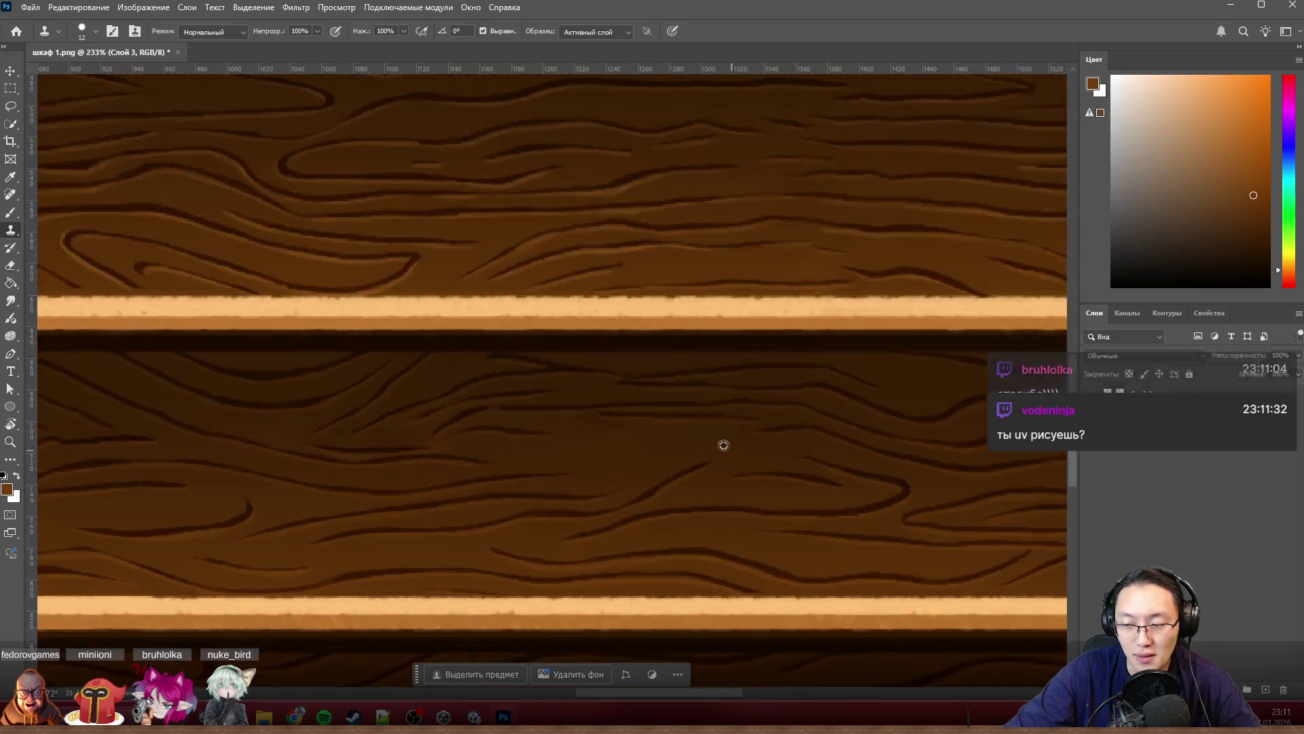
pyautogui.hscroll(2, 764, 414)
pyautogui.scroll(-1, 763, 415)
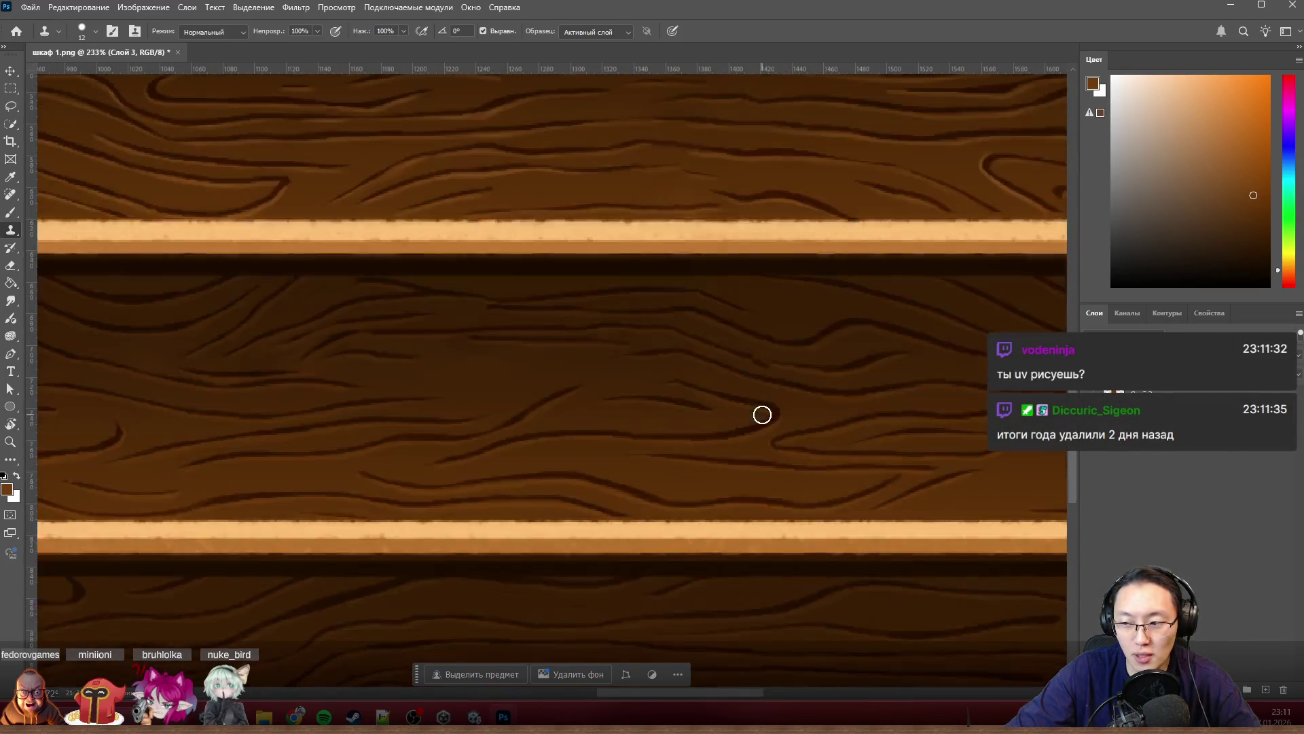
pyautogui.scroll(-1, 762, 415)
pyautogui.scroll(-1, 762, 415)
pyautogui.scroll(-1, 762, 415)
pyautogui.scroll(-1, 763, 415)
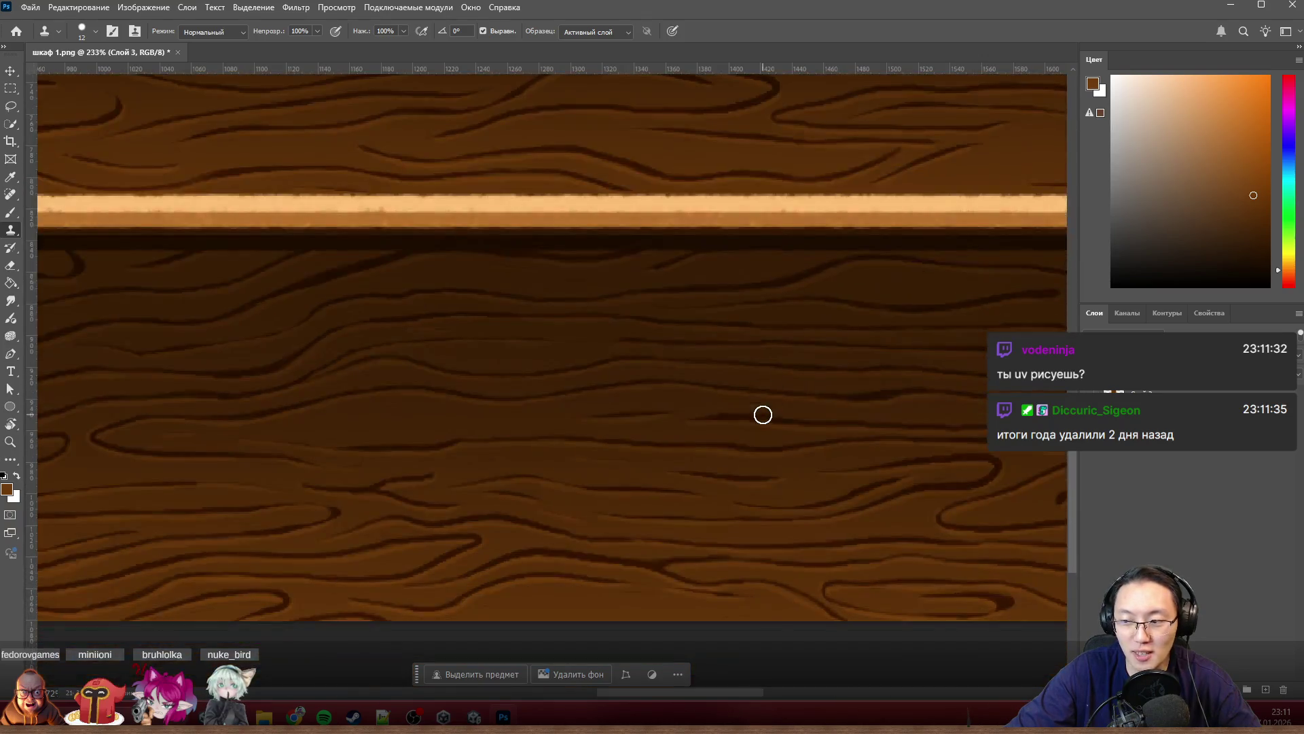
pyautogui.scroll(-1, 763, 415)
pyautogui.scroll(-2, 762, 416)
pyautogui.scroll(-1, 760, 419)
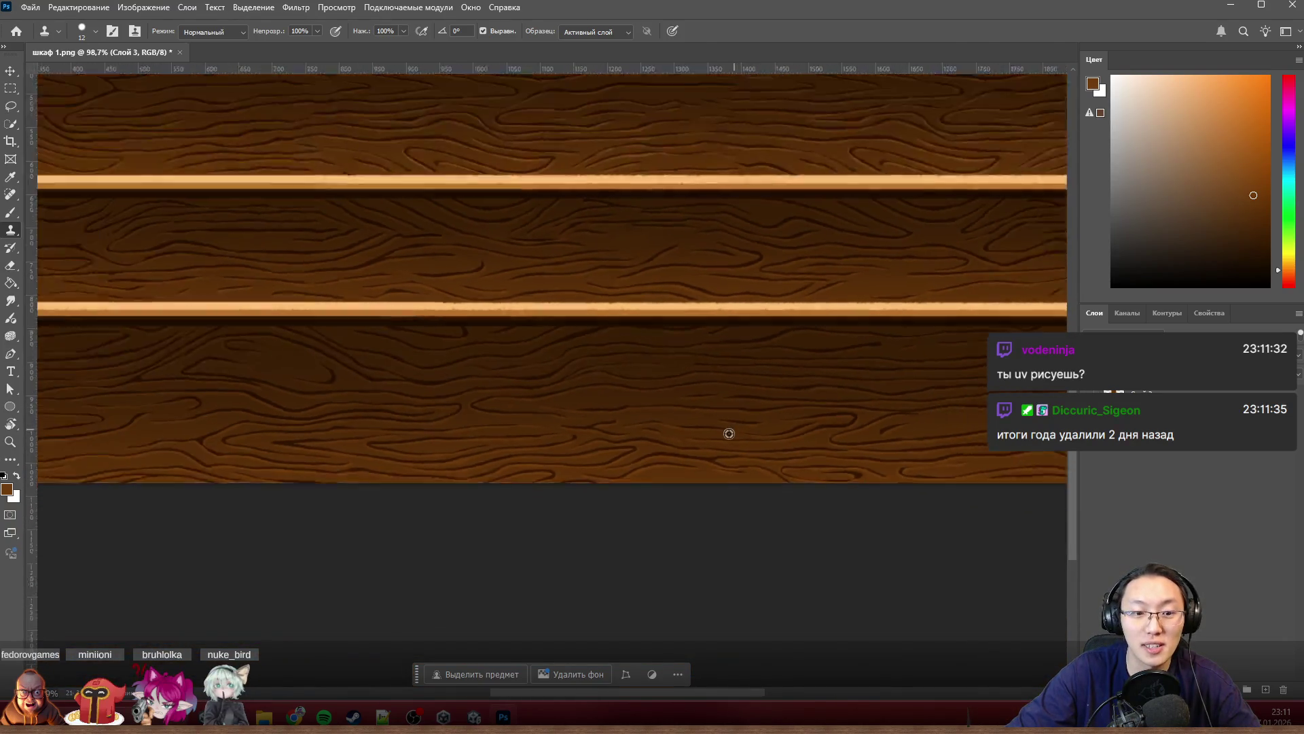
pyautogui.scroll(-2, 731, 431)
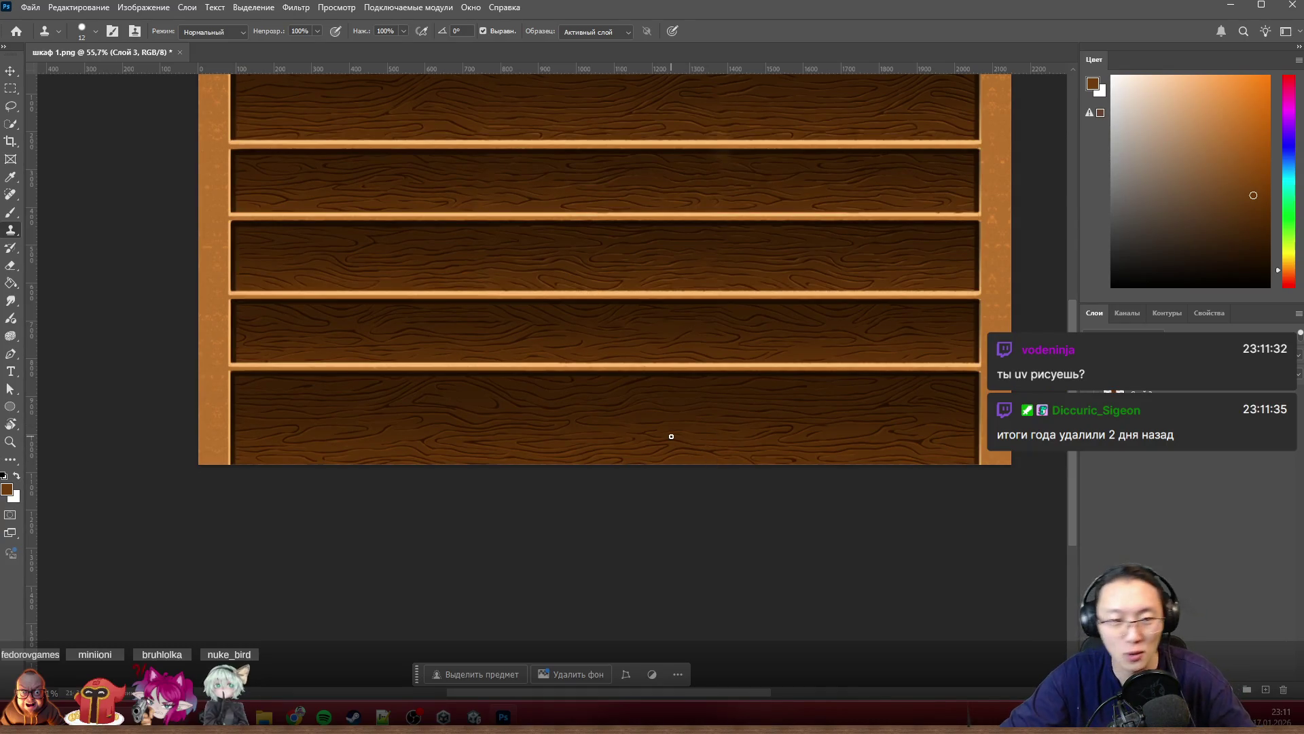
pyautogui.moveTo(1246, 14); pyautogui.dragTo(1245, 20)
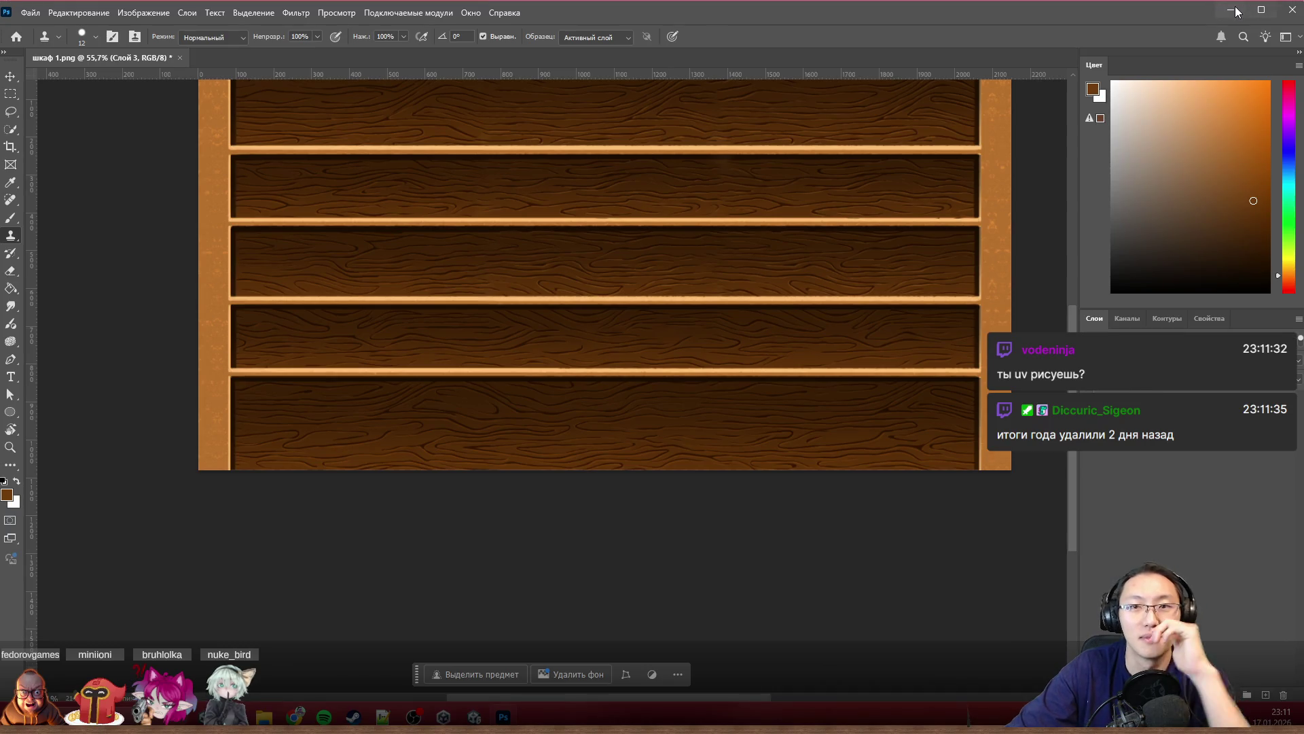
pyautogui.click(1232, 11)
pyautogui.scroll(2, 143, 235)
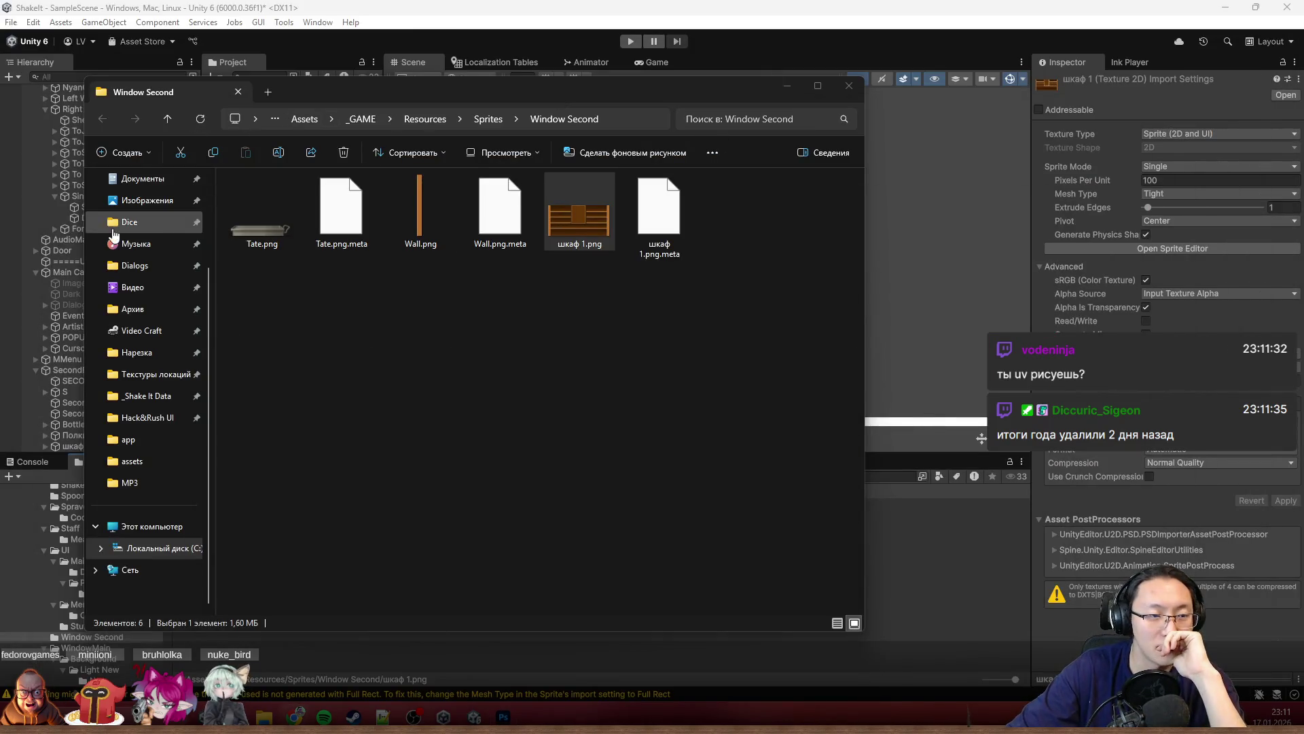
pyautogui.click(132, 267)
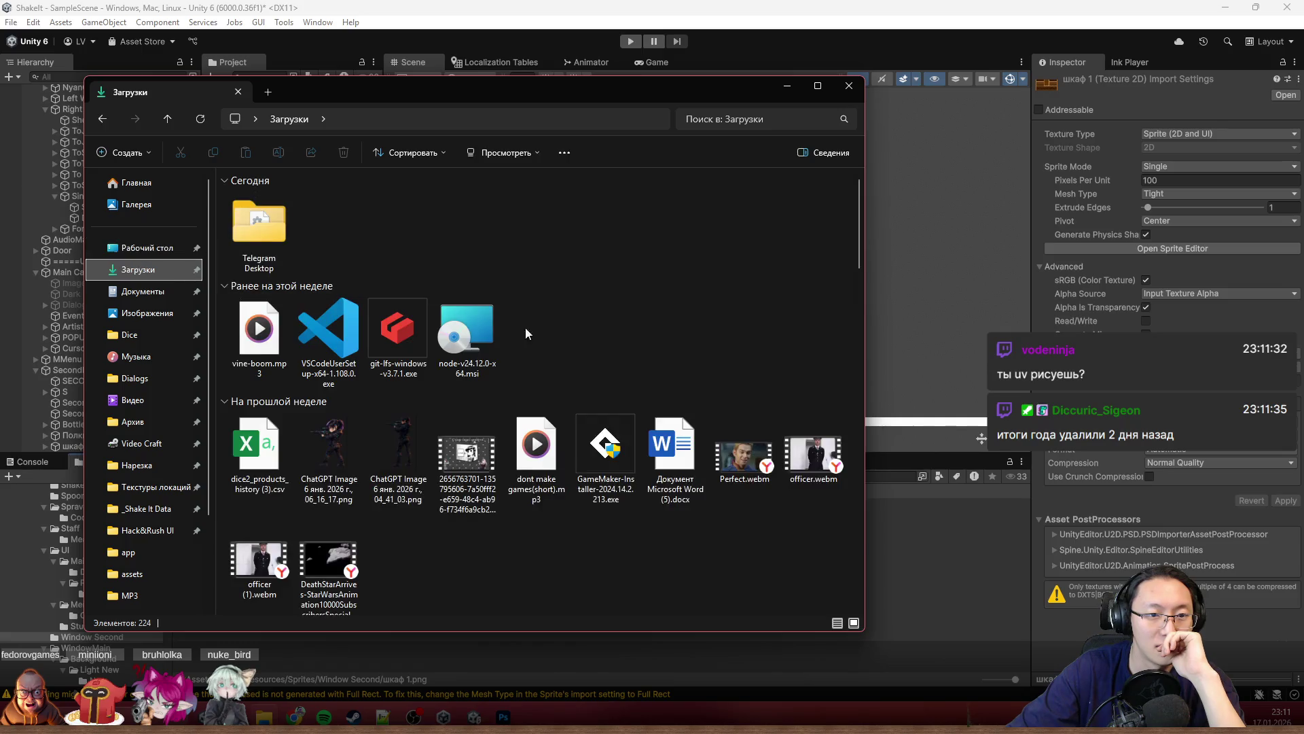
# Step: Play the large recorded video full-screen and seek to about 00:11:37
pyautogui.click(467, 455)
pyautogui.doubleClick(468, 455)
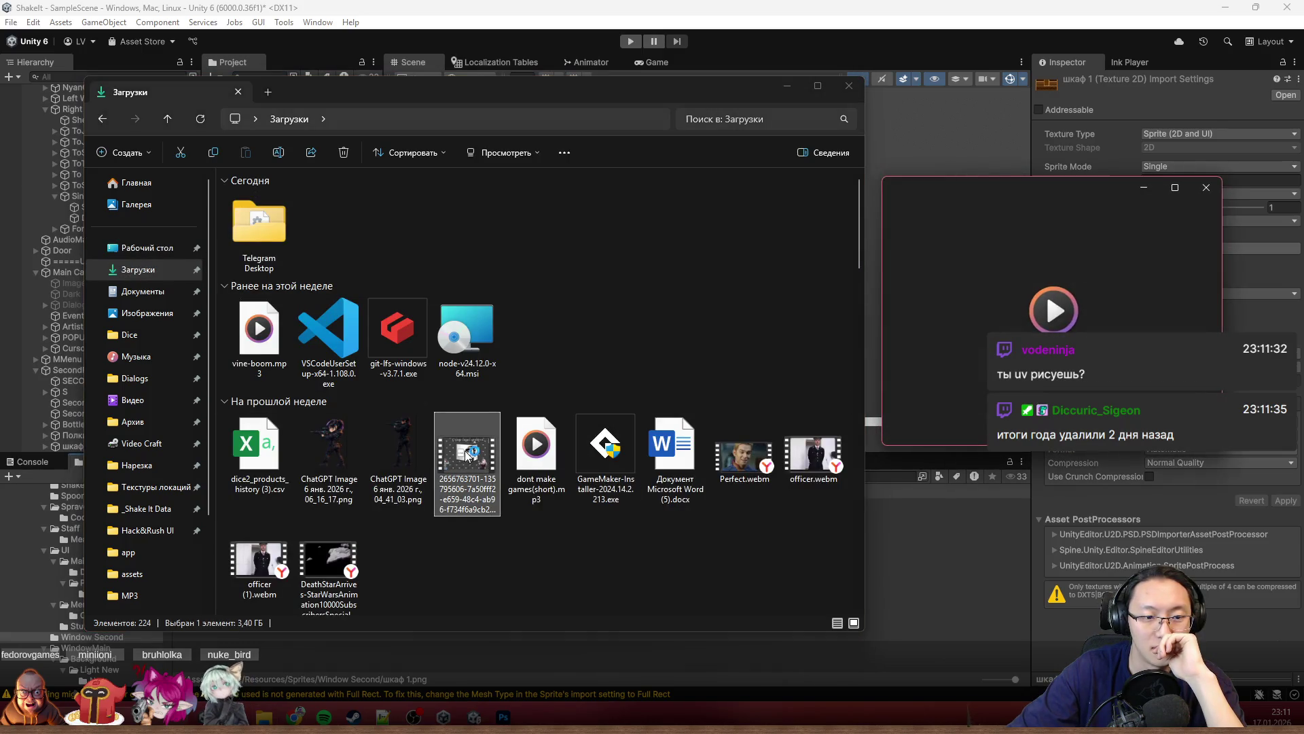
pyautogui.moveTo(1056, 188); pyautogui.dragTo(599, 40)
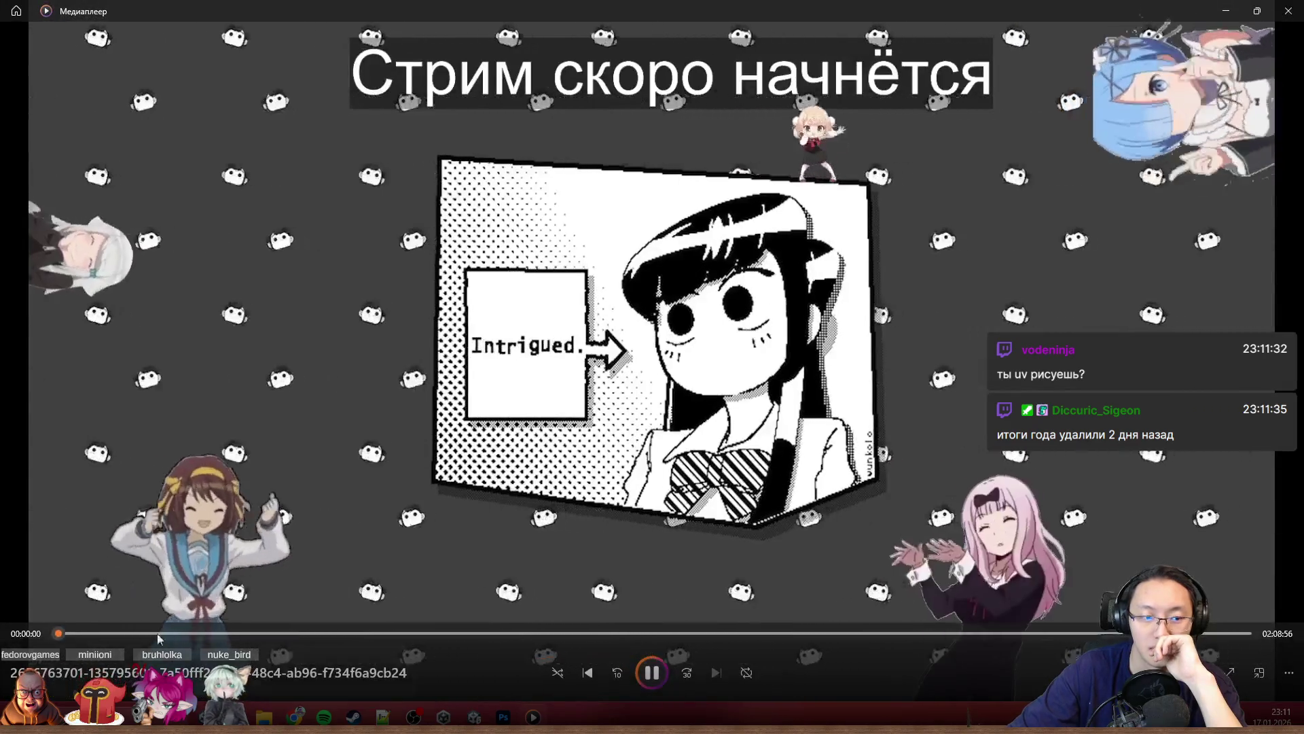
pyautogui.click(161, 633)
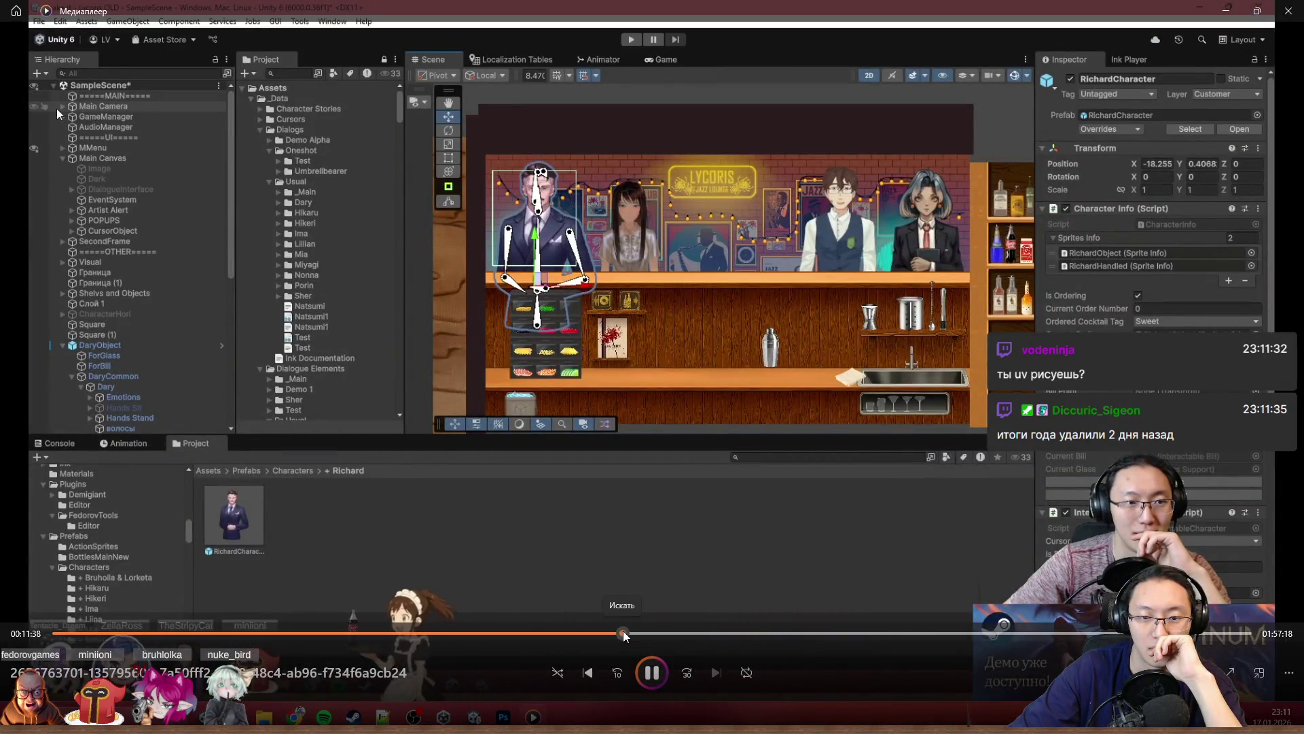
# Step: Seek through the recording around 00:52:52 and 01:00:37 to review the stream
pyautogui.click(623, 633)
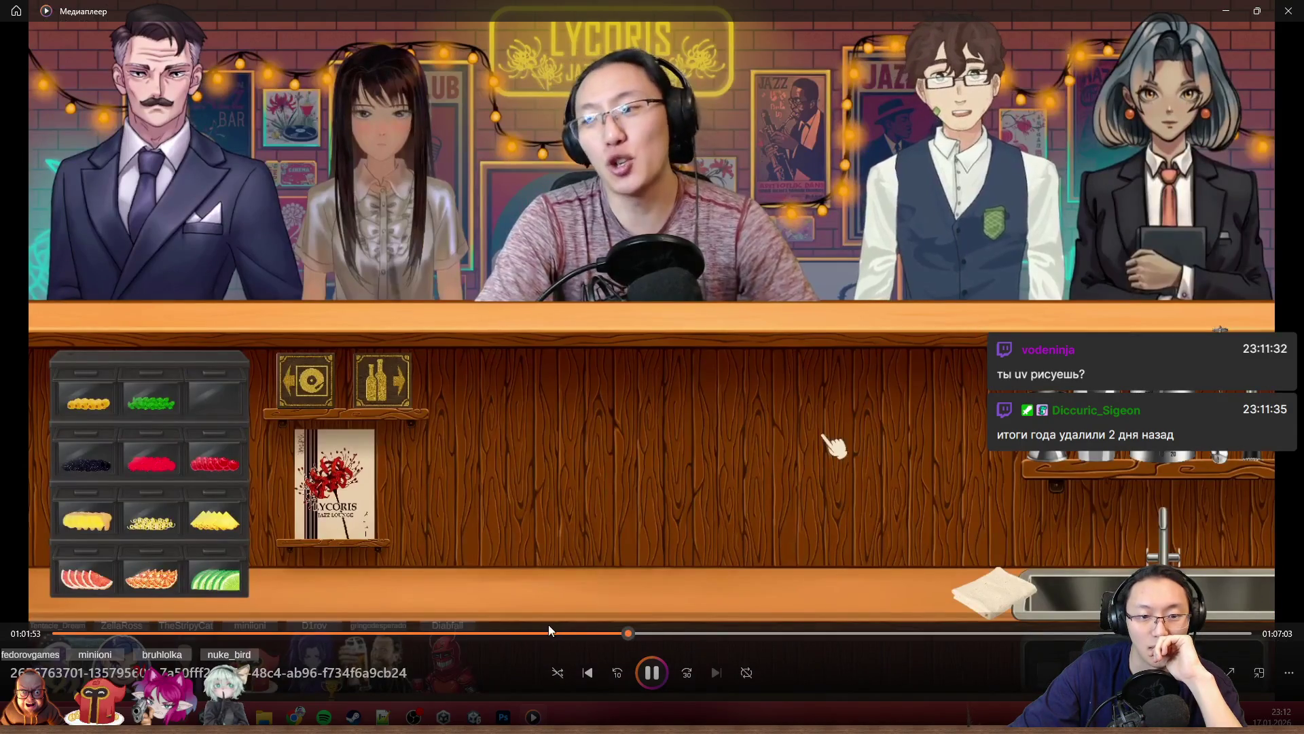
pyautogui.click(549, 632)
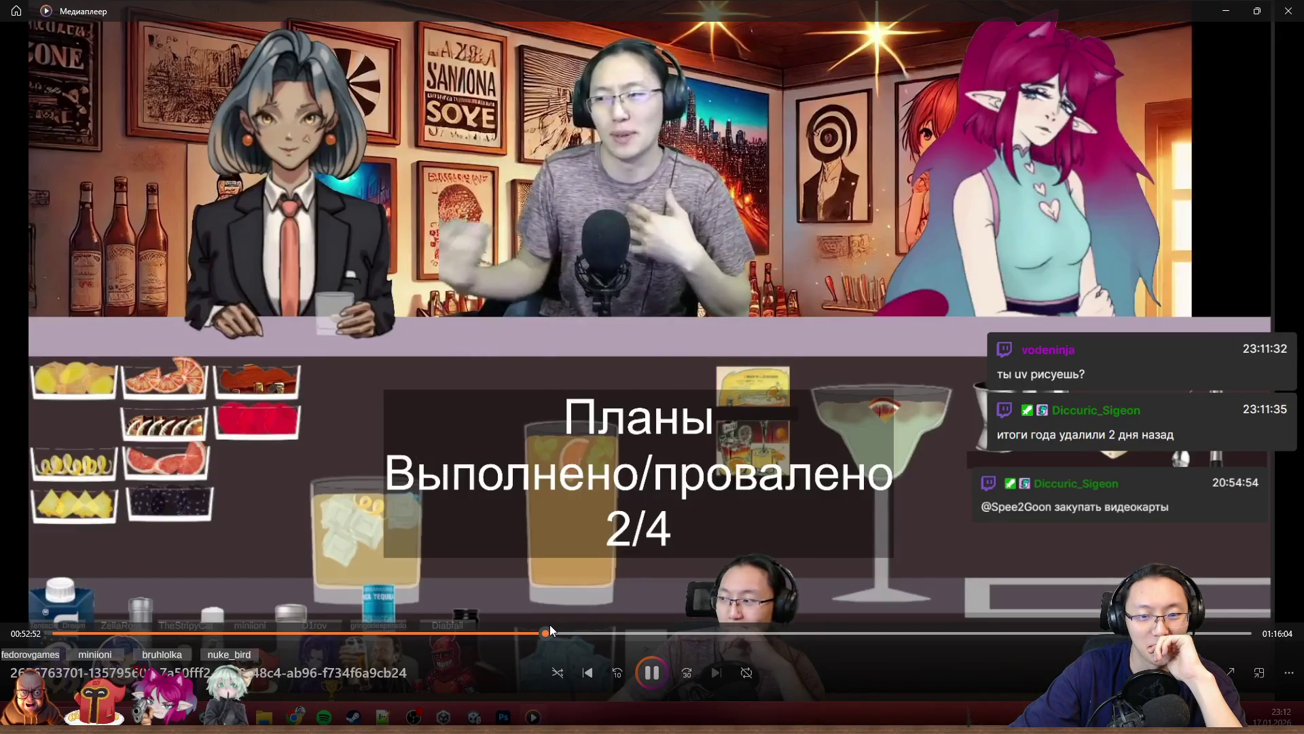
pyautogui.click(621, 633)
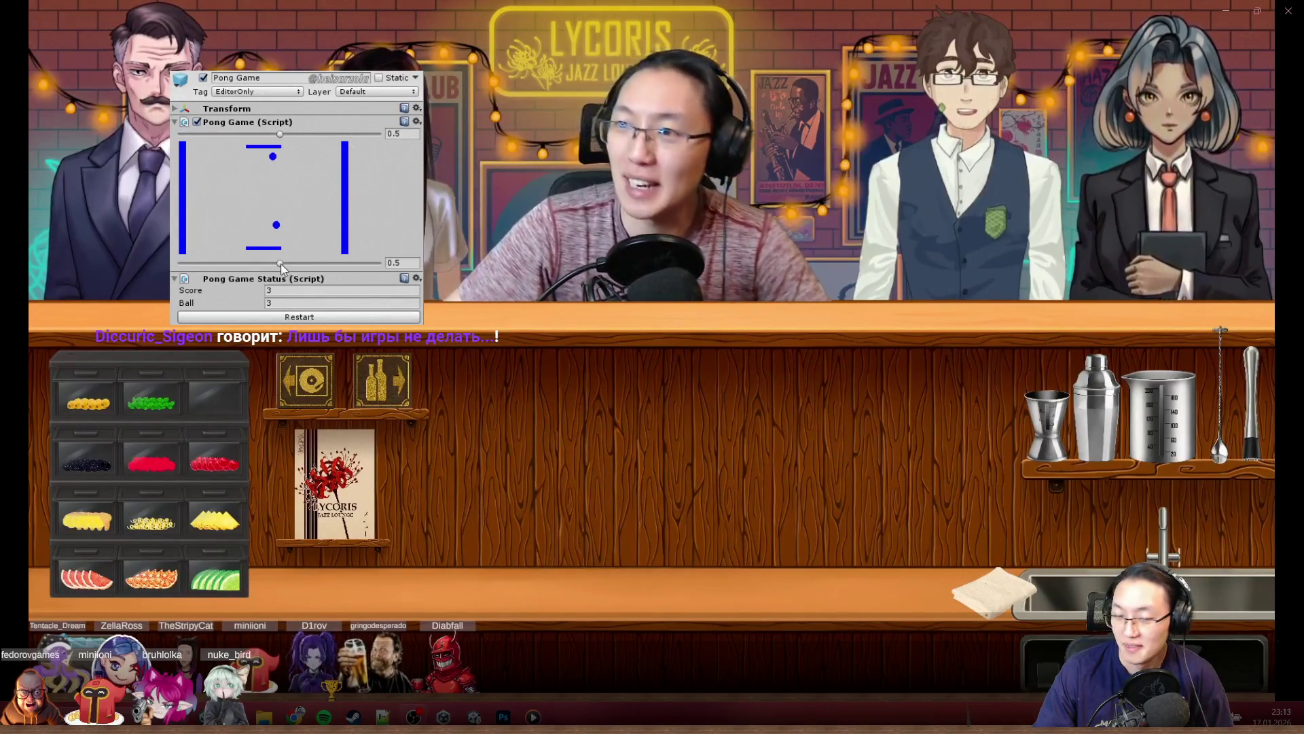
pyautogui.moveTo(282, 263); pyautogui.dragTo(298, 264)
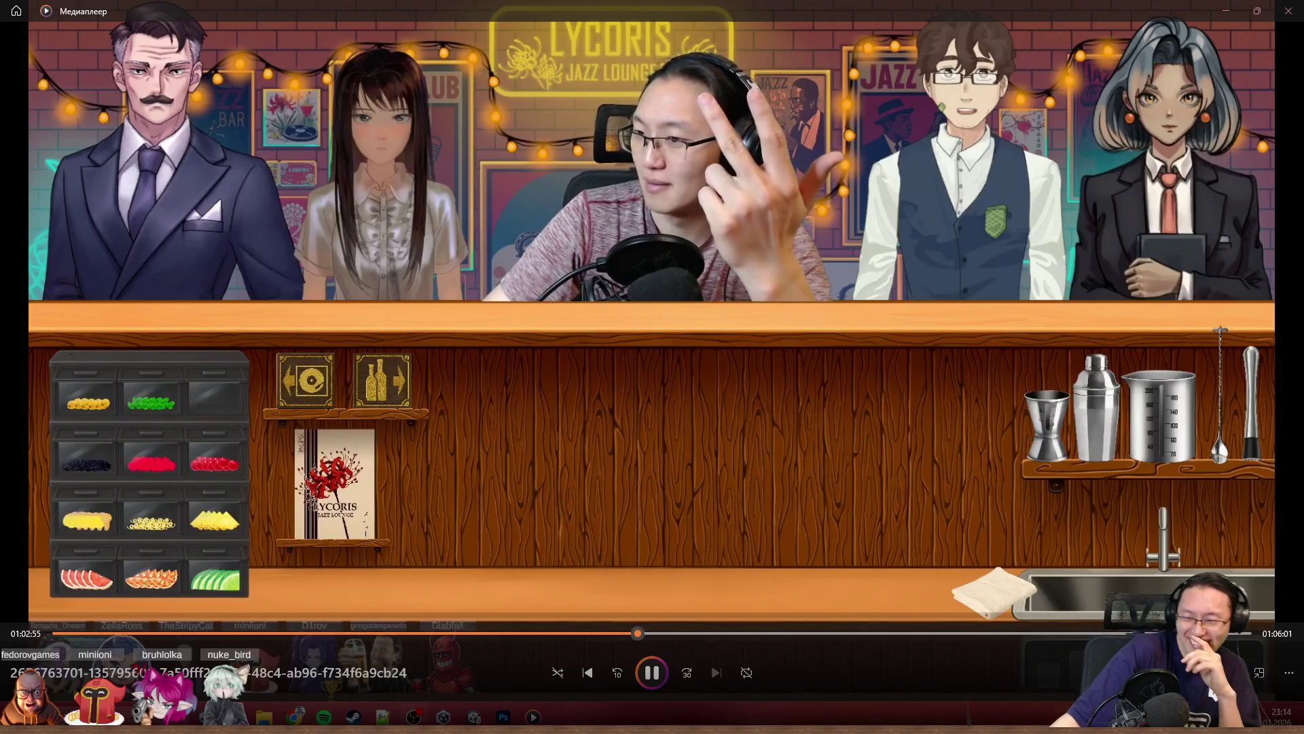
# Step: Pause and resume playback at the bartending scene, then close the video
pyautogui.click(653, 674)
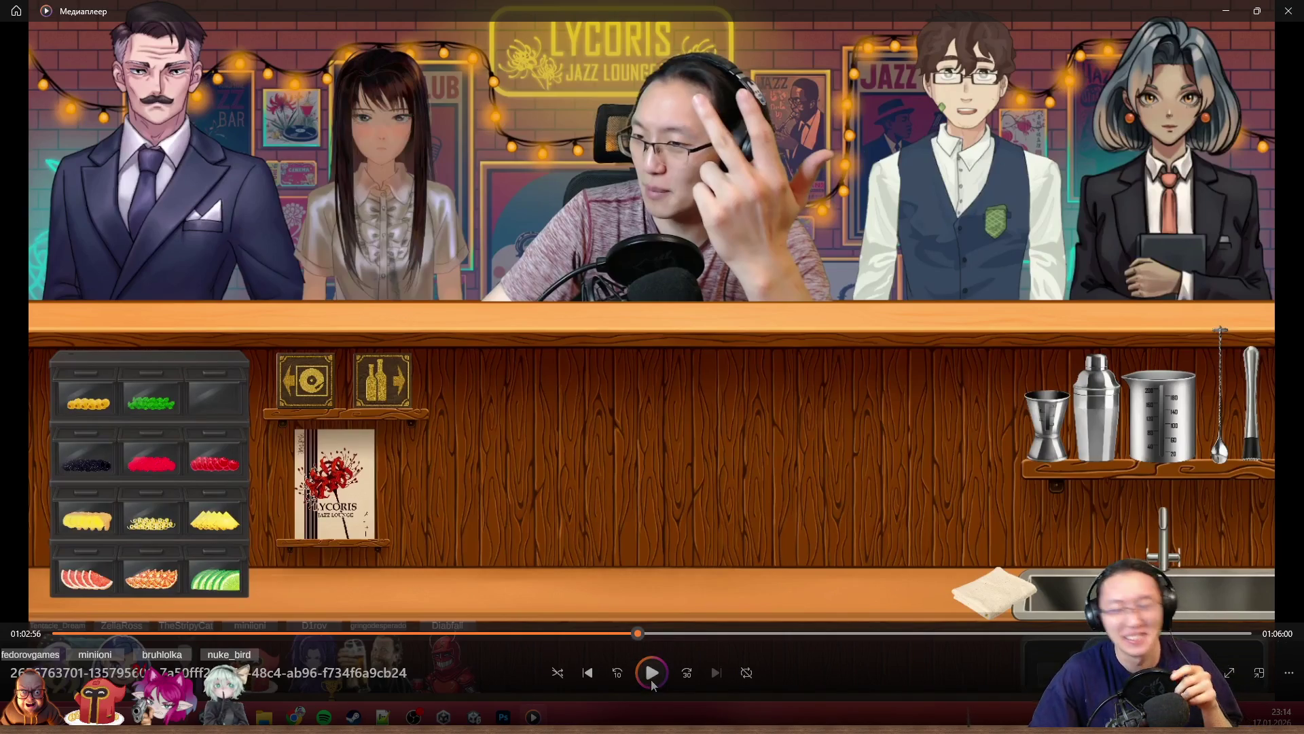
pyautogui.click(653, 674)
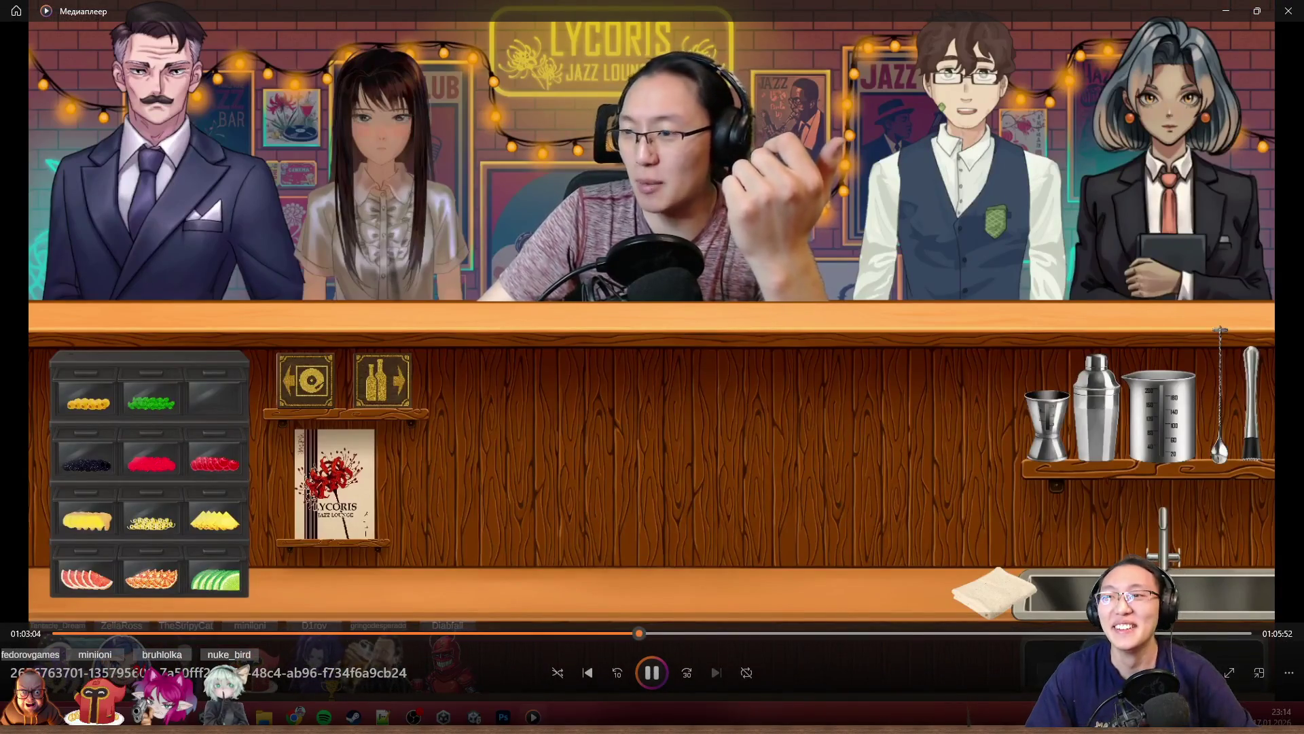
pyautogui.click(1286, 11)
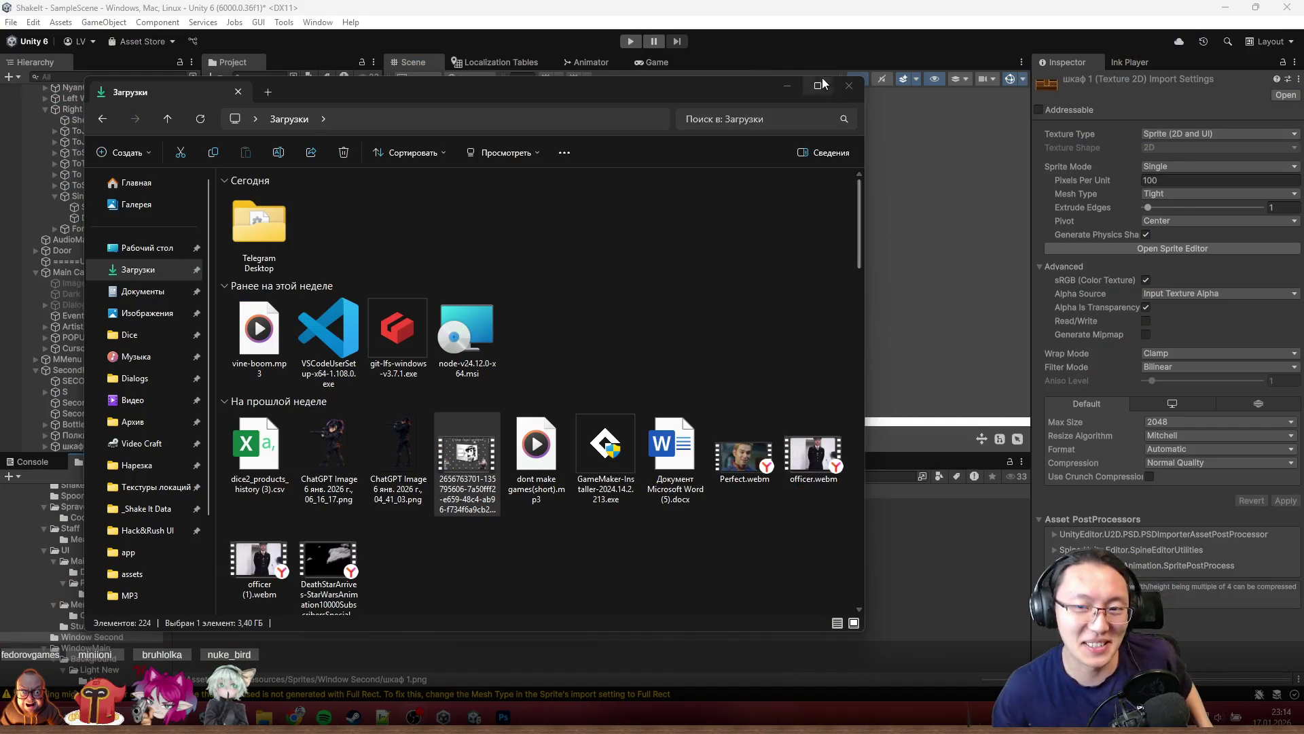
# Step: Close the Downloads window and return to the шкаф 1 shelf image in Photoshop
pyautogui.click(850, 86)
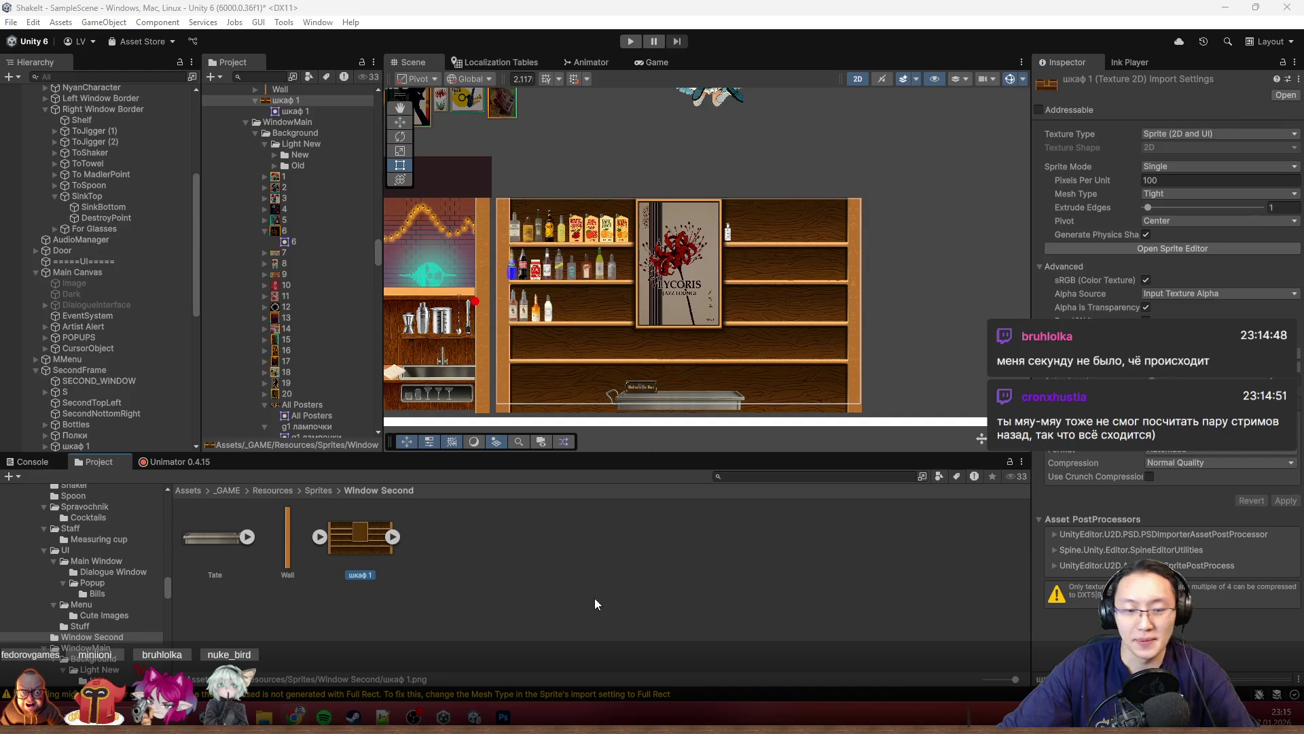
pyautogui.click(502, 716)
pyautogui.scroll(2, 740, 378)
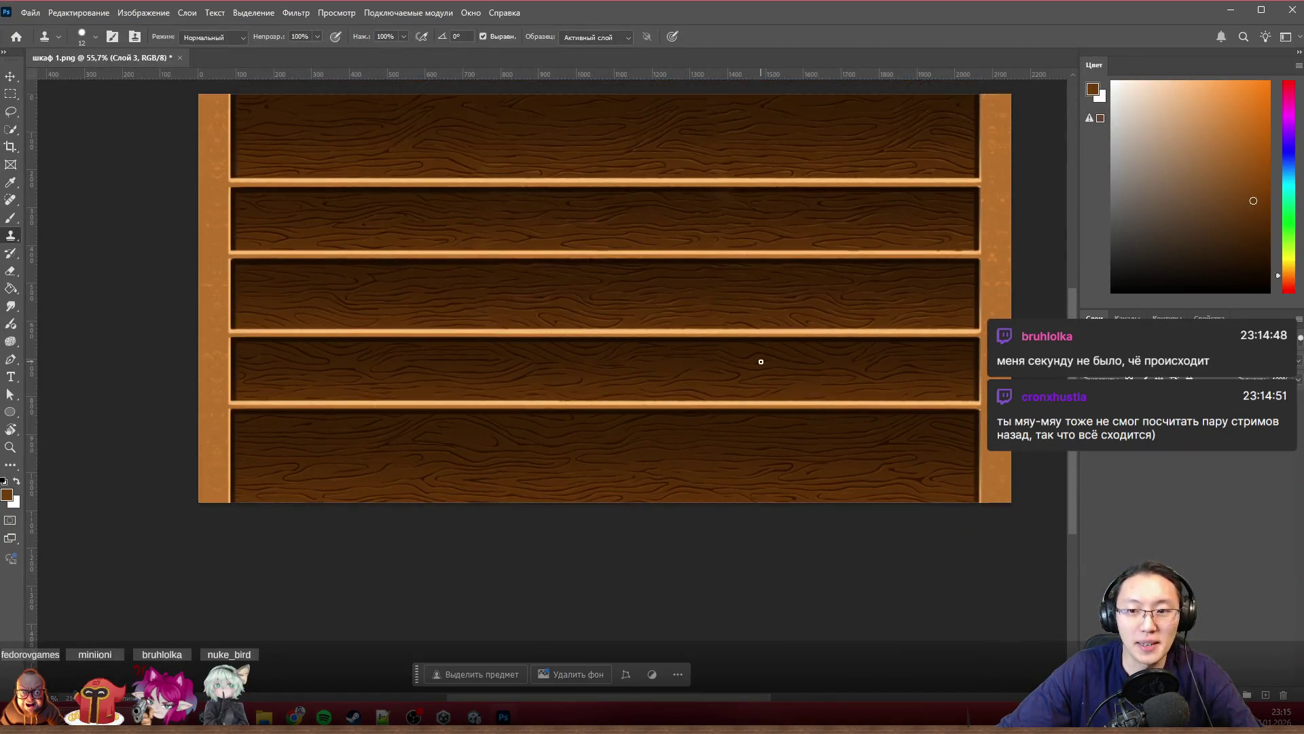
pyautogui.scroll(2, 739, 379)
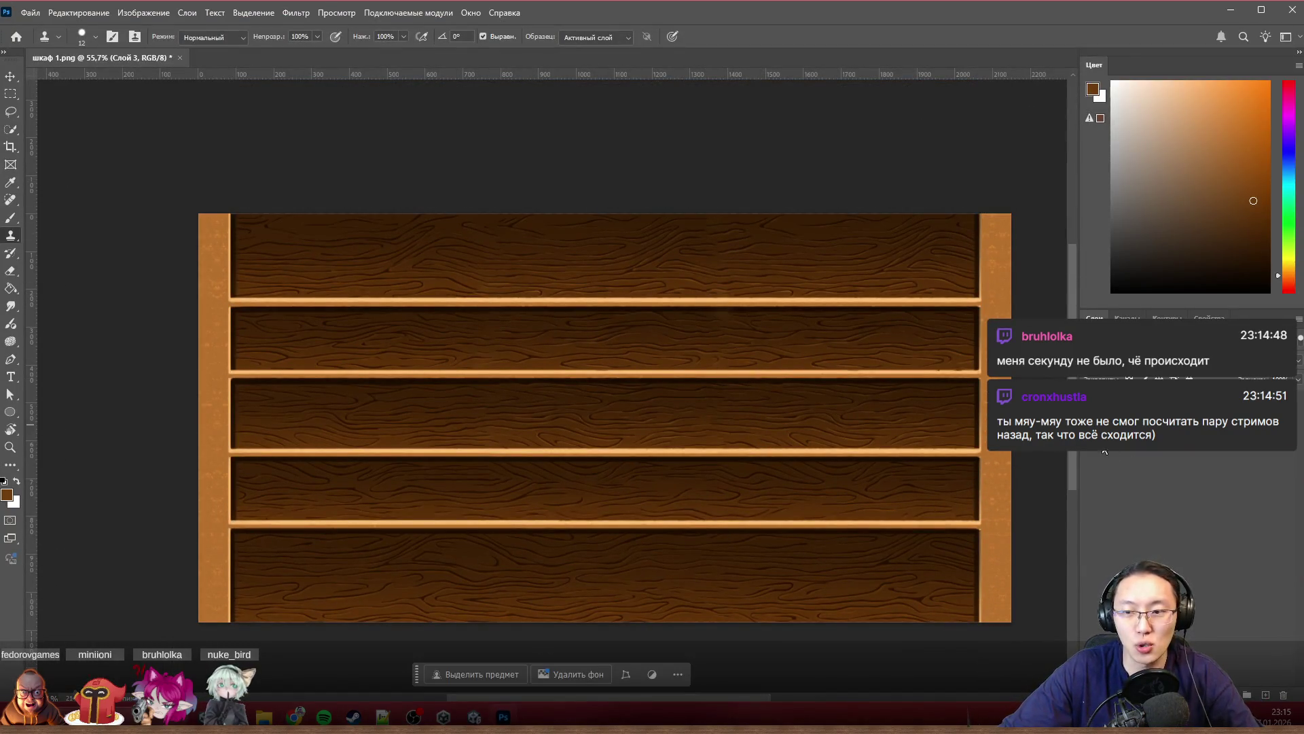
# Step: Toggle the door panel and make trial rectangular selections near the shelf's top edge
pyautogui.hotkey('ctrl', ',')
pyautogui.hotkey('ctrl', ',')
pyautogui.hotkey('ctrl', ',')
pyautogui.hotkey('ctrl', ',')
pyautogui.hotkey('ctrl', ',')
pyautogui.hotkey('ctrl', ',')
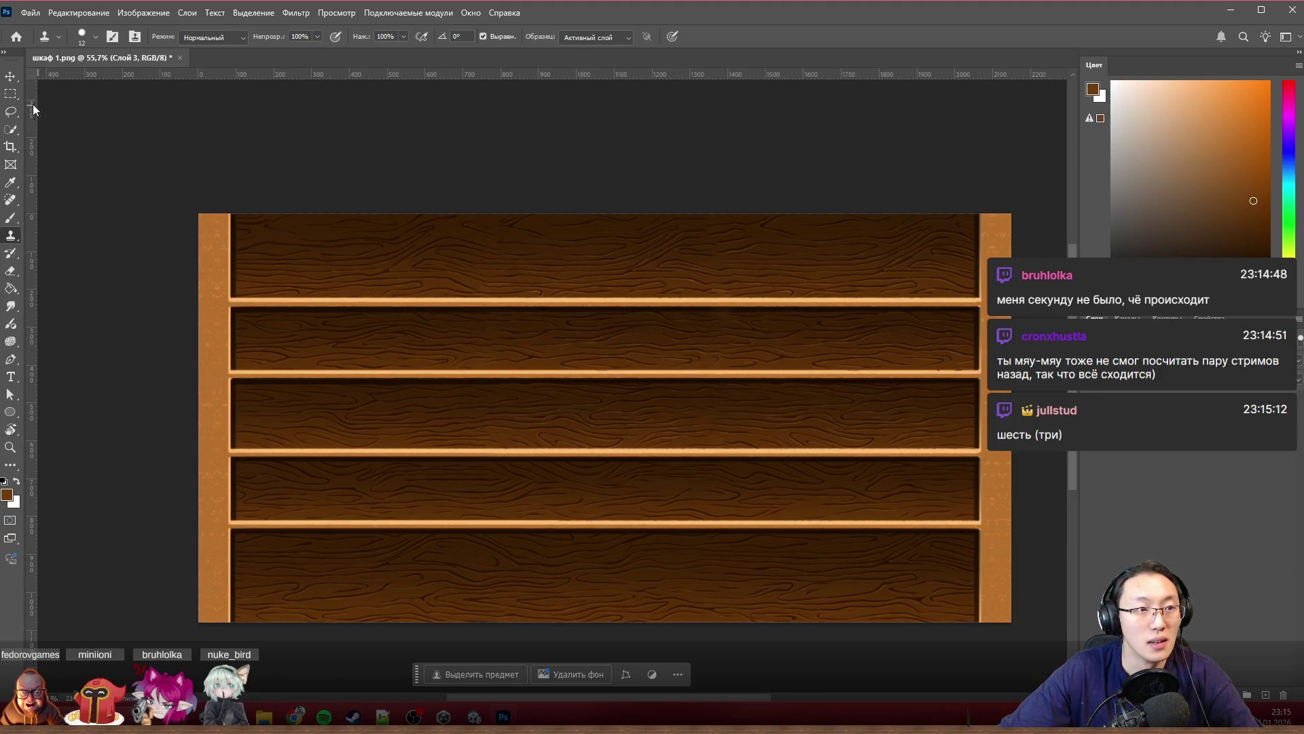
pyautogui.click(11, 93)
pyautogui.scroll(2, 199, 312)
pyautogui.scroll(2, 407, 316)
pyautogui.scroll(2, 453, 317)
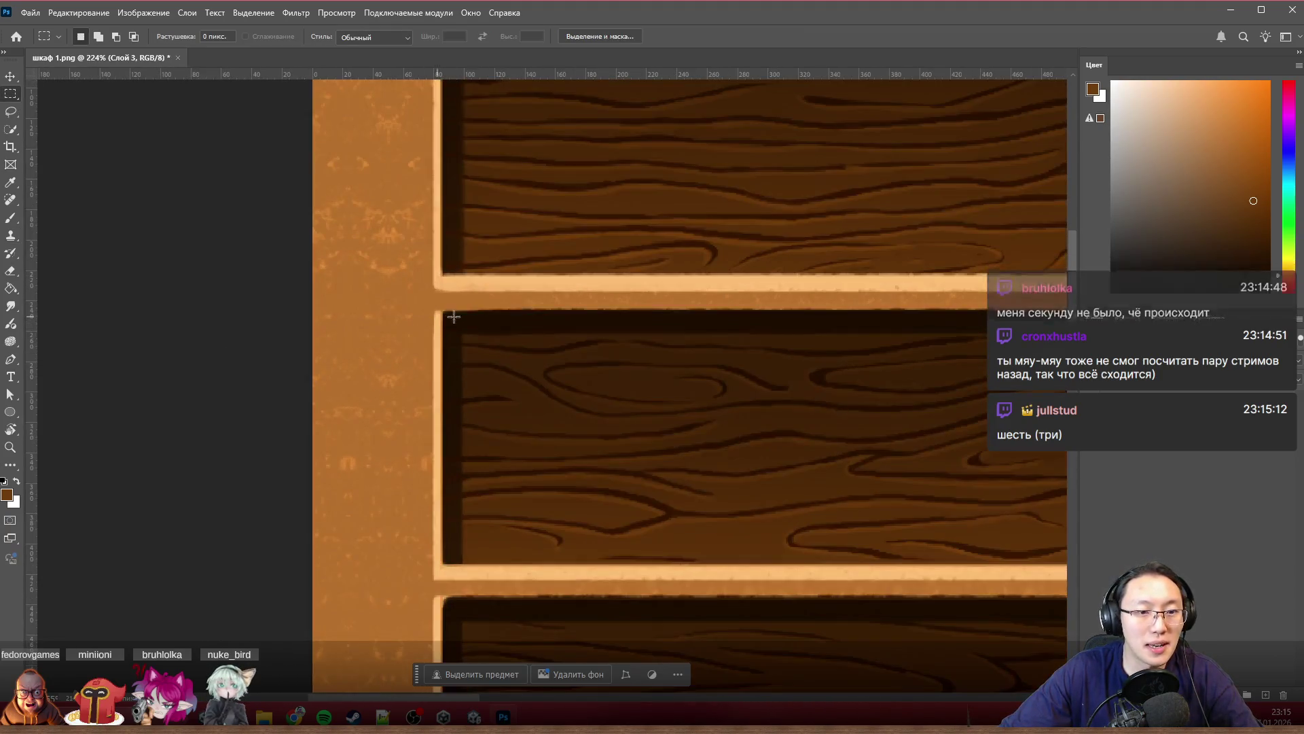
pyautogui.scroll(-2, 509, 329)
pyautogui.scroll(-3, 387, 303)
pyautogui.scroll(2, 515, 306)
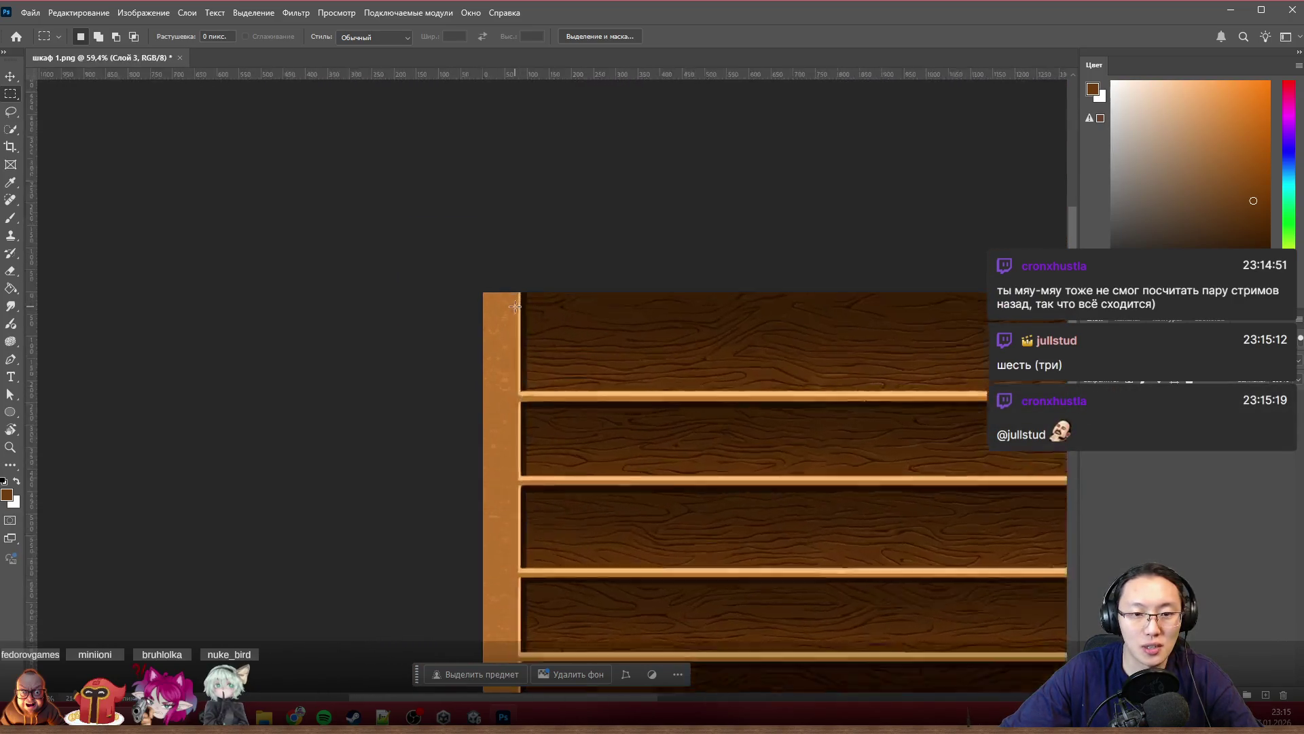
pyautogui.scroll(3, 515, 306)
pyautogui.scroll(3, 539, 286)
pyautogui.scroll(2, 533, 300)
pyautogui.moveTo(541, 261)
pyautogui.mouseDown()
pyautogui.moveTo(720, 496)
pyautogui.moveTo(852, 542)
pyautogui.mouseUp()
pyautogui.scroll(-2, 626, 445)
pyautogui.scroll(-2, 581, 446)
pyautogui.scroll(-2, 597, 452)
pyautogui.scroll(-3, 471, 352)
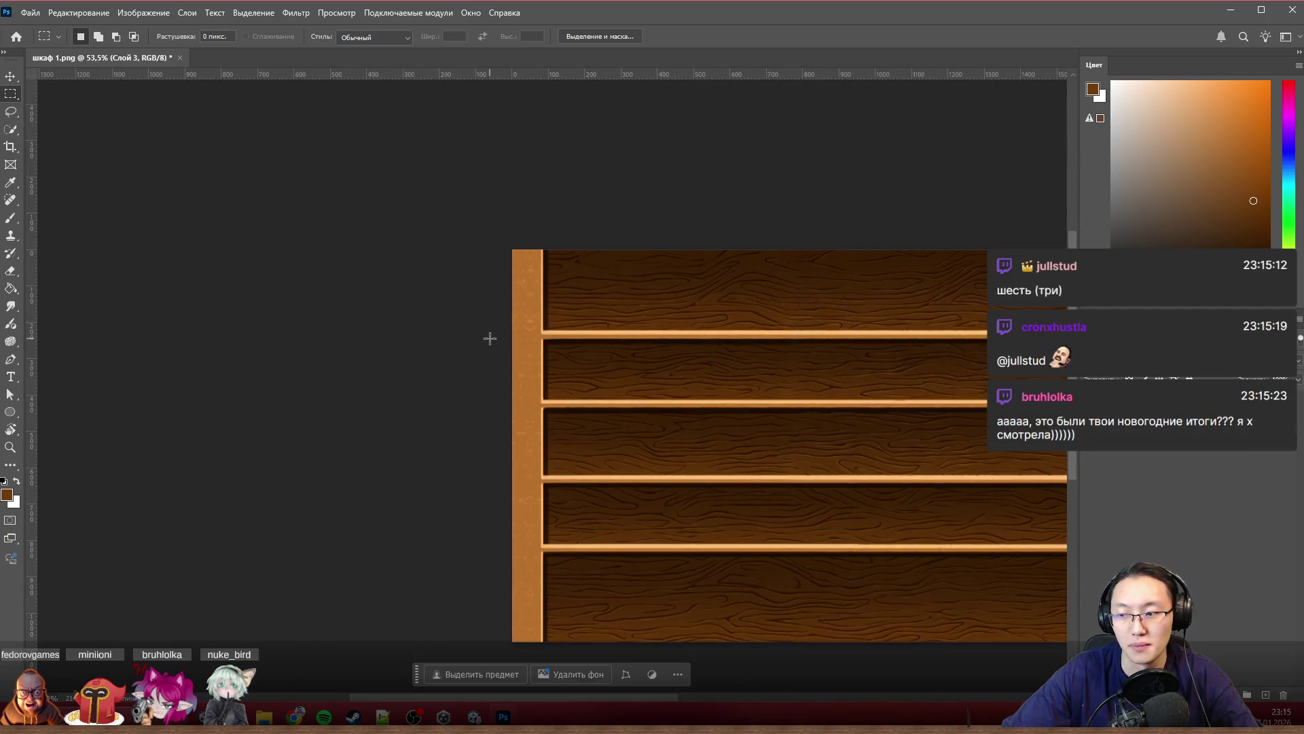
pyautogui.scroll(3, 592, 232)
pyautogui.scroll(2, 527, 234)
pyautogui.moveTo(547, 179)
pyautogui.mouseDown()
pyautogui.moveTo(574, 257)
pyautogui.moveTo(763, 472)
pyautogui.mouseUp()
pyautogui.scroll(1, 529, 220)
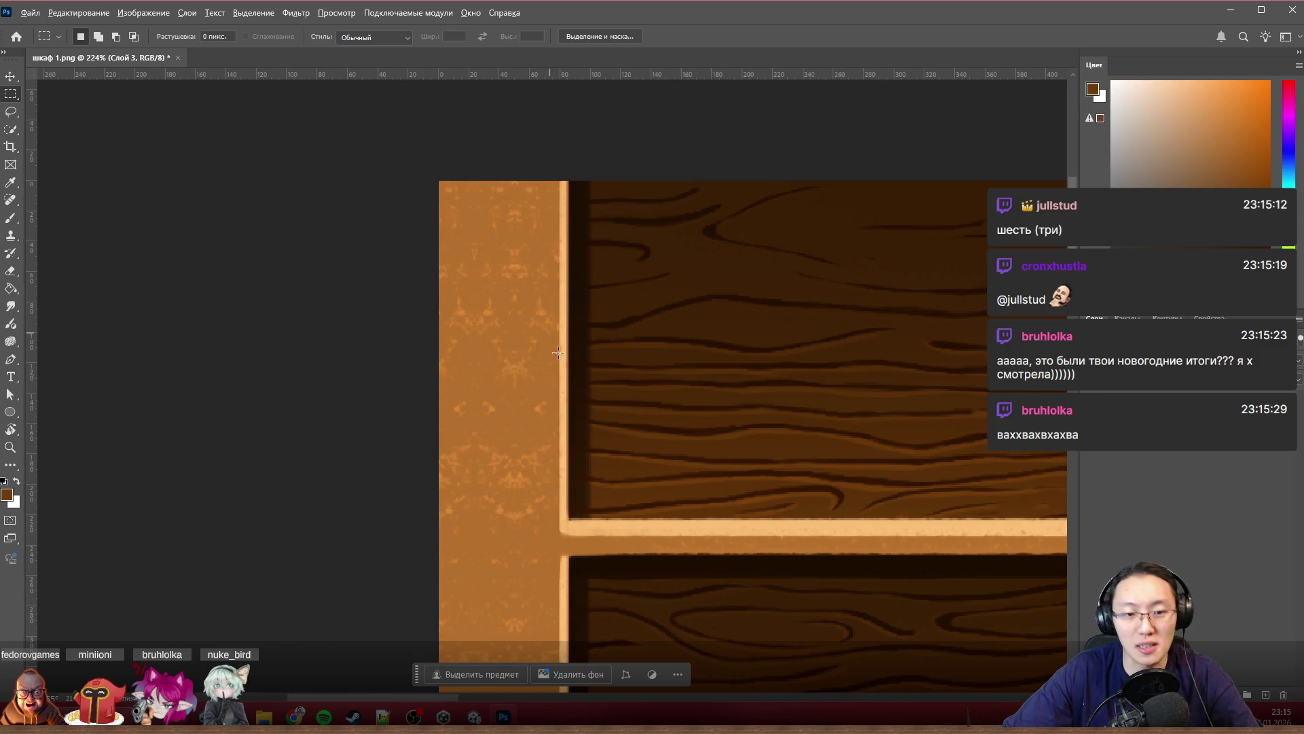
pyautogui.scroll(3, 594, 500)
pyautogui.scroll(2, 614, 513)
pyautogui.scroll(-3, 666, 335)
pyautogui.scroll(3, 667, 334)
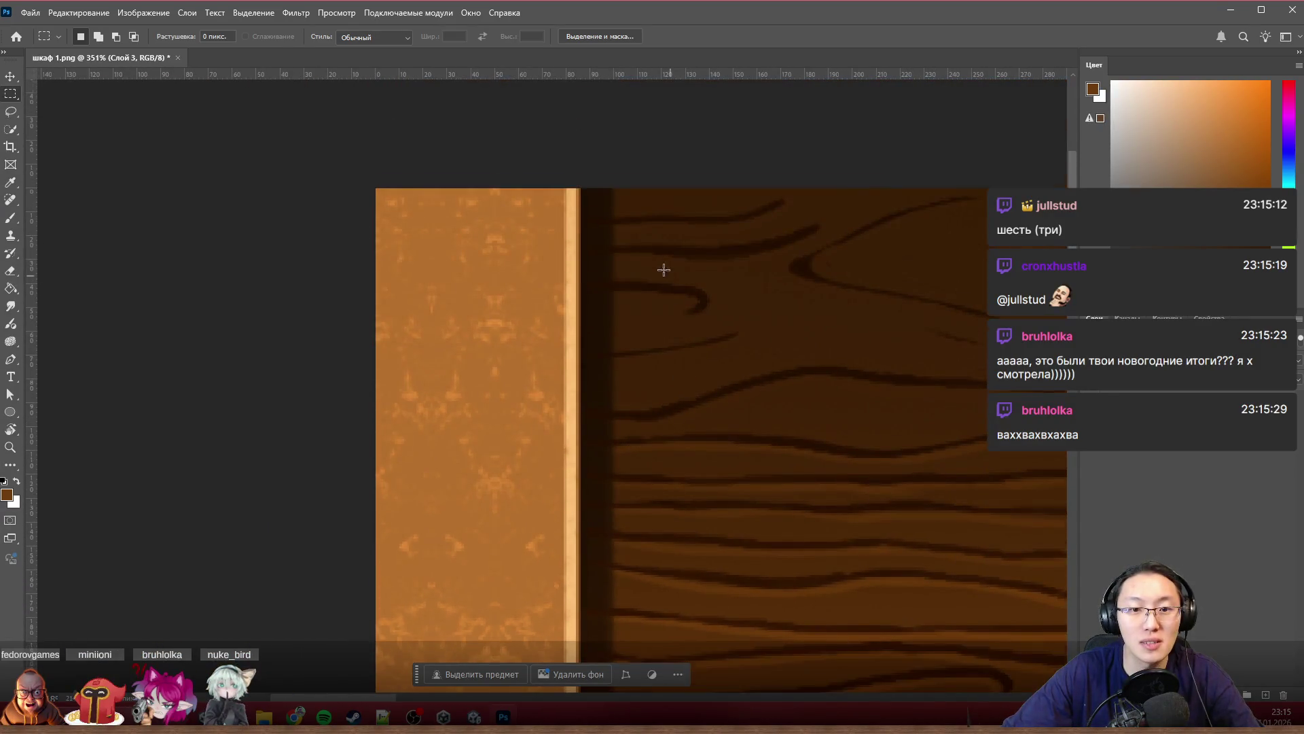
pyautogui.click(614, 186)
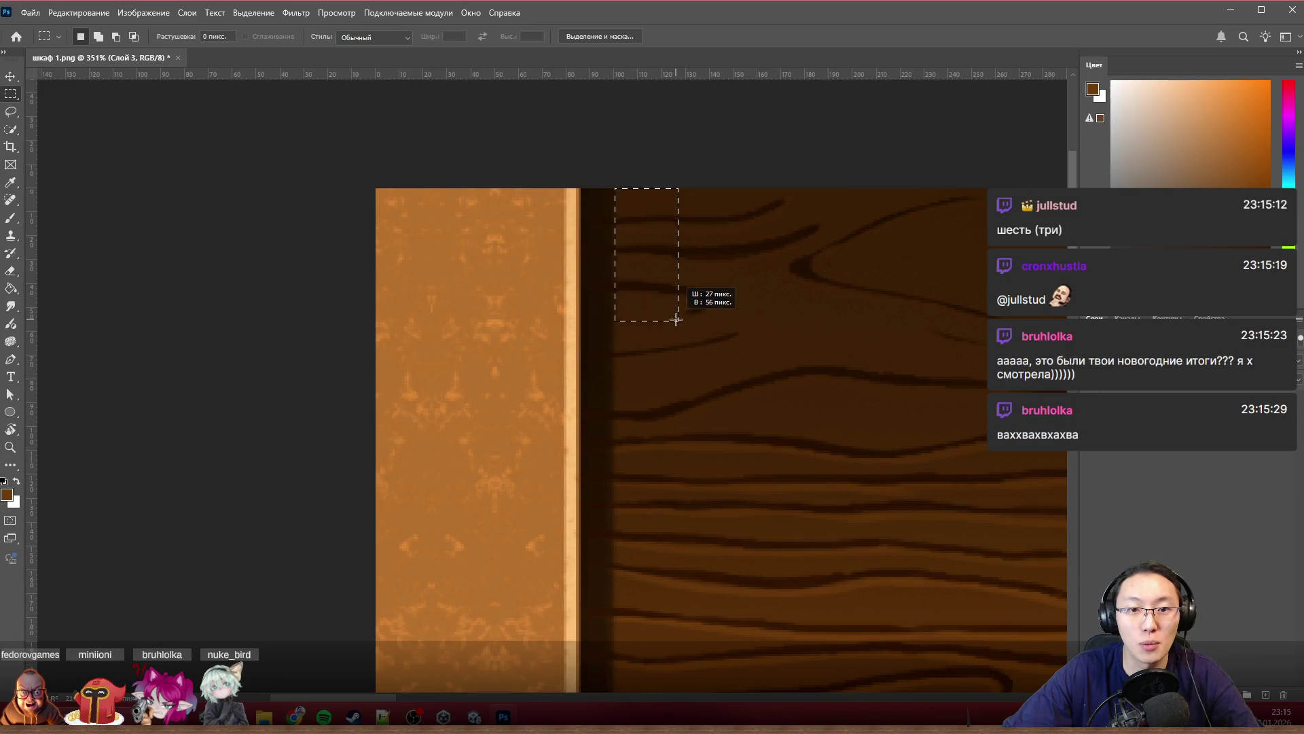
# Step: Select the wooden back panel from its top-left corner beside the left post across the wood
pyautogui.moveTo(728, 540); pyautogui.dragTo(729, 539)
pyautogui.click(801, 464)
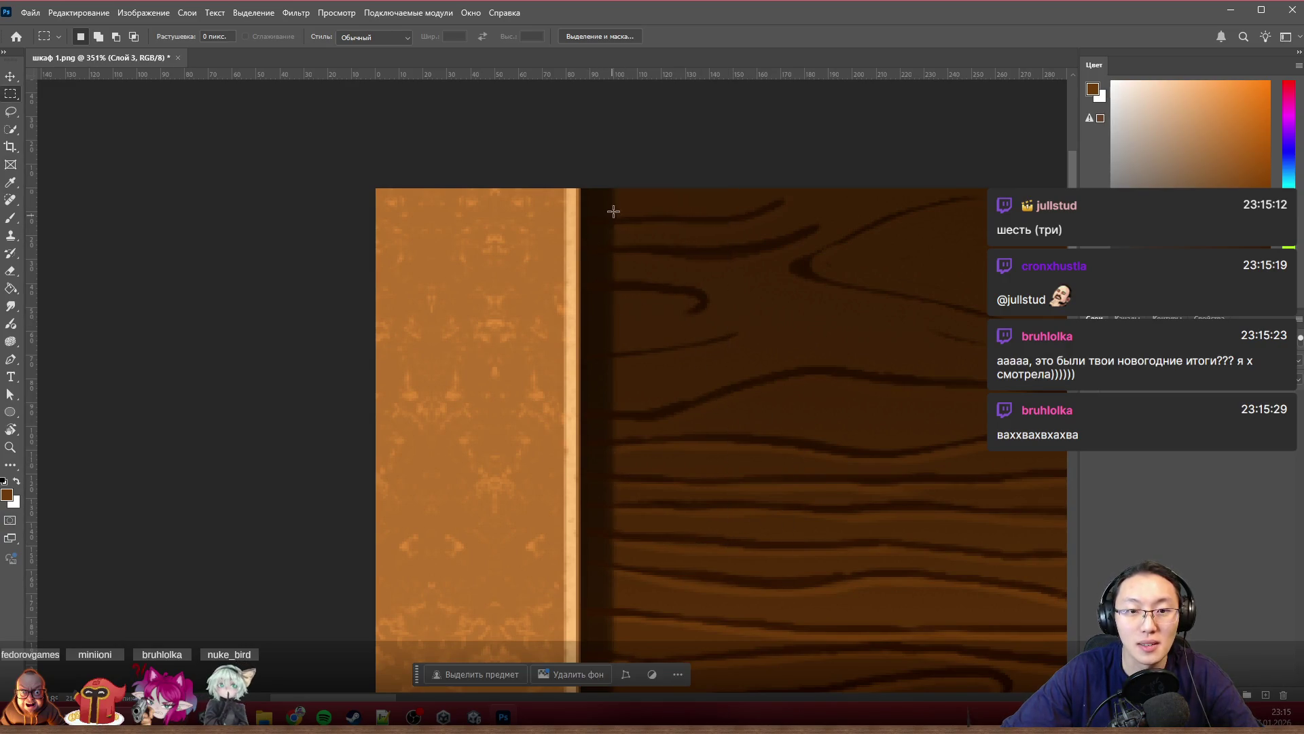
pyautogui.scroll(2, 615, 185)
pyautogui.scroll(2, 622, 168)
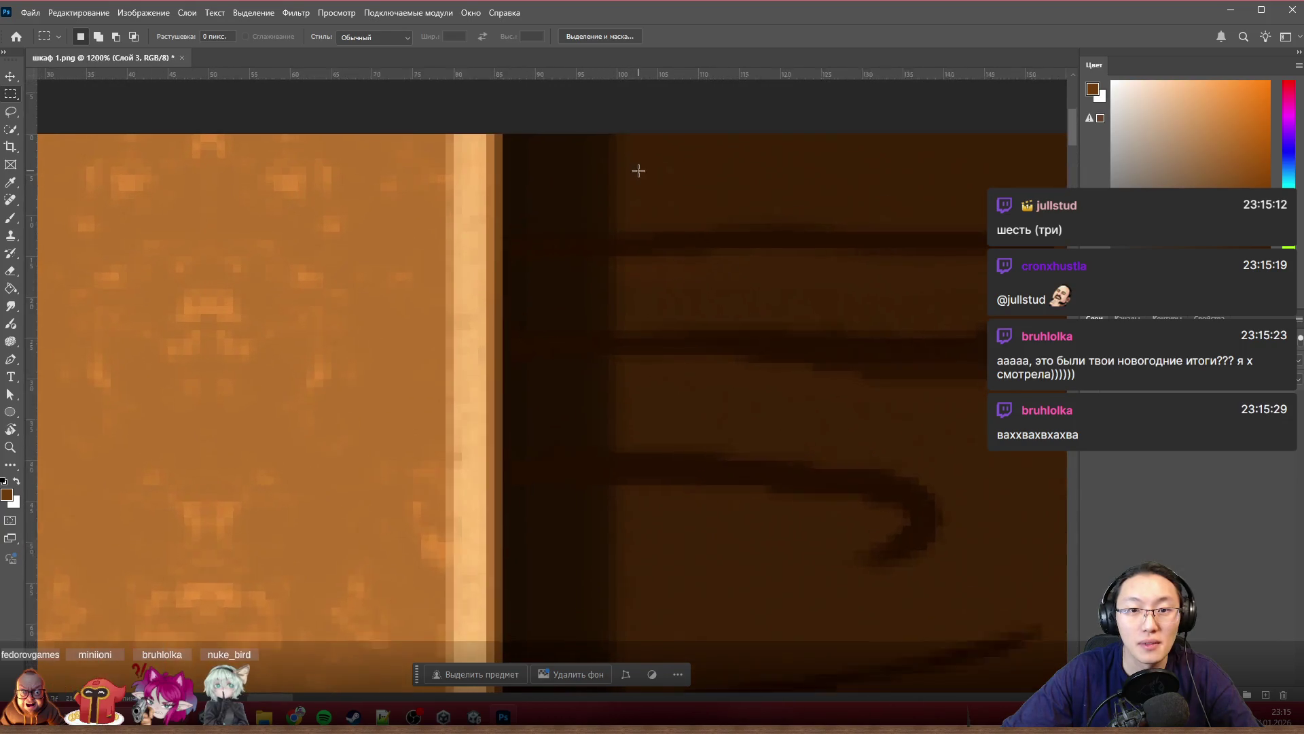
pyautogui.scroll(1, 628, 147)
pyautogui.moveTo(623, 130)
pyautogui.mouseDown()
pyautogui.moveTo(694, 245)
pyautogui.moveTo(740, 438)
pyautogui.mouseUp()
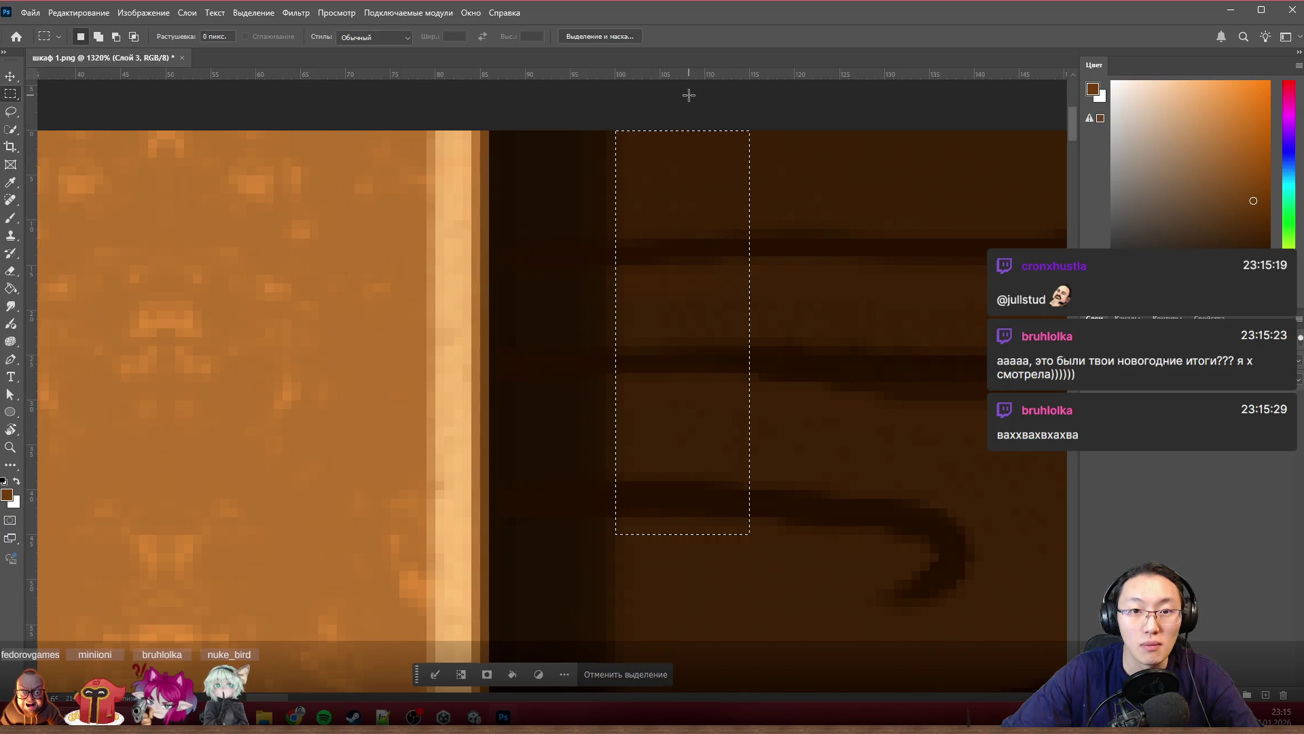
pyautogui.moveTo(807, 544); pyautogui.dragTo(1244, 713)
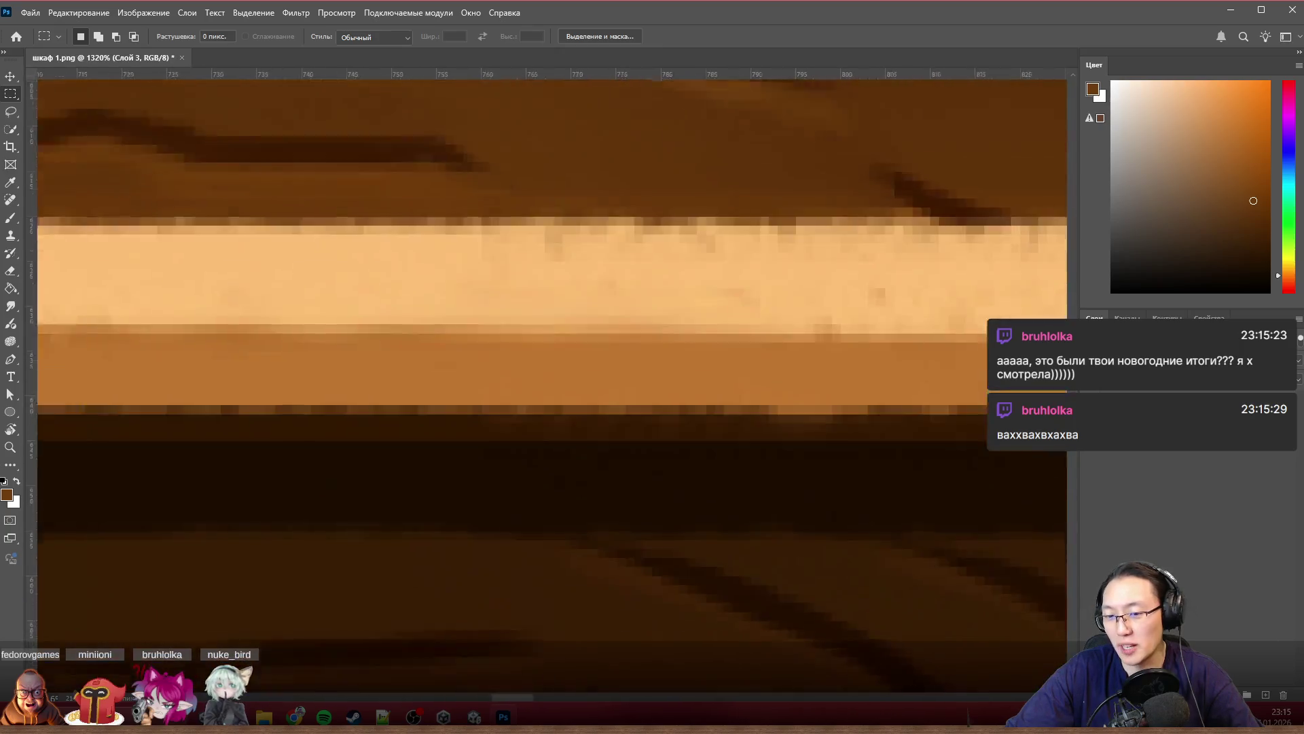
pyautogui.moveTo(1243, 713); pyautogui.dragTo(1244, 713)
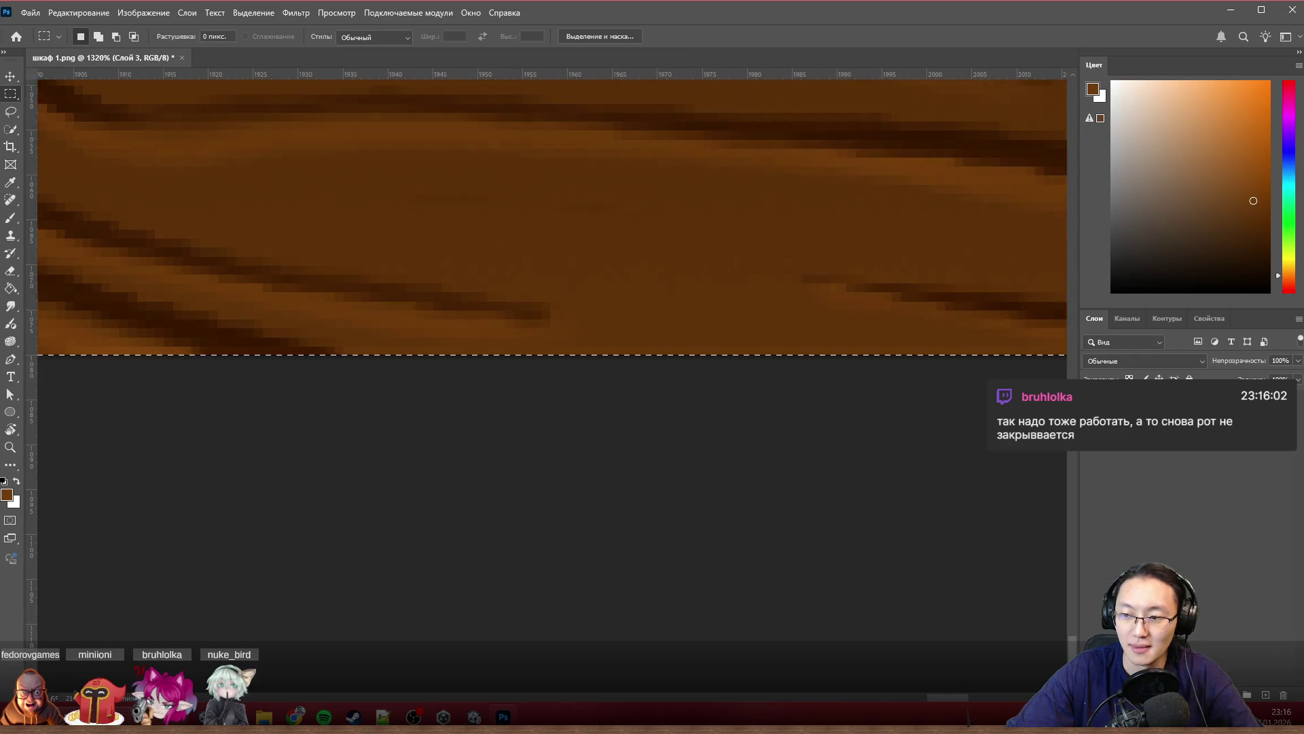
pyautogui.moveTo(1244, 713)
pyautogui.mouseDown()
pyautogui.moveTo(486, 534)
pyautogui.moveTo(424, 538)
pyautogui.mouseUp()
pyautogui.scroll(-5, 639, 524)
pyautogui.scroll(-3, 676, 513)
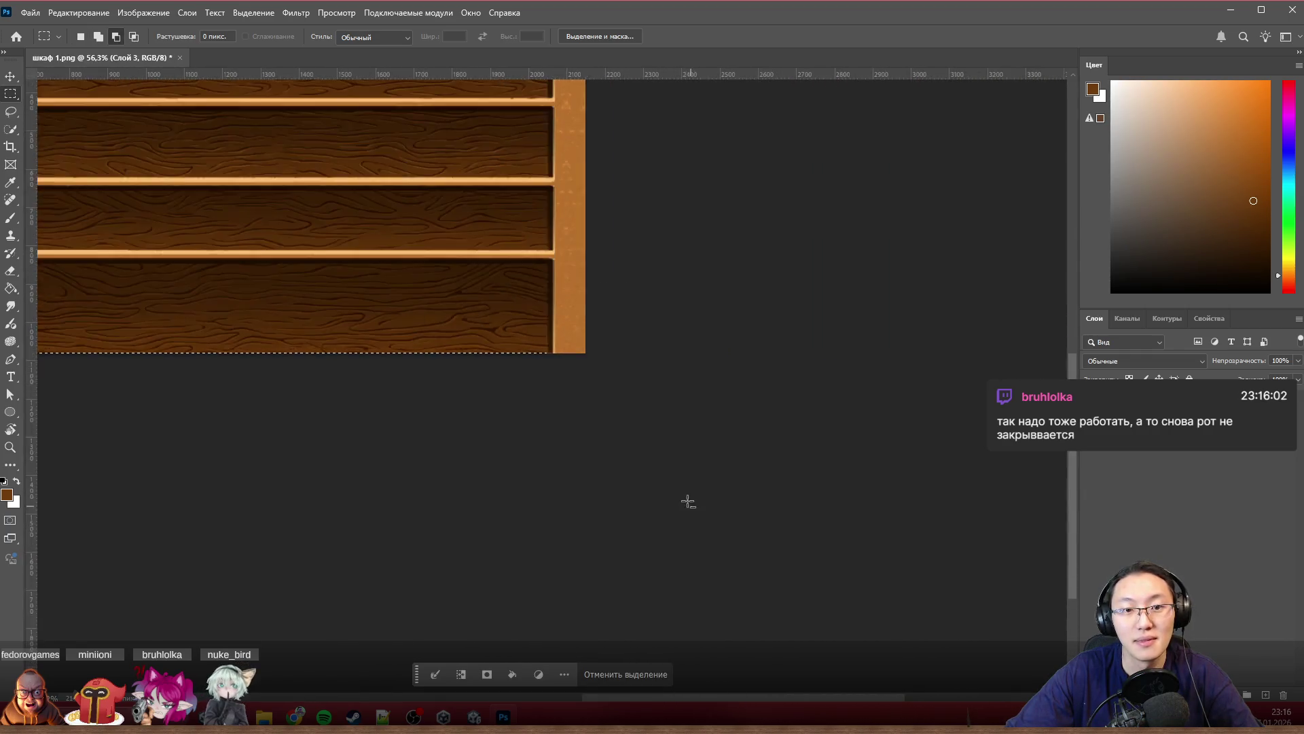
pyautogui.scroll(-3, 667, 500)
pyautogui.scroll(3, 320, 233)
pyautogui.scroll(2, 414, 268)
pyautogui.hscroll(-2, 536, 290)
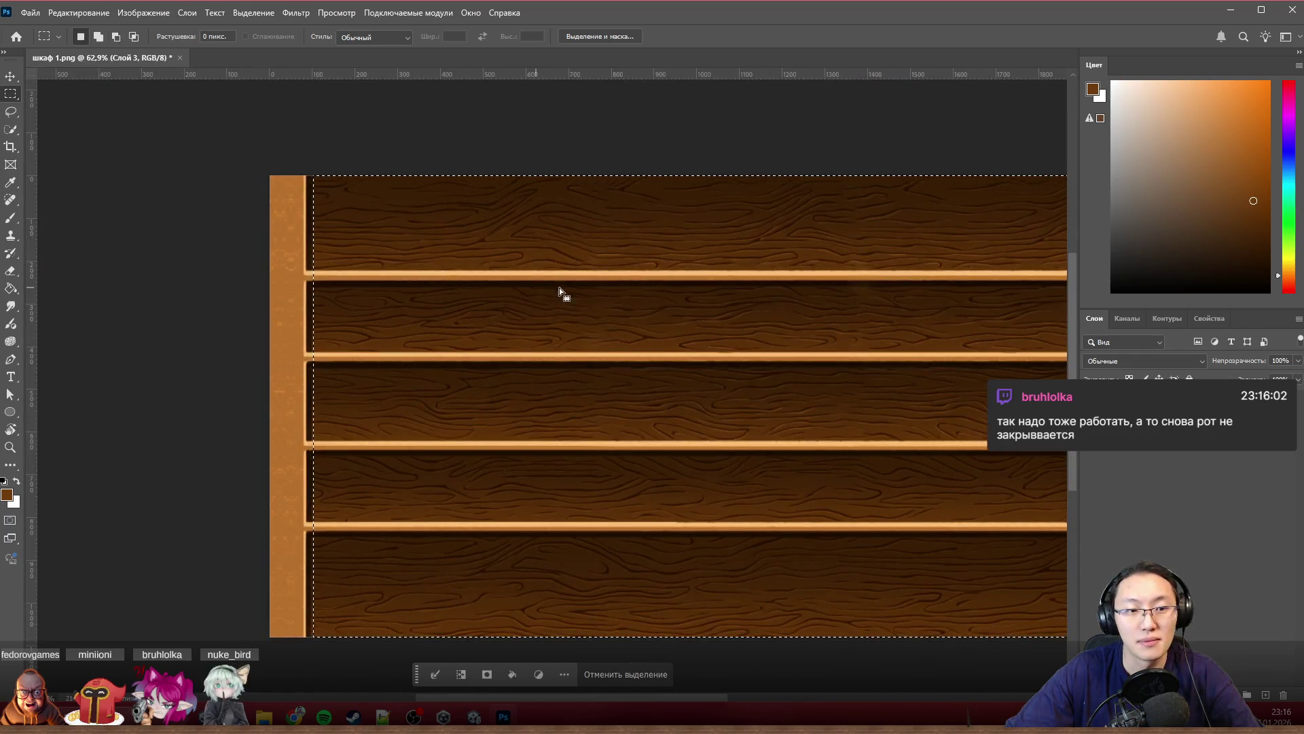
# Step: Cut the selected back panel onto a new Layer 4 and hide it
pyautogui.rightClick(671, 311)
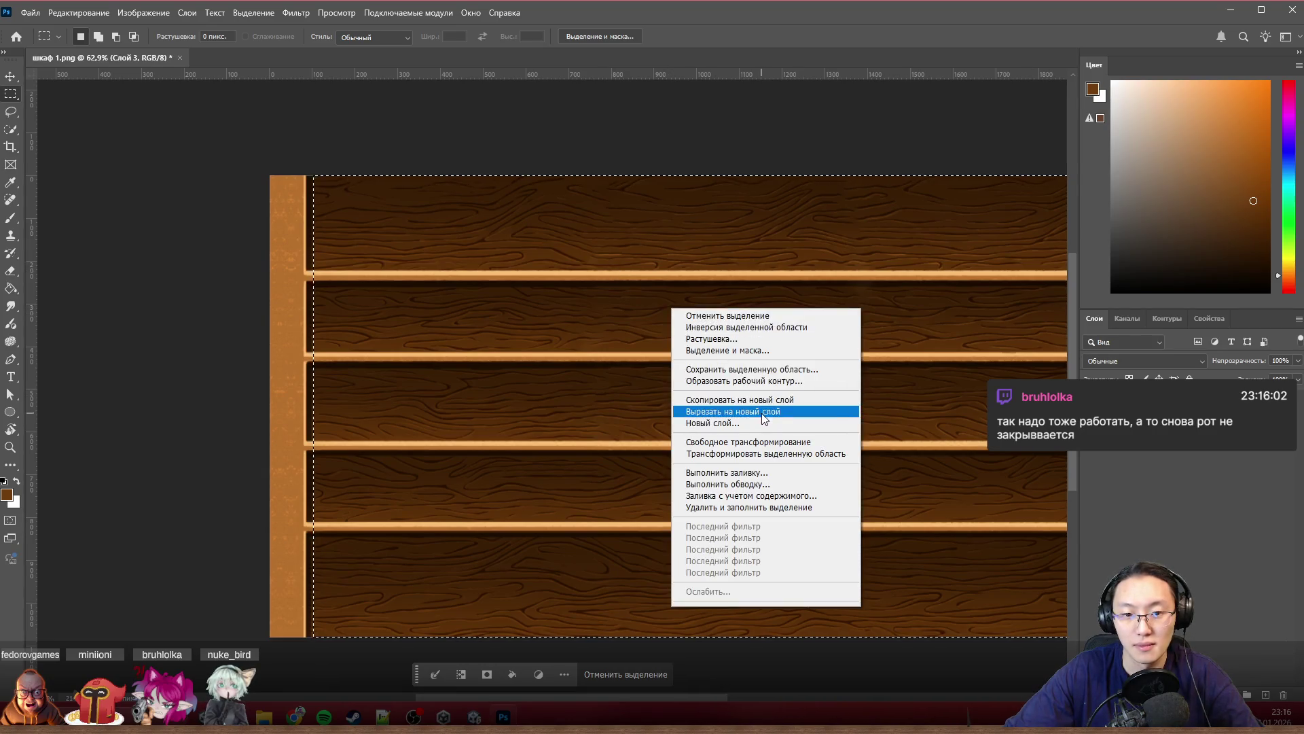
pyautogui.click(763, 413)
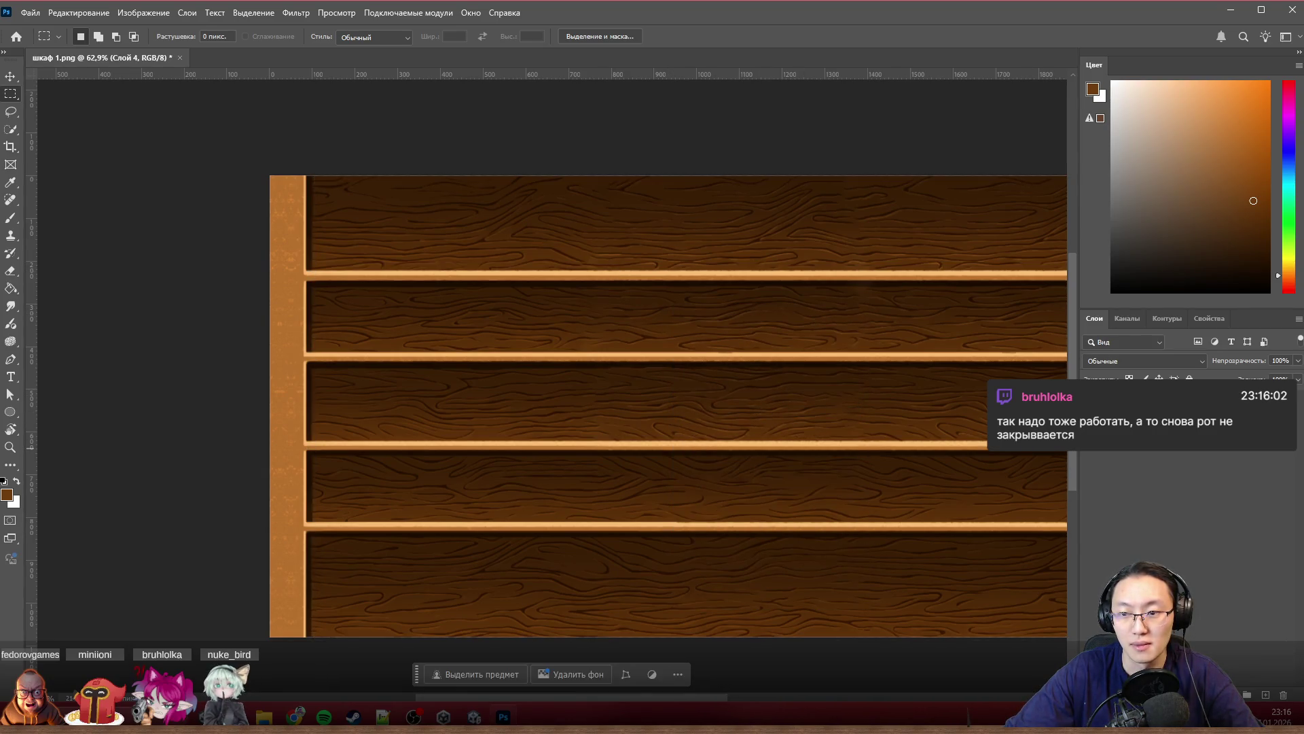
pyautogui.press('Delete')
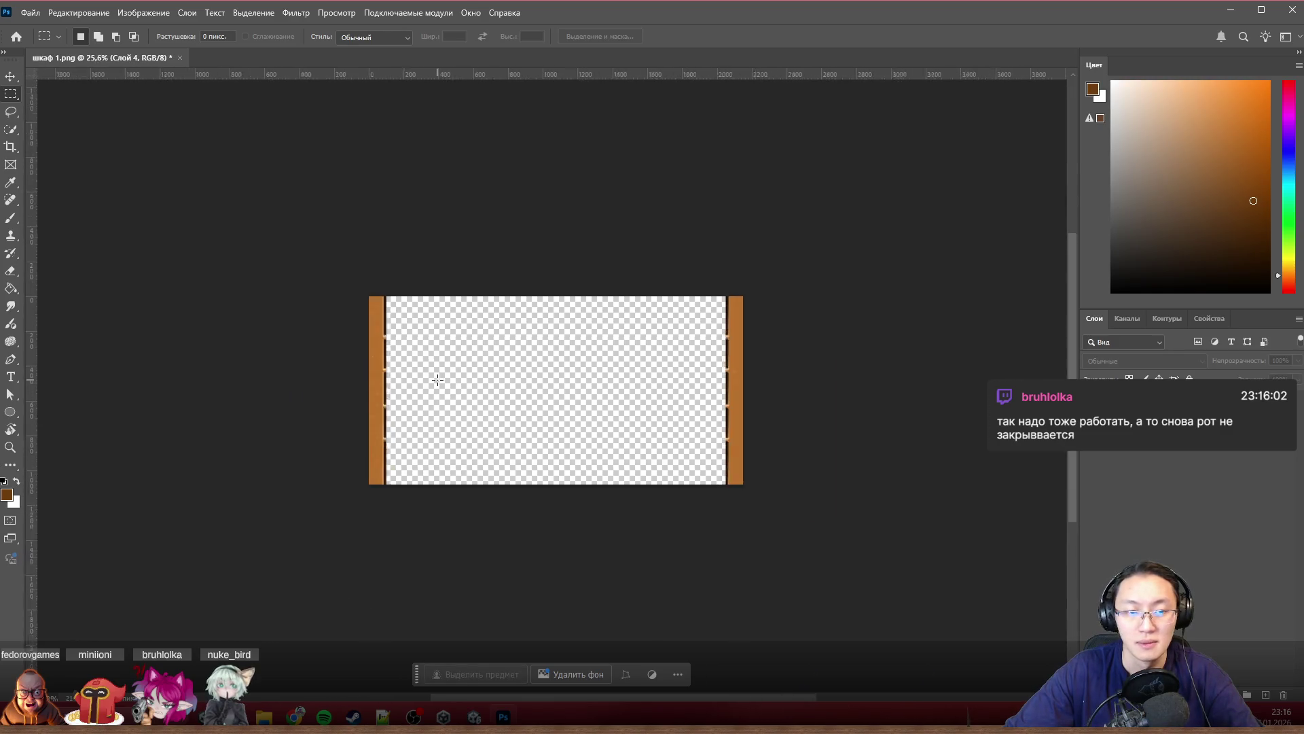
pyautogui.moveTo(436, 378); pyautogui.dragTo(703, 389)
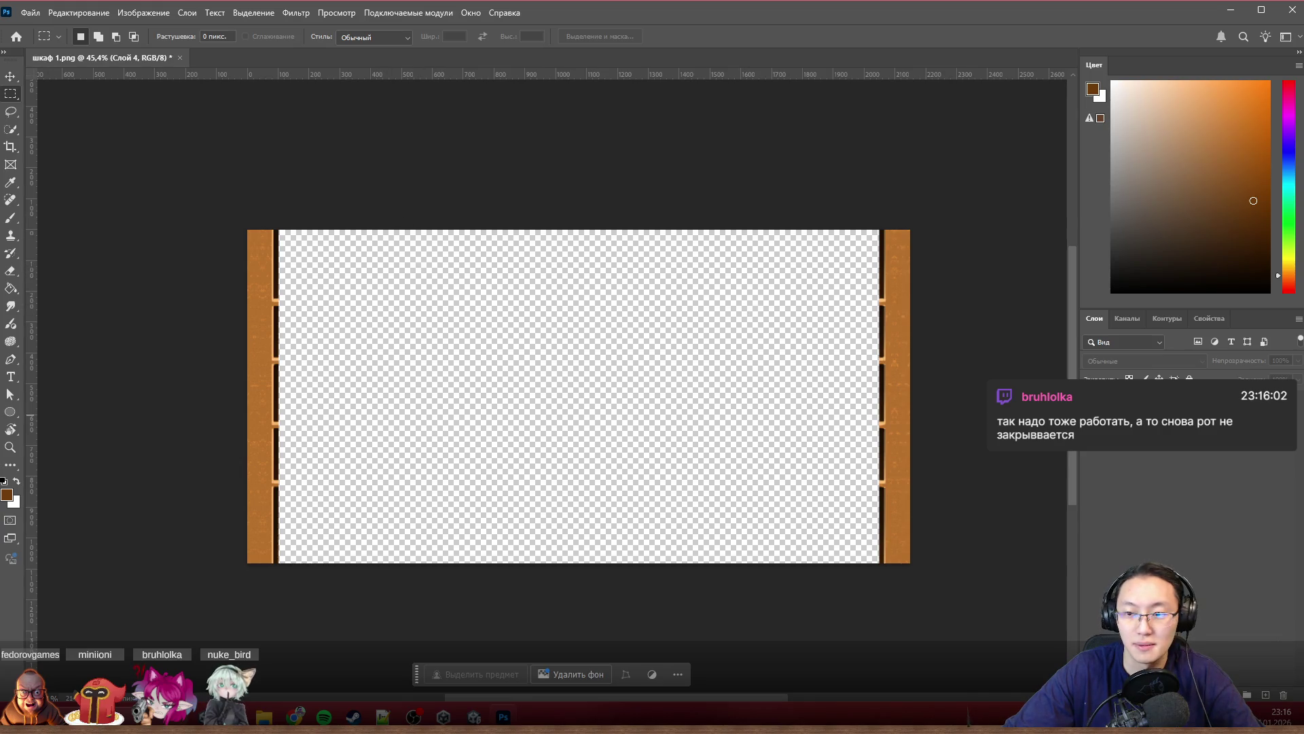
# Step: Select the right post on Layer 3 and move it leftward near the left post, then deselect
pyautogui.moveTo(719, 173); pyautogui.dragTo(910, 571)
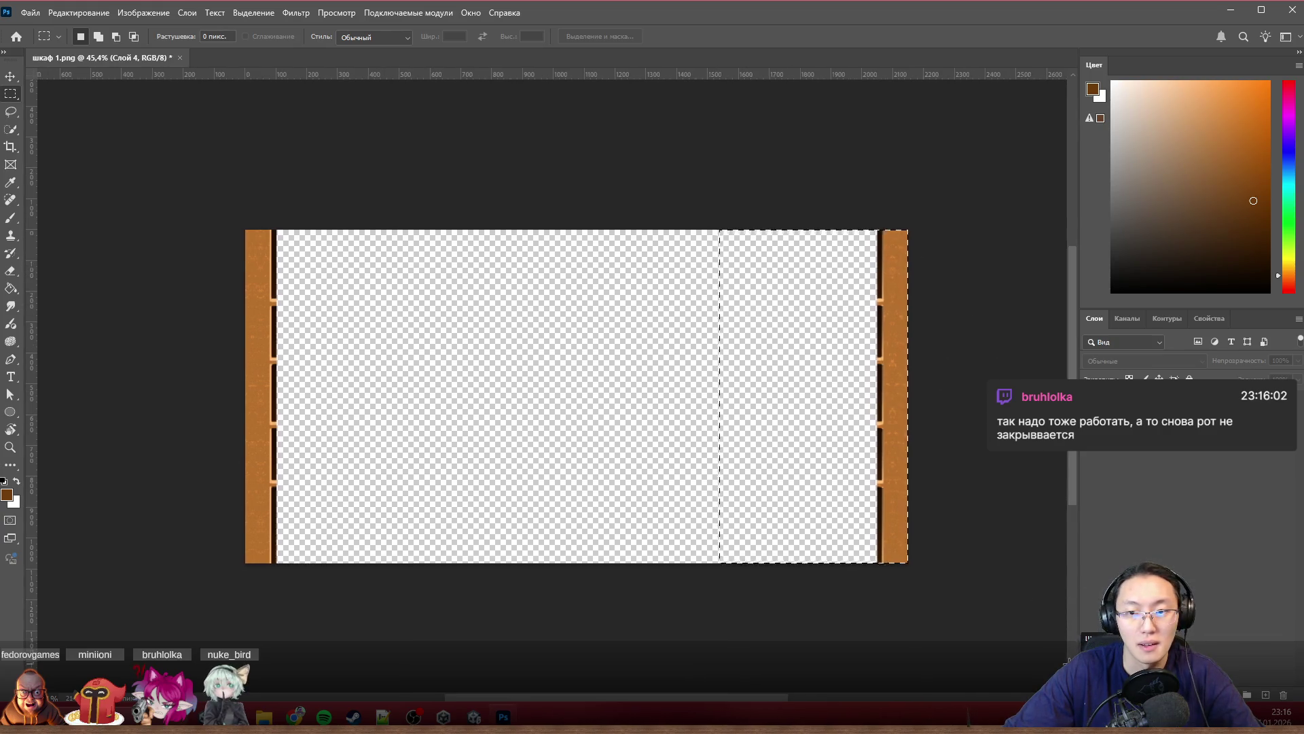
pyautogui.keyDown('ctrl'); pyautogui.click(903, 362); pyautogui.keyUp('ctrl')
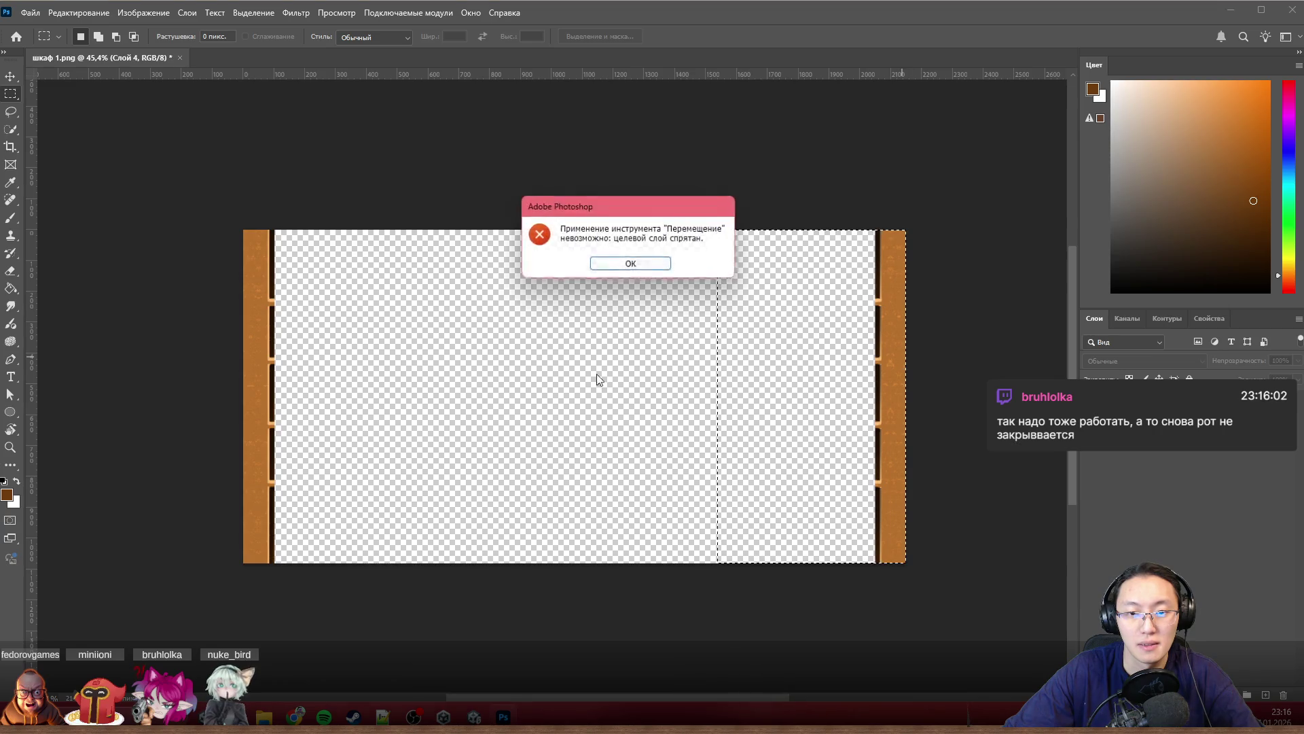
pyautogui.click(632, 268)
pyautogui.moveTo(896, 373); pyautogui.dragTo(432, 371)
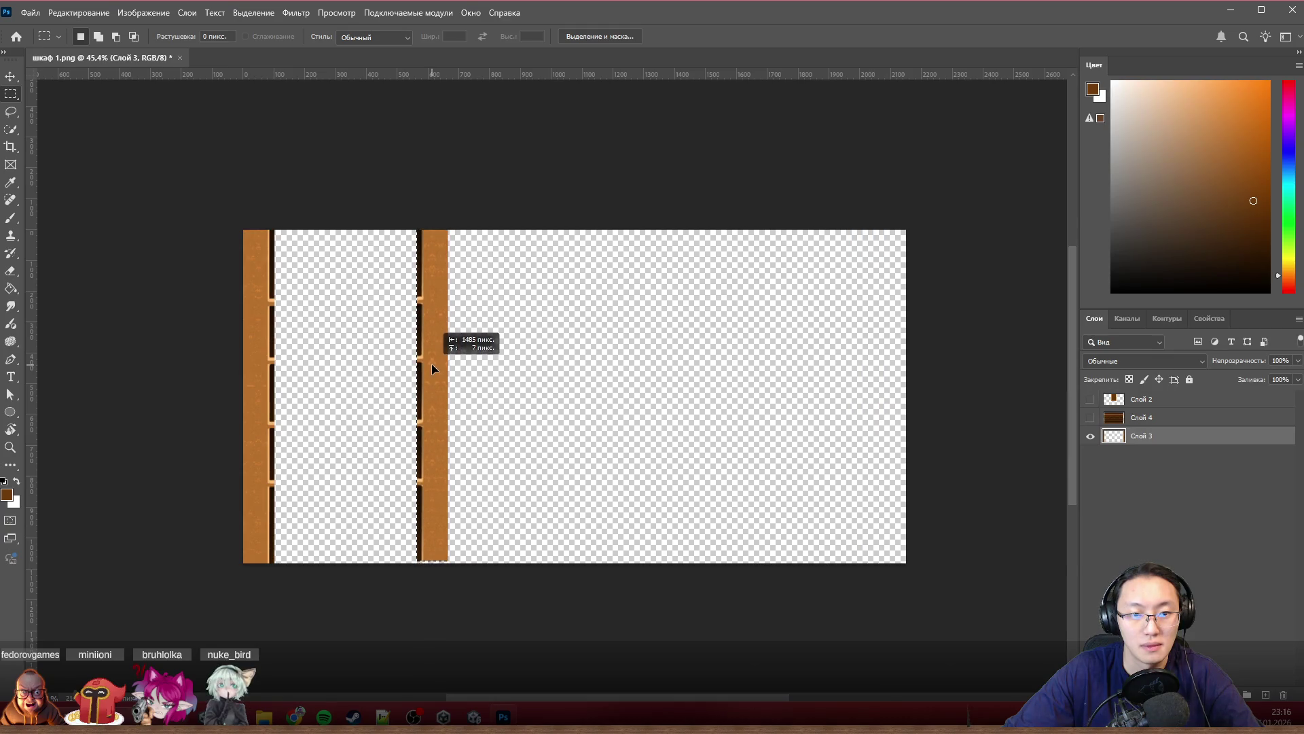
pyautogui.moveTo(432, 366); pyautogui.dragTo(432, 365)
pyautogui.hotkey('ctrl', 'd')
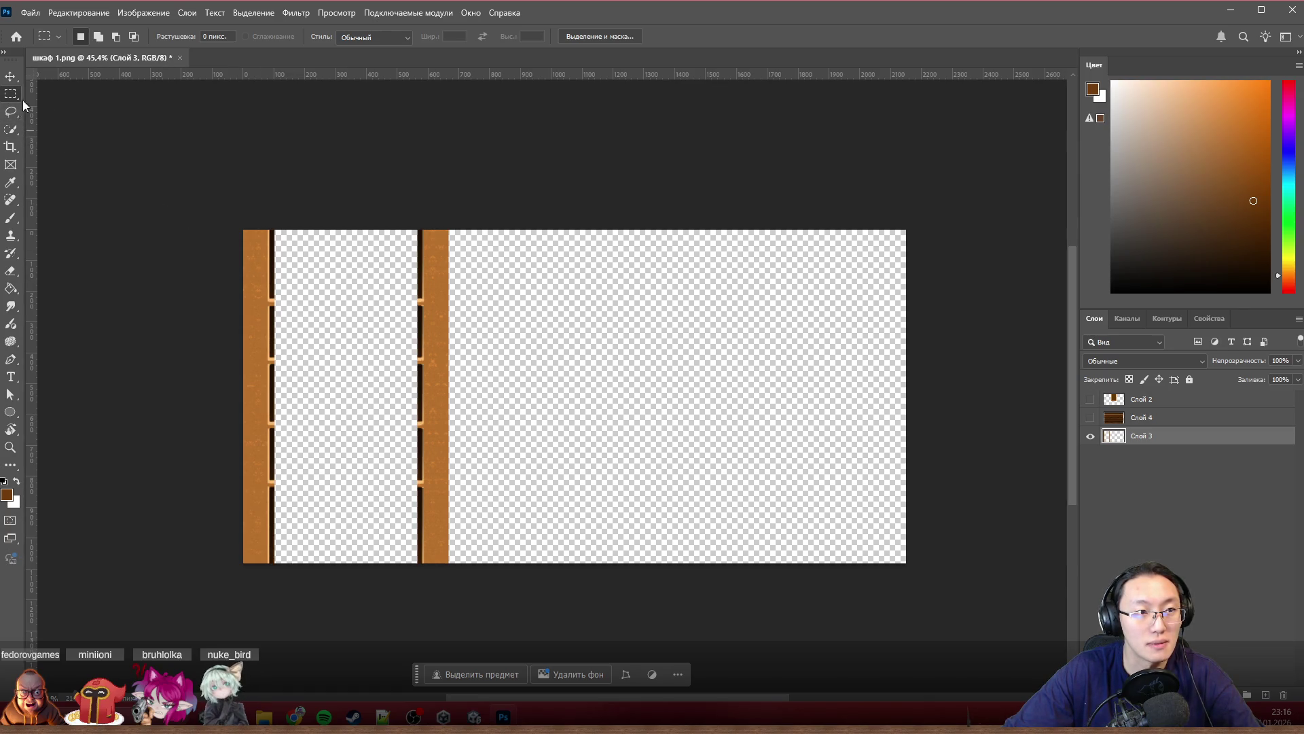
# Step: Show only the Layer 4 wood panel and align it flush with the canvas left edge
pyautogui.click(1094, 436)
pyautogui.hscroll(-2, 597, 356)
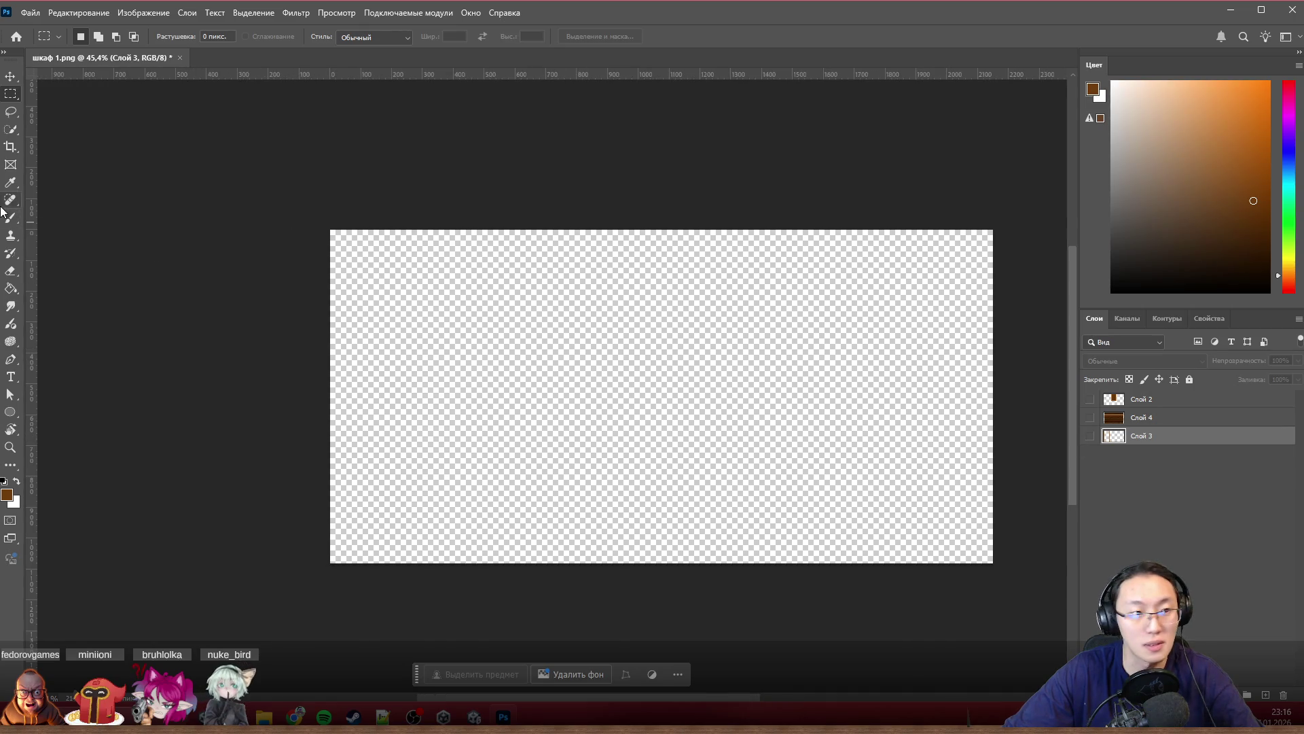
pyautogui.click(1090, 417)
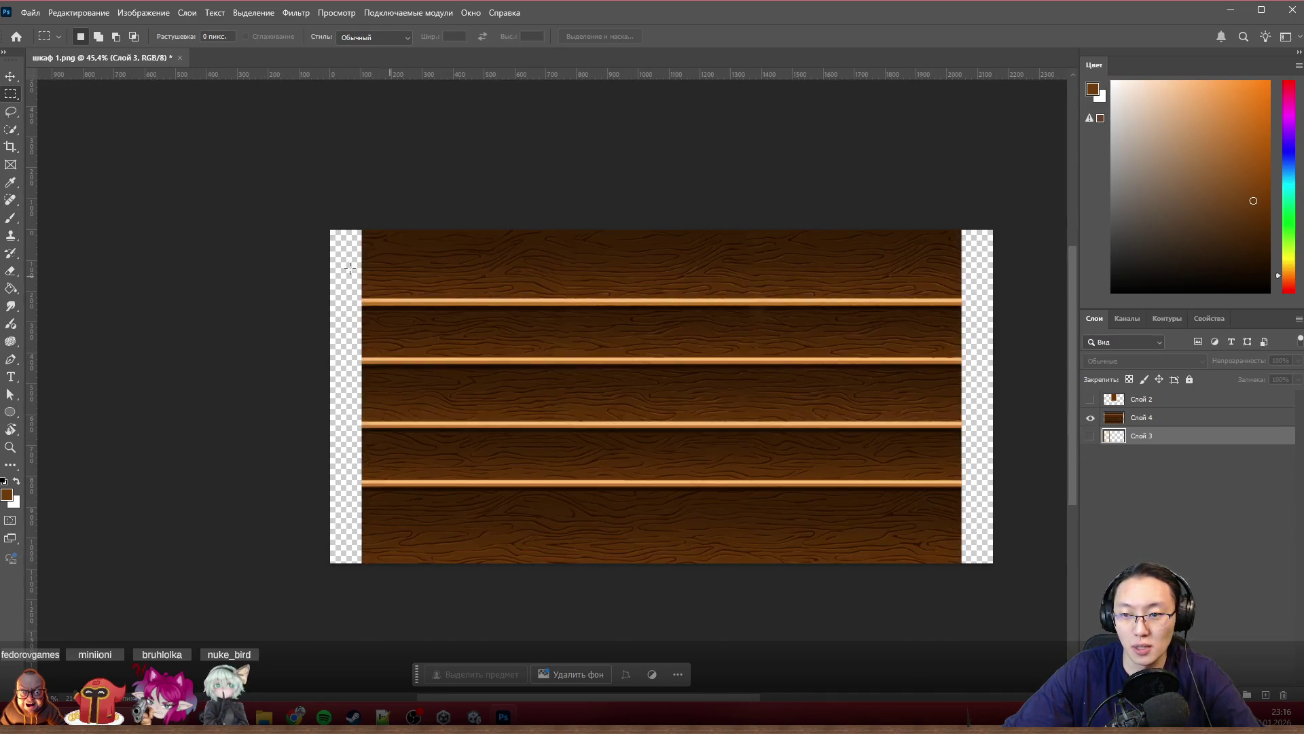
pyautogui.hscroll(-2, 449, 245)
pyautogui.scroll(3, 425, 213)
pyautogui.scroll(3, 369, 210)
pyautogui.scroll(2, 306, 212)
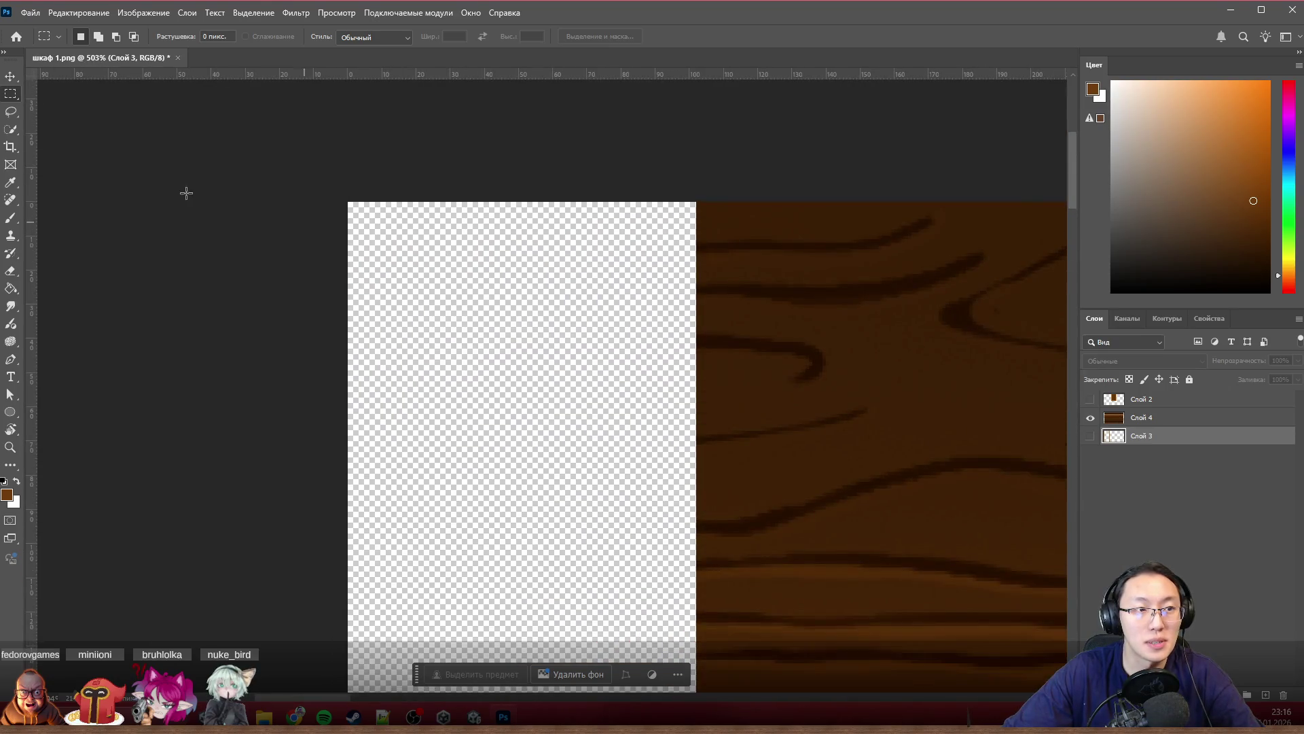
pyautogui.scroll(1, 510, 239)
pyautogui.scroll(2, 375, 252)
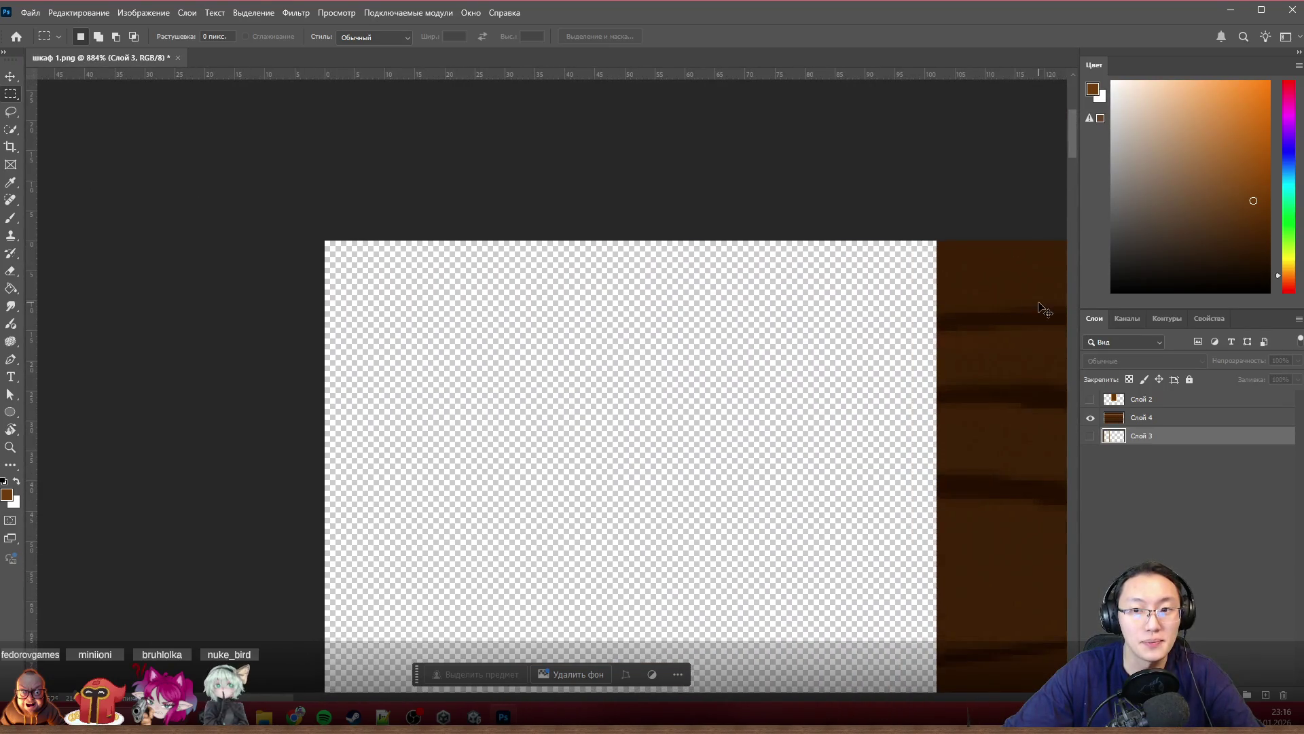
pyautogui.moveTo(1041, 308); pyautogui.dragTo(394, 305)
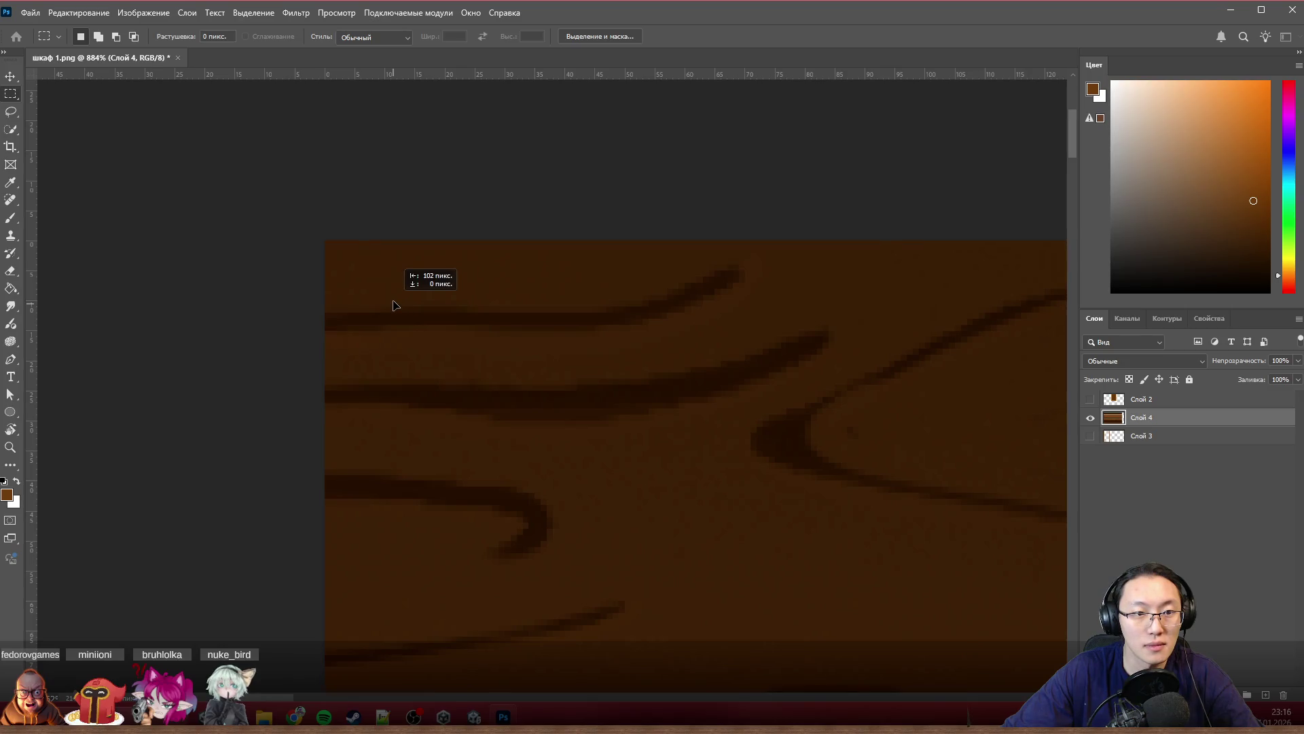
pyautogui.scroll(-3, 393, 305)
pyautogui.scroll(-3, 349, 292)
pyautogui.scroll(-3, 282, 282)
pyautogui.scroll(-1, 928, 506)
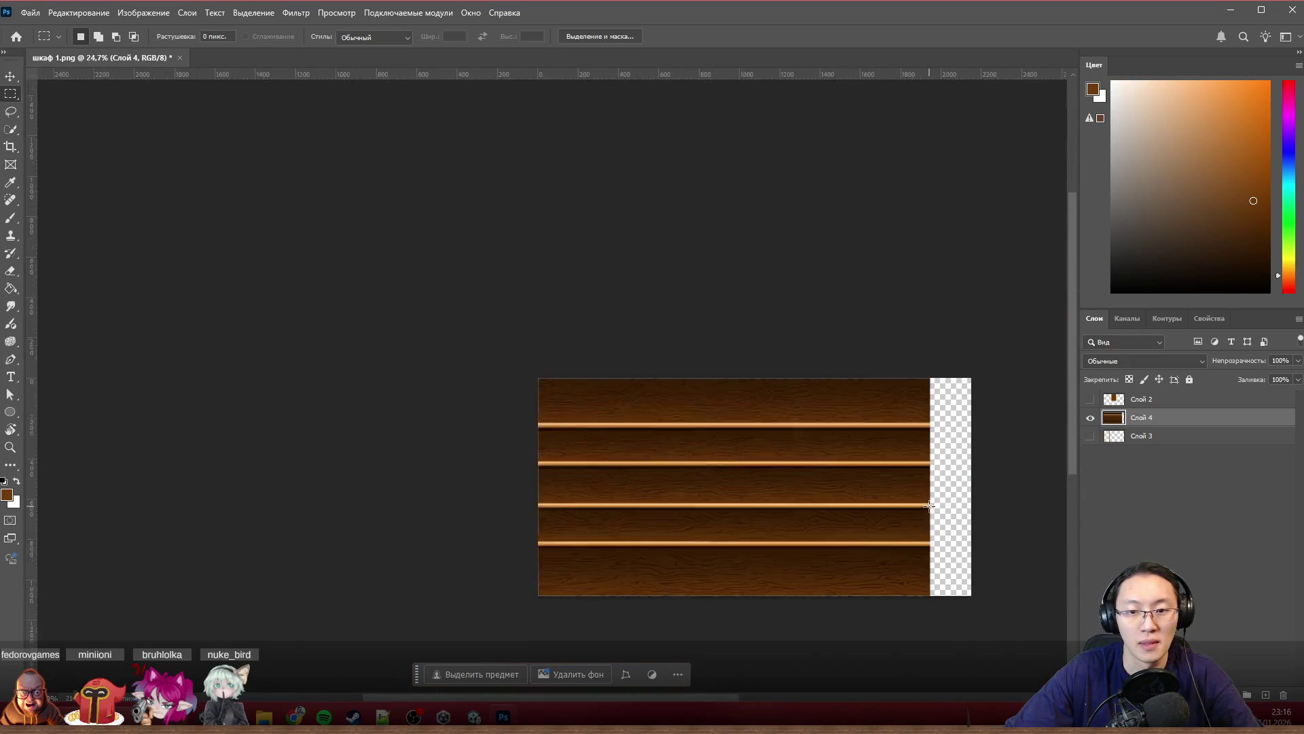
pyautogui.scroll(5, 928, 506)
pyautogui.scroll(3, 643, 446)
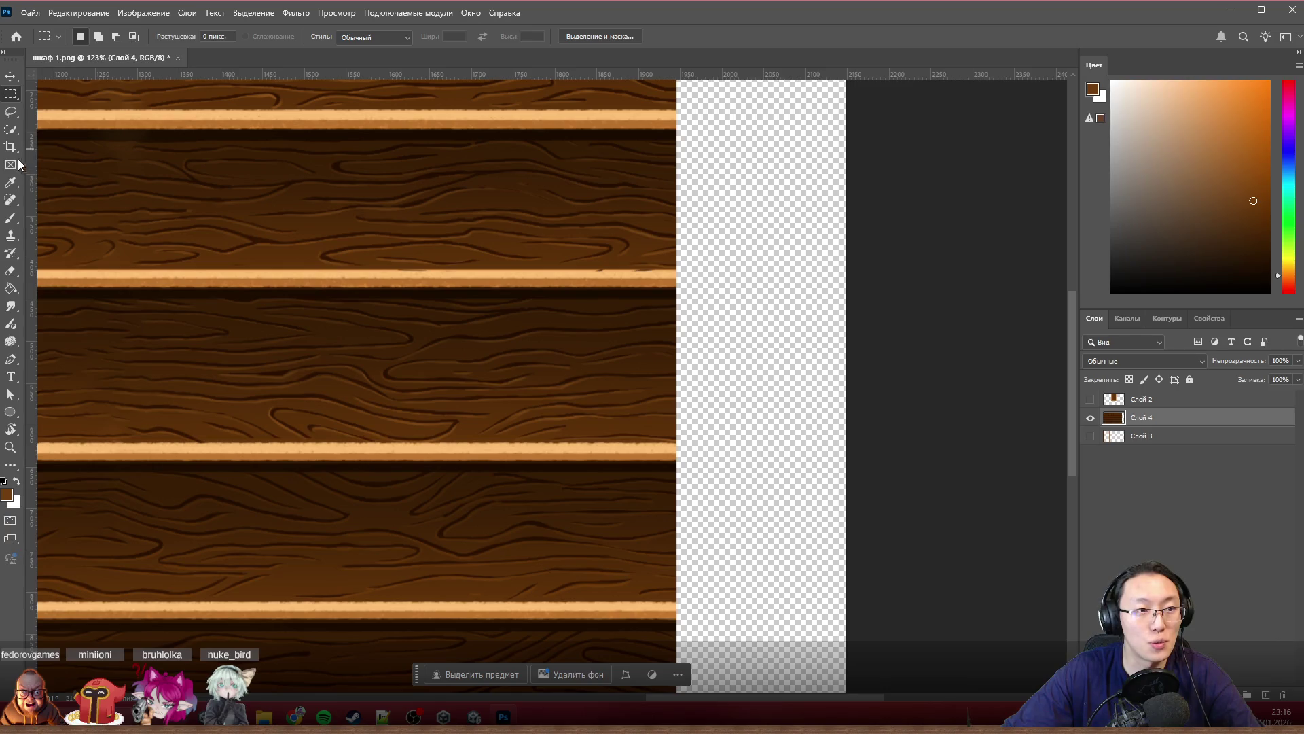
# Step: Crop away the empty transparent strip on the right of the panel
pyautogui.click(10, 147)
pyautogui.scroll(2, 888, 370)
pyautogui.scroll(2, 917, 370)
pyautogui.moveTo(917, 371); pyautogui.dragTo(731, 378)
pyautogui.scroll(2, 778, 377)
pyautogui.scroll(3, 790, 379)
pyautogui.scroll(3, 786, 377)
pyautogui.scroll(3, 782, 374)
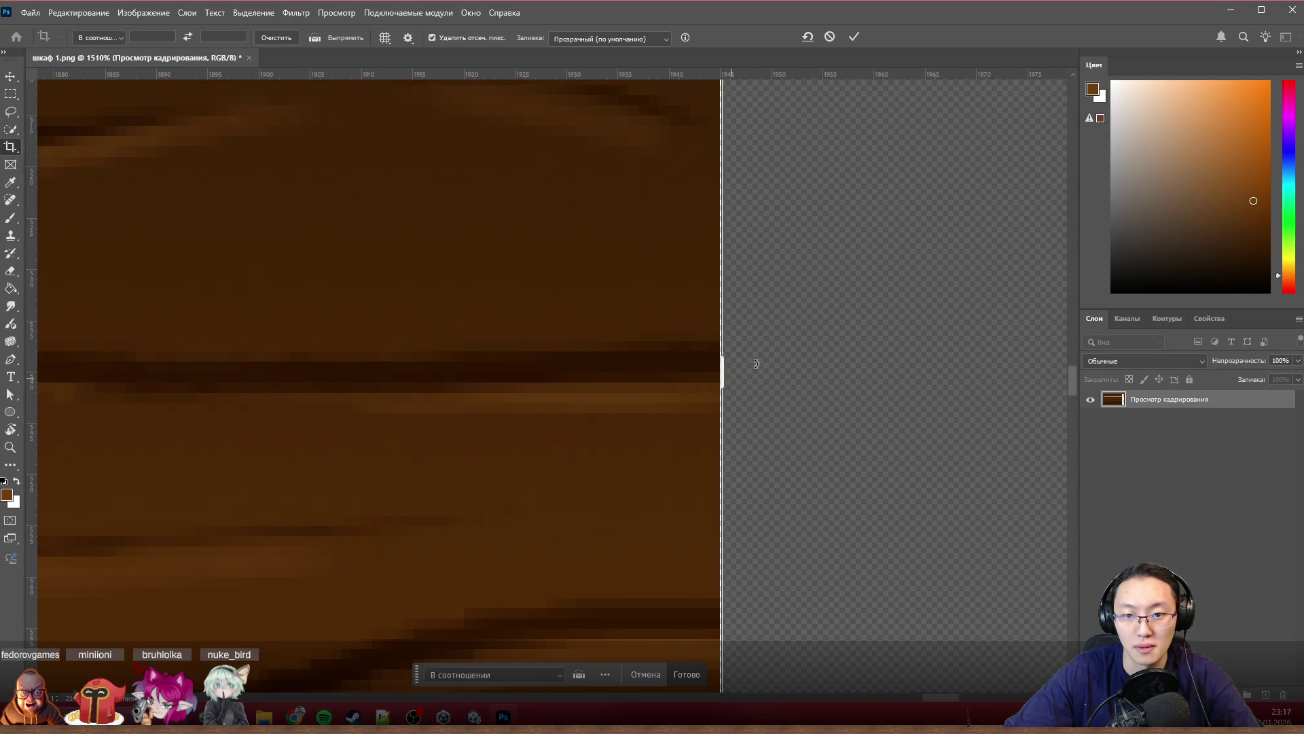
pyautogui.press('Return')
pyautogui.scroll(-5, 844, 356)
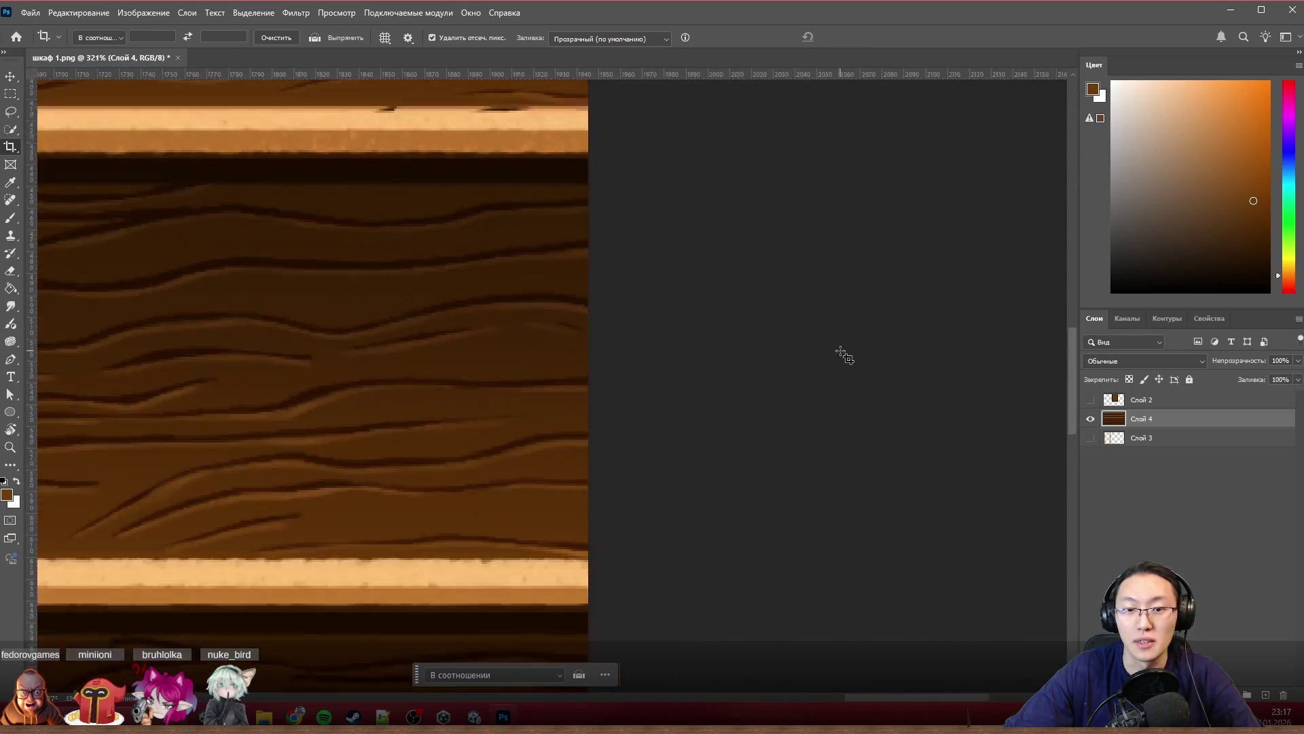
pyautogui.scroll(-5, 774, 348)
pyautogui.scroll(-3, 663, 349)
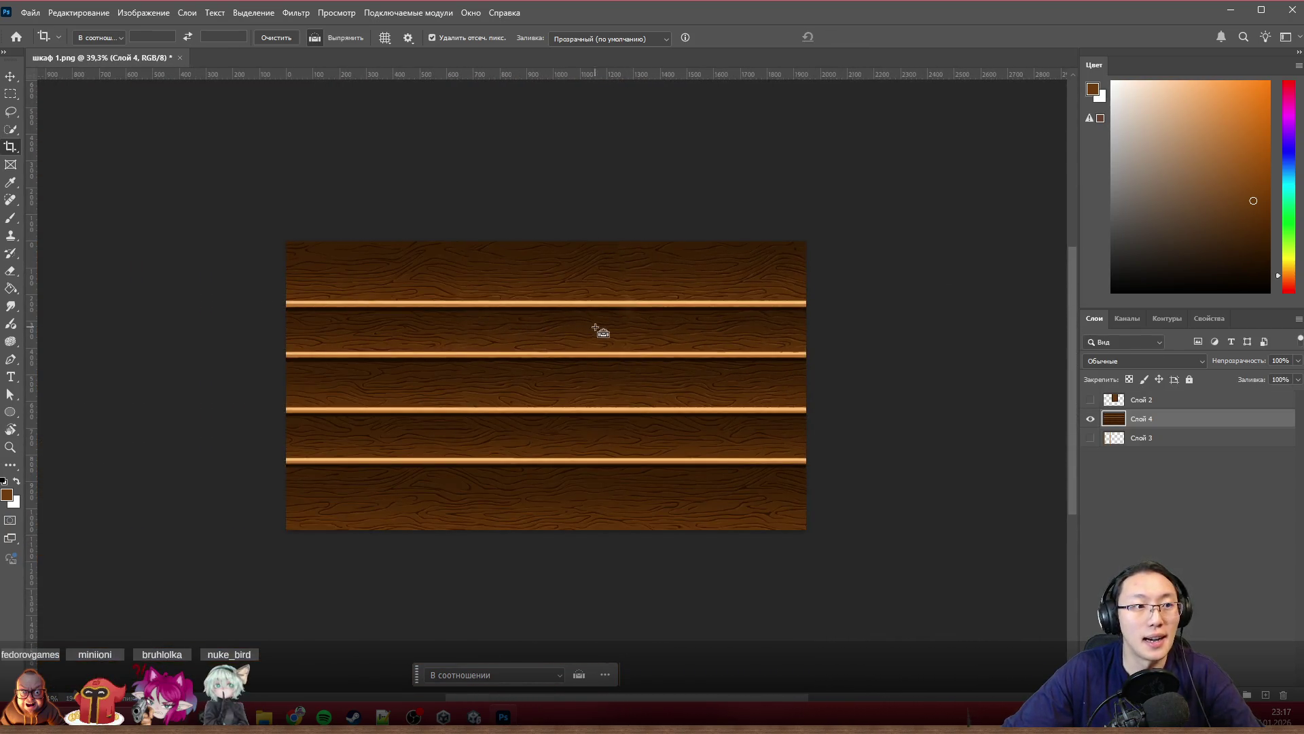
pyautogui.scroll(2, 599, 329)
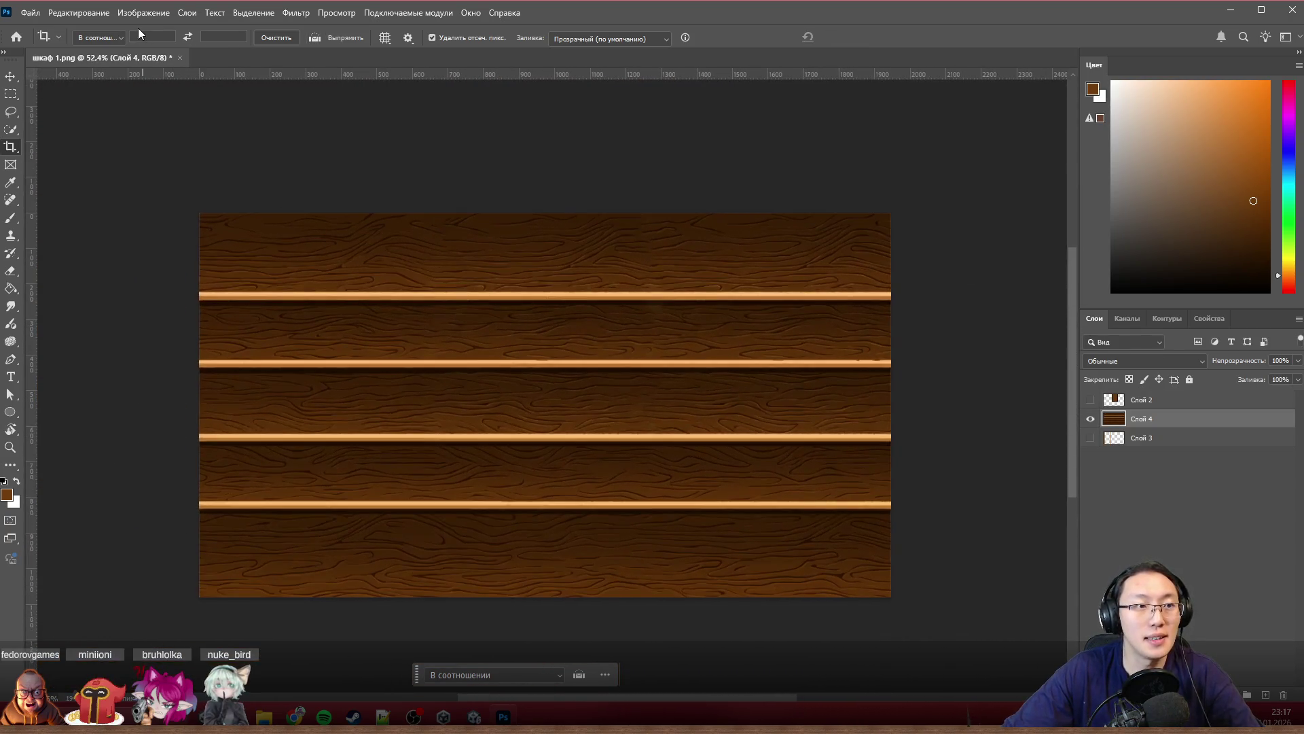
# Step: Apply Filter > Other > Offset with Horizontal +800 and Wrap Around
pyautogui.click(295, 13)
pyautogui.moveTo(302, 279)
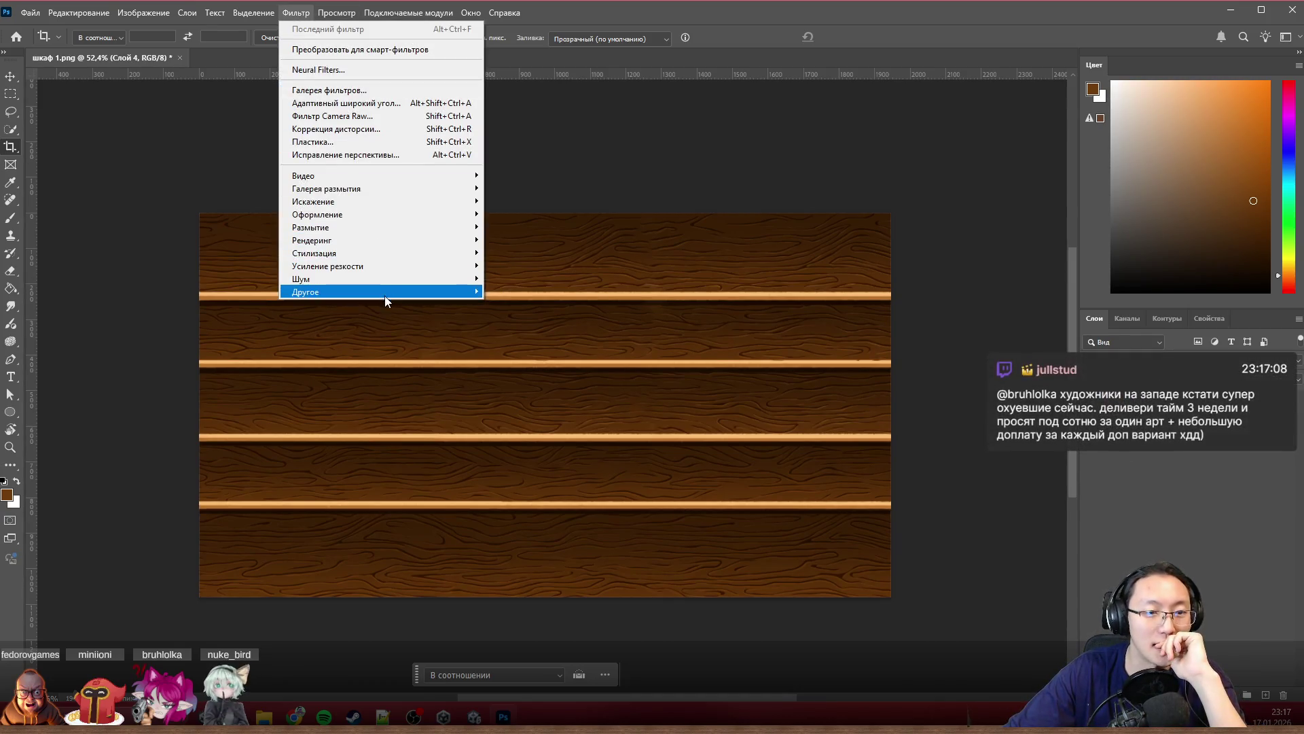
pyautogui.click(564, 356)
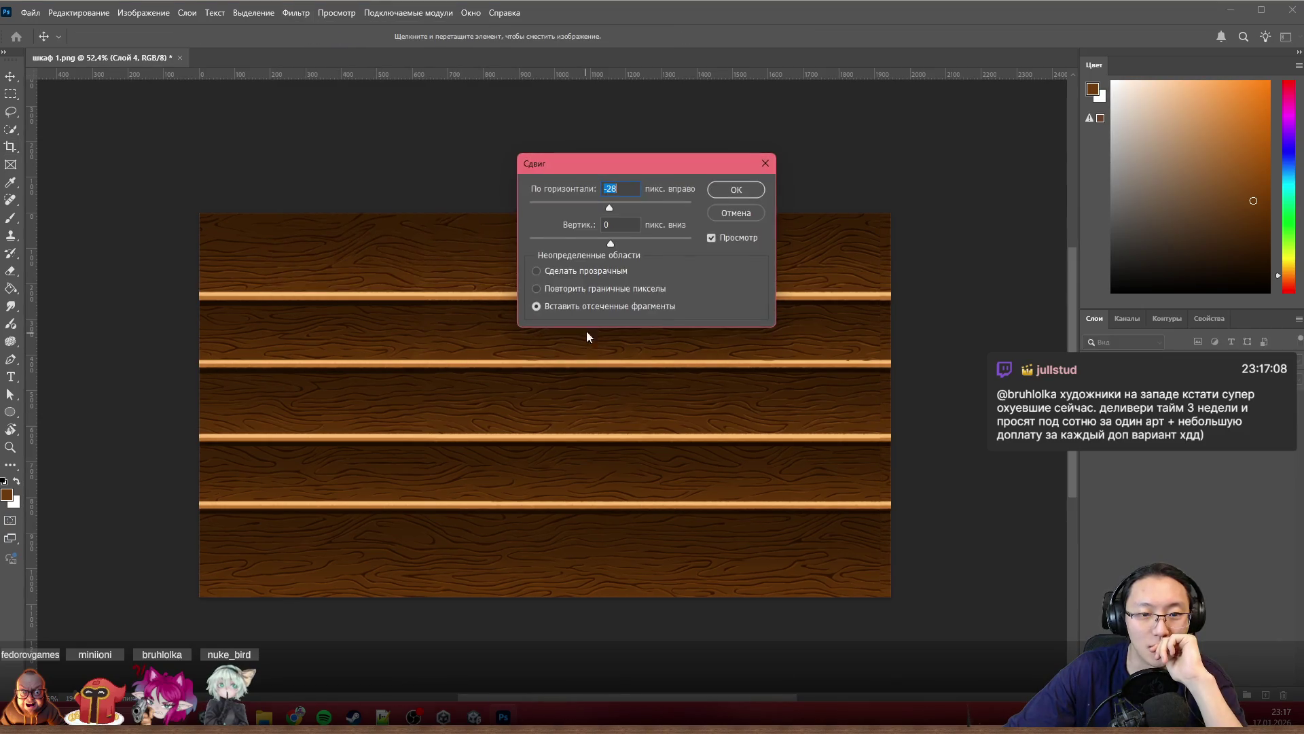
pyautogui.moveTo(612, 208); pyautogui.dragTo(630, 212)
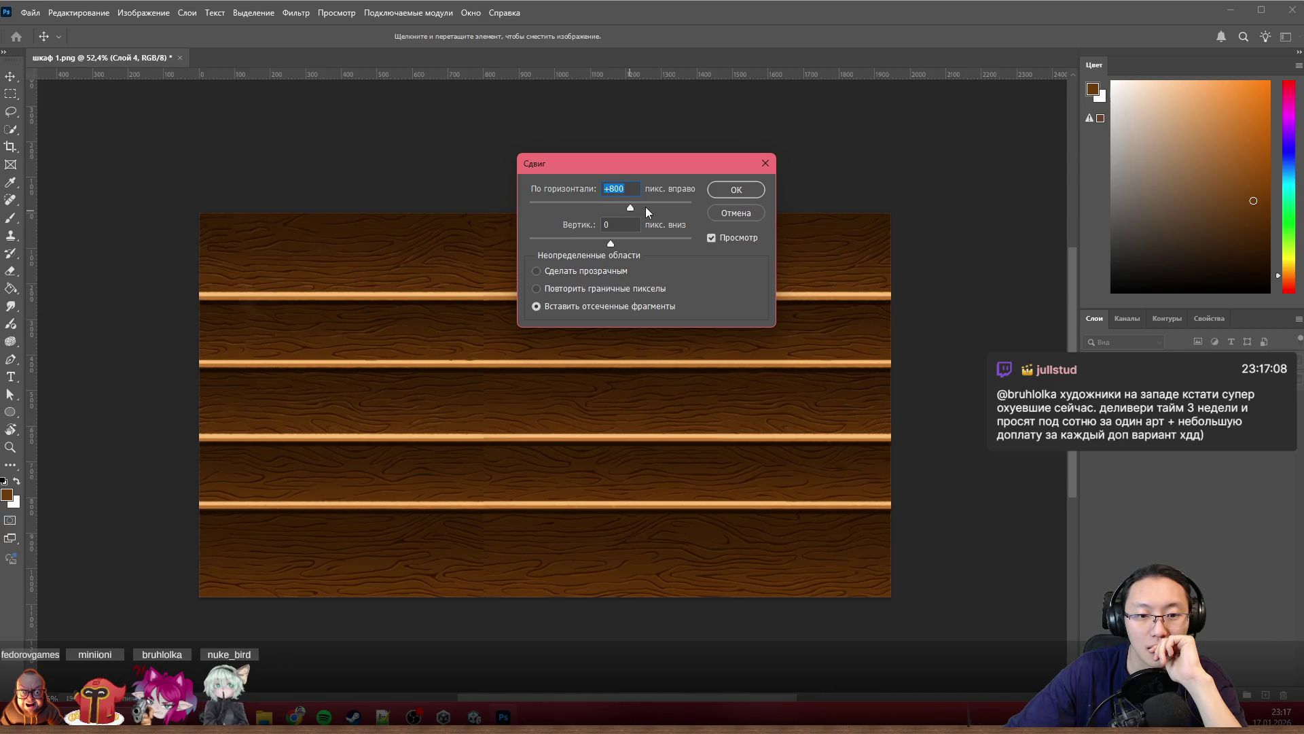
pyautogui.click(736, 188)
# Step: Zoom in on the exposed seam and set the painting colour to dark red
pyautogui.press('c')
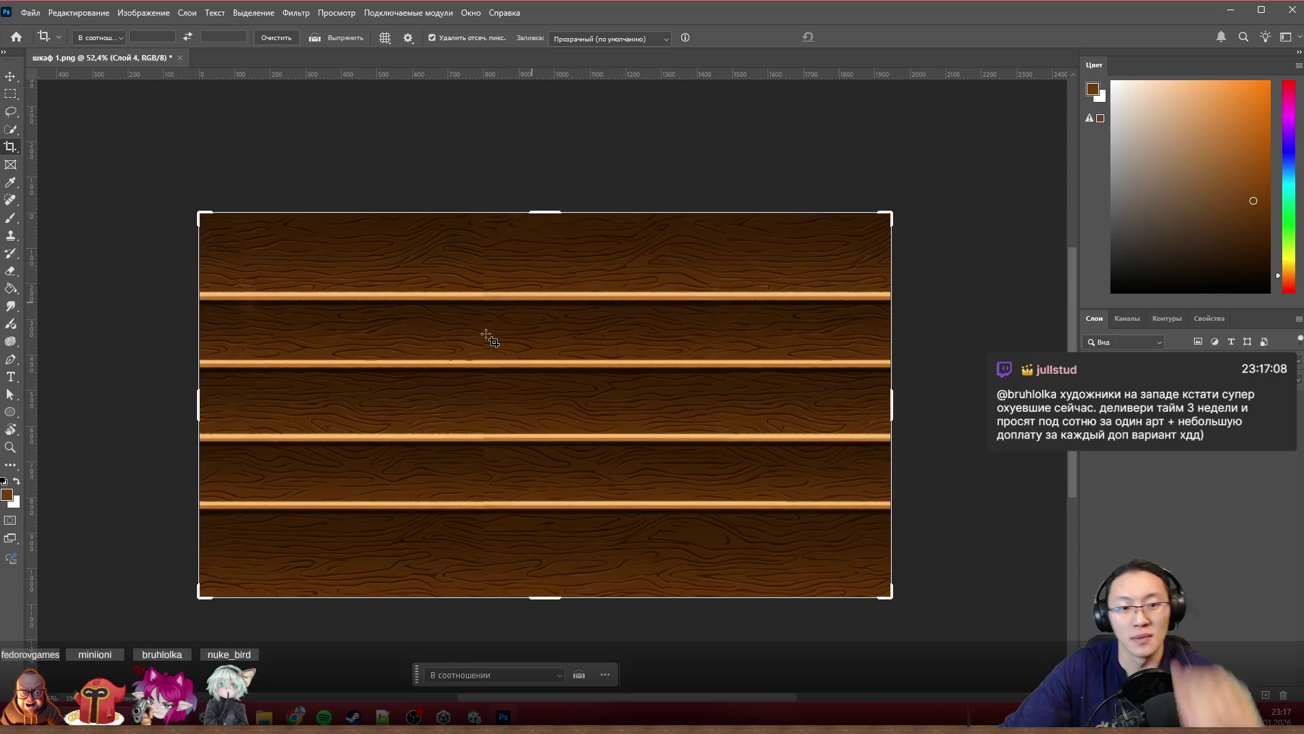
pyautogui.moveTo(539, 303); pyautogui.dragTo(597, 306)
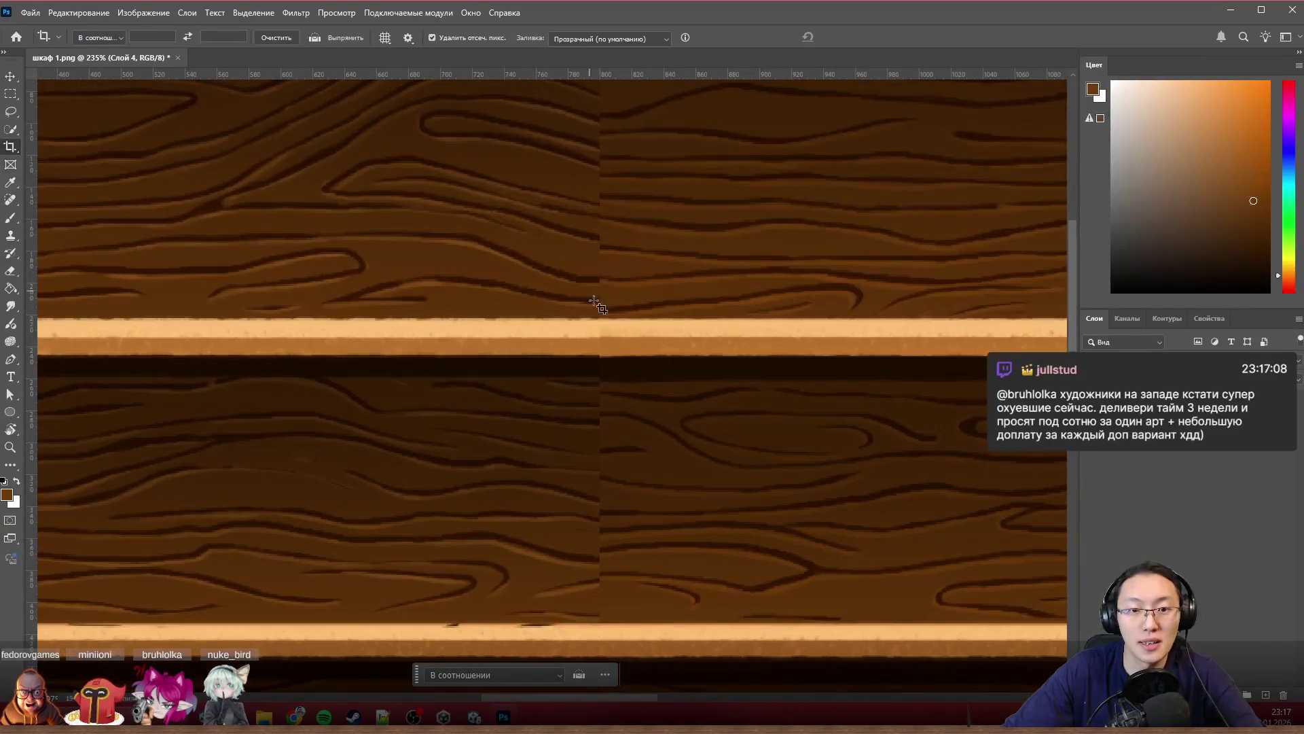
pyautogui.scroll(-3, 616, 377)
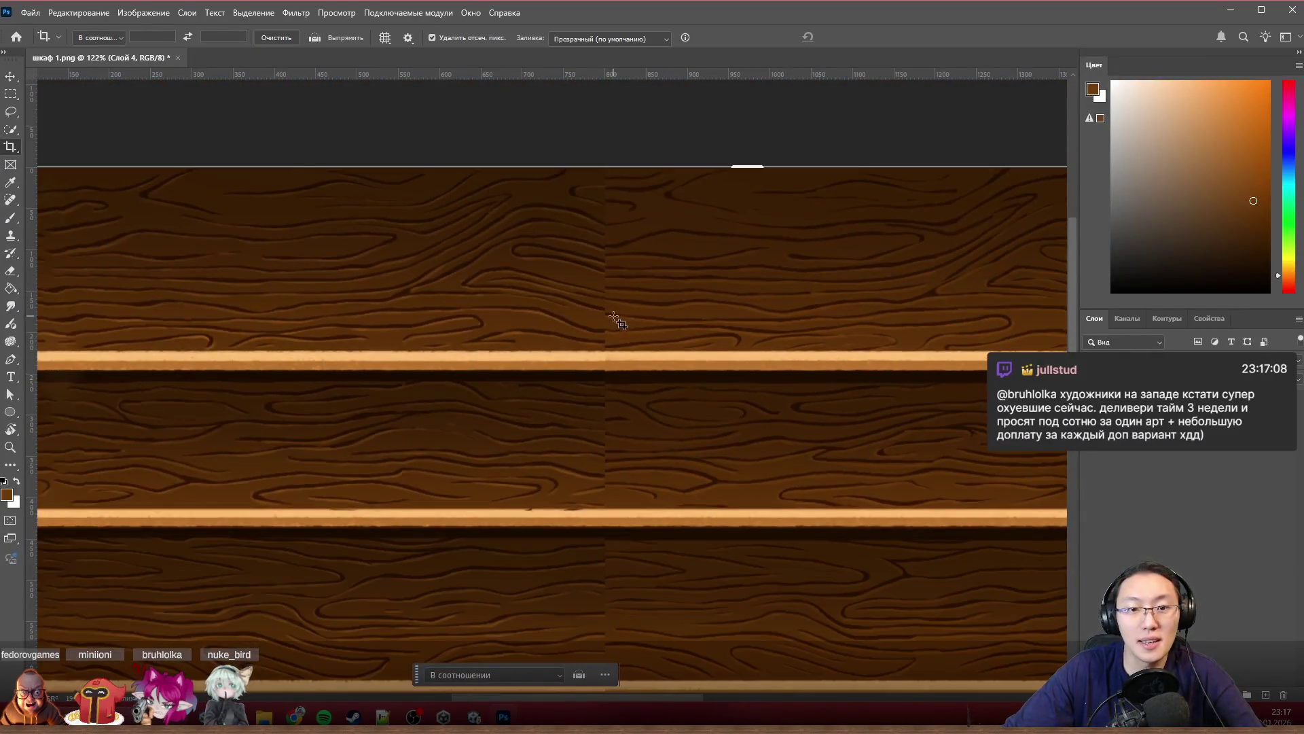
pyautogui.click(1275, 710)
pyautogui.press('Escape')
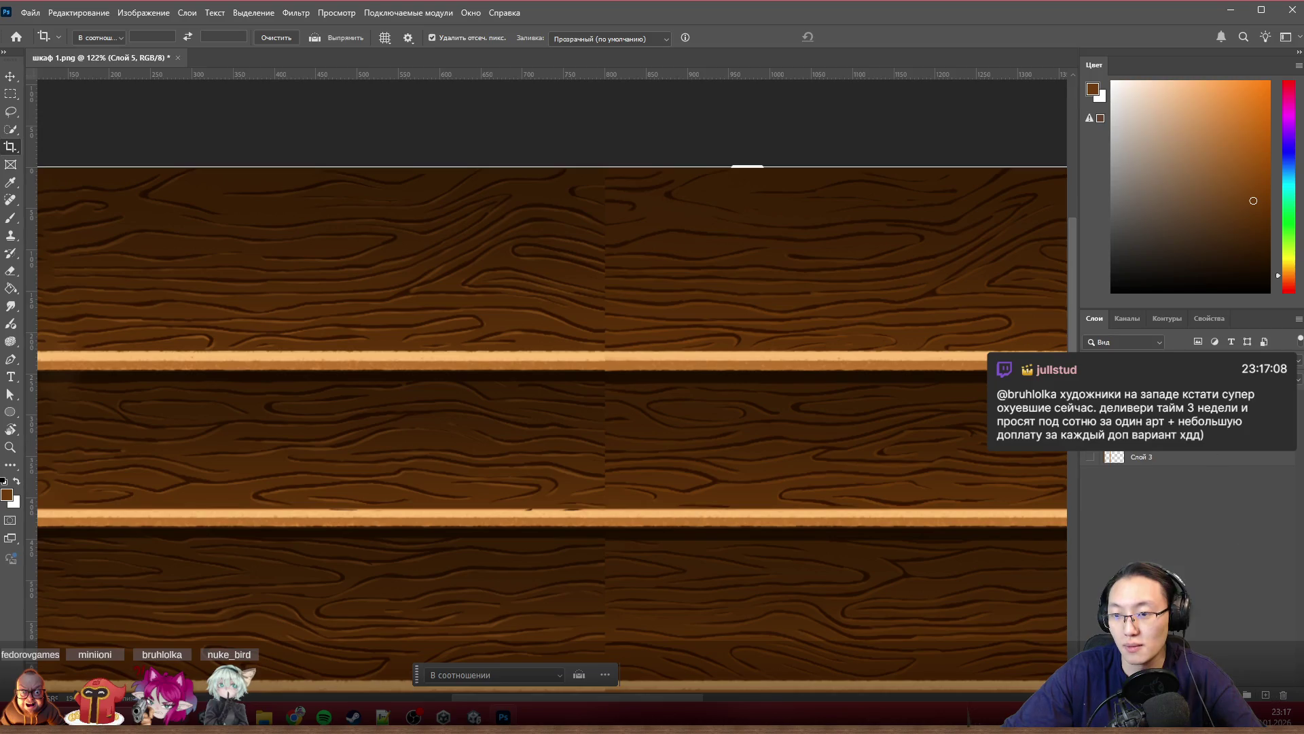
pyautogui.moveTo(1283, 118); pyautogui.dragTo(1291, 64)
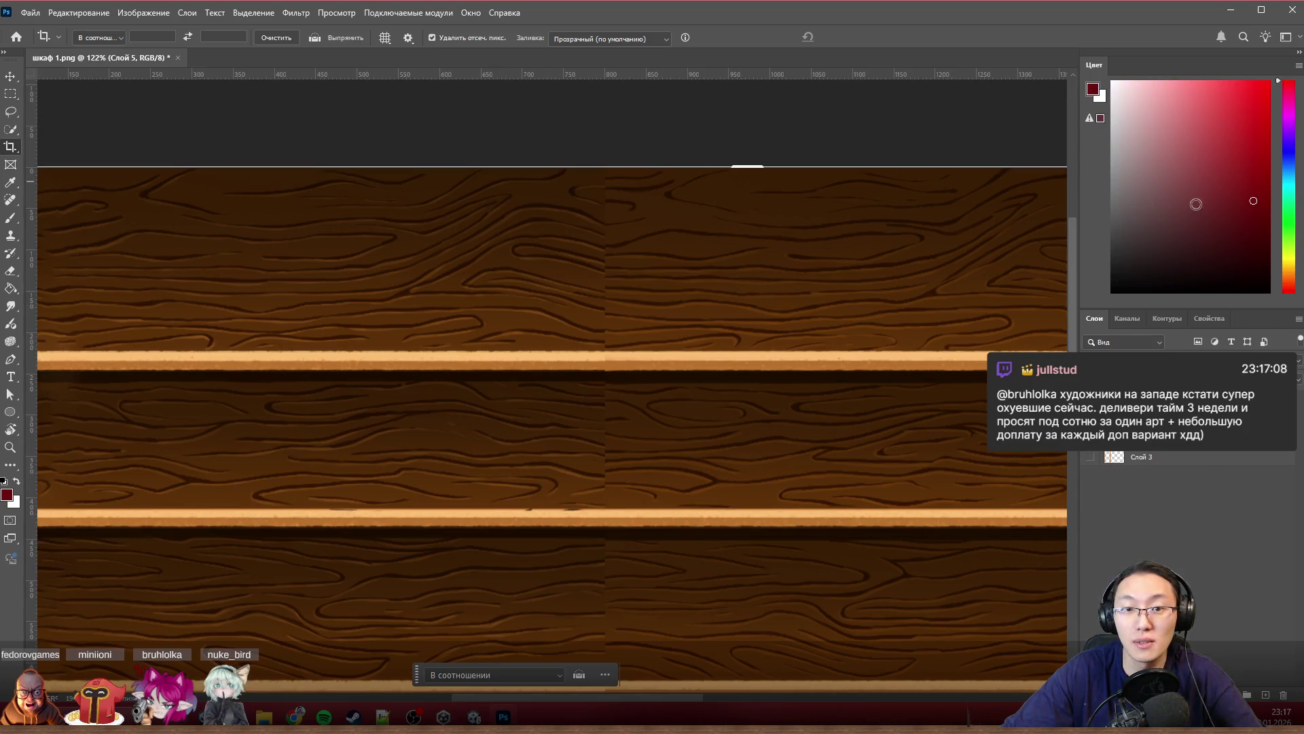
pyautogui.scroll(-5, 690, 222)
# Step: Brush a thin red vertical line along the seam, then maximise the Twitch clip browser
pyautogui.press('b')
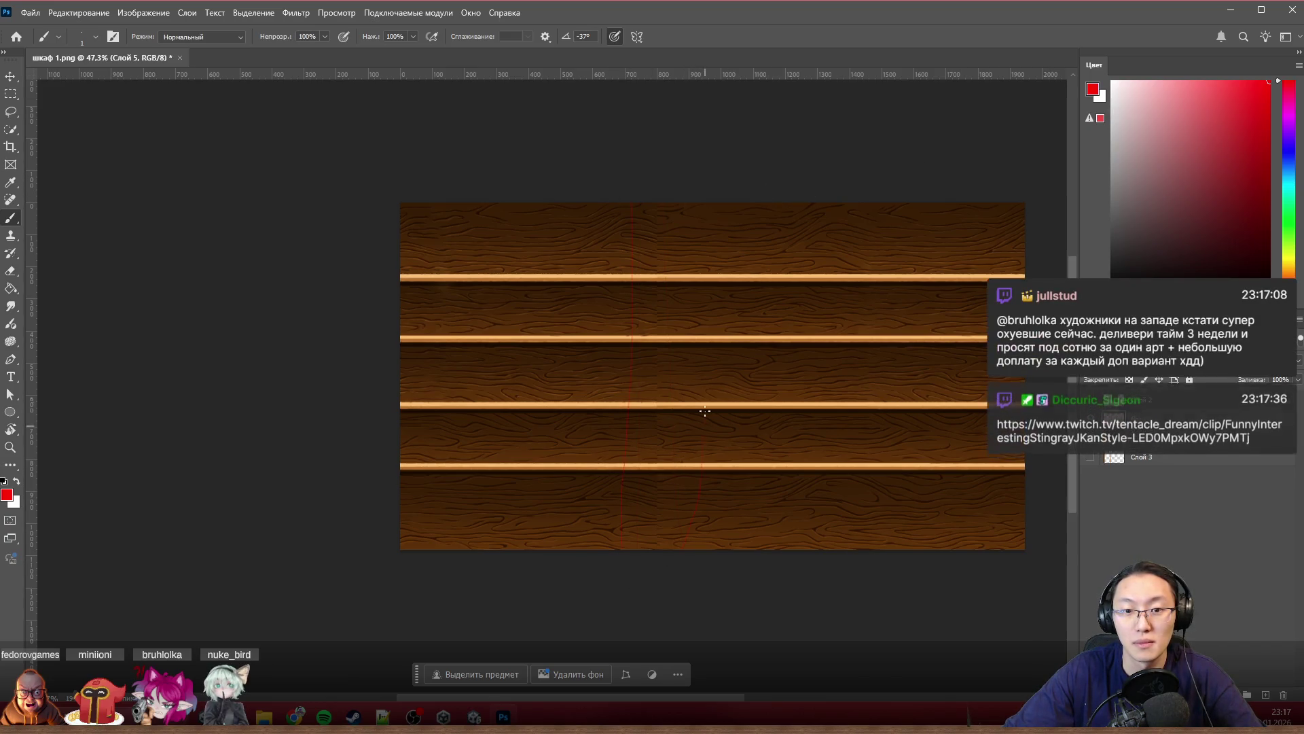
pyautogui.moveTo(619, 177); pyautogui.dragTo(646, 578)
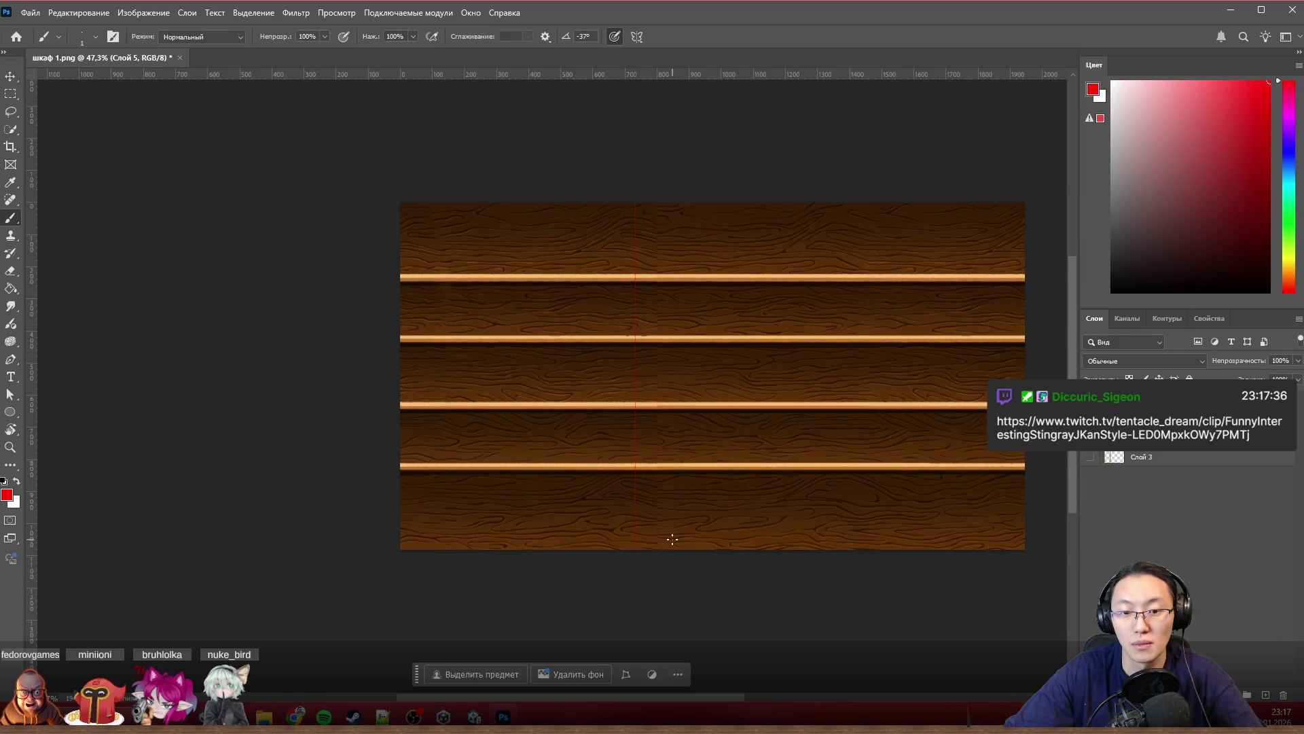
pyautogui.scroll(5, 647, 146)
pyautogui.scroll(-3, 725, 335)
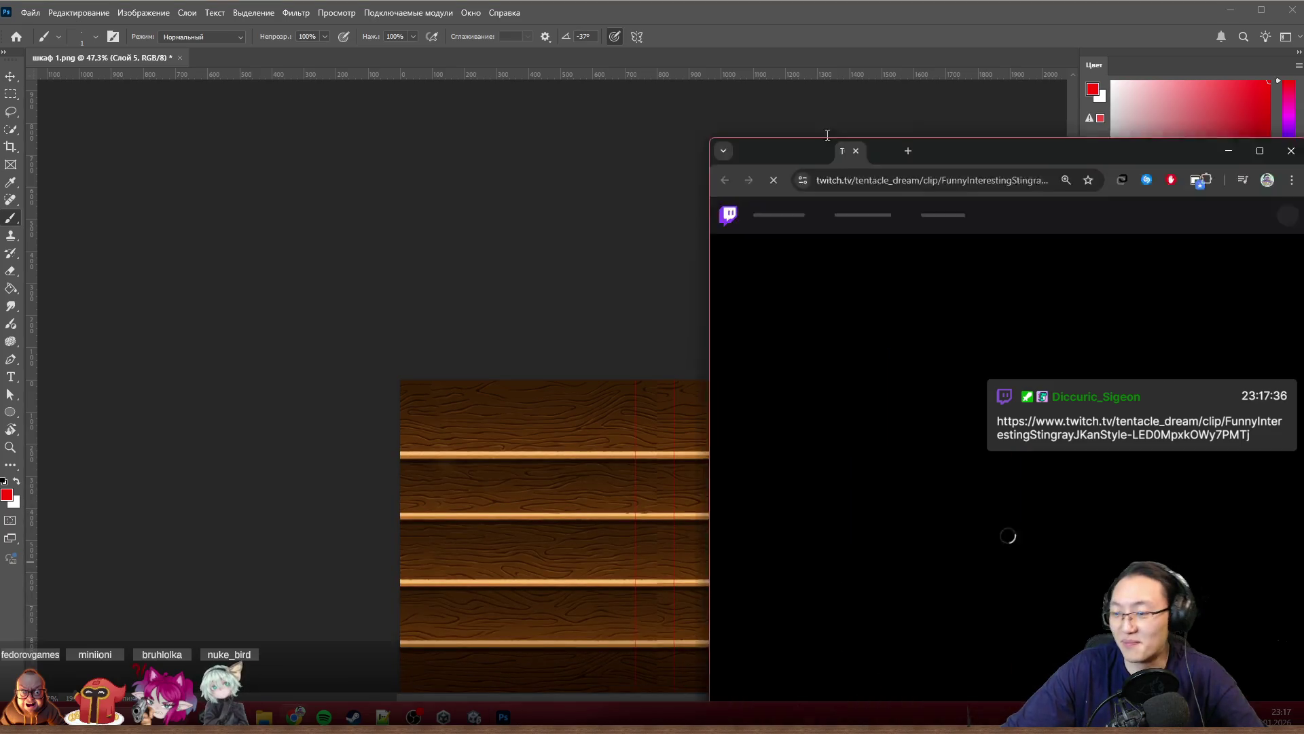
pyautogui.doubleClick(825, 147)
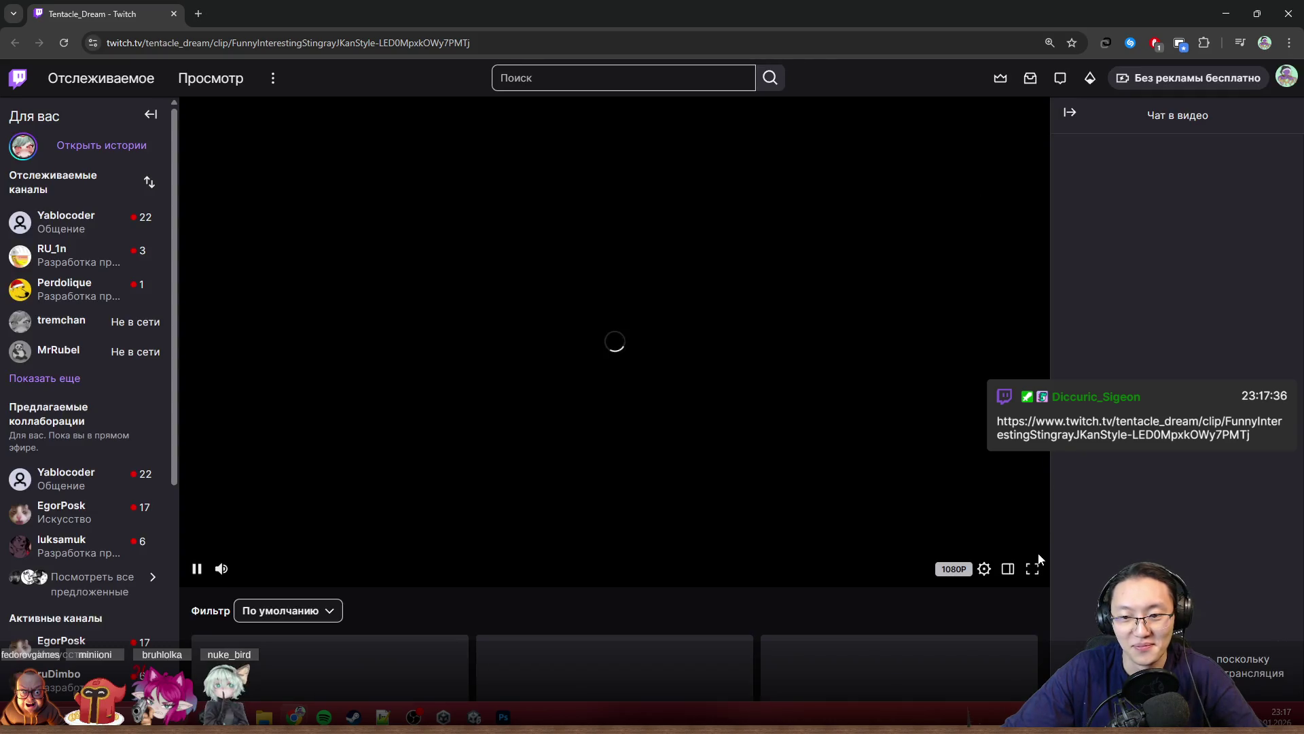
# Step: Play the Twitch clip in fullscreen
pyautogui.click(1032, 569)
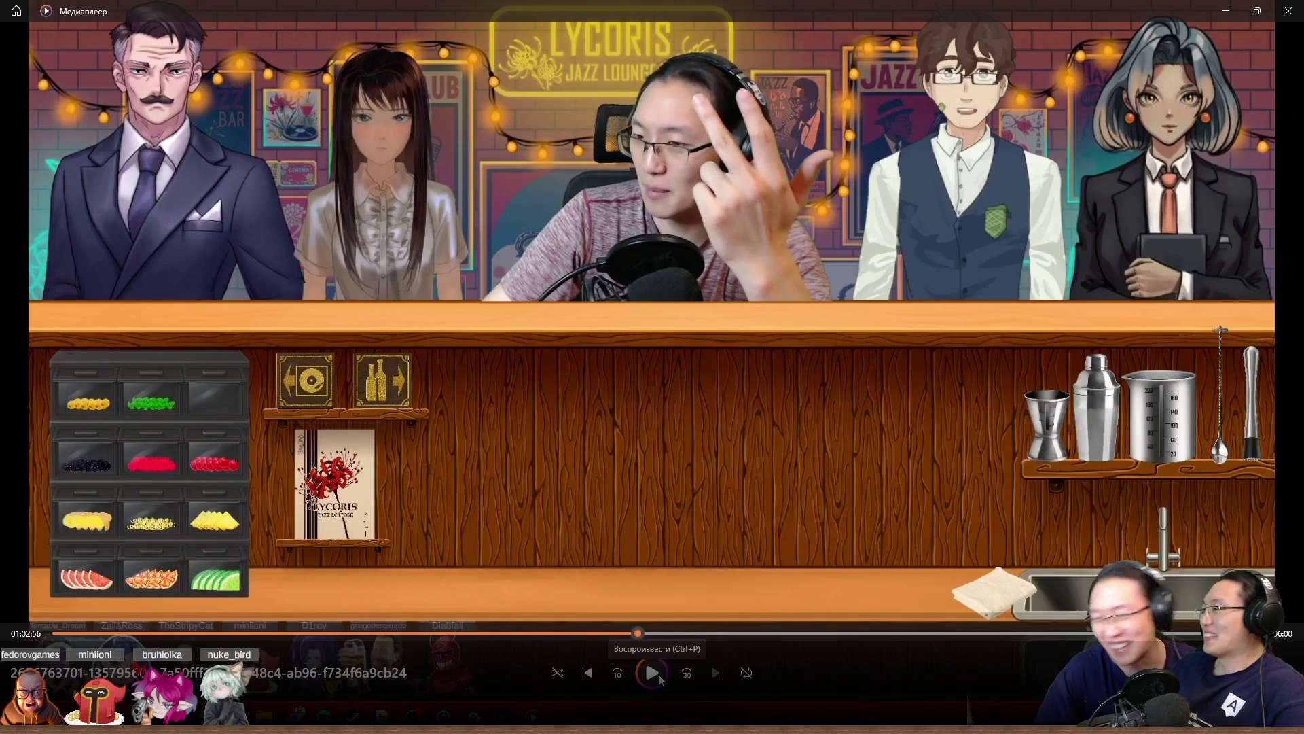
# Step: Resume the clip, then close the fullscreen video and the Downloads window
pyautogui.click(658, 674)
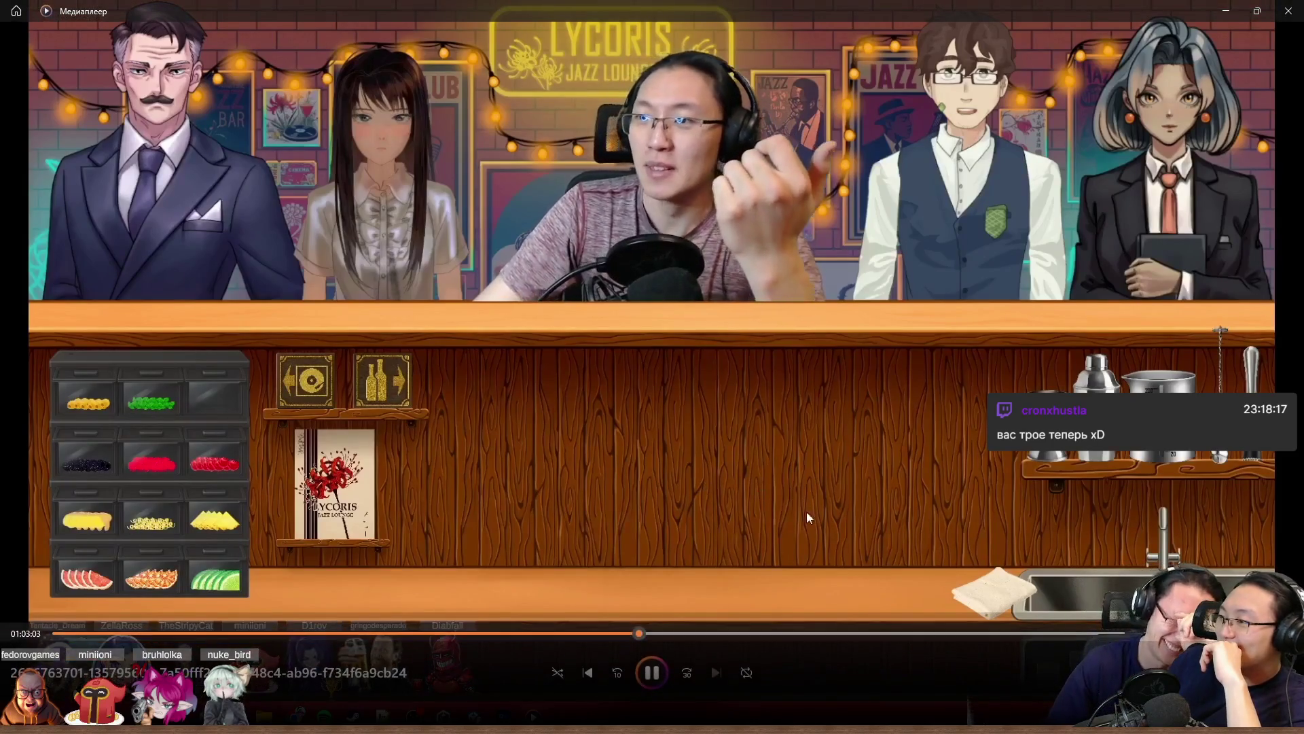
pyautogui.click(1286, 12)
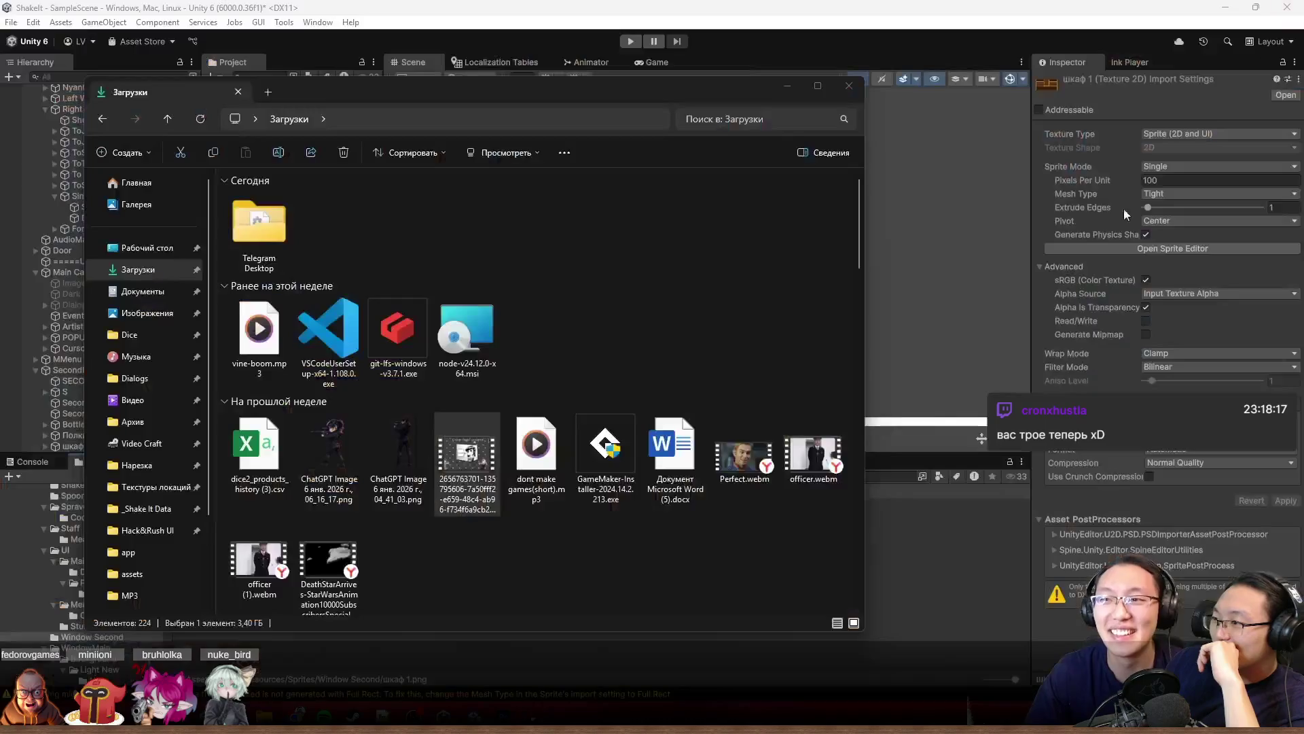
pyautogui.click(849, 85)
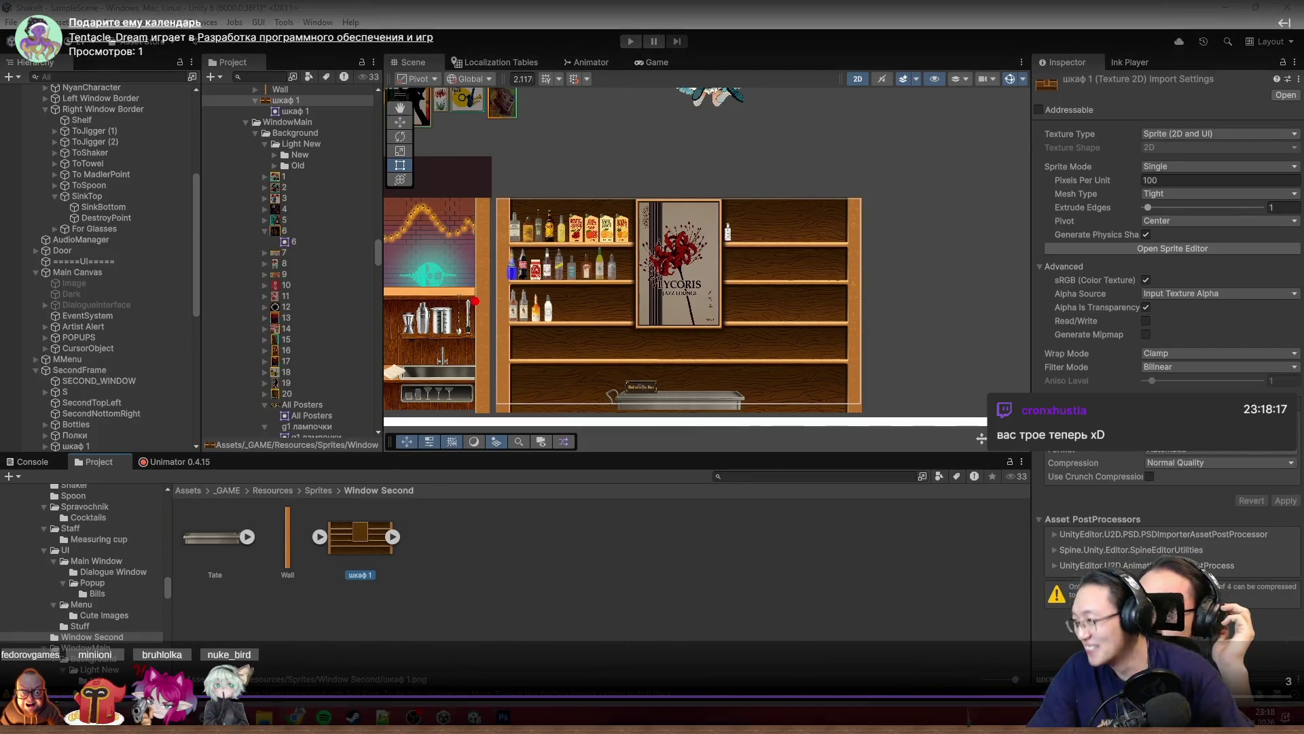
# Step: Leave fullscreen, restore and close the browser to reveal the Photoshop shelf image
pyautogui.press('Escape')
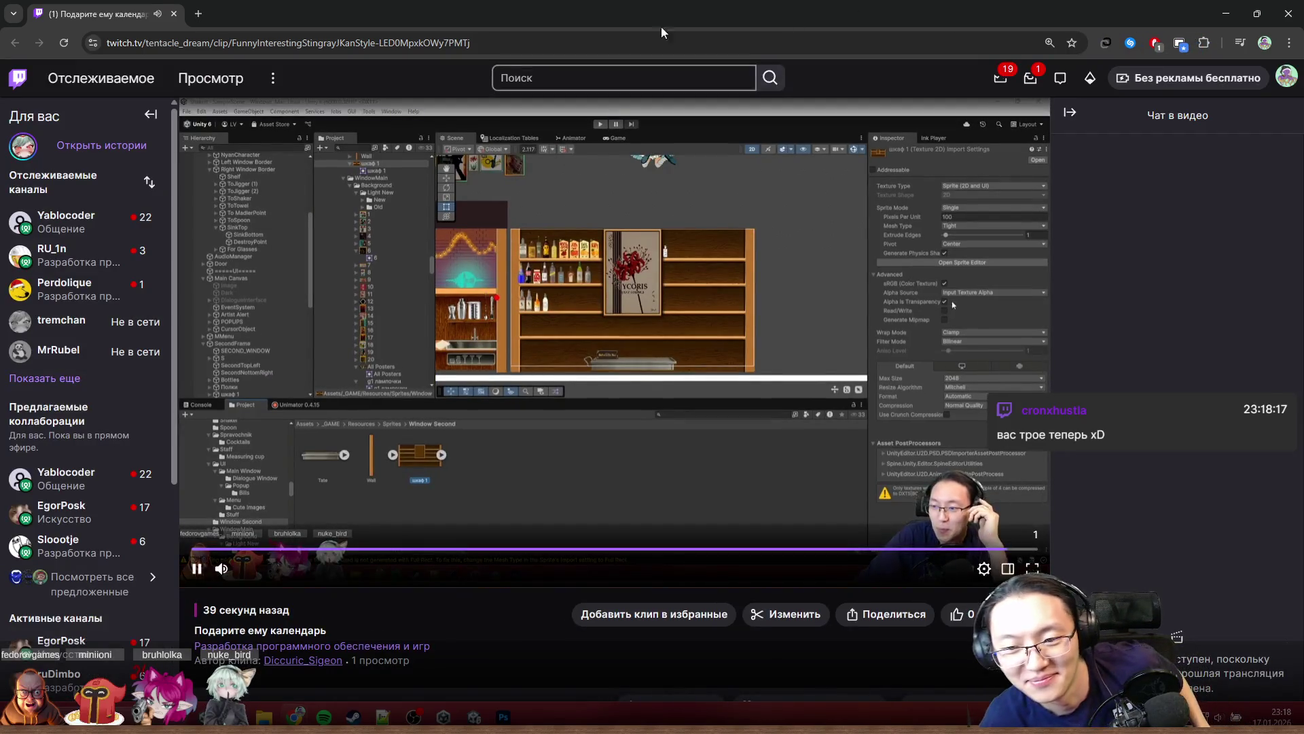
pyautogui.moveTo(586, 12); pyautogui.dragTo(534, 218)
pyautogui.click(843, 225)
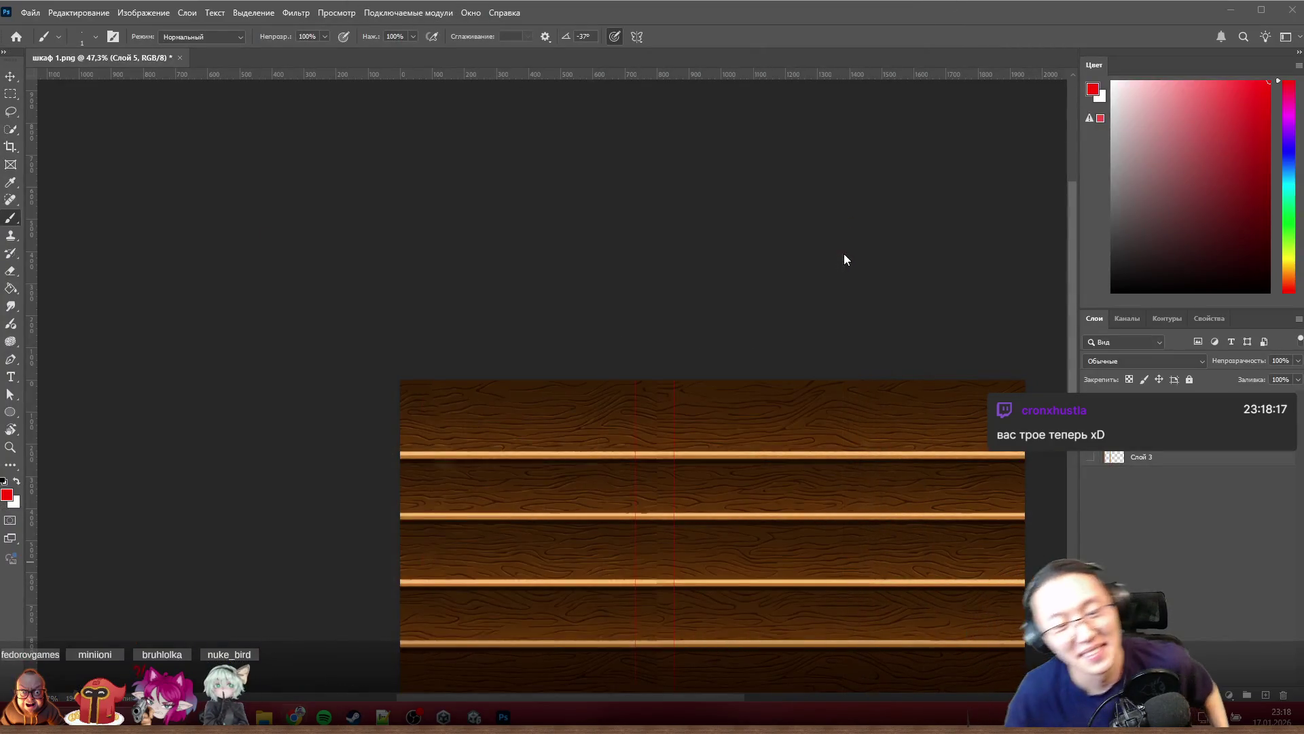
pyautogui.scroll(5, 660, 531)
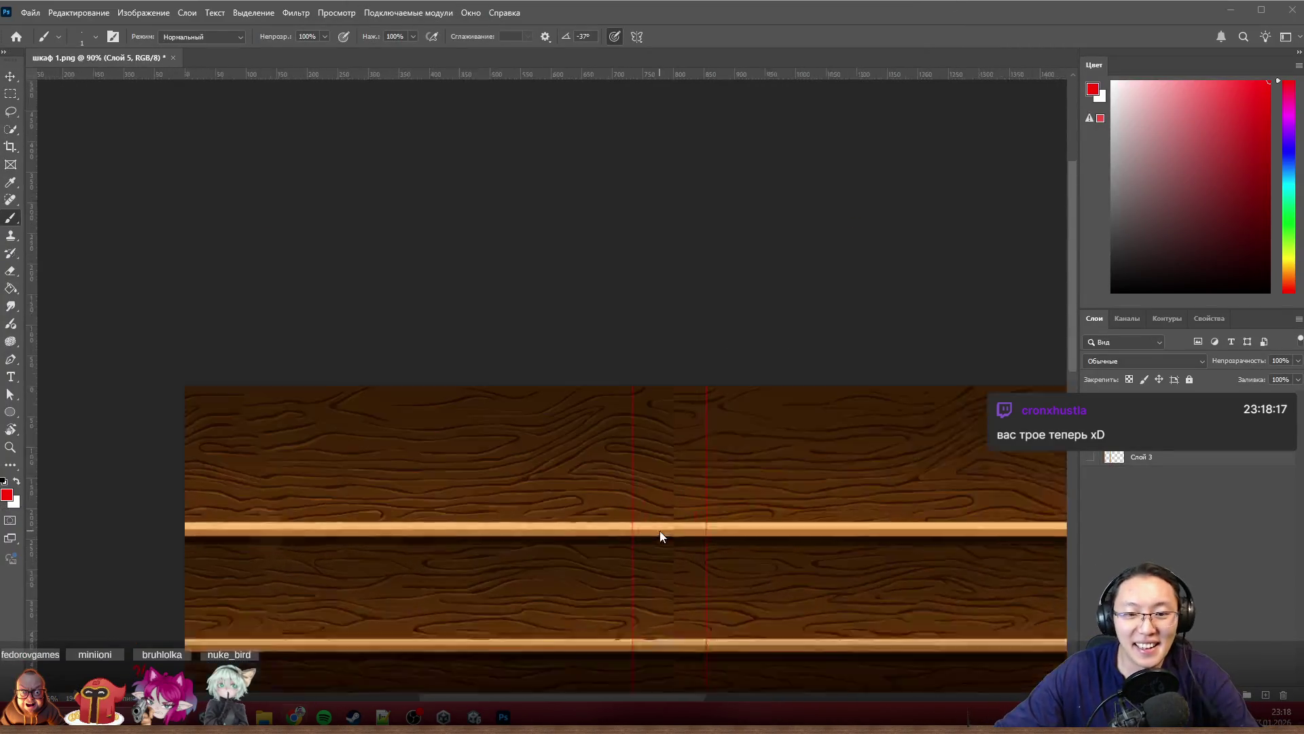
pyautogui.scroll(2, 683, 521)
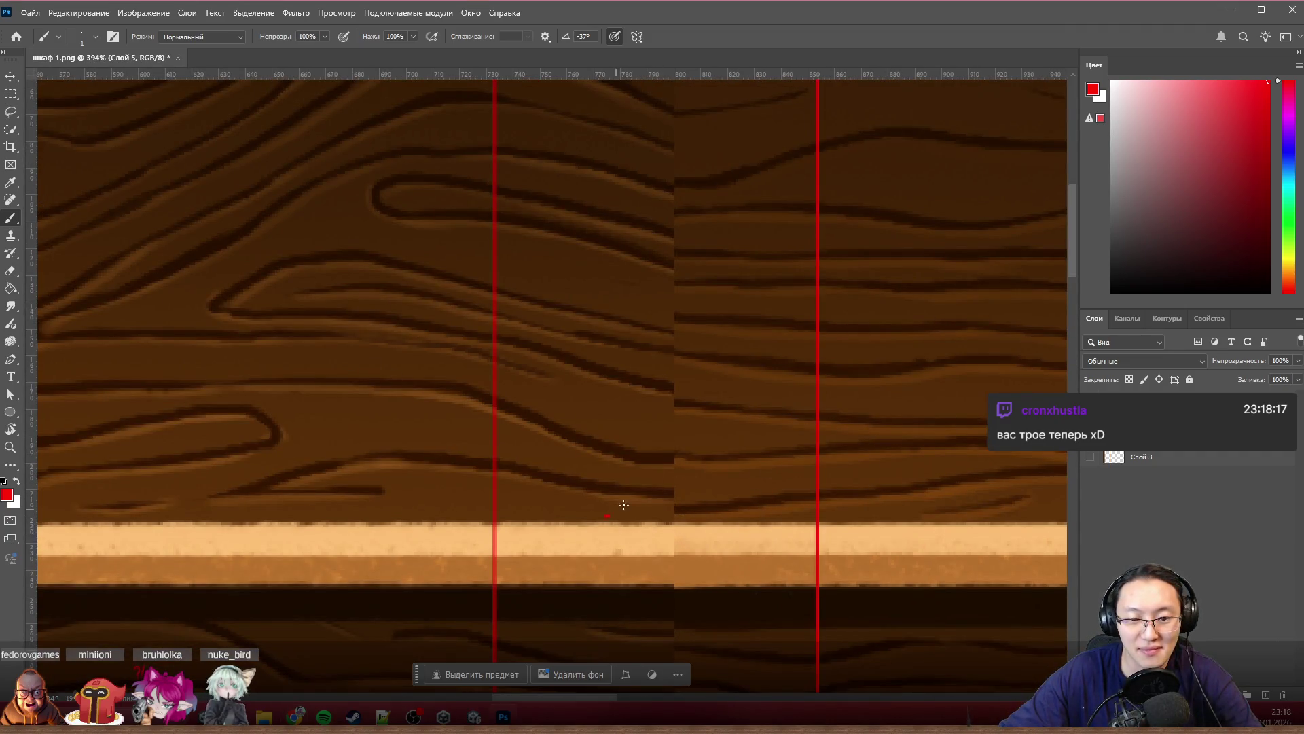
# Step: Content-aware fill a vertical strip over the seam on the Слой 4 wood layer
pyautogui.click(11, 92)
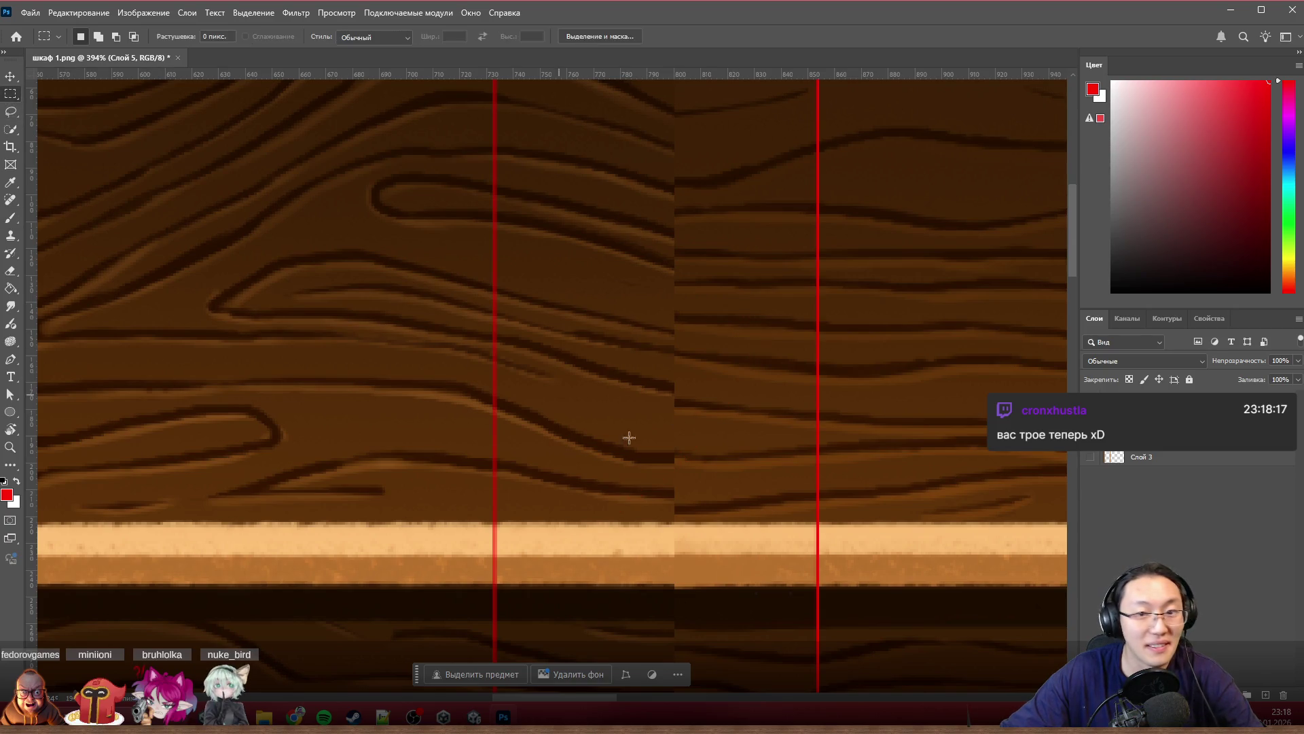
pyautogui.scroll(-2, 670, 442)
pyautogui.scroll(3, 626, 570)
pyautogui.moveTo(601, 599); pyautogui.dragTo(720, 177)
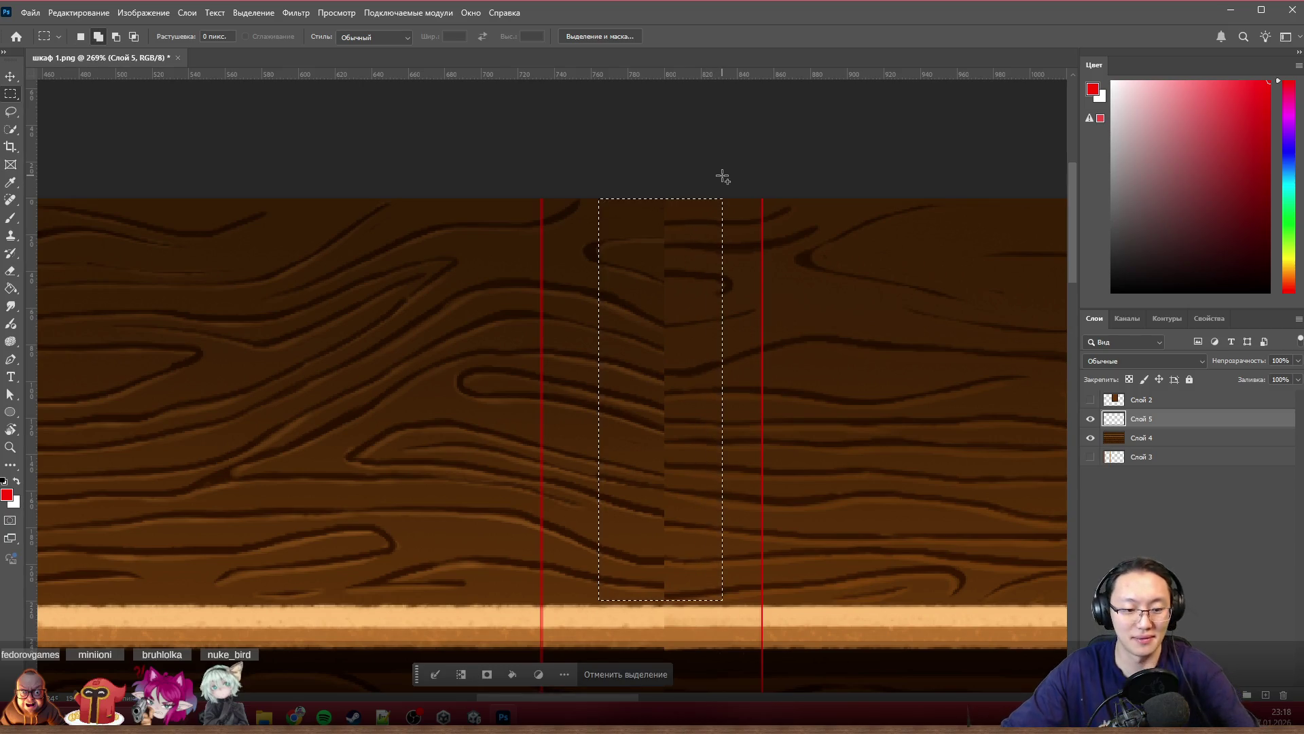
pyautogui.hotkey('shift', 'BackSpace')
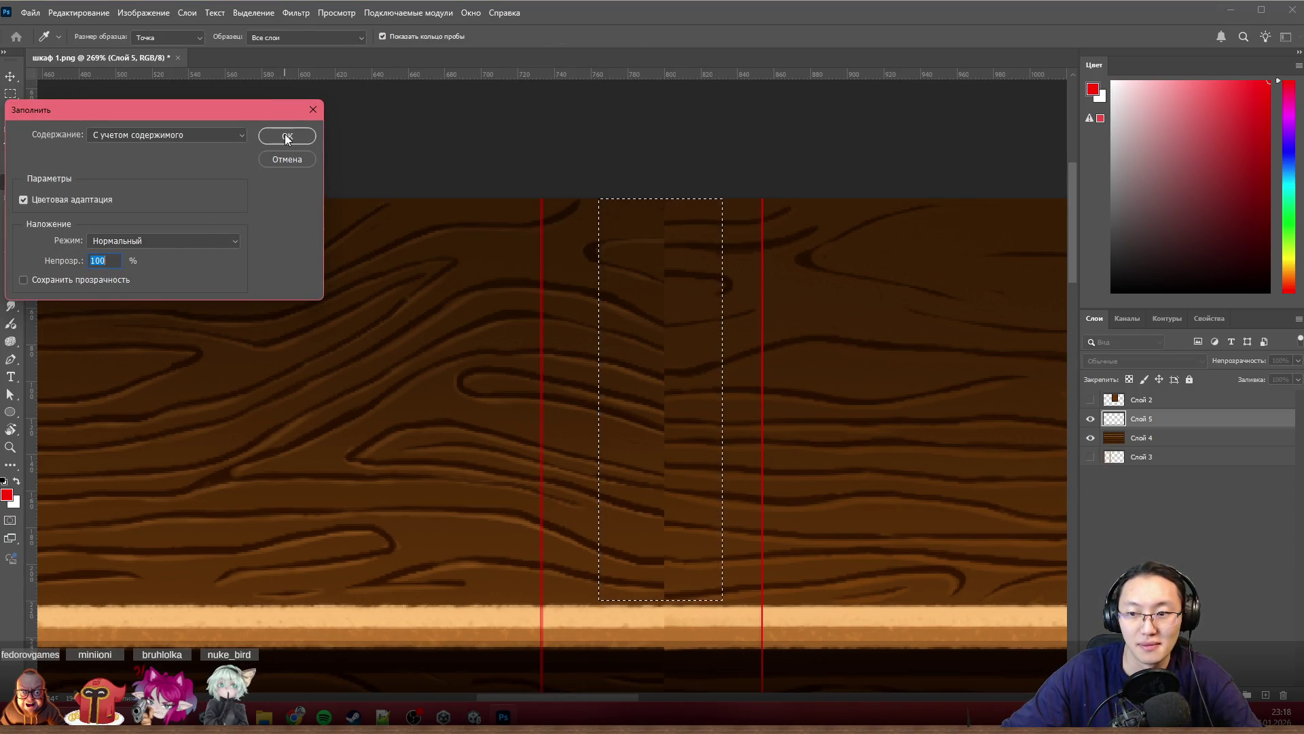
pyautogui.click(295, 152)
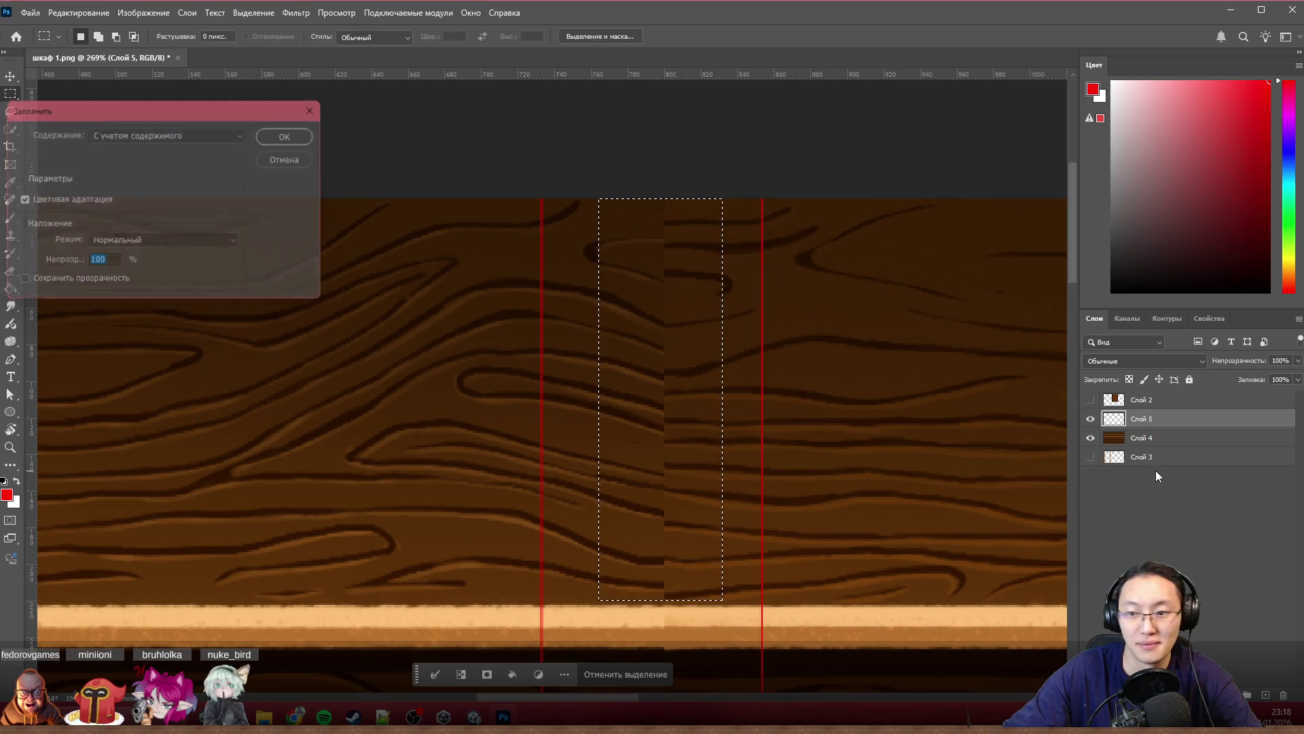
pyautogui.click(1155, 438)
pyautogui.hotkey('shift', 'BackSpace')
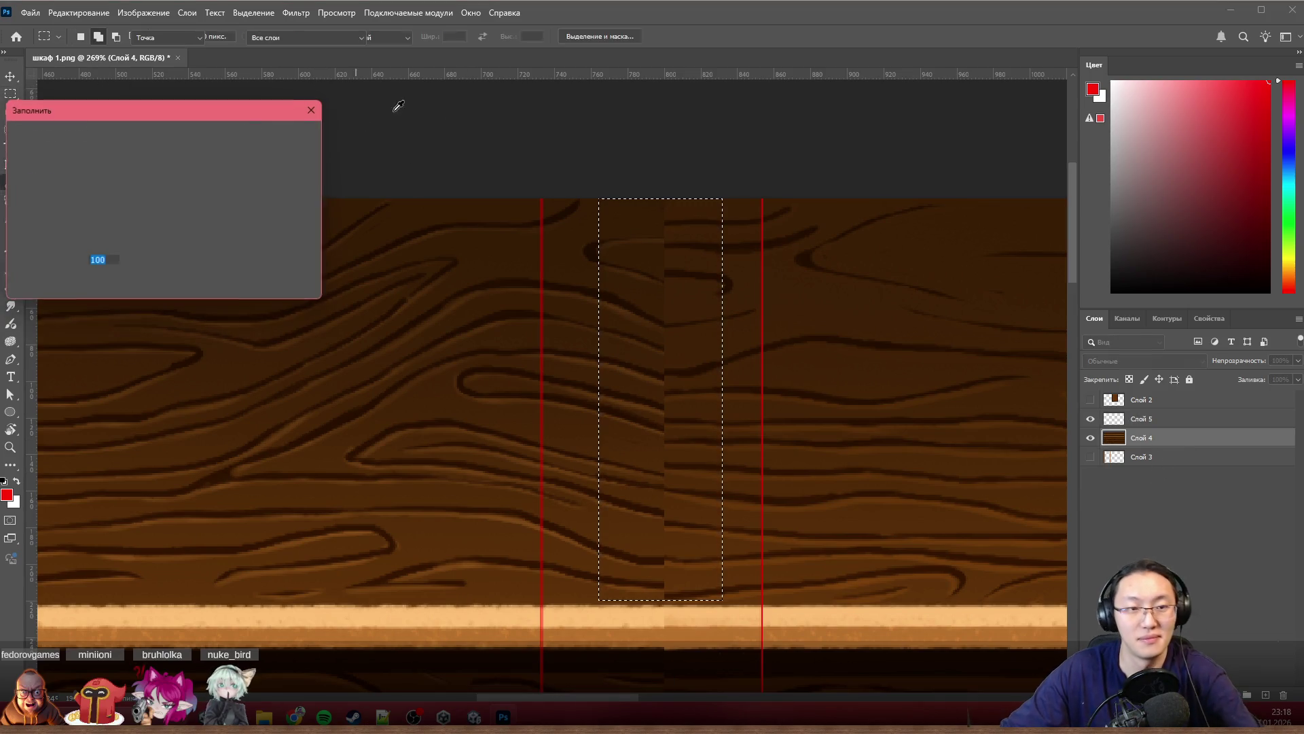
pyautogui.click(281, 139)
pyautogui.hotkey('ctrl', 'd')
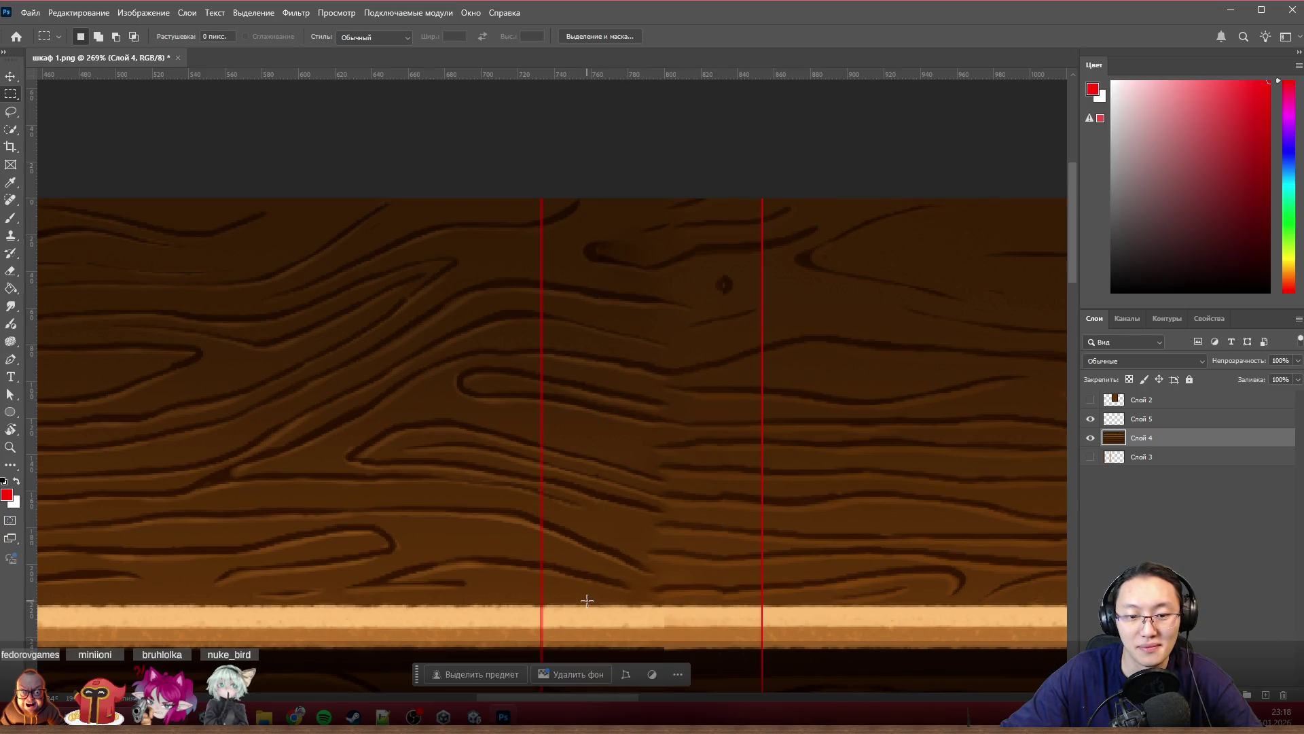
# Step: Content-aware fill a wider strip over the remaining seam and deselect
pyautogui.moveTo(587, 601); pyautogui.dragTo(739, 176)
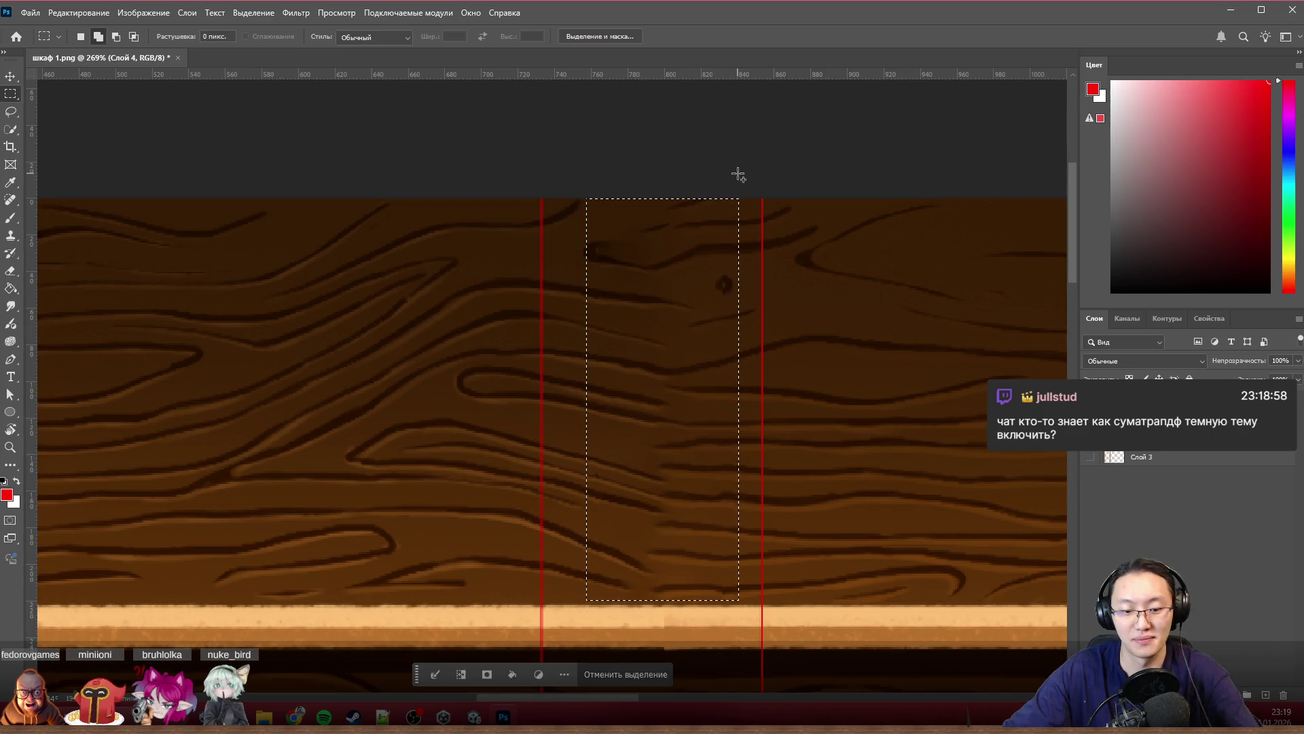
pyautogui.hotkey('shift', 'BackSpace')
pyautogui.click(285, 135)
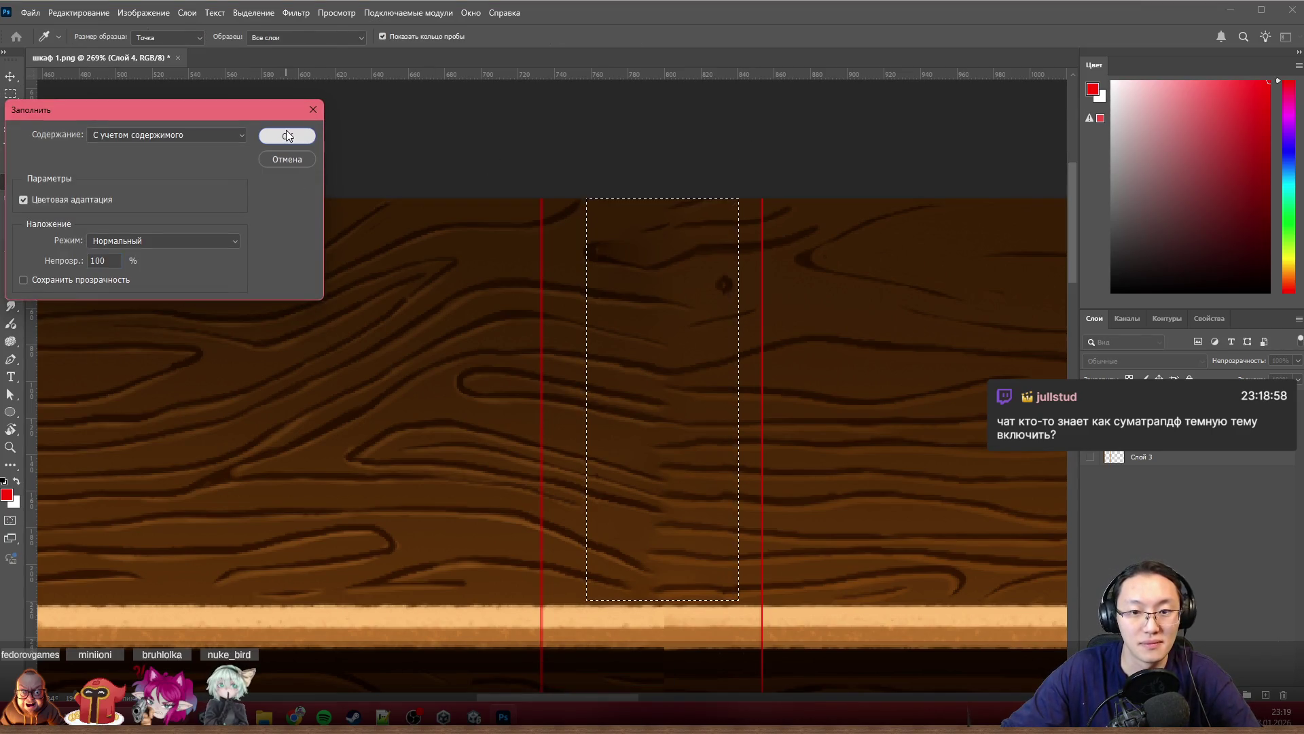
pyautogui.hotkey('ctrl', 'd')
pyautogui.scroll(-1, 899, 284)
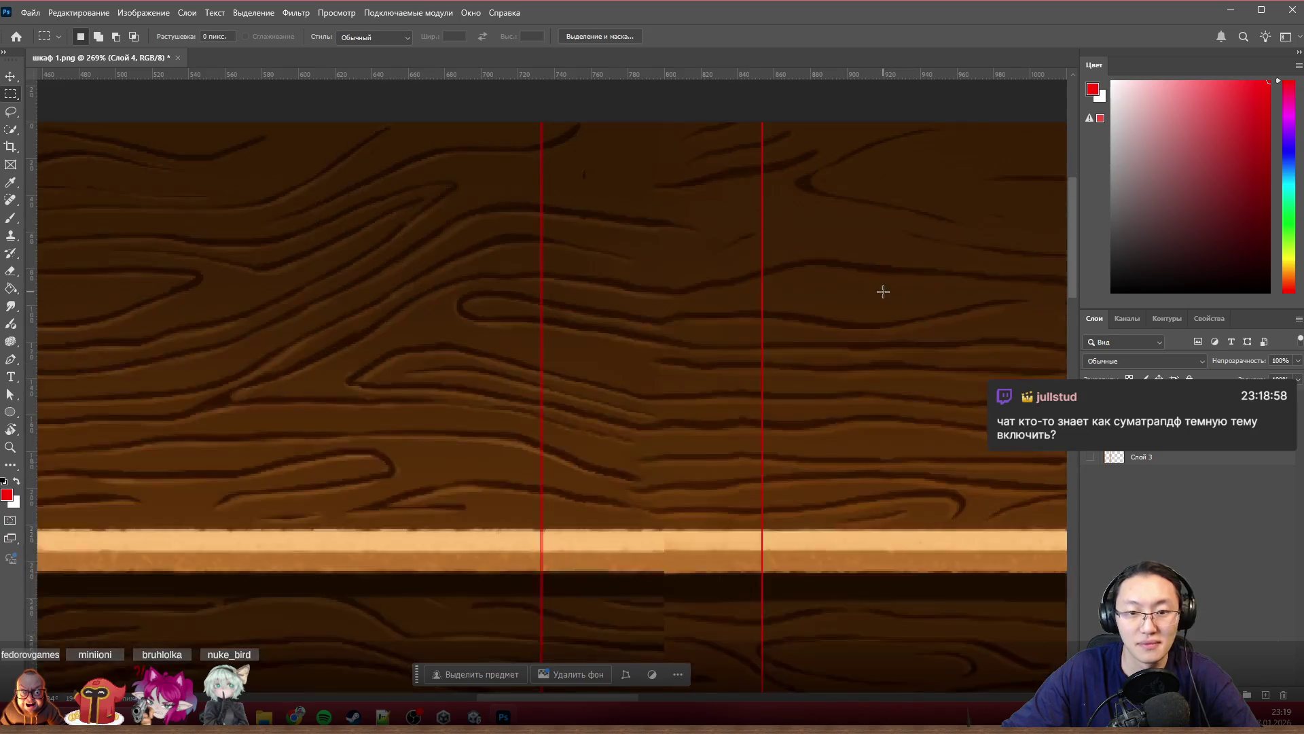
pyautogui.scroll(-1, 898, 286)
pyautogui.scroll(-2, 887, 286)
pyautogui.scroll(-1, 877, 287)
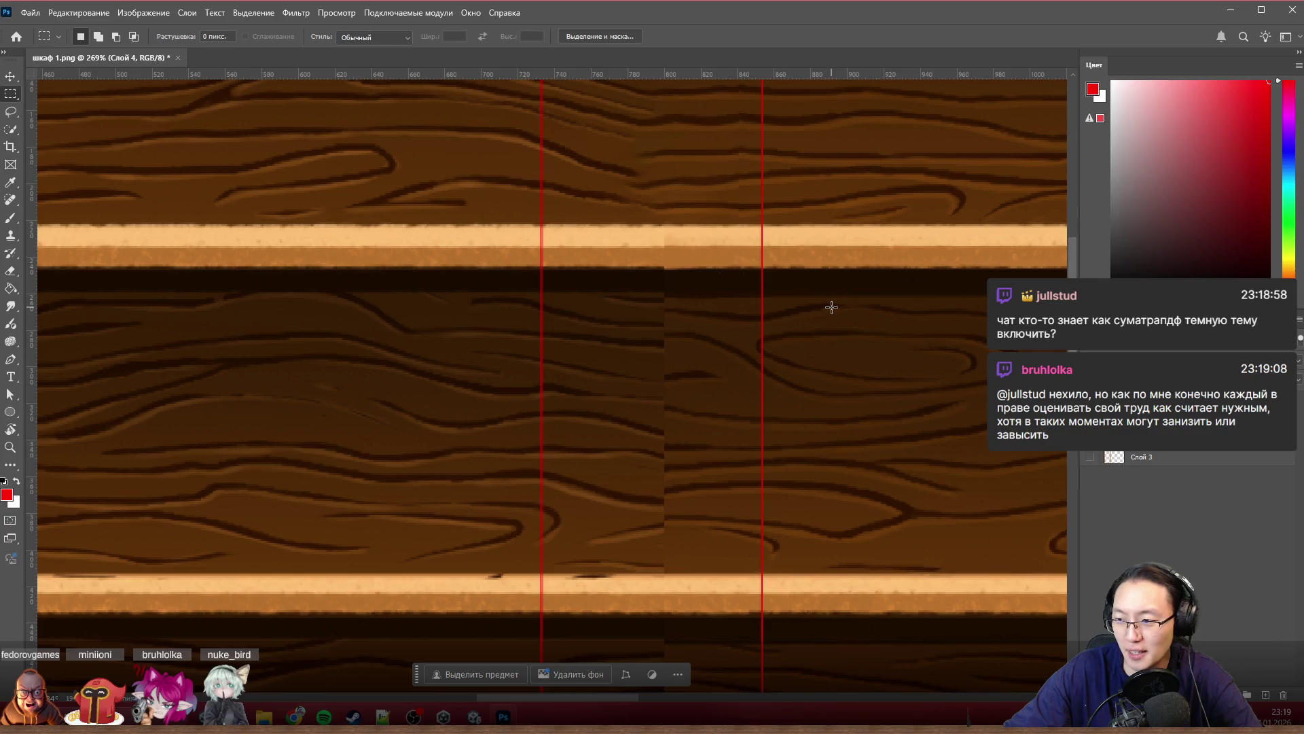
pyautogui.scroll(1, 744, 404)
pyautogui.scroll(1, 725, 405)
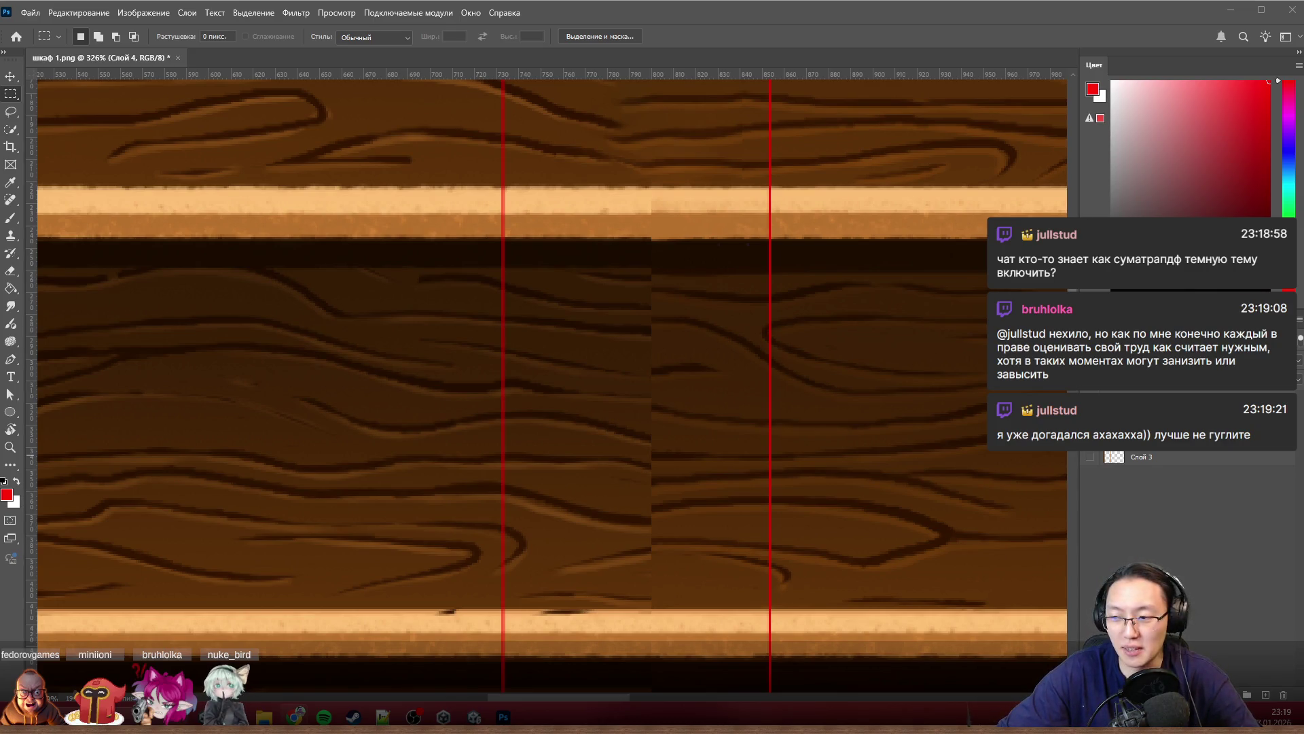
pyautogui.scroll(3, 611, 265)
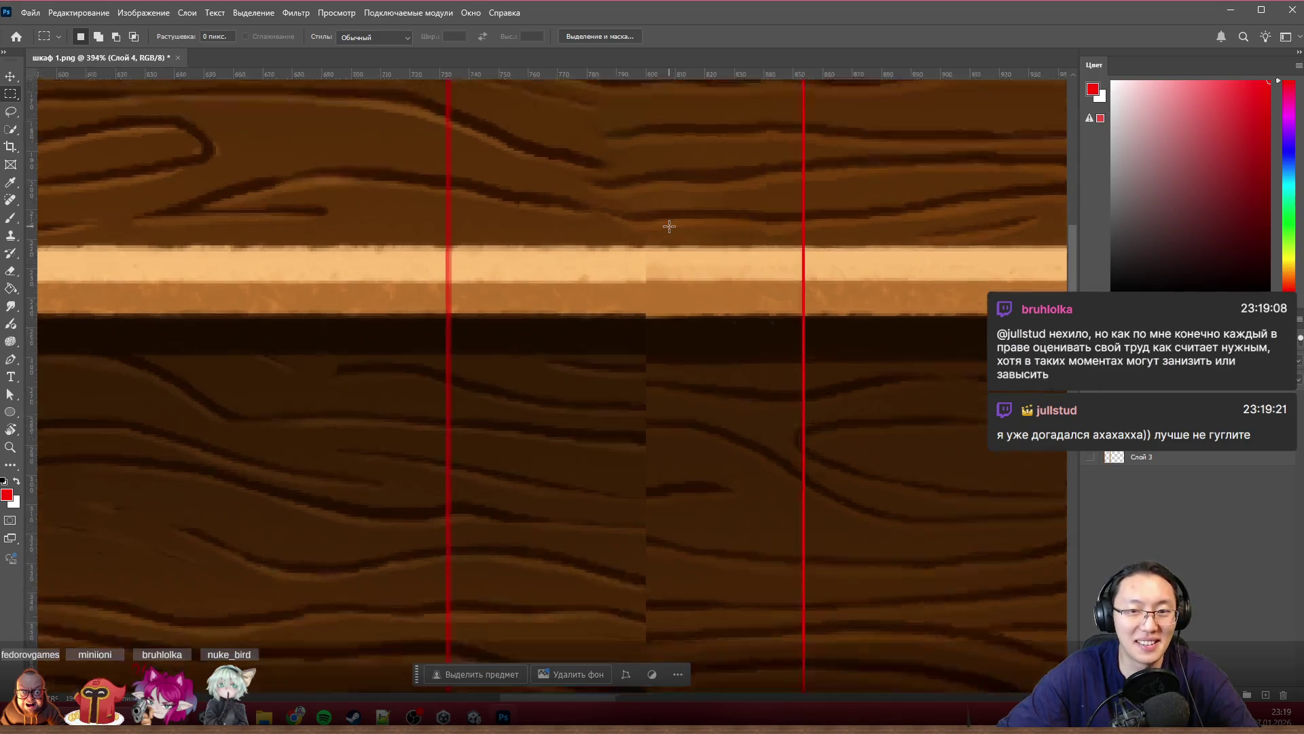
pyautogui.scroll(3, 572, 290)
# Step: Content-aware fill the mismatched stretch of the light plank strip
pyautogui.moveTo(329, 395); pyautogui.dragTo(921, 235)
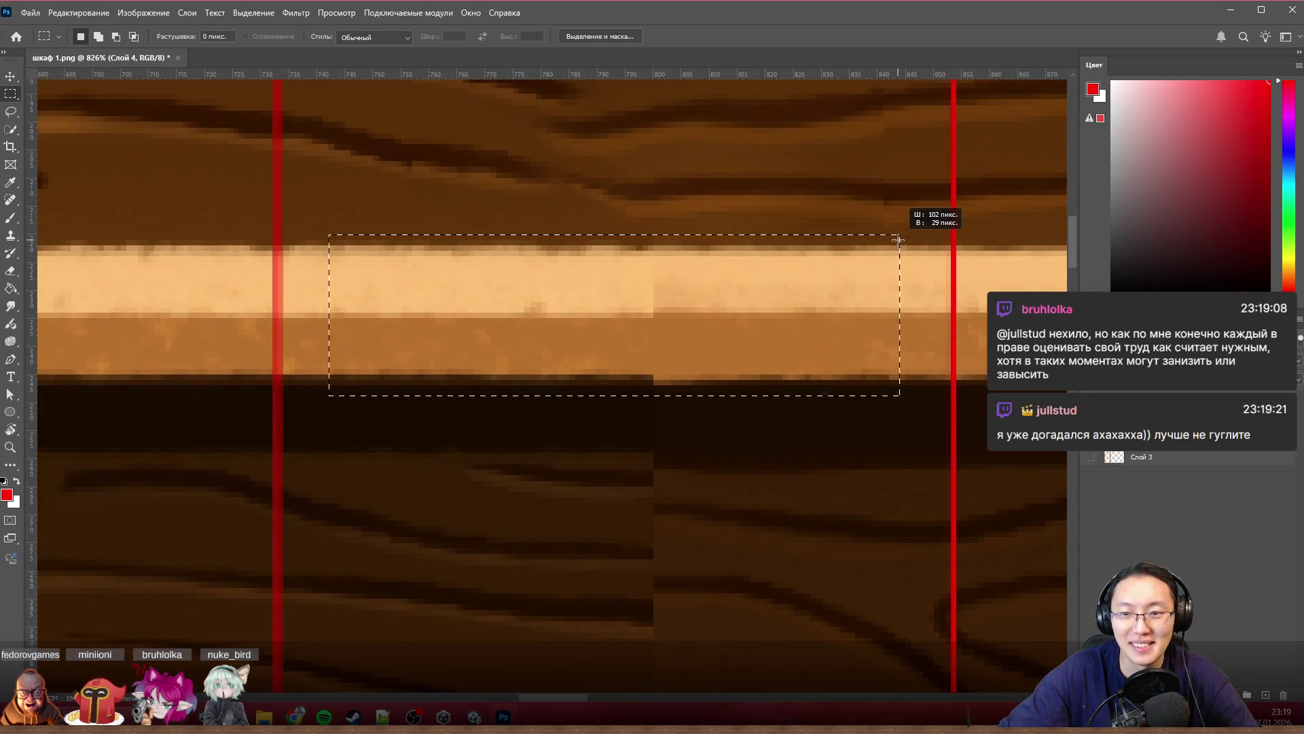
pyautogui.hotkey('shift', 'BackSpace')
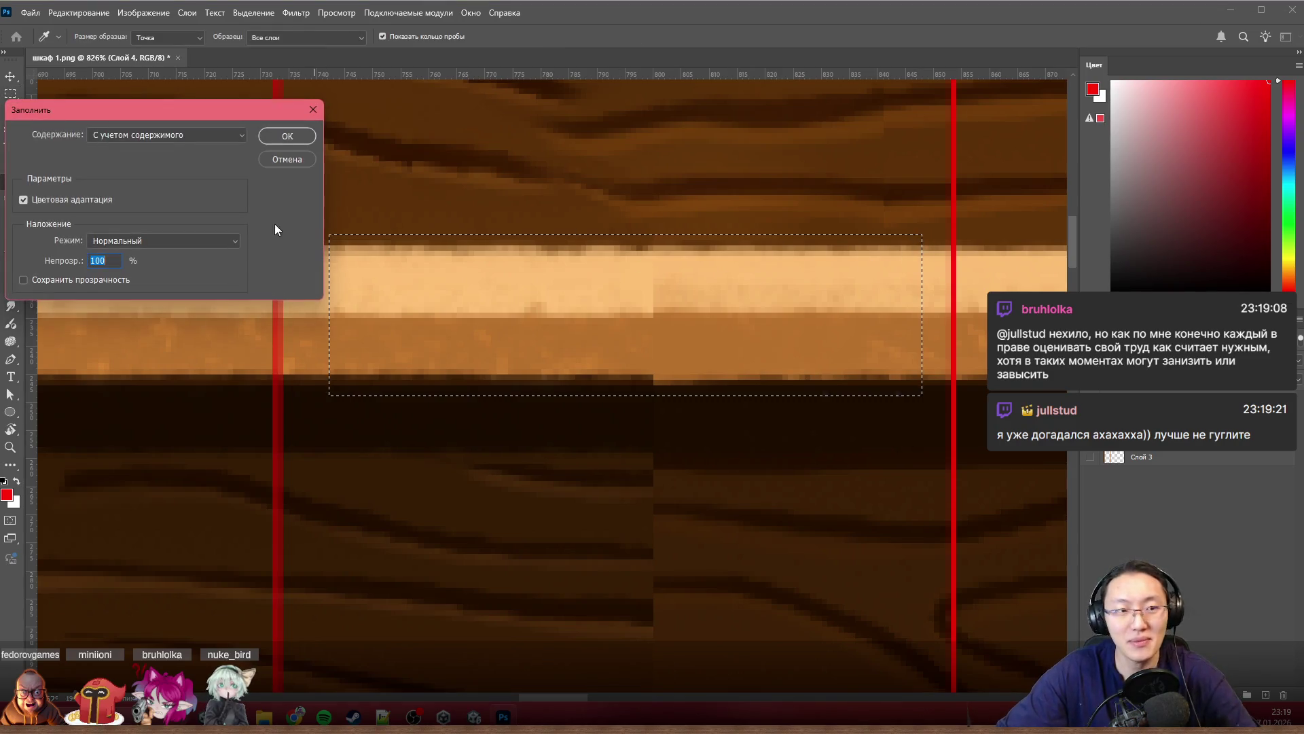
pyautogui.click(289, 139)
pyautogui.scroll(-3, 838, 263)
pyautogui.scroll(-3, 851, 257)
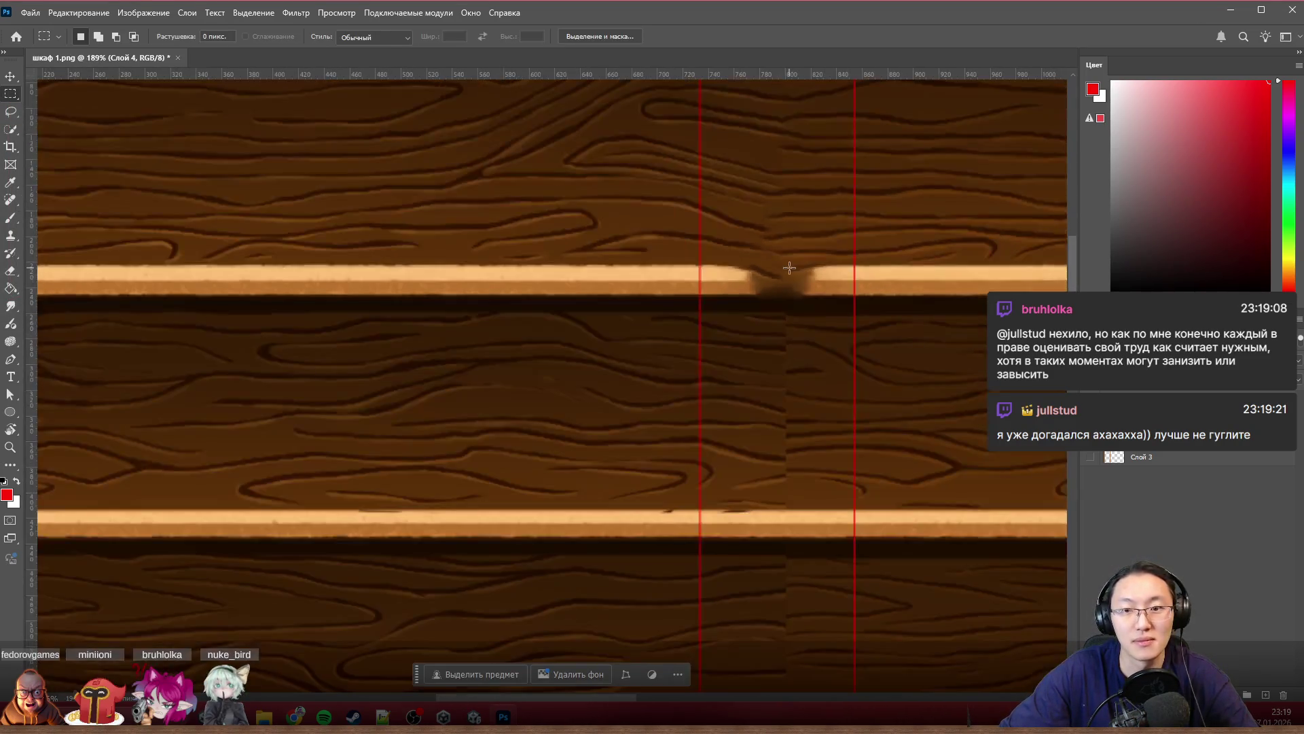
pyautogui.click(874, 253)
pyautogui.scroll(3, 877, 243)
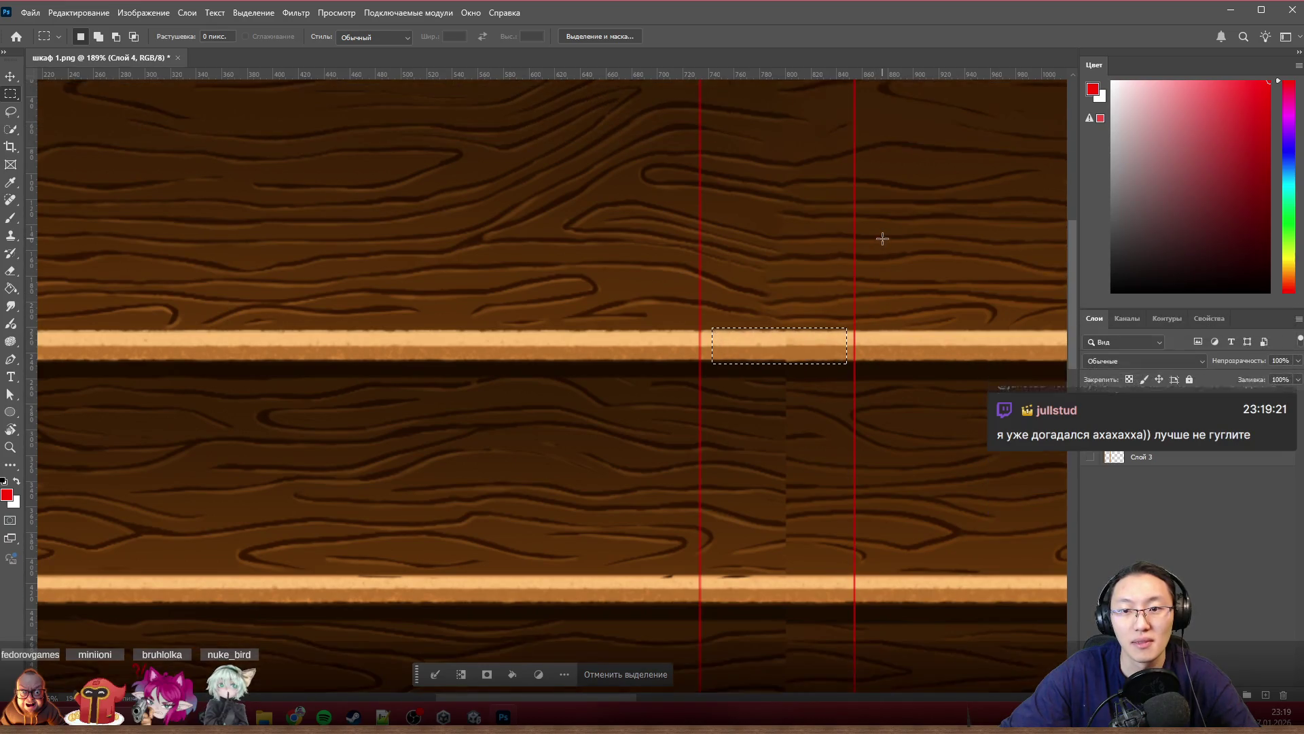
pyautogui.scroll(2, 861, 286)
pyautogui.scroll(2, 846, 357)
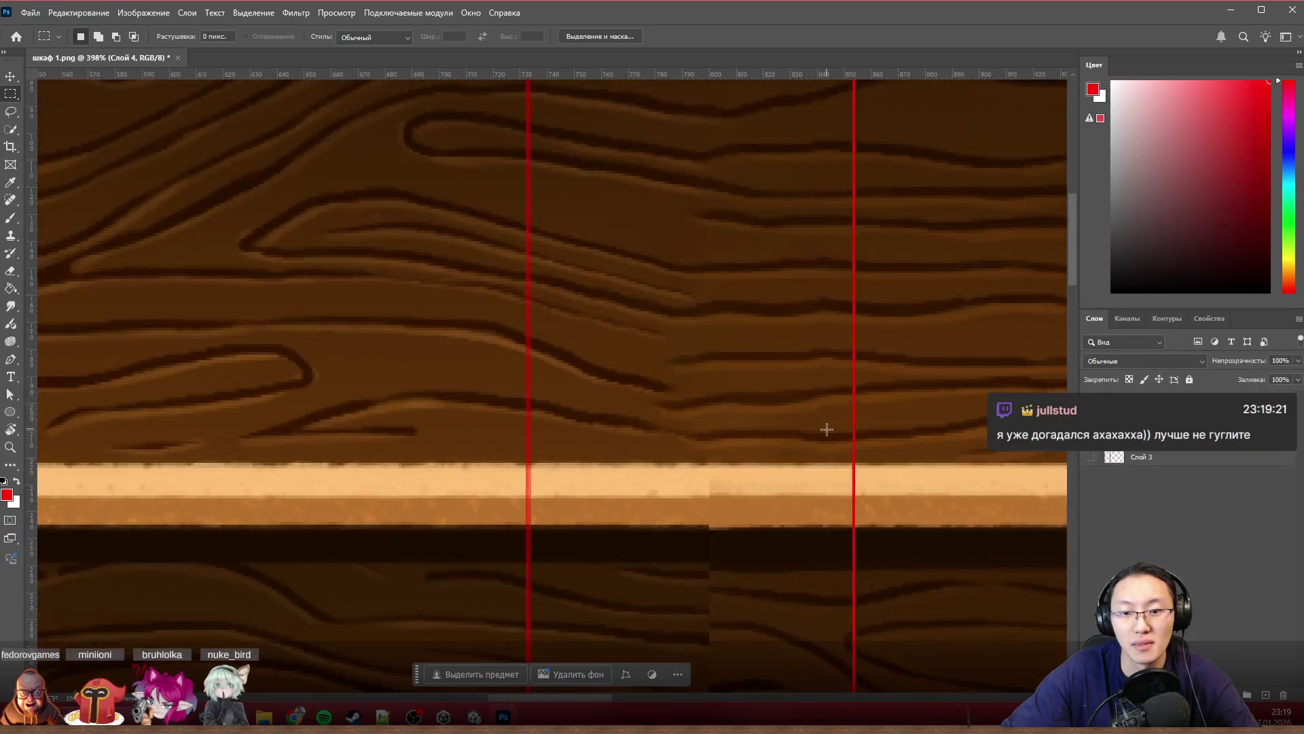
pyautogui.scroll(1, 830, 432)
pyautogui.scroll(1, 838, 466)
pyautogui.scroll(-1, 839, 466)
# Step: Content-aware fill the vertical seam in the upper wood
pyautogui.moveTo(840, 474); pyautogui.dragTo(774, 98)
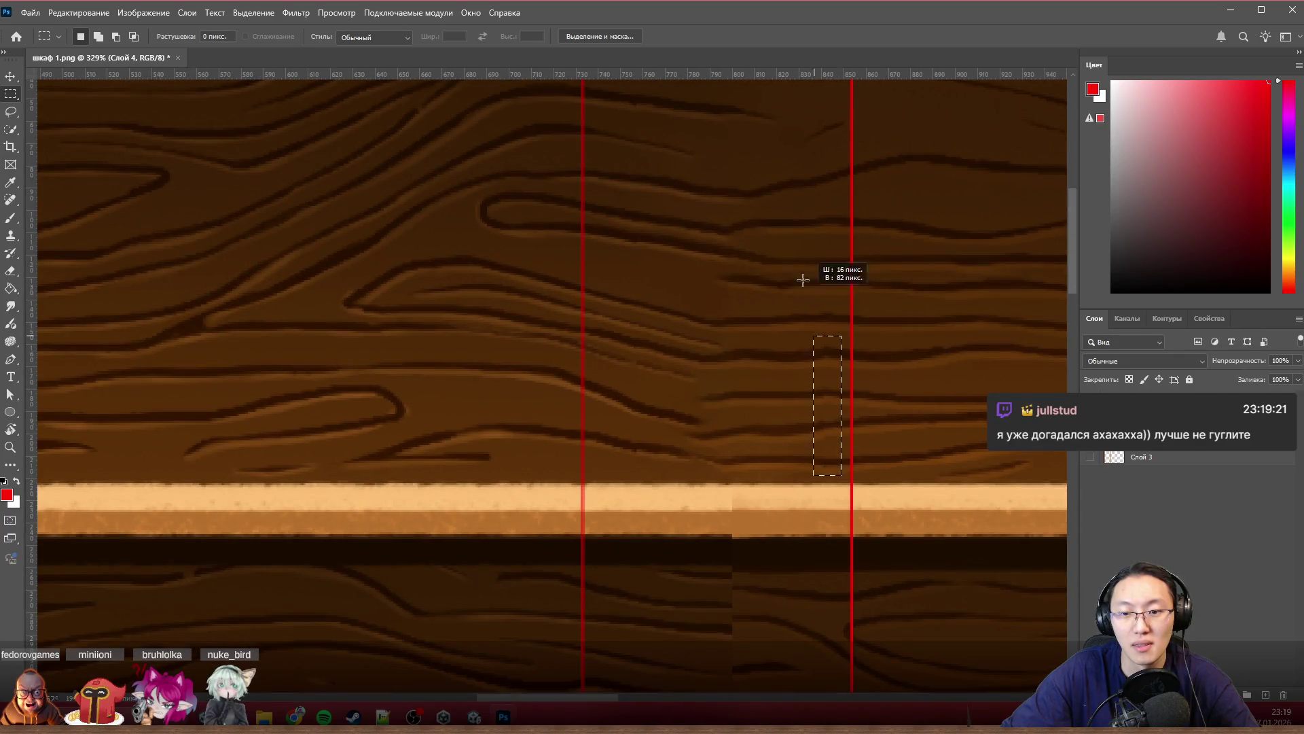
pyautogui.hotkey('shift', 'BackSpace')
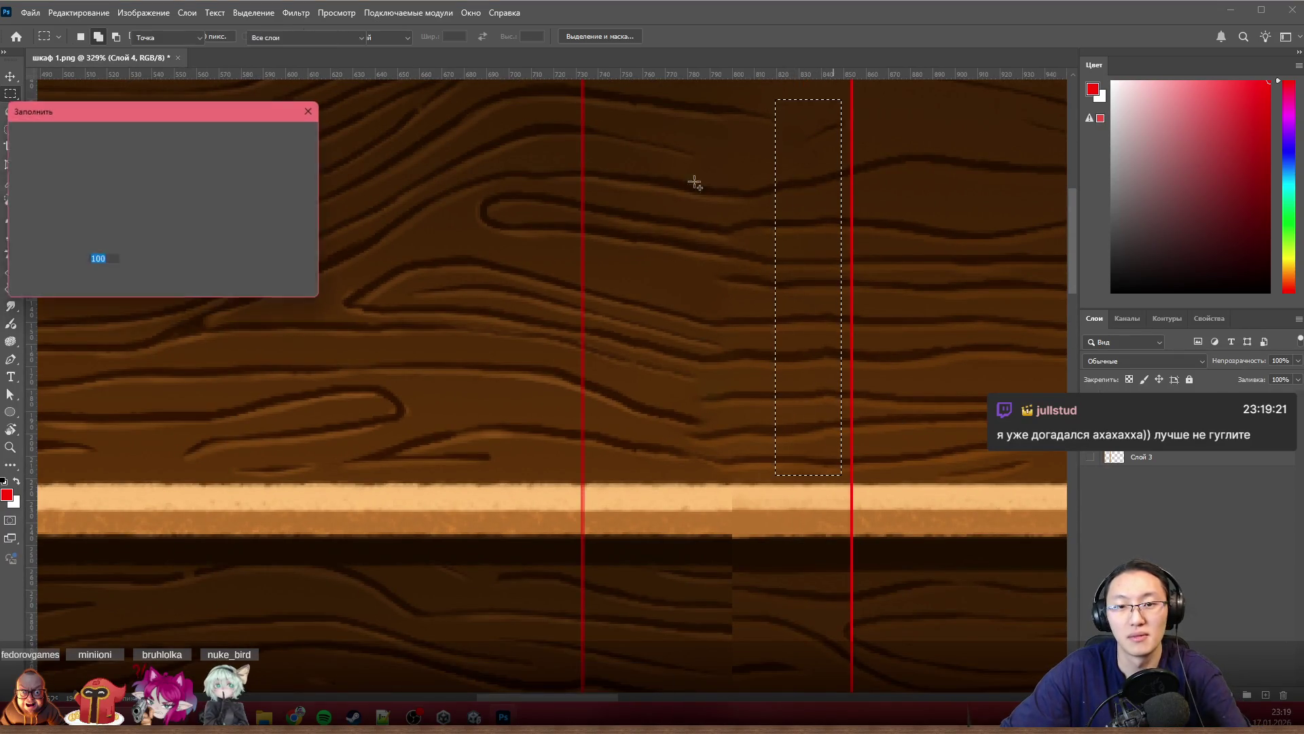
pyautogui.press('Return')
pyautogui.hotkey('ctrl', 'd')
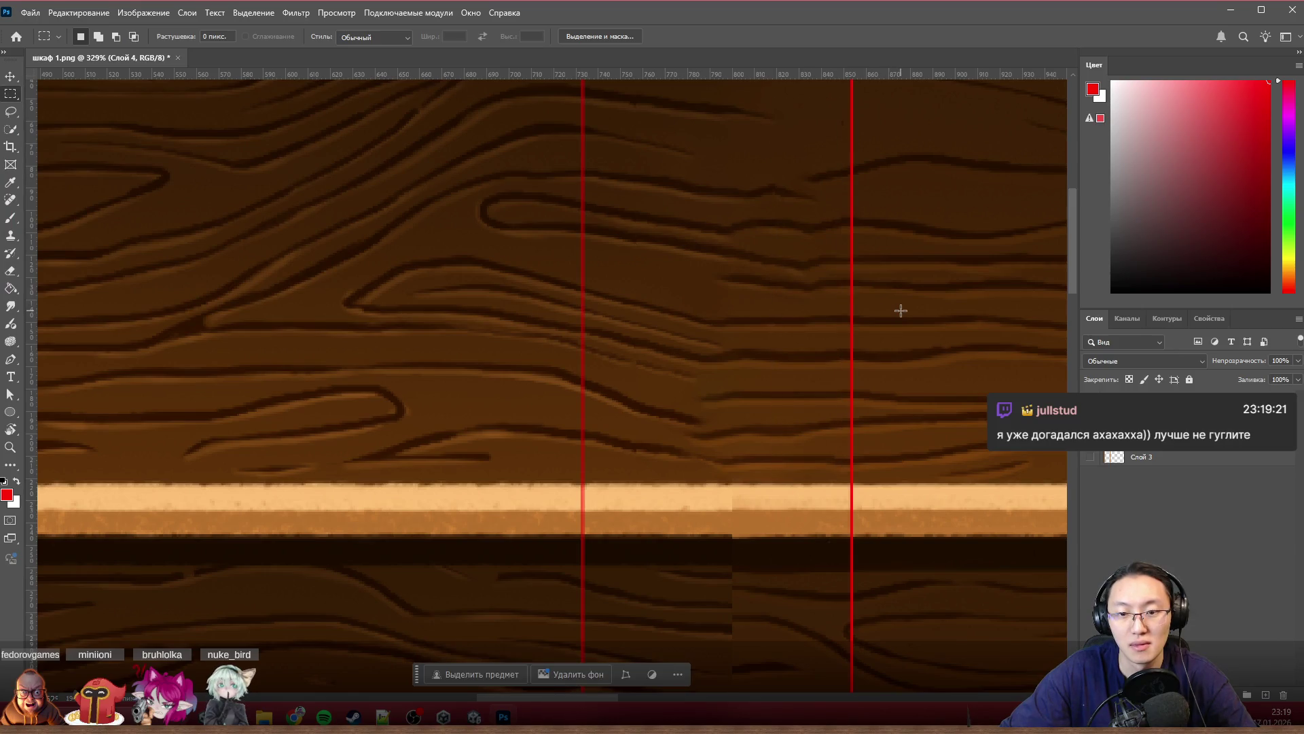
pyautogui.scroll(-1, 899, 311)
pyautogui.scroll(-2, 902, 316)
pyautogui.scroll(-1, 905, 324)
pyautogui.scroll(2, 906, 324)
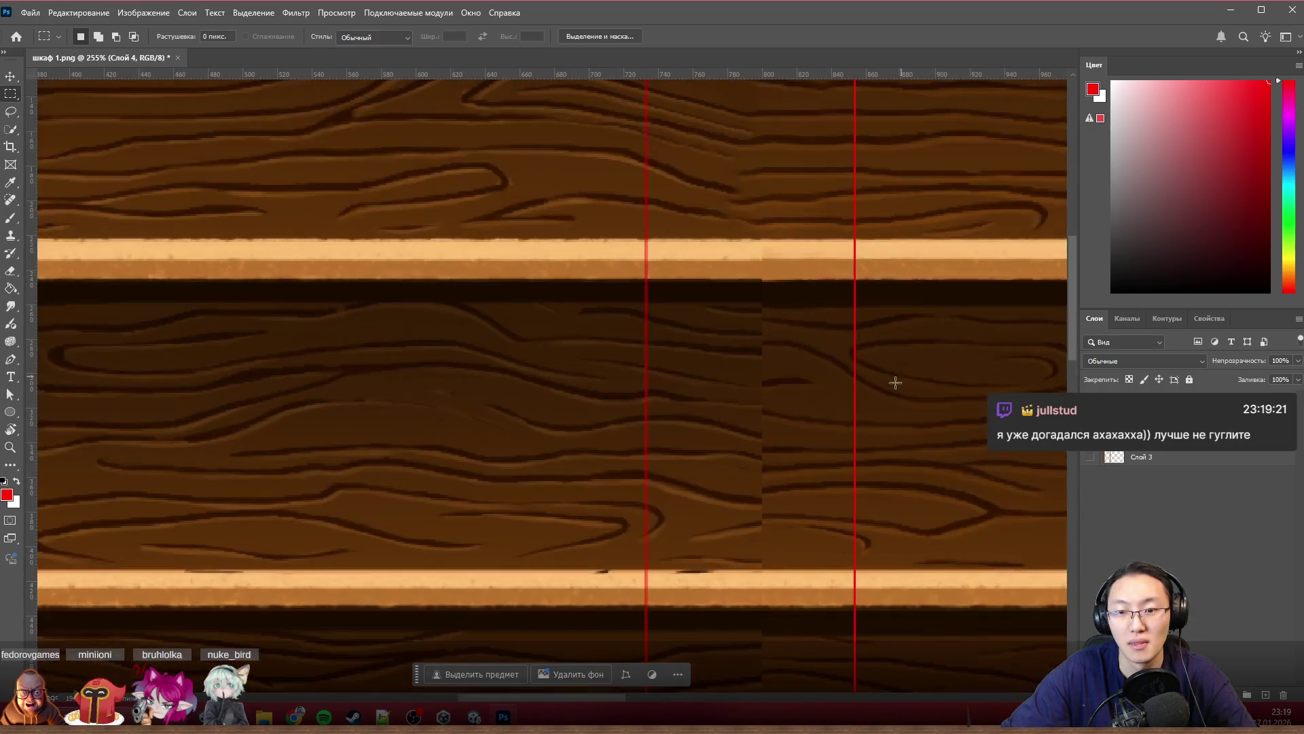
pyautogui.scroll(1, 799, 292)
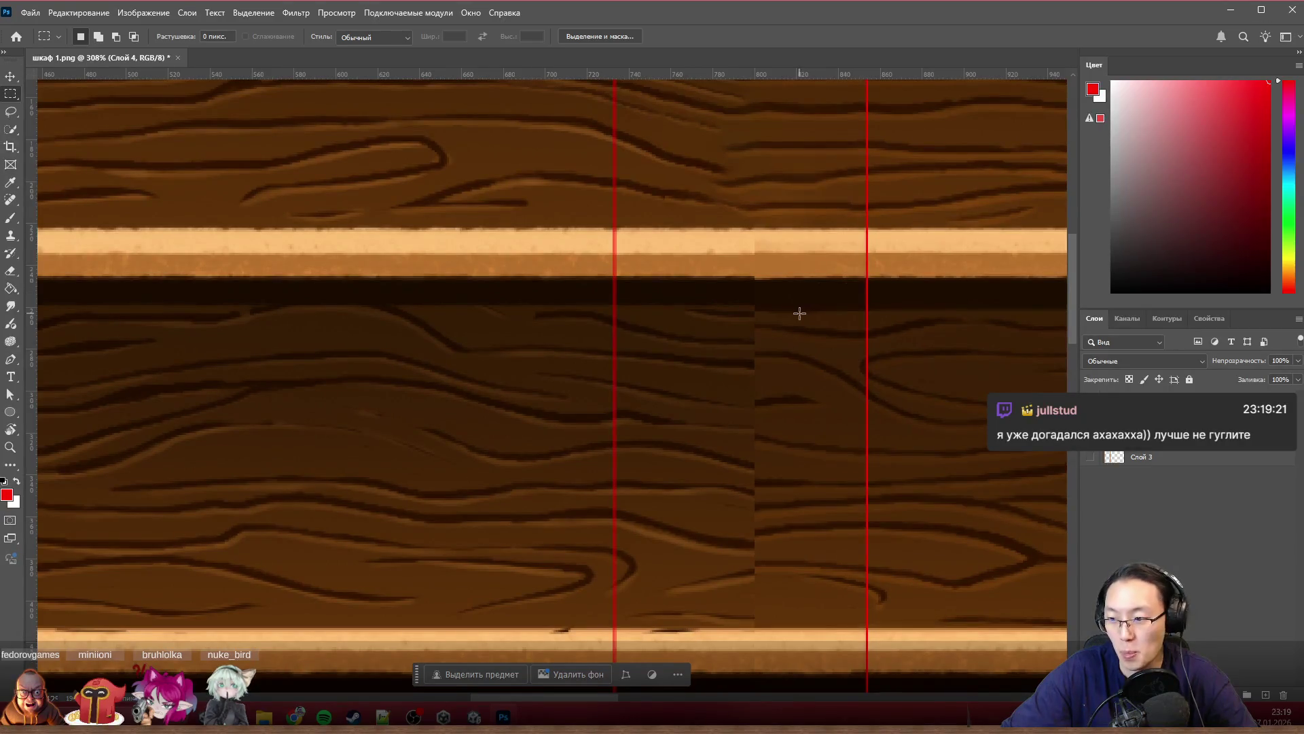
# Step: Content-aware fill the vertical seam in the lower dark wood and deselect
pyautogui.moveTo(789, 286); pyautogui.dragTo(707, 624)
pyautogui.hotkey('shift', 'F5')
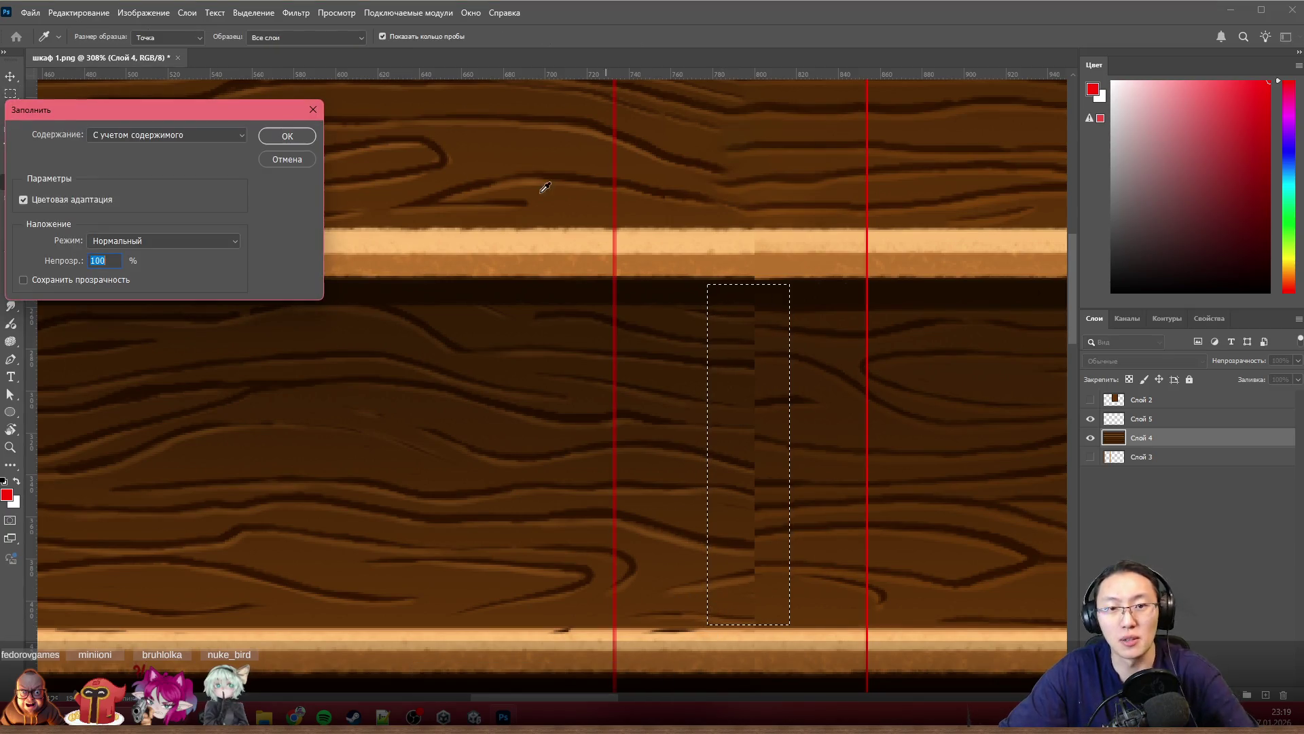
pyautogui.click(282, 136)
pyautogui.hotkey('ctrl', 'd')
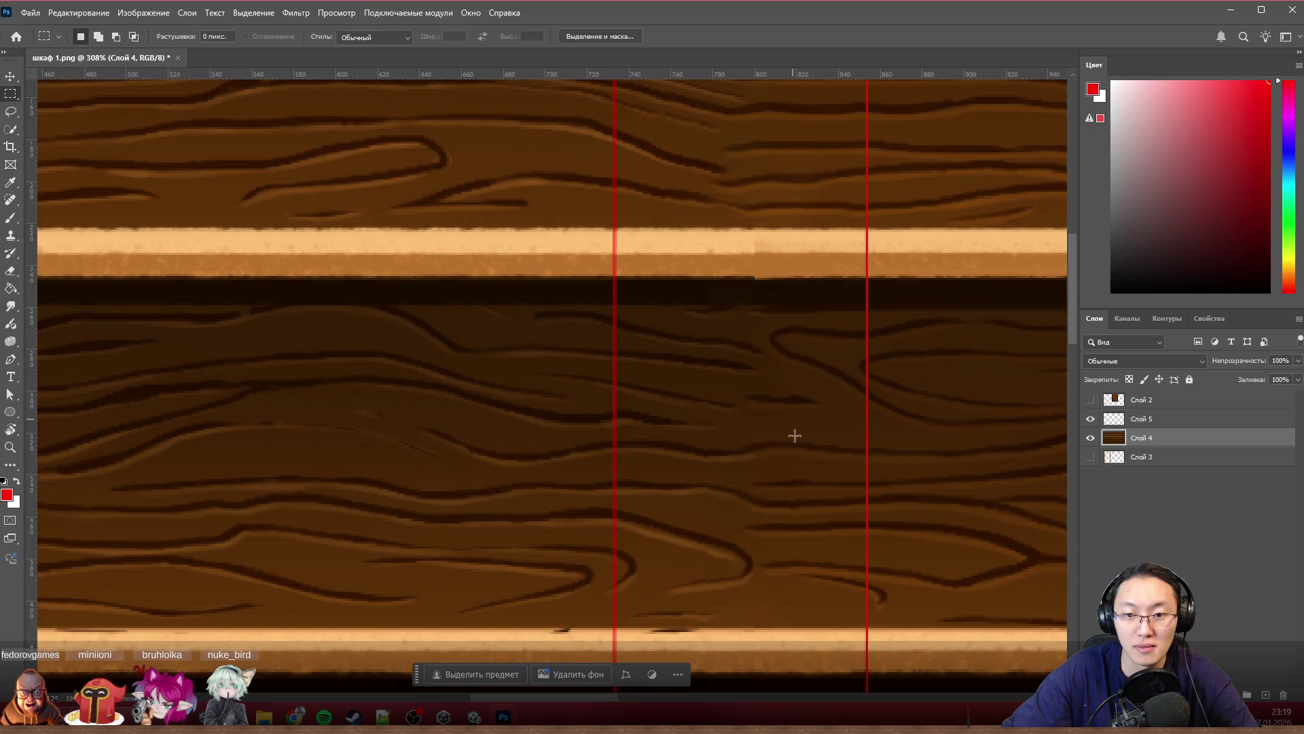
pyautogui.scroll(3, 650, 627)
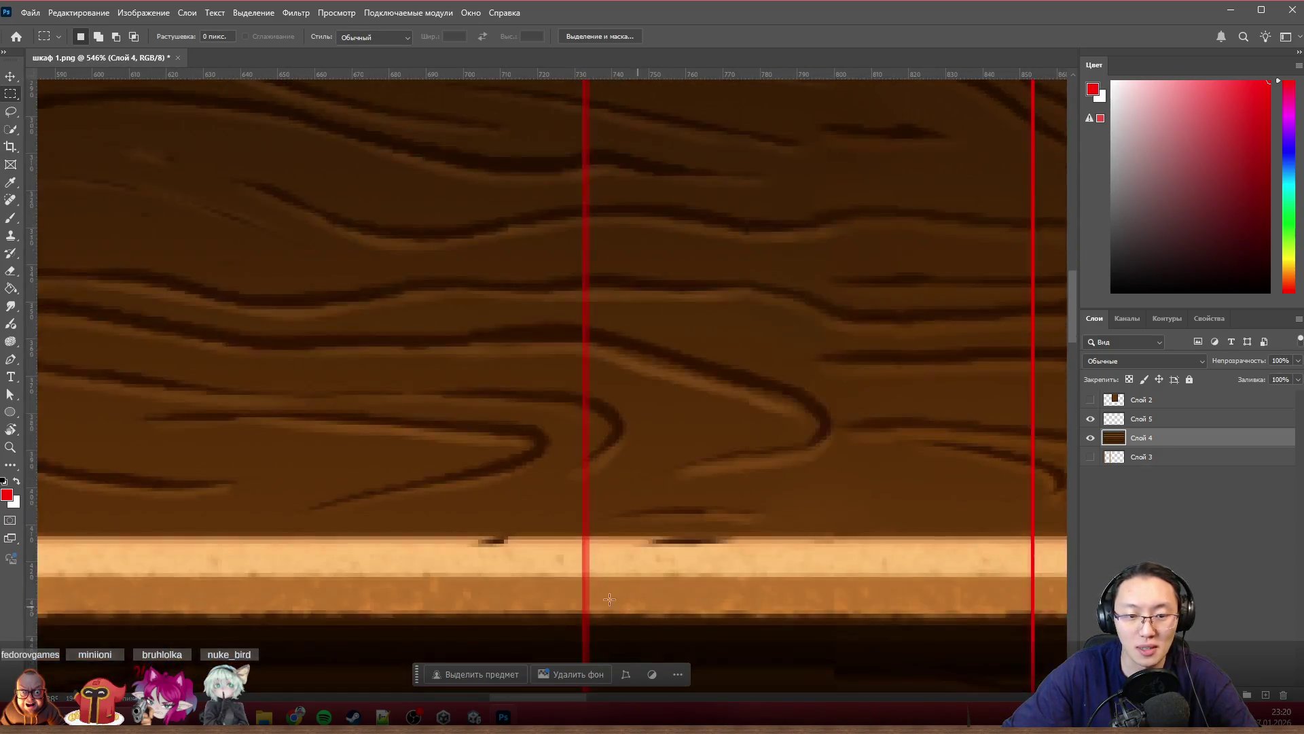
pyautogui.press('s')
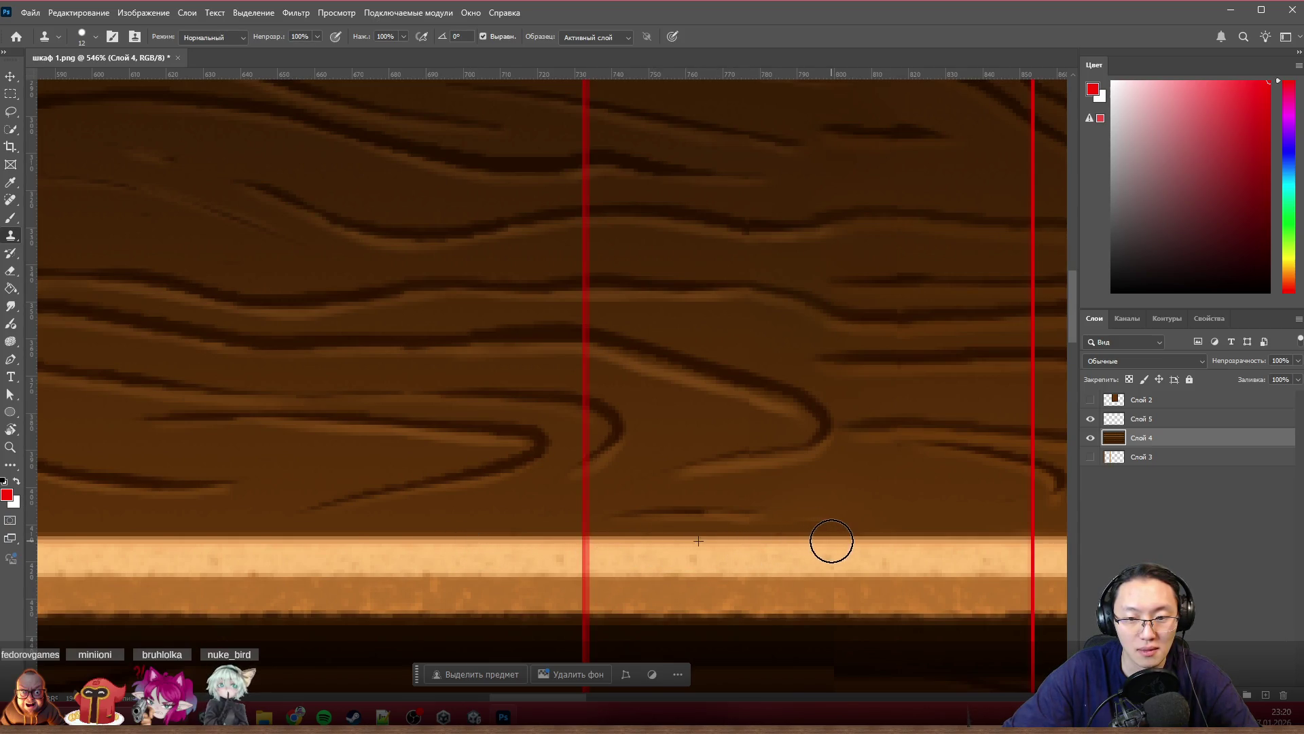
pyautogui.scroll(-3, 836, 539)
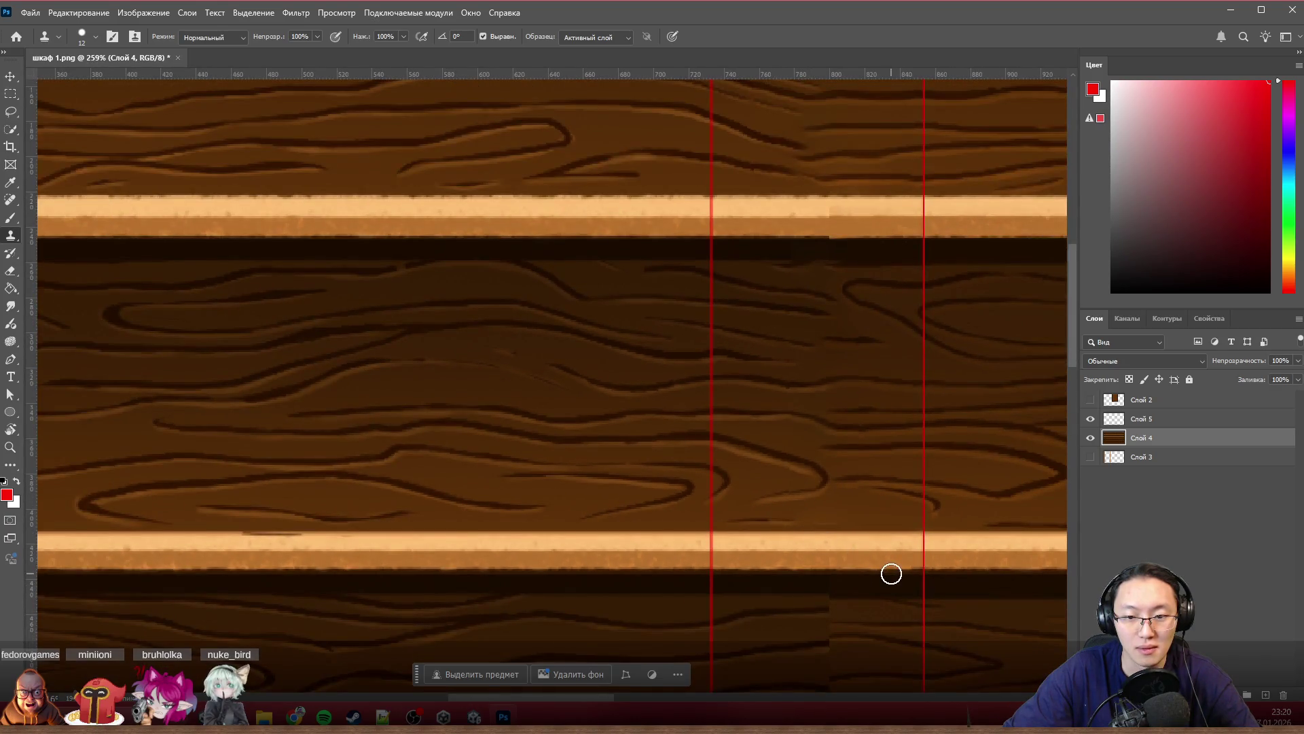
pyautogui.scroll(2, 883, 573)
pyautogui.scroll(2, 863, 571)
pyautogui.scroll(2, 734, 547)
pyautogui.scroll(1, 528, 500)
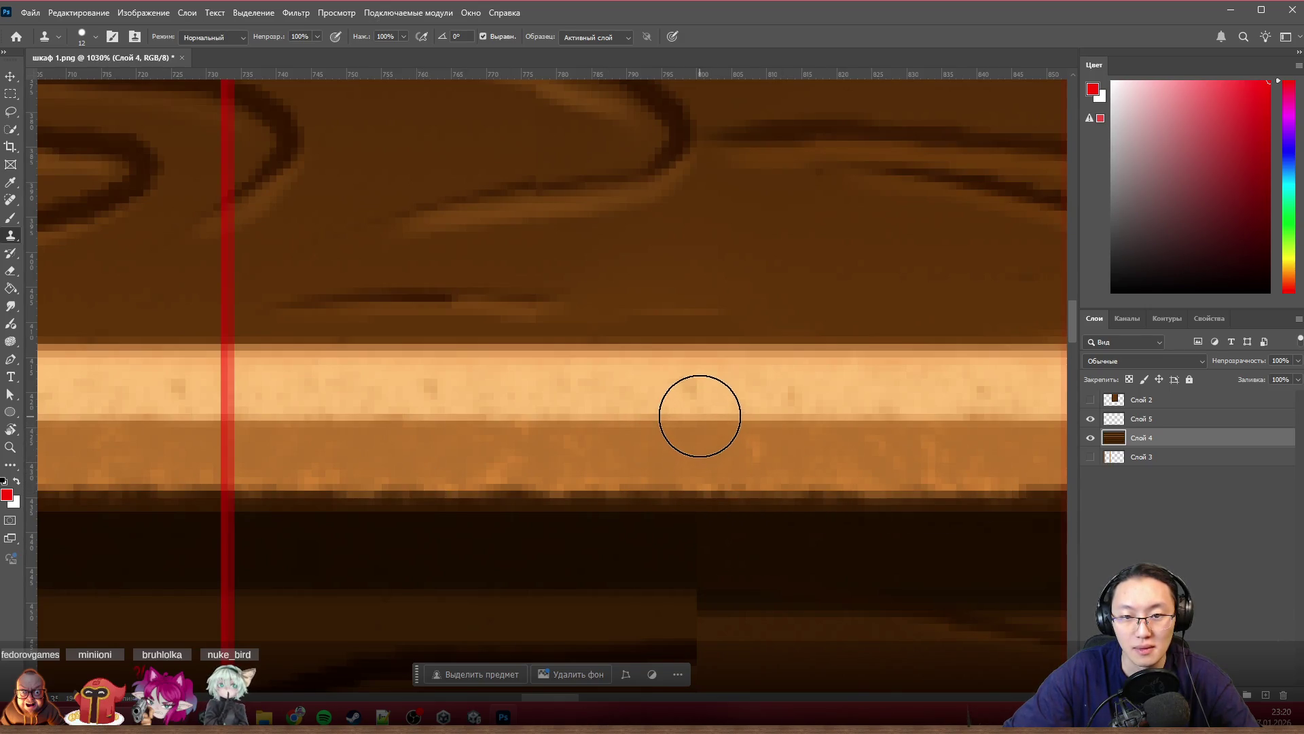
pyautogui.scroll(-3, 1013, 571)
pyautogui.scroll(-1, 483, 524)
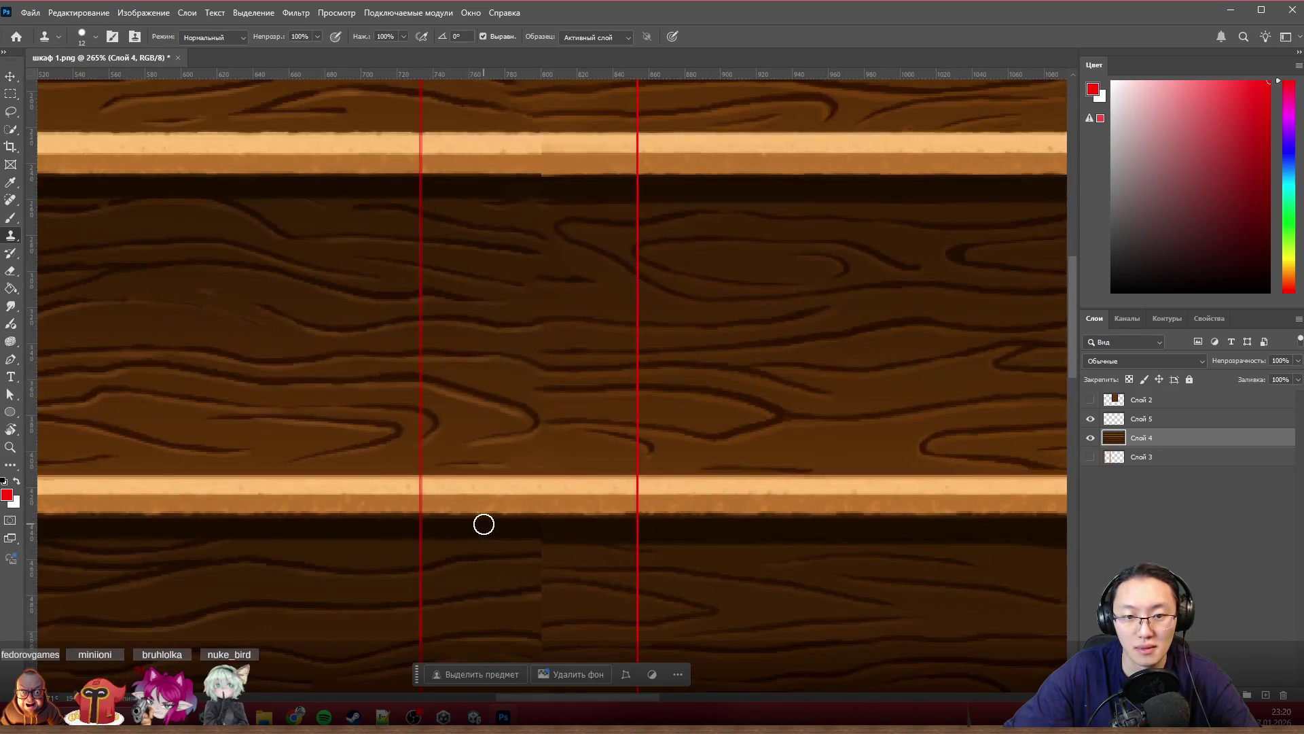
pyautogui.scroll(-2, 483, 524)
pyautogui.scroll(-1, 493, 524)
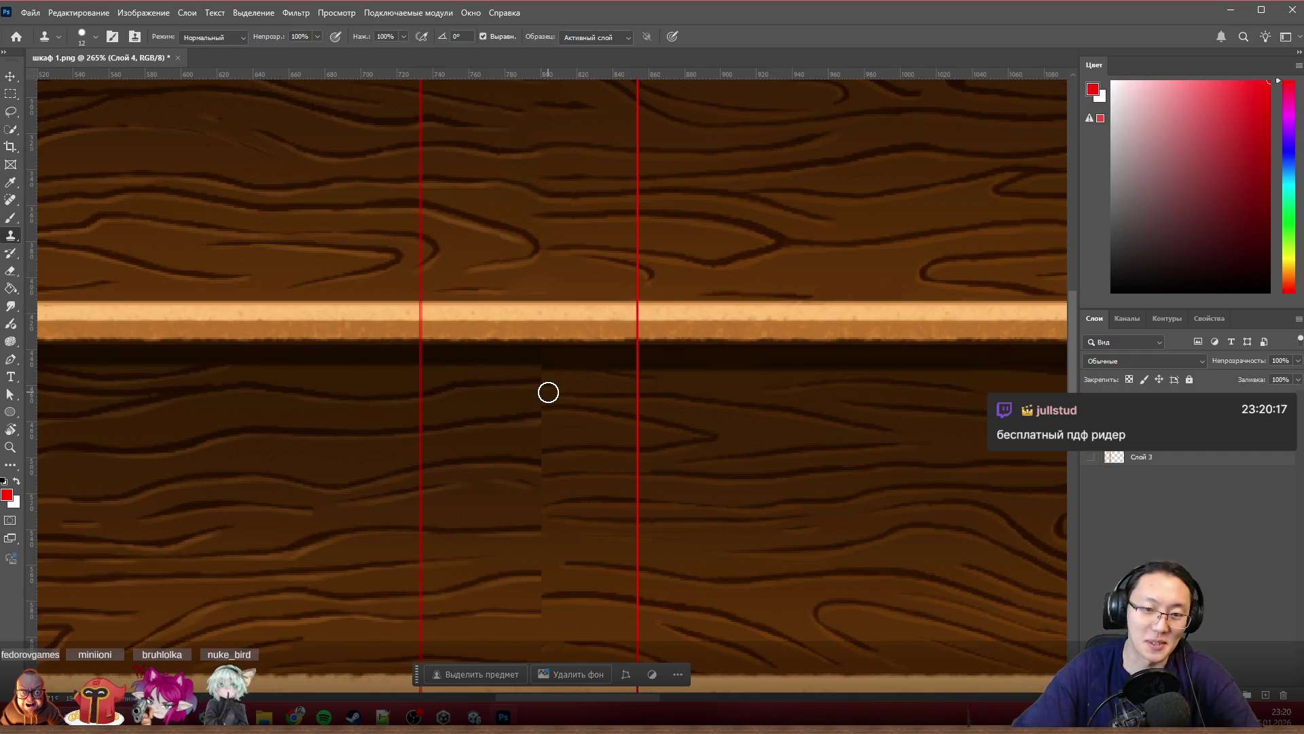
pyautogui.scroll(3, 562, 393)
pyautogui.scroll(2, 428, 405)
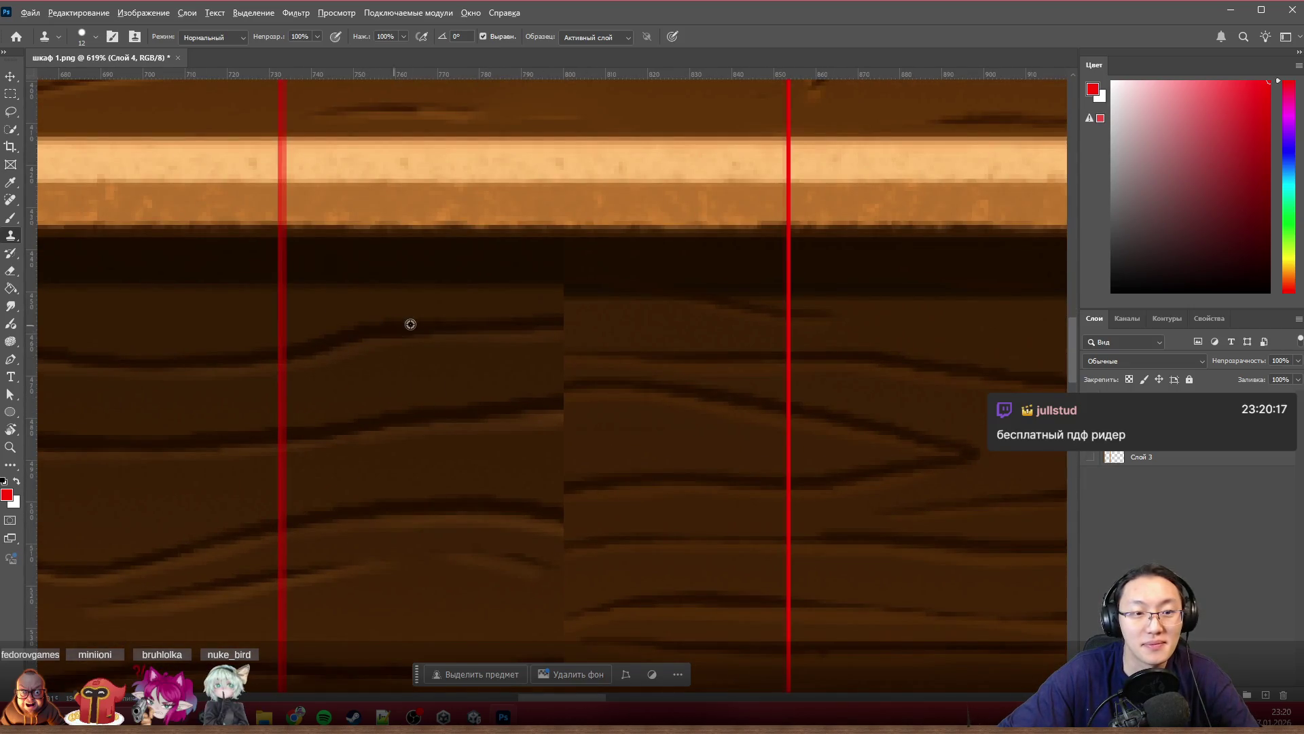
# Step: Content-aware fill the dark wood seam area twice for fresh grain, then deselect
pyautogui.click(11, 92)
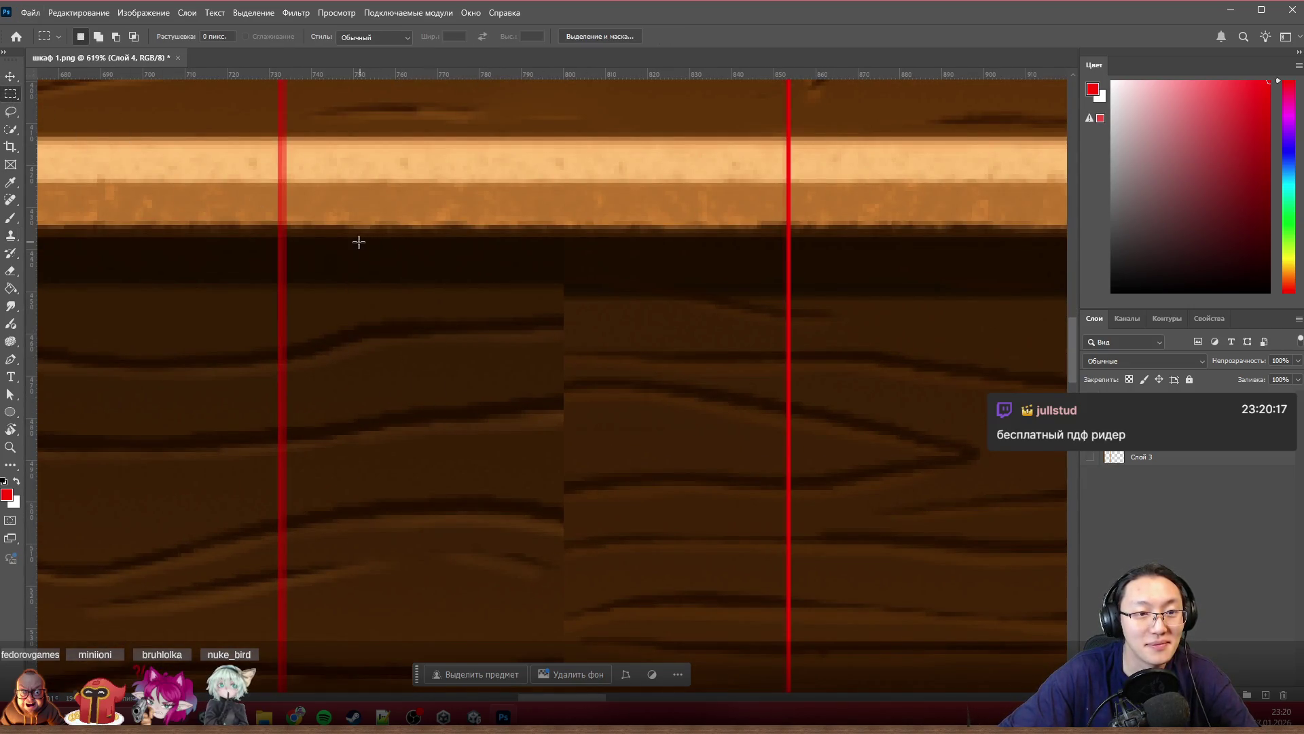
pyautogui.moveTo(359, 242); pyautogui.dragTo(723, 693)
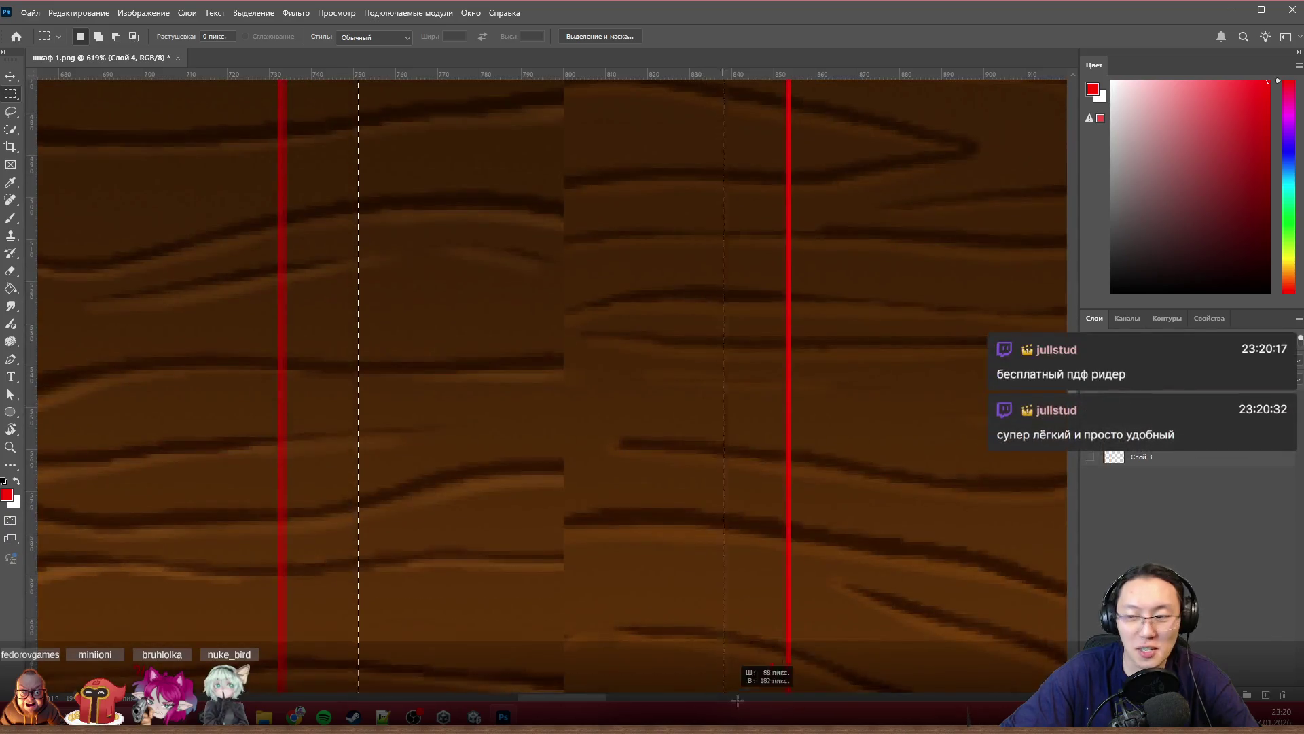
pyautogui.moveTo(721, 693)
pyautogui.mouseDown()
pyautogui.moveTo(730, 565)
pyautogui.moveTo(720, 584)
pyautogui.mouseUp()
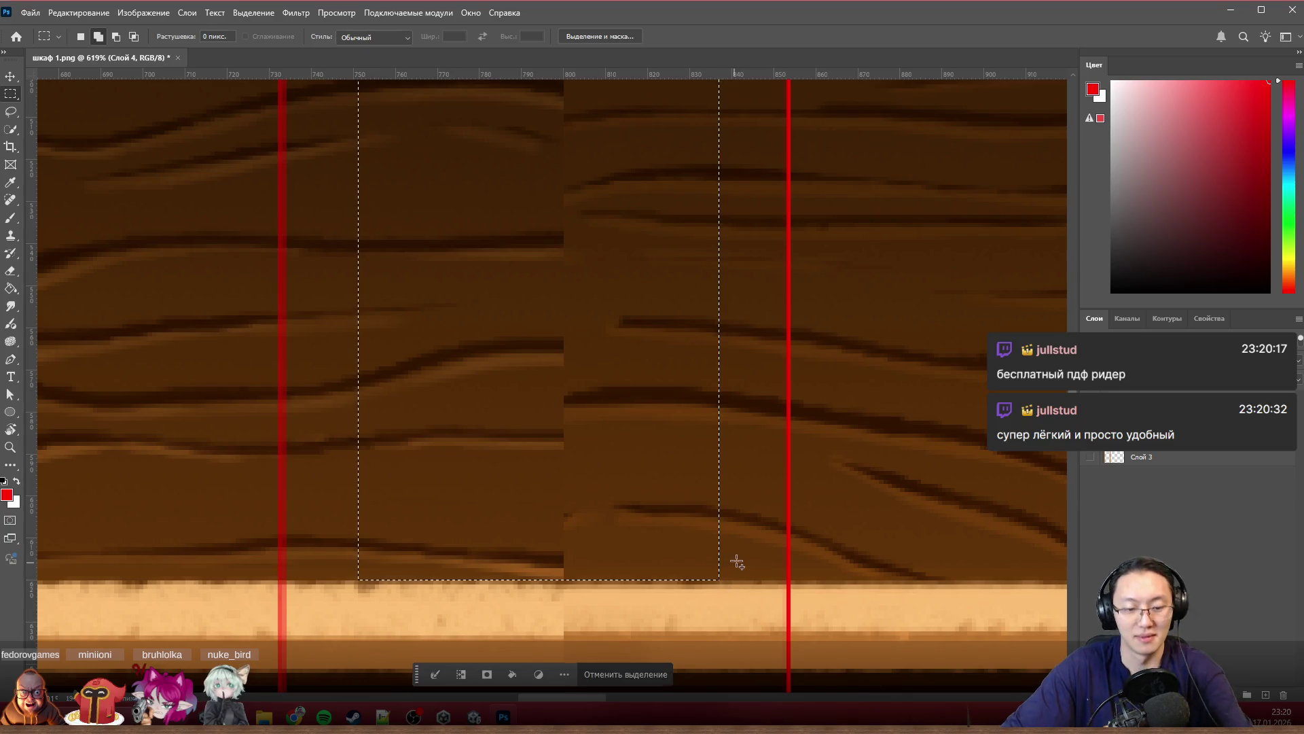
pyautogui.hotkey('shift', 'F5')
pyautogui.click(284, 136)
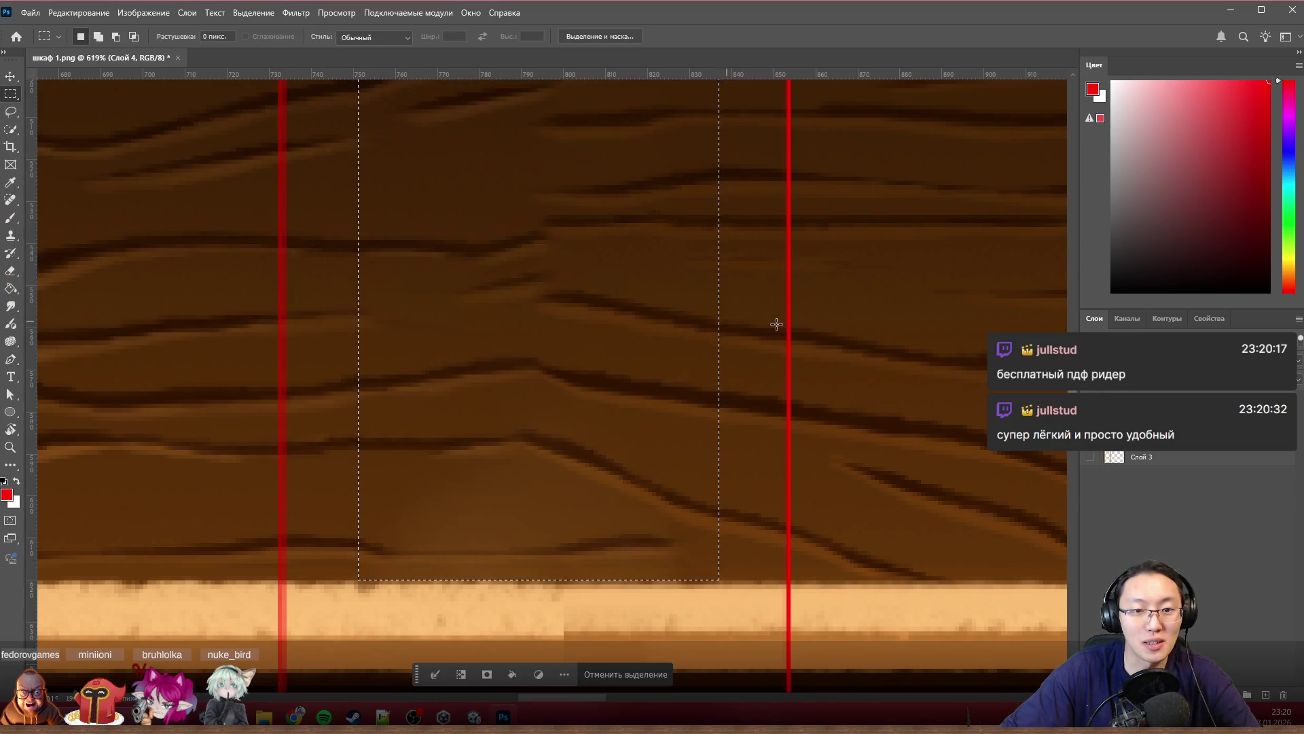
pyautogui.hotkey('shift', 'F5')
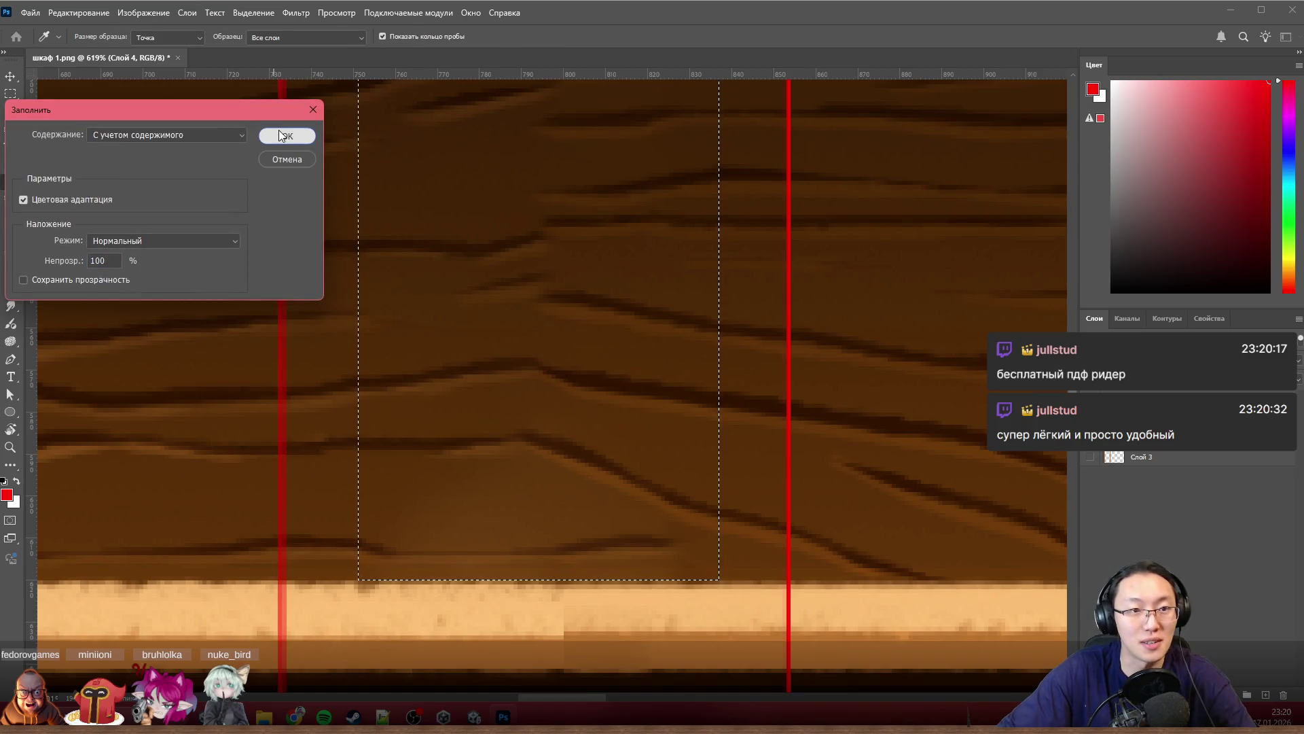
pyautogui.click(284, 132)
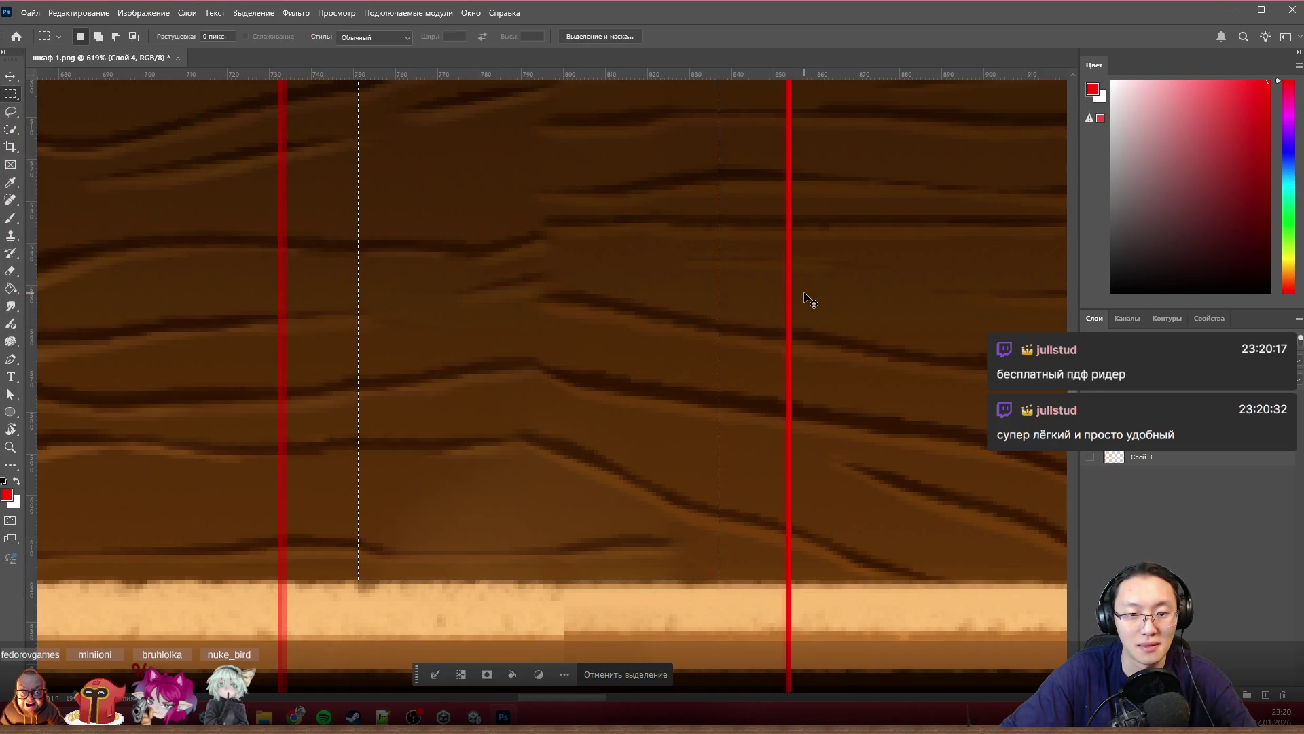
pyautogui.scroll(-3, 804, 292)
pyautogui.hotkey('ctrl', 'd')
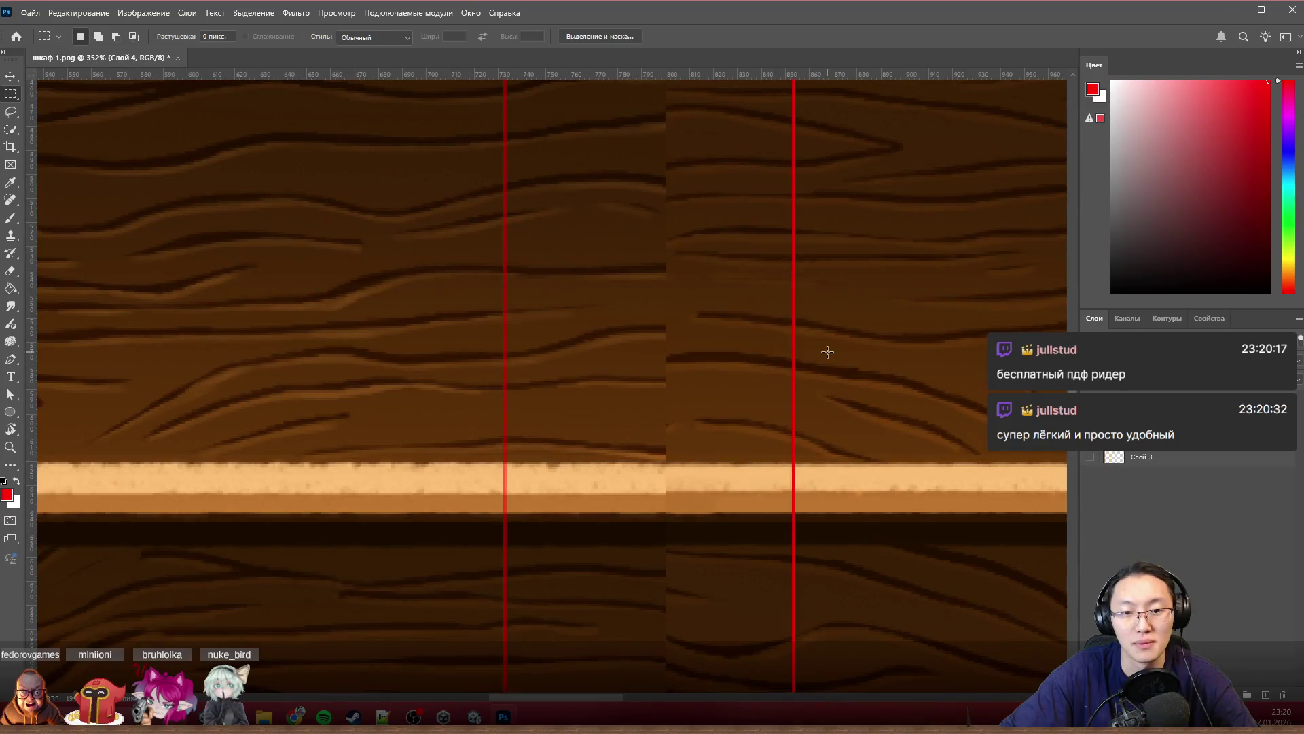
# Step: Content-aware fill a smaller seam patch just above the light plank
pyautogui.moveTo(645, 440)
pyautogui.mouseDown()
pyautogui.moveTo(689, 389)
pyautogui.moveTo(713, 388)
pyautogui.mouseUp()
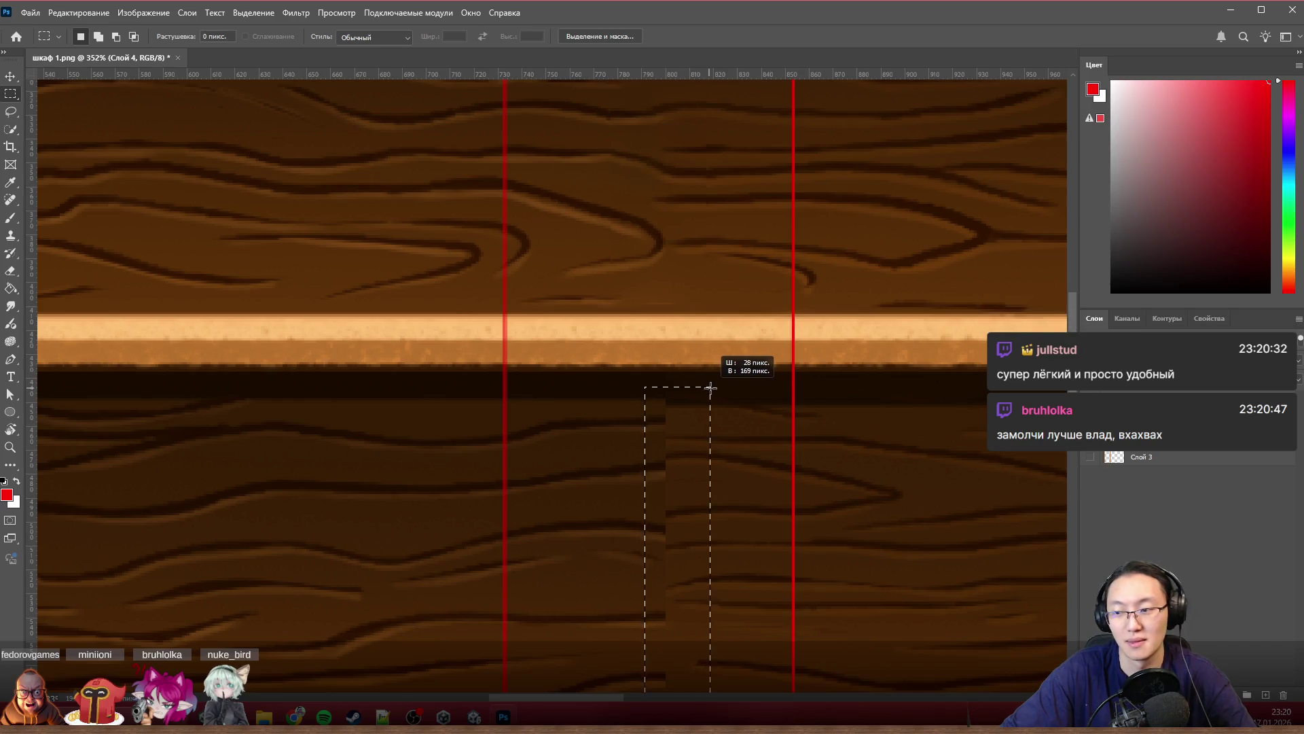
pyautogui.hotkey('shift', 'F5')
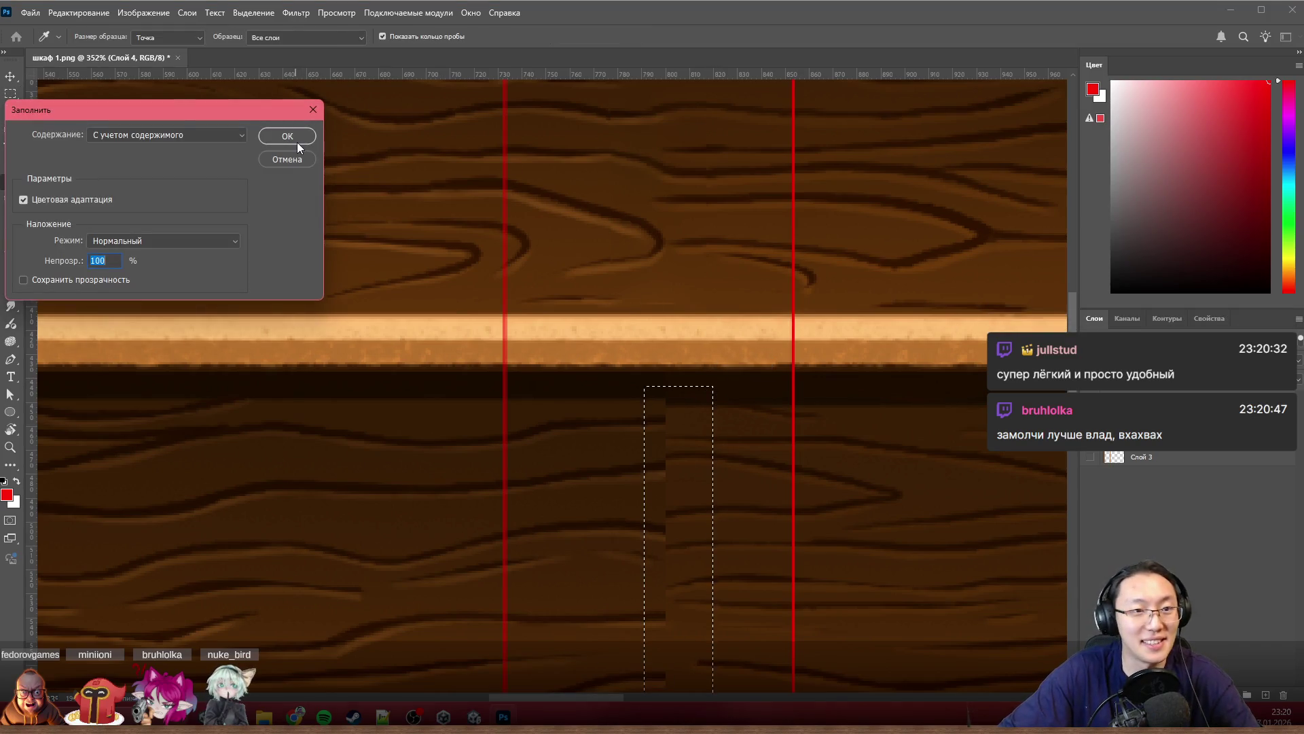
pyautogui.click(296, 142)
pyautogui.hotkey('ctrl', 'd')
pyautogui.scroll(-2, 801, 432)
pyautogui.scroll(-2, 801, 433)
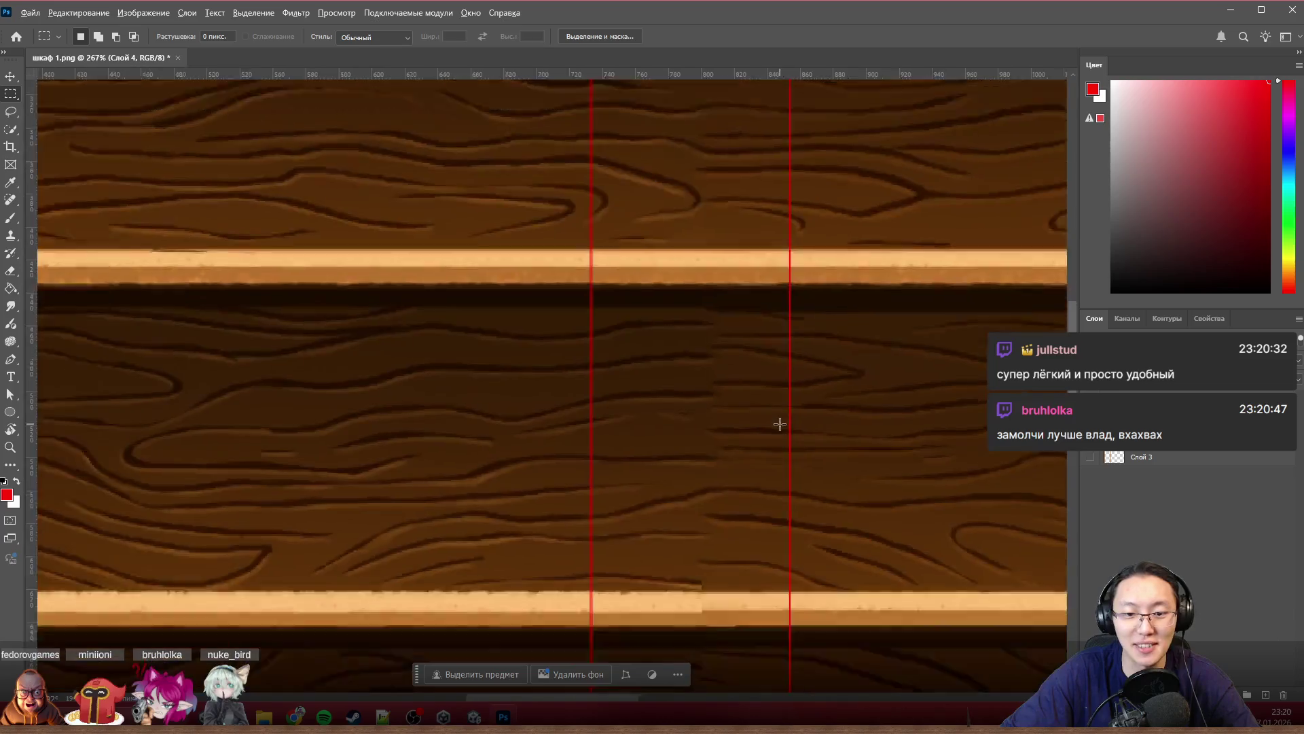
pyautogui.scroll(2, 748, 519)
pyautogui.scroll(2, 702, 494)
pyautogui.scroll(2, 702, 494)
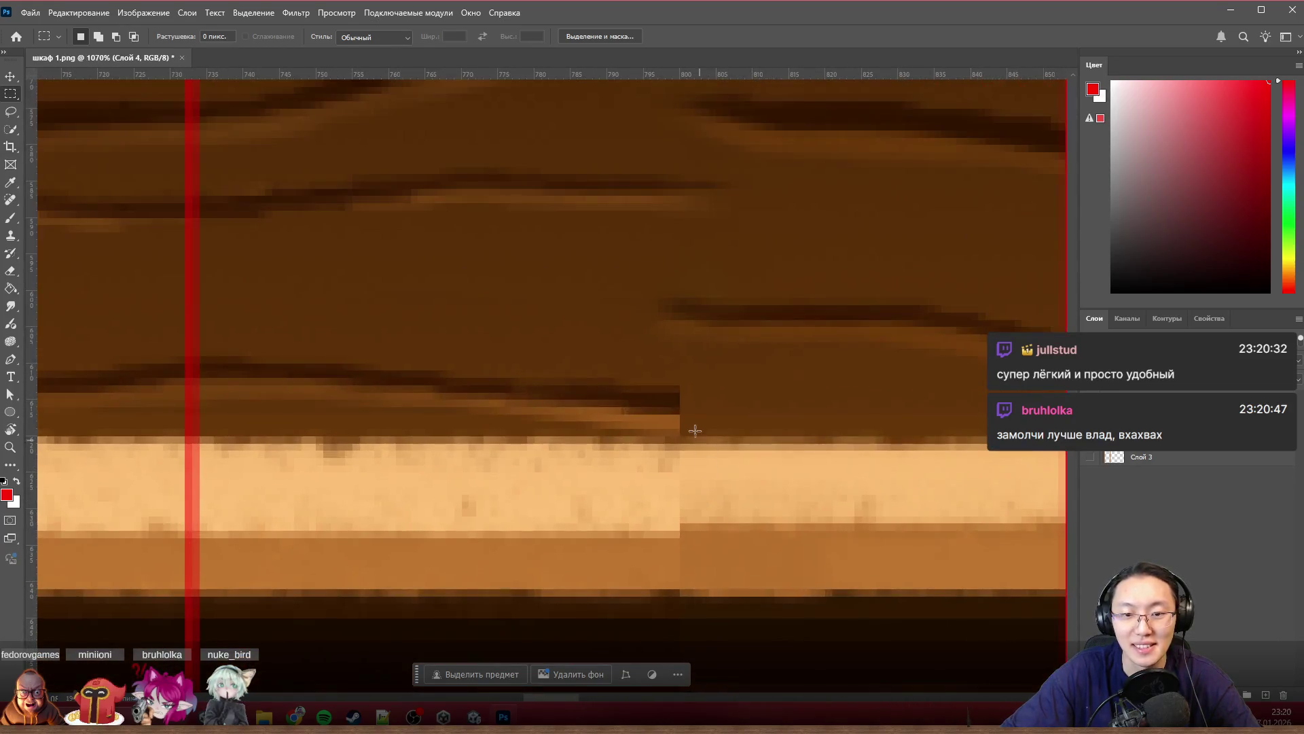
pyautogui.press('b')
# Step: Sample dark brown and paint the grain streak across the seam, then sample a lighter brown
pyautogui.keyDown('alt'); pyautogui.click(673, 396); pyautogui.keyUp('alt')
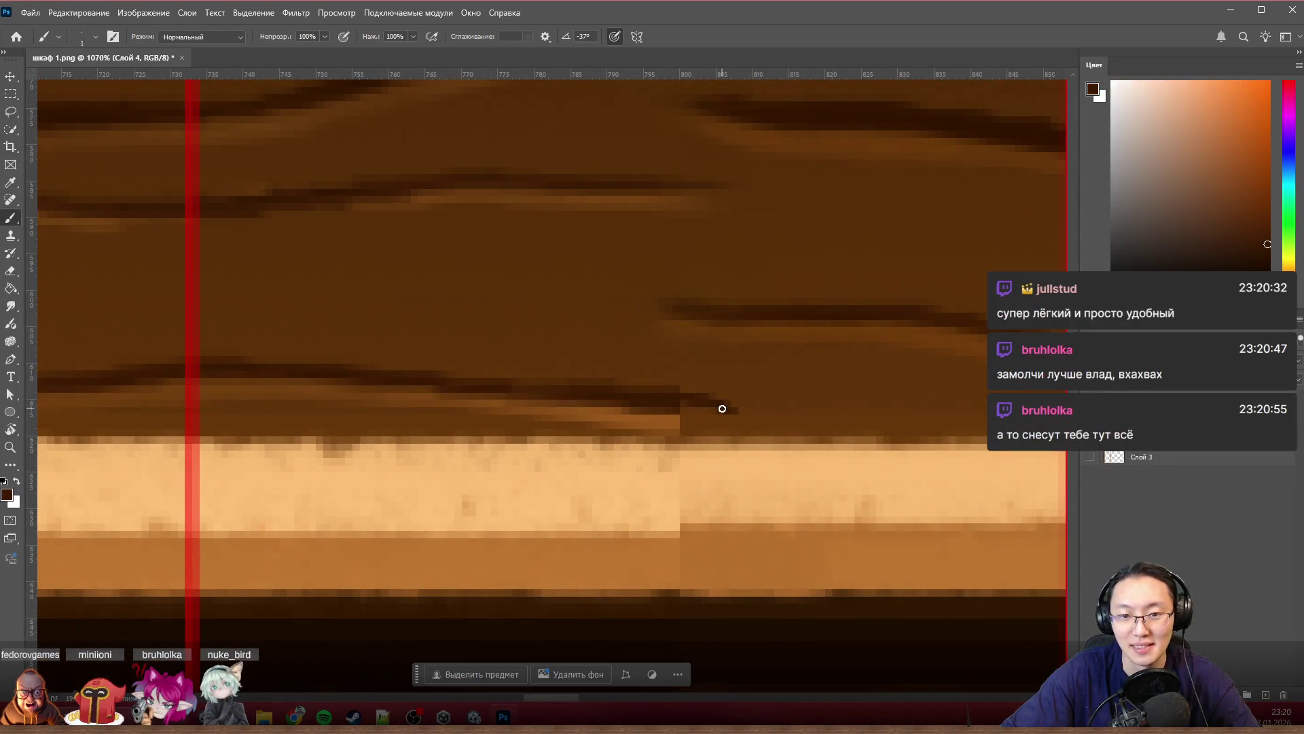
pyautogui.click(722, 408)
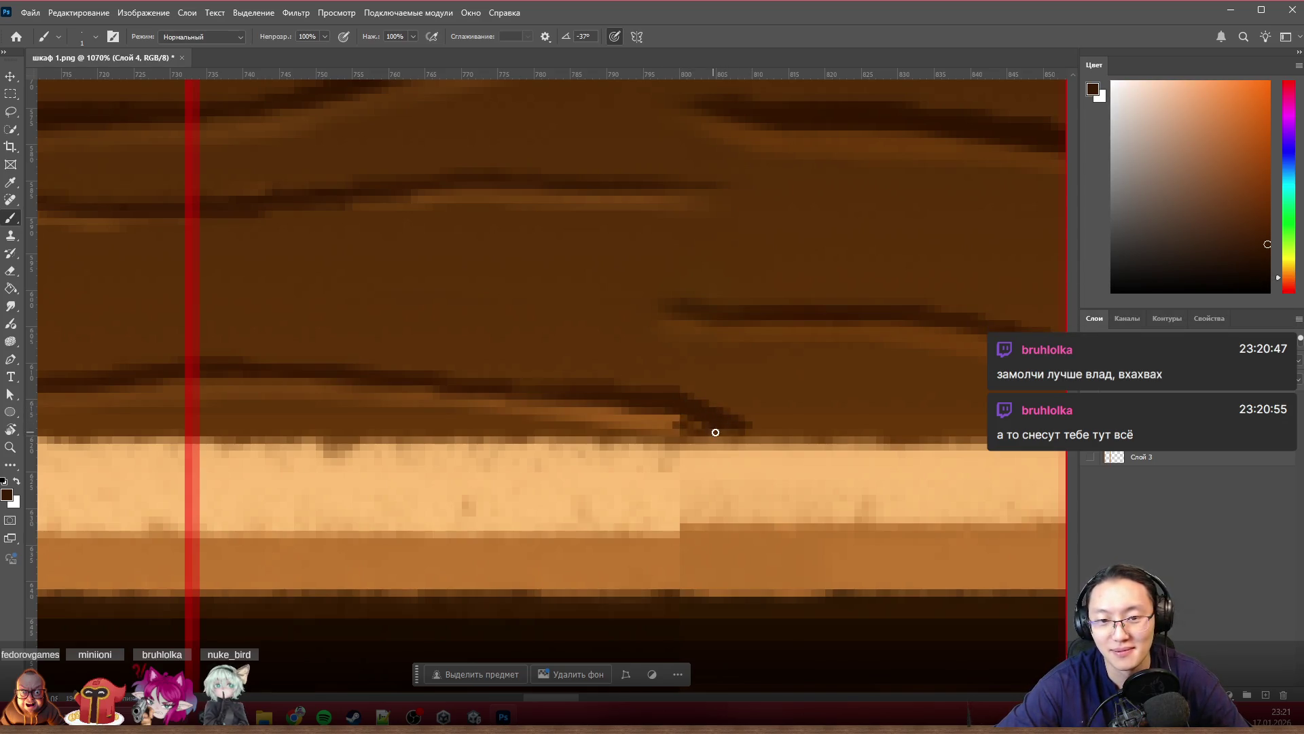
pyautogui.keyDown('alt'); pyautogui.click(671, 421); pyautogui.keyUp('alt')
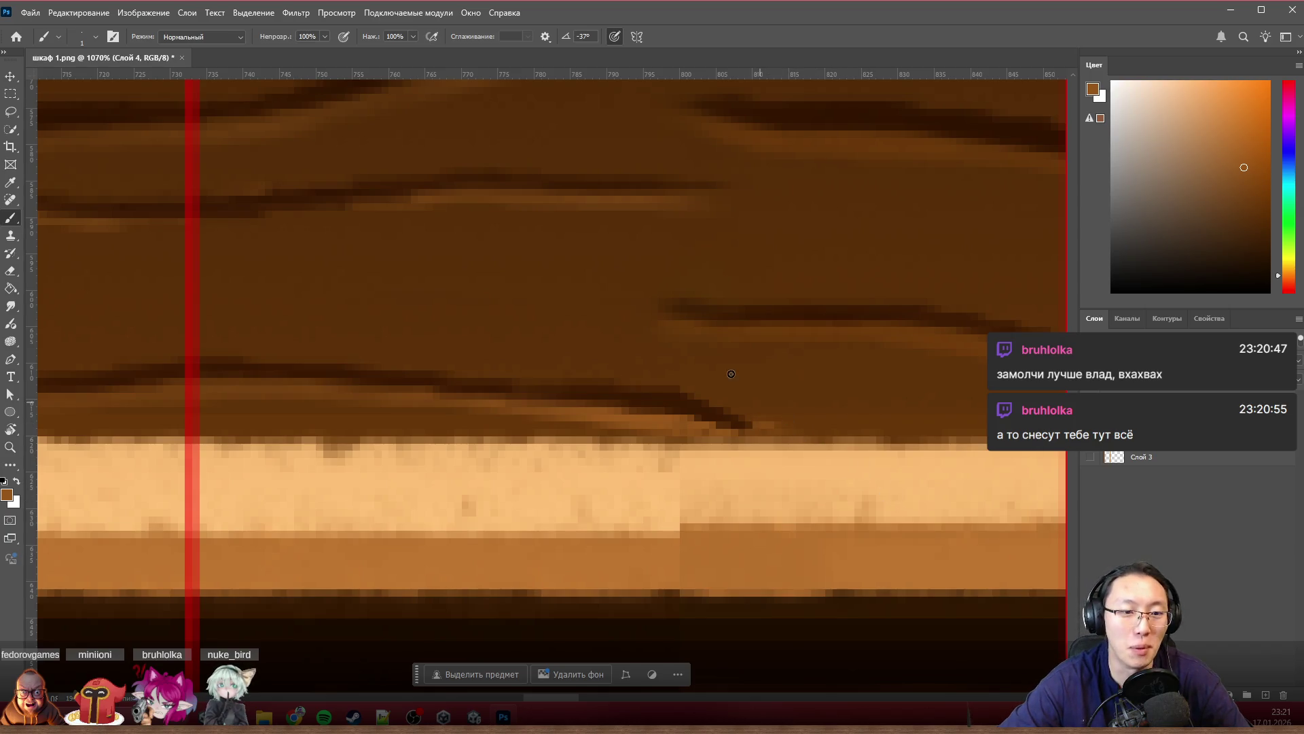
pyautogui.scroll(-5, 794, 217)
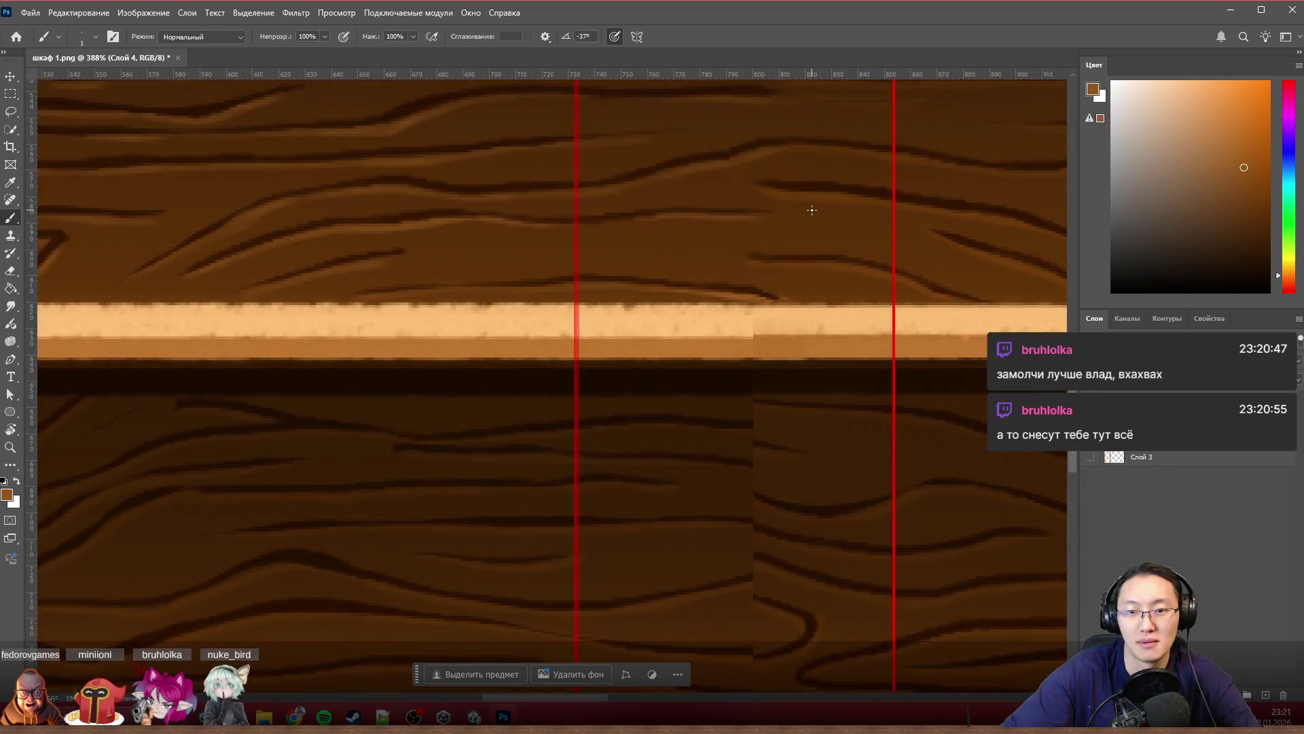
pyautogui.scroll(5, 801, 267)
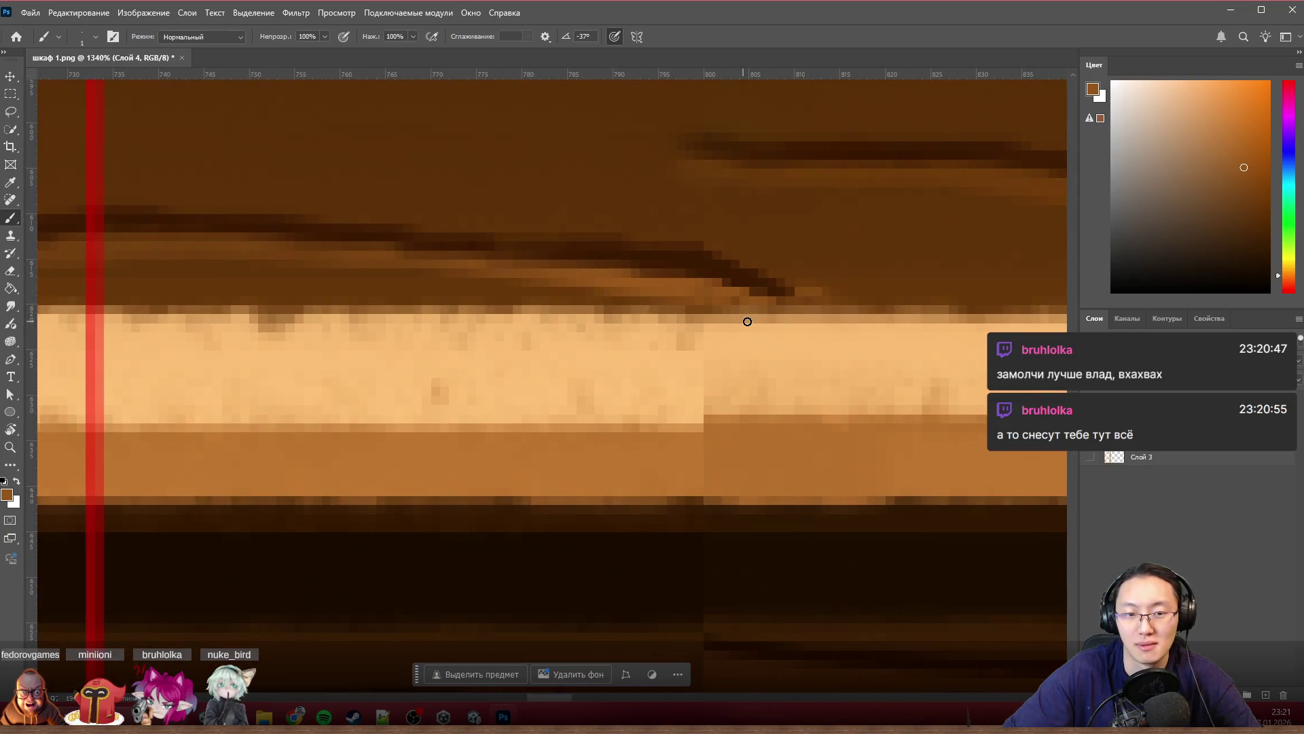
pyautogui.press('s')
pyautogui.scroll(-2, 543, 426)
pyautogui.scroll(-3, 553, 403)
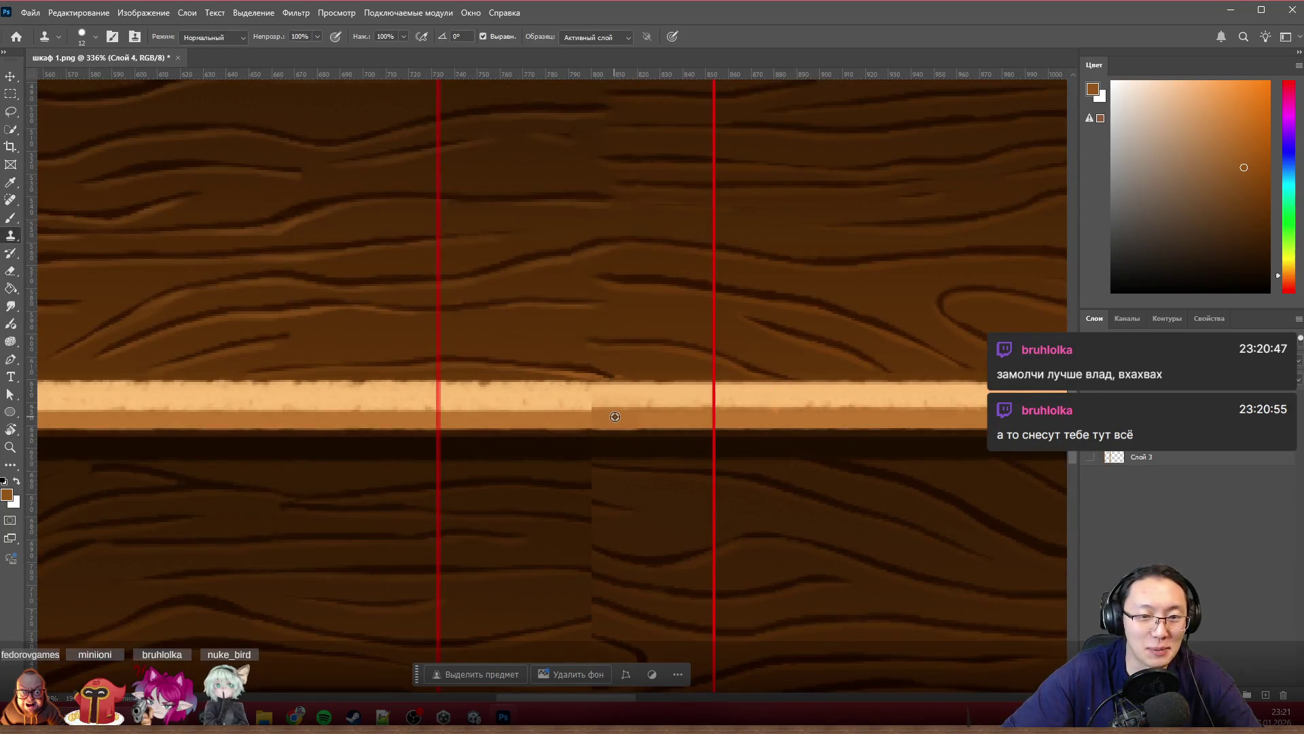
pyautogui.scroll(3, 602, 408)
pyautogui.scroll(3, 713, 397)
# Step: Clone clean plank texture over the light plank edge at the seam
pyautogui.moveTo(852, 377)
pyautogui.mouseDown()
pyautogui.moveTo(792, 409)
pyautogui.moveTo(618, 393)
pyautogui.mouseUp()
pyautogui.click(615, 397)
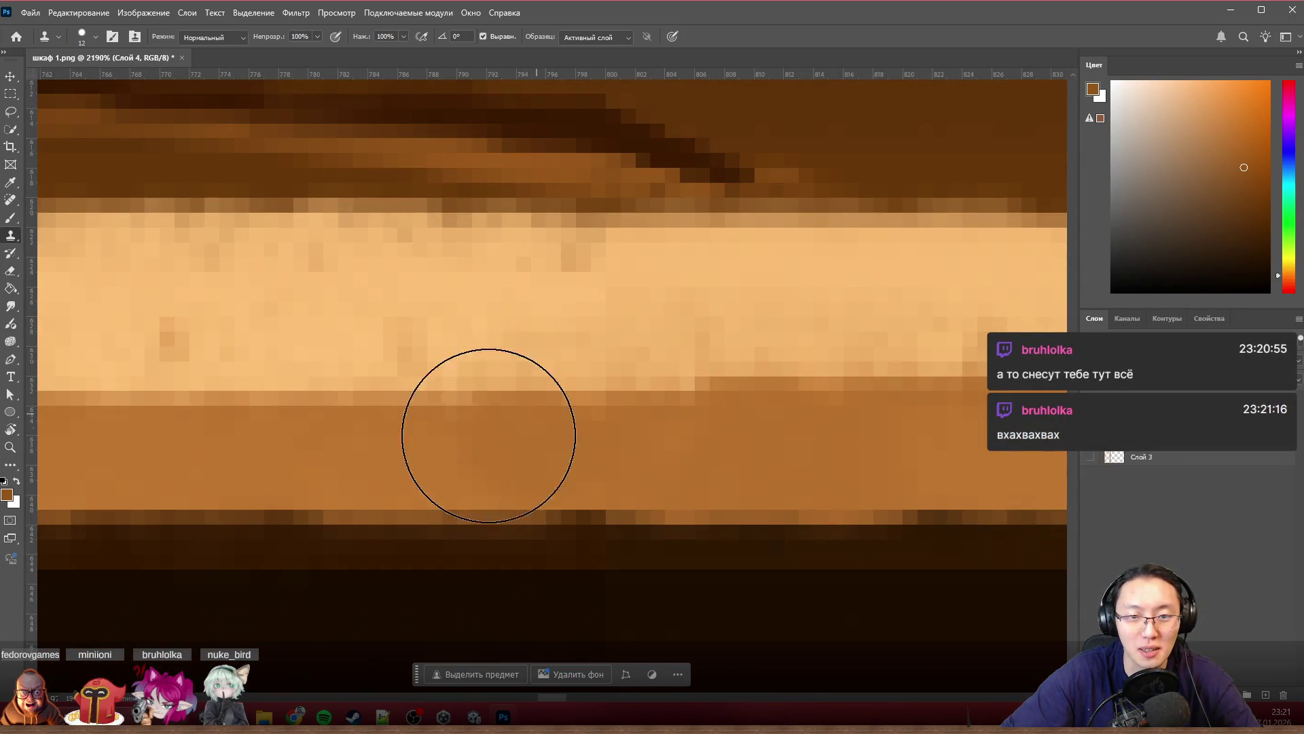
pyautogui.scroll(-2, 917, 407)
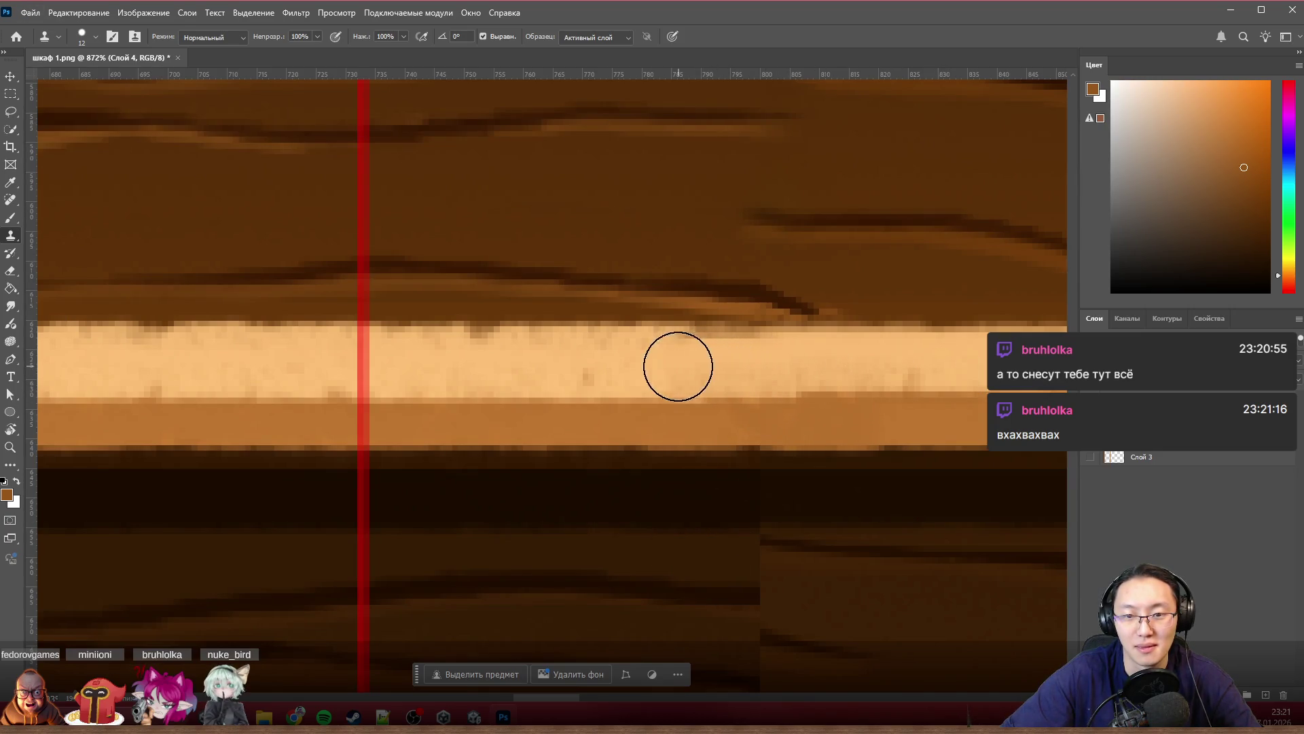
pyautogui.scroll(-1, 884, 435)
pyautogui.scroll(-2, 885, 435)
pyautogui.scroll(3, 899, 445)
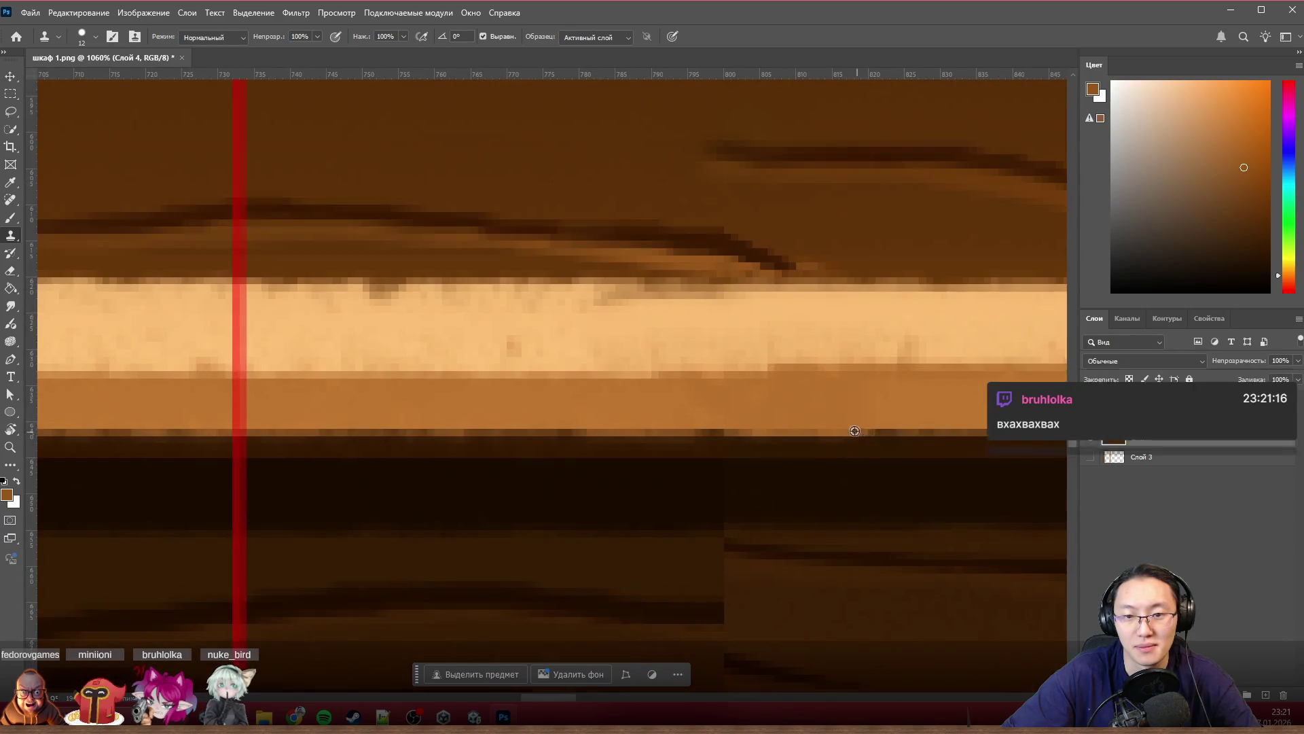
pyautogui.click(807, 381)
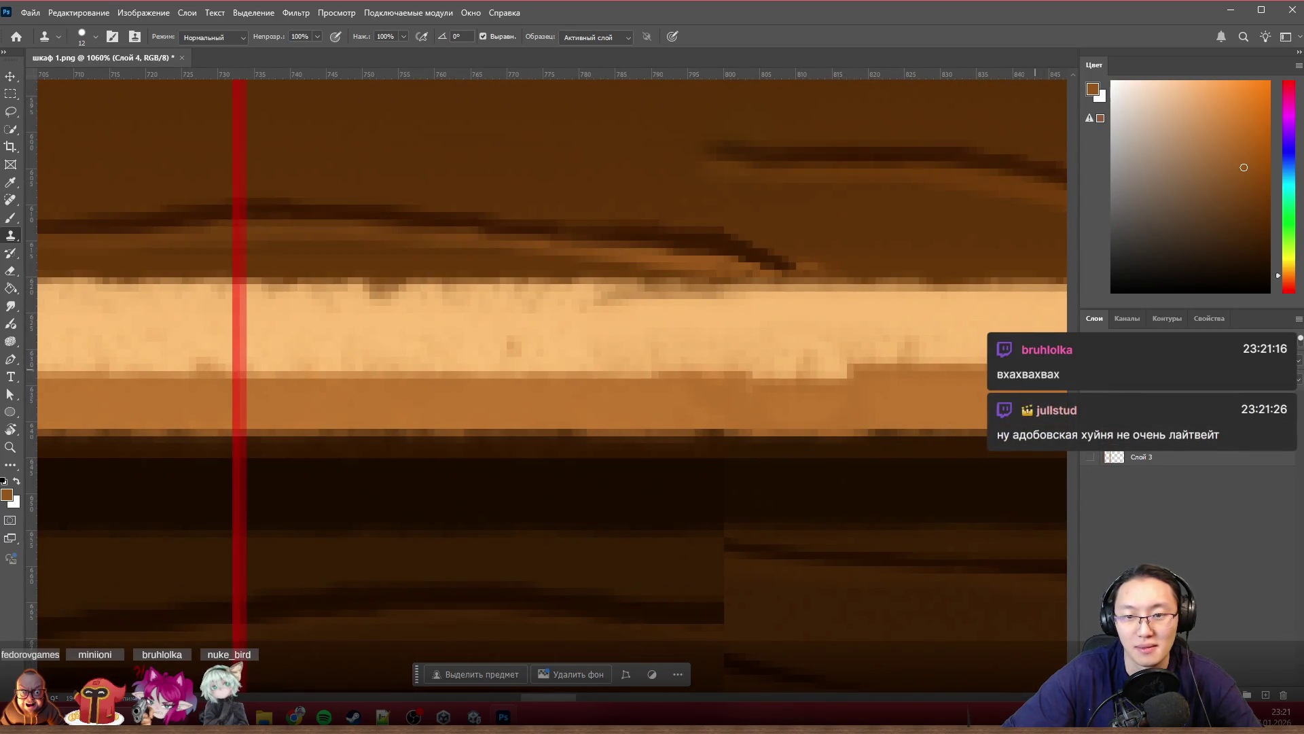
pyautogui.scroll(-2, 903, 315)
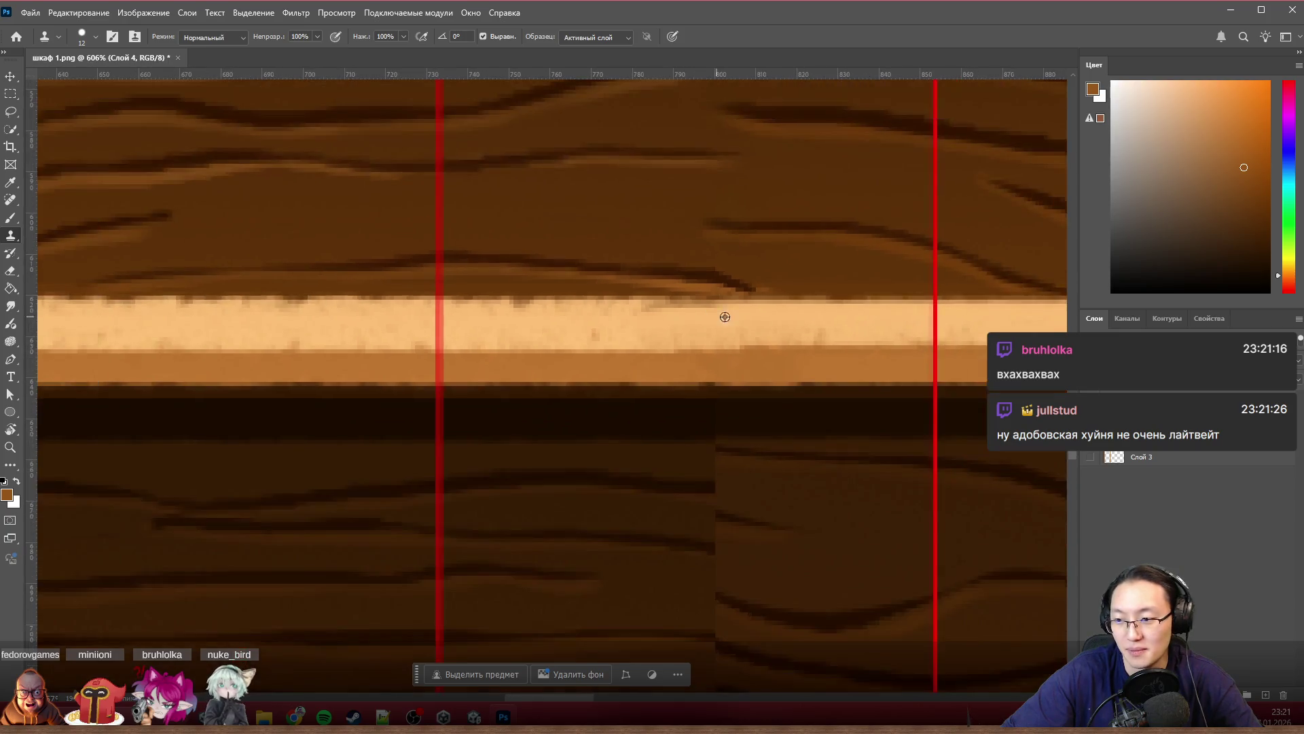
pyautogui.scroll(3, 754, 358)
pyautogui.hscroll(3, 534, 326)
pyautogui.click(549, 253)
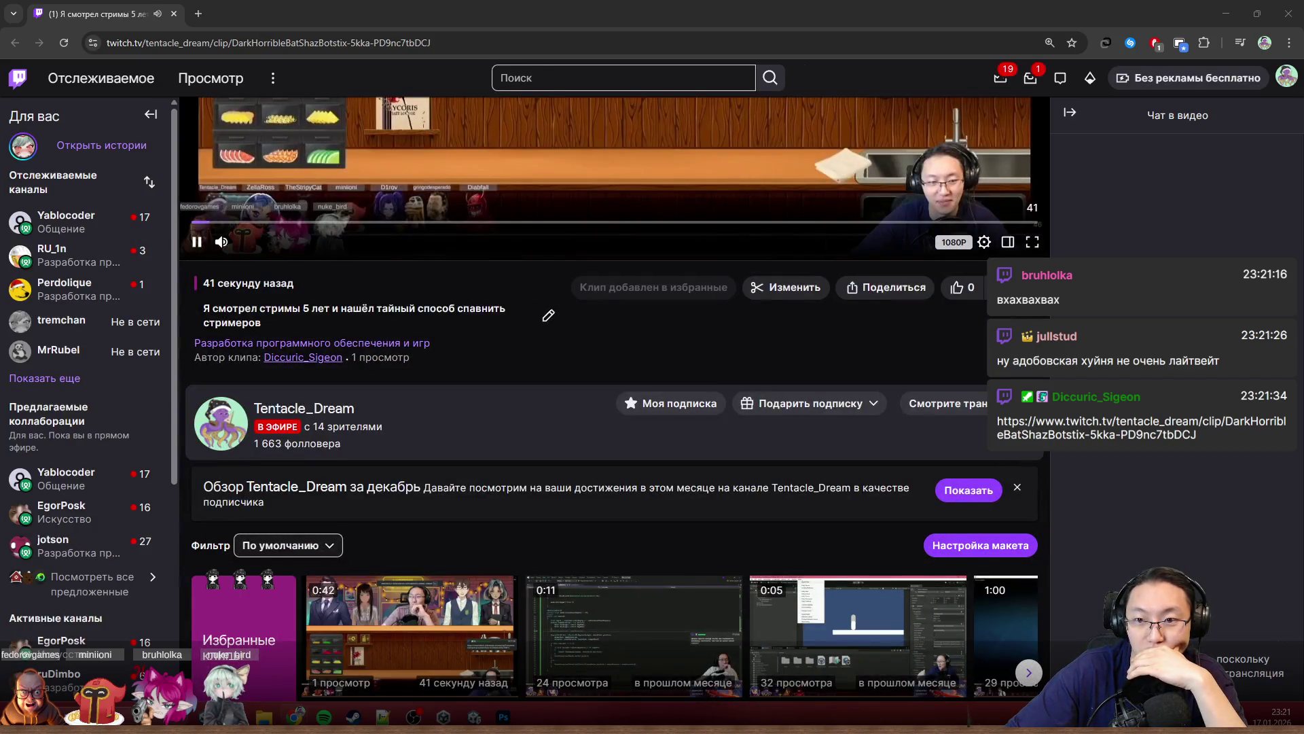
pyautogui.scroll(3, 624, 194)
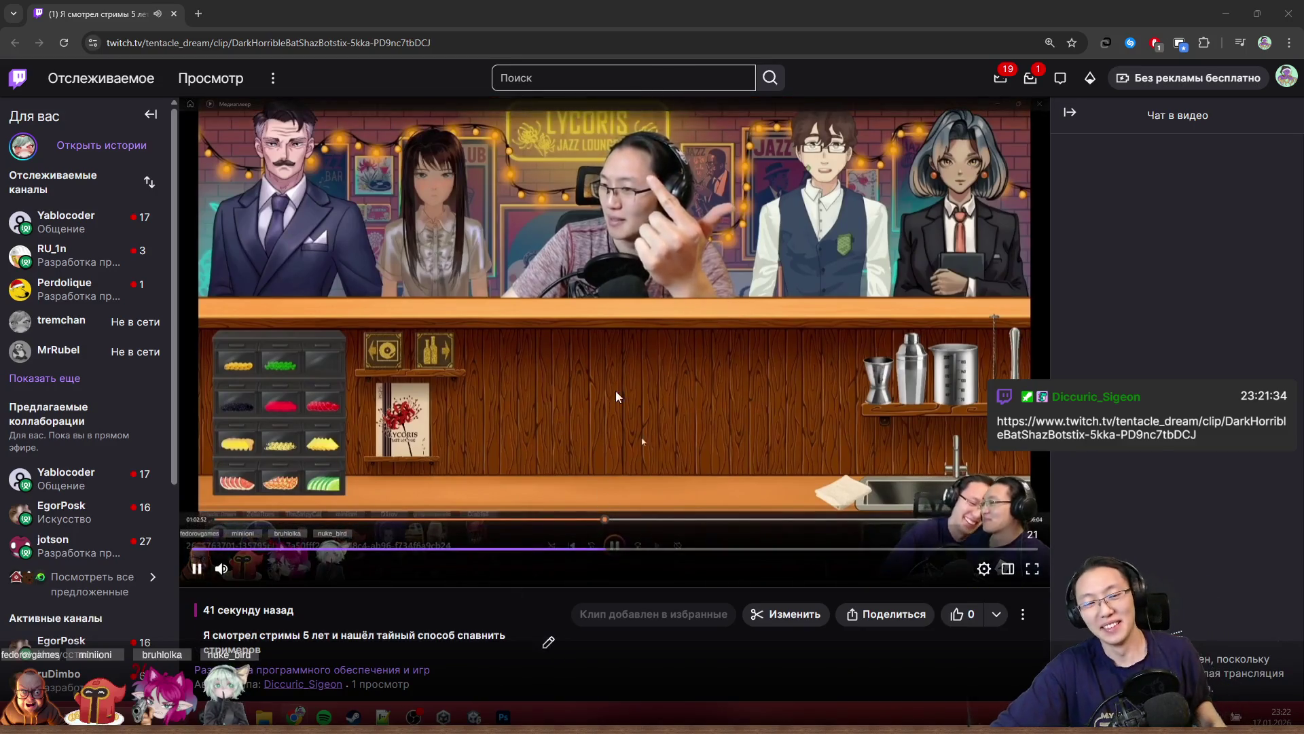
pyautogui.moveTo(611, 306)
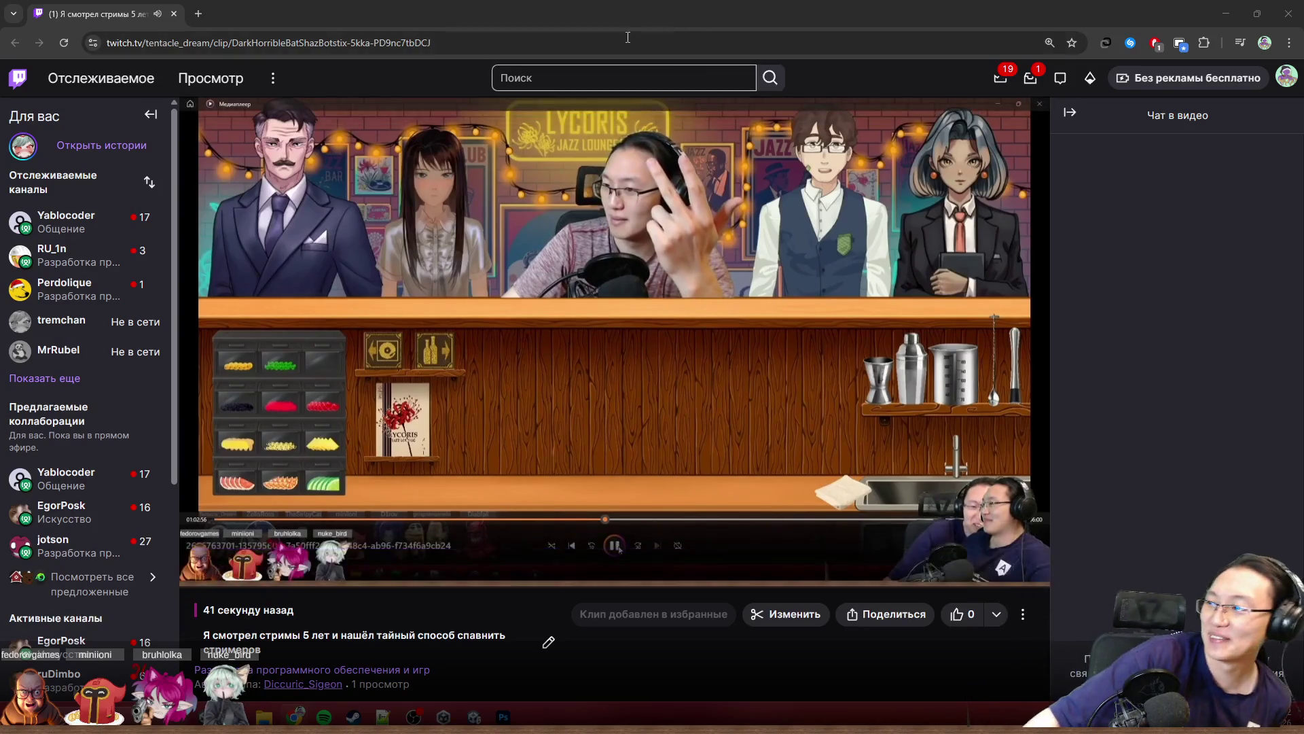
pyautogui.doubleClick(774, 13)
pyautogui.click(890, 228)
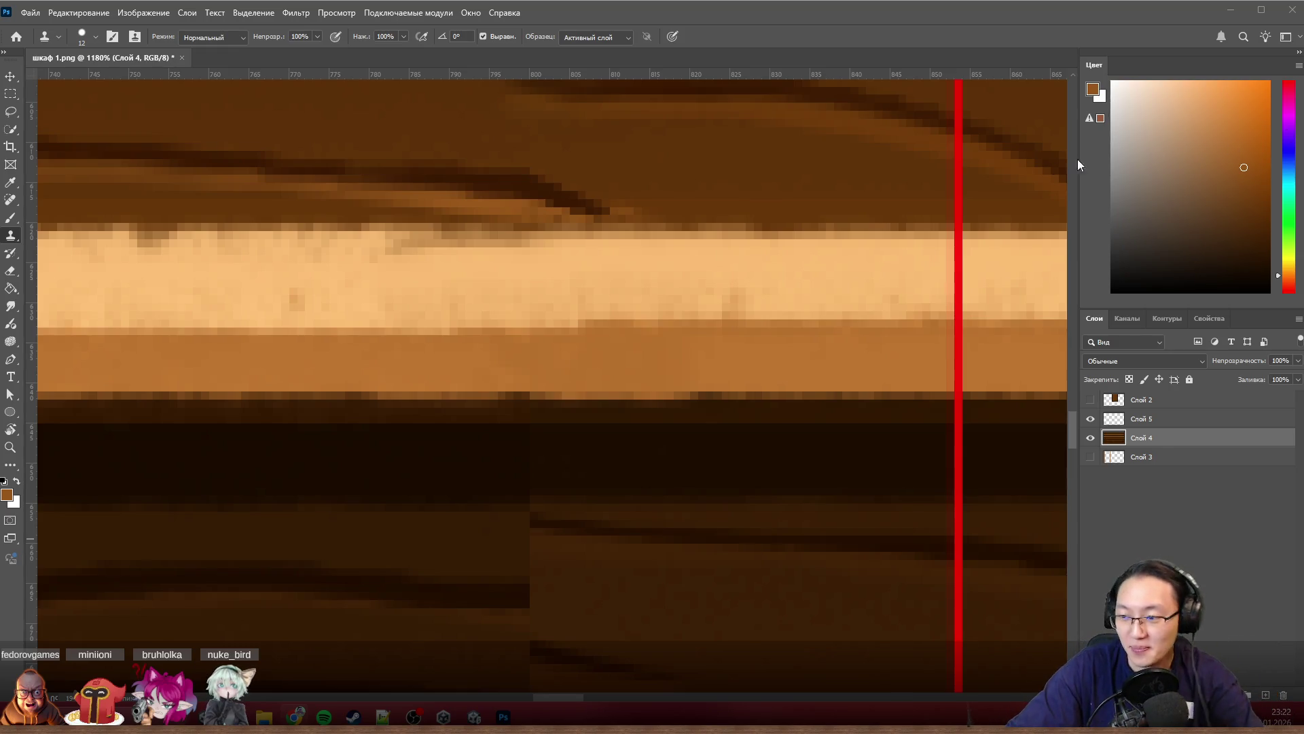
pyautogui.scroll(-5, 685, 329)
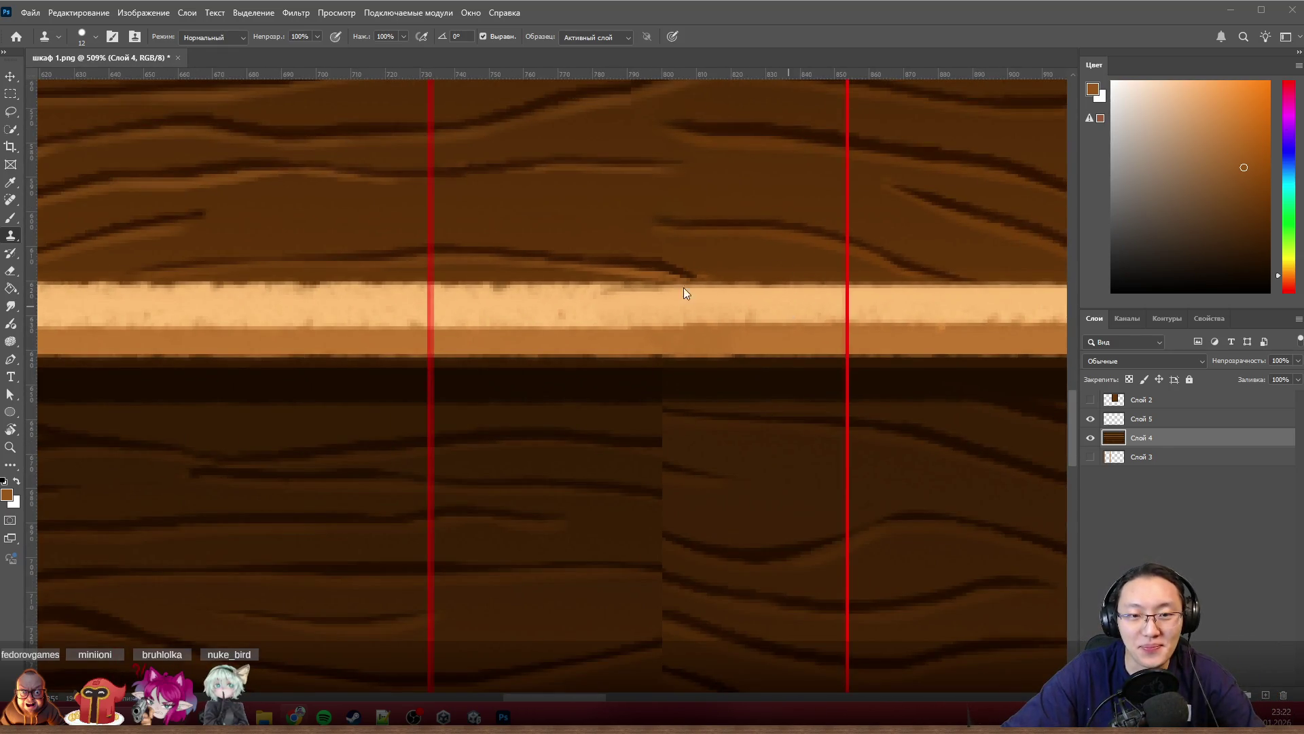
pyautogui.scroll(-1, 651, 381)
pyautogui.scroll(-4, 651, 381)
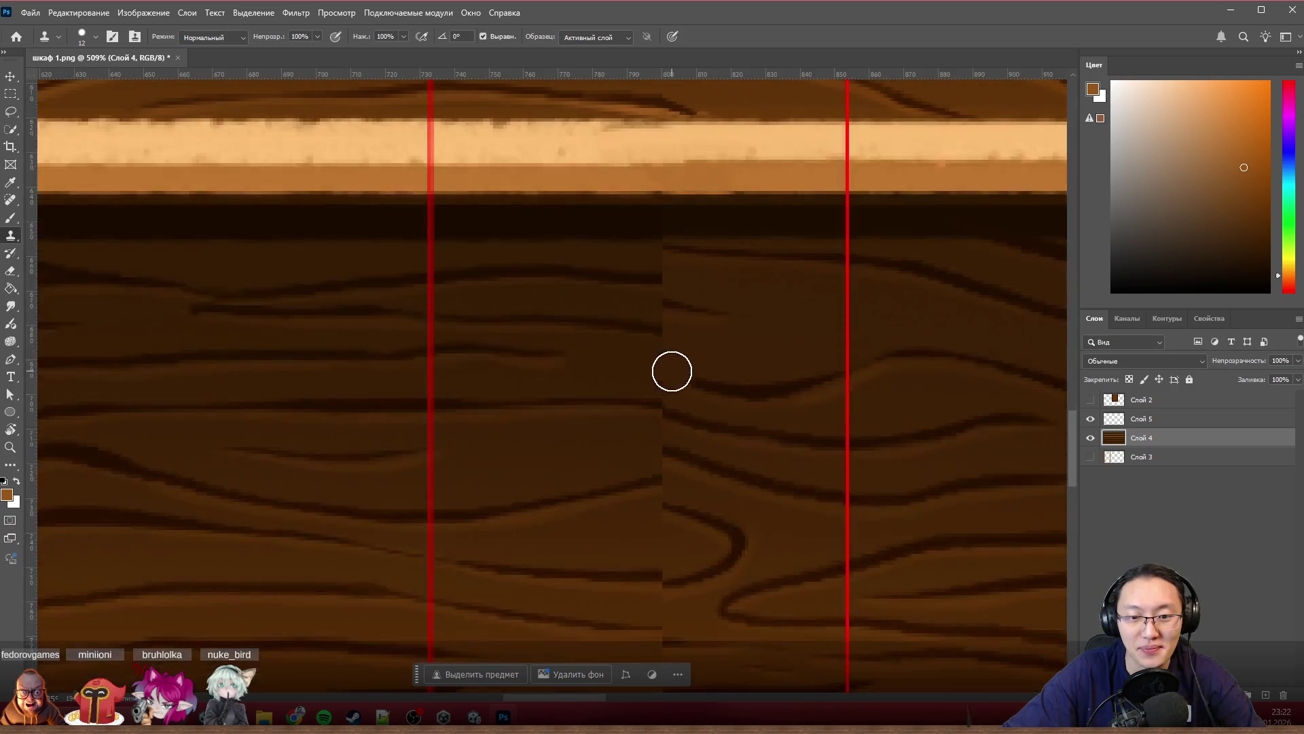
# Step: Content-aware fill two selected seam strips in the dark wood panel
pyautogui.click(11, 93)
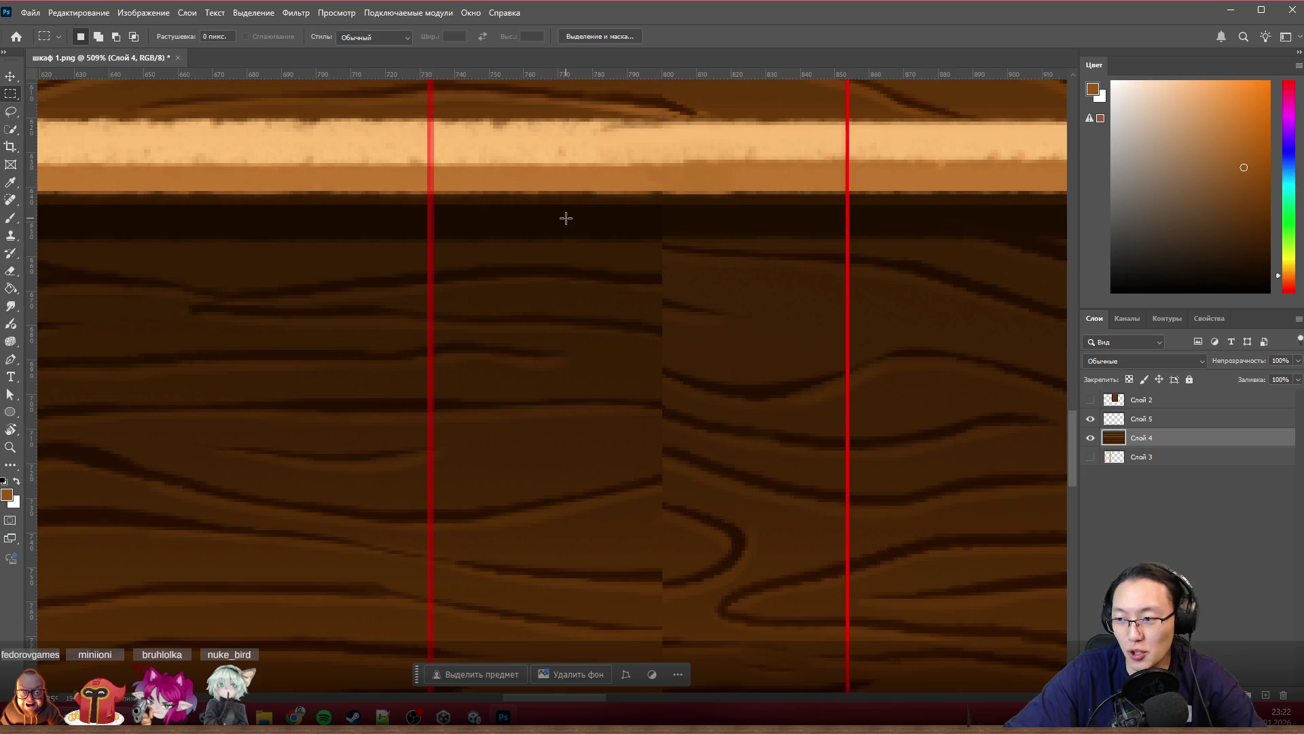
pyautogui.moveTo(542, 211); pyautogui.dragTo(754, 610)
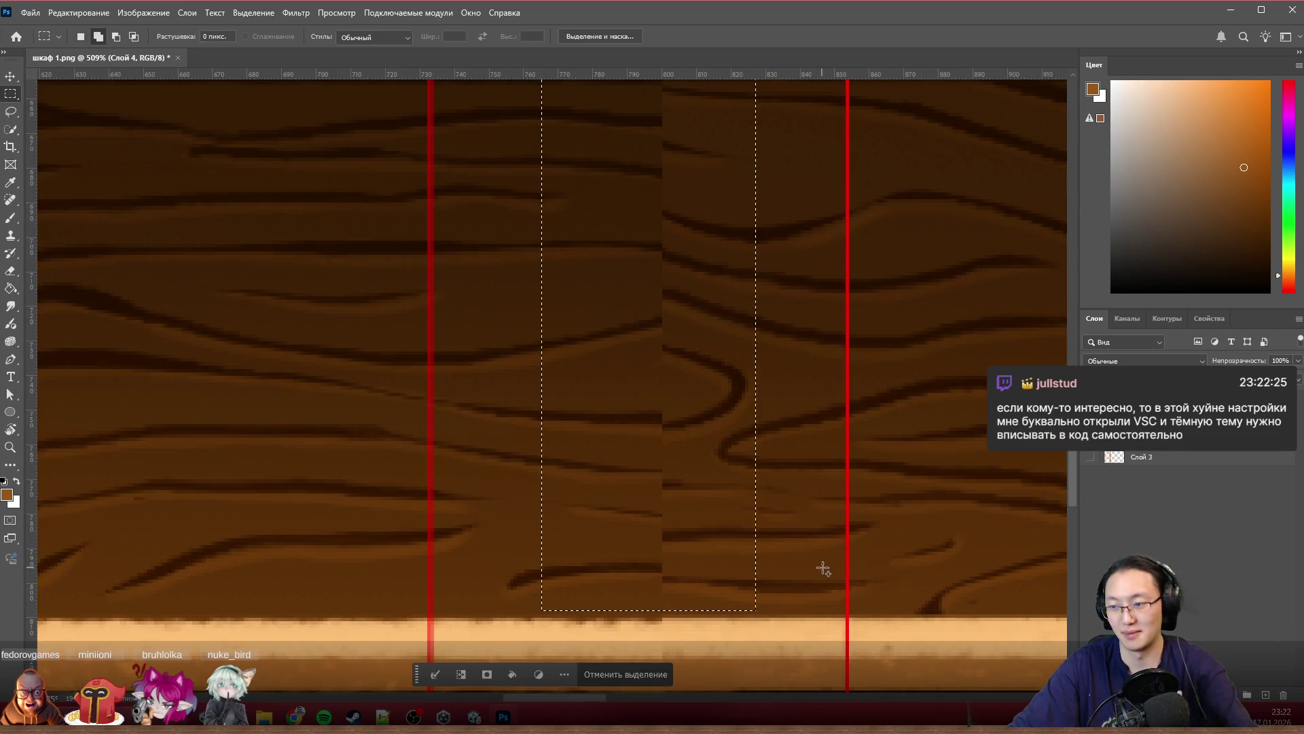
pyautogui.hotkey('shift', 'BackSpace')
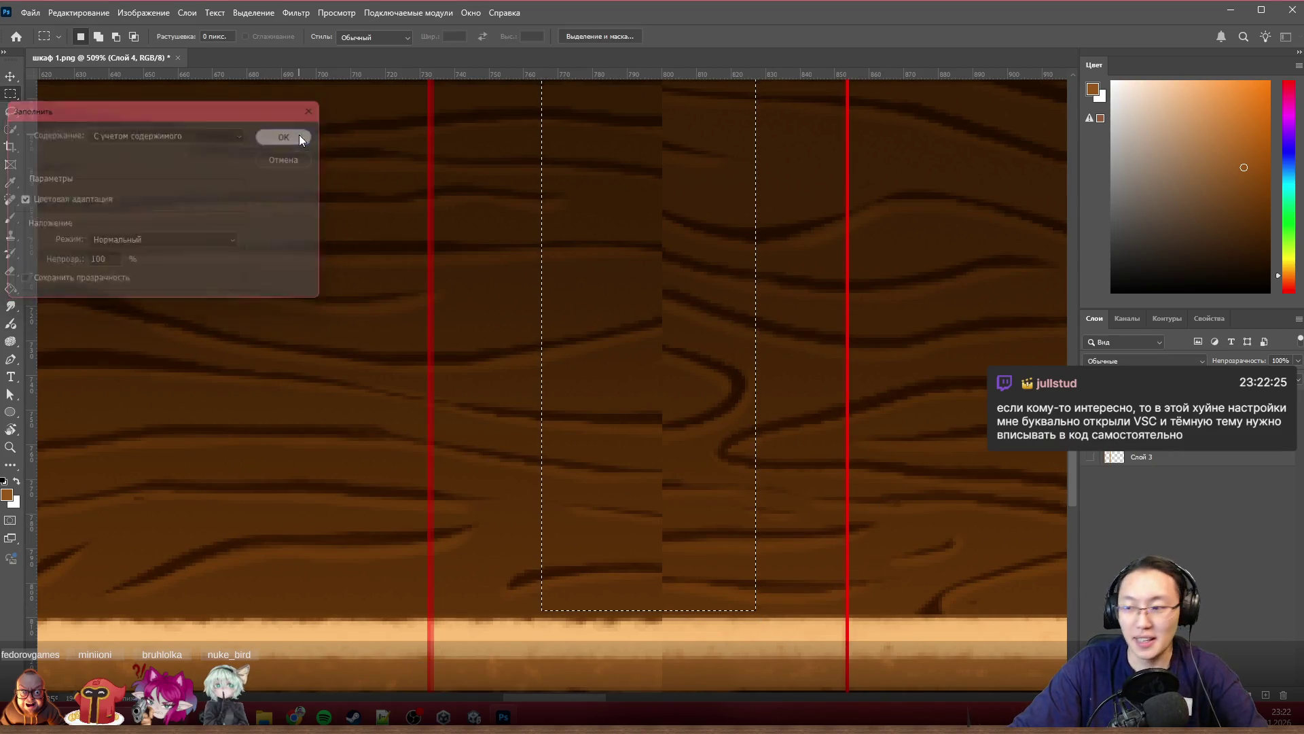
pyautogui.click(298, 135)
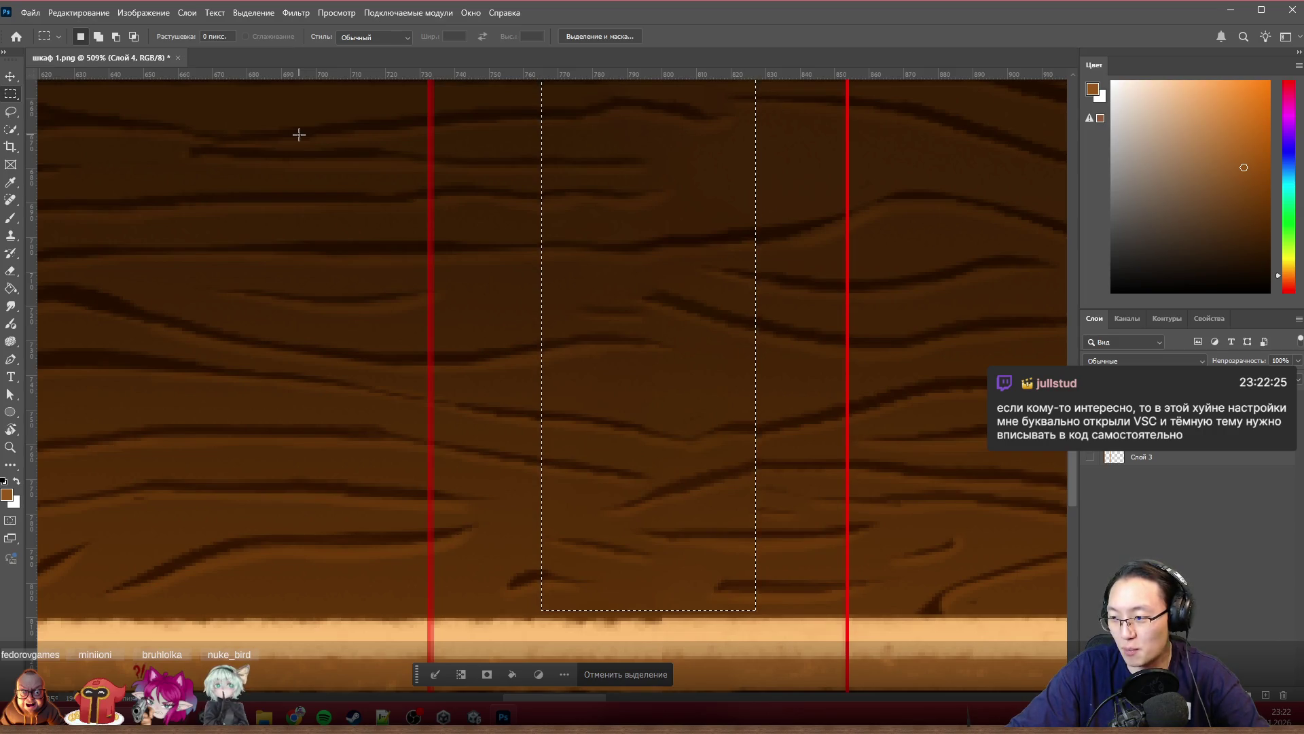
pyautogui.hotkey('ctrl', 'd')
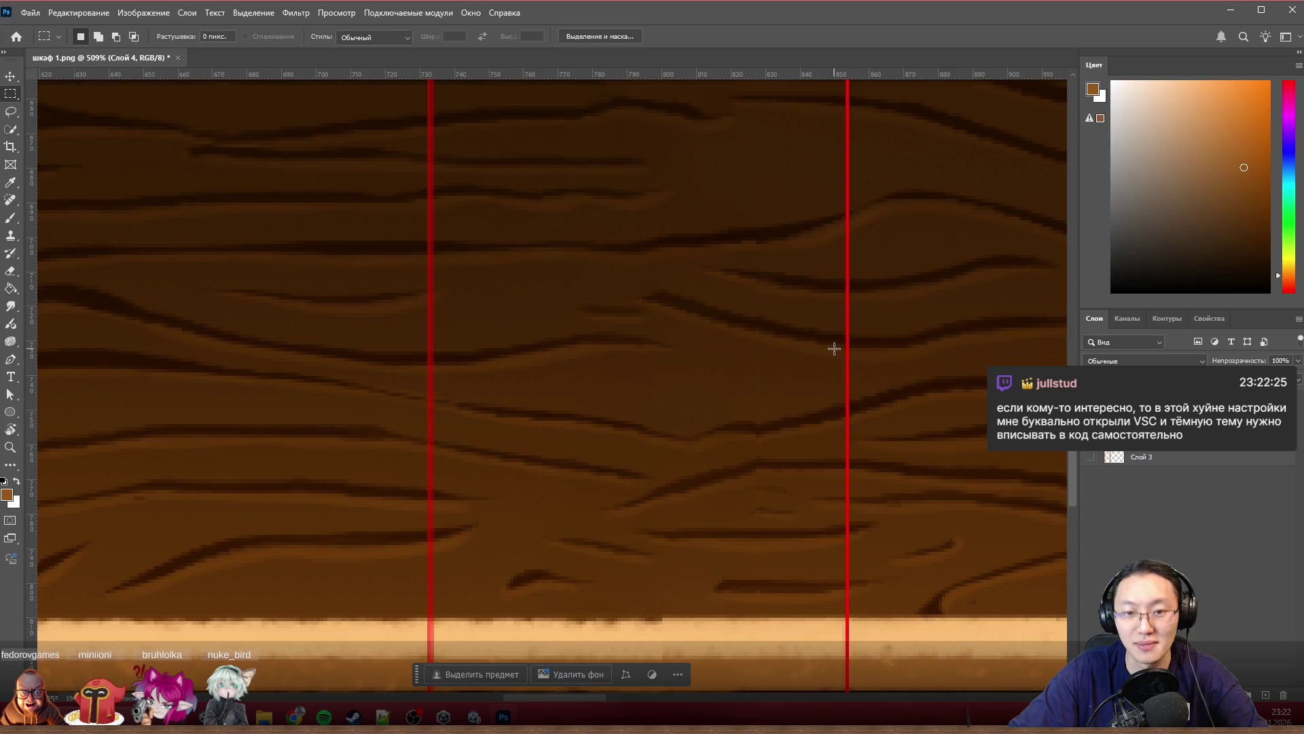
pyautogui.scroll(-3, 835, 350)
pyautogui.scroll(3, 823, 332)
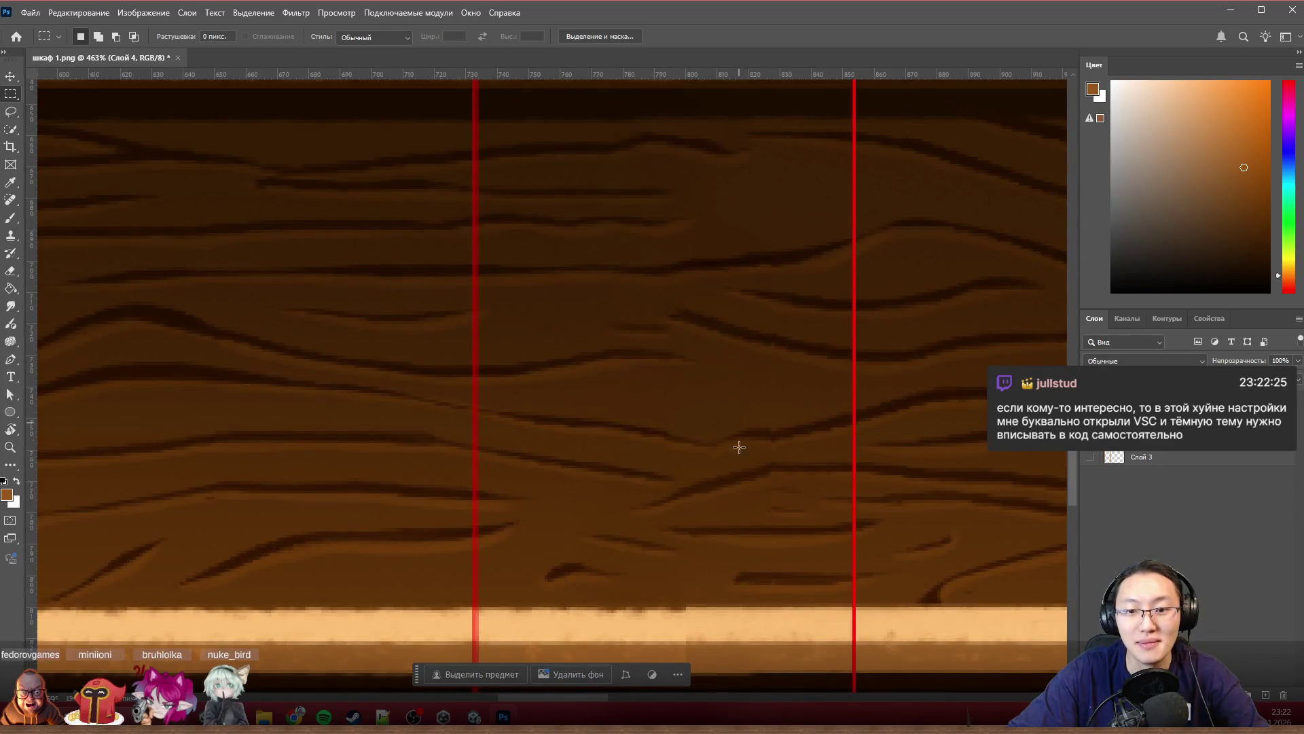
pyautogui.moveTo(752, 527)
pyautogui.mouseDown()
pyautogui.moveTo(812, 140)
pyautogui.moveTo(832, 146)
pyautogui.mouseUp()
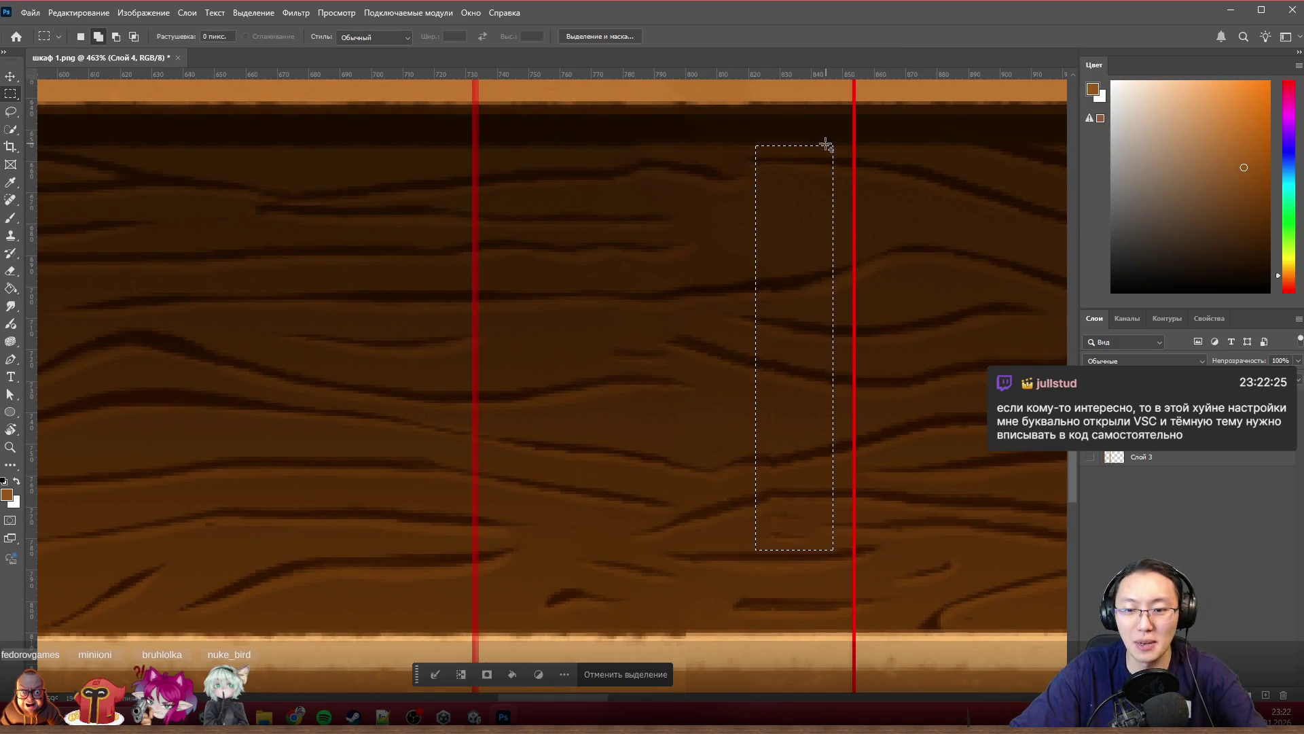
pyautogui.hotkey('shift', 'F5')
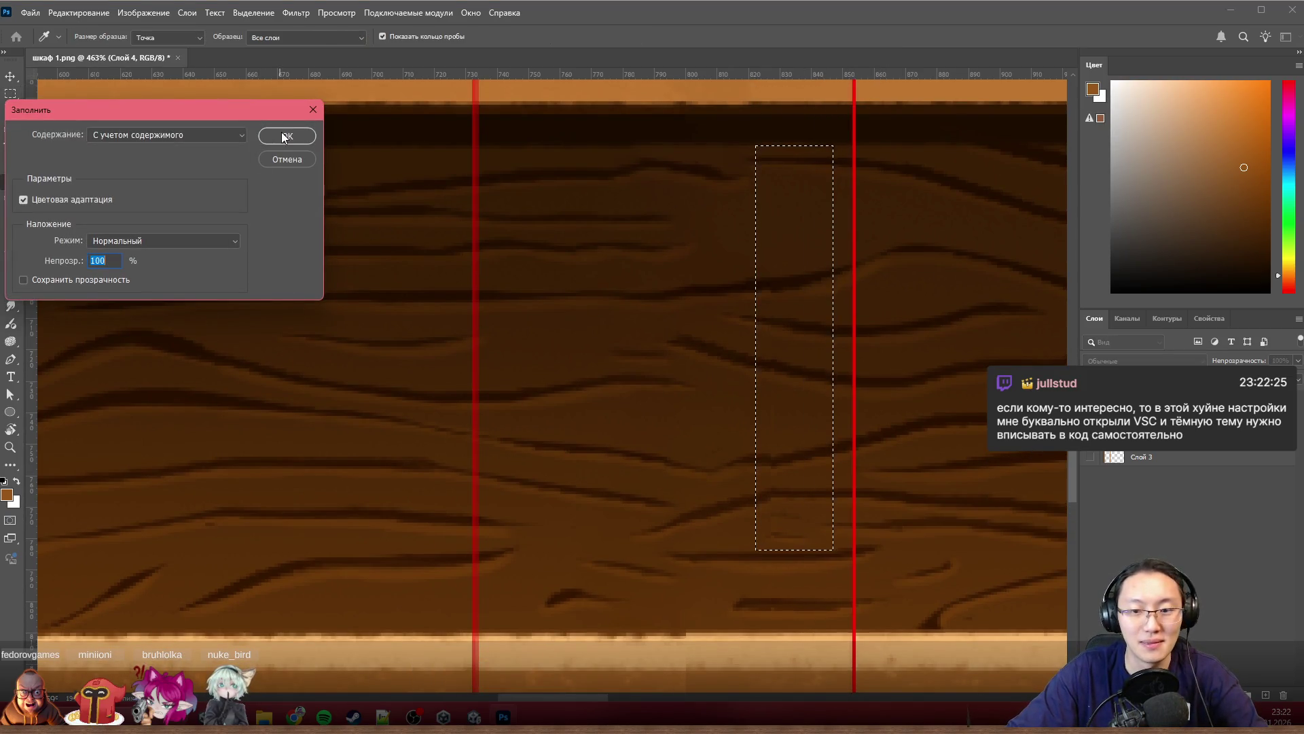
pyautogui.click(283, 136)
pyautogui.scroll(-3, 715, 342)
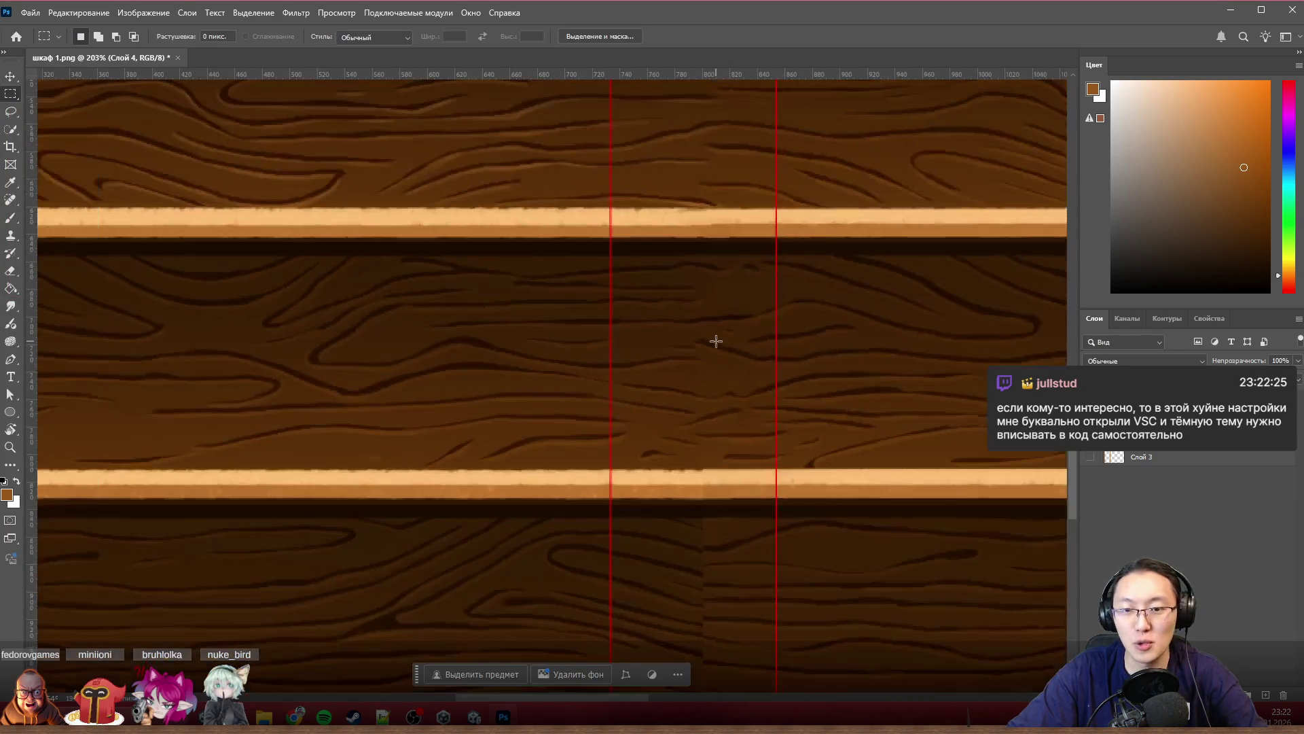
pyautogui.scroll(-3, 717, 342)
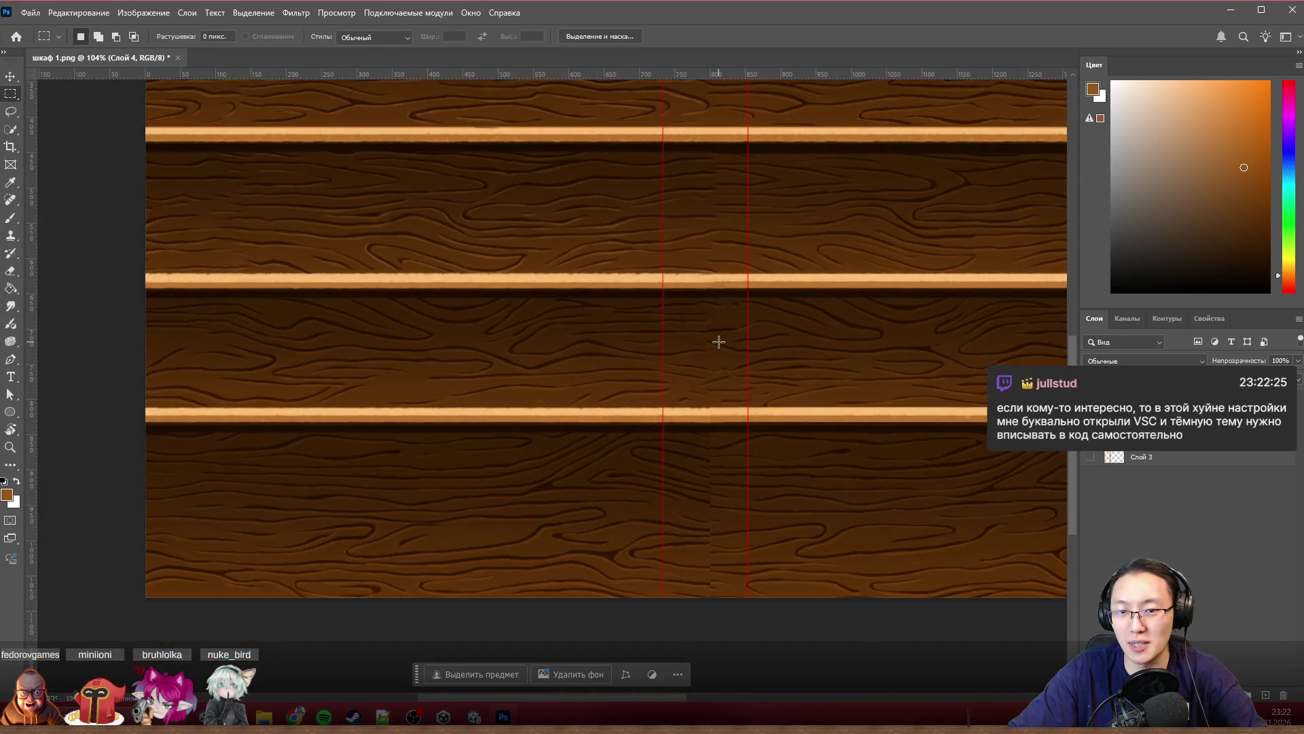
pyautogui.scroll(3, 718, 485)
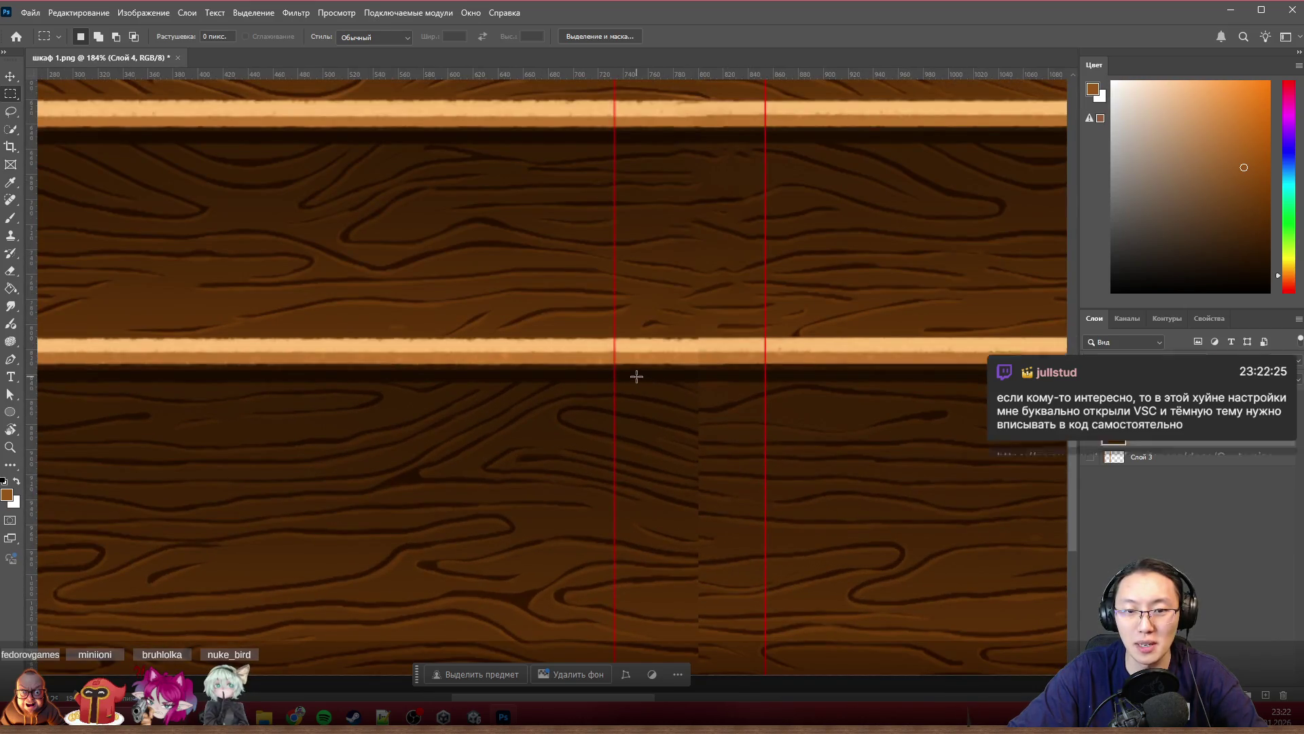
pyautogui.moveTo(645, 375); pyautogui.dragTo(745, 699)
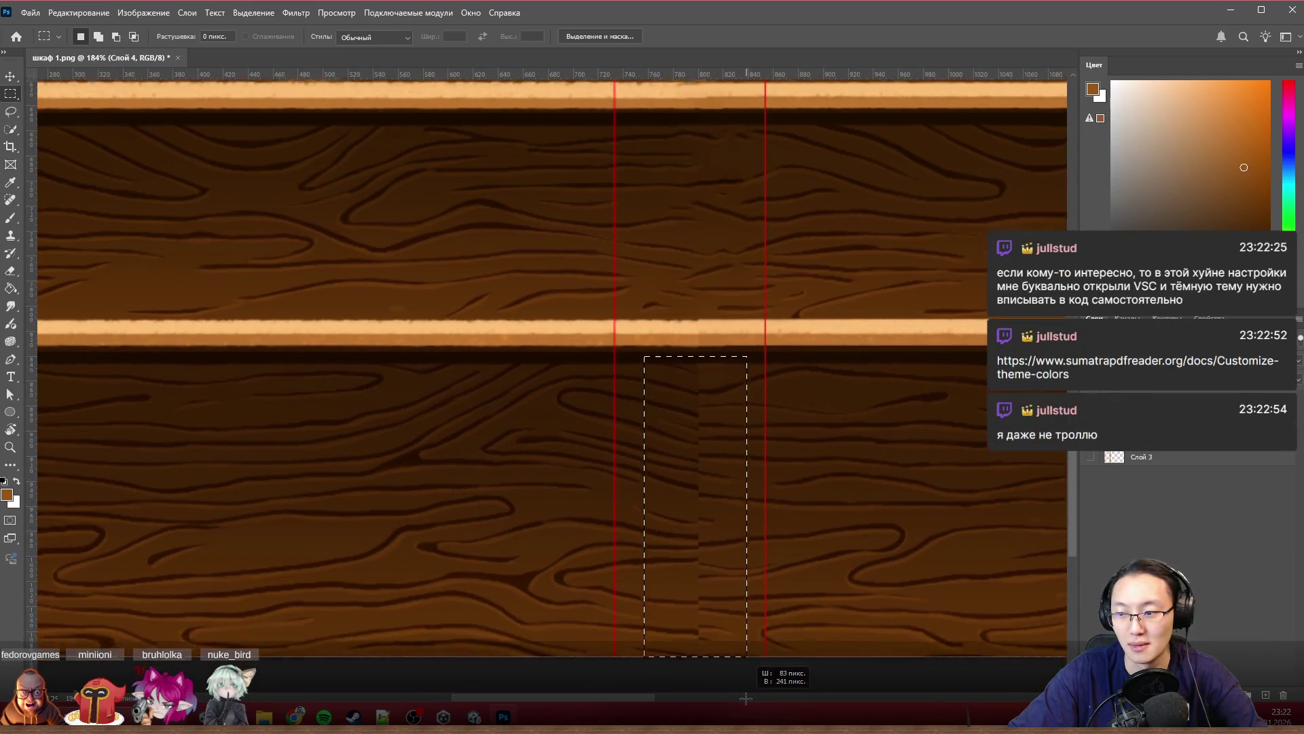
# Step: Content-aware fill the selected seam area between the guide lines
pyautogui.hotkey('shift', 'F5')
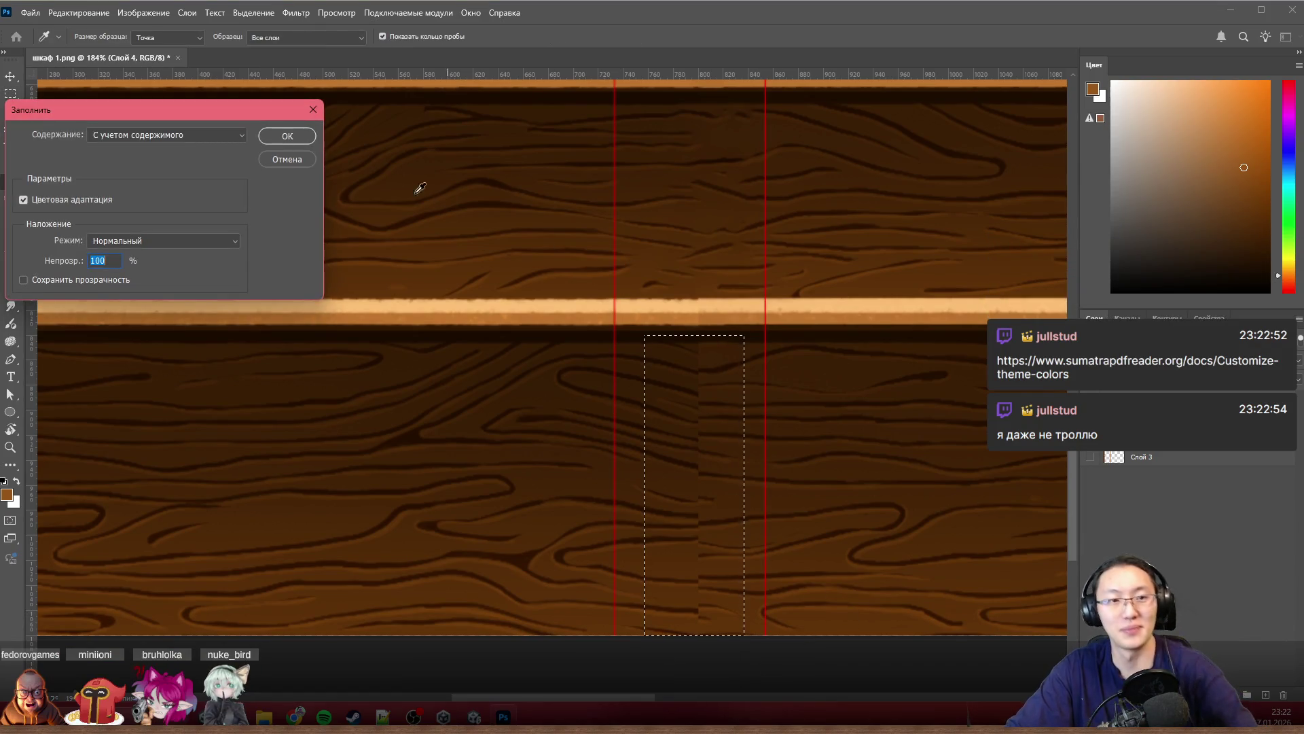
pyautogui.click(287, 136)
pyautogui.hotkey('ctrl', 'd')
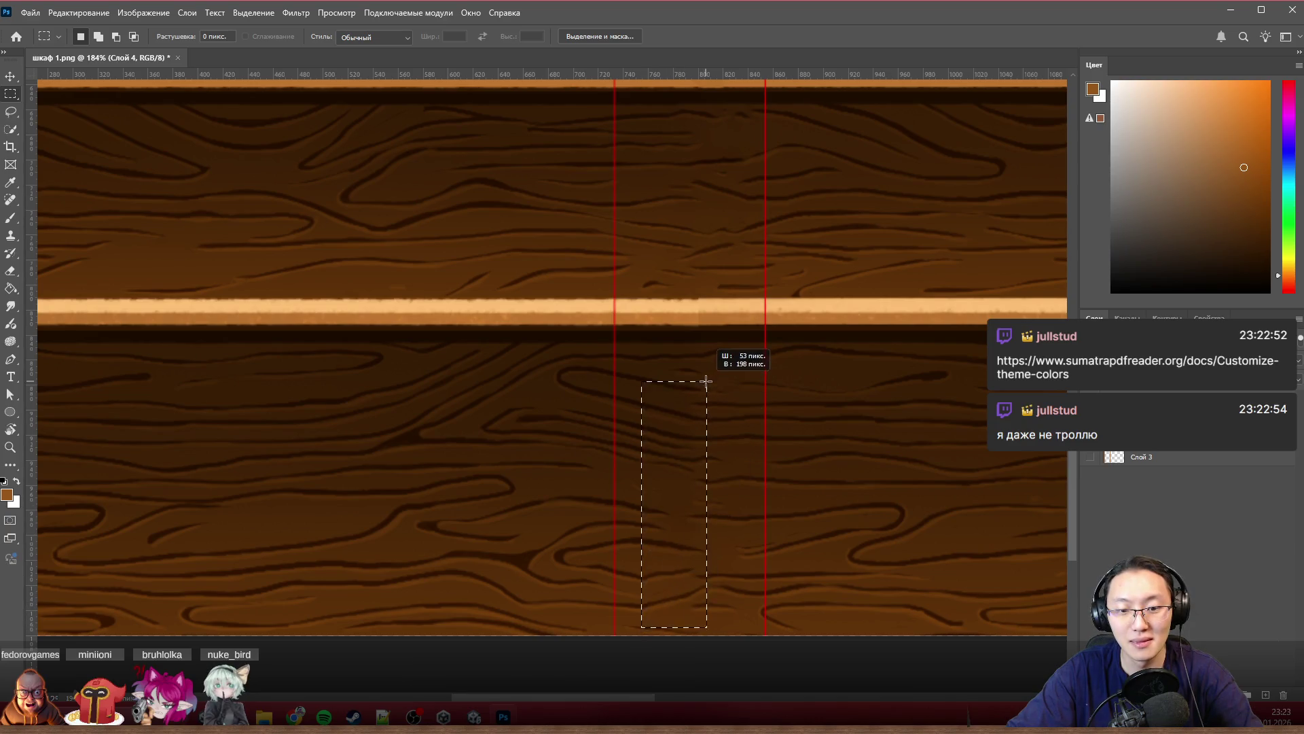
# Step: Select the seam strip up from the panel bottom and content-aware fill it
pyautogui.moveTo(647, 622); pyautogui.dragTo(706, 369)
pyautogui.click(639, 621)
pyautogui.moveTo(635, 633); pyautogui.dragTo(707, 337)
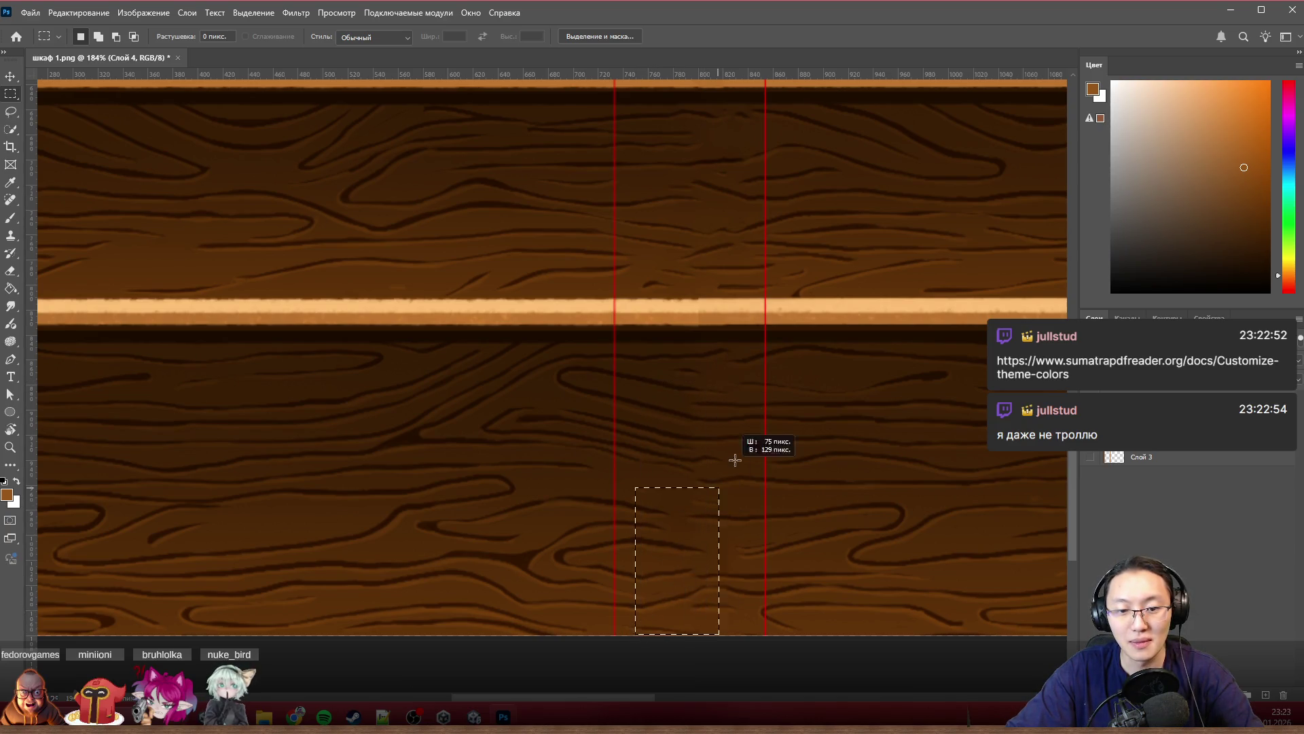
pyautogui.hotkey('shift', 'BackSpace')
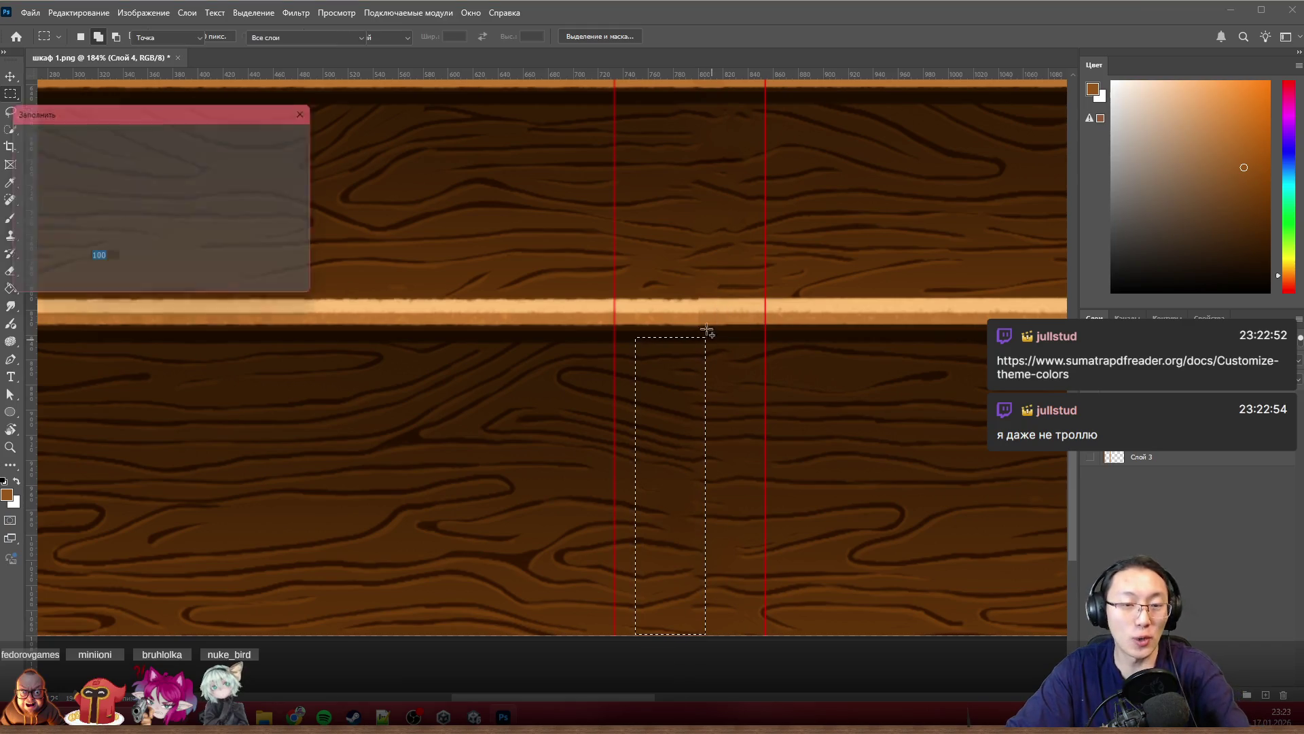
pyautogui.click(295, 134)
pyautogui.click(957, 404)
pyautogui.scroll(1, 897, 365)
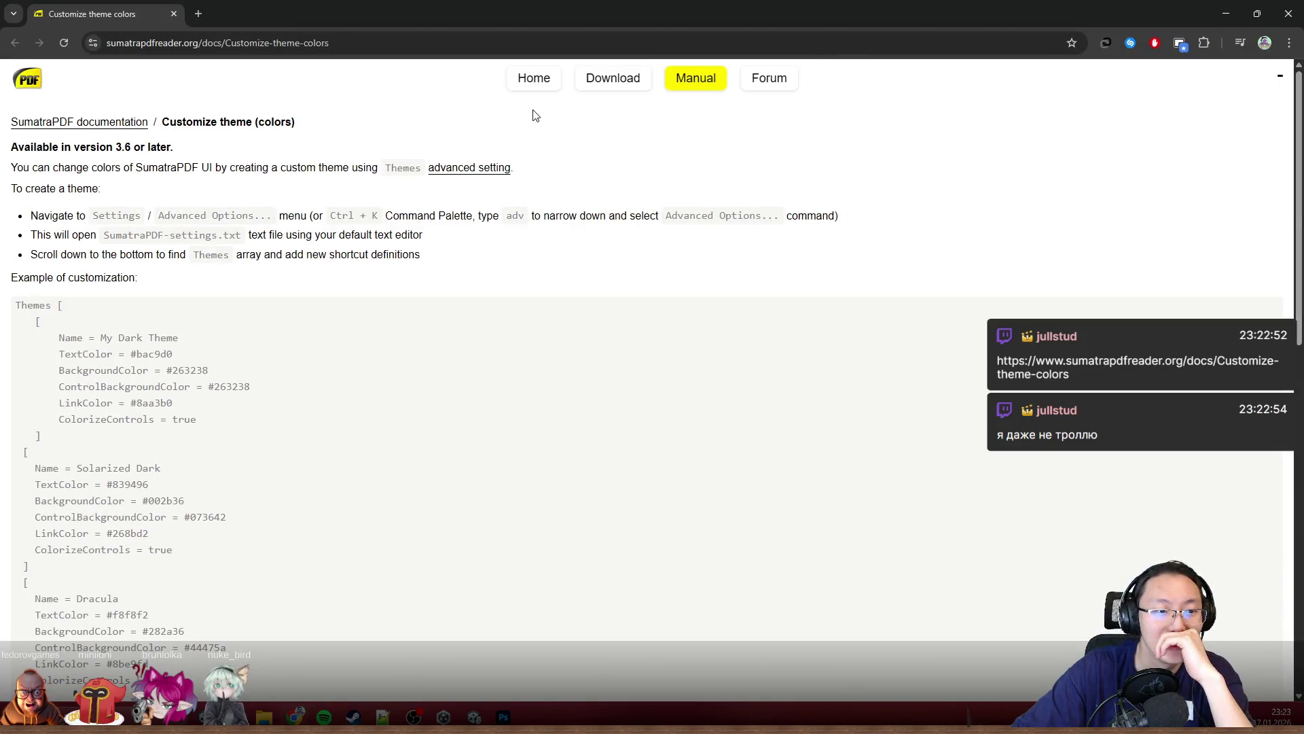
# Step: Select ControlBackgroundColor on the SumatraPDF page, then restore and close Chrome
pyautogui.doubleClick(143, 386)
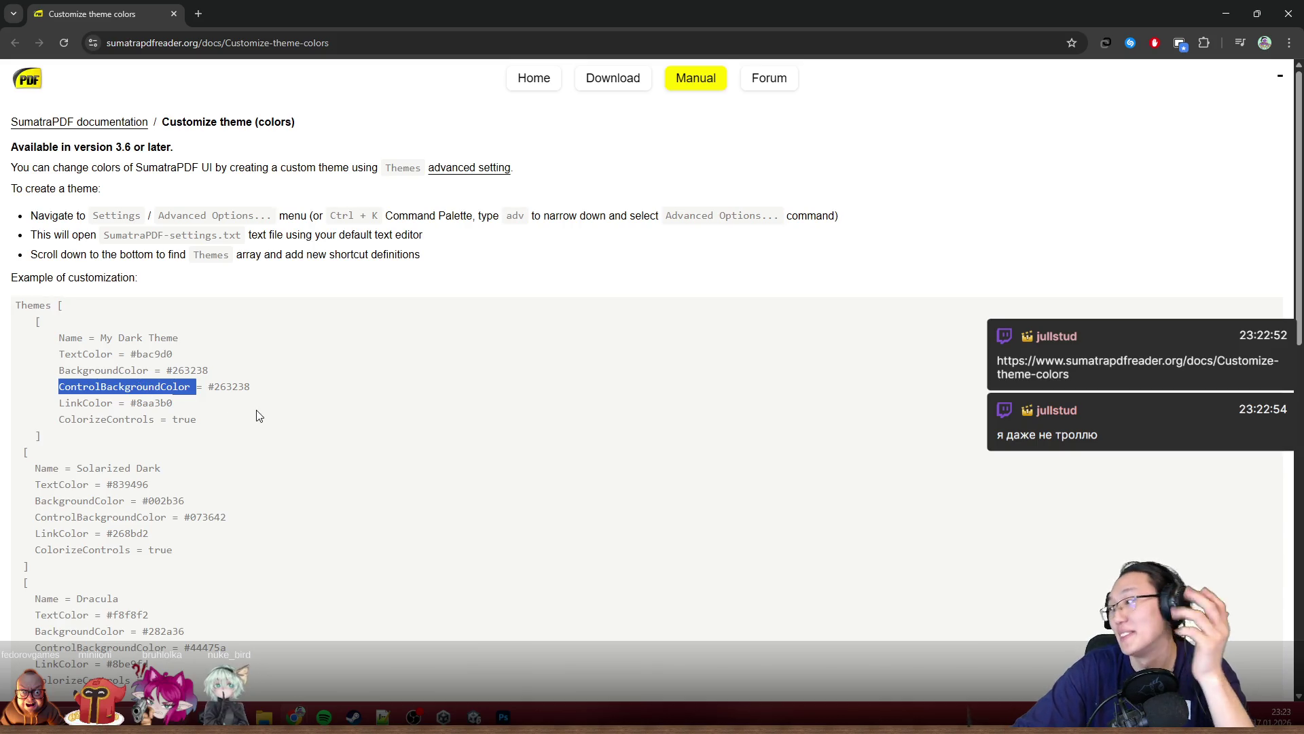
pyautogui.rightClick(273, 420)
pyautogui.click(212, 417)
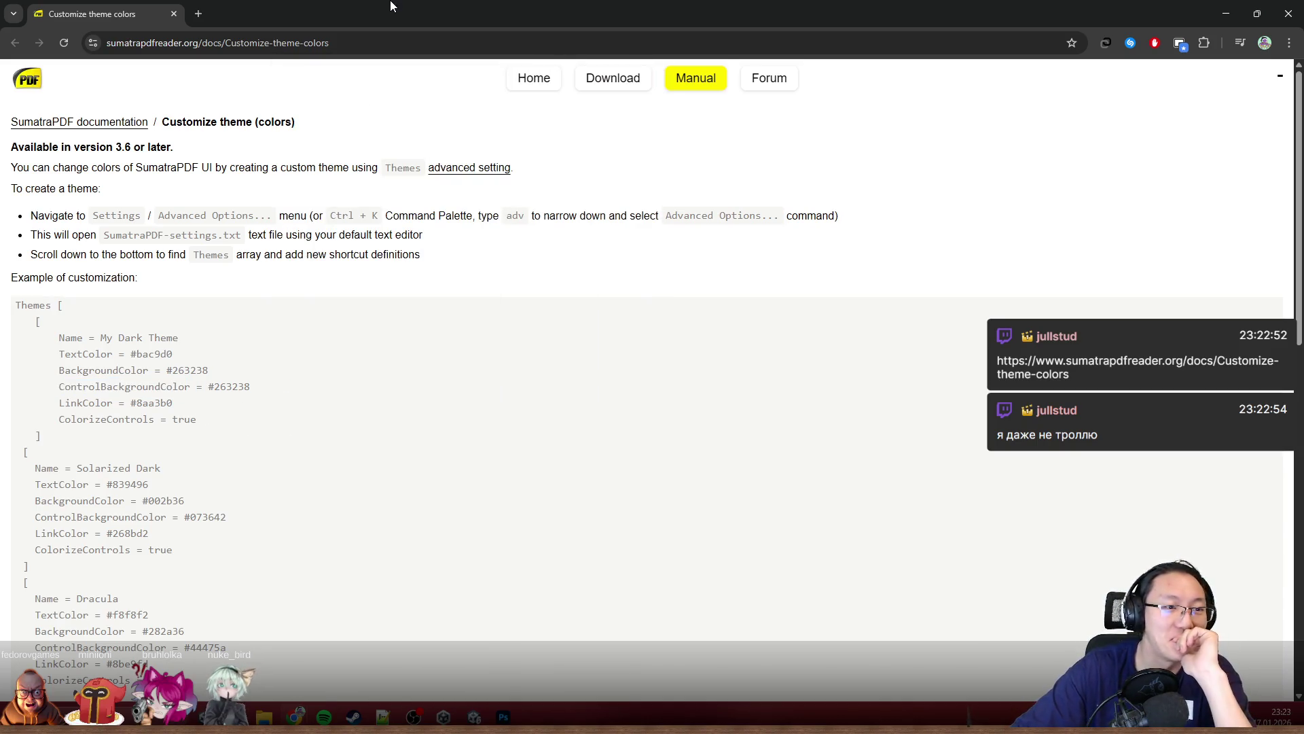
pyautogui.doubleClick(391, 7)
pyautogui.click(778, 156)
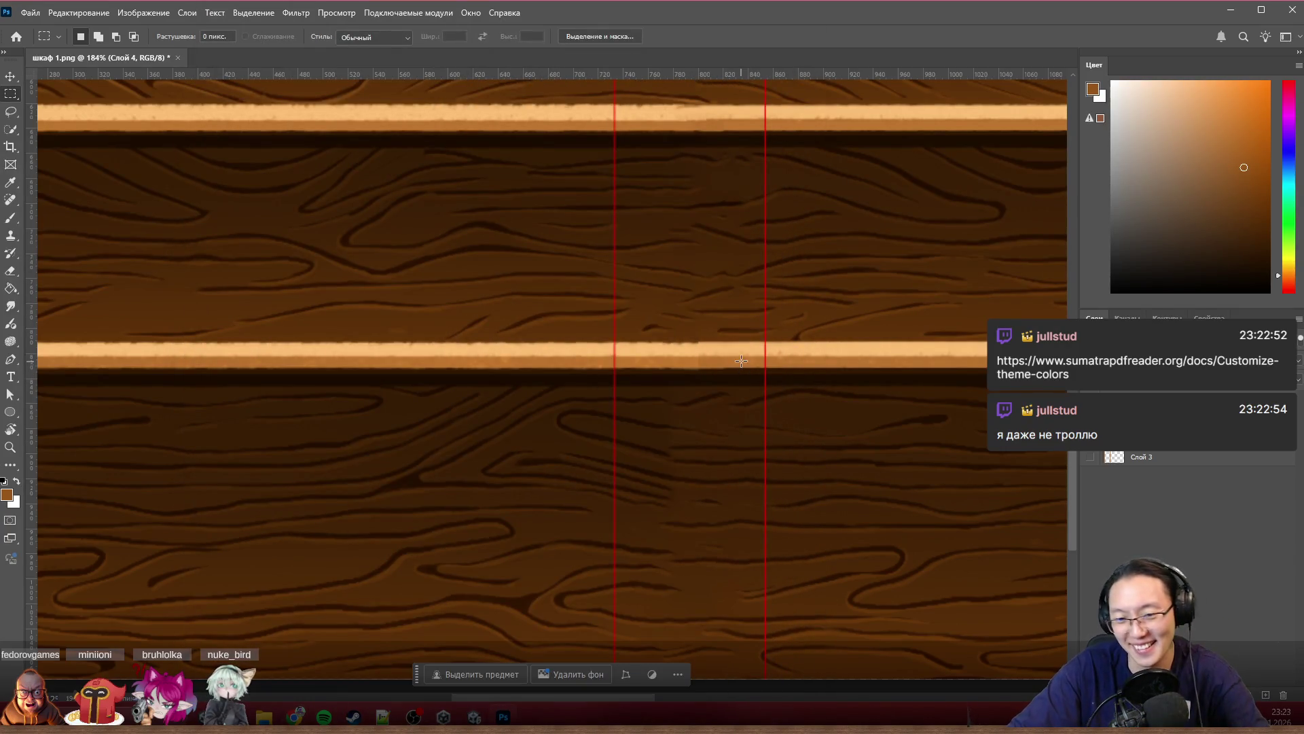
pyautogui.scroll(3, 741, 360)
pyautogui.scroll(3, 704, 303)
pyautogui.scroll(3, 566, 394)
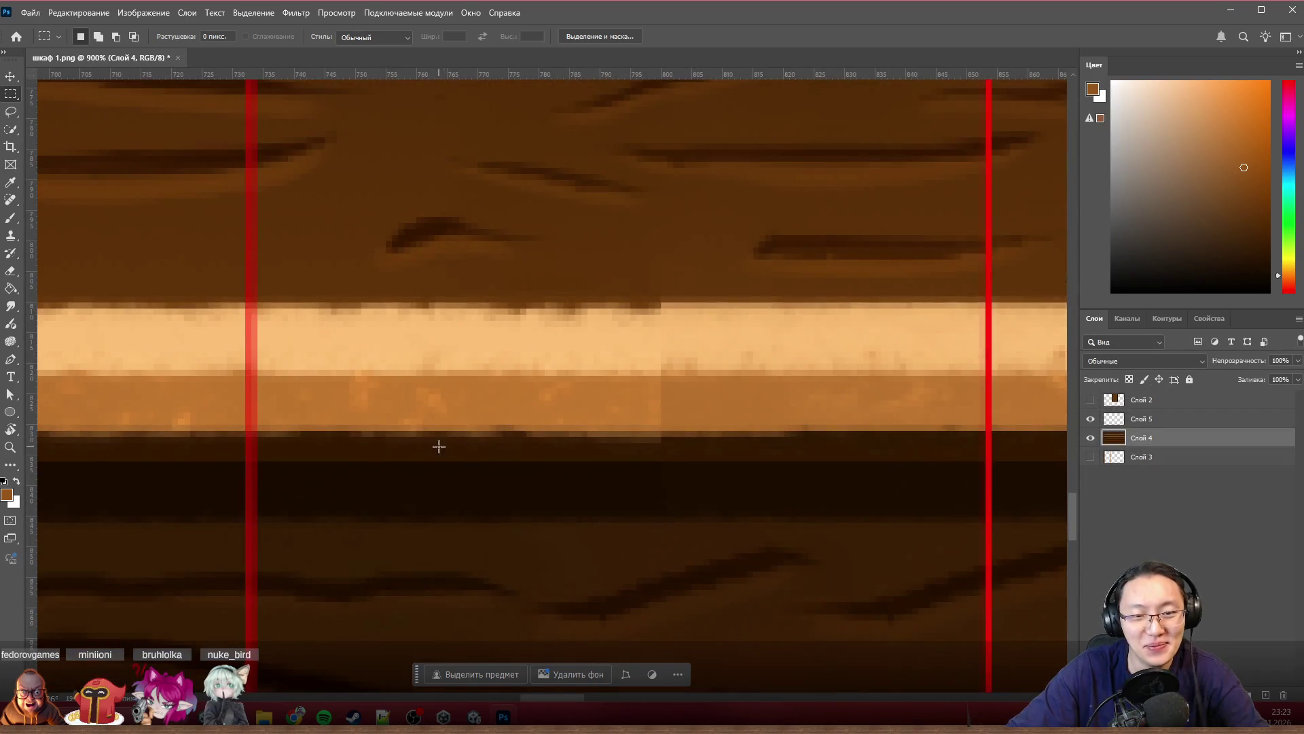
# Step: Content-aware fill the broken section of the light plank between the guides
pyautogui.moveTo(438, 445); pyautogui.dragTo(820, 292)
pyautogui.hotkey('shift', 'F5')
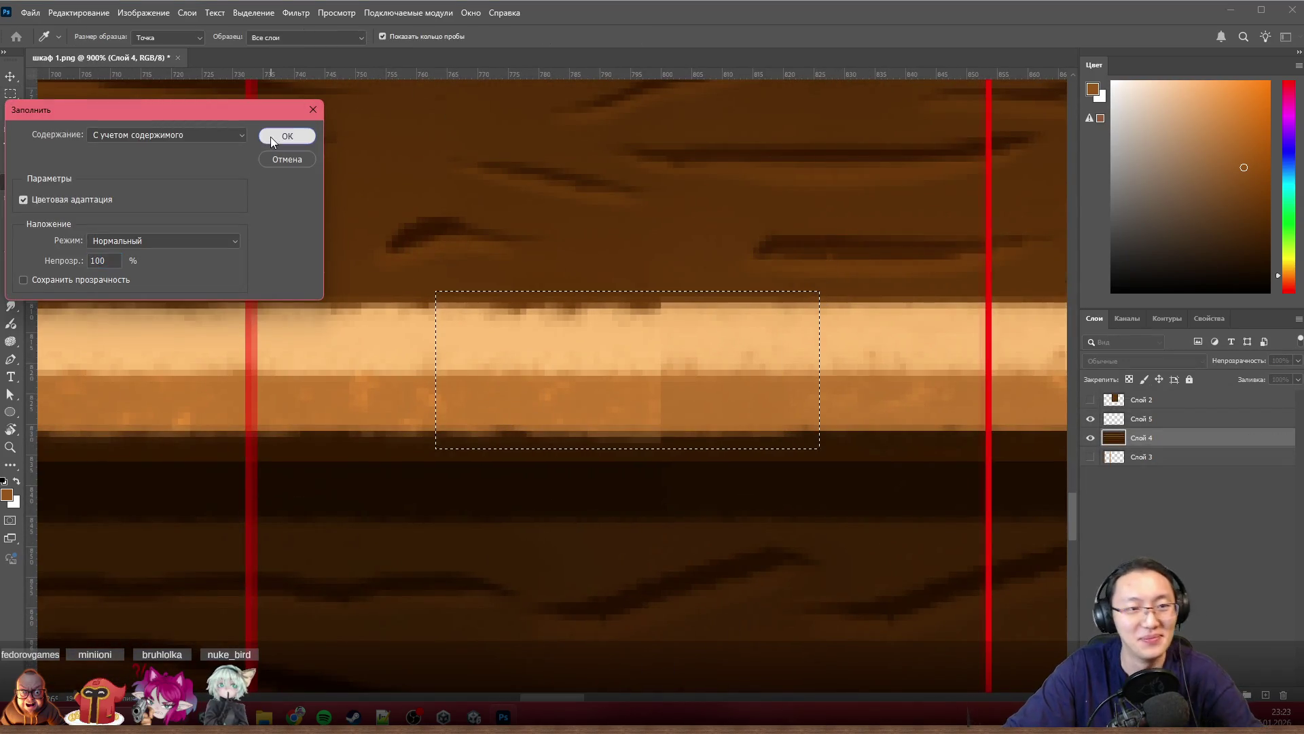
pyautogui.click(270, 136)
pyautogui.hotkey('ctrl', 'd')
pyautogui.scroll(-3, 964, 283)
pyautogui.scroll(-3, 614, 349)
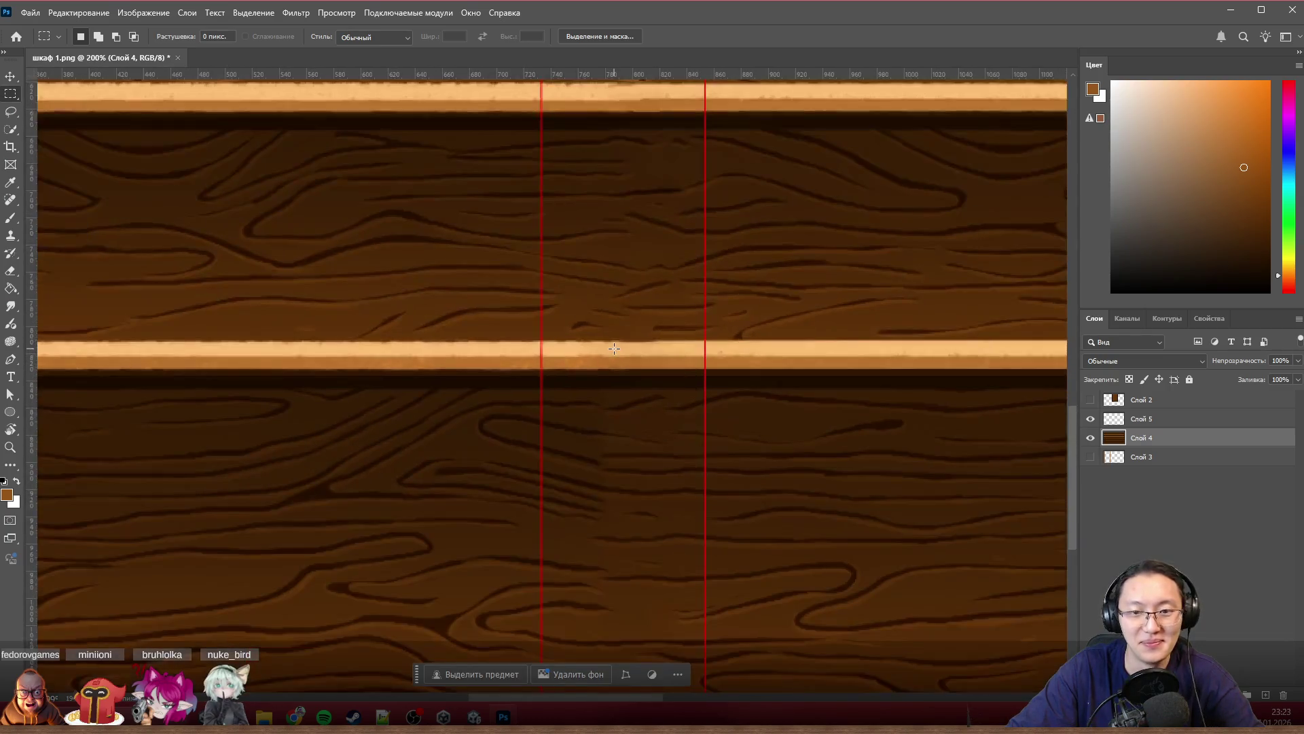
pyautogui.scroll(-1, 614, 349)
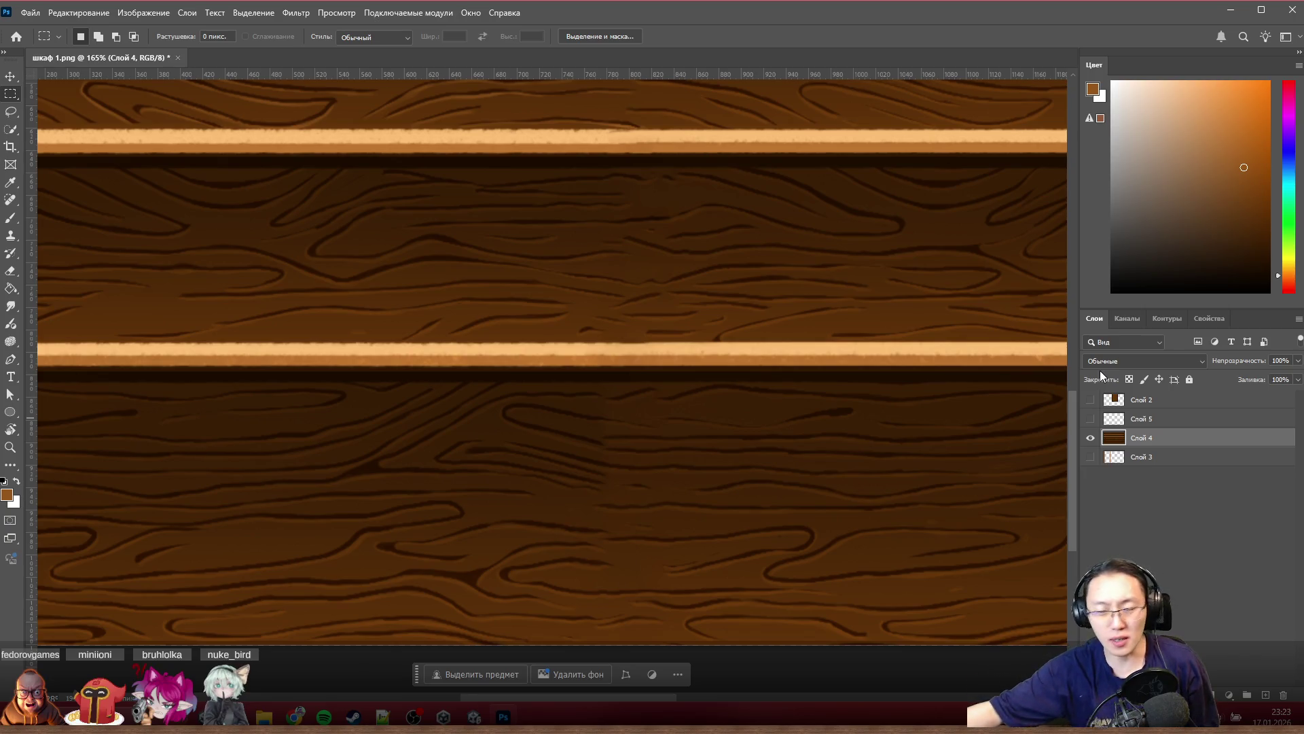
pyautogui.keyDown('alt'); pyautogui.scroll(-5, 423, 284); pyautogui.keyUp('alt')
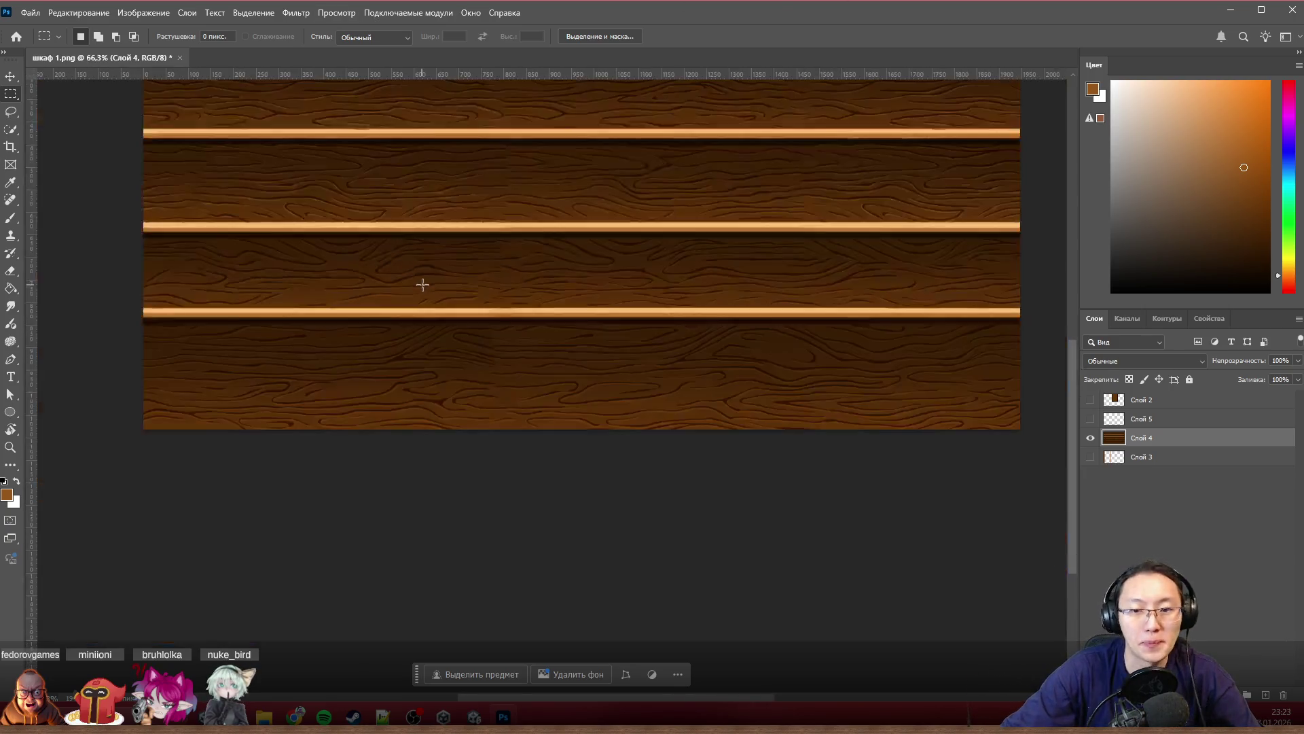
pyautogui.keyDown('alt'); pyautogui.scroll(-2, 421, 284); pyautogui.keyUp('alt')
pyautogui.scroll(2, 431, 283)
pyautogui.keyDown('alt'); pyautogui.scroll(3, 490, 265); pyautogui.keyUp('alt')
pyautogui.keyDown('alt'); pyautogui.scroll(2, 581, 339); pyautogui.keyUp('alt')
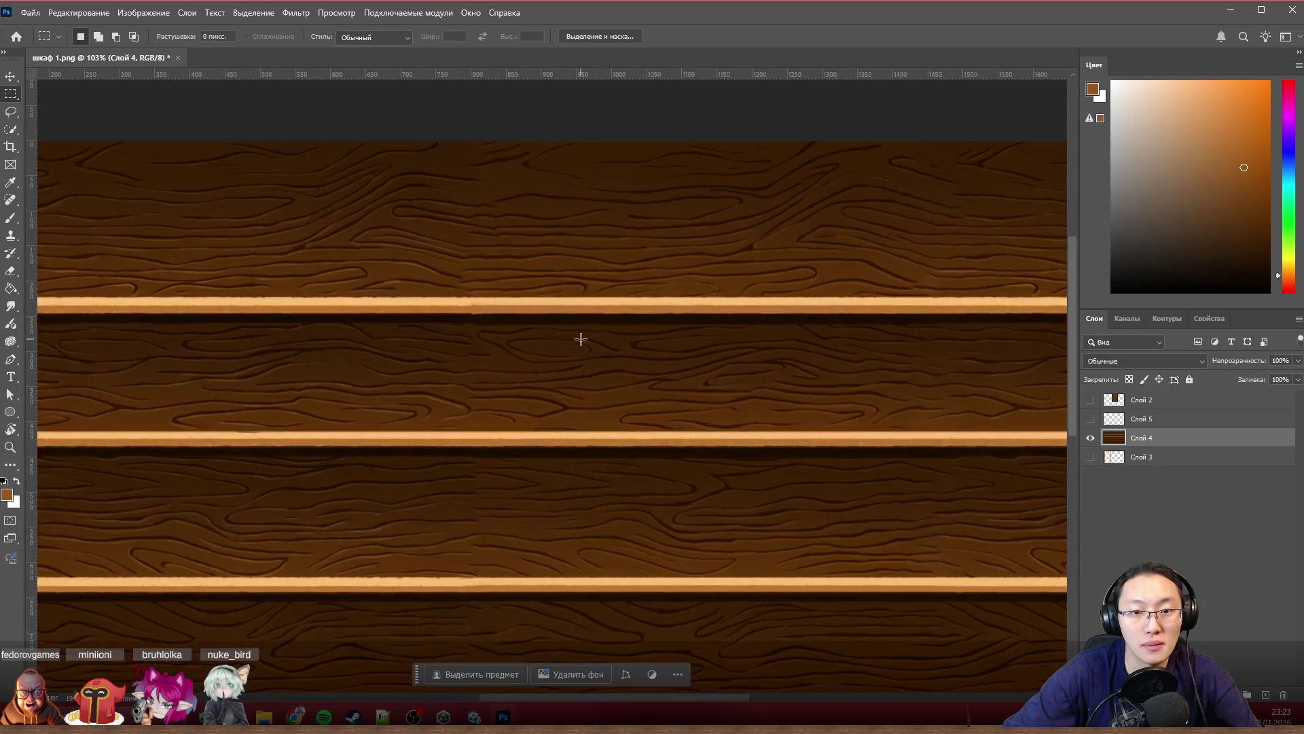
pyautogui.scroll(1, 668, 295)
pyautogui.scroll(-2, 668, 296)
pyautogui.scroll(-1, 664, 298)
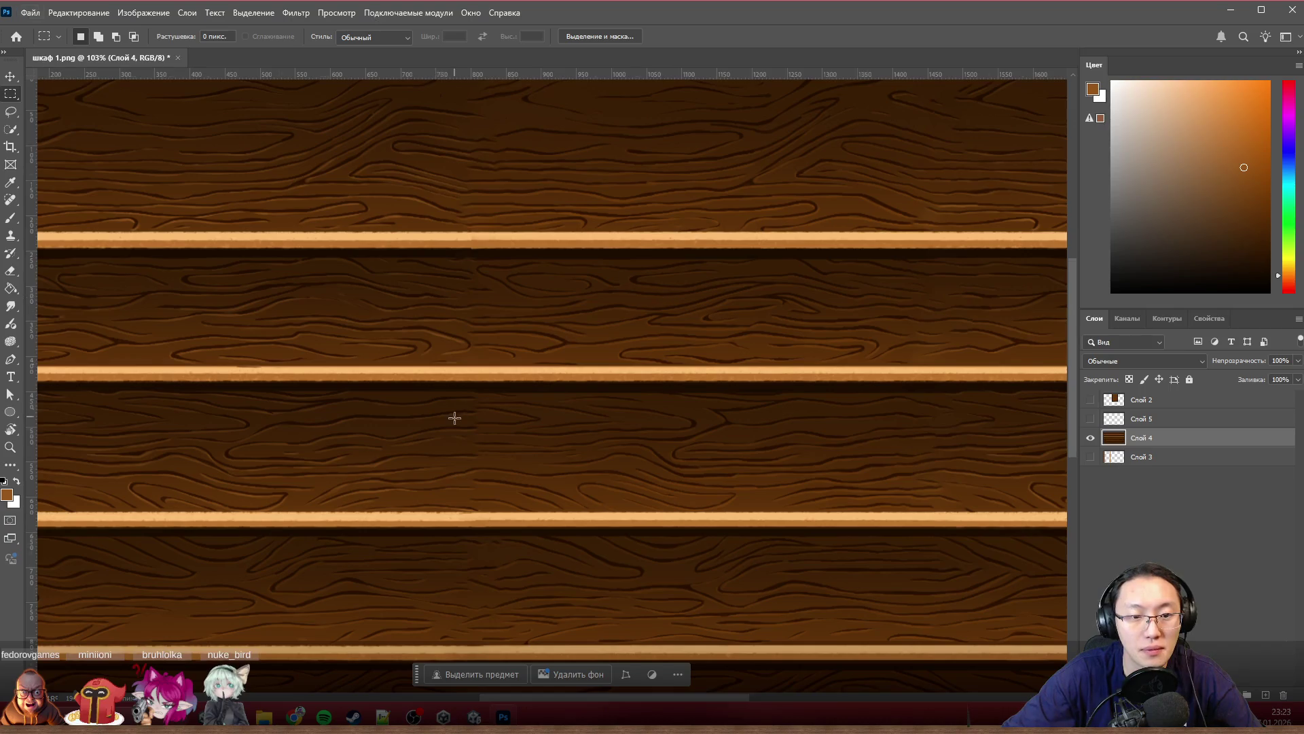
pyautogui.keyDown('alt'); pyautogui.scroll(4, 454, 416); pyautogui.keyUp('alt')
pyautogui.keyDown('alt'); pyautogui.scroll(1, 451, 425); pyautogui.keyUp('alt')
# Step: Content-aware fill a patch of grain below the shelf and deselect
pyautogui.moveTo(365, 348); pyautogui.dragTo(668, 625)
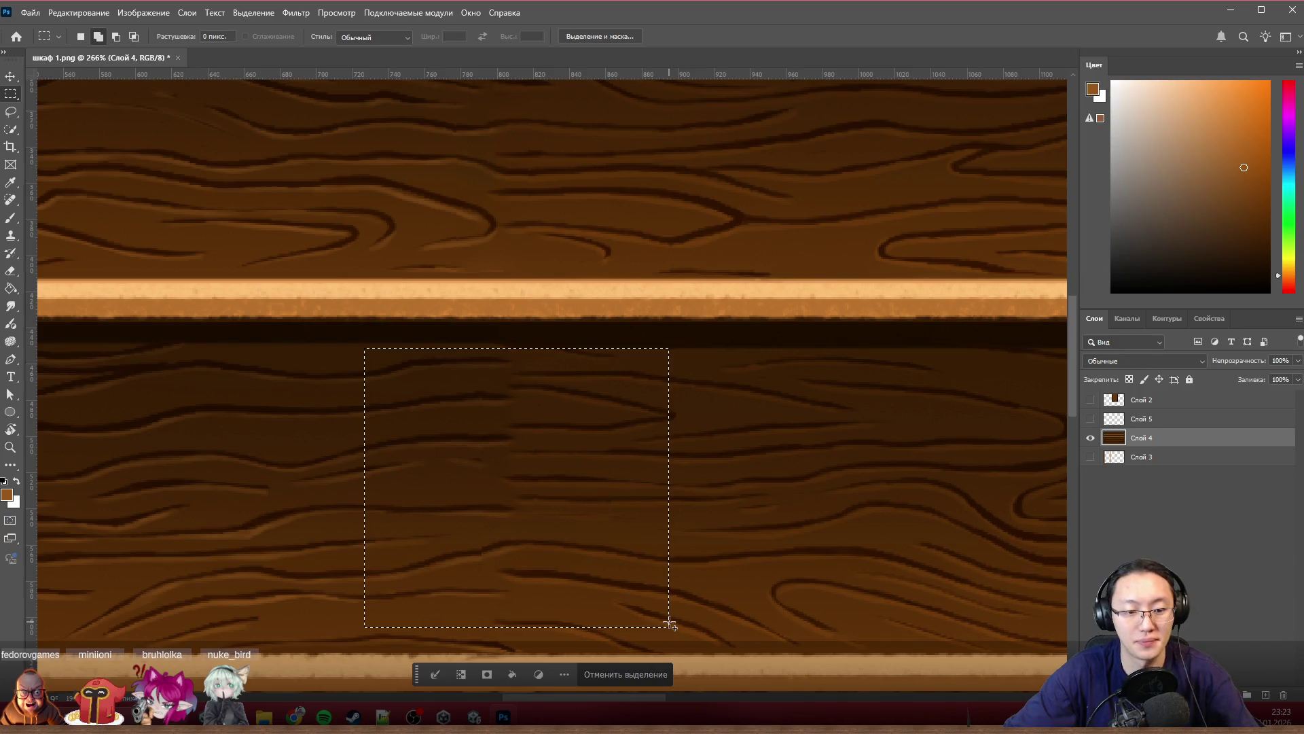
pyautogui.hotkey('shift', 'BackSpace')
pyautogui.press('Return')
pyautogui.hotkey('ctrl', 'd')
pyautogui.keyDown('alt'); pyautogui.scroll(-3, 917, 415); pyautogui.keyUp('alt')
pyautogui.keyDown('alt'); pyautogui.scroll(-2, 883, 416); pyautogui.keyUp('alt')
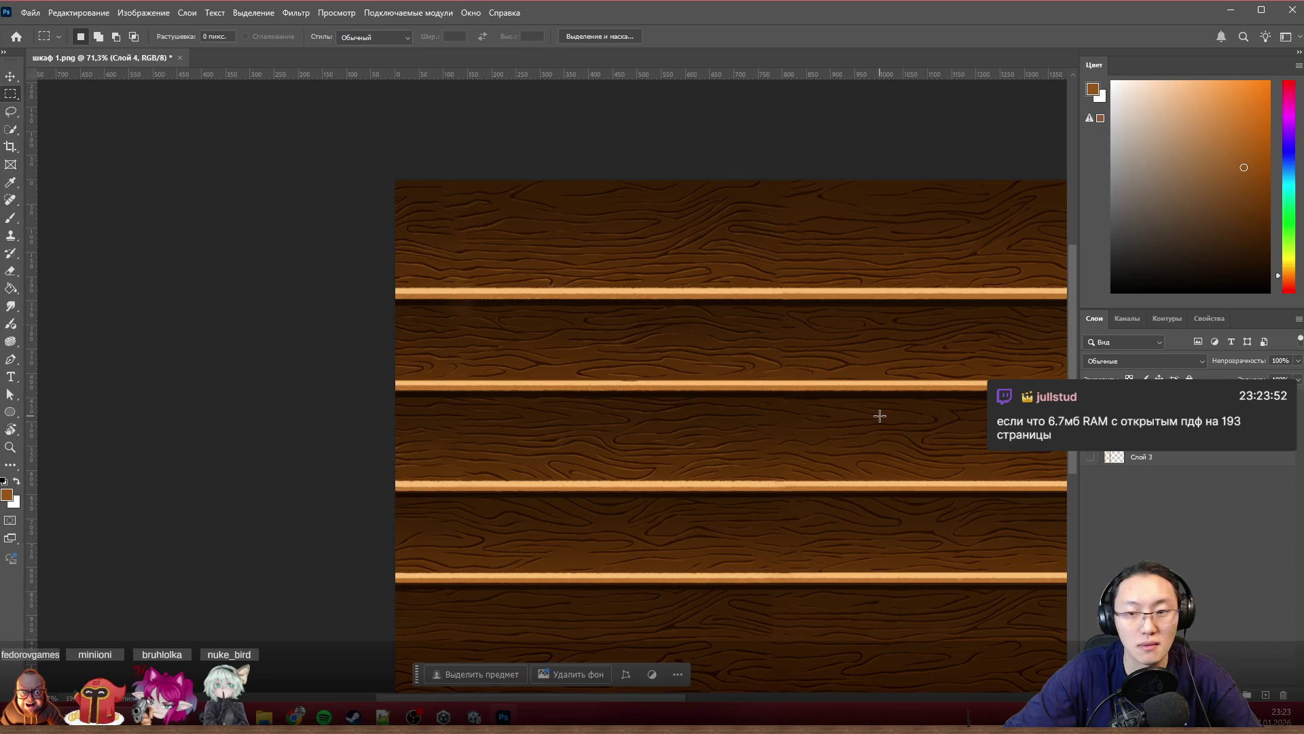
pyautogui.hscroll(3, 883, 422)
pyautogui.hscroll(2, 882, 422)
pyautogui.hscroll(2, 883, 421)
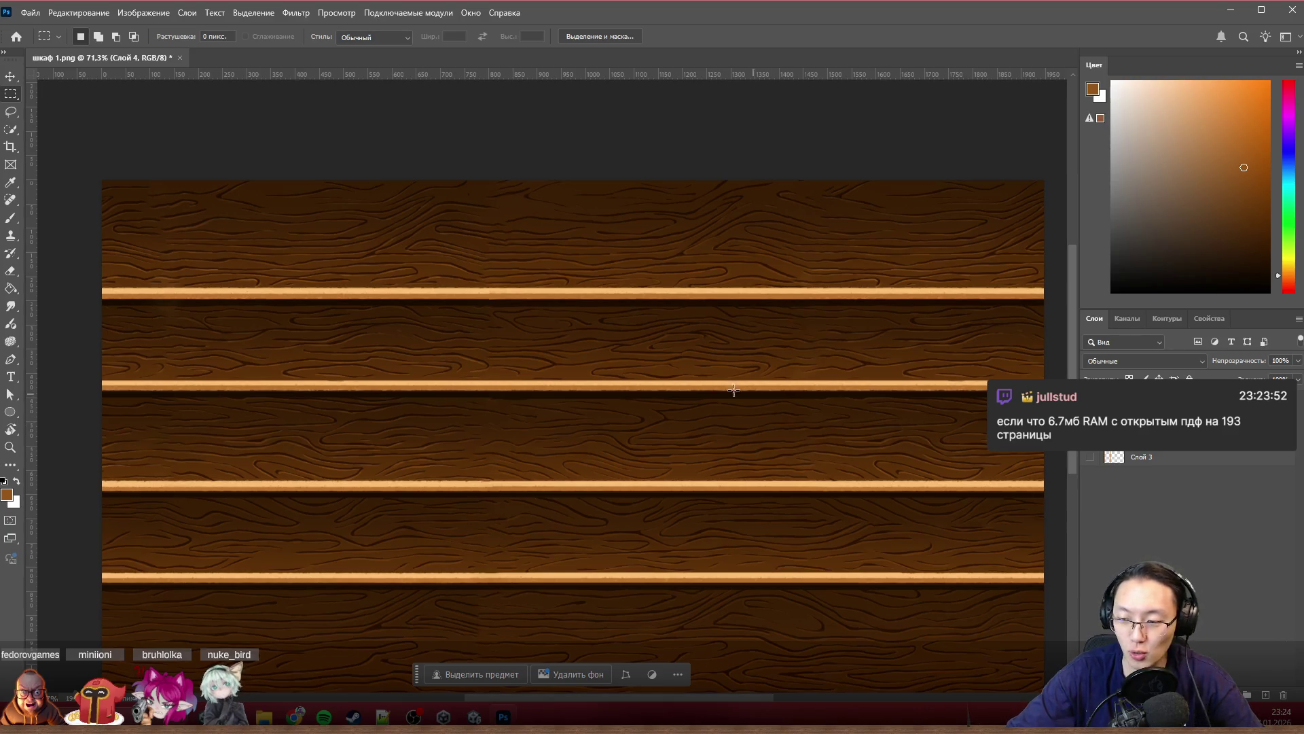
pyautogui.scroll(-1, 650, 373)
pyautogui.scroll(-3, 652, 366)
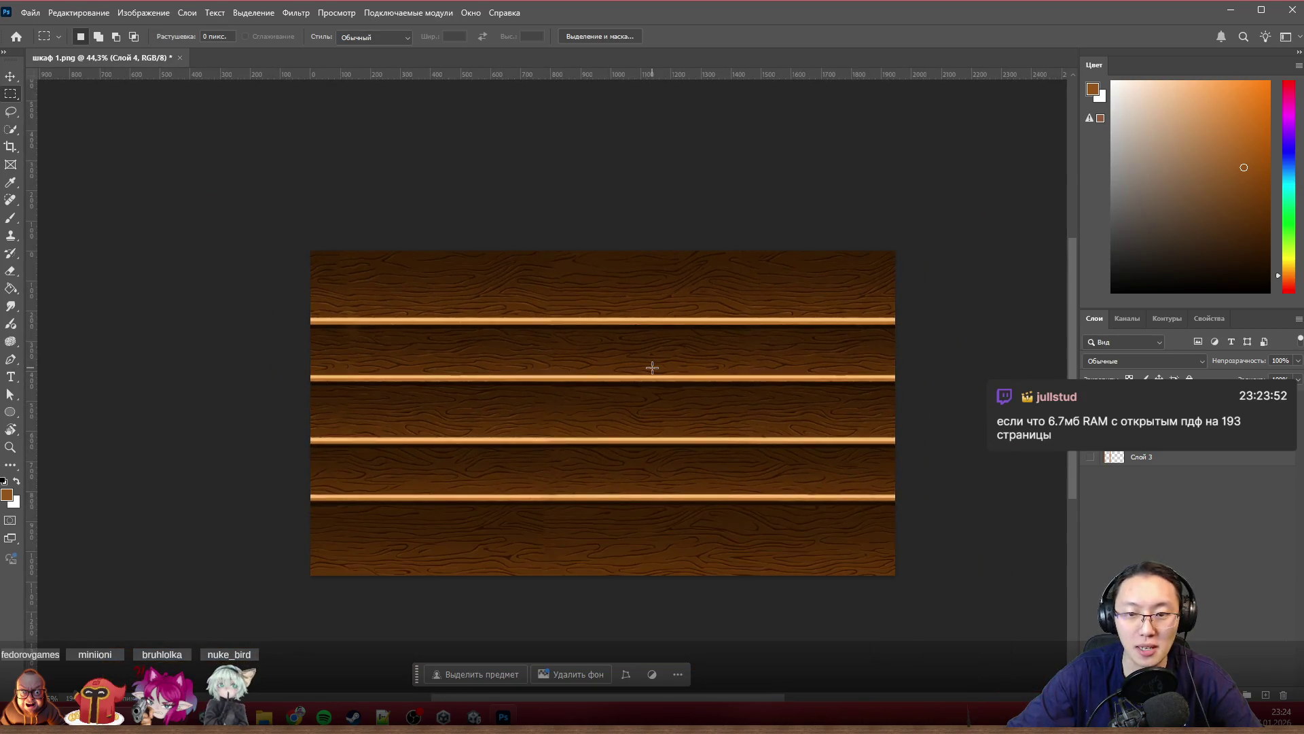
pyautogui.scroll(2, 500, 329)
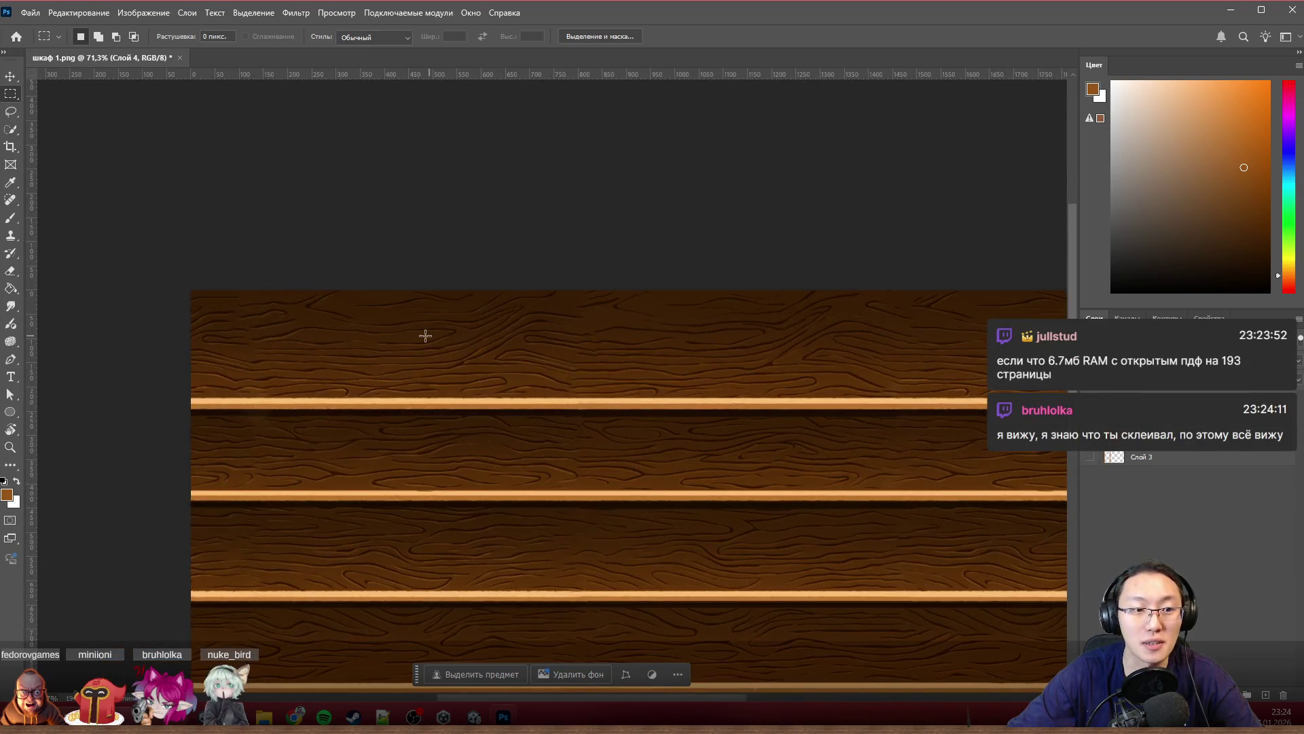
pyautogui.scroll(-2, 422, 337)
pyautogui.scroll(2, 343, 342)
pyautogui.scroll(-2, 239, 326)
pyautogui.scroll(1, 651, 419)
pyautogui.scroll(-1, 832, 527)
pyautogui.scroll(2, 768, 457)
pyautogui.scroll(-1, 766, 454)
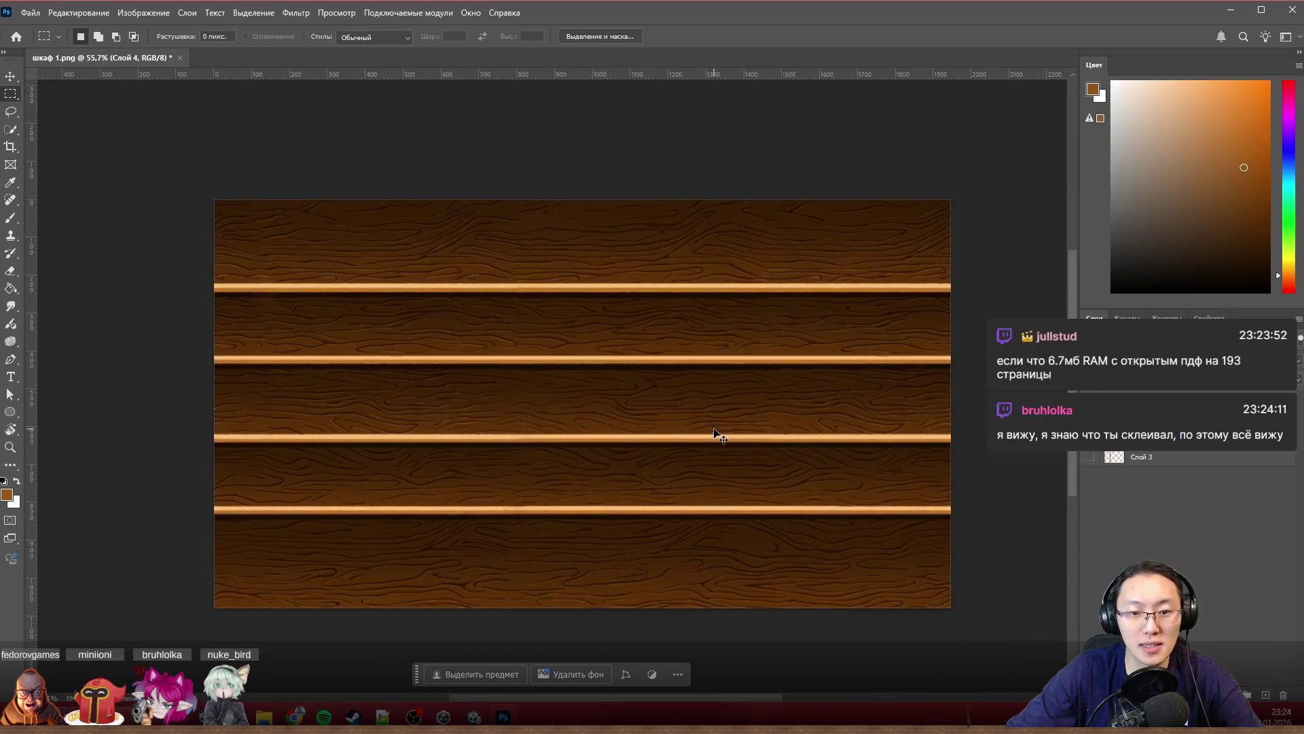
pyautogui.scroll(1, 714, 434)
pyautogui.scroll(1, 714, 435)
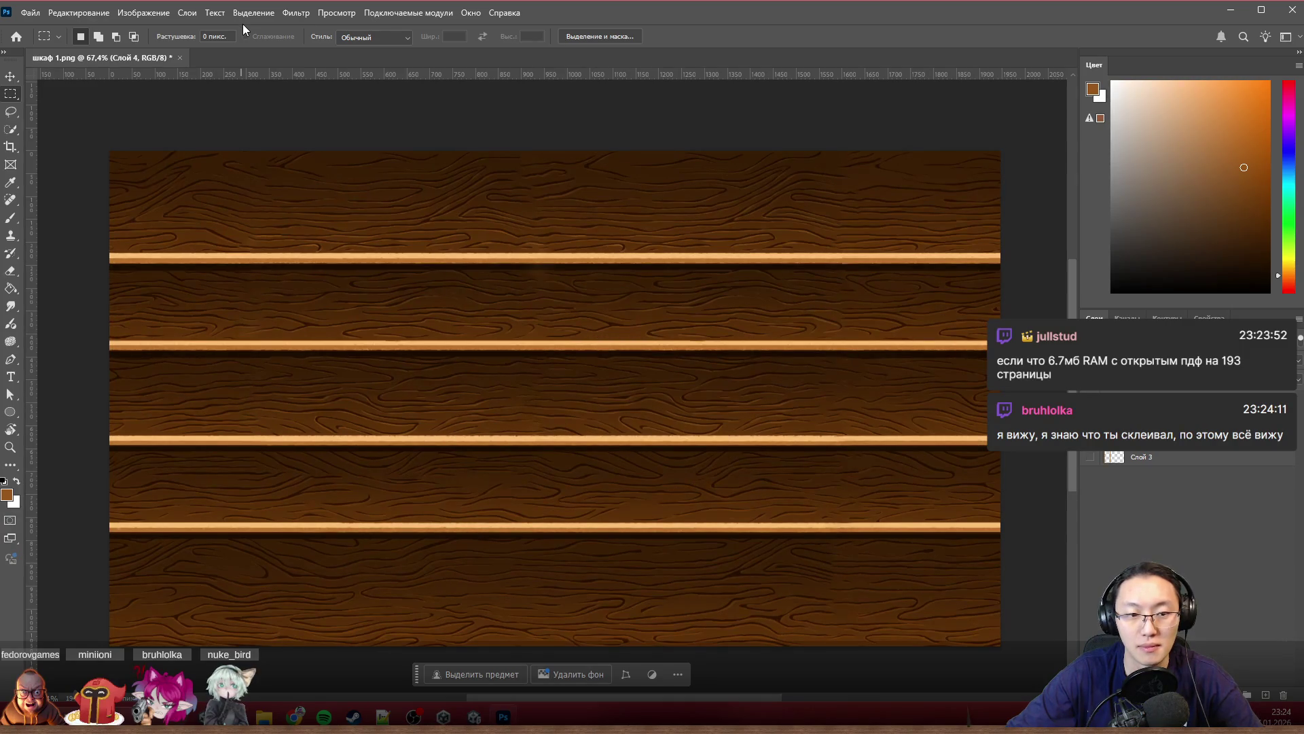
pyautogui.scroll(-5, 700, 317)
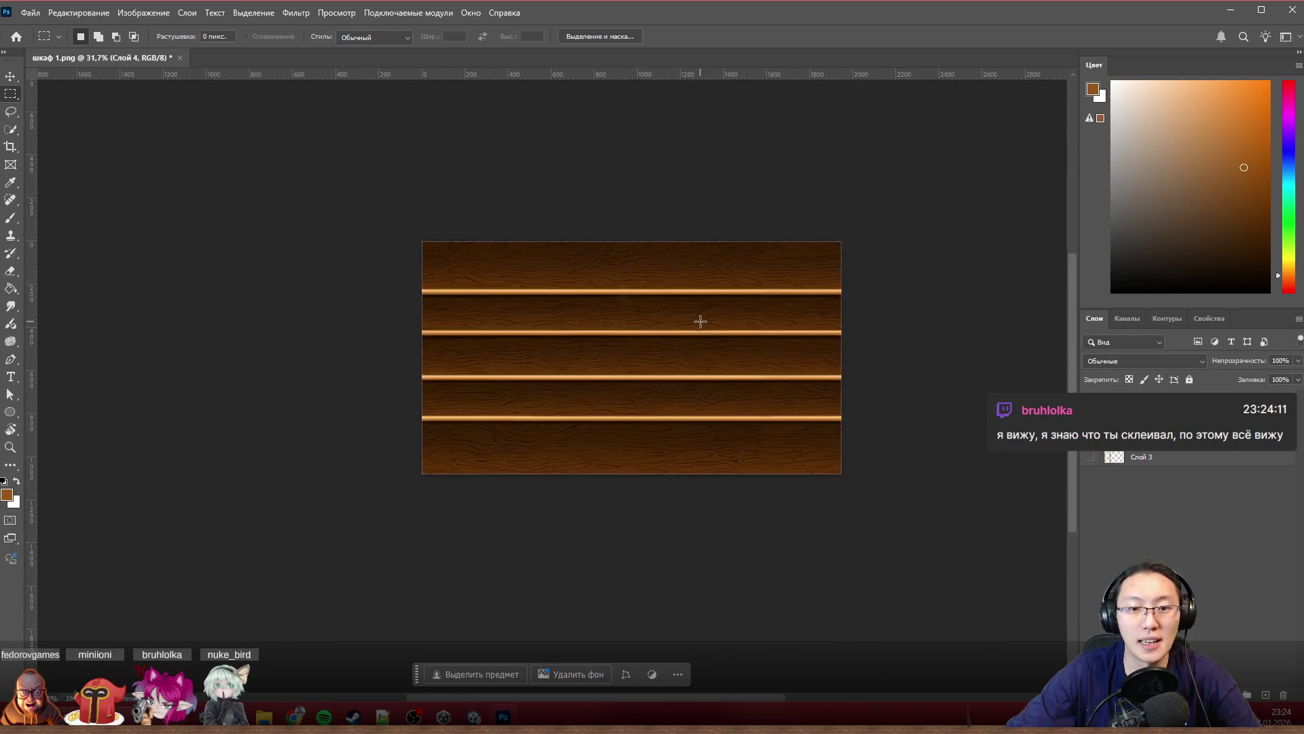
pyautogui.scroll(3, 694, 320)
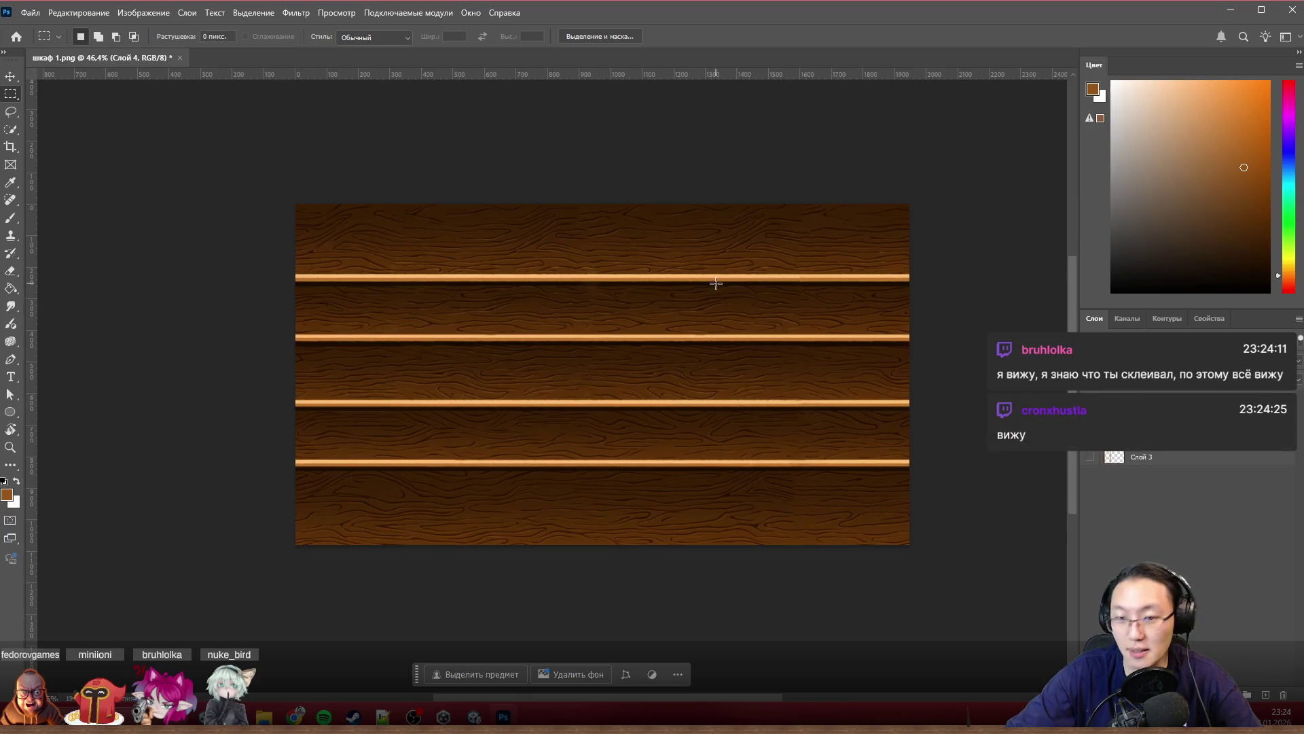
pyautogui.scroll(3, 673, 317)
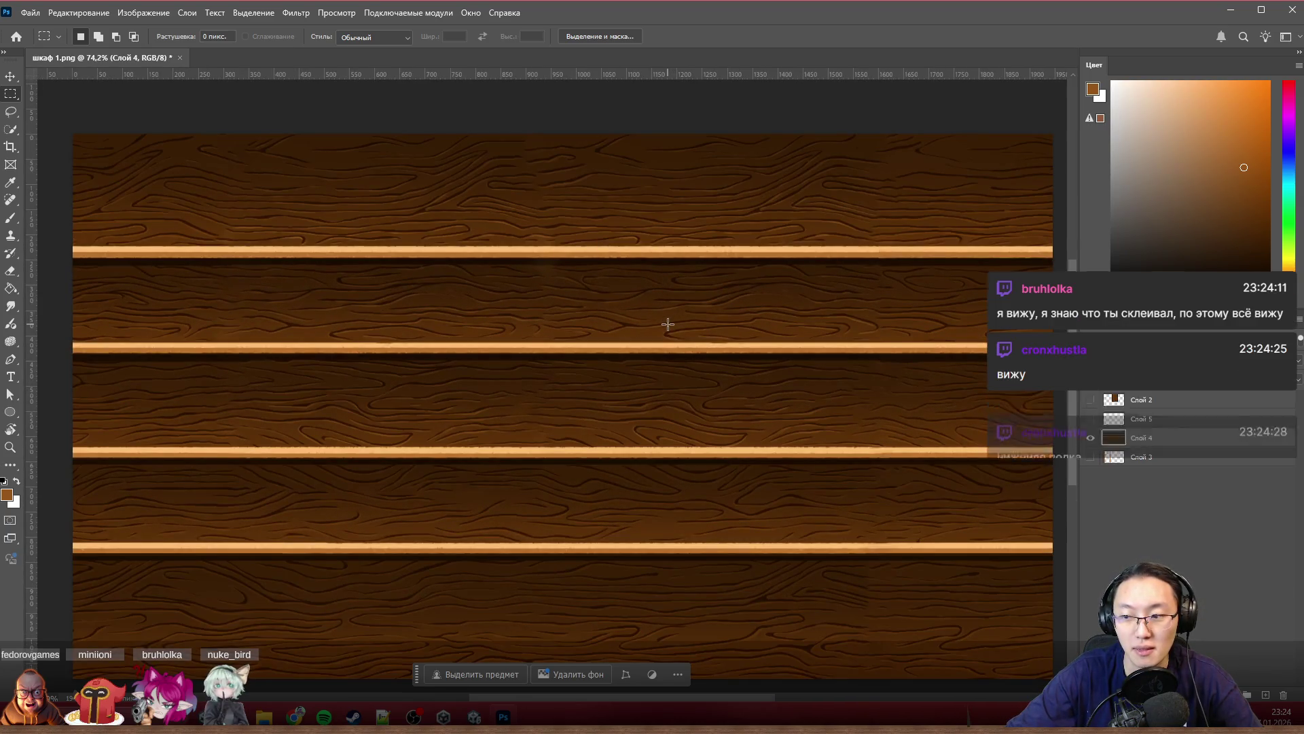
pyautogui.scroll(-1, 667, 325)
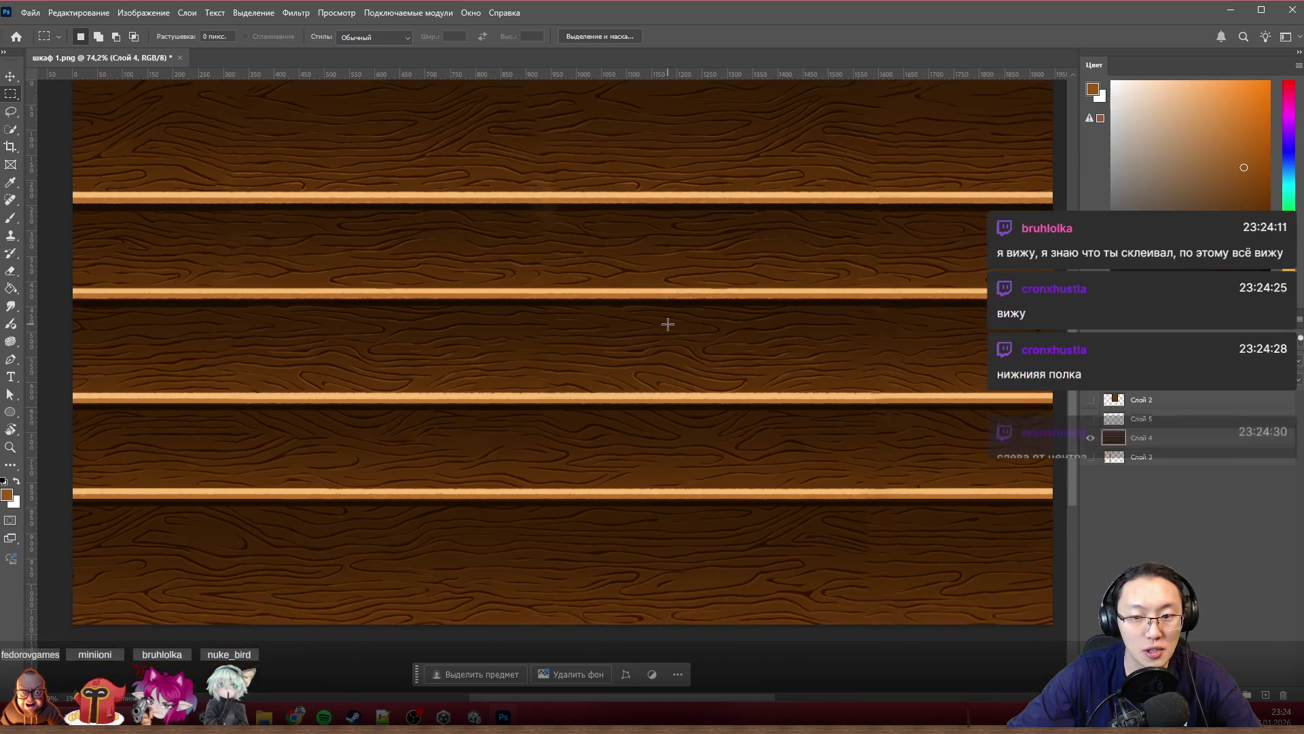
pyautogui.scroll(3, 925, 591)
pyautogui.scroll(-2, 926, 592)
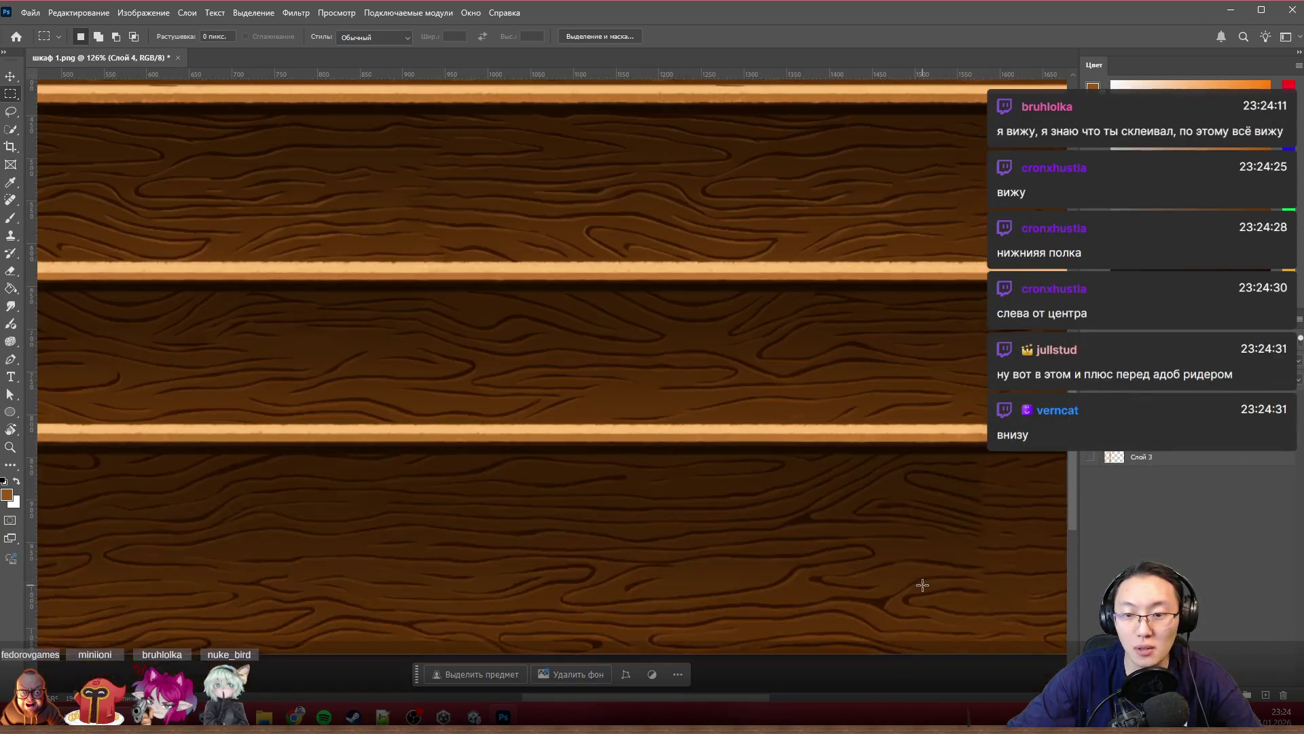
pyautogui.scroll(-2, 920, 583)
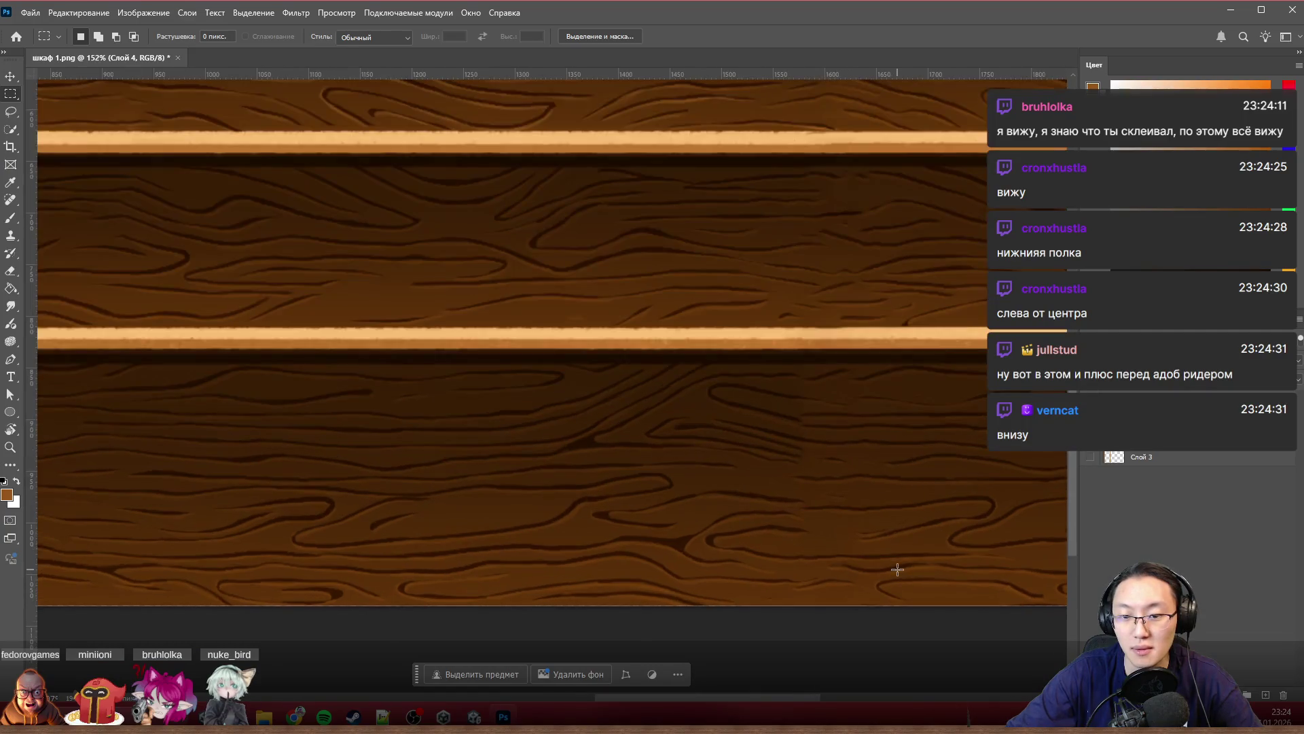
pyautogui.scroll(2, 861, 577)
# Step: Marquee a wood-grain rectangle below the shelf and content-aware fill it, then deselect
pyautogui.moveTo(618, 608); pyautogui.dragTo(904, 329)
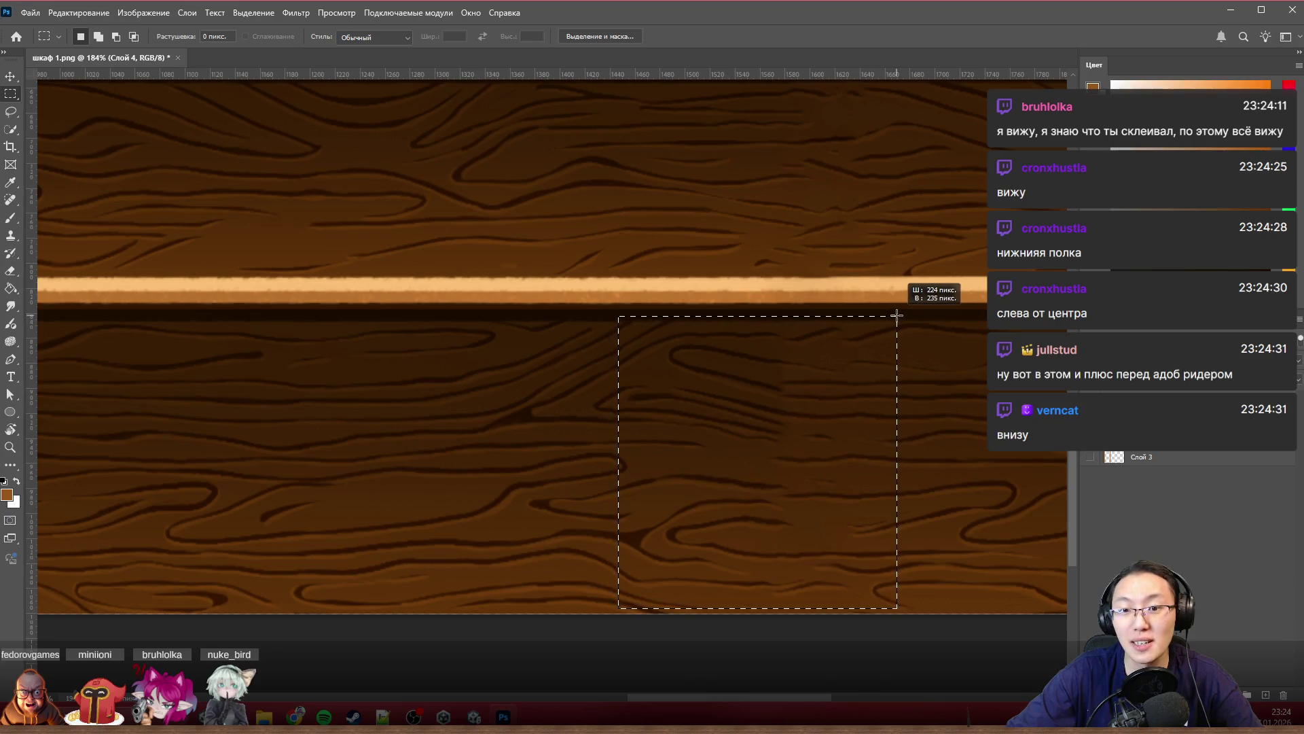
pyautogui.moveTo(904, 329); pyautogui.dragTo(961, 310)
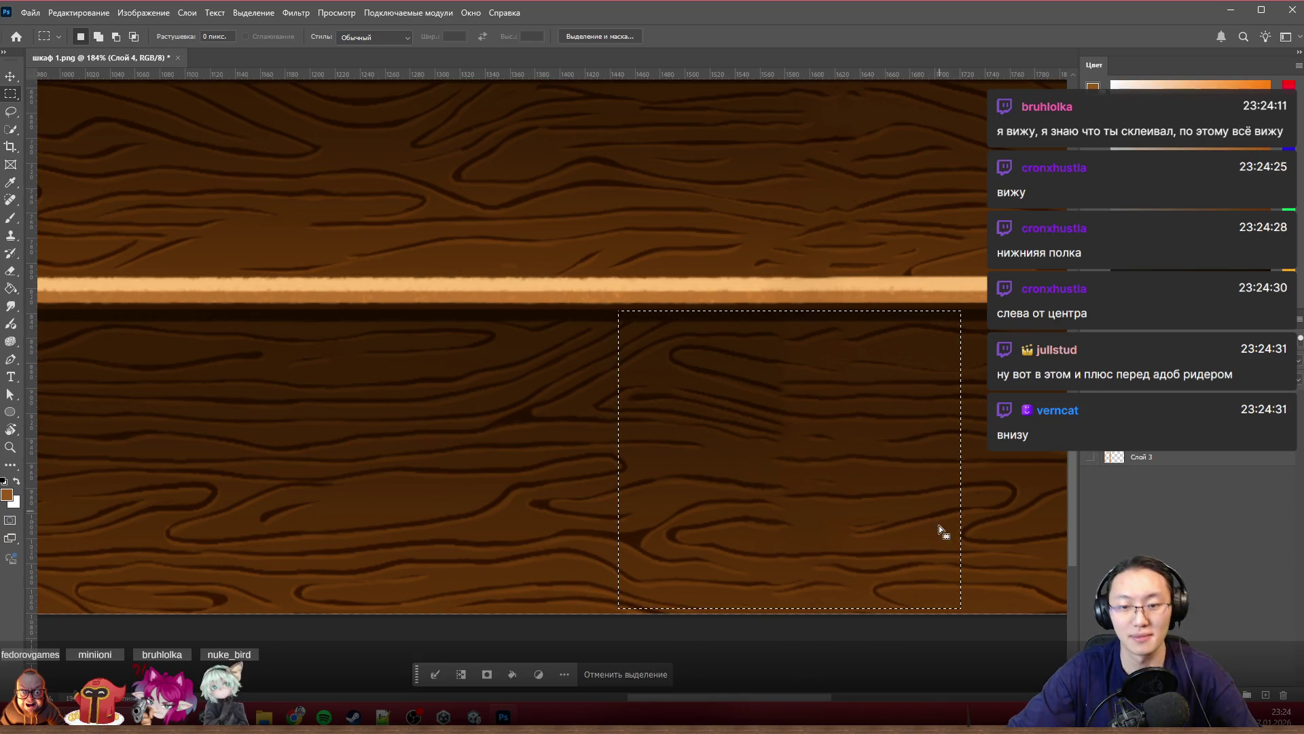
pyautogui.press('i')
pyautogui.hotkey('shift', 'F5')
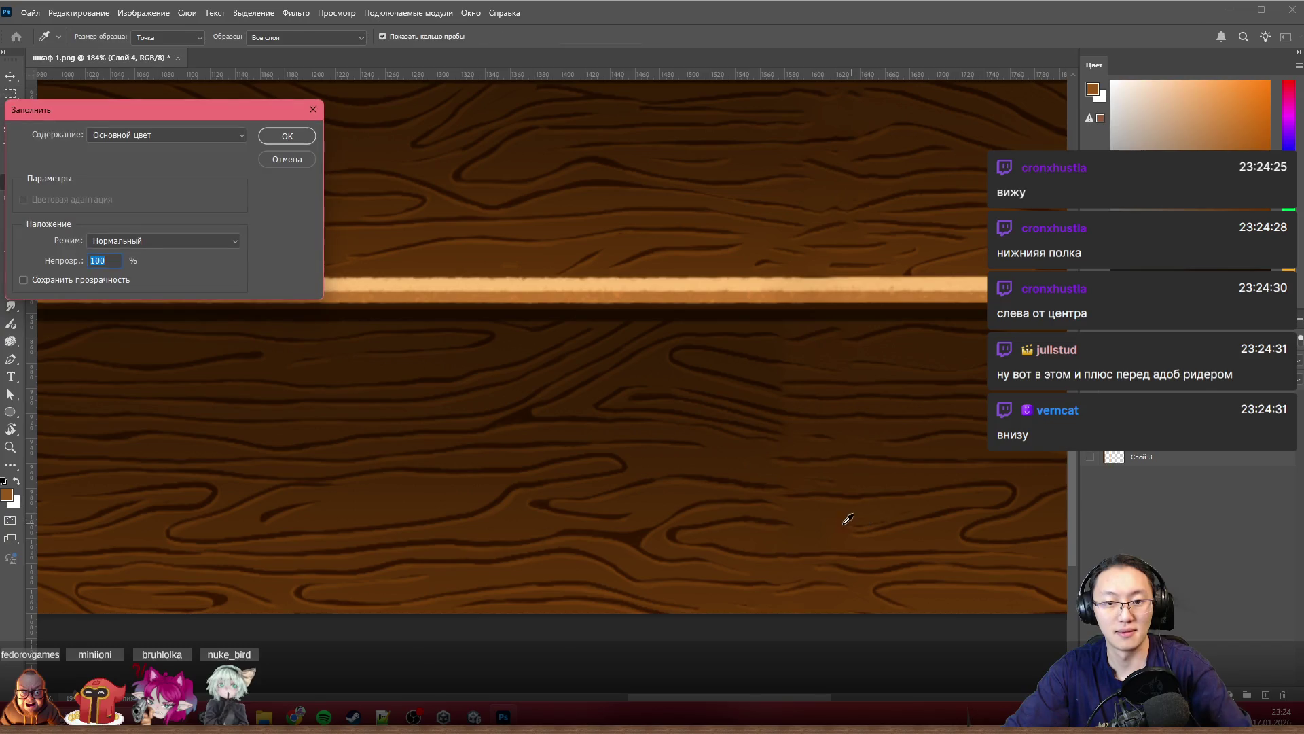
pyautogui.press('Escape')
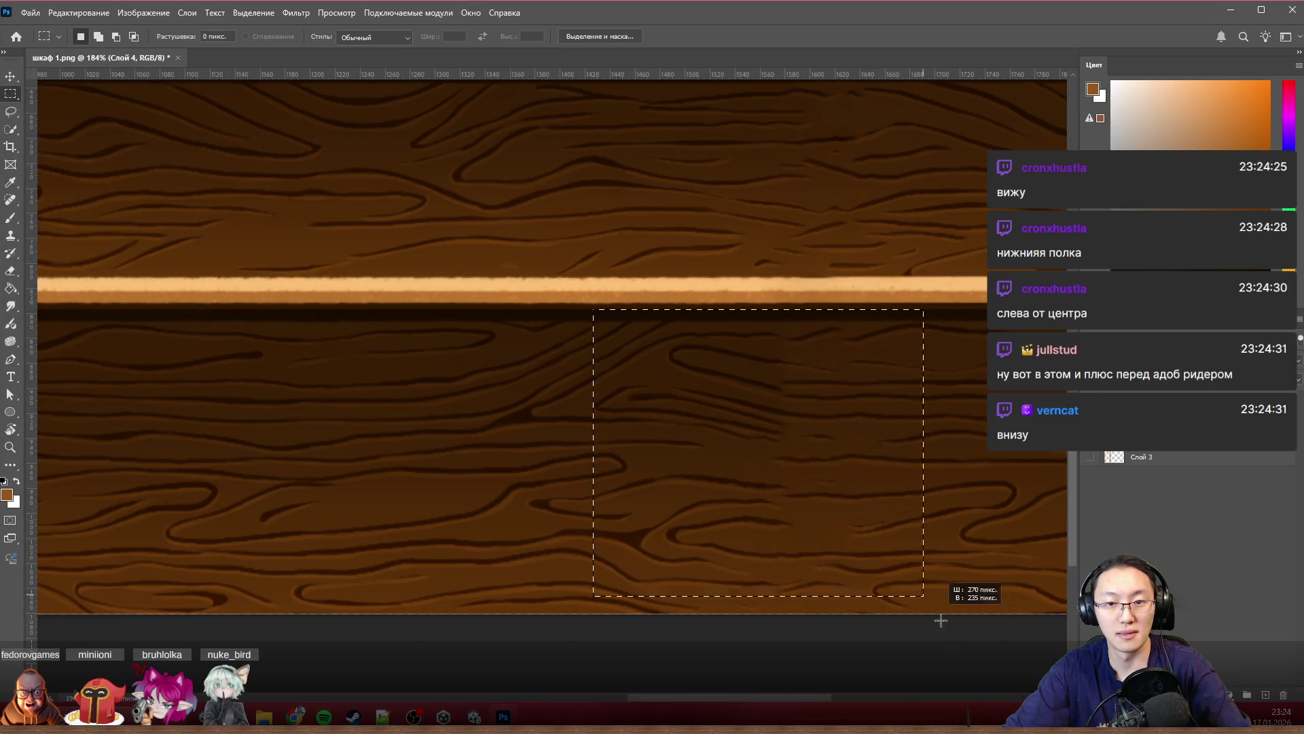
pyautogui.scroll(-1, 460, 241)
pyautogui.hotkey('shift', 'F5')
pyautogui.click(287, 135)
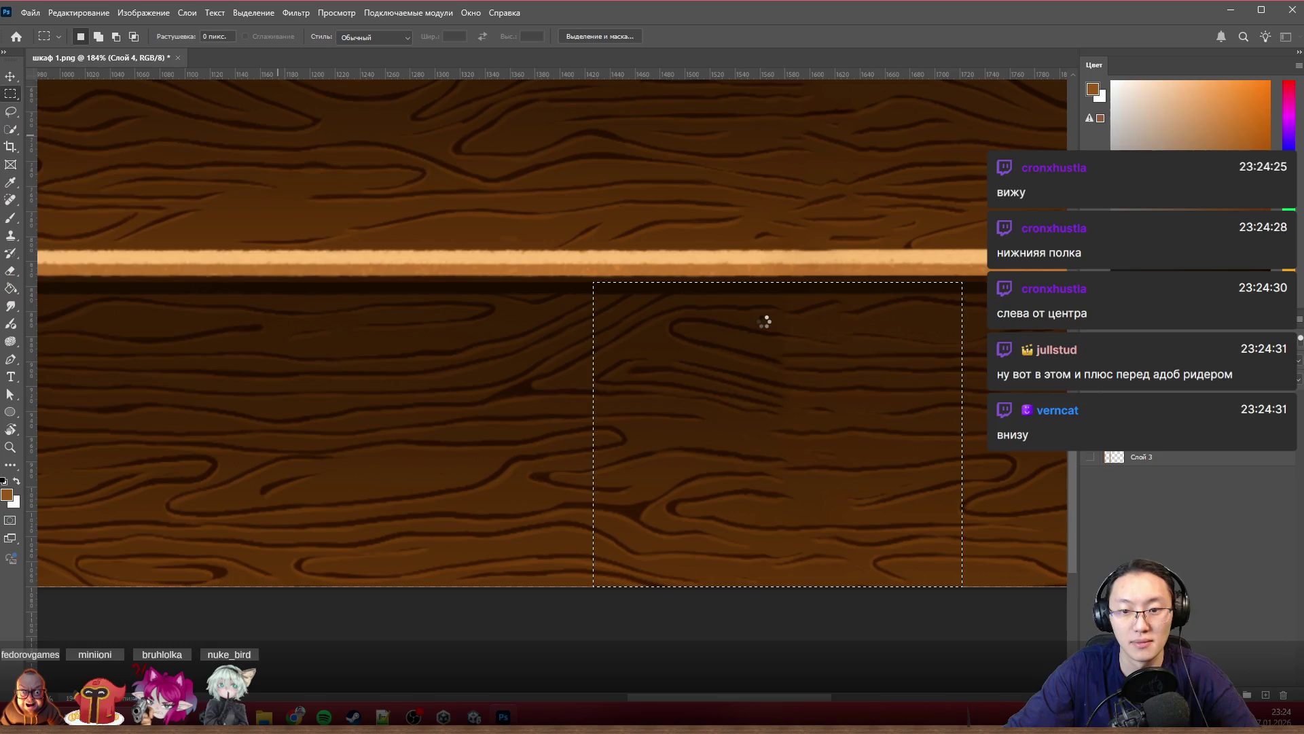
pyautogui.hotkey('ctrl', 'd')
pyautogui.press('l')
pyautogui.scroll(-3, 957, 256)
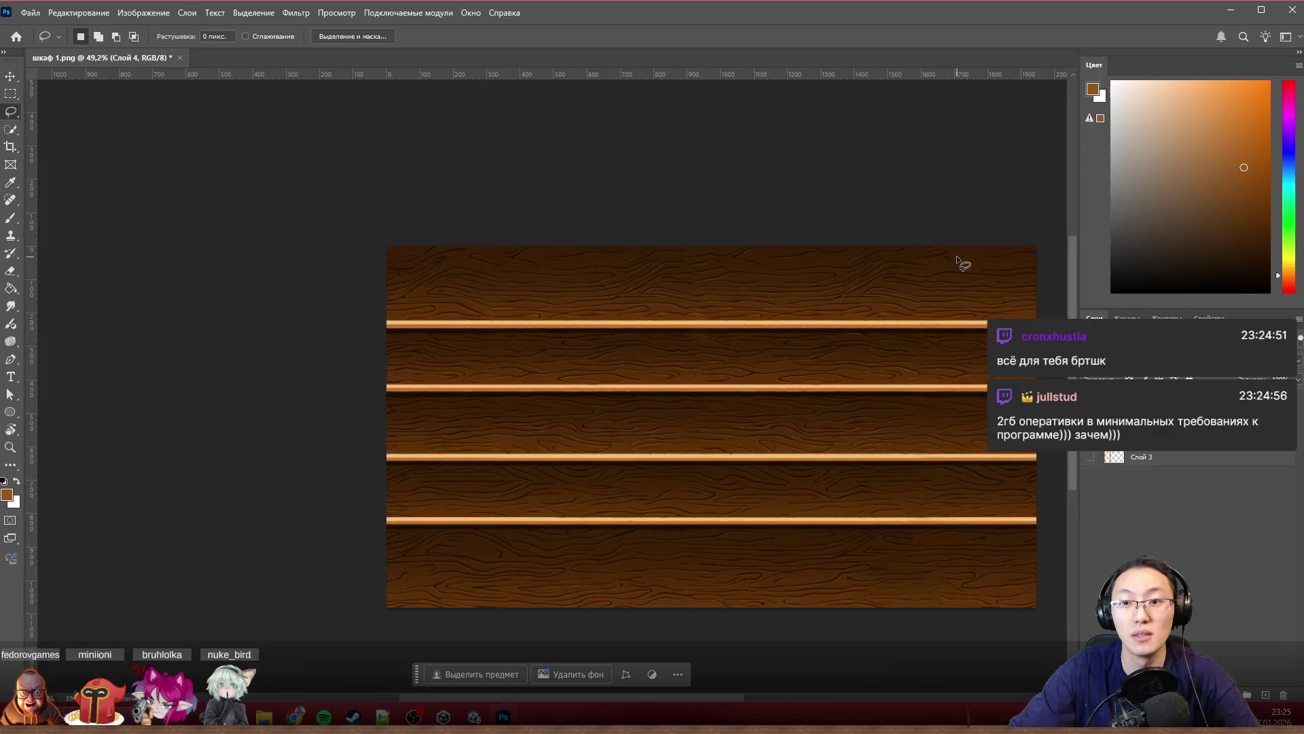
pyautogui.scroll(1, 957, 264)
pyautogui.scroll(1, 957, 264)
pyautogui.scroll(2, 940, 298)
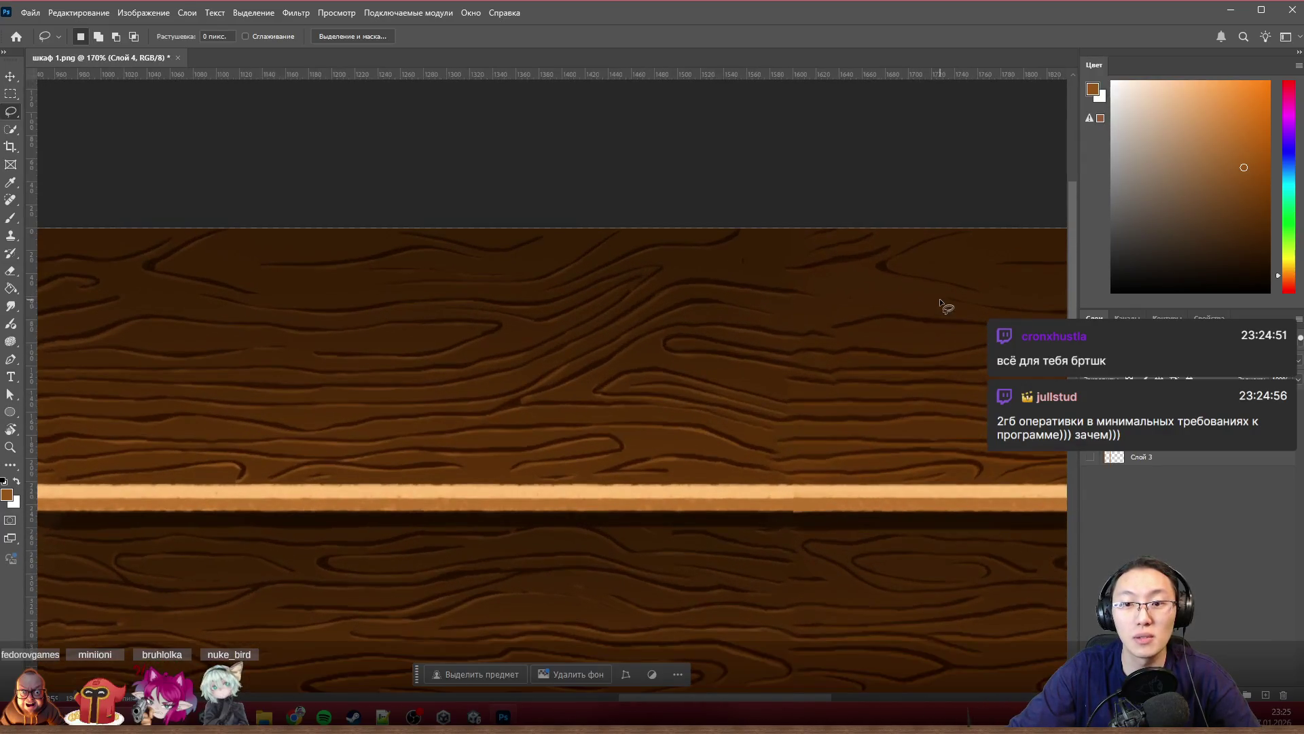
# Step: Lasso the wood seam above the shelf and content-aware fill it, then deselect
pyautogui.moveTo(583, 459); pyautogui.dragTo(725, 245)
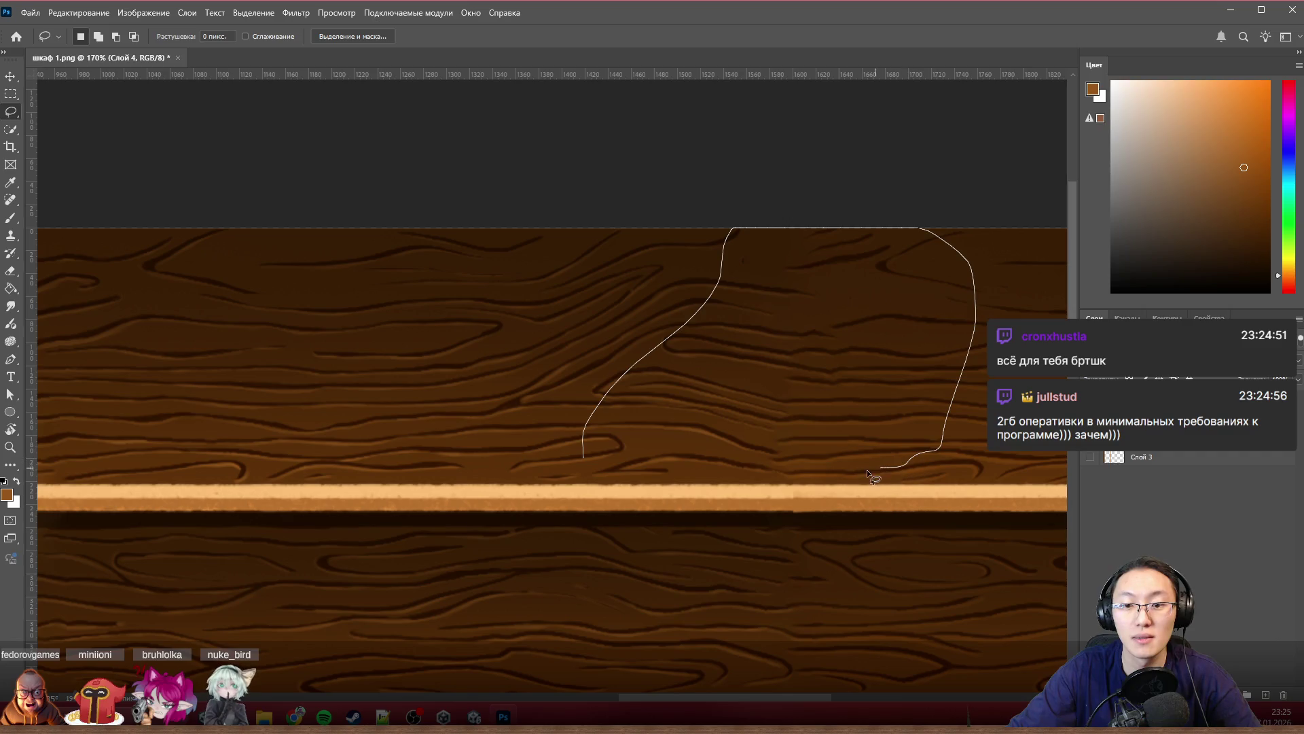
pyautogui.moveTo(796, 474); pyautogui.dragTo(796, 475)
pyautogui.hotkey('shift', 'BackSpace')
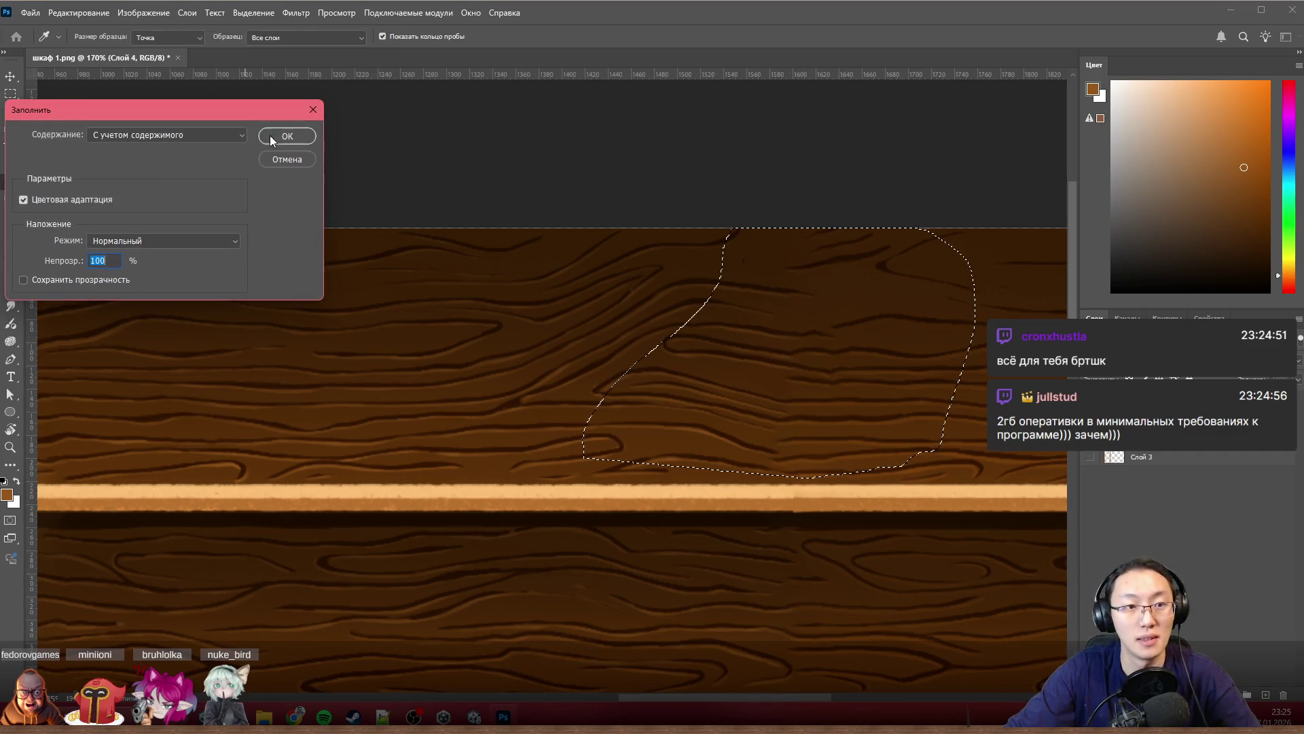
pyautogui.press('Return')
pyautogui.hotkey('ctrl', 'd')
pyautogui.scroll(3, 854, 539)
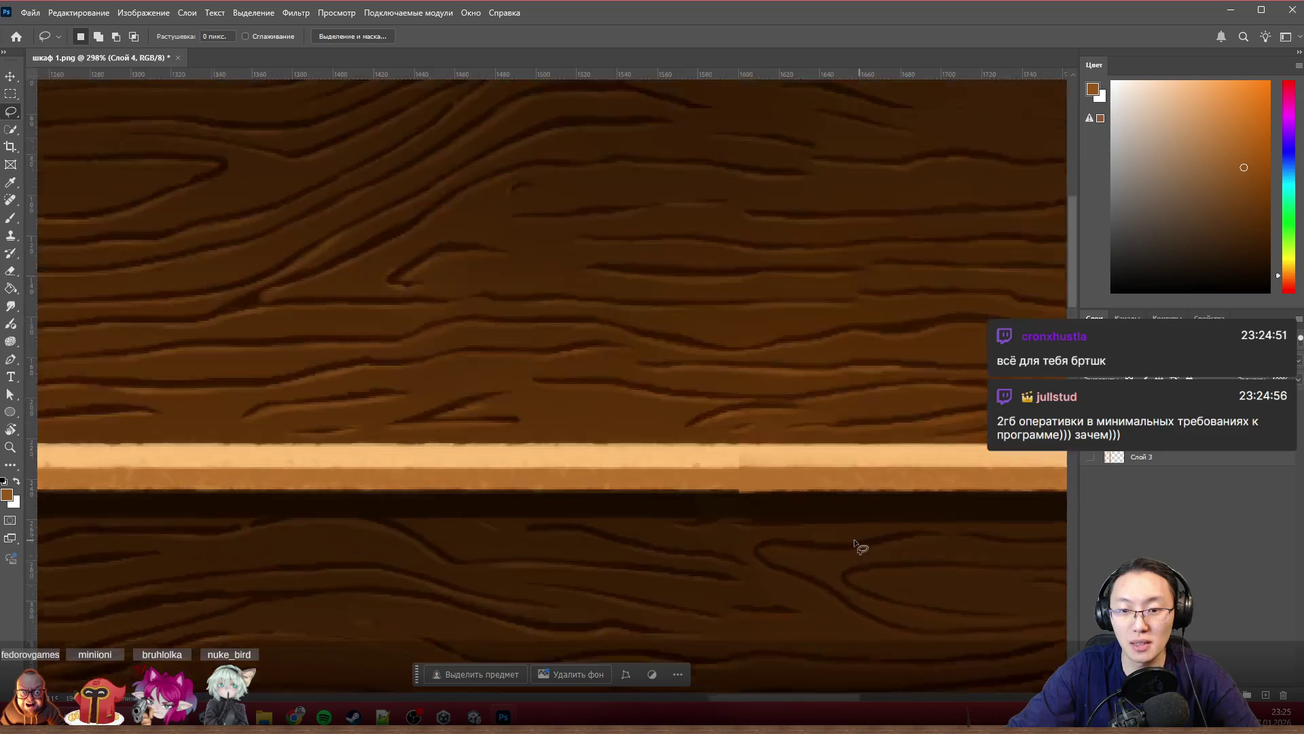
# Step: Content-aware fill the seam on the light shelf stripe, undoing the blotchy first attempt
pyautogui.moveTo(558, 525); pyautogui.dragTo(543, 460)
pyautogui.moveTo(832, 501); pyautogui.dragTo(824, 535)
pyautogui.hotkey('shift', 'BackSpace')
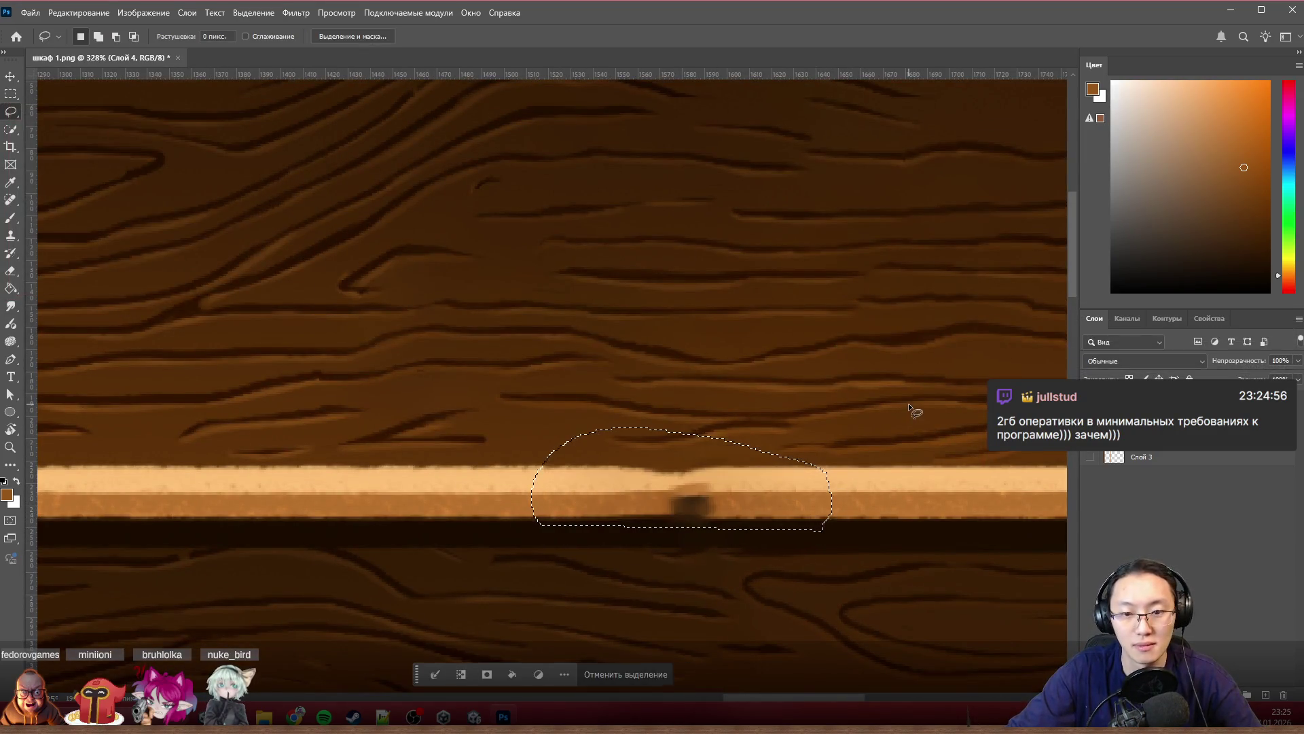
pyautogui.hotkey('ctrl', 'z')
pyautogui.click(502, 523)
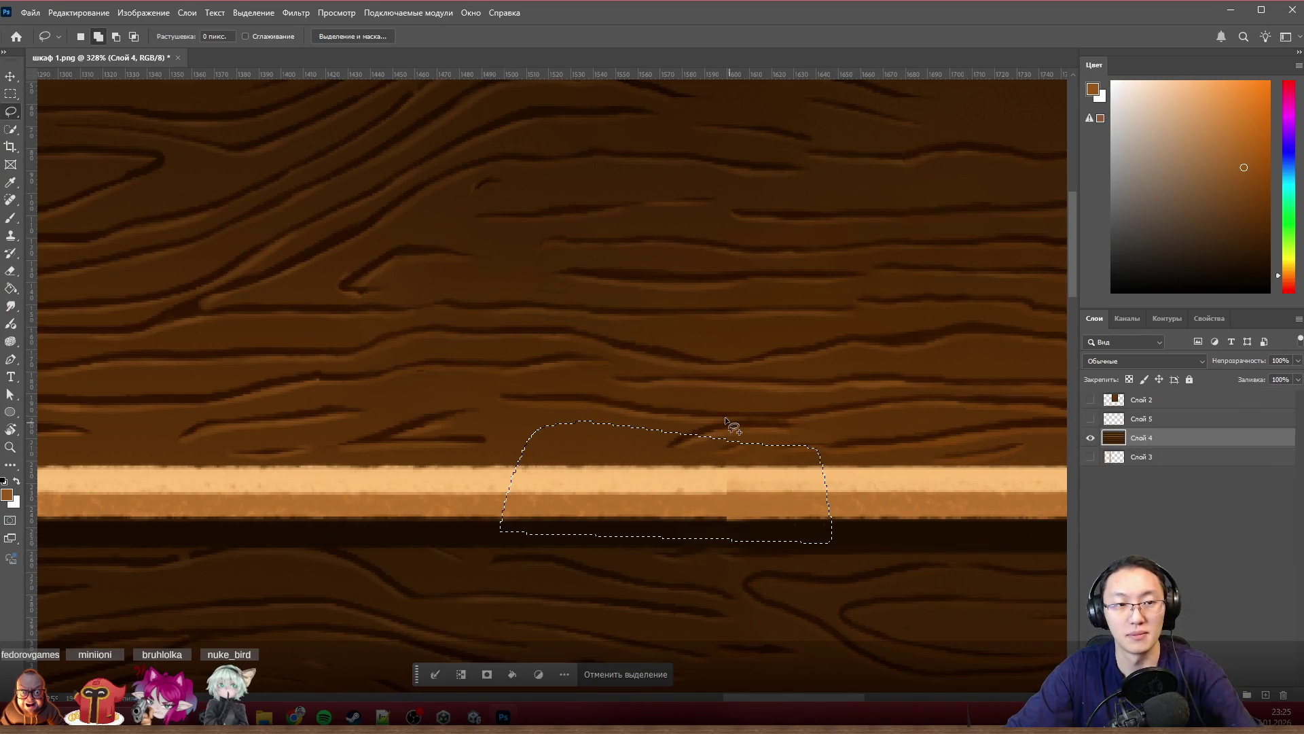
pyautogui.hotkey('shift', 'BackSpace')
pyautogui.click(286, 134)
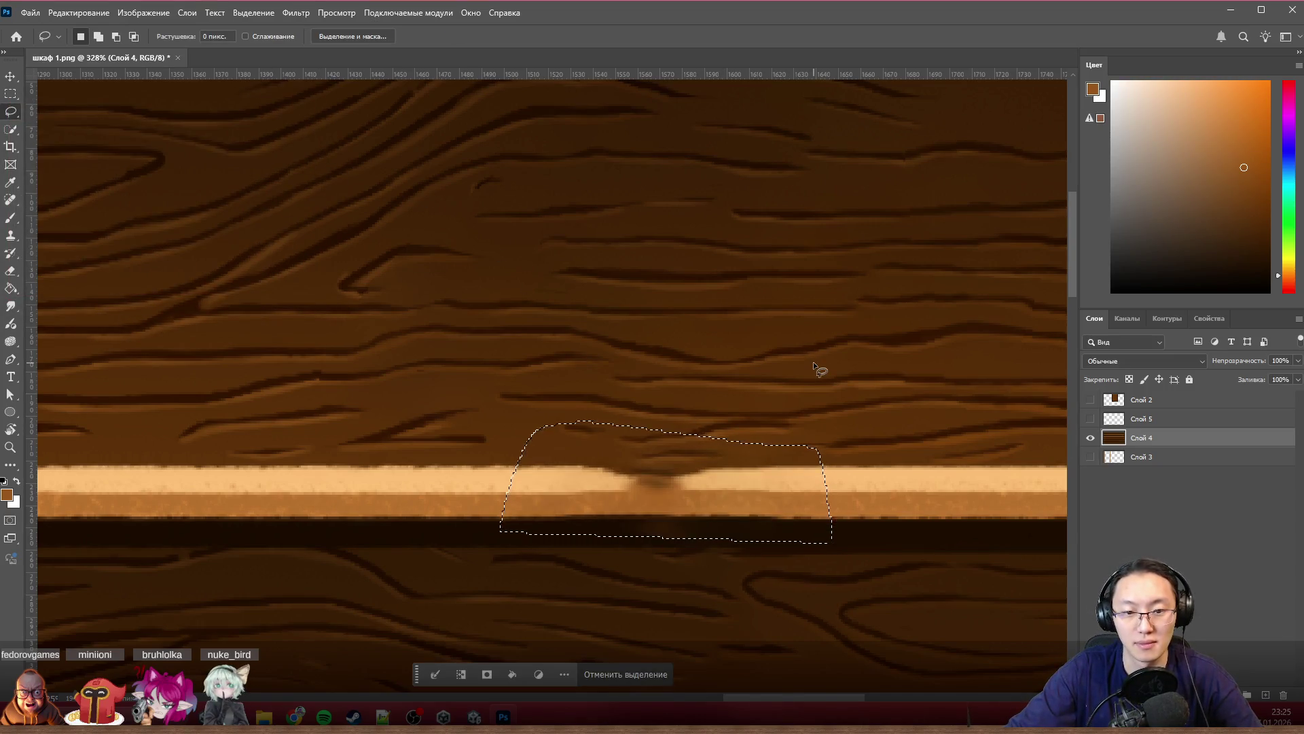
pyautogui.hotkey('ctrl', 'd')
pyautogui.scroll(3, 781, 518)
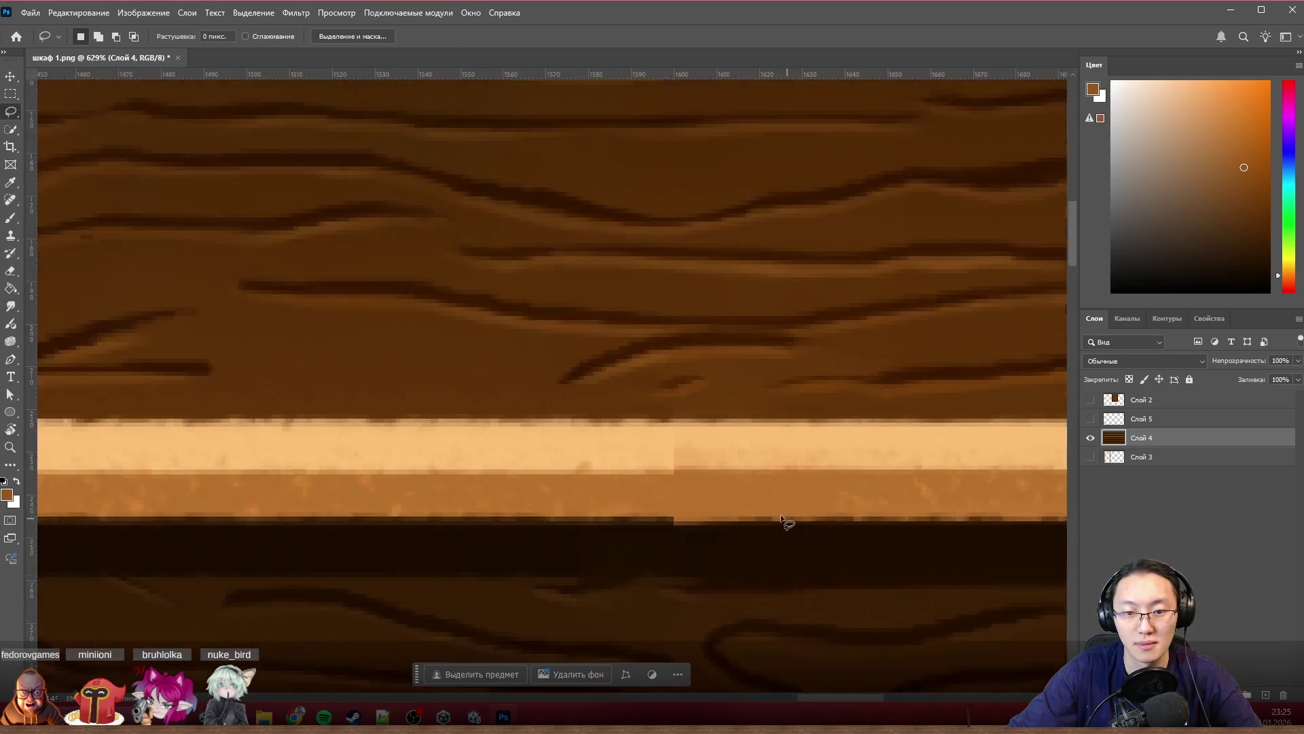
# Step: Content-aware fill the stepped joint in the shelf stripe and deselect
pyautogui.moveTo(806, 380)
pyautogui.mouseDown()
pyautogui.moveTo(663, 383)
pyautogui.moveTo(520, 470)
pyautogui.moveTo(866, 404)
pyautogui.mouseUp()
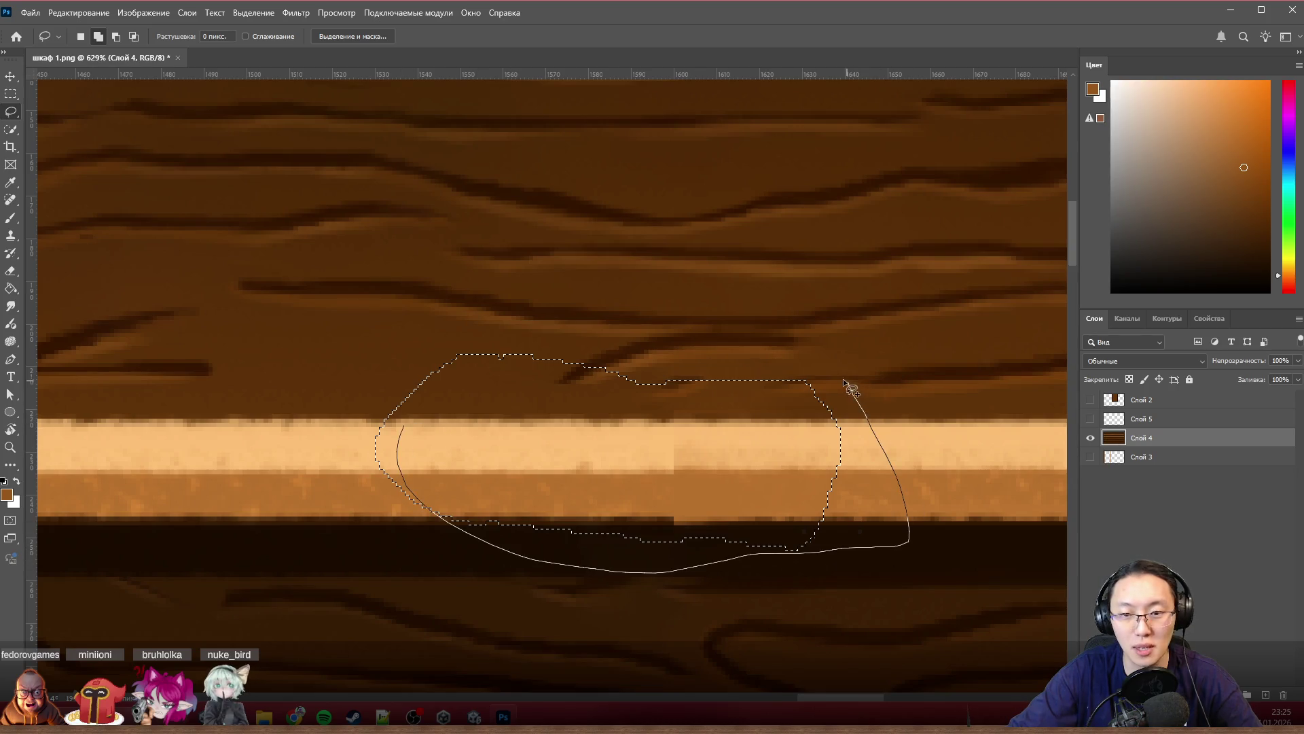
pyautogui.hotkey('shift', 'F5')
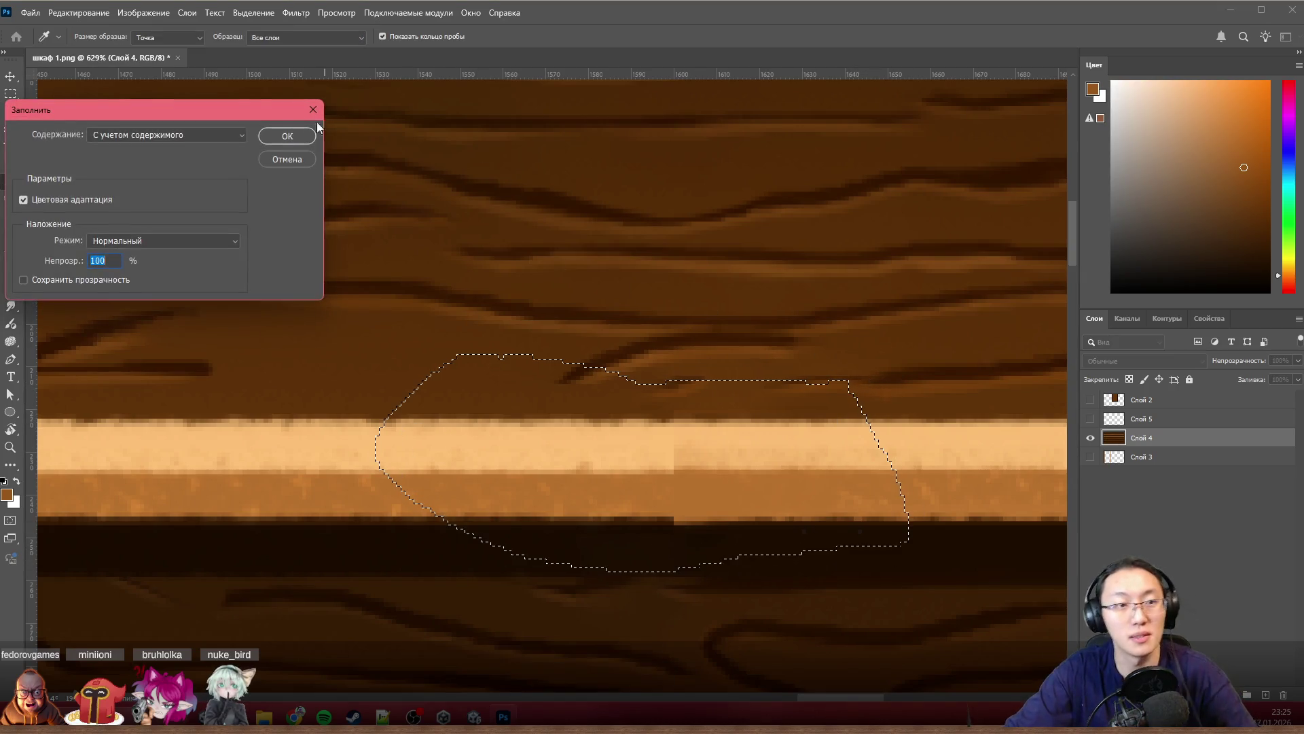
pyautogui.click(289, 135)
pyautogui.hotkey('ctrl', 'd')
pyautogui.scroll(-5, 839, 346)
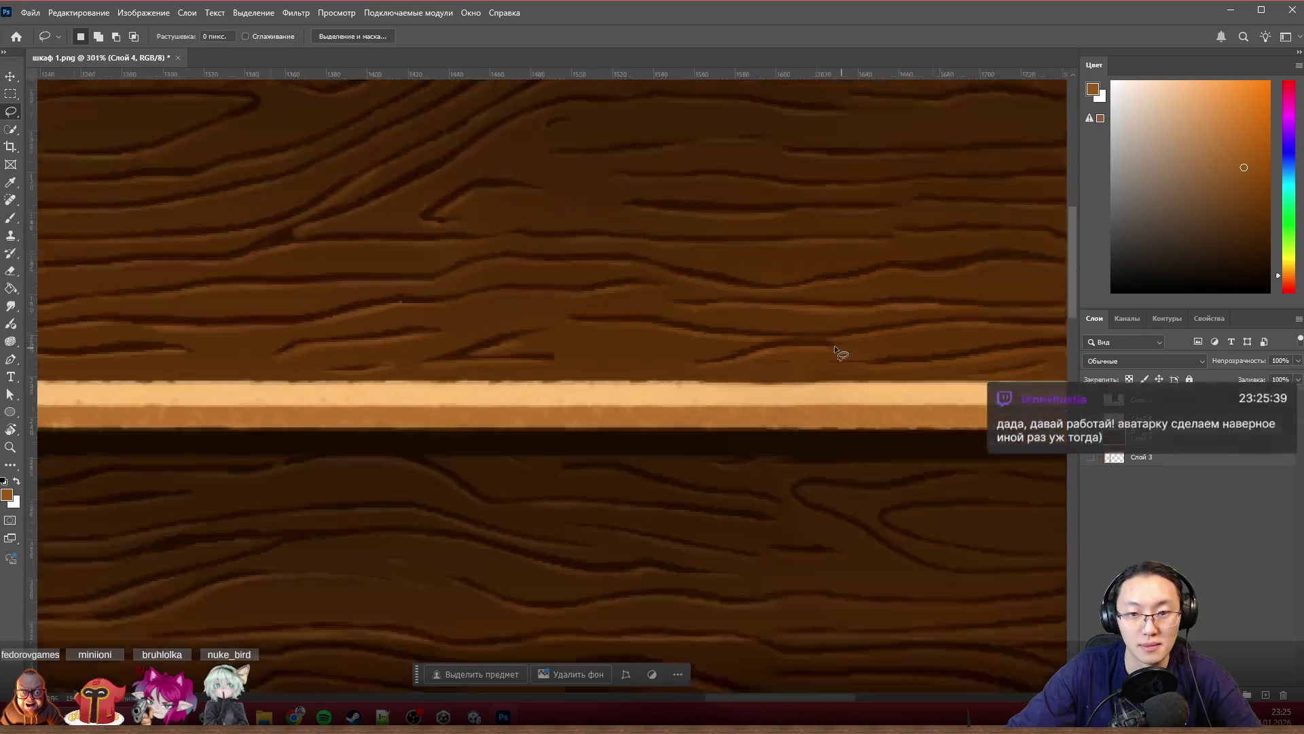
pyautogui.scroll(2, 861, 360)
pyautogui.scroll(2, 808, 348)
pyautogui.scroll(1, 745, 345)
pyautogui.press('b')
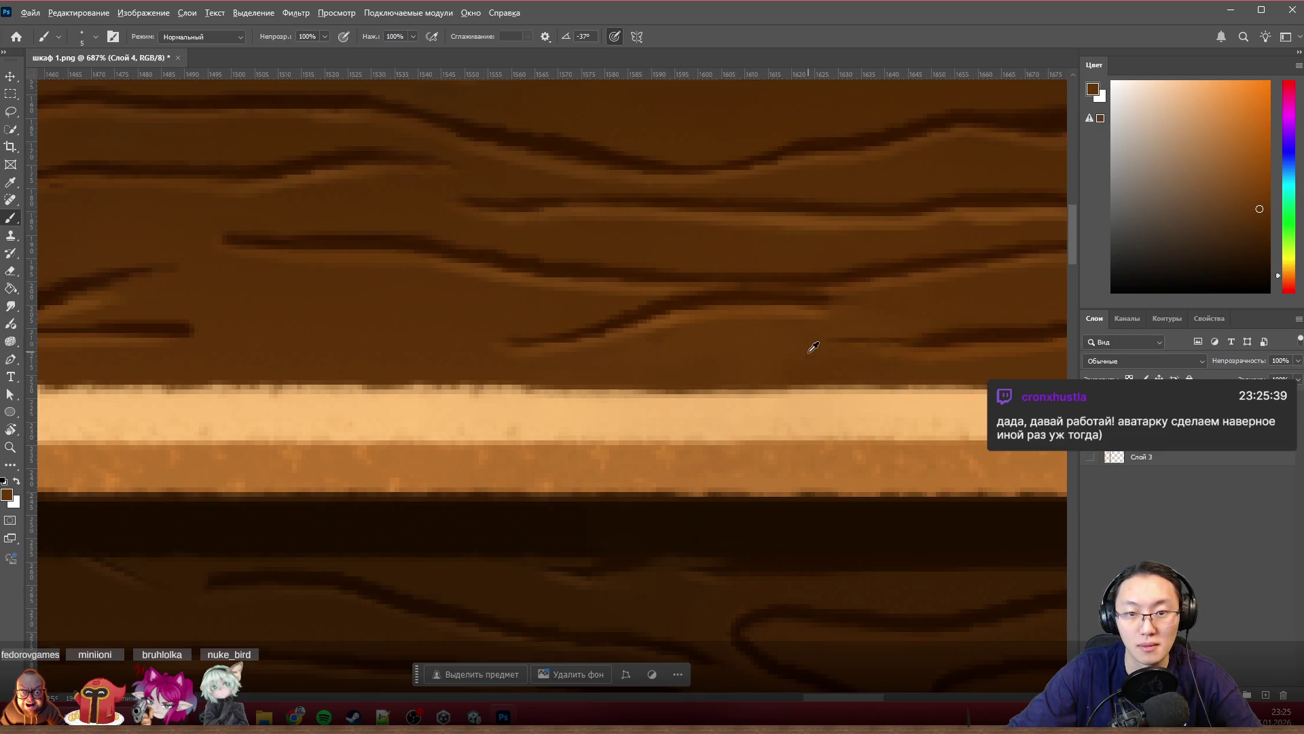
pyautogui.scroll(-2, 813, 347)
pyautogui.scroll(-1, 707, 356)
pyautogui.scroll(-1, 707, 356)
pyautogui.scroll(2, 613, 355)
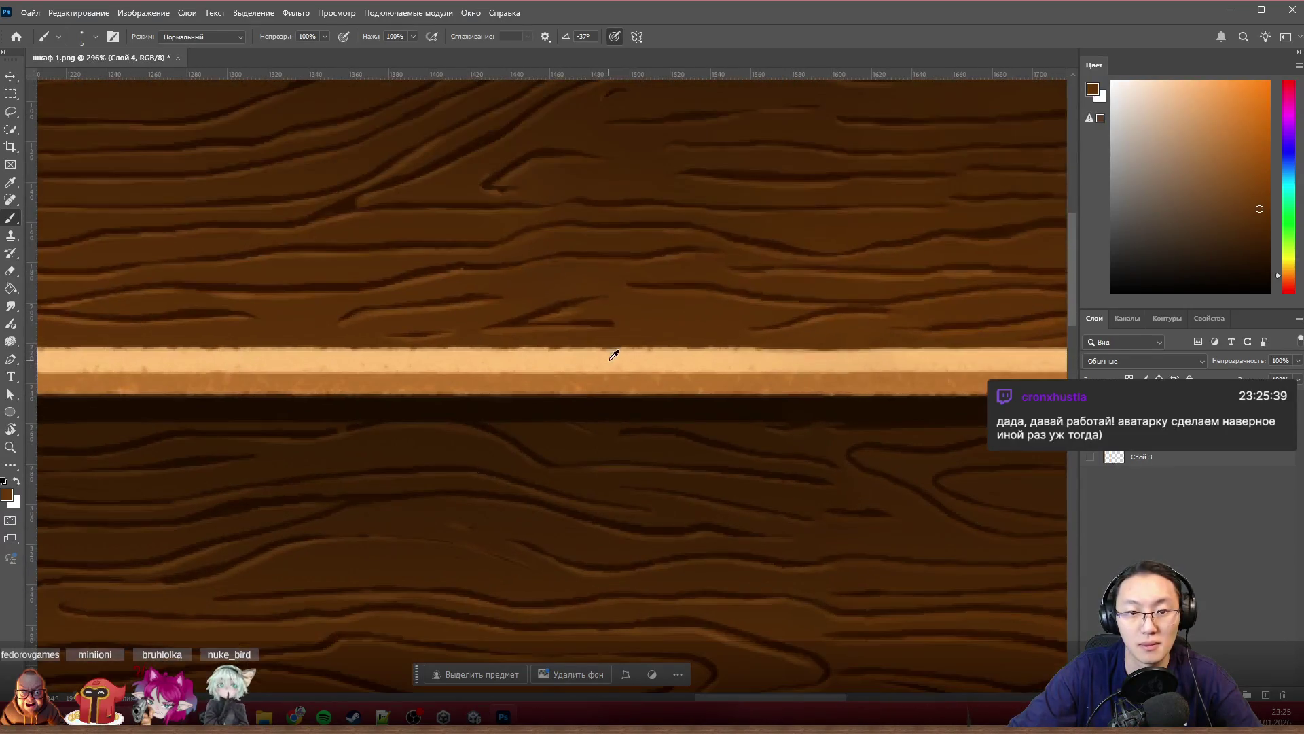
pyautogui.scroll(-2, 614, 358)
pyautogui.scroll(-2, 627, 350)
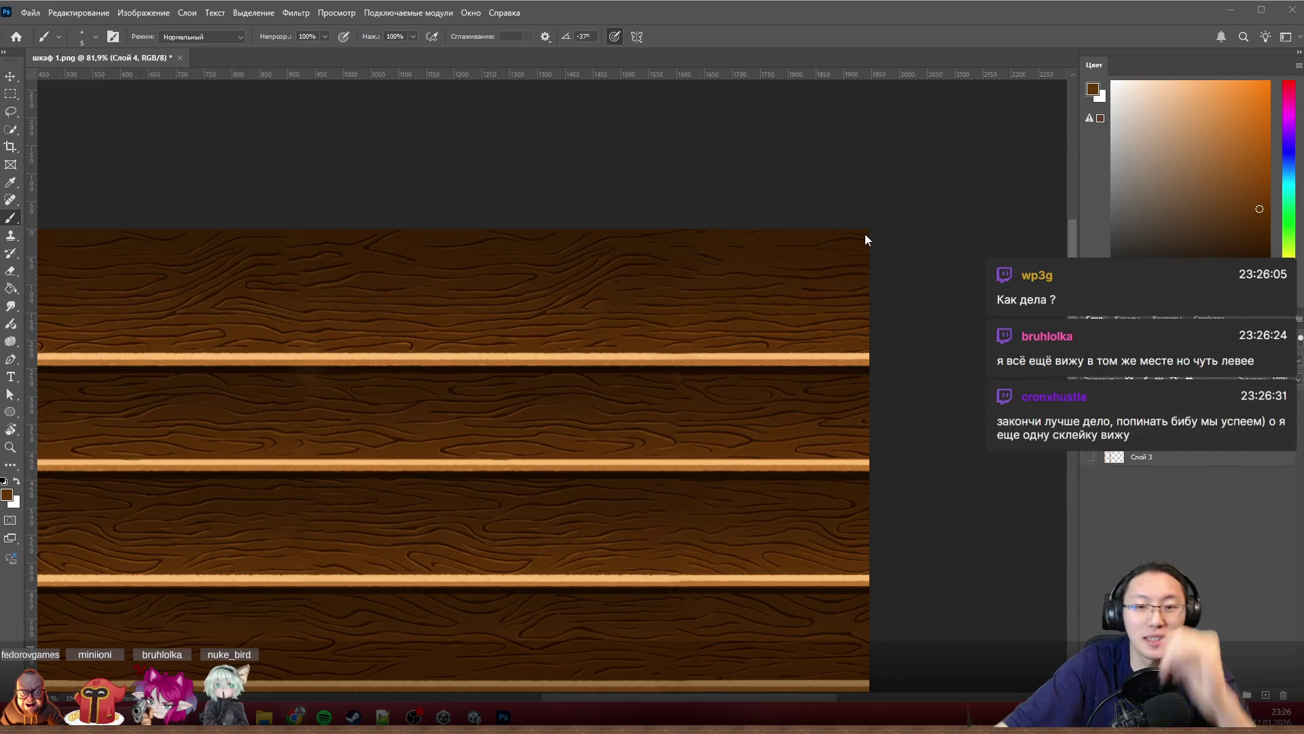
pyautogui.scroll(-3, 831, 402)
pyautogui.scroll(2, 567, 485)
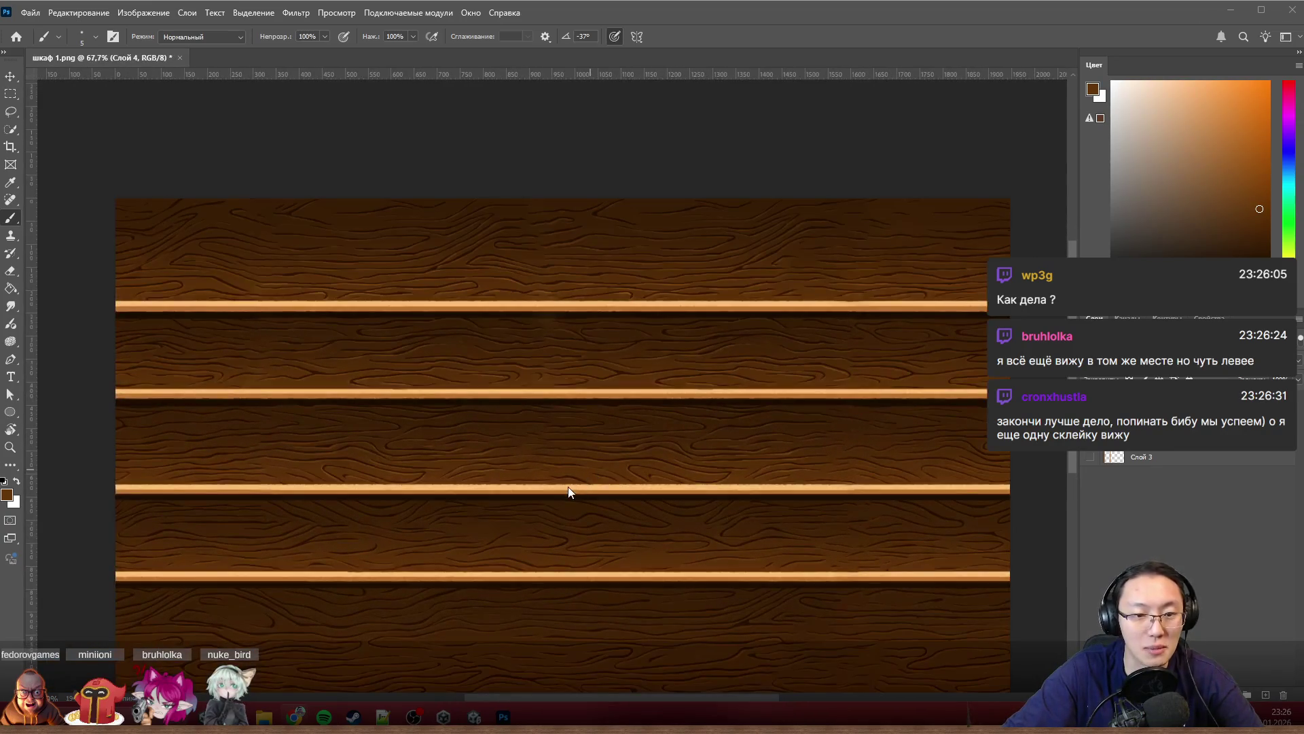
pyautogui.scroll(1, 576, 488)
pyautogui.scroll(1, 553, 472)
pyautogui.scroll(1, 513, 452)
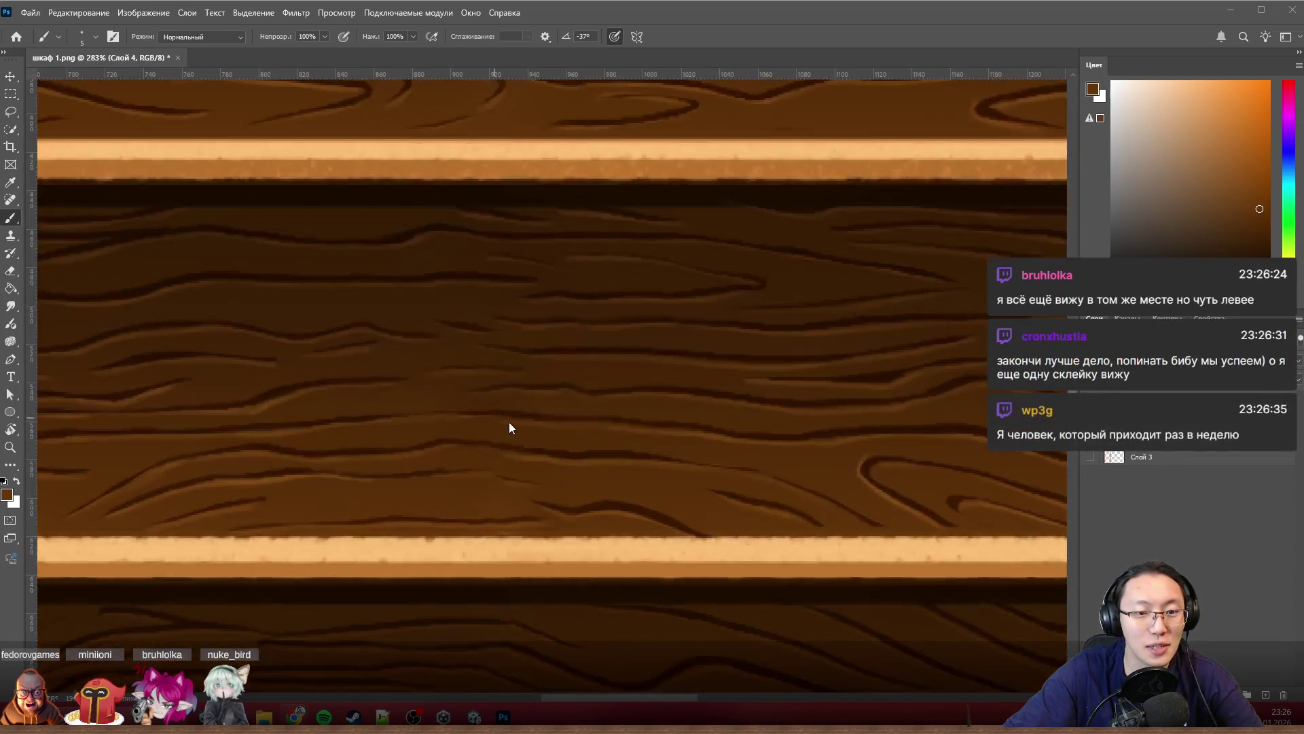
pyautogui.scroll(-2, 536, 441)
pyautogui.scroll(-1, 577, 466)
pyautogui.scroll(-1, 597, 437)
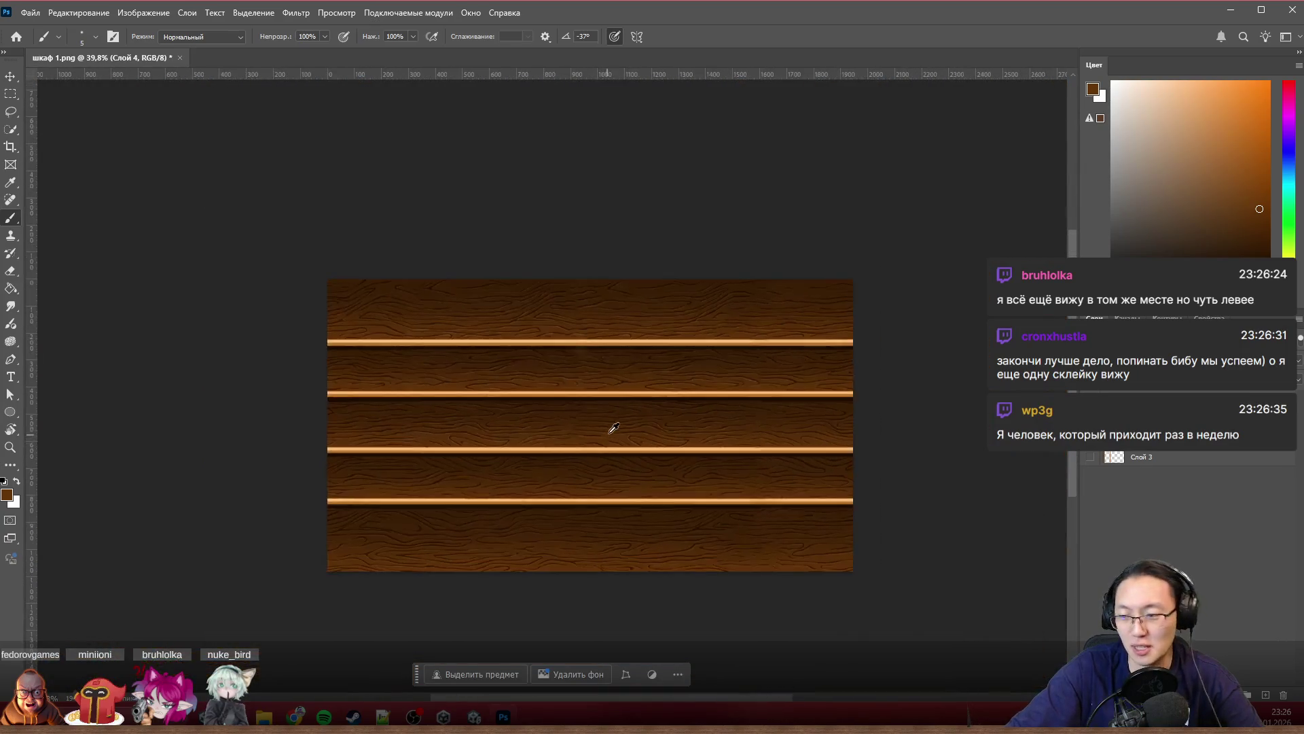
pyautogui.scroll(1, 615, 425)
pyautogui.hscroll(-1, 731, 408)
pyautogui.hscroll(1, 730, 407)
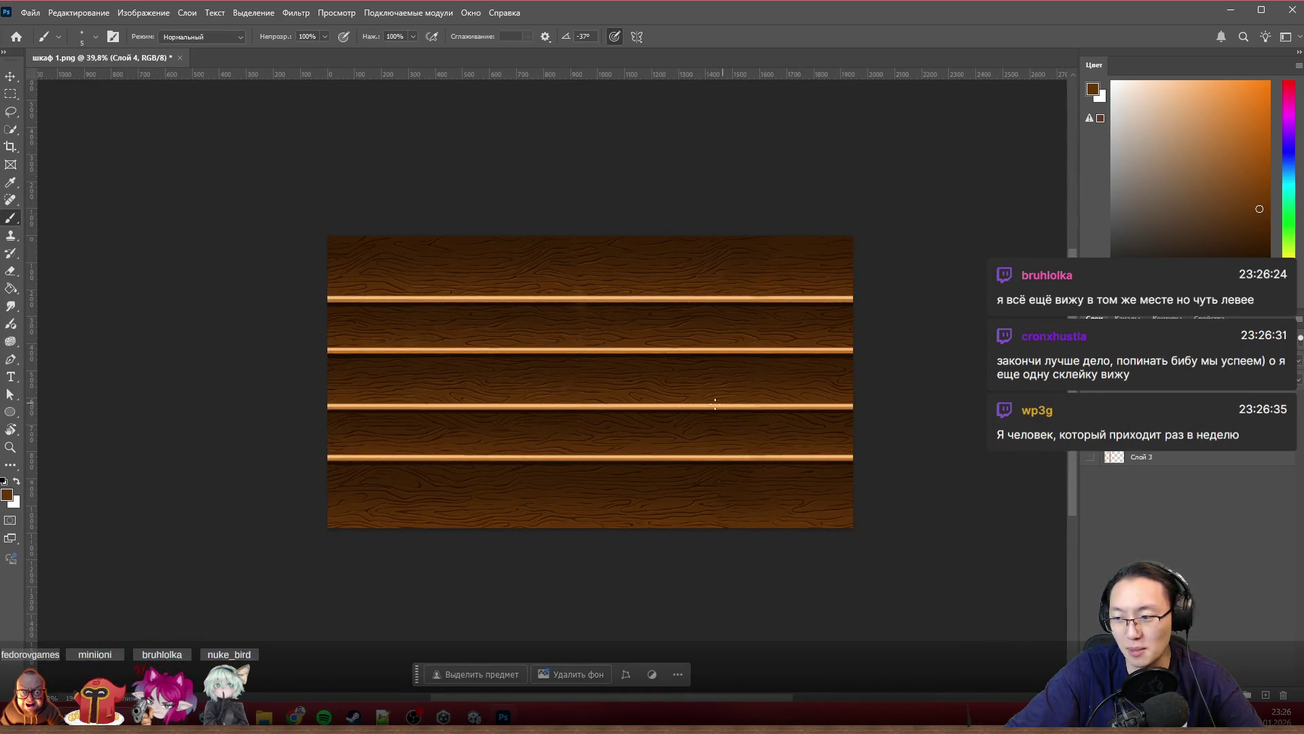
pyautogui.scroll(2, 686, 408)
pyautogui.scroll(1, 685, 418)
pyautogui.scroll(1, 687, 388)
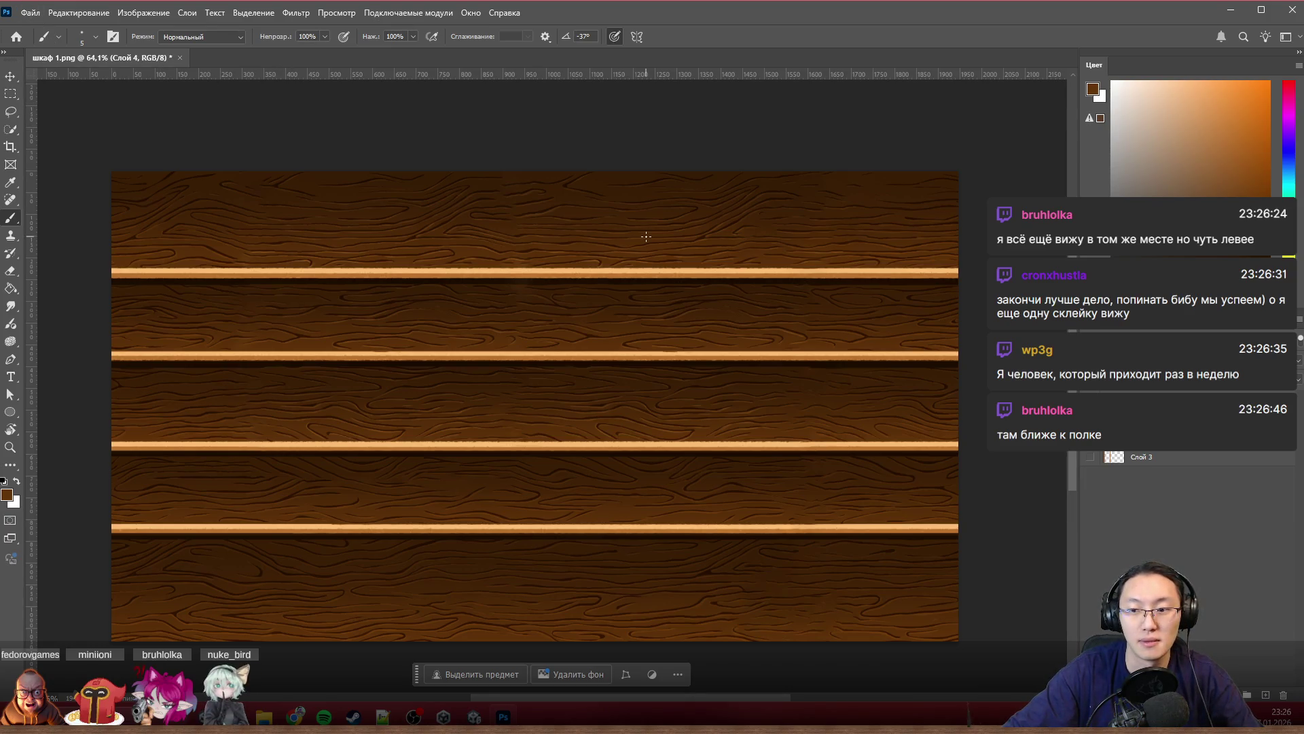
pyautogui.scroll(-3, 611, 315)
pyautogui.scroll(2, 610, 321)
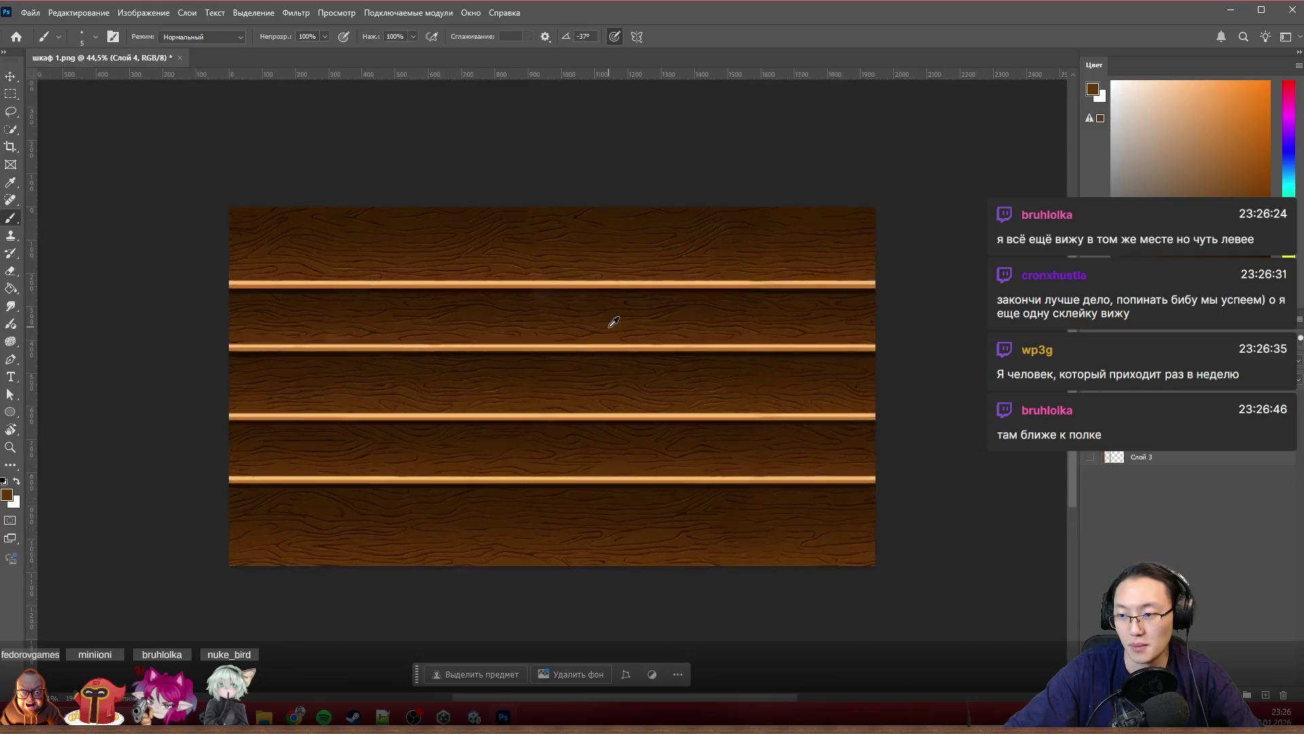
pyautogui.scroll(1, 608, 327)
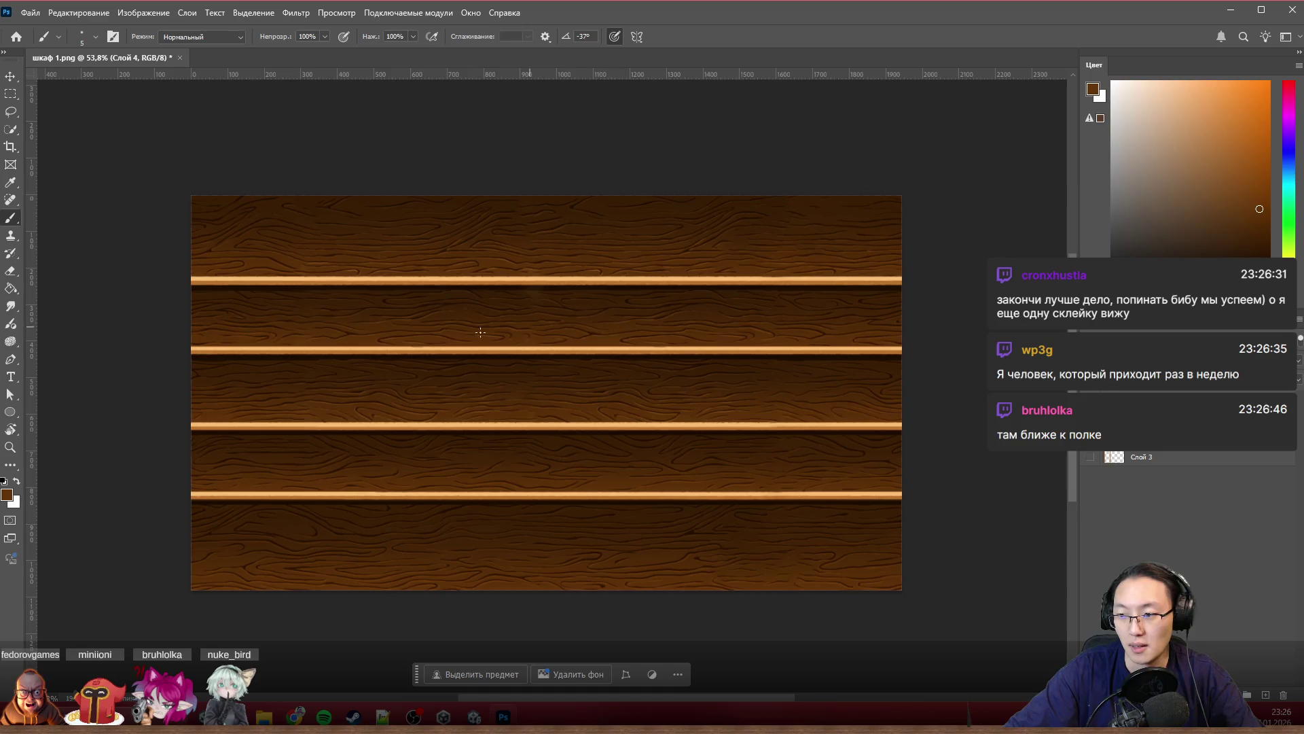
pyautogui.scroll(3, 341, 324)
pyautogui.scroll(2, 342, 328)
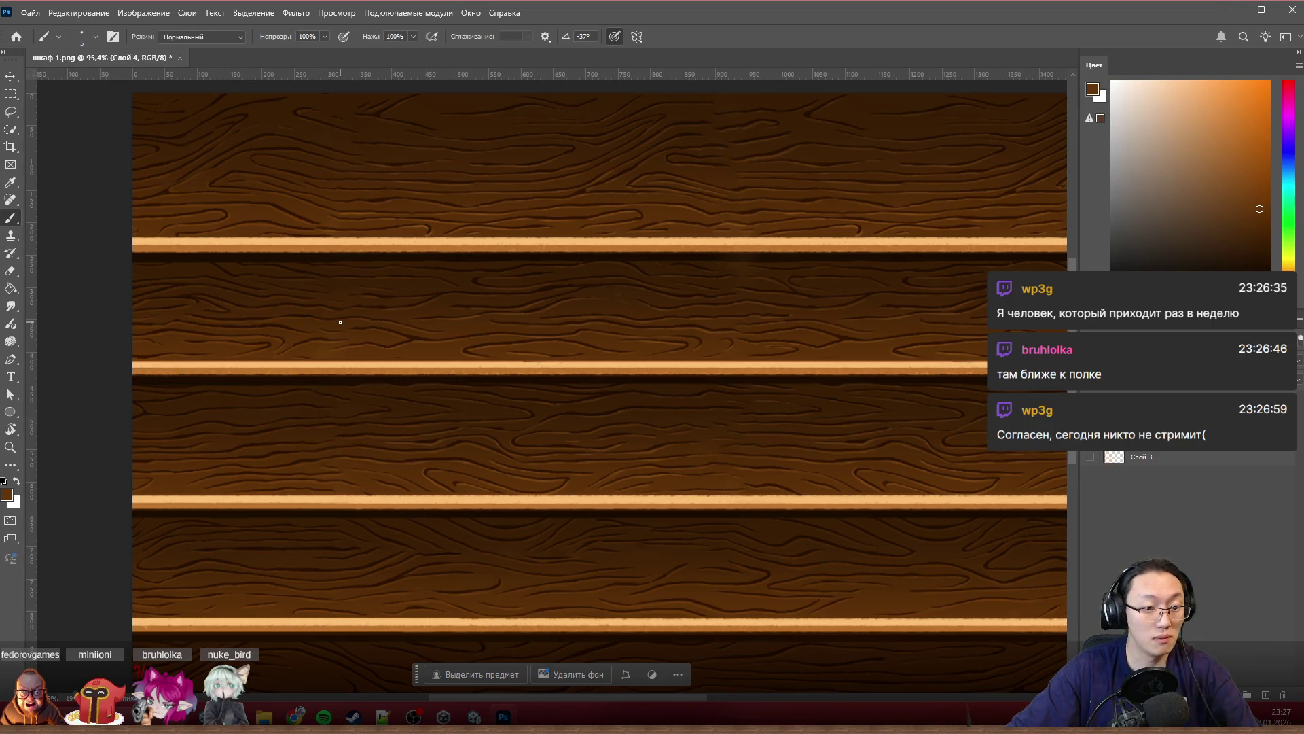
pyautogui.scroll(-2, 341, 322)
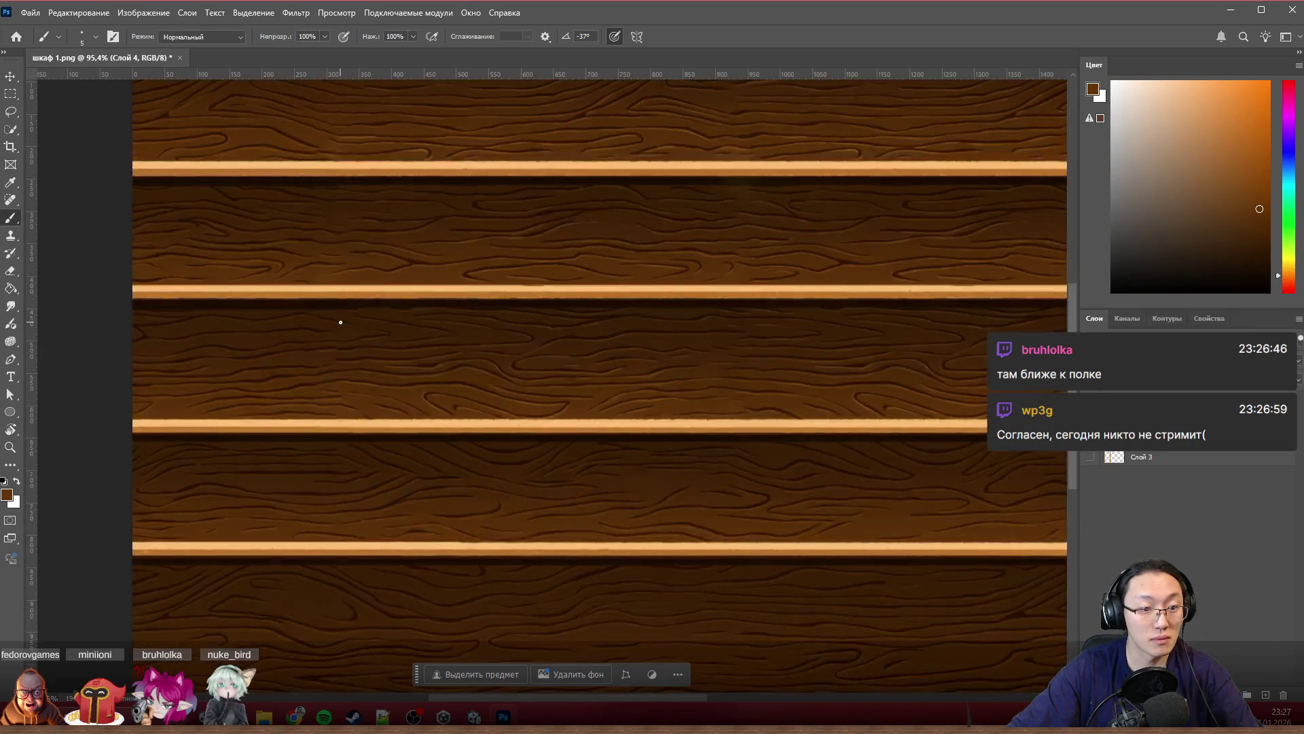
pyautogui.scroll(-1, 340, 322)
pyautogui.scroll(1, 346, 341)
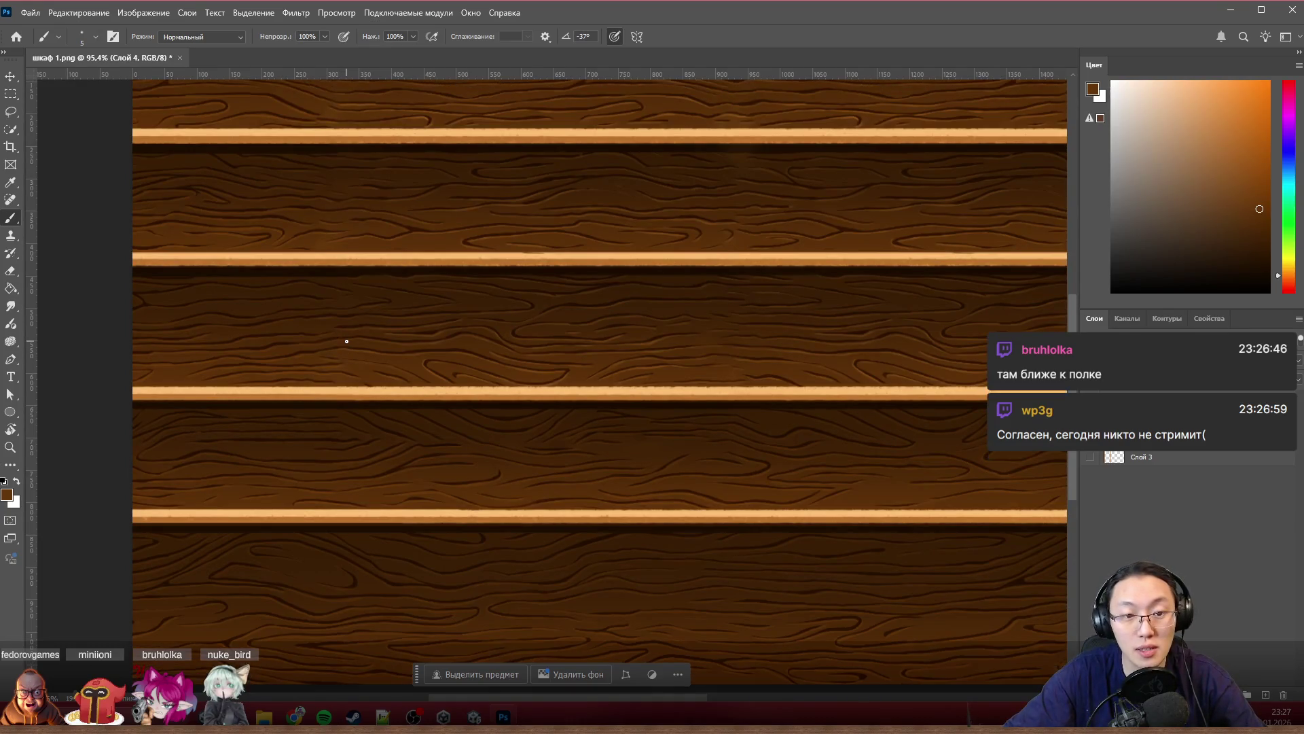
pyautogui.scroll(2, 347, 342)
pyautogui.scroll(1, 347, 342)
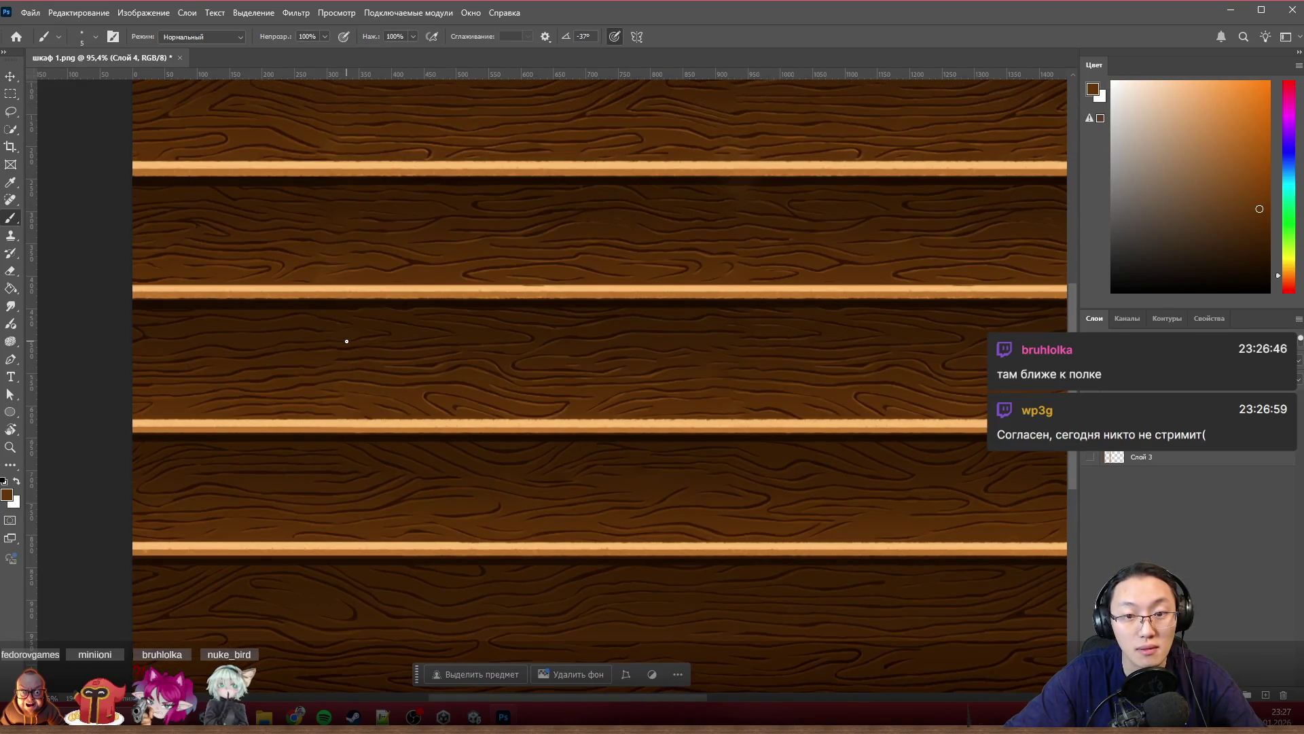
pyautogui.scroll(2, 347, 342)
pyautogui.scroll(1, 346, 342)
pyautogui.scroll(3, 347, 341)
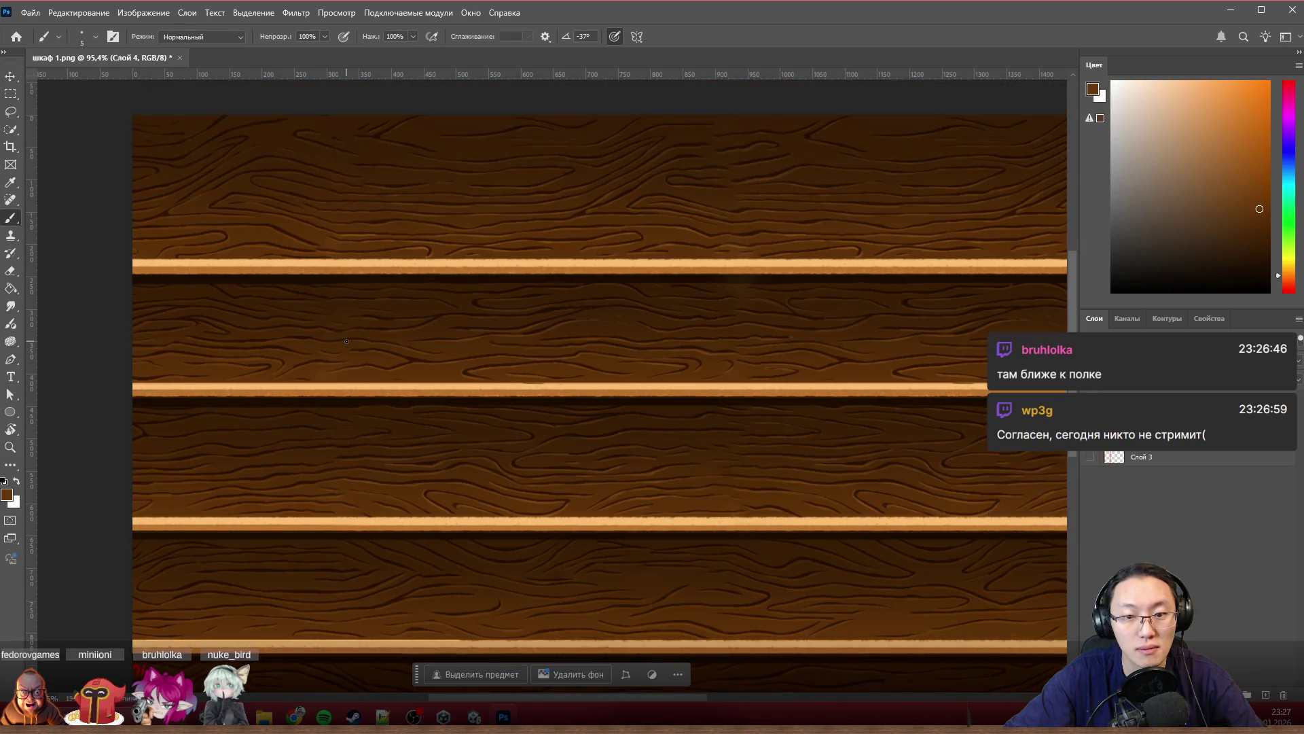
pyautogui.scroll(2, 347, 341)
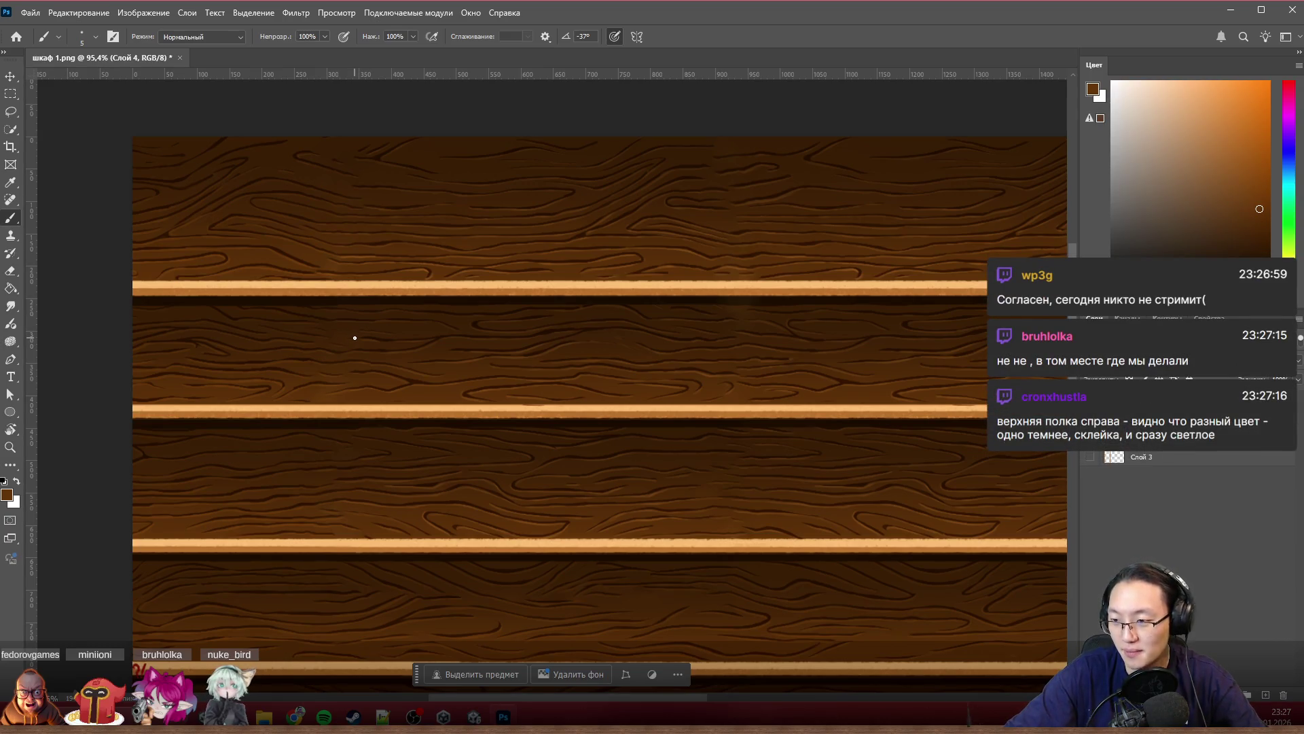
pyautogui.scroll(-3, 357, 339)
pyautogui.scroll(-2, 408, 367)
pyautogui.scroll(3, 612, 428)
pyautogui.scroll(2, 558, 519)
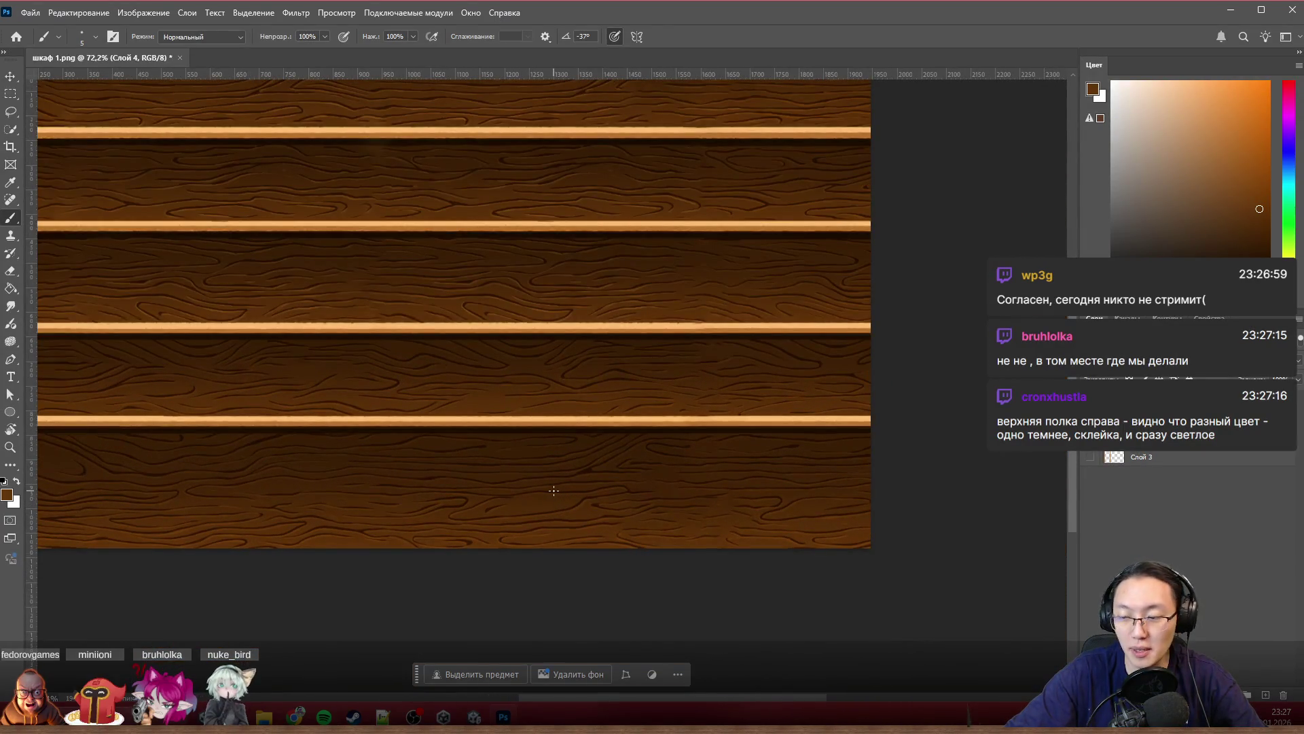
pyautogui.scroll(1, 553, 490)
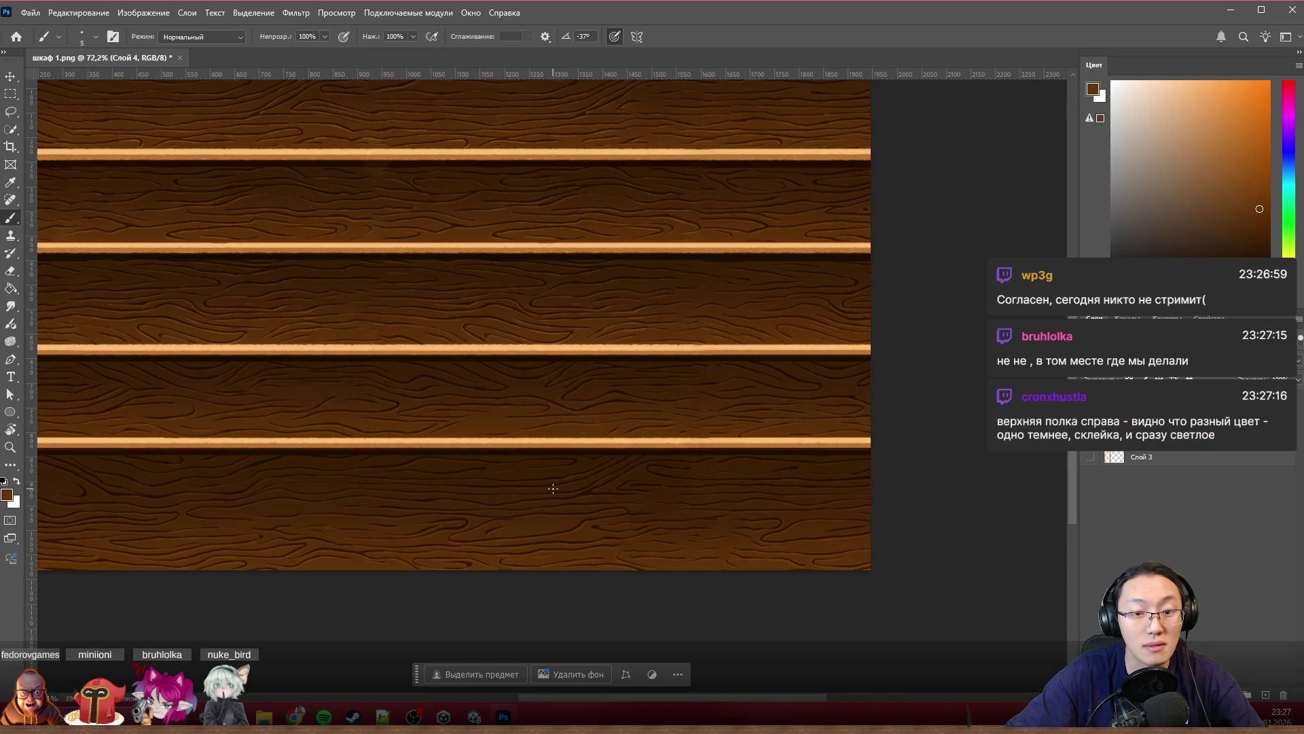
pyautogui.scroll(1, 551, 487)
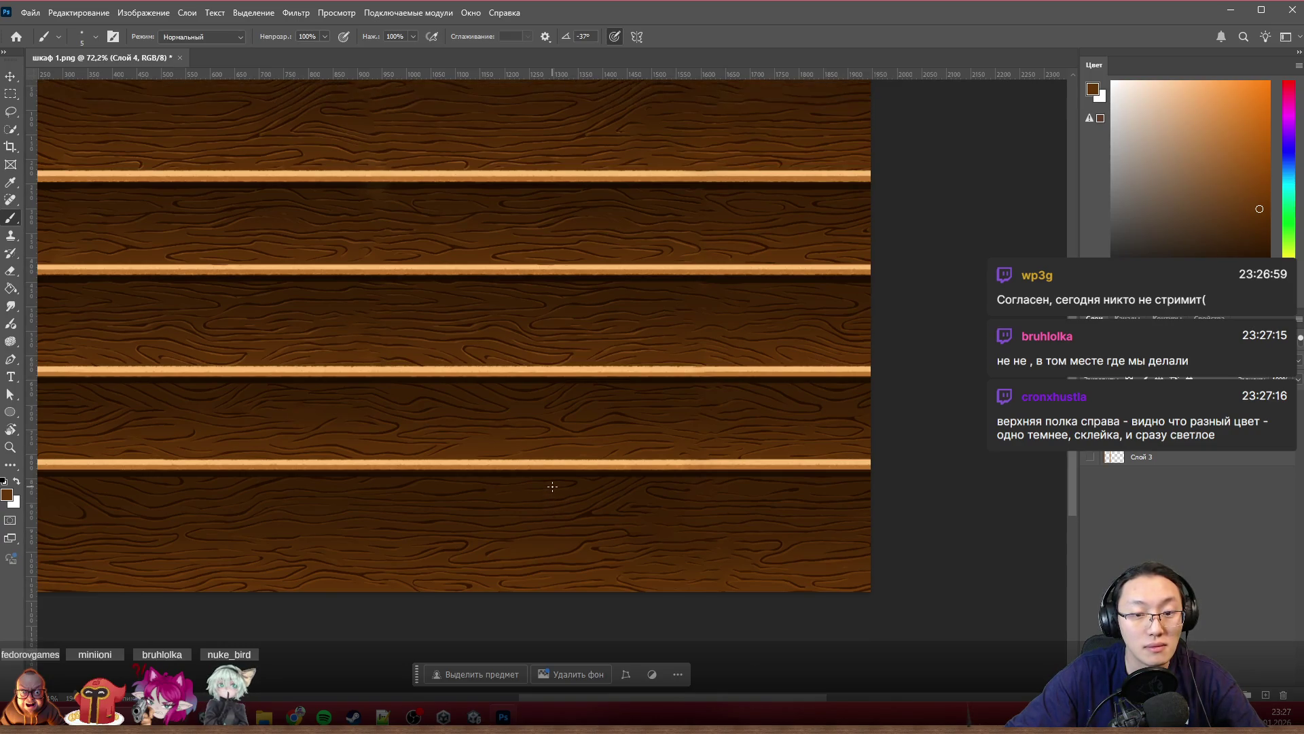
pyautogui.scroll(1, 551, 485)
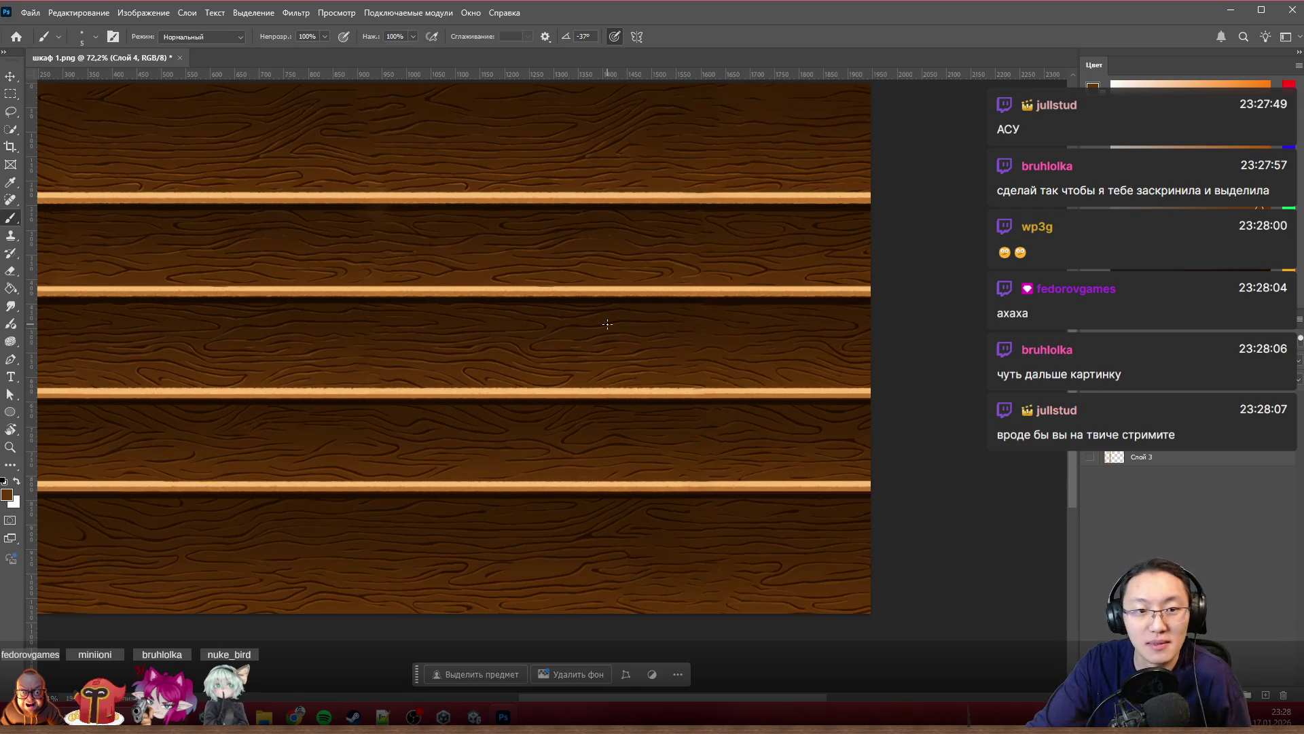
pyautogui.scroll(1, 475, 536)
pyautogui.scroll(1, 475, 535)
pyautogui.scroll(1, 476, 571)
pyautogui.moveTo(532, 699)
pyautogui.mouseDown()
pyautogui.moveTo(433, 695)
pyautogui.moveTo(468, 696)
pyautogui.mouseUp()
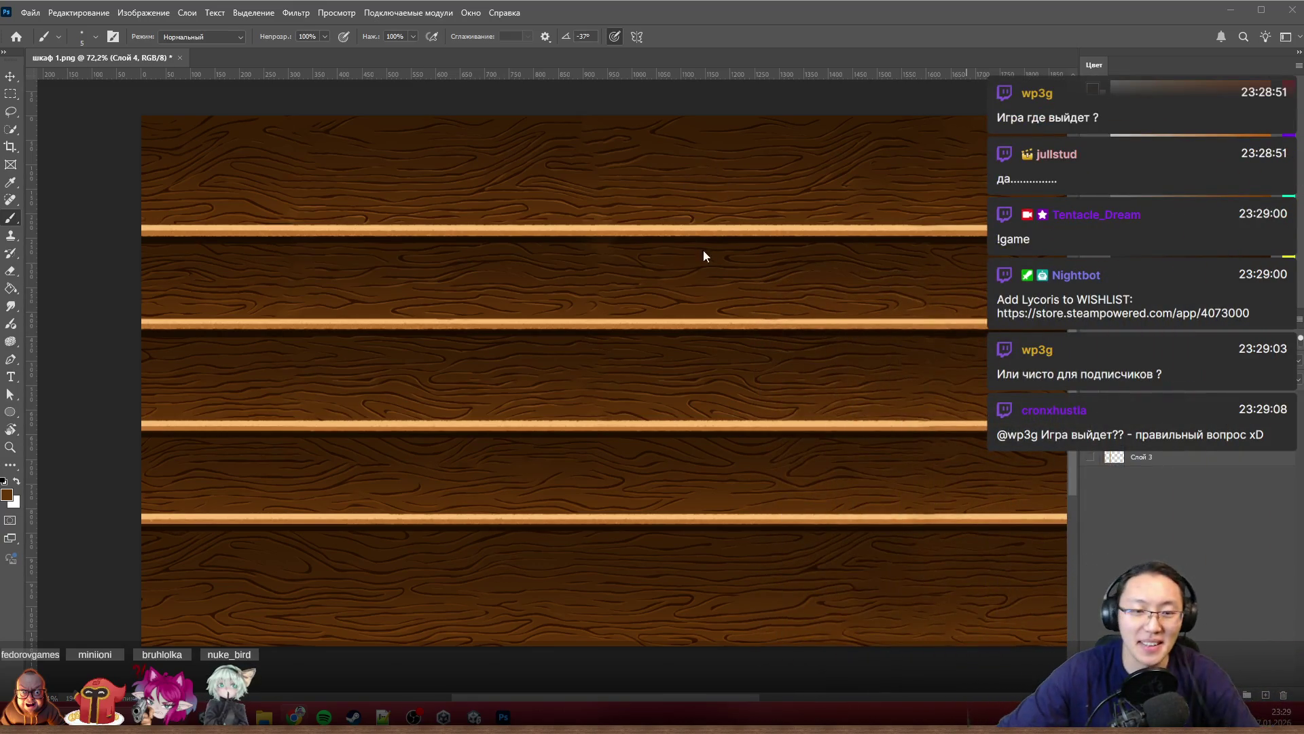
pyautogui.scroll(-3, 703, 256)
pyautogui.scroll(1, 640, 352)
pyautogui.scroll(2, 850, 337)
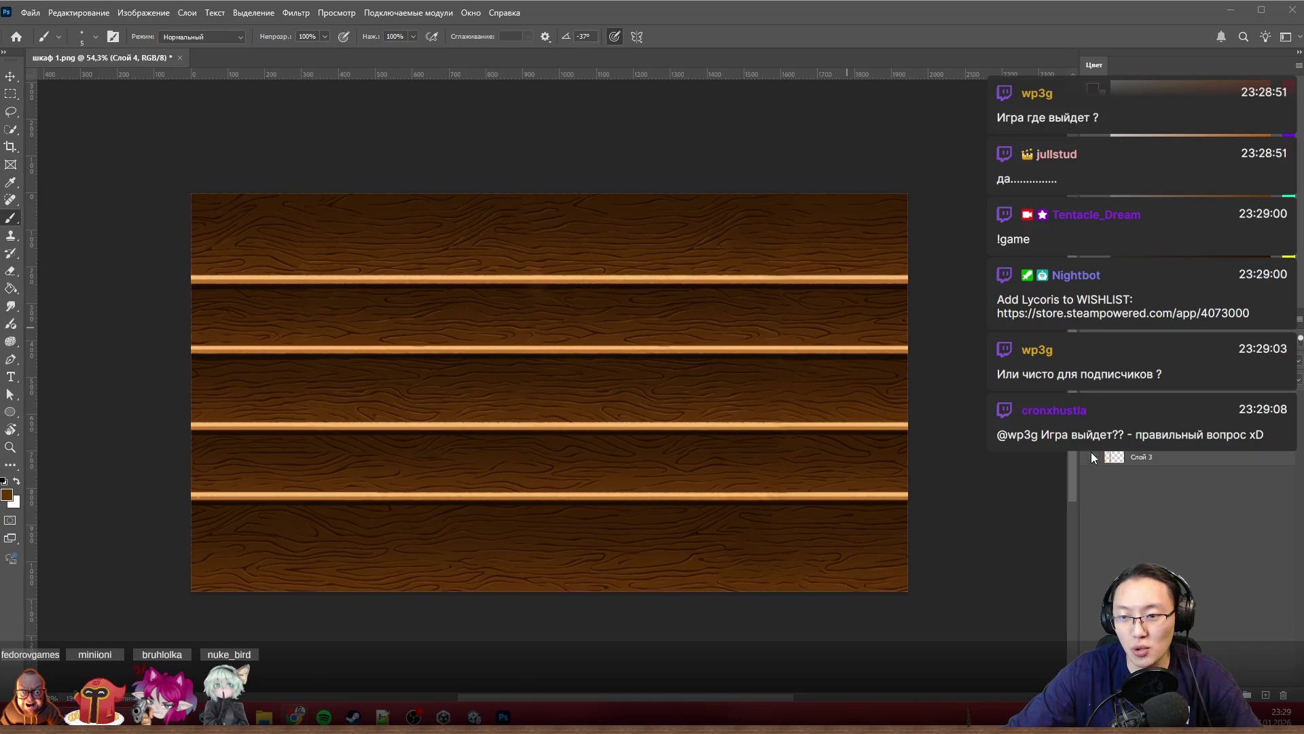
# Step: Move Слой 3 (vertical posts) above Слой 4 in the Layers panel
pyautogui.moveTo(1158, 465); pyautogui.dragTo(1151, 428)
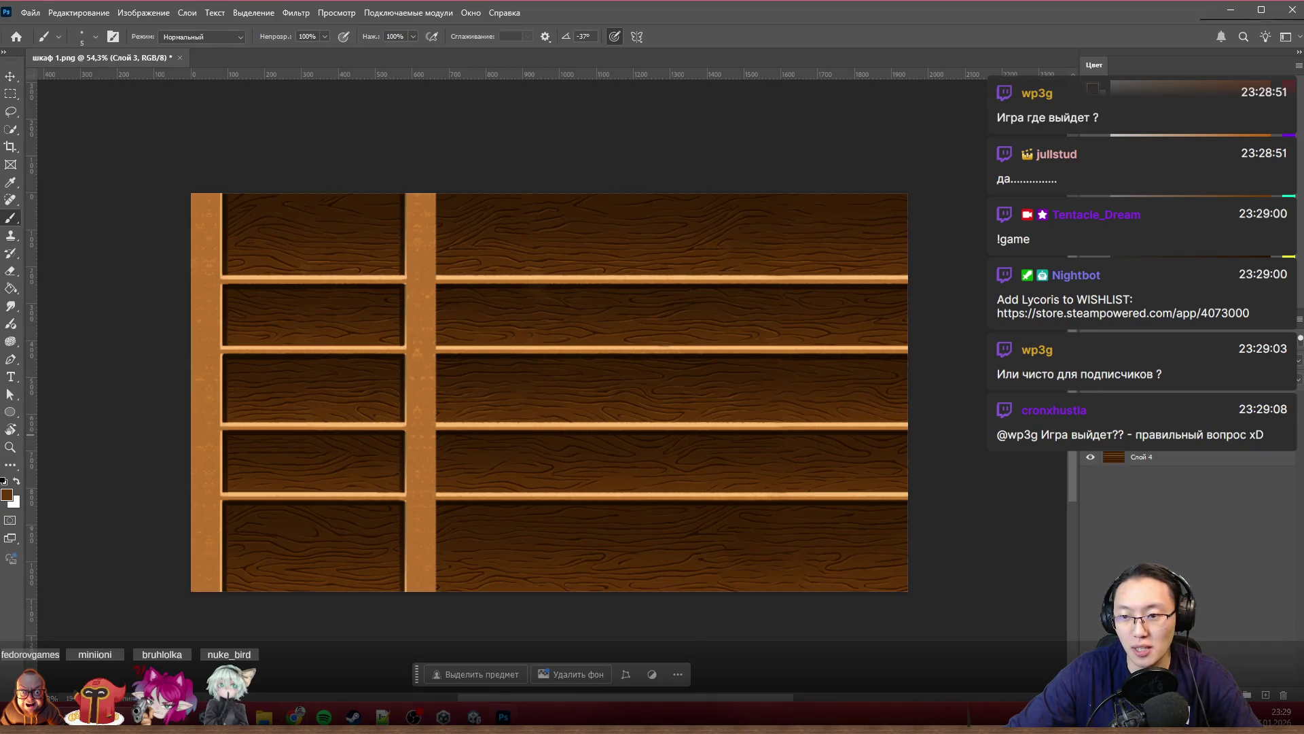
# Step: Select a rectangular marquee around the middle vertical post
pyautogui.press('m')
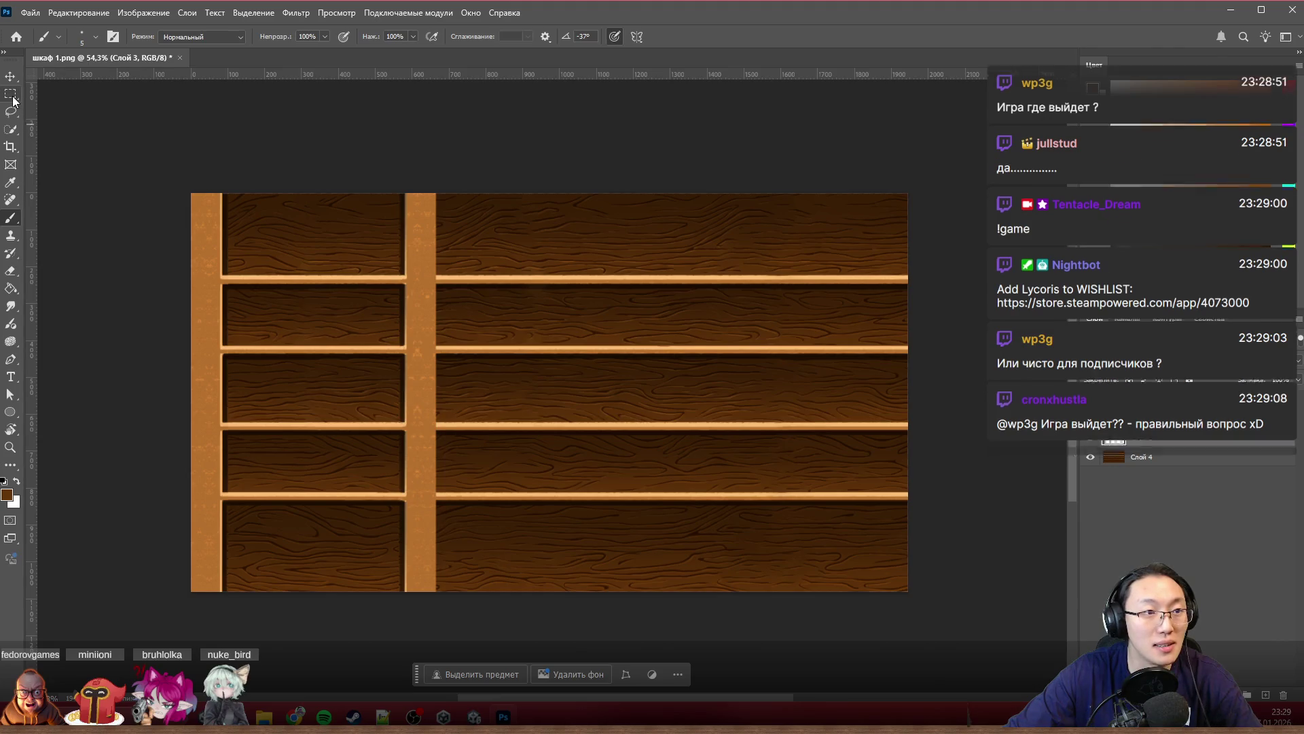
pyautogui.moveTo(389, 204); pyautogui.dragTo(495, 599)
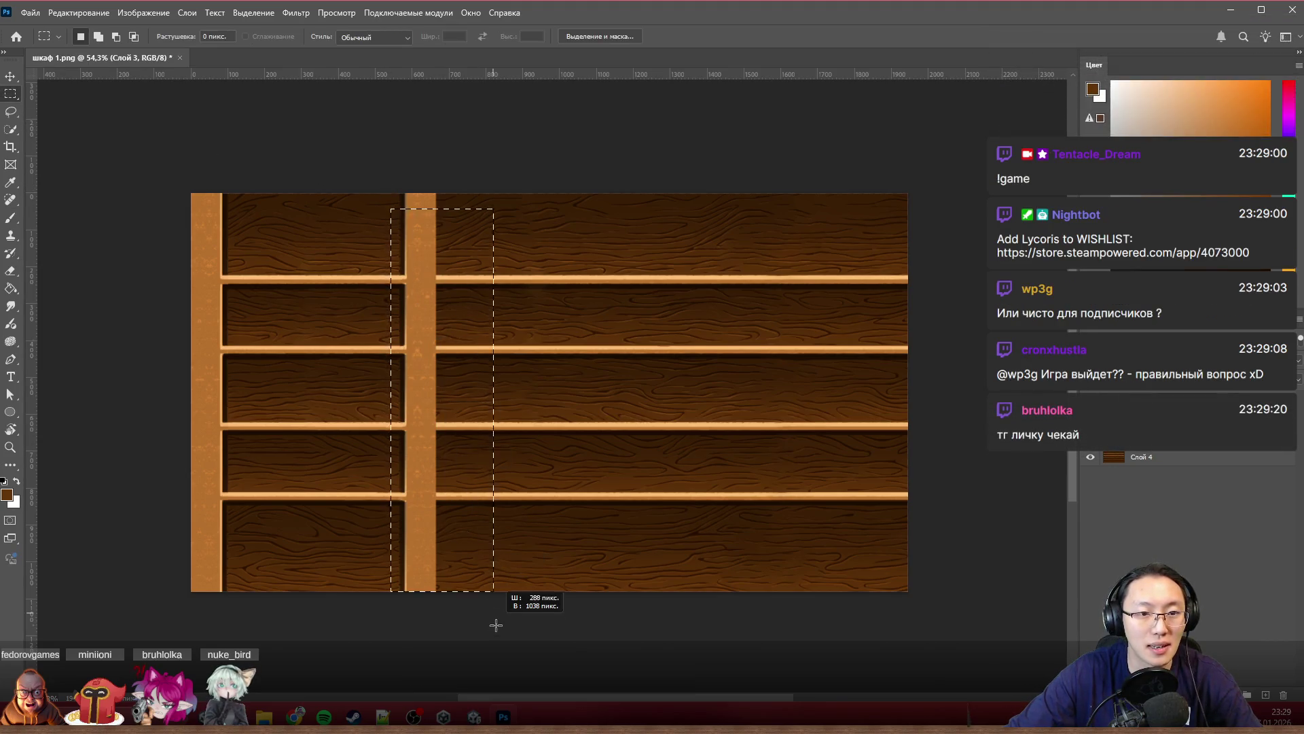
pyautogui.scroll(5, 228, 335)
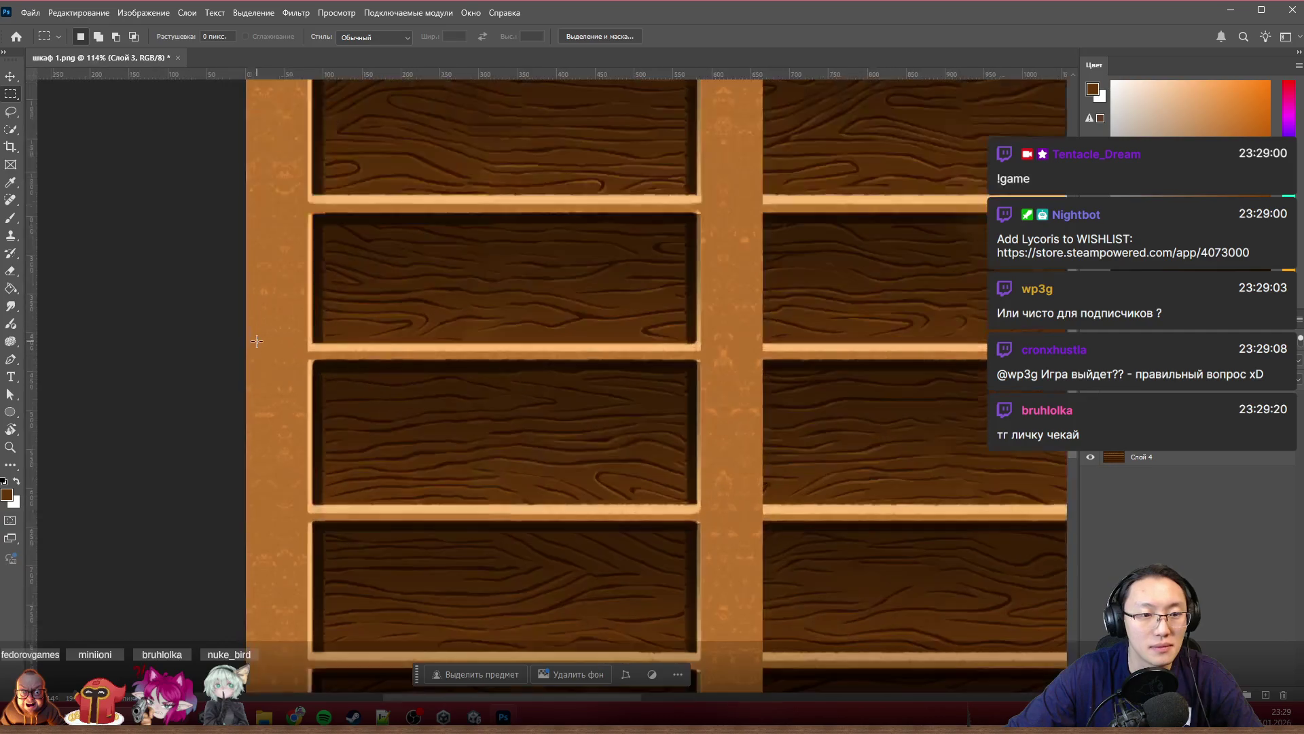
pyautogui.scroll(2, 369, 355)
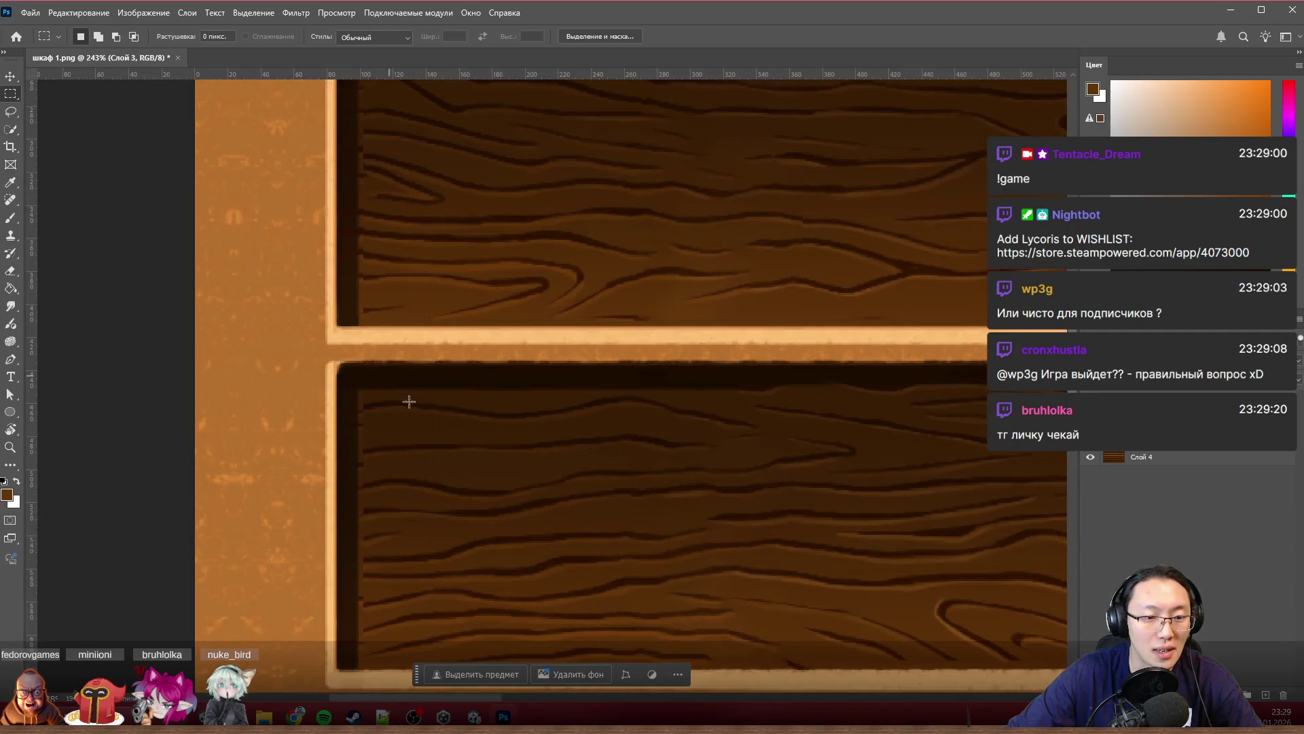
pyautogui.scroll(-2, 445, 450)
pyautogui.scroll(-2, 436, 443)
pyautogui.scroll(-1, 437, 438)
pyautogui.scroll(-2, 433, 430)
pyautogui.scroll(2, 430, 420)
pyautogui.scroll(-1, 431, 420)
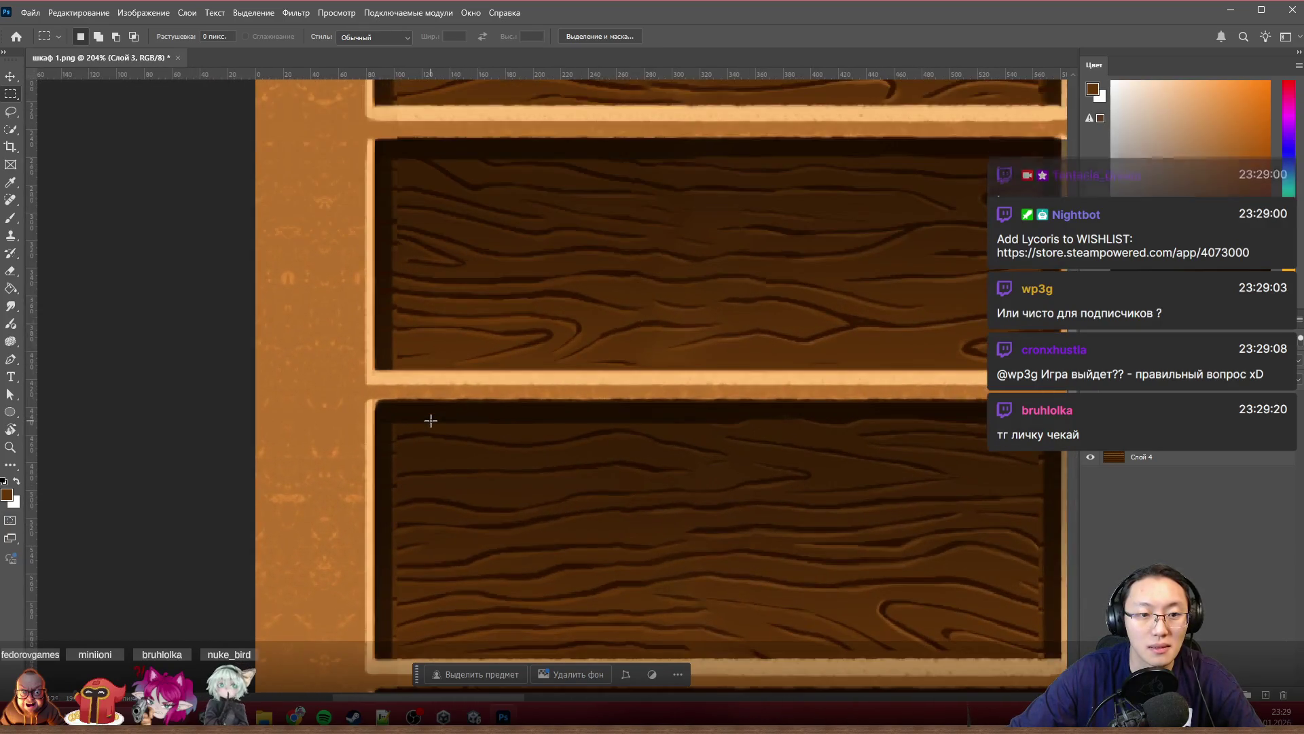
pyautogui.scroll(-2, 430, 420)
pyautogui.scroll(-1, 431, 420)
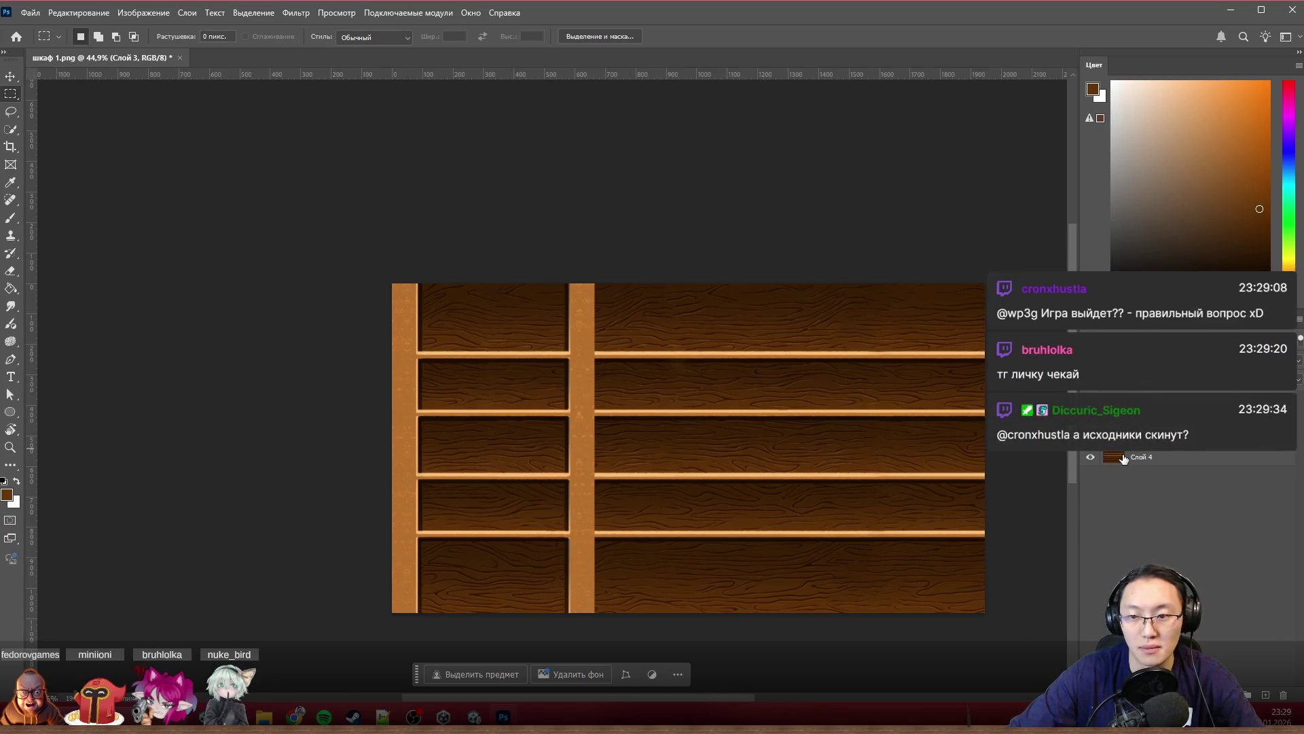
# Step: Duplicate Слой 3 as a layer named Old and move it below Слой 4
pyautogui.hotkey('ctrl', 'j')
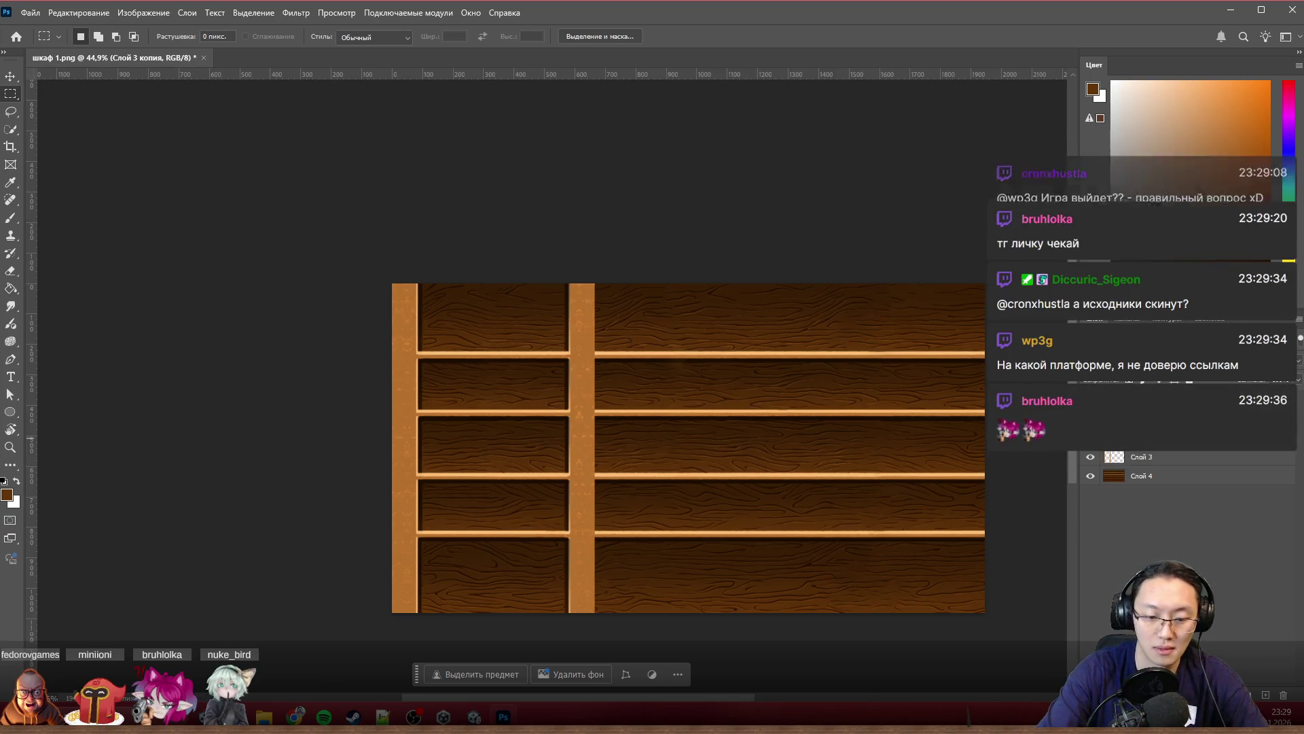
pyautogui.write('Old')
pyautogui.press('Return')
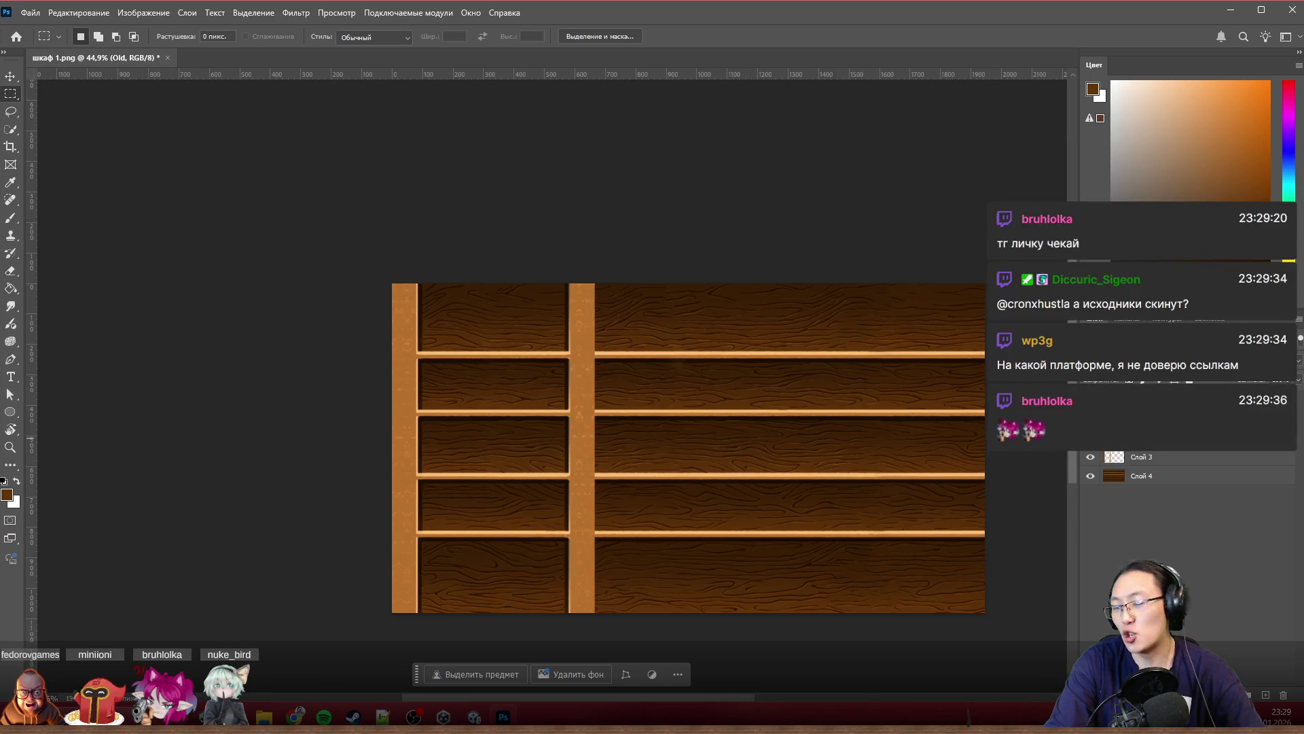
pyautogui.click(1159, 456)
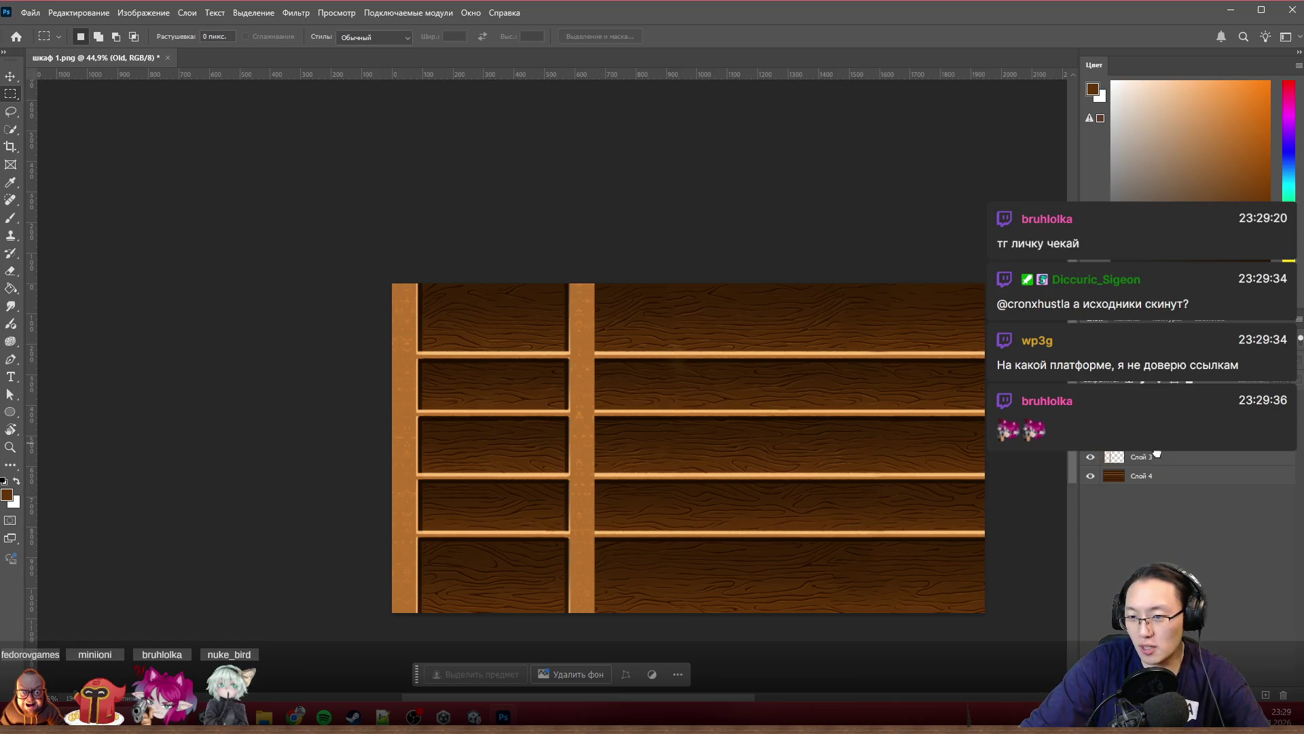
pyautogui.moveTo(1157, 456); pyautogui.dragTo(1158, 486)
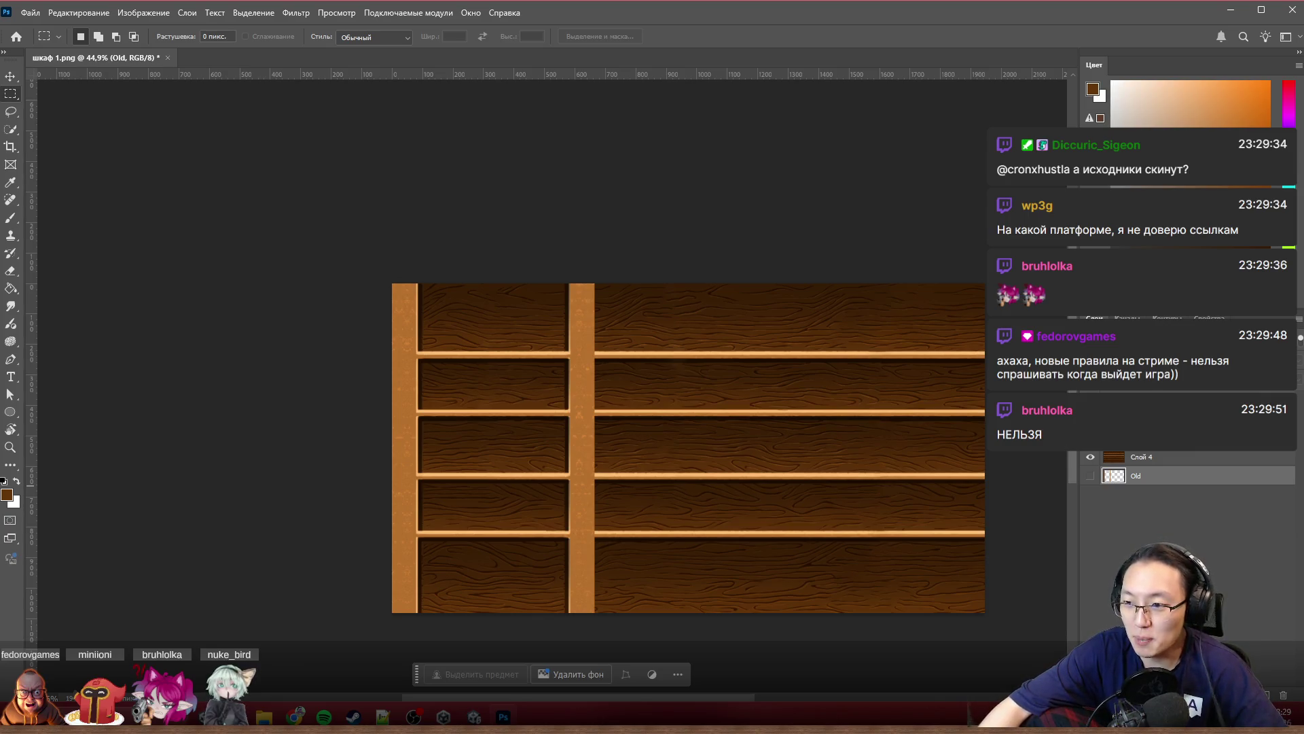
pyautogui.hotkey('alt', 'Tab')
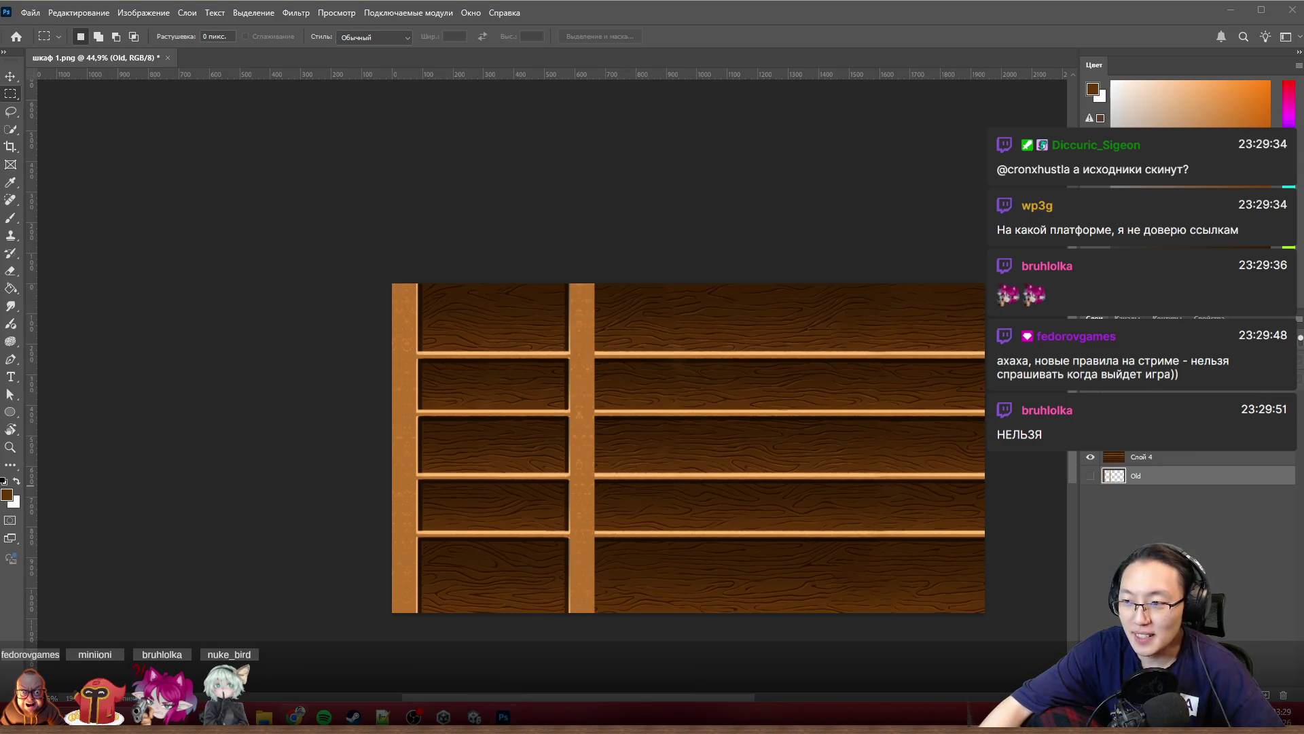
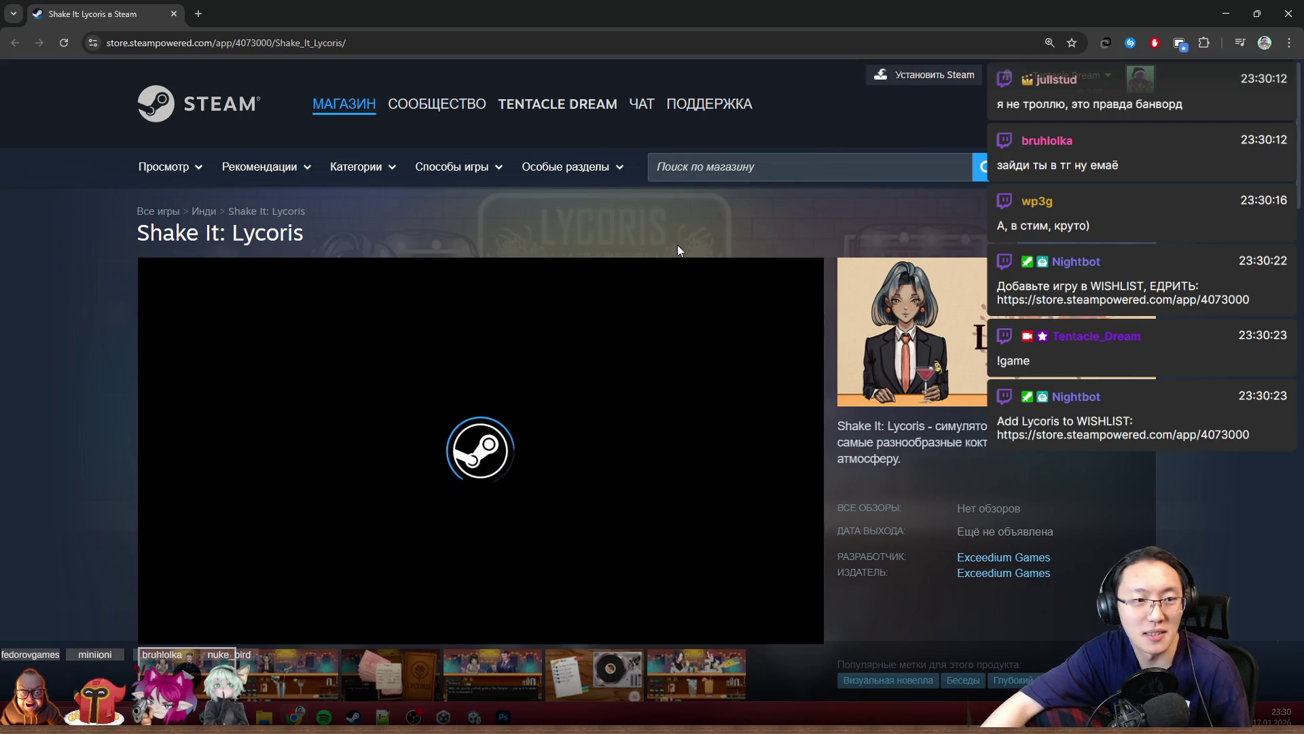
pyautogui.scroll(-1, 677, 244)
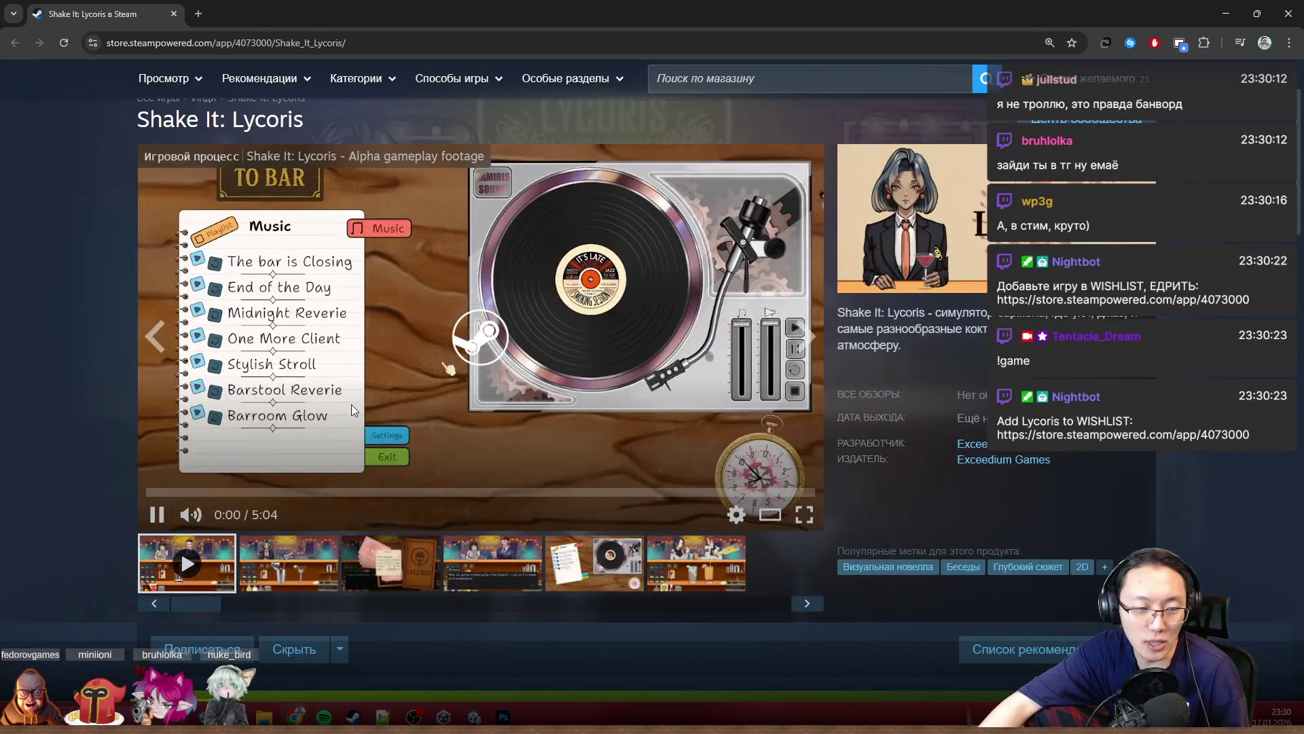
# Step: Pause and resume the Lycoris trailer, then take the browser window out of full screen
pyautogui.click(157, 513)
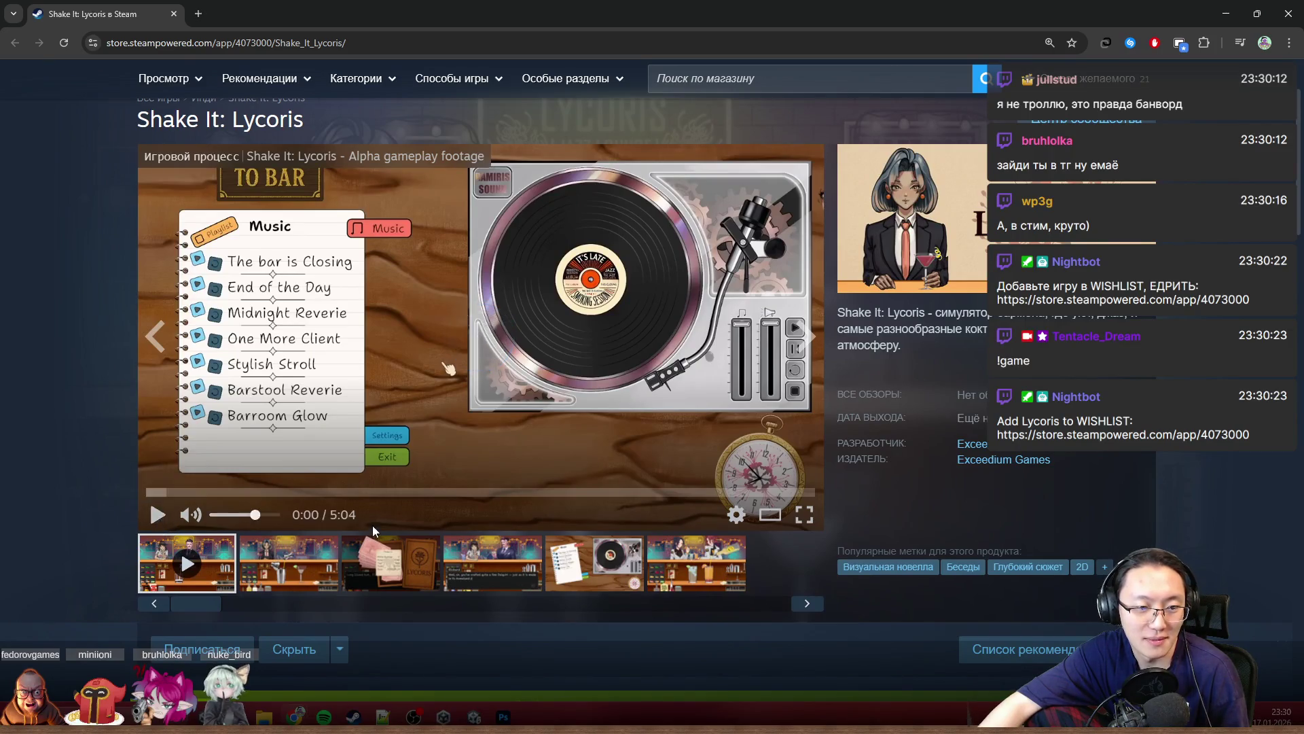
pyautogui.scroll(-5, 387, 522)
pyautogui.scroll(3, 306, 489)
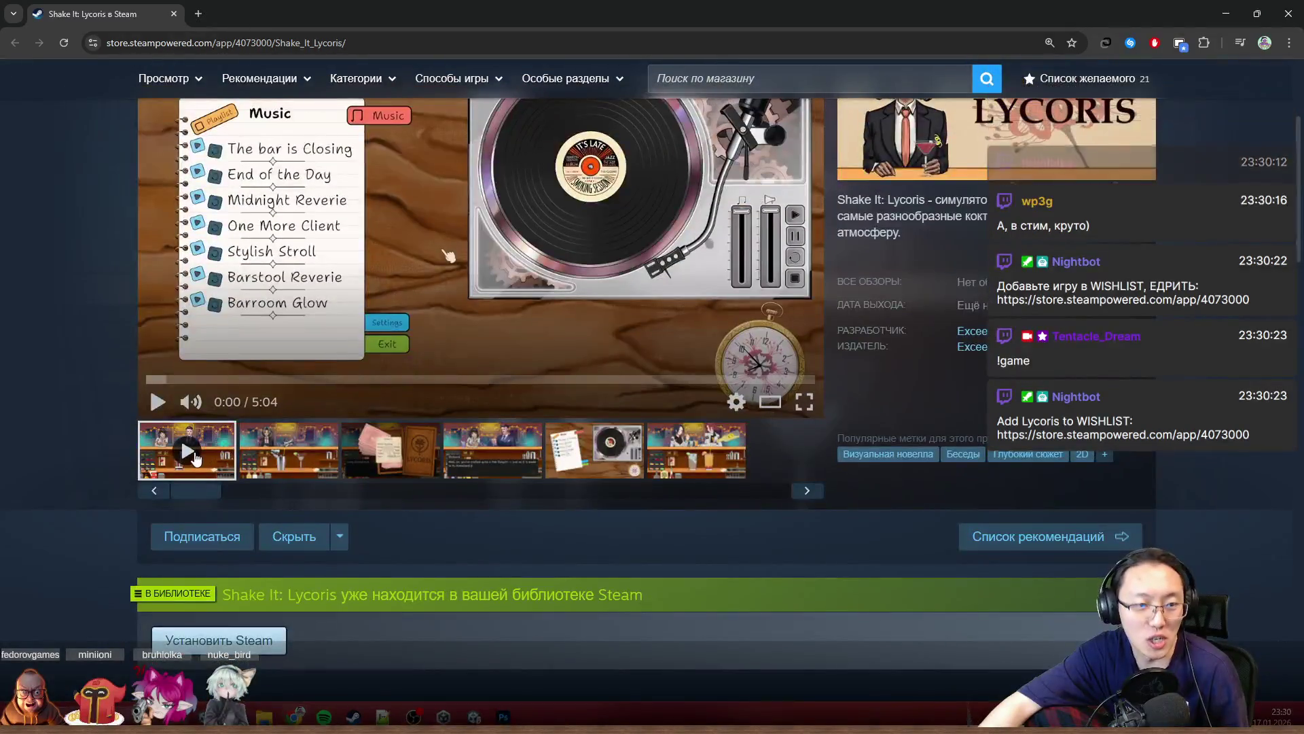
pyautogui.scroll(2, 194, 456)
pyautogui.click(157, 630)
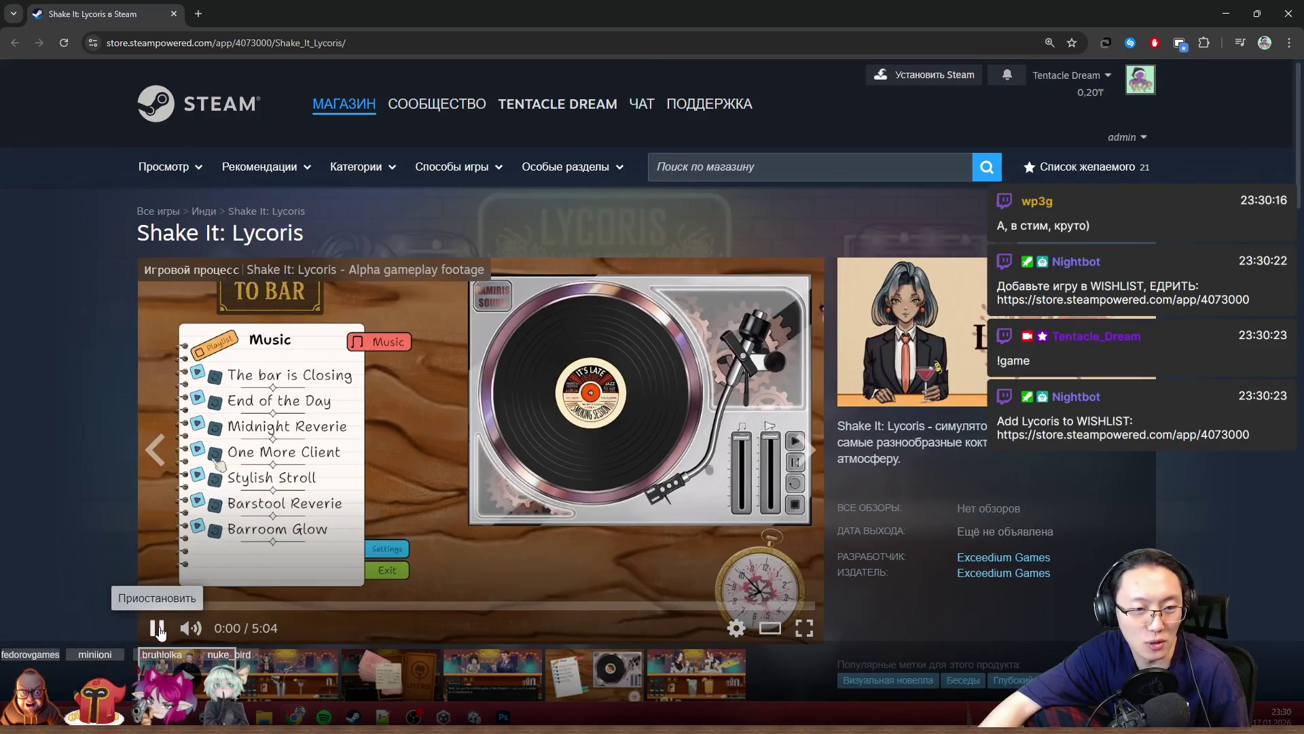
pyautogui.click(157, 630)
pyautogui.scroll(-3, 545, 589)
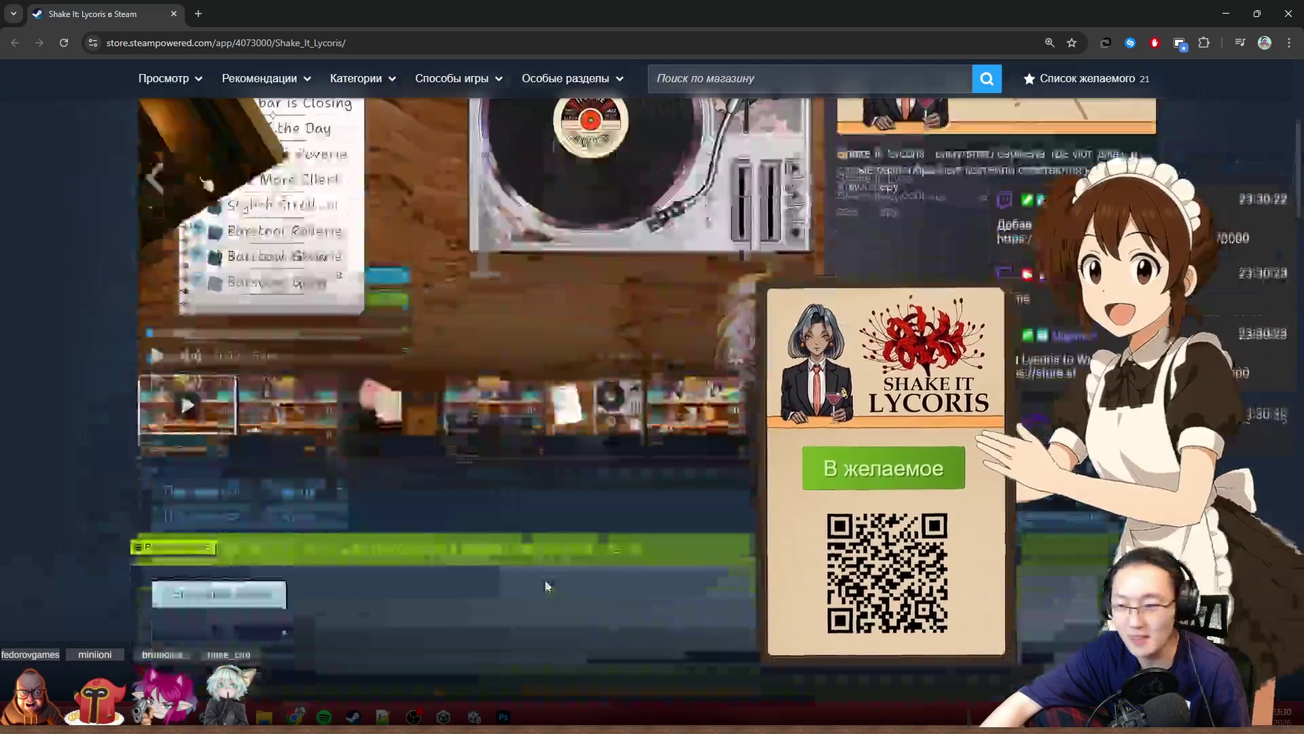
pyautogui.scroll(-2, 545, 589)
pyautogui.scroll(-5, 553, 569)
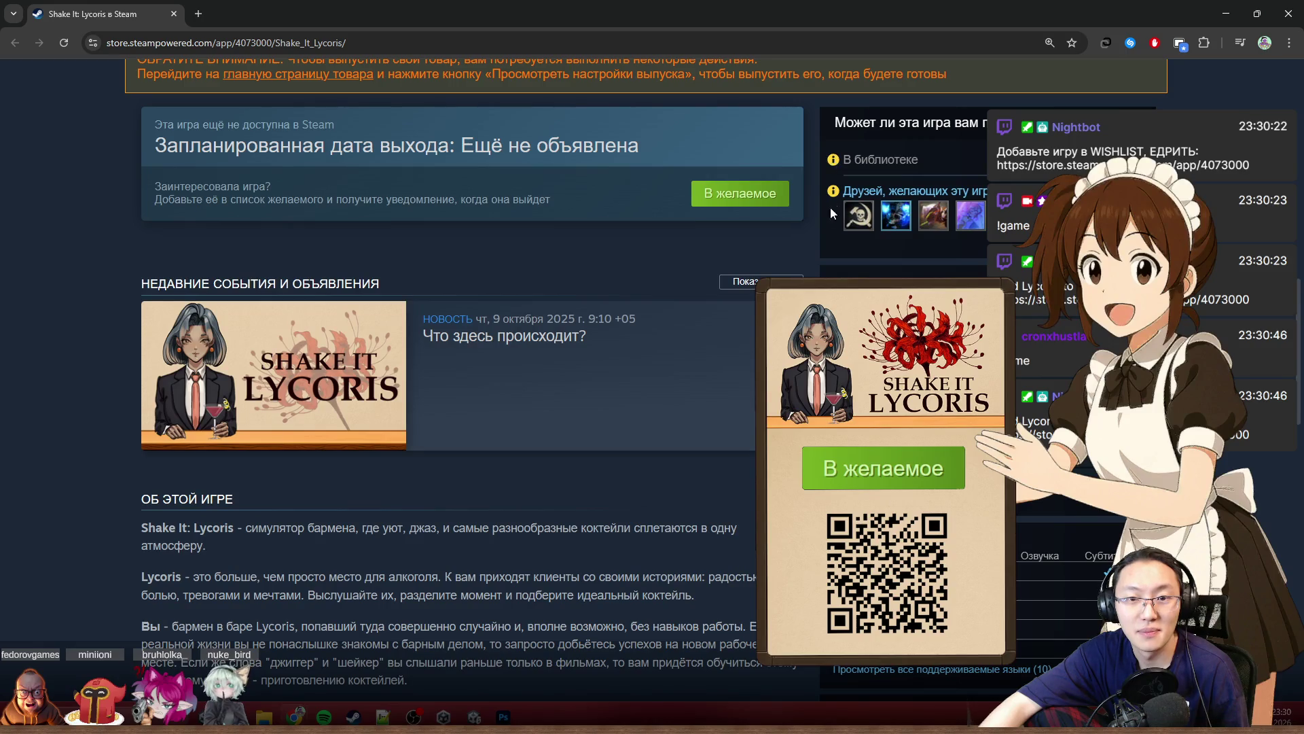
pyautogui.scroll(2, 833, 205)
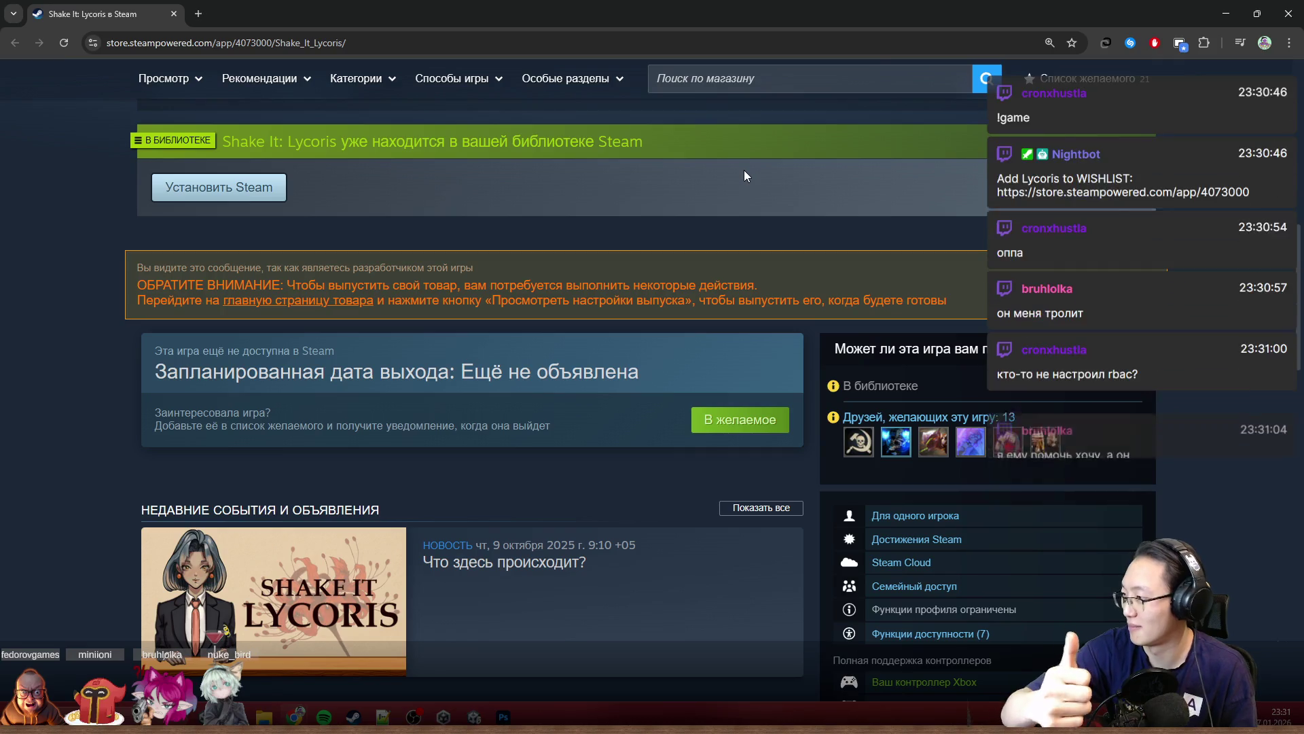
pyautogui.doubleClick(450, 6)
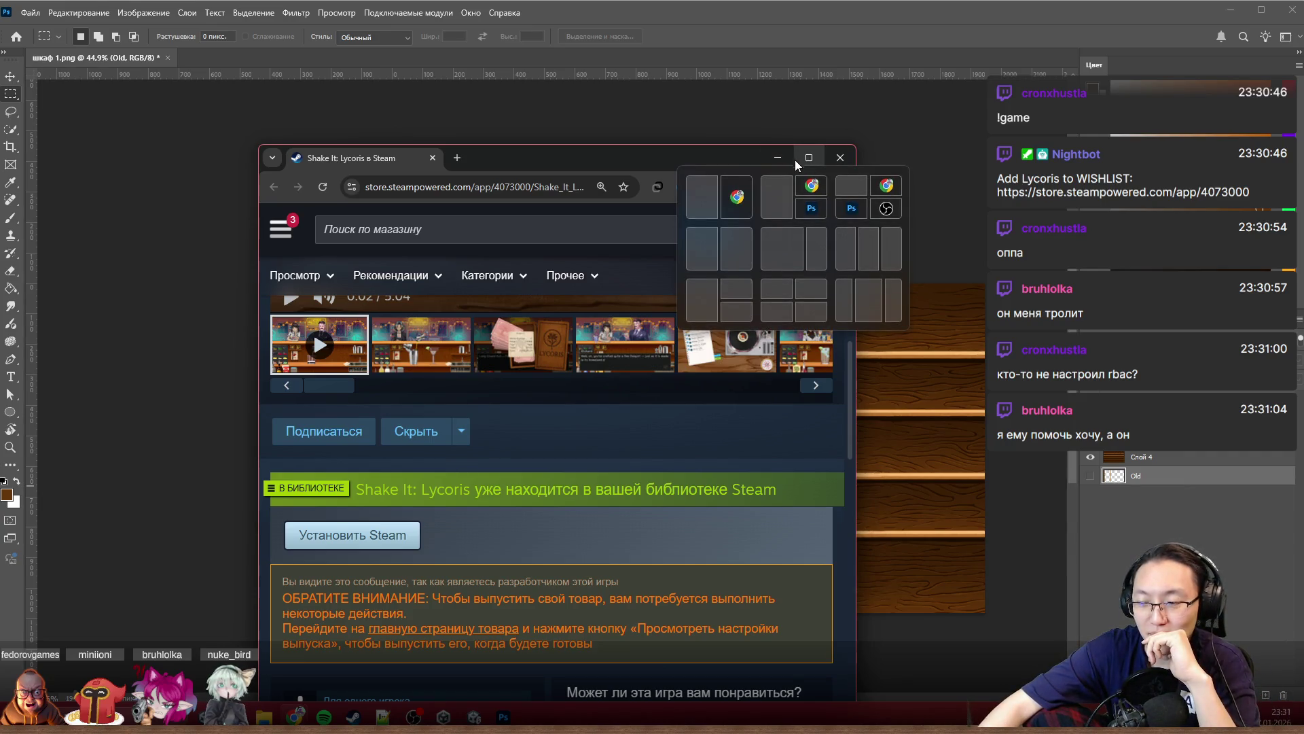
# Step: Minimize the browser so the wooden shelf cabinet image is visible in Photoshop again
pyautogui.click(777, 157)
pyautogui.scroll(-2, 695, 442)
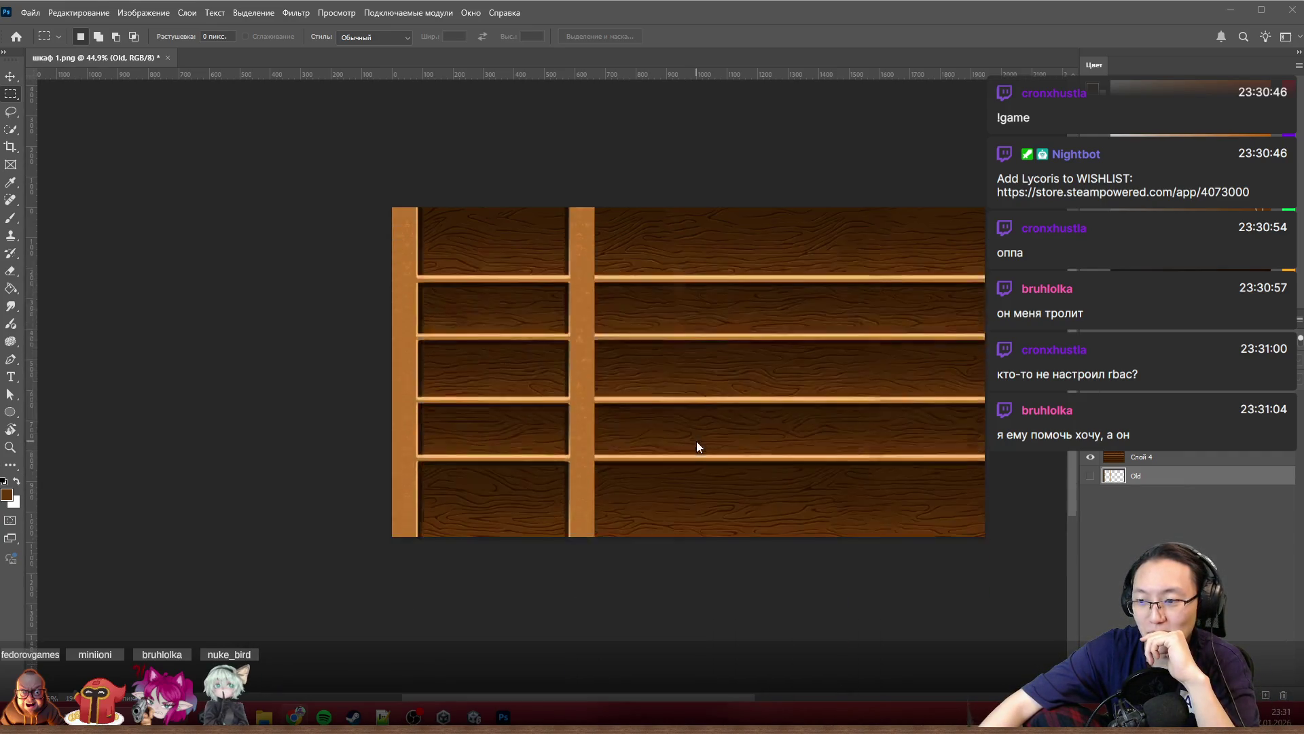
pyautogui.scroll(-2, 697, 439)
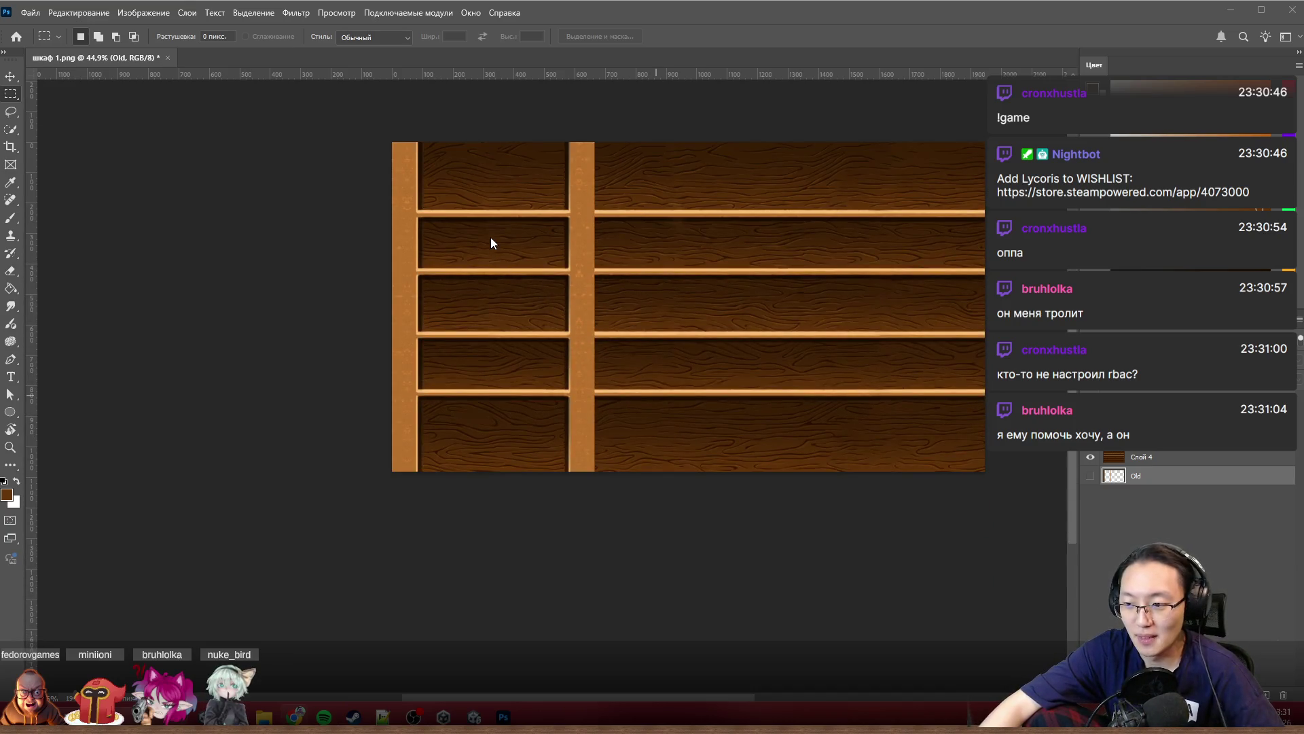
pyautogui.scroll(2, 475, 214)
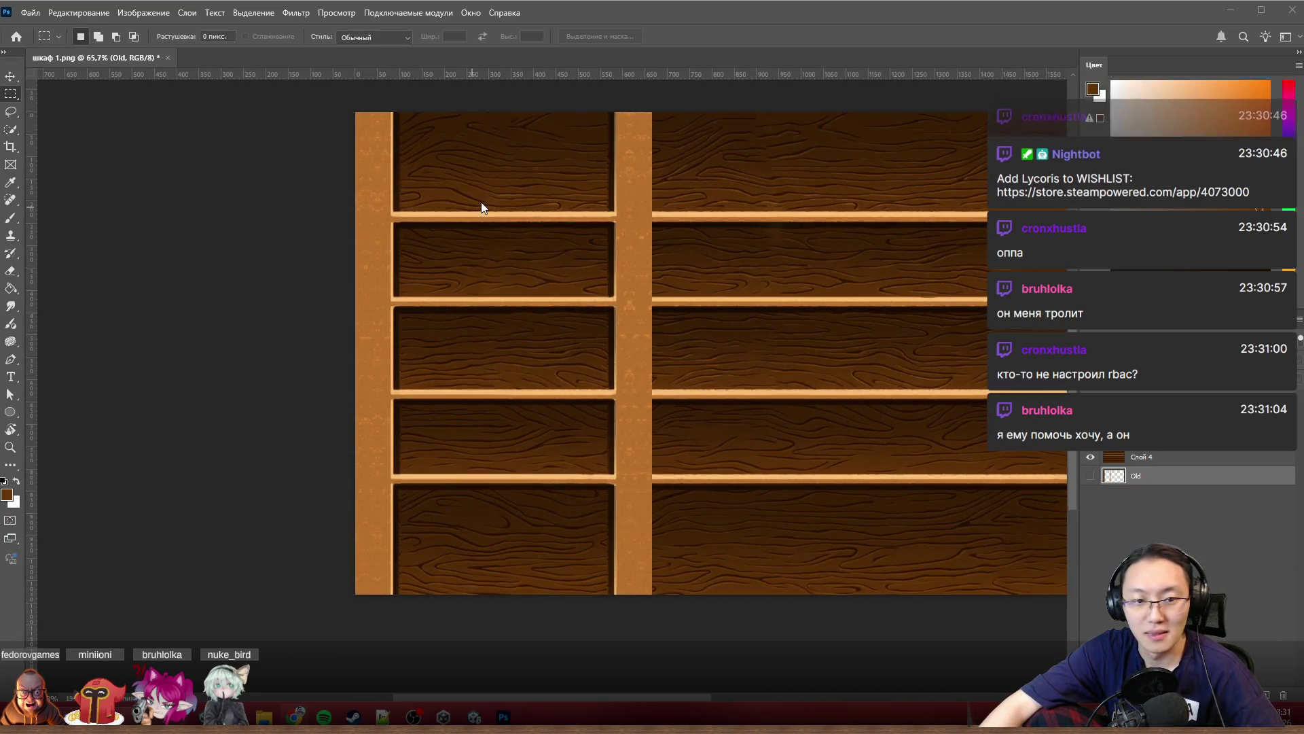
pyautogui.scroll(2, 622, 266)
pyautogui.scroll(2, 621, 271)
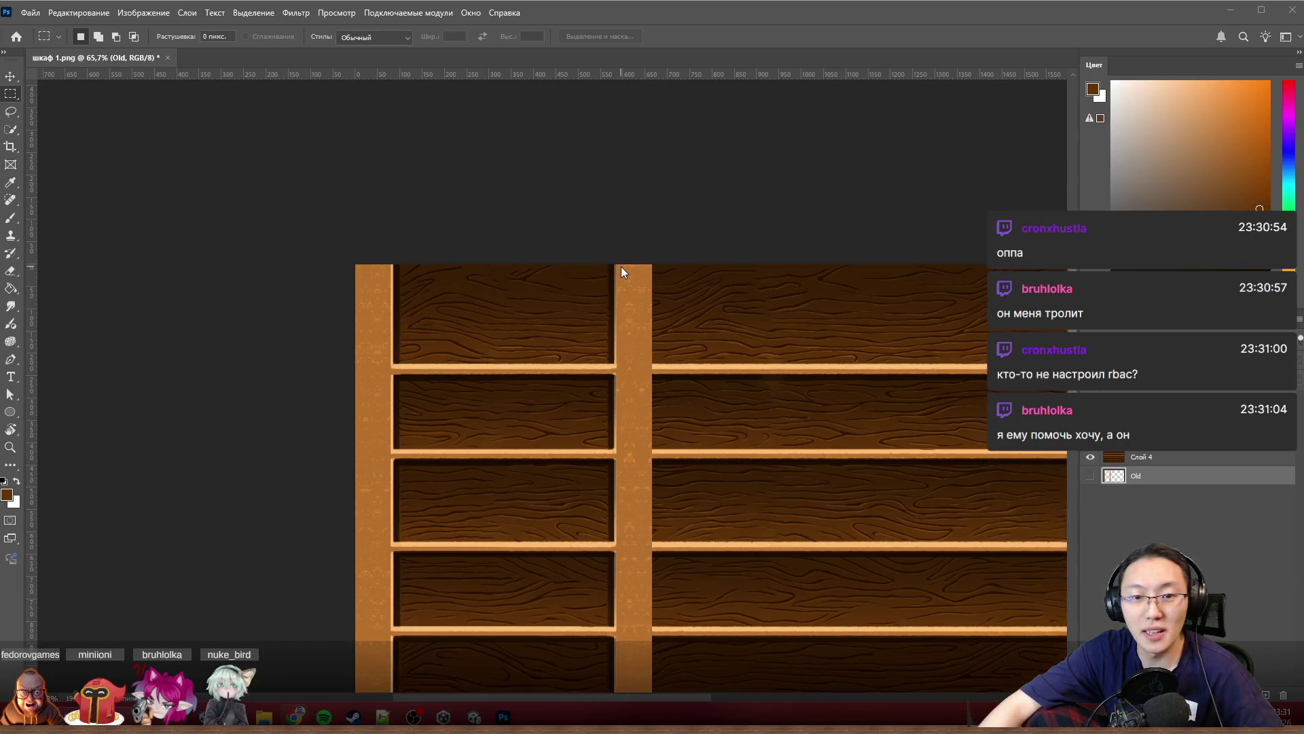
pyautogui.scroll(2, 457, 256)
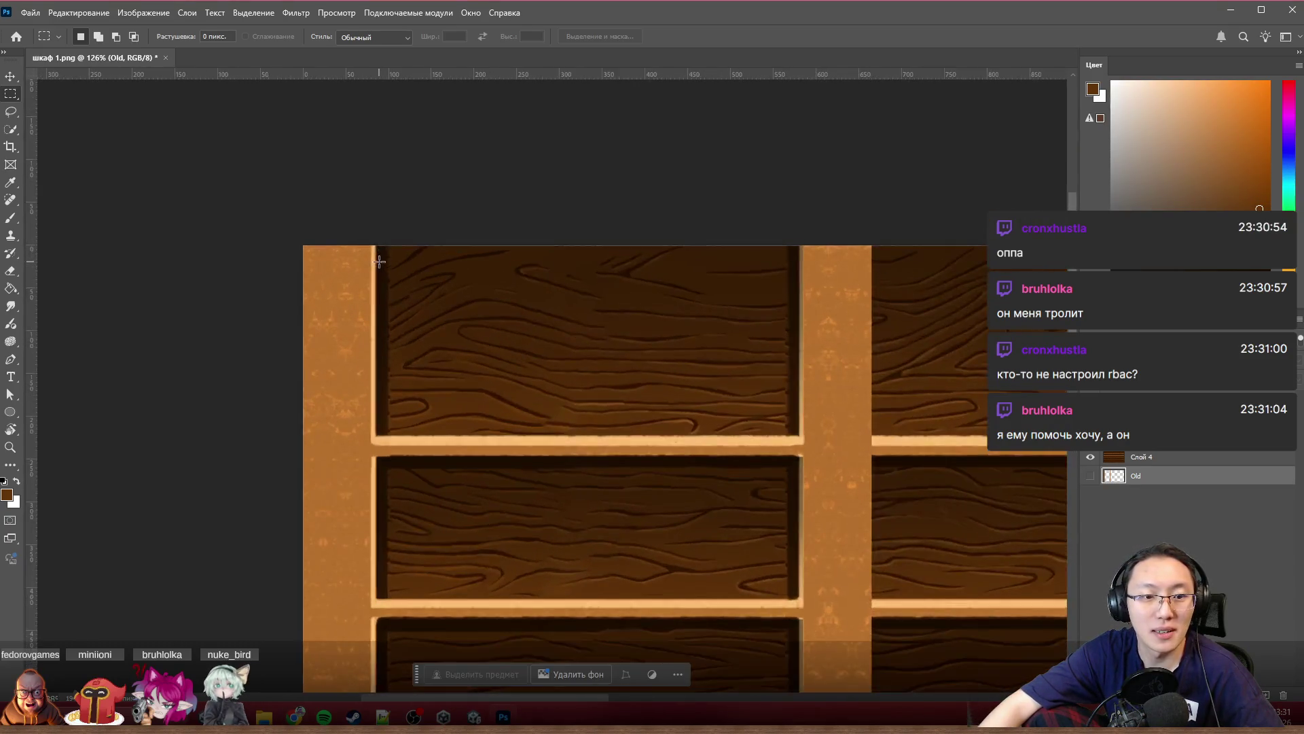
pyautogui.scroll(2, 438, 374)
pyautogui.scroll(2, 403, 472)
pyautogui.scroll(-3, 387, 472)
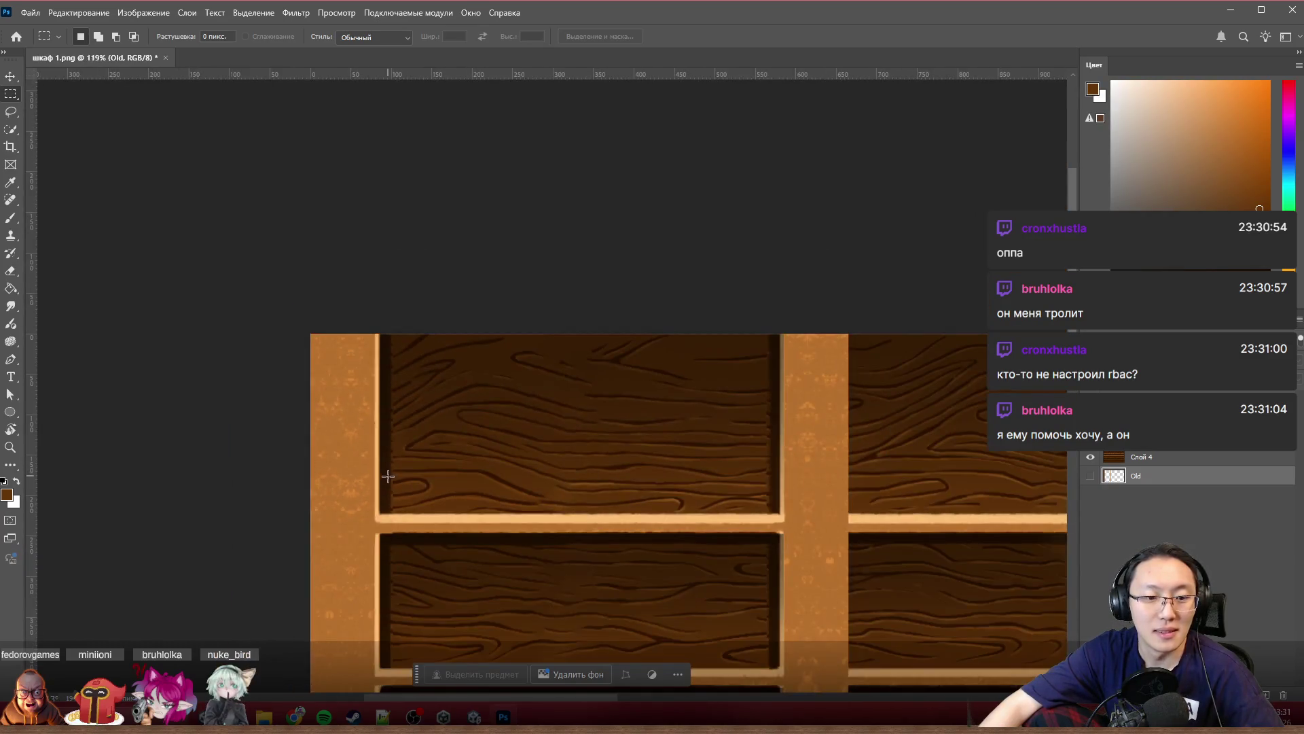
pyautogui.scroll(3, 387, 472)
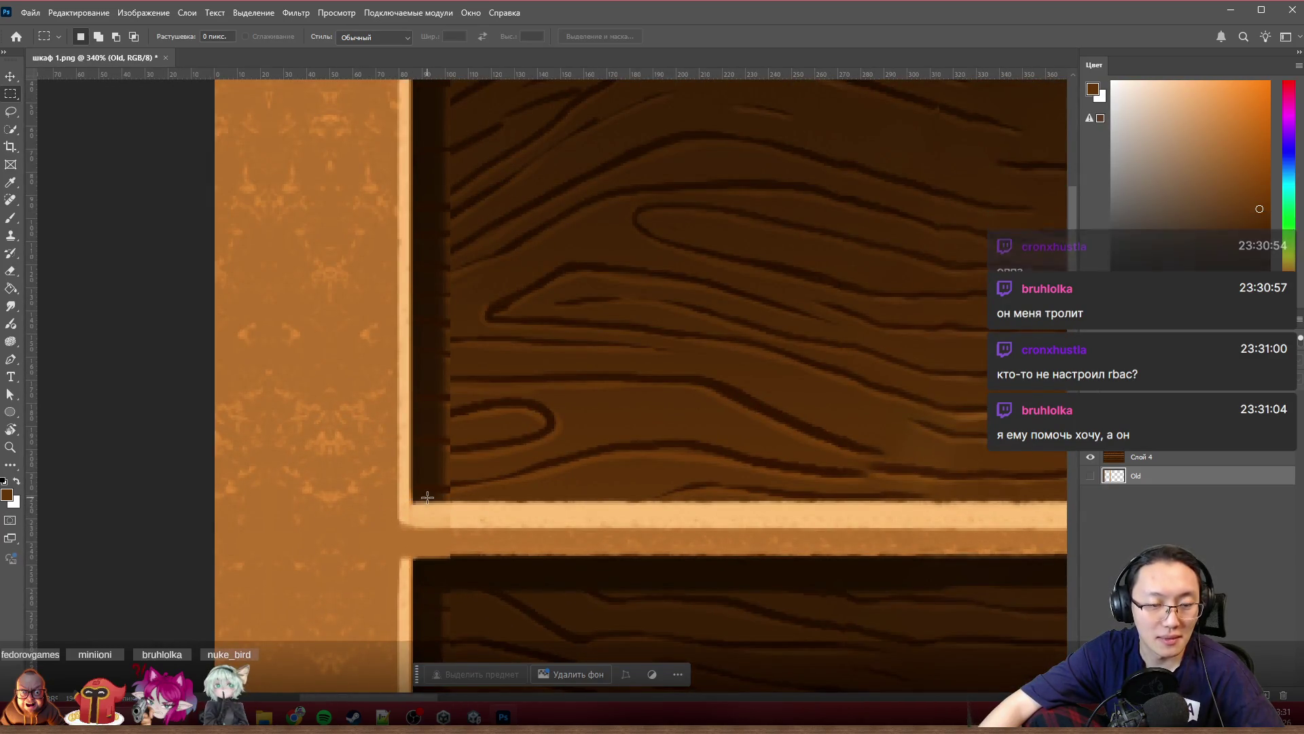
pyautogui.scroll(1, 409, 539)
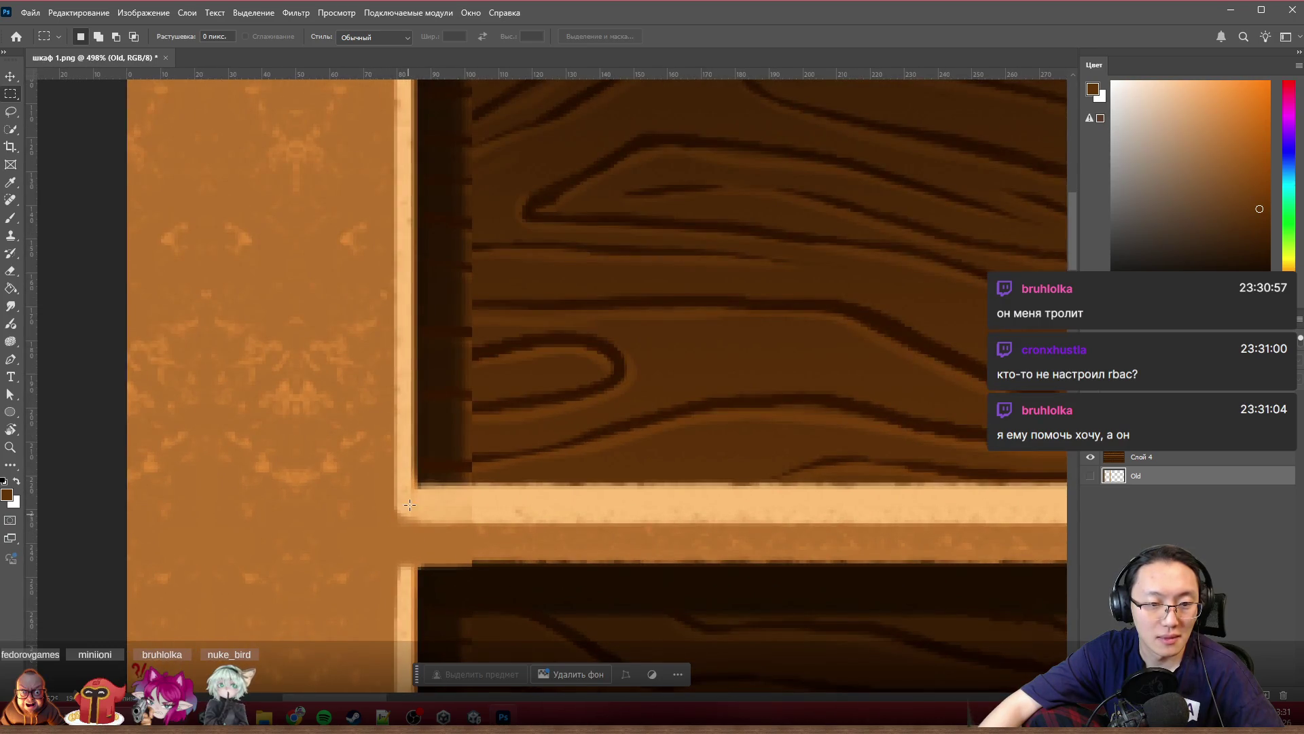
pyautogui.scroll(-3, 422, 487)
pyautogui.scroll(-1, 422, 487)
pyautogui.scroll(1, 399, 502)
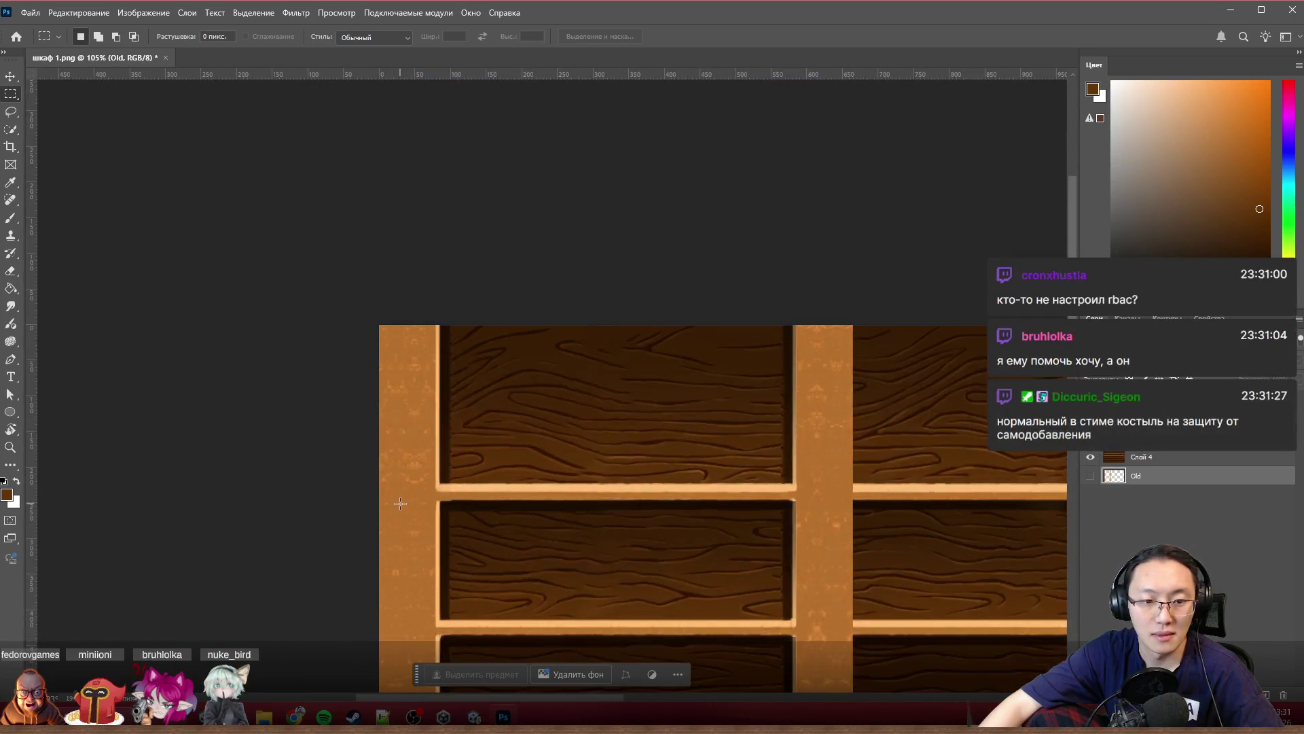
pyautogui.scroll(-1, 405, 499)
pyautogui.scroll(-1, 525, 403)
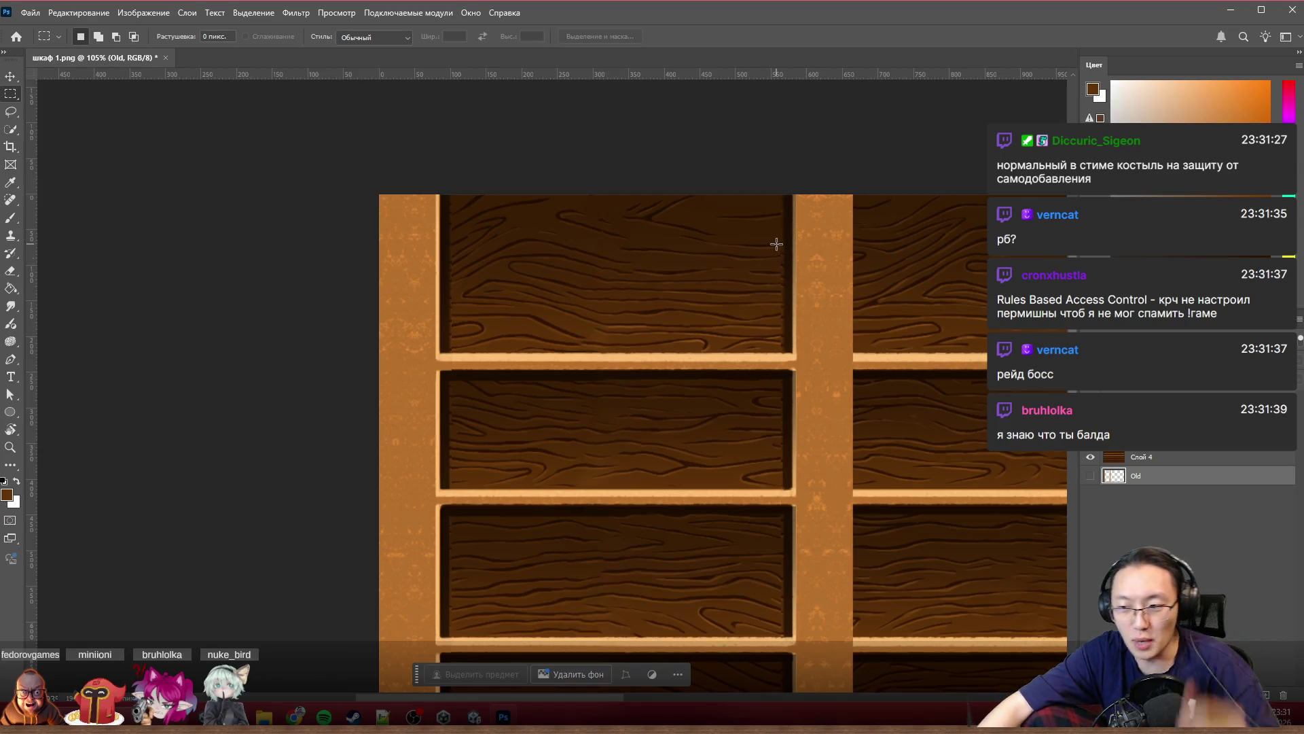
pyautogui.scroll(2, 719, 283)
pyautogui.scroll(3, 458, 312)
pyautogui.scroll(3, 431, 370)
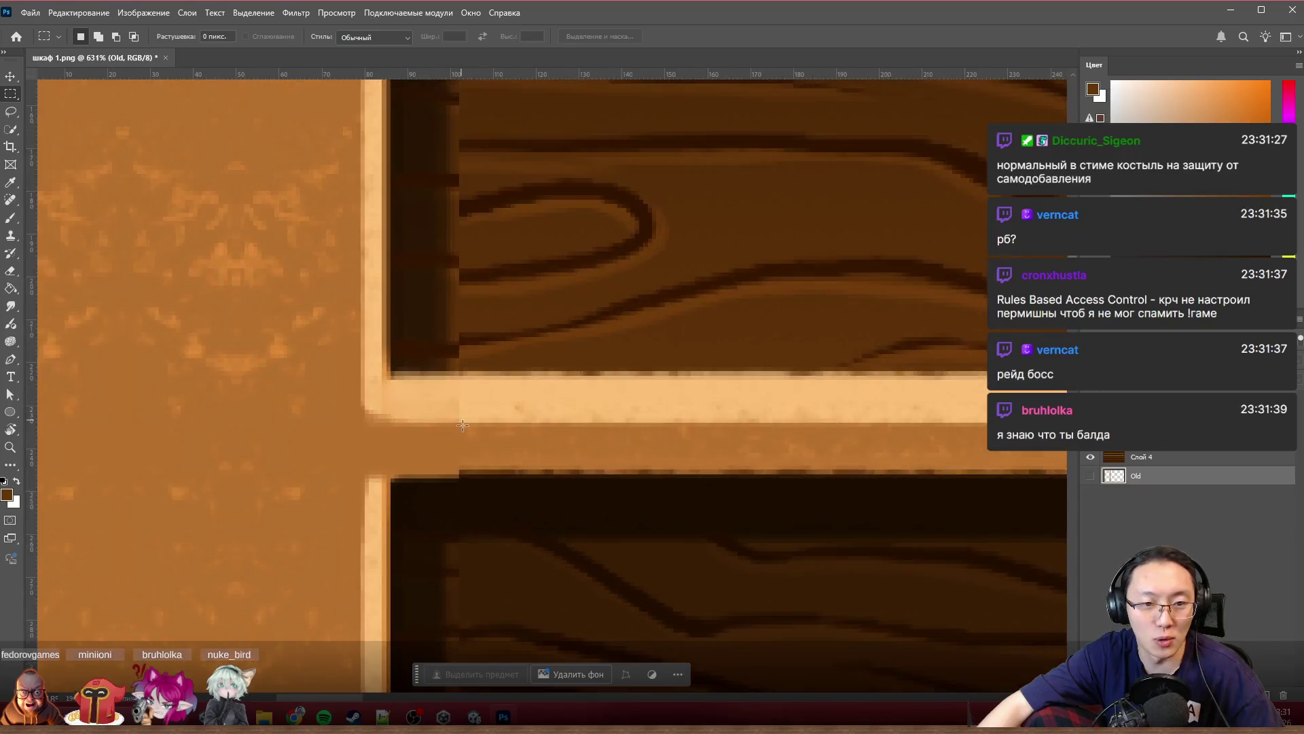
pyautogui.scroll(1, 462, 421)
pyautogui.scroll(1, 471, 490)
pyautogui.scroll(-4, 460, 476)
pyautogui.scroll(-4, 460, 476)
# Step: Select a thin strip at the shelf joint and shift the wood pixels right about 102 px
pyautogui.moveTo(490, 457)
pyautogui.mouseDown()
pyautogui.moveTo(630, 459)
pyautogui.moveTo(597, 465)
pyautogui.mouseUp()
pyautogui.scroll(2, 439, 340)
pyautogui.scroll(1, 439, 340)
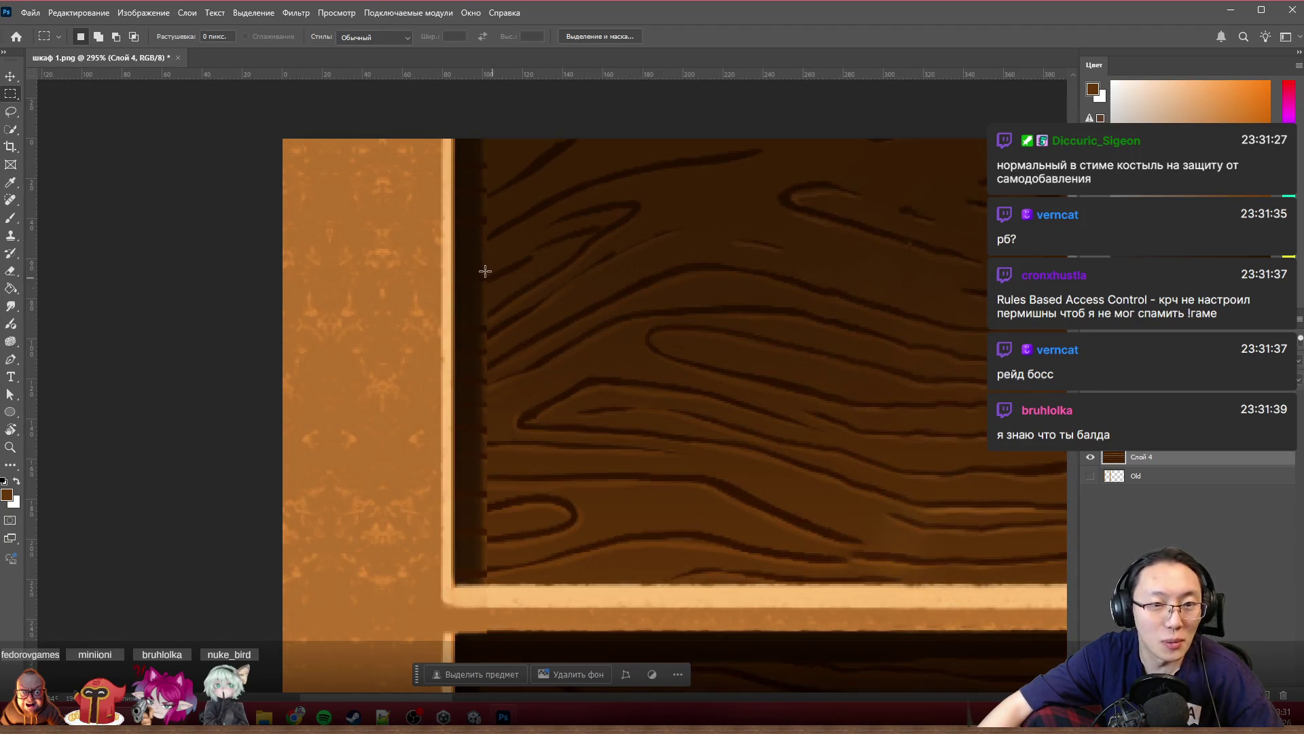
pyautogui.moveTo(503, 291)
pyautogui.mouseDown()
pyautogui.moveTo(706, 317)
pyautogui.moveTo(722, 302)
pyautogui.mouseUp()
pyautogui.scroll(-2, 675, 373)
pyautogui.scroll(-1, 629, 472)
pyautogui.scroll(-1, 629, 459)
pyautogui.scroll(-2, 634, 501)
pyautogui.scroll(-3, 633, 494)
pyautogui.scroll(-3, 632, 487)
pyautogui.scroll(-2, 632, 479)
pyautogui.scroll(-2, 632, 479)
pyautogui.scroll(-2, 629, 477)
pyautogui.scroll(-2, 629, 476)
pyautogui.scroll(5, 629, 476)
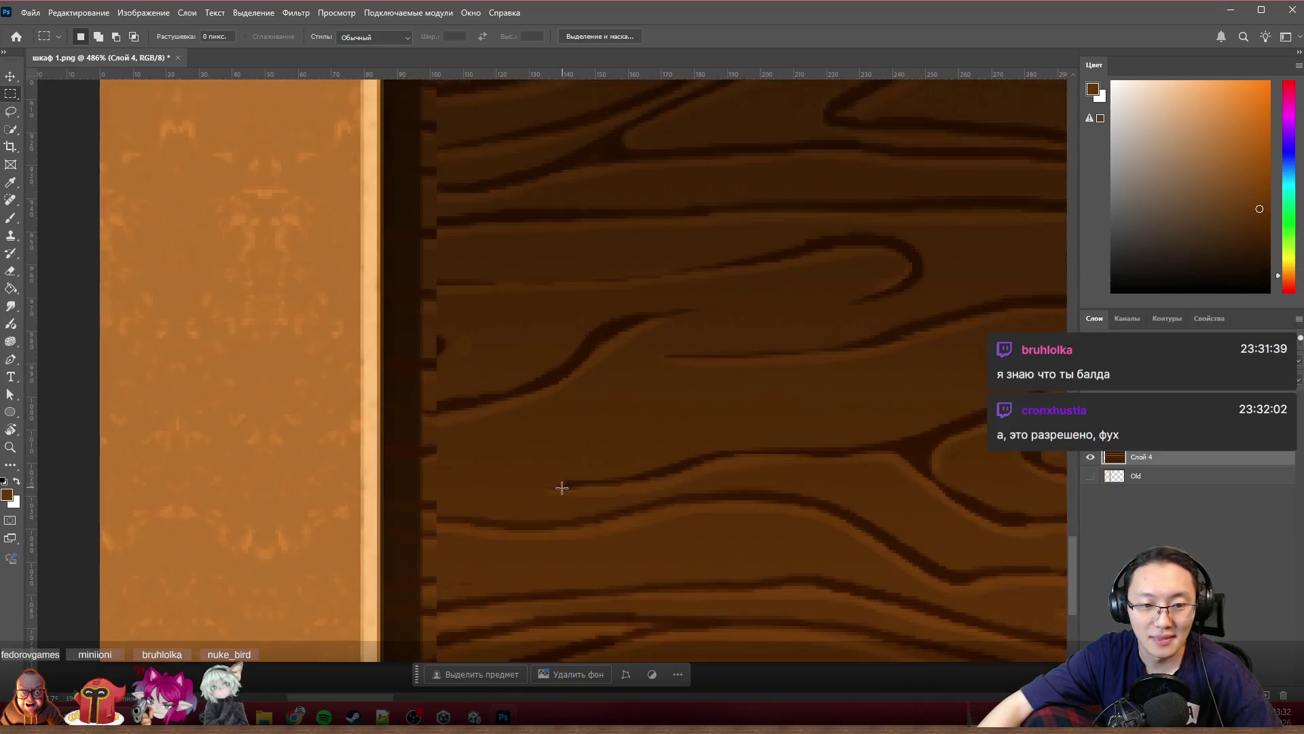
pyautogui.scroll(-3, 565, 484)
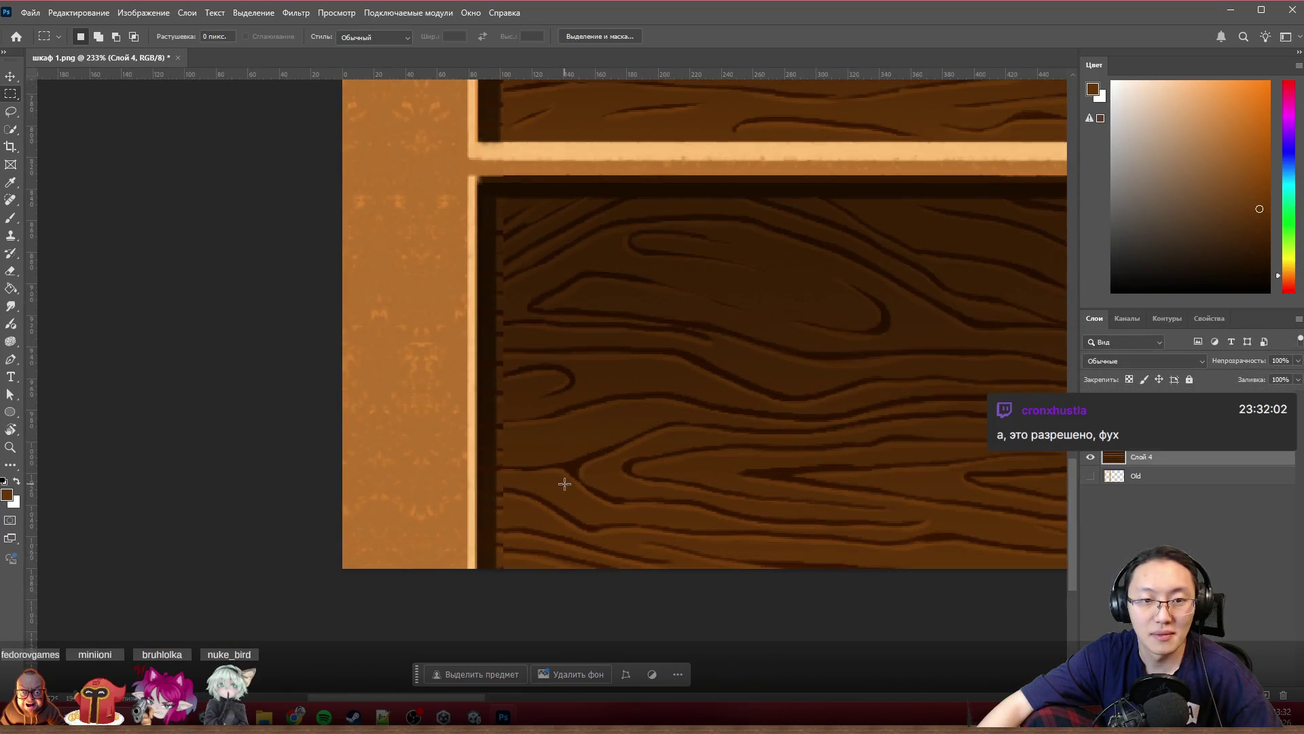
pyautogui.scroll(2, 521, 337)
pyautogui.scroll(2, 526, 263)
pyautogui.scroll(2, 527, 262)
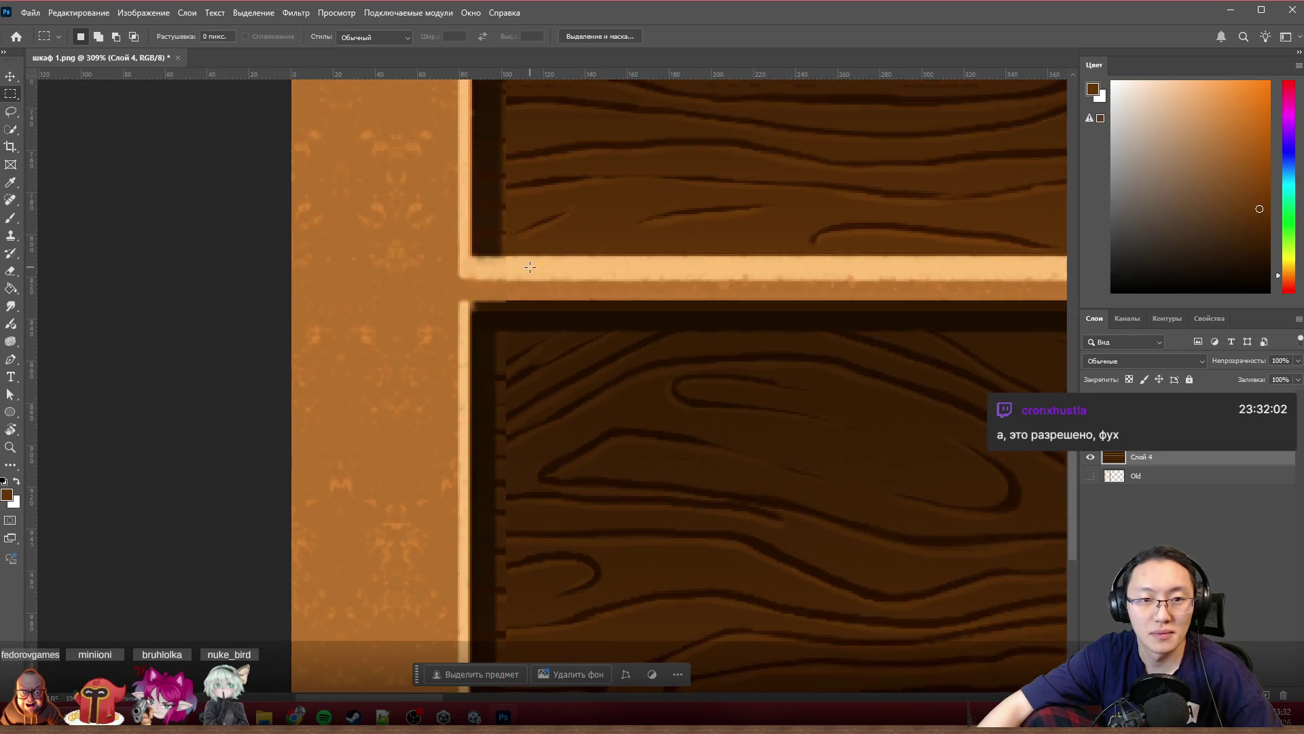
pyautogui.moveTo(510, 355)
pyautogui.mouseDown()
pyautogui.moveTo(656, 327)
pyautogui.moveTo(814, 360)
pyautogui.mouseUp()
pyautogui.hotkey('ctrl', 'z')
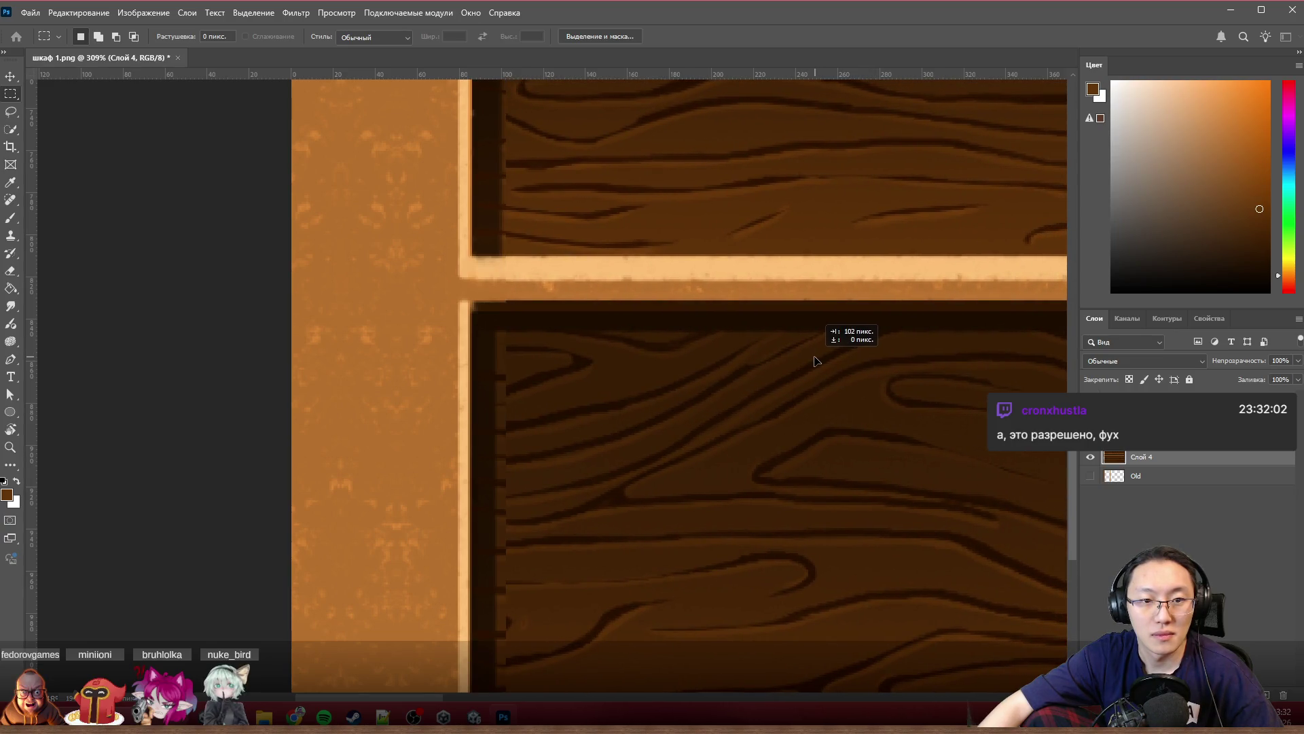
pyautogui.moveTo(814, 360); pyautogui.dragTo(806, 357)
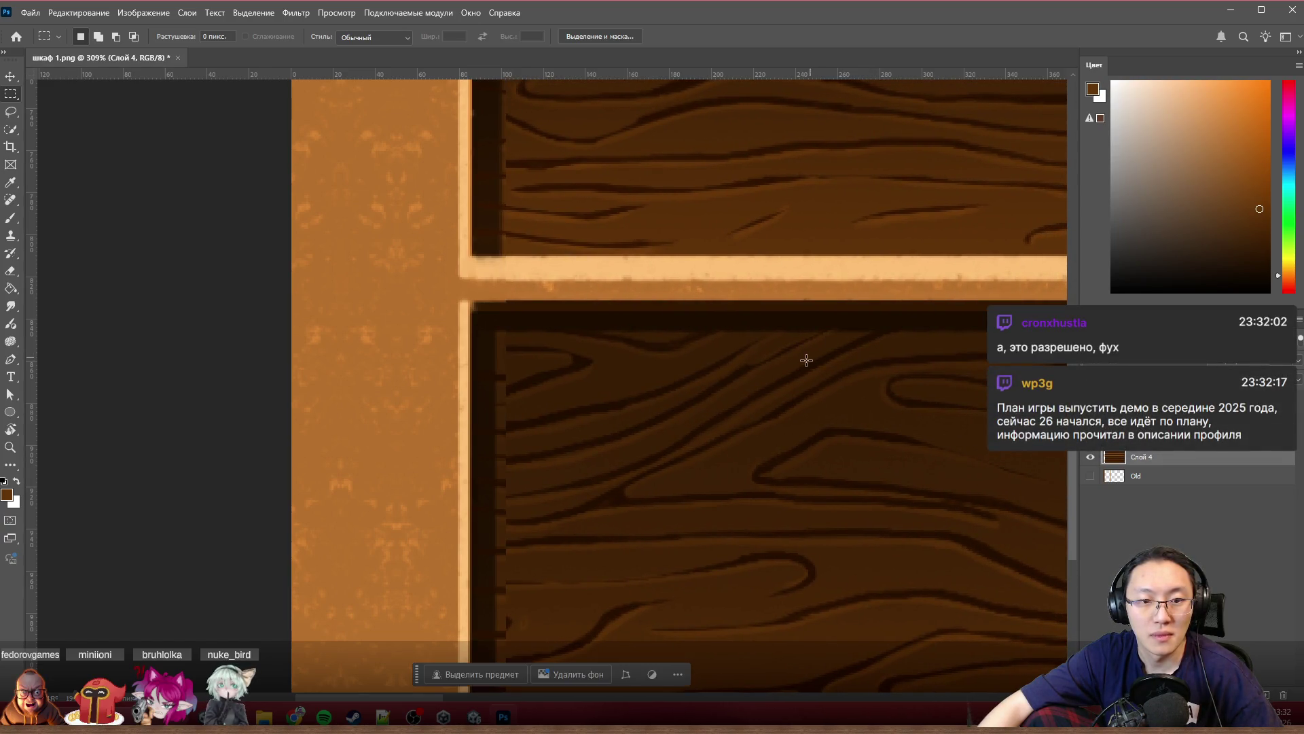
pyautogui.scroll(-2, 763, 385)
pyautogui.scroll(-2, 763, 386)
pyautogui.scroll(-2, 757, 388)
pyautogui.scroll(2, 757, 388)
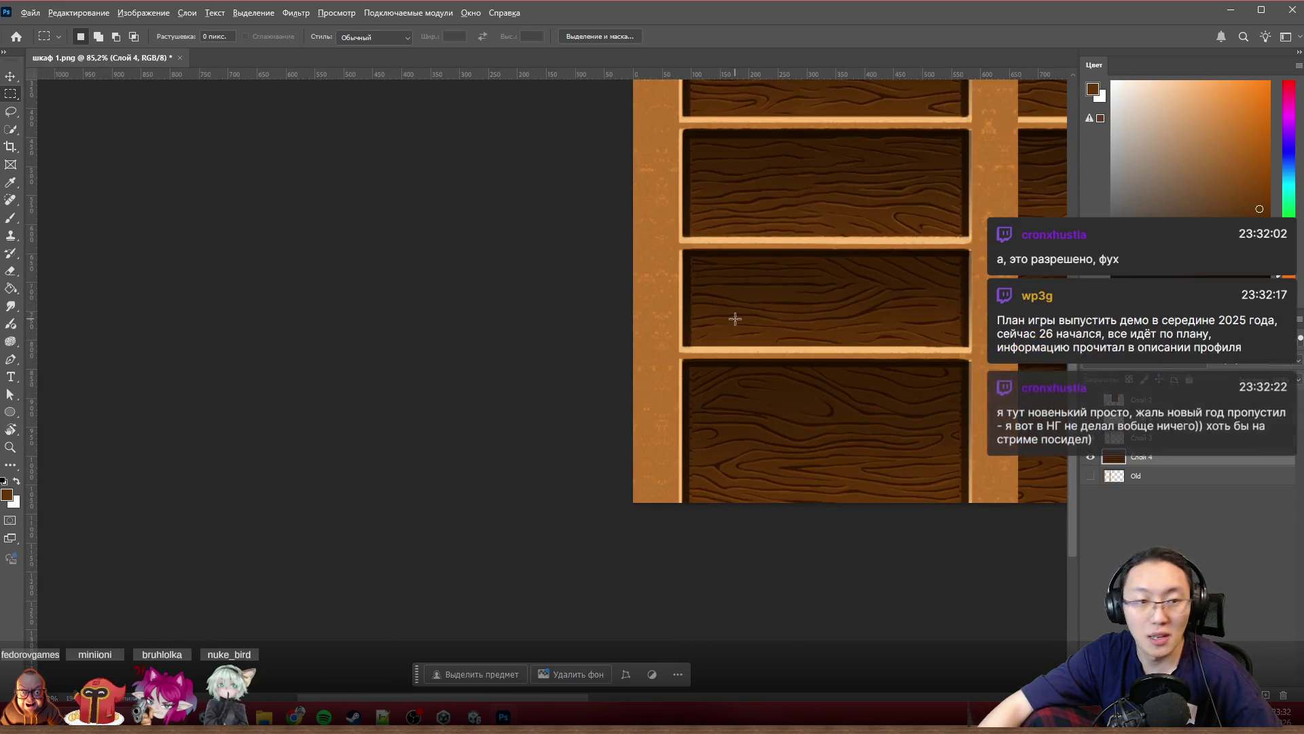
pyautogui.scroll(3, 711, 388)
pyautogui.hscroll(3, 756, 421)
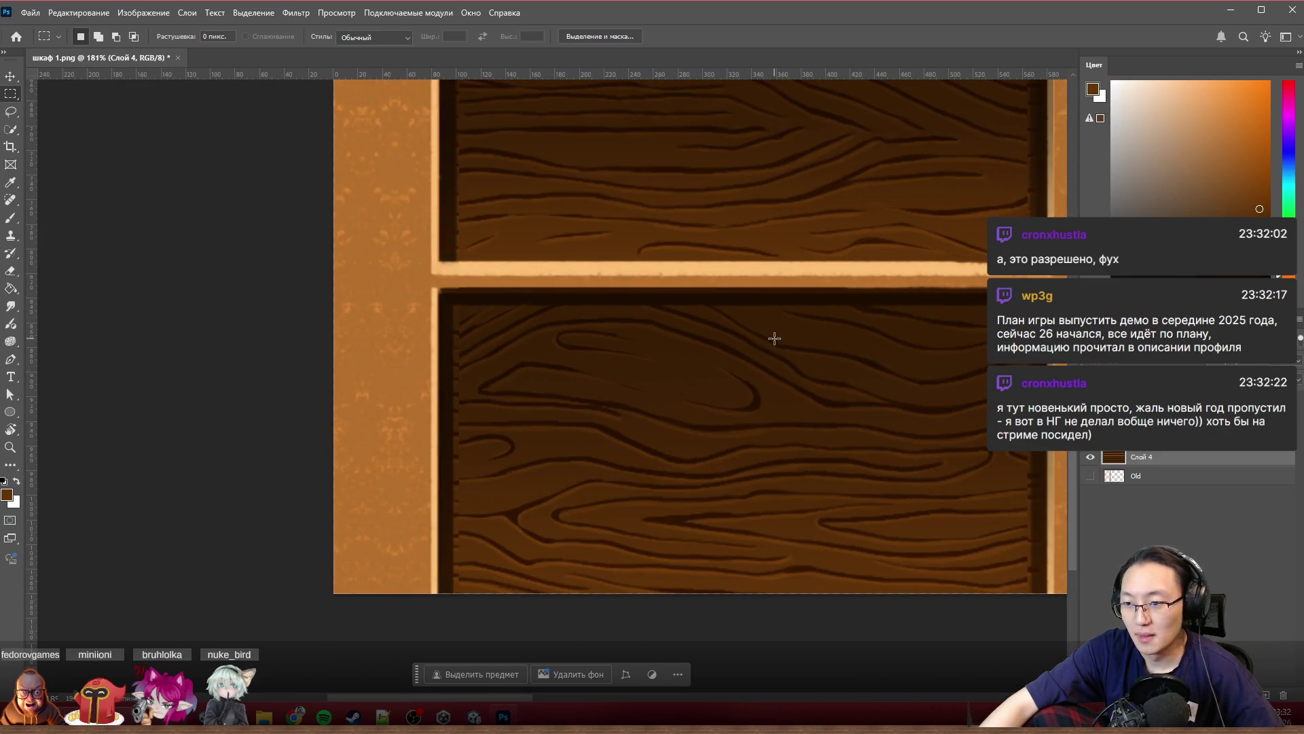
pyautogui.scroll(3, 464, 510)
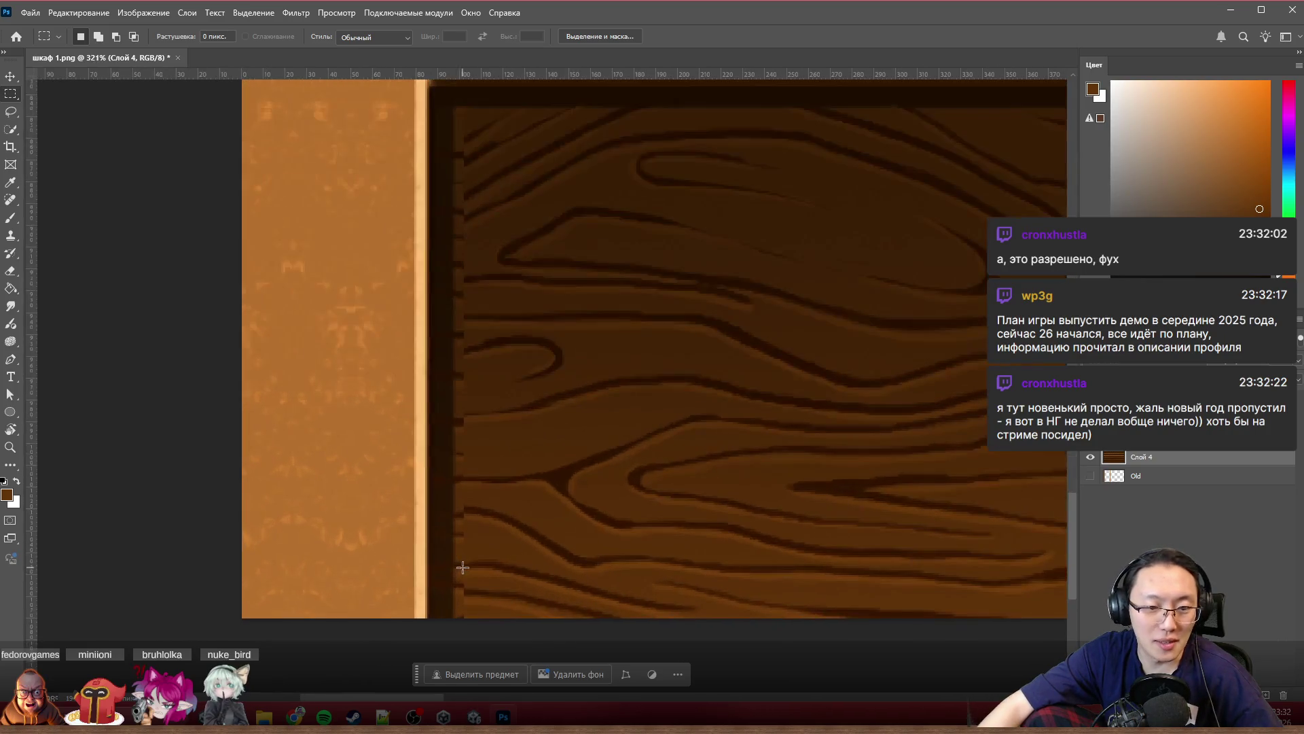
# Step: Move the wood layer right to a 103 px offset, then select a tall strip beside the left post
pyautogui.moveTo(469, 571)
pyautogui.mouseDown()
pyautogui.moveTo(731, 560)
pyautogui.moveTo(698, 565)
pyautogui.mouseUp()
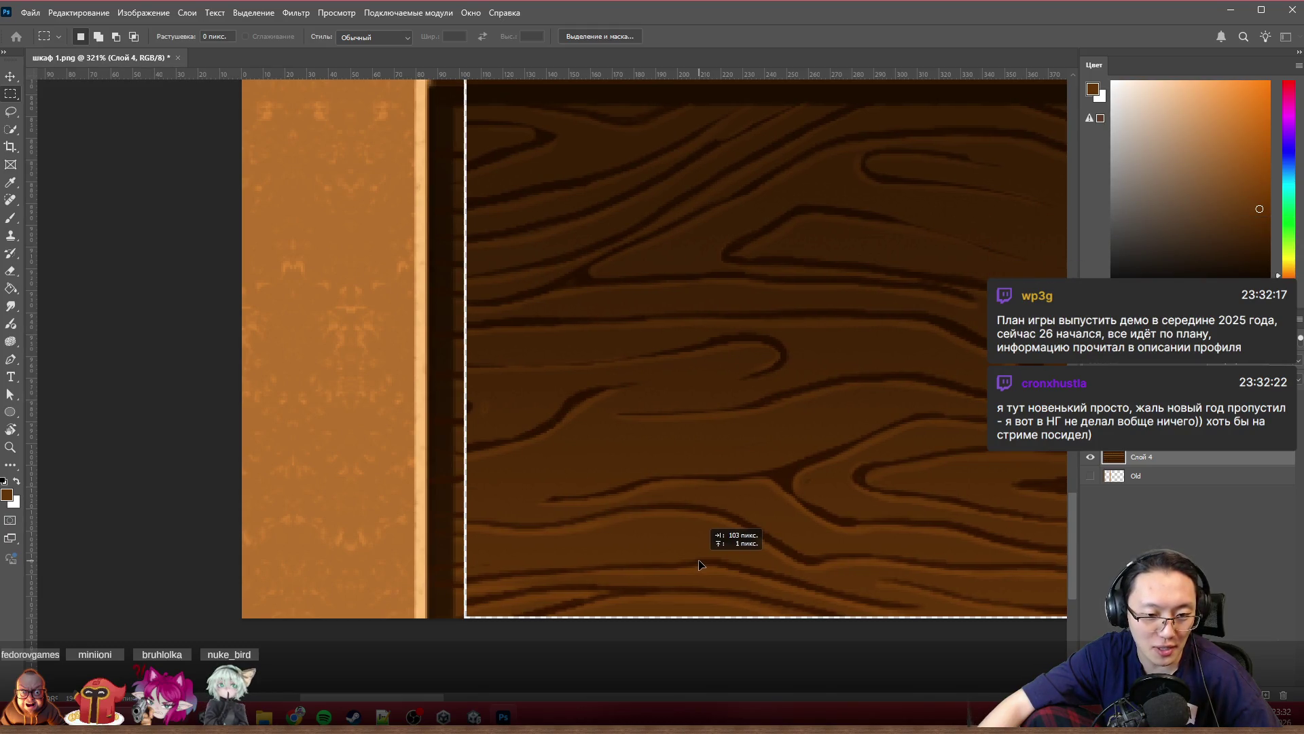
pyautogui.moveTo(698, 565); pyautogui.dragTo(700, 569)
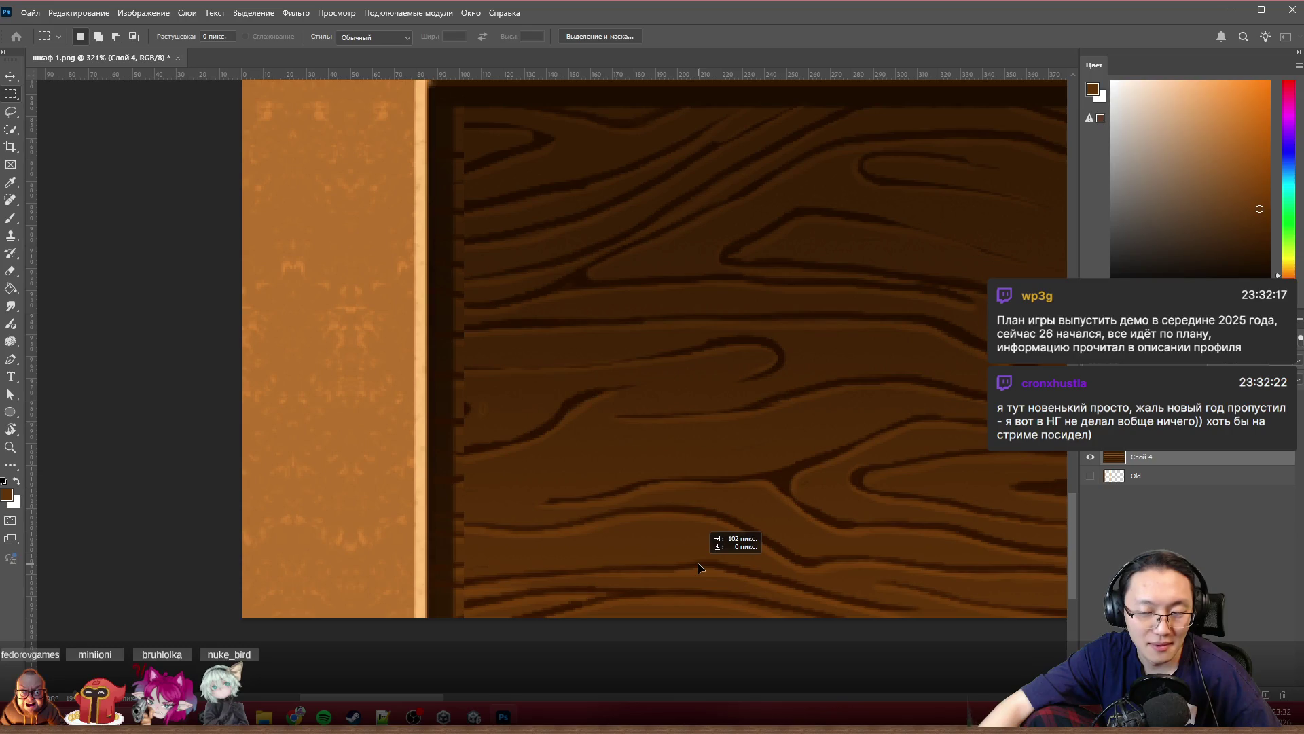
pyautogui.scroll(-3, 456, 546)
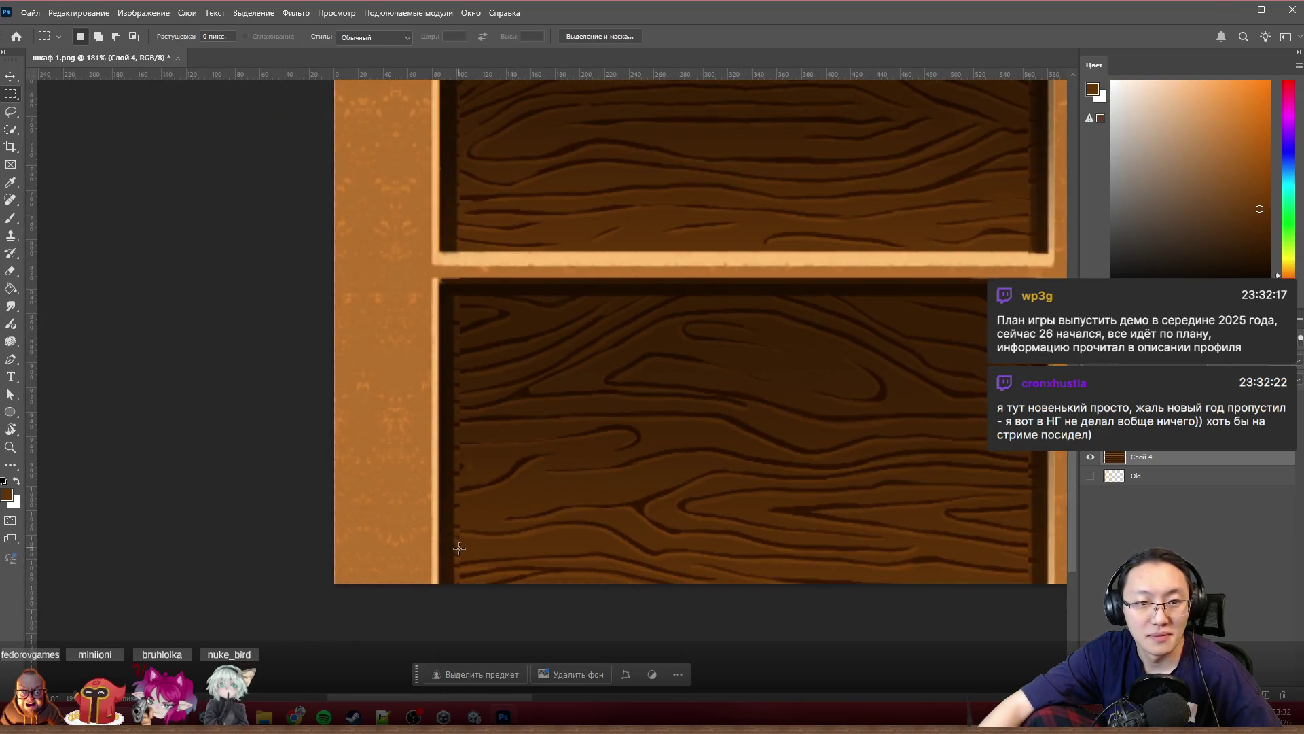
pyautogui.scroll(2, 458, 547)
pyautogui.scroll(1, 481, 582)
pyautogui.moveTo(518, 598); pyautogui.dragTo(442, 121)
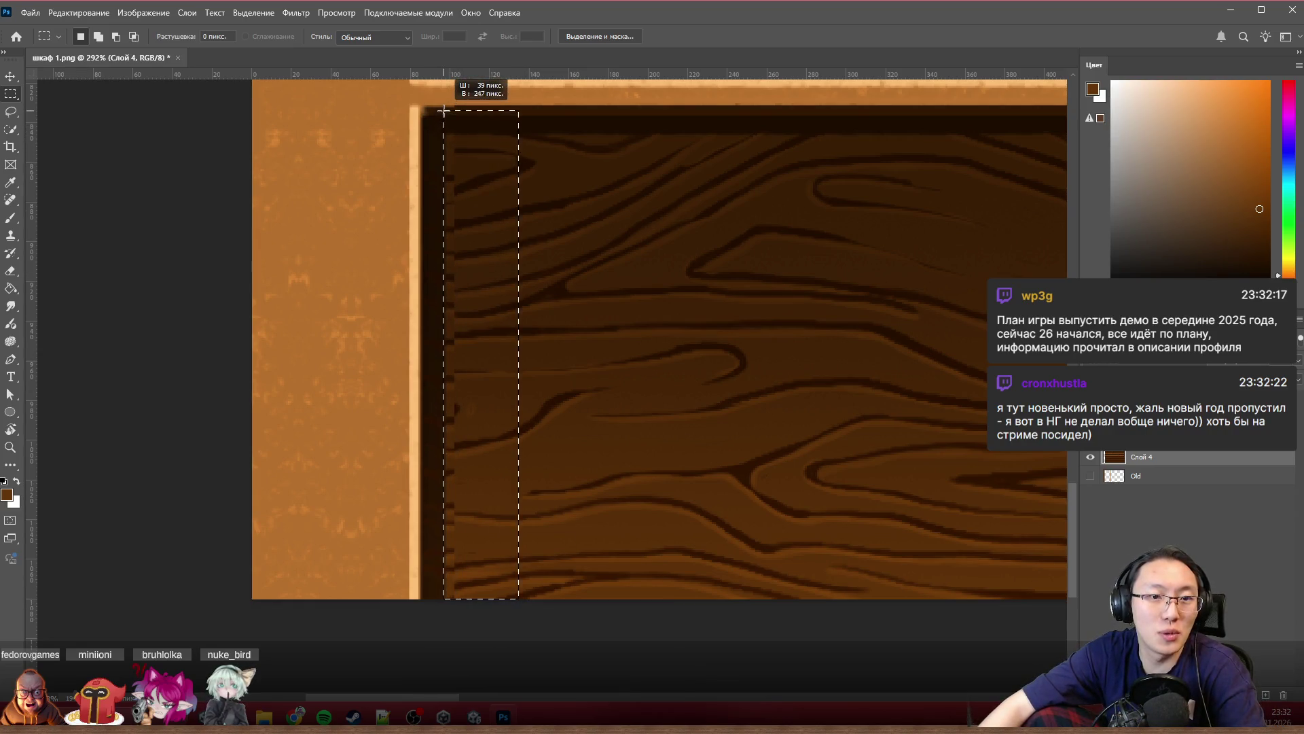
# Step: Clear the selected strip beside the post on Слой 3 (not Слой 4) and deselect
pyautogui.moveTo(443, 110); pyautogui.dragTo(443, 104)
pyautogui.press('Delete')
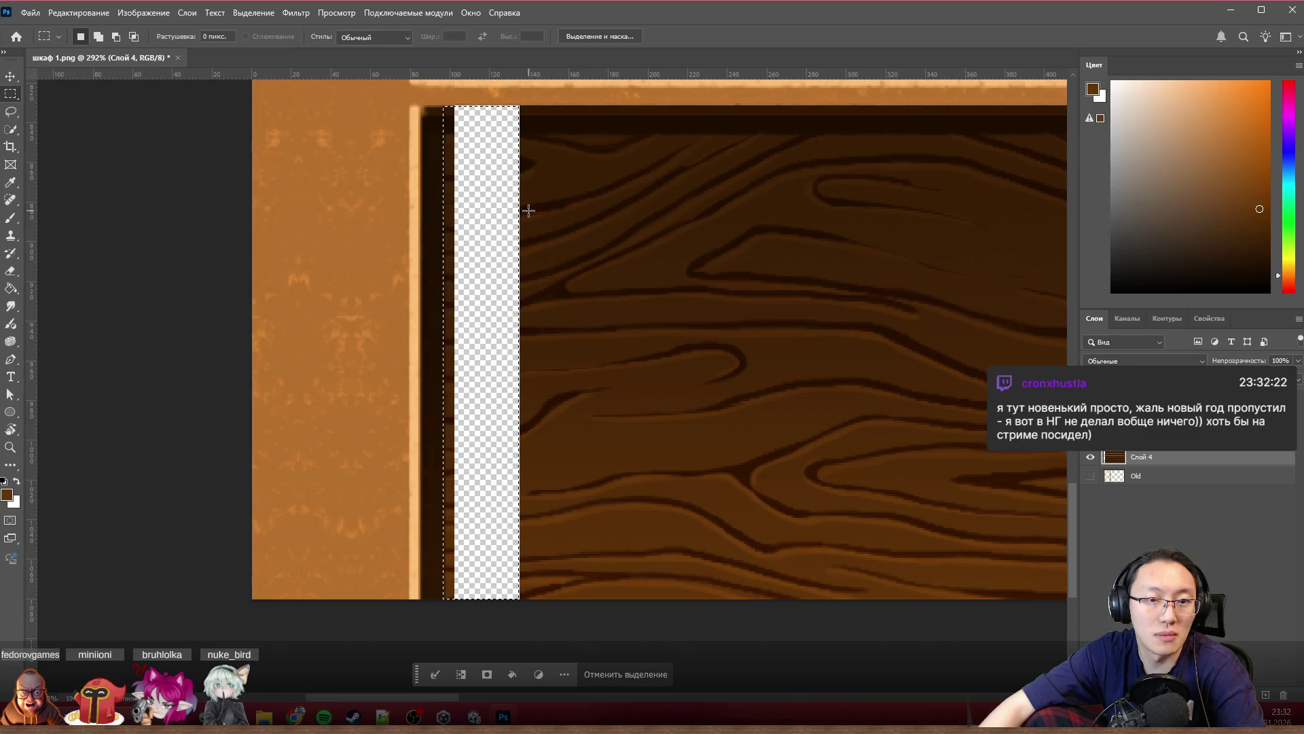
pyautogui.hotkey('ctrl', 'z')
pyautogui.hotkey('alt', '[')
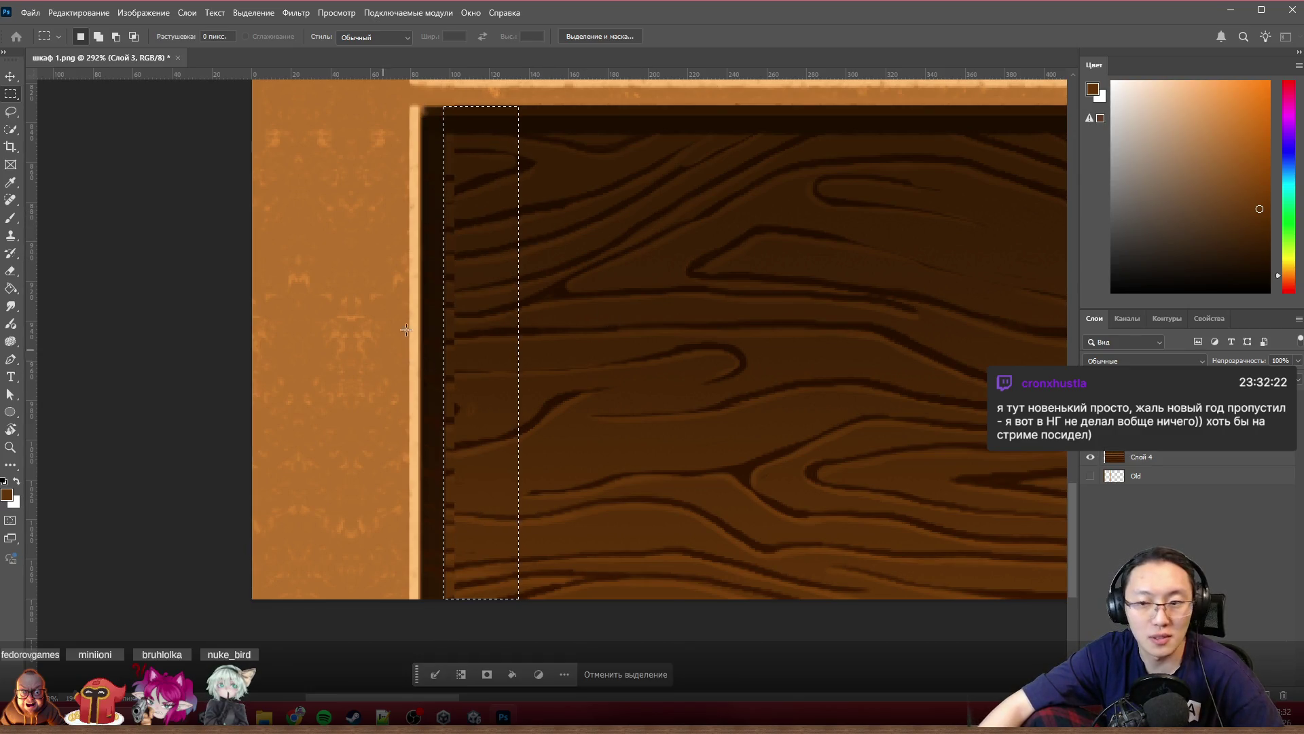
pyautogui.press('Delete')
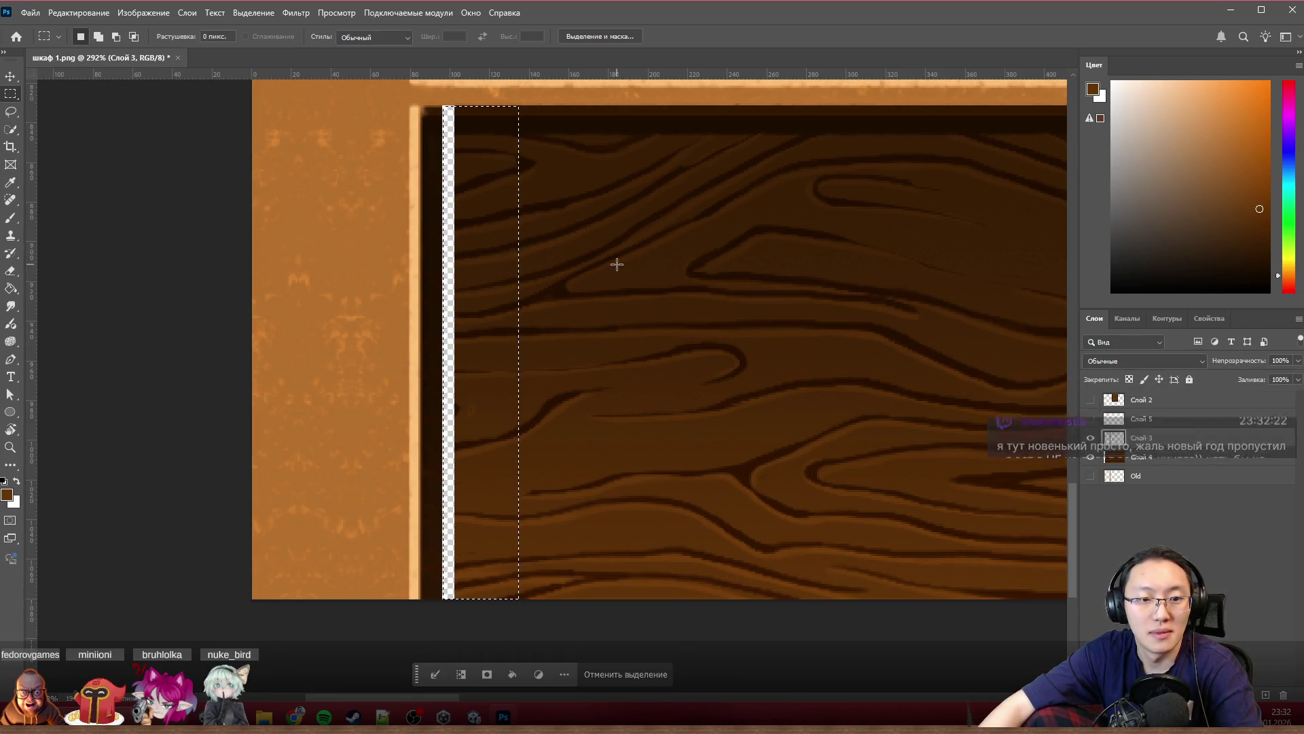
pyautogui.hotkey('ctrl', 'd')
pyautogui.scroll(2, 476, 298)
pyautogui.scroll(2, 477, 298)
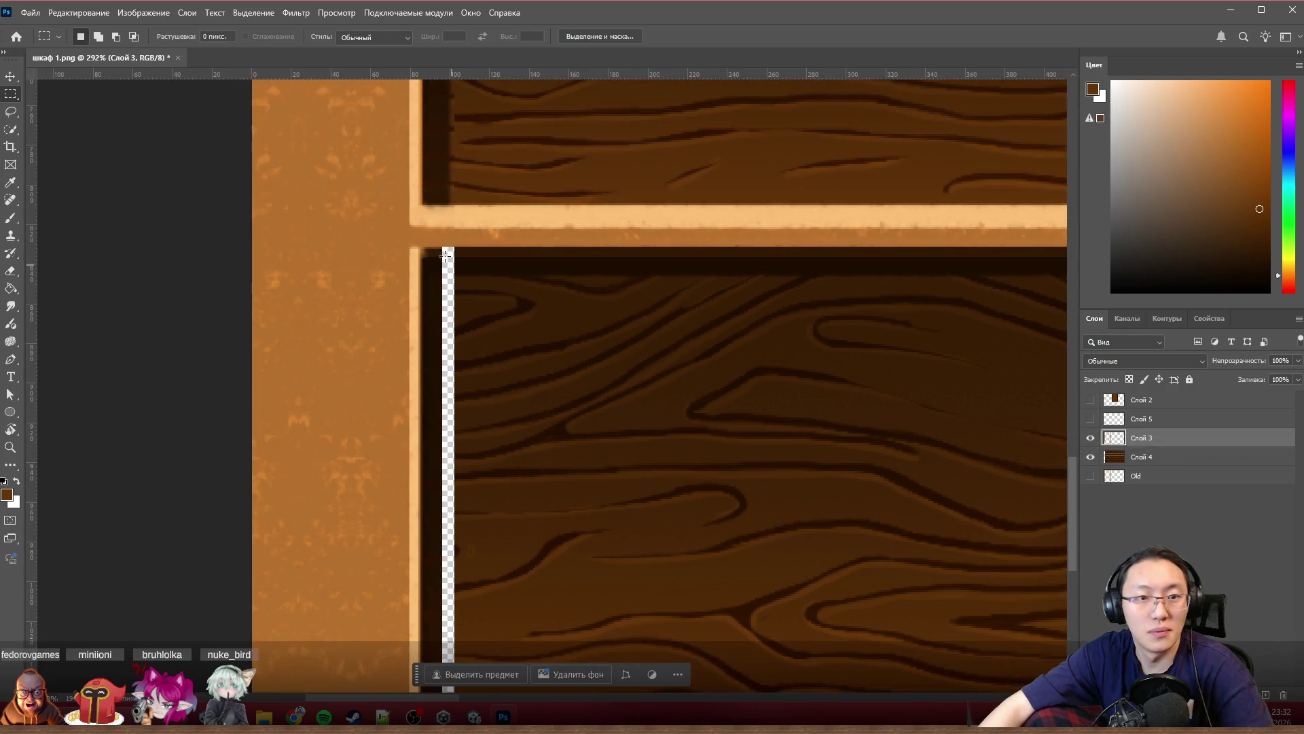
pyautogui.scroll(1, 464, 244)
pyautogui.scroll(2, 461, 239)
pyautogui.scroll(2, 459, 235)
pyautogui.scroll(-3, 460, 236)
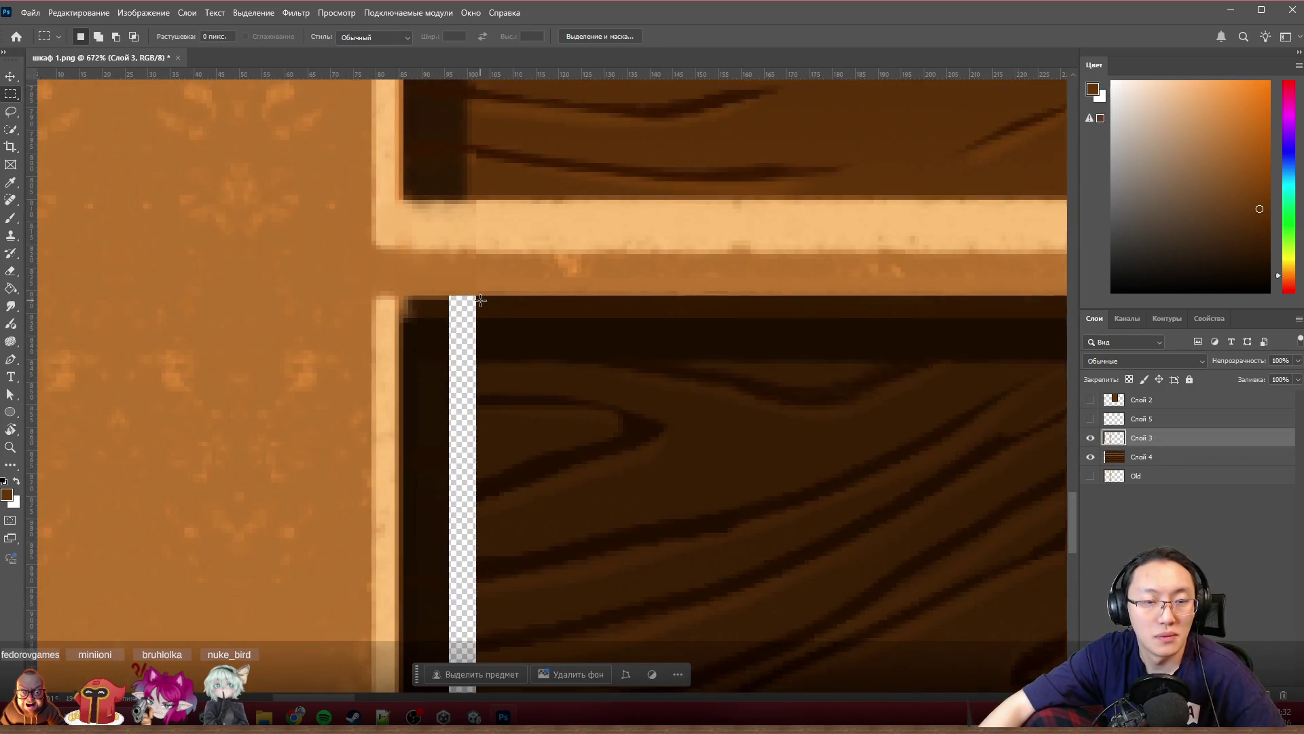
pyautogui.scroll(-1, 475, 316)
pyautogui.scroll(-2, 475, 316)
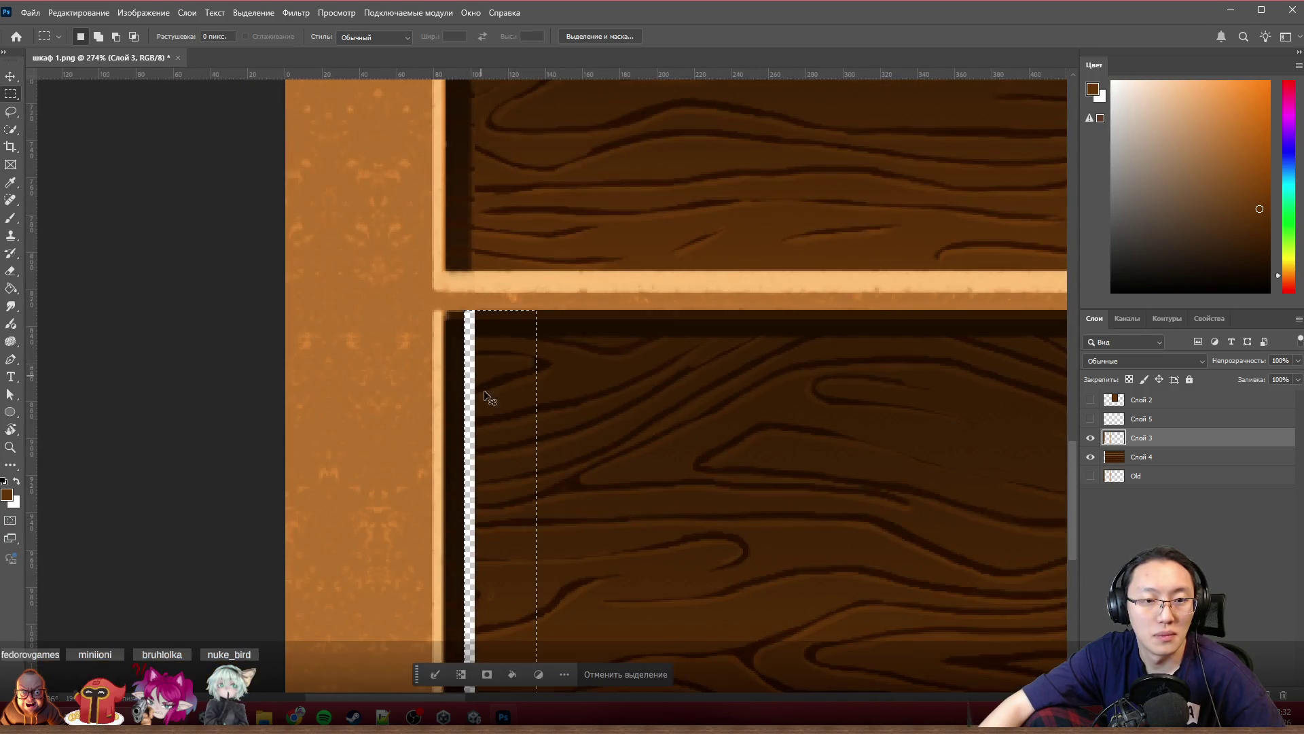
pyautogui.scroll(-3, 489, 398)
pyautogui.scroll(-1, 489, 442)
pyautogui.scroll(1, 478, 603)
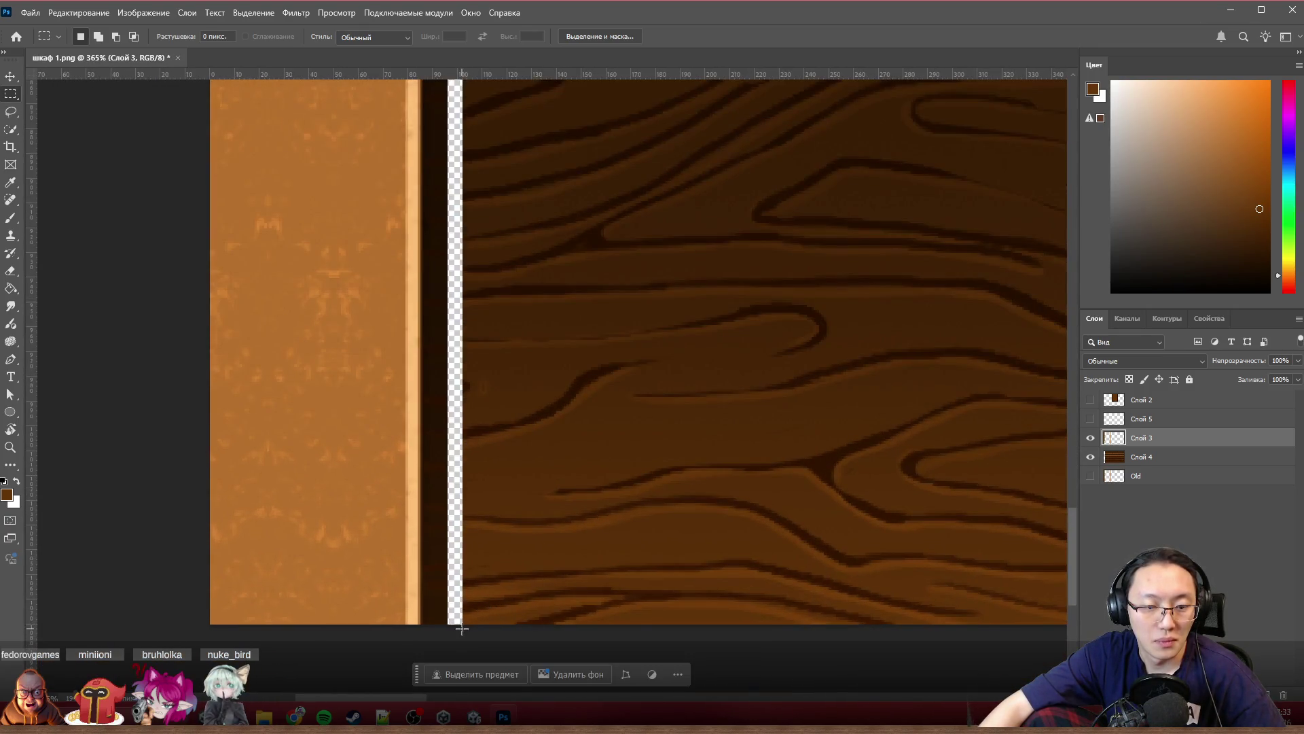
# Step: Select the transparent strip beside the left post along its full height
pyautogui.moveTo(461, 624); pyautogui.dragTo(463, 523)
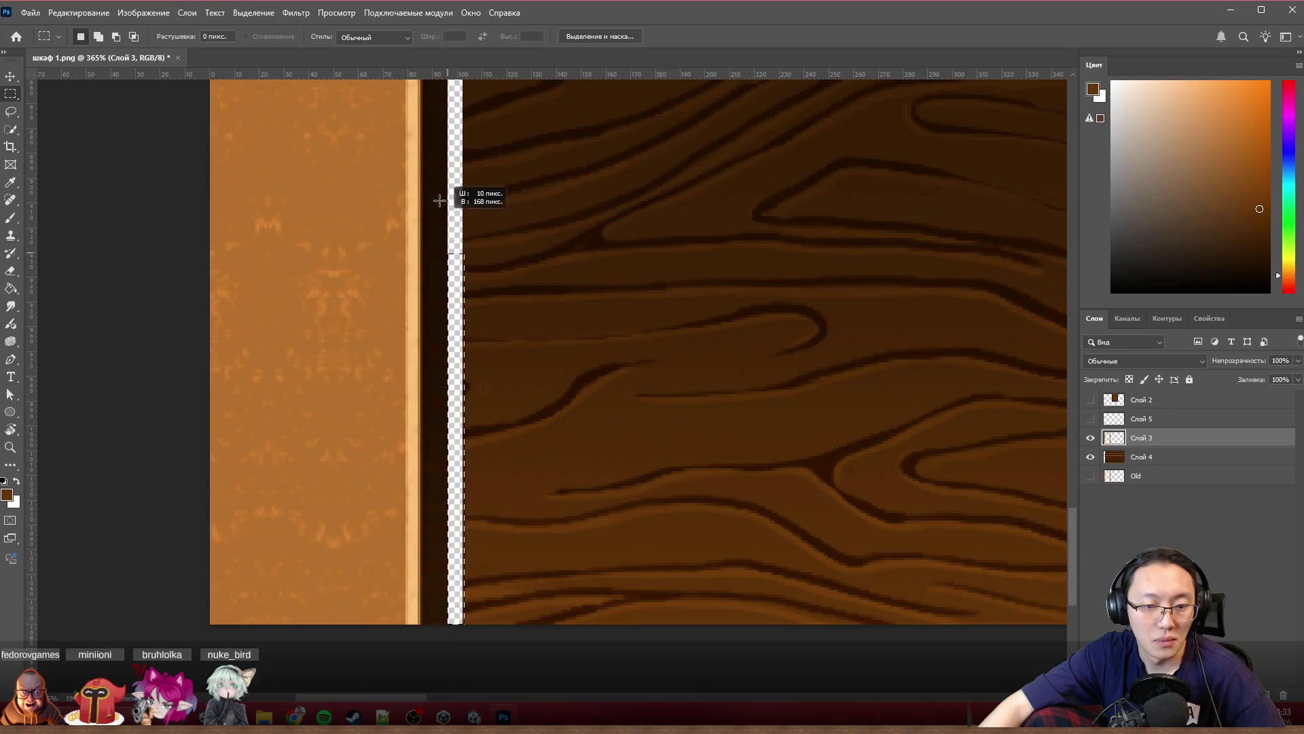
pyautogui.moveTo(446, 241); pyautogui.dragTo(446, 6)
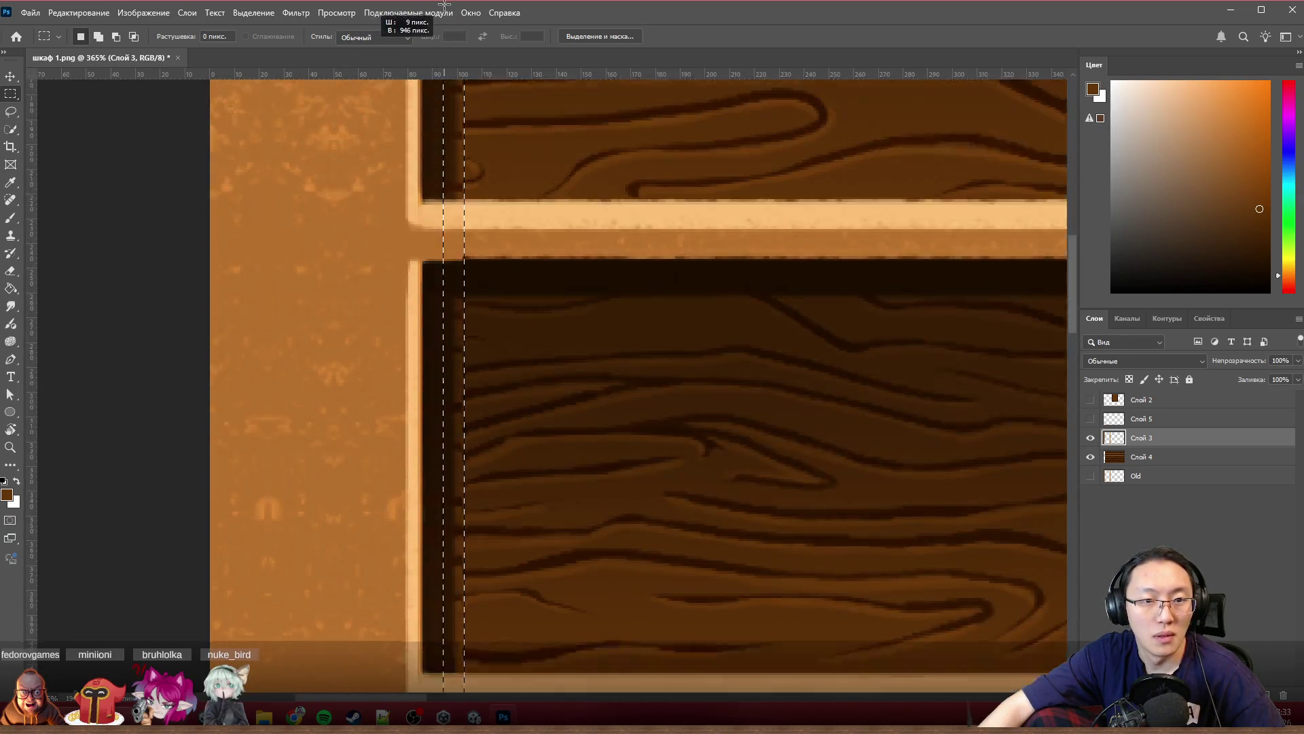
pyautogui.moveTo(446, 5); pyautogui.dragTo(436, 112)
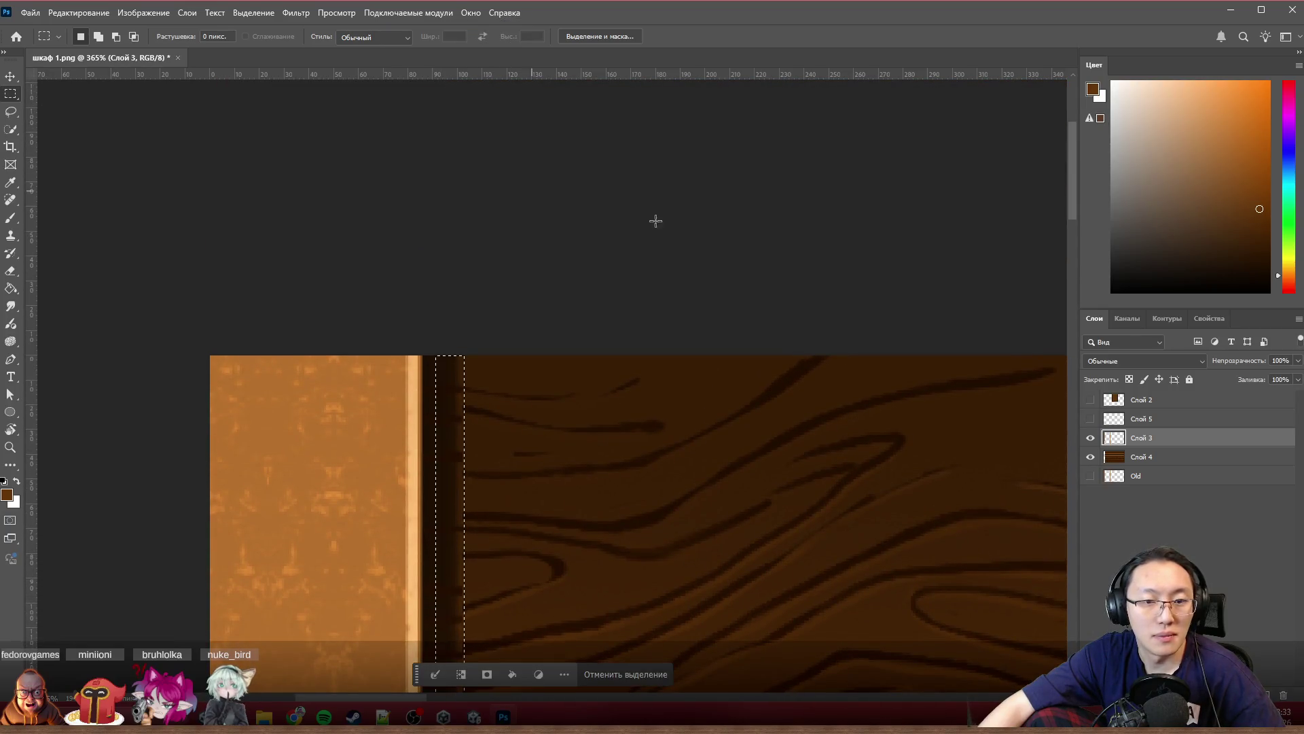
pyautogui.scroll(-5, 1055, 280)
pyautogui.scroll(-5, 1030, 516)
pyautogui.scroll(-5, 1019, 568)
pyautogui.scroll(-2, 1010, 584)
pyautogui.keyDown('alt'); pyautogui.scroll(3, 408, 562); pyautogui.keyUp('alt')
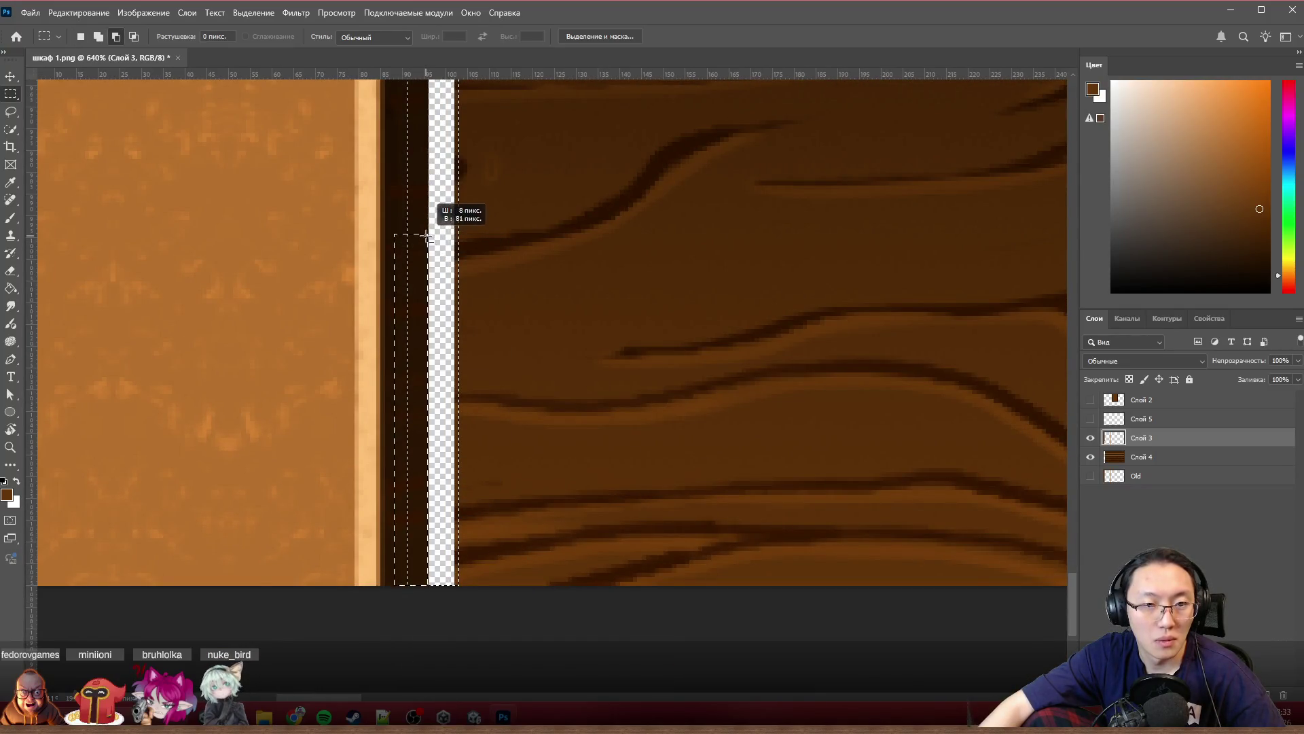
pyautogui.moveTo(426, 91); pyautogui.dragTo(426, 64)
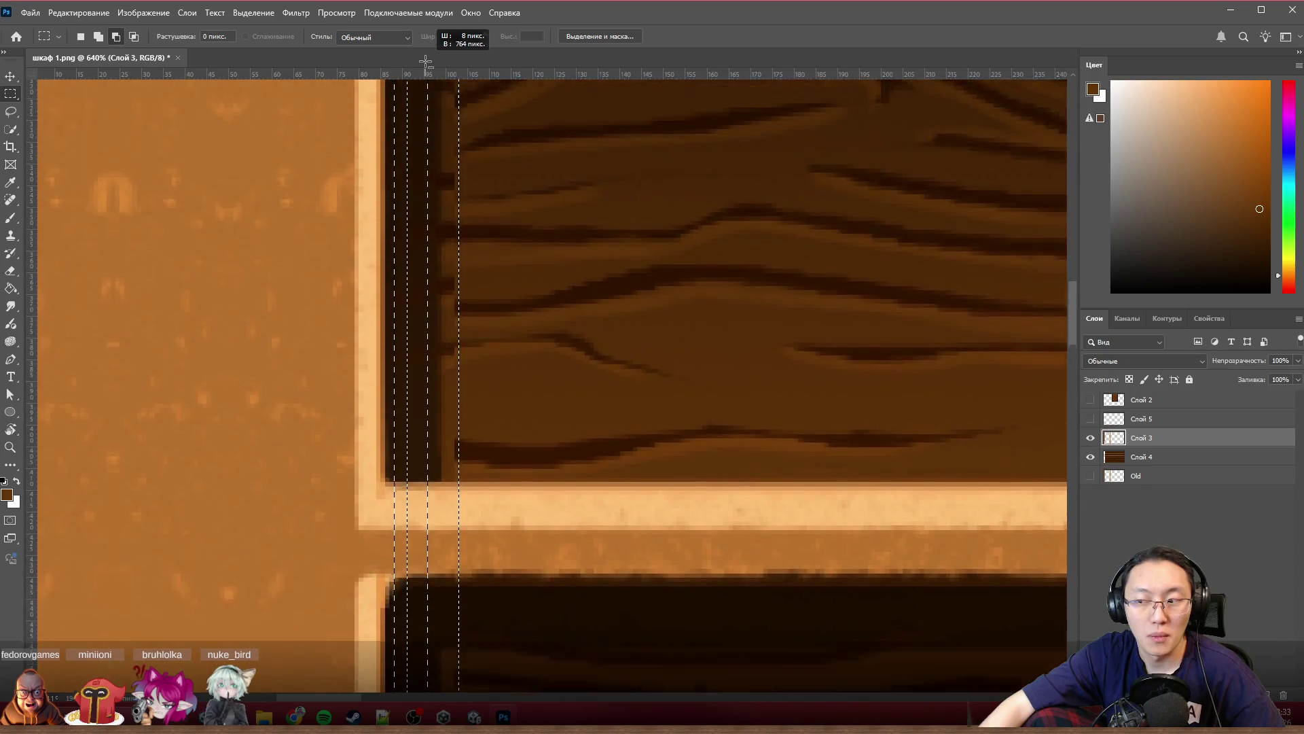
pyautogui.moveTo(426, 63); pyautogui.dragTo(427, 64)
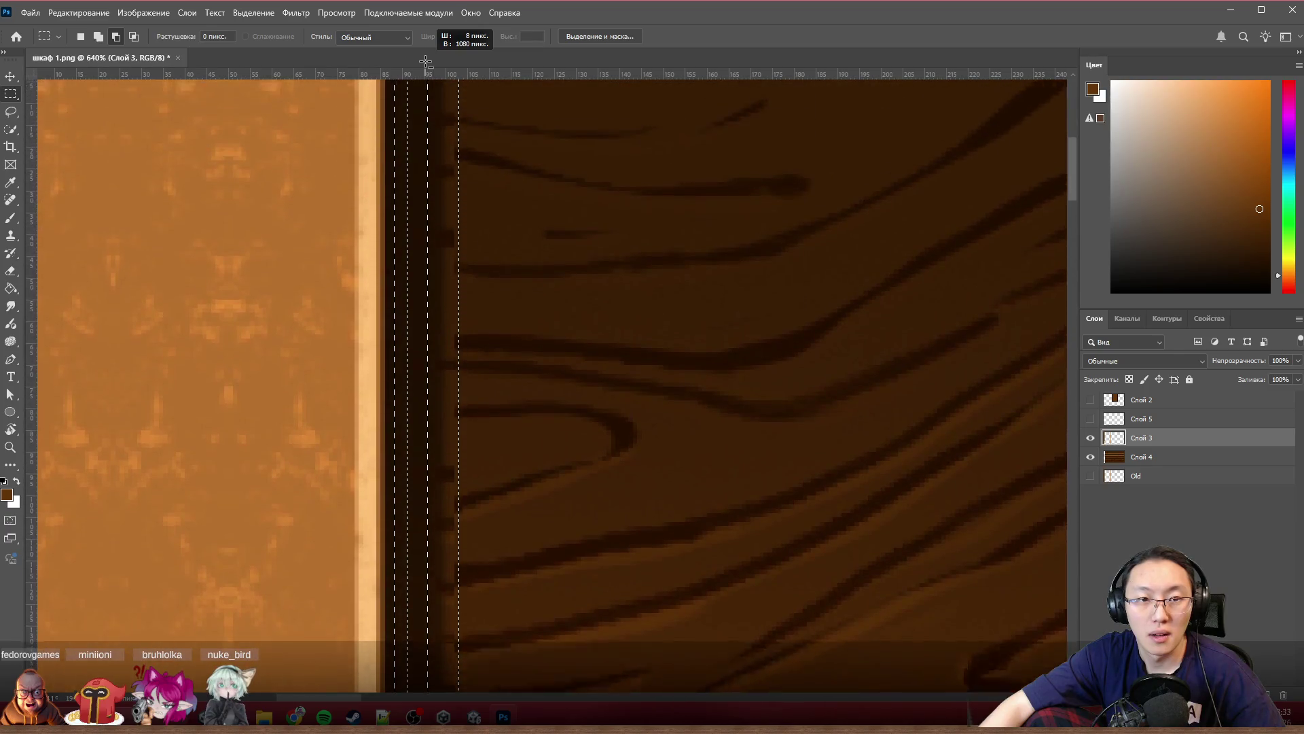
# Step: Finish the full-height selection and slide Слой 4 left about 4 px over the transparent strip
pyautogui.moveTo(426, 63); pyautogui.dragTo(426, 68)
pyautogui.scroll(-1, 444, 234)
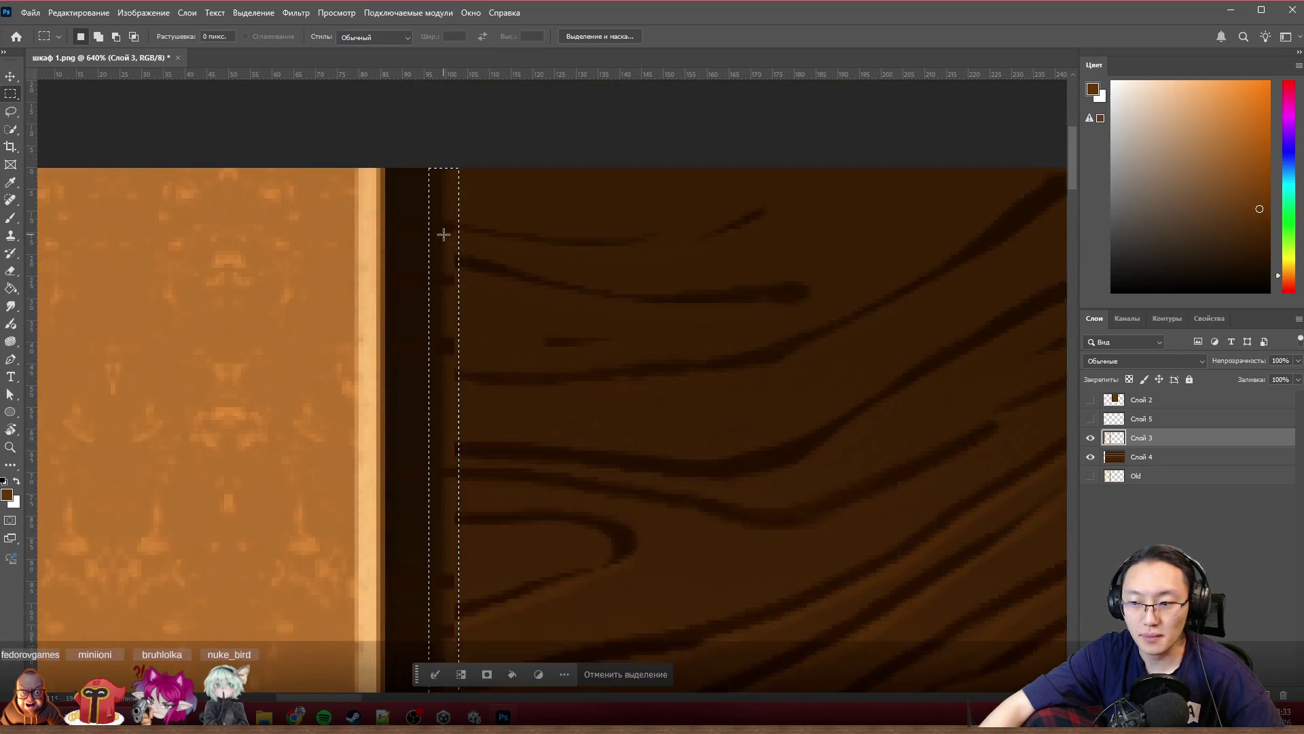
pyautogui.keyDown('alt'); pyautogui.scroll(-3, 442, 233); pyautogui.keyUp('alt')
pyautogui.scroll(-1, 452, 322)
pyautogui.scroll(-1, 453, 323)
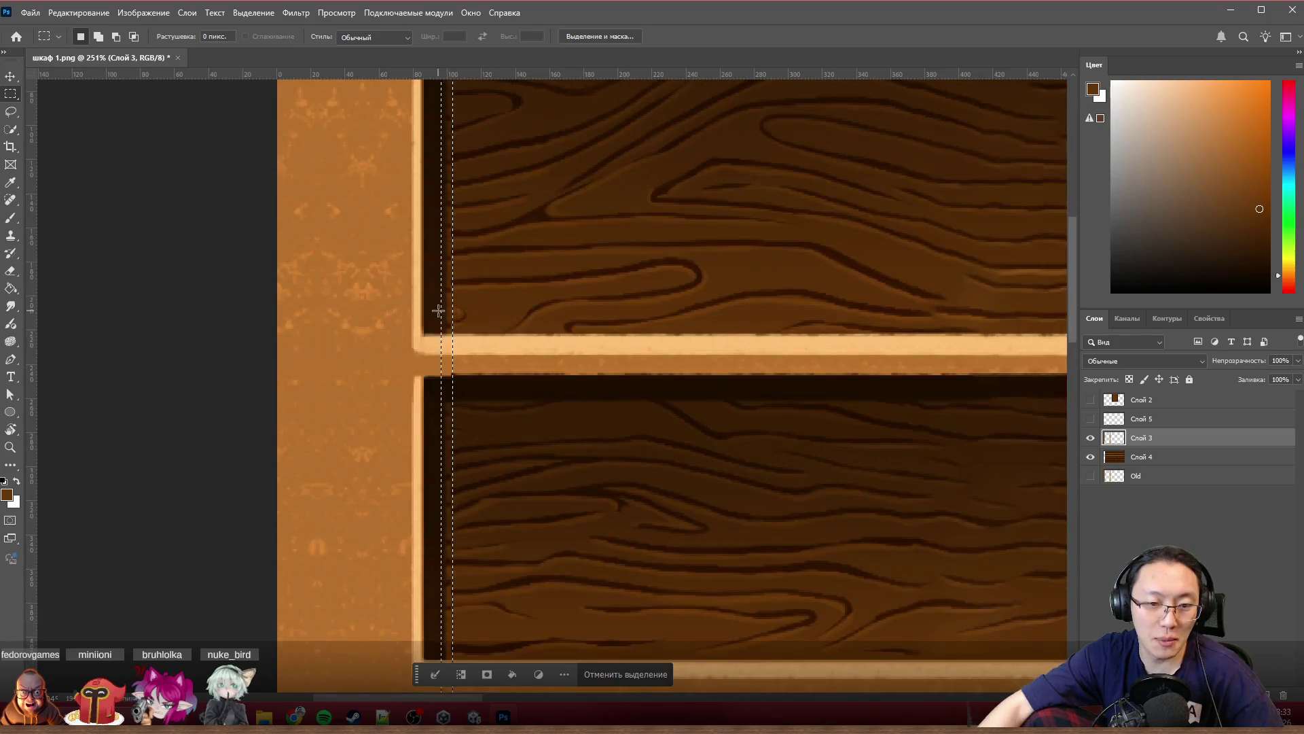
pyautogui.keyDown('alt'); pyautogui.scroll(-1, 442, 308); pyautogui.keyUp('alt')
pyautogui.keyDown('alt'); pyautogui.scroll(-3, 471, 302); pyautogui.keyUp('alt')
pyautogui.keyDown('alt'); pyautogui.scroll(2, 480, 336); pyautogui.keyUp('alt')
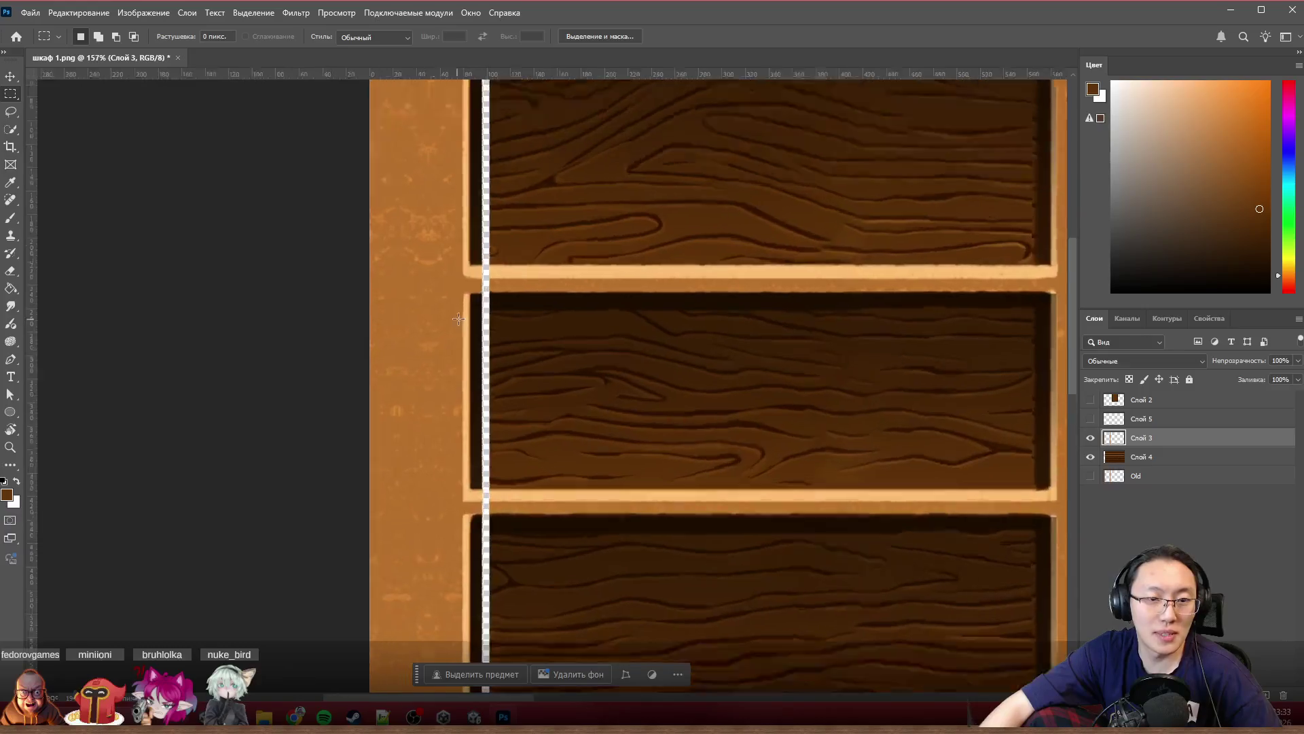
pyautogui.keyDown('alt'); pyautogui.scroll(2, 461, 305); pyautogui.keyUp('alt')
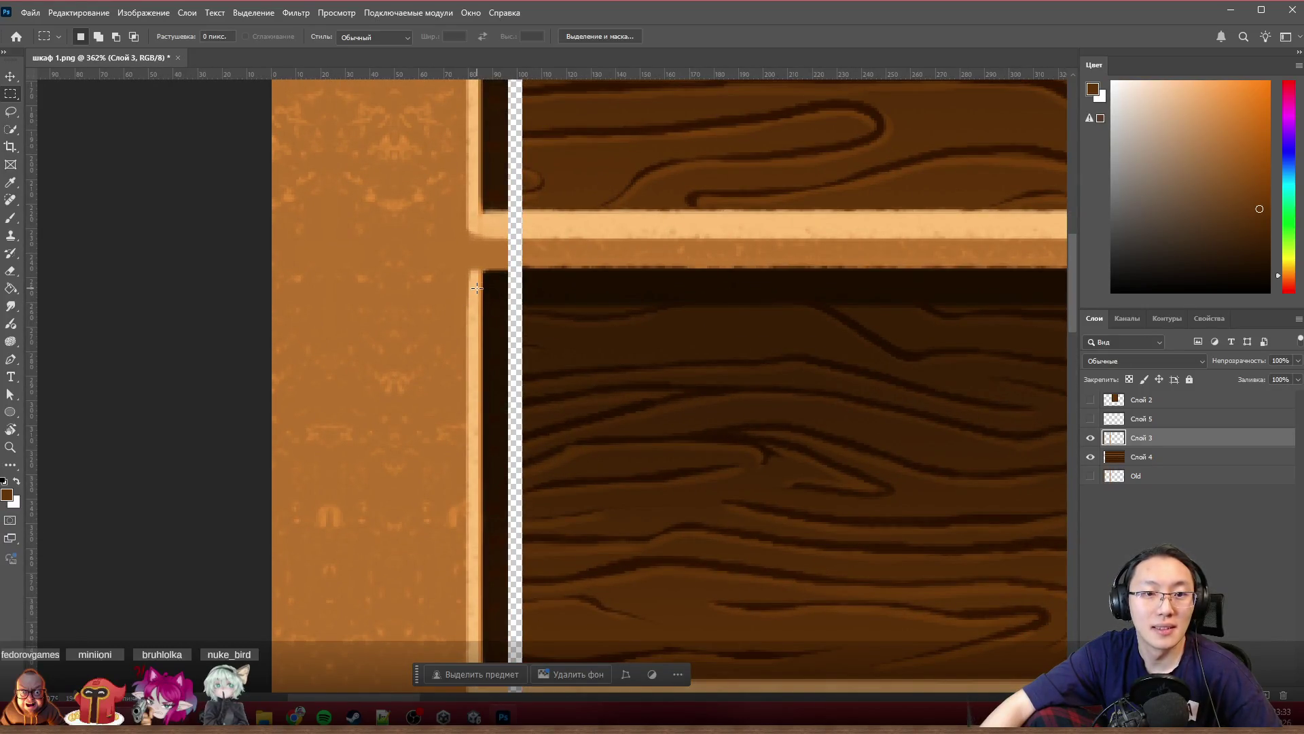
pyautogui.scroll(1, 507, 258)
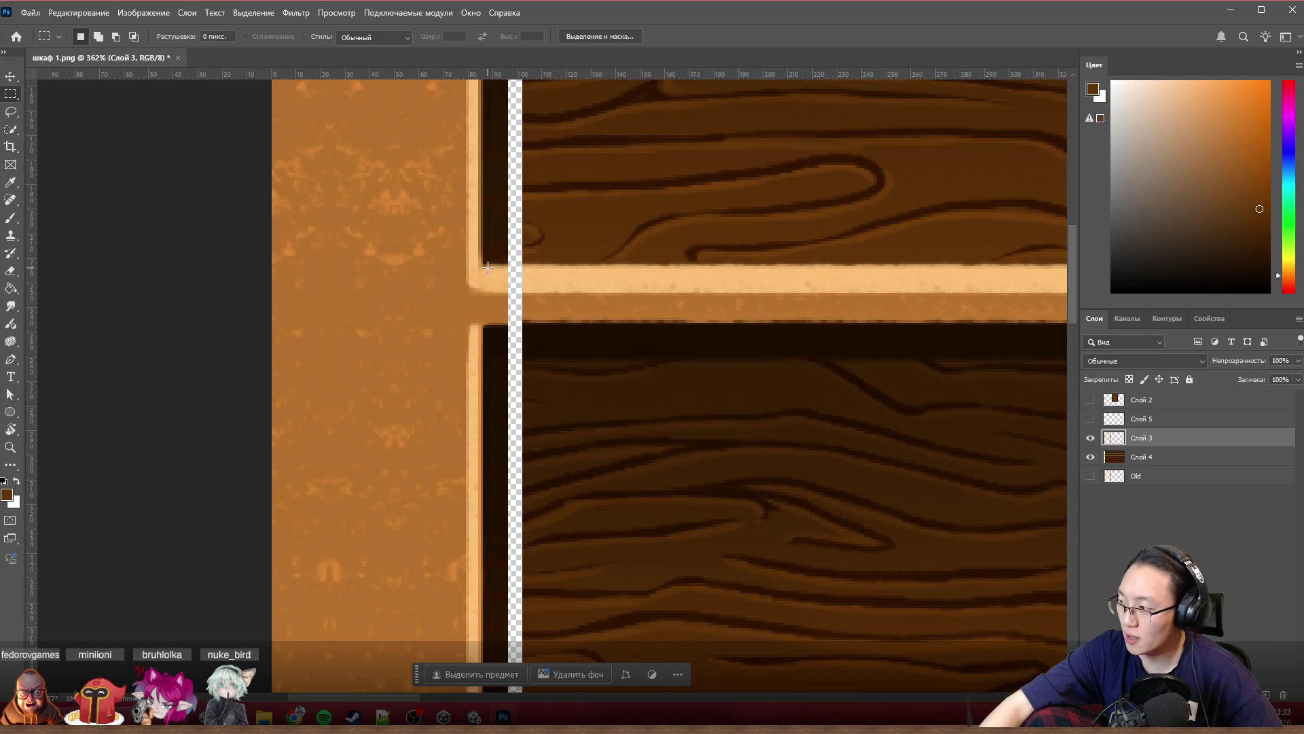
pyautogui.keyDown('alt'); pyautogui.scroll(2, 519, 244); pyautogui.keyUp('alt')
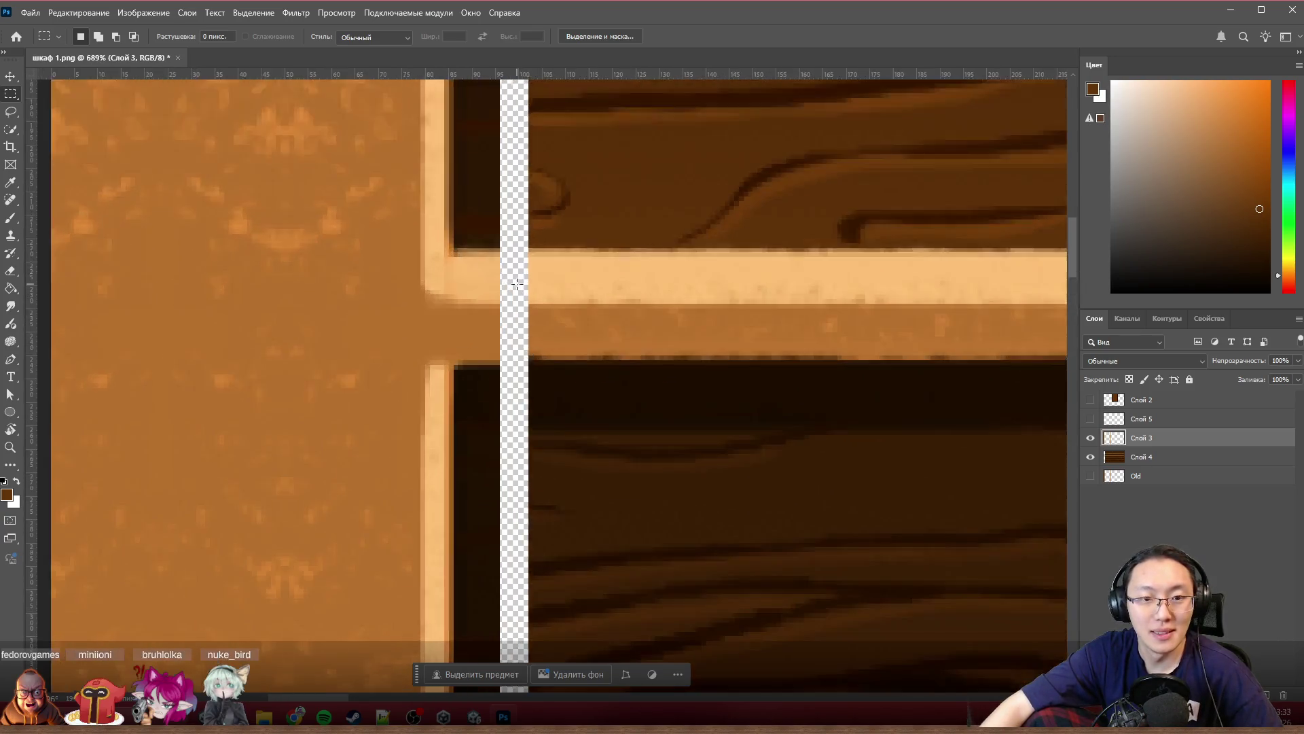
pyautogui.keyDown('alt'); pyautogui.scroll(2, 526, 274); pyautogui.keyUp('alt')
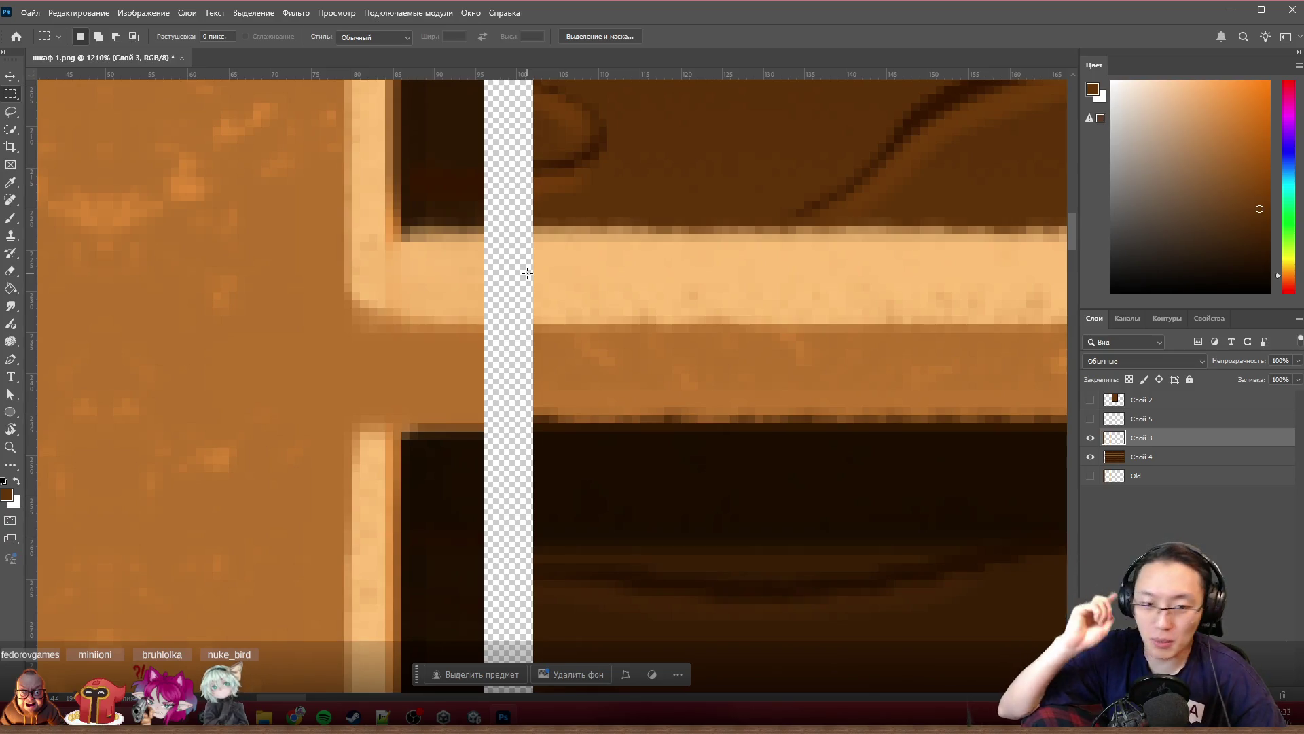
pyautogui.moveTo(601, 243); pyautogui.dragTo(547, 238)
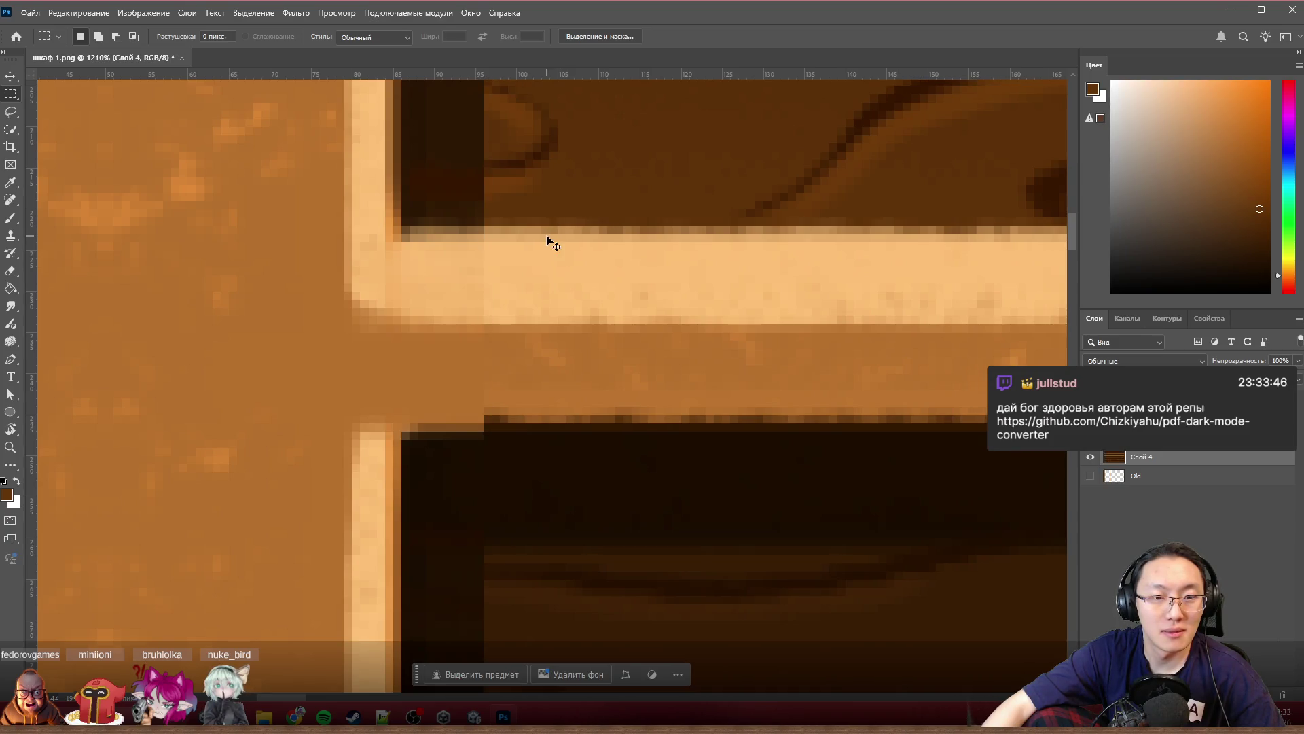
pyautogui.scroll(-5, 551, 242)
pyautogui.scroll(-5, 541, 351)
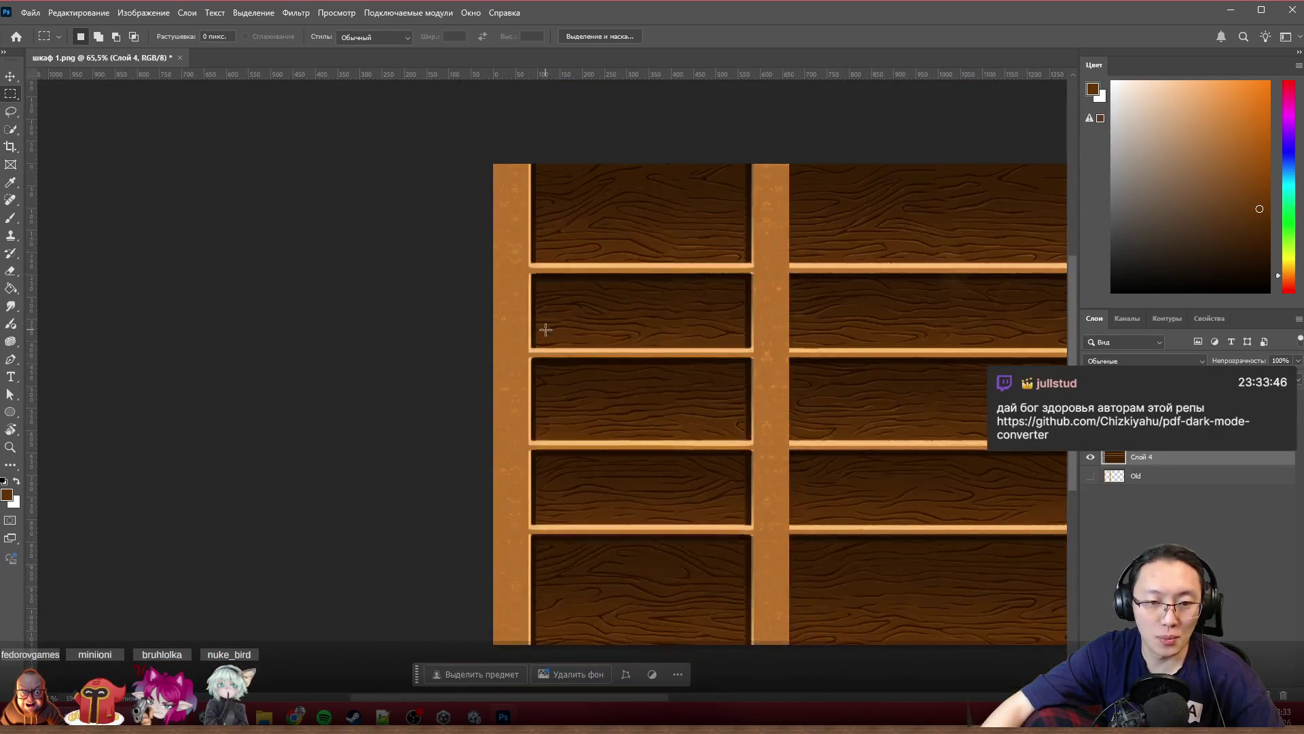
pyautogui.scroll(3, 538, 336)
pyautogui.scroll(2, 527, 428)
pyautogui.scroll(2, 526, 428)
pyautogui.scroll(2, 524, 430)
pyautogui.scroll(2, 526, 422)
pyautogui.scroll(2, 527, 417)
pyautogui.scroll(1, 528, 411)
pyautogui.scroll(2, 515, 436)
pyautogui.scroll(1, 540, 433)
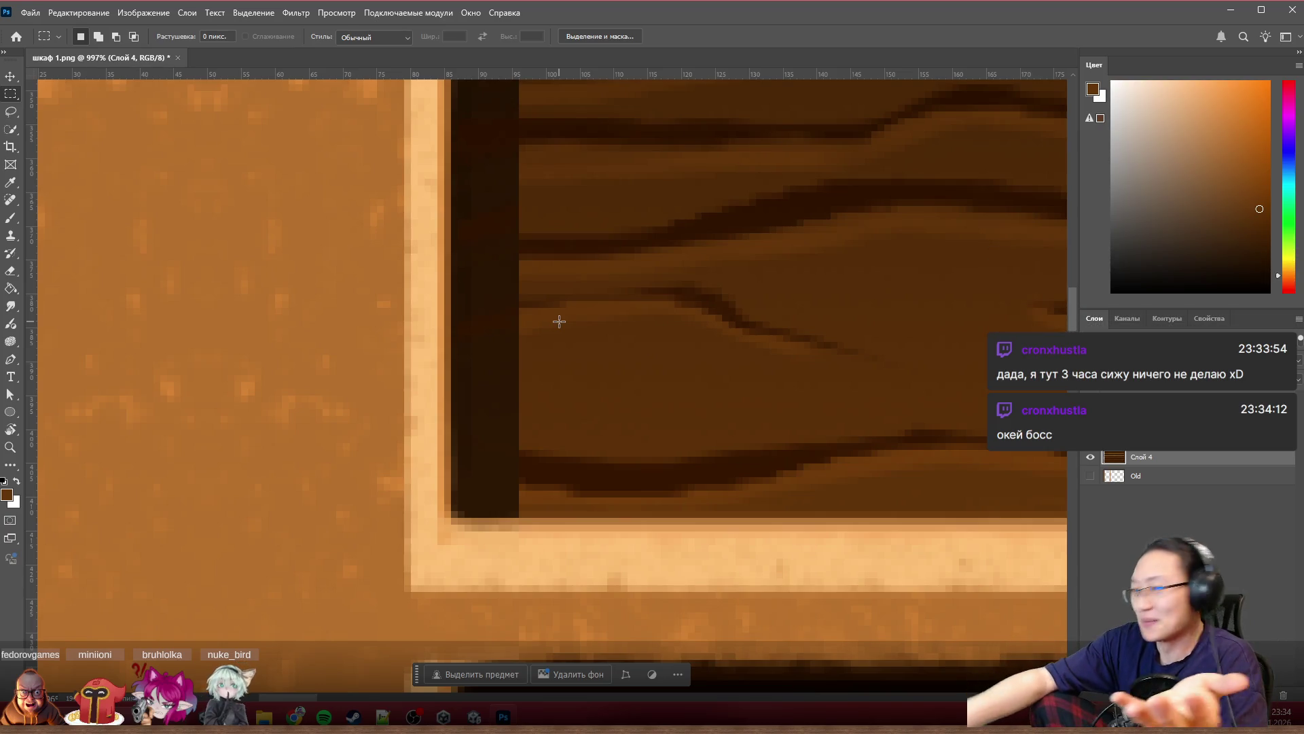
pyautogui.scroll(-2, 519, 371)
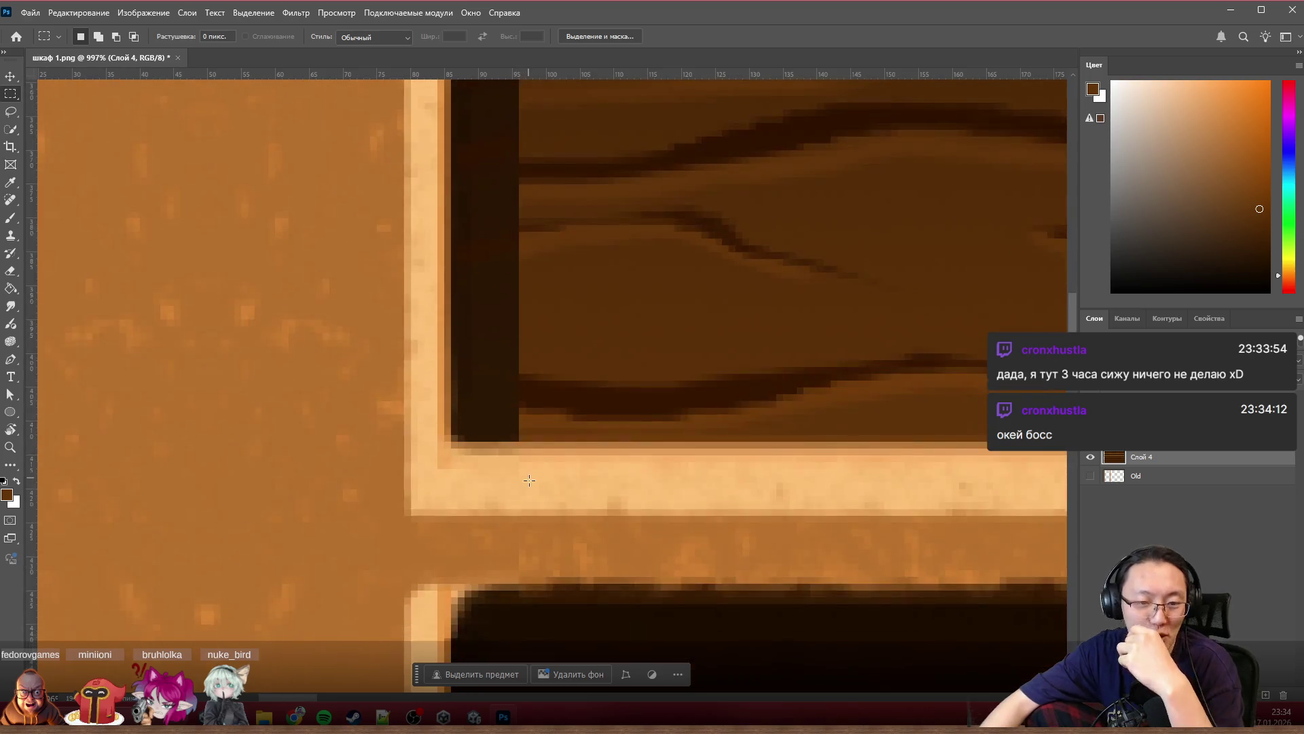
pyautogui.scroll(2, 517, 505)
pyautogui.scroll(2, 517, 505)
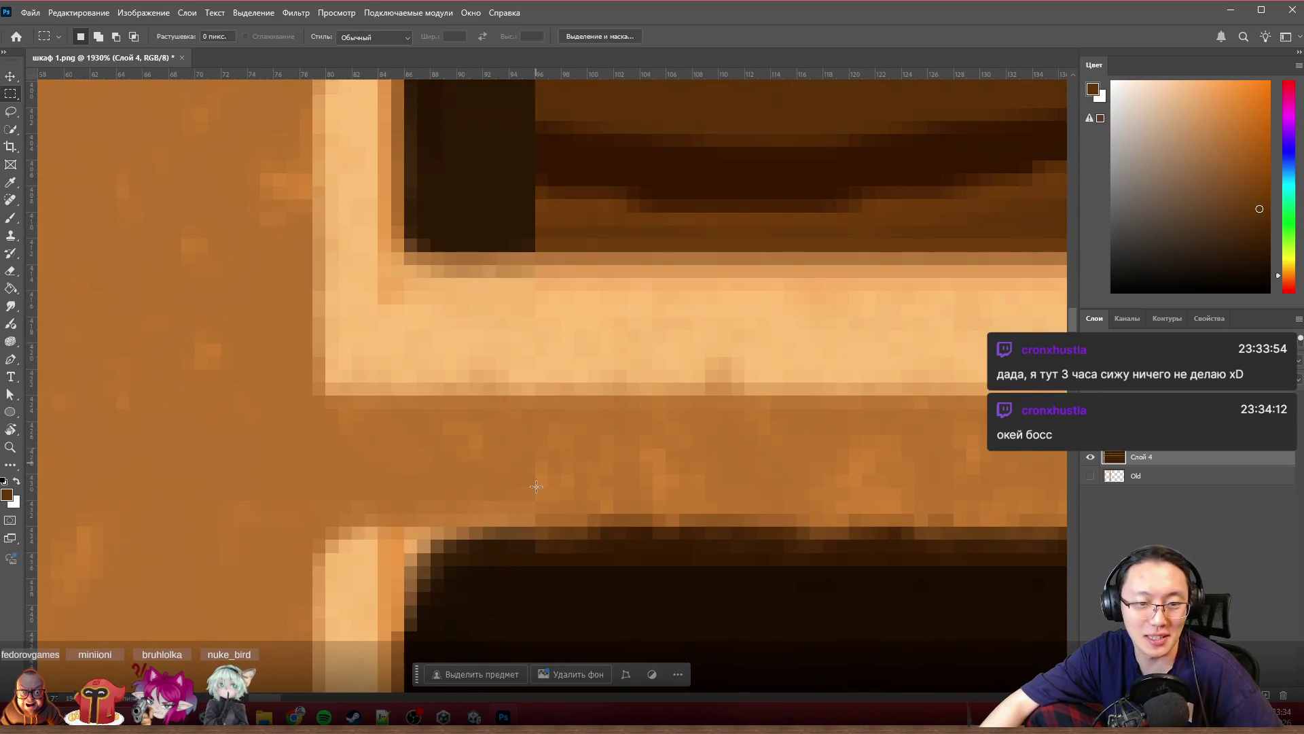
# Step: Brush near-black along the ragged shelf edge at the post, then hide Слой 4 to inspect the joint
pyautogui.press('b')
pyautogui.scroll(-3, 516, 458)
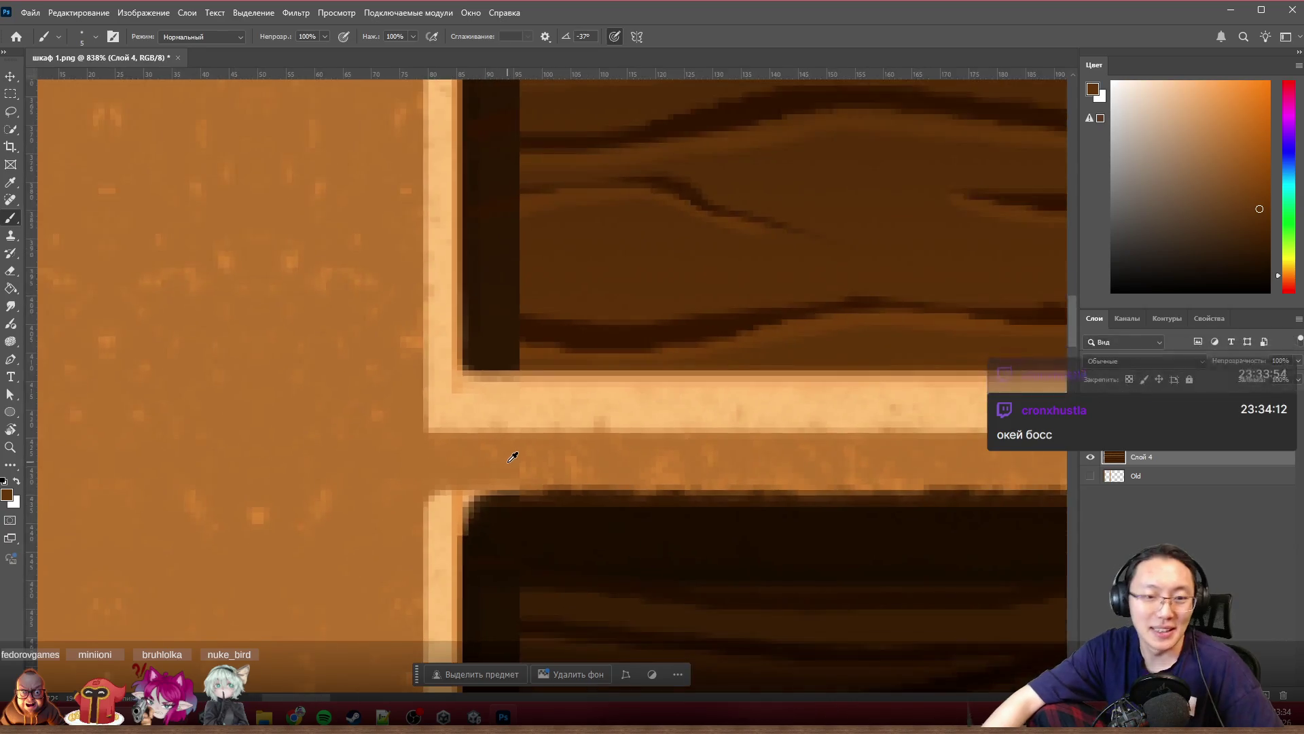
pyautogui.scroll(2, 513, 468)
pyautogui.scroll(1, 514, 467)
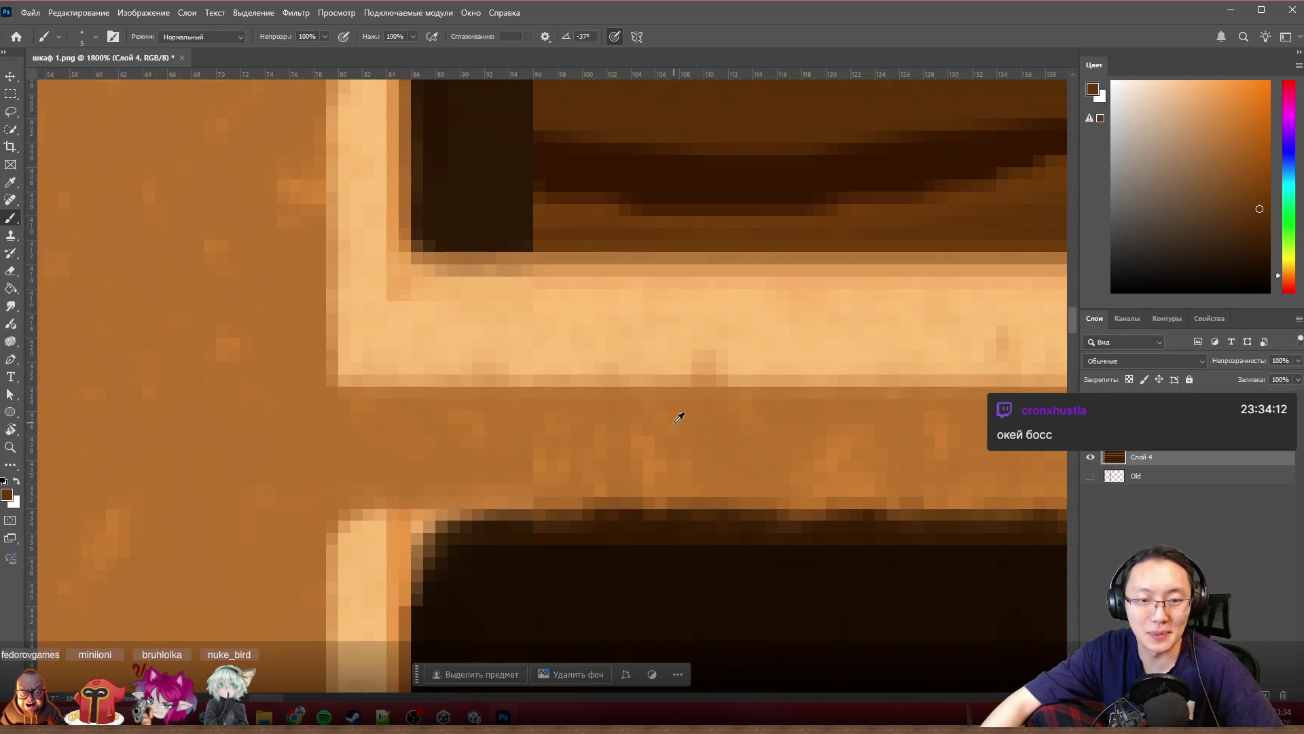
pyautogui.scroll(-3, 572, 455)
pyautogui.scroll(1, 585, 448)
pyautogui.scroll(1, 586, 449)
pyautogui.scroll(1, 571, 403)
pyautogui.scroll(-1, 516, 425)
pyautogui.scroll(-1, 574, 460)
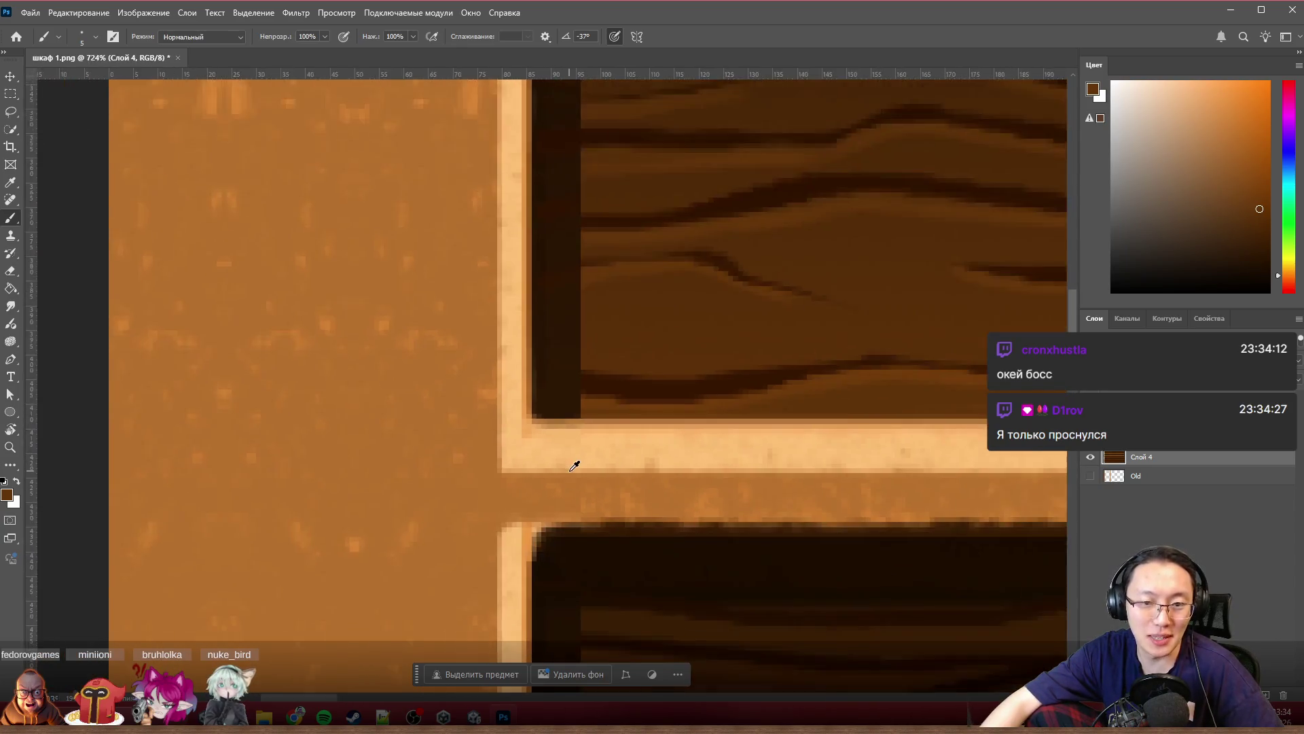
pyautogui.scroll(-1, 574, 468)
pyautogui.scroll(-1, 576, 464)
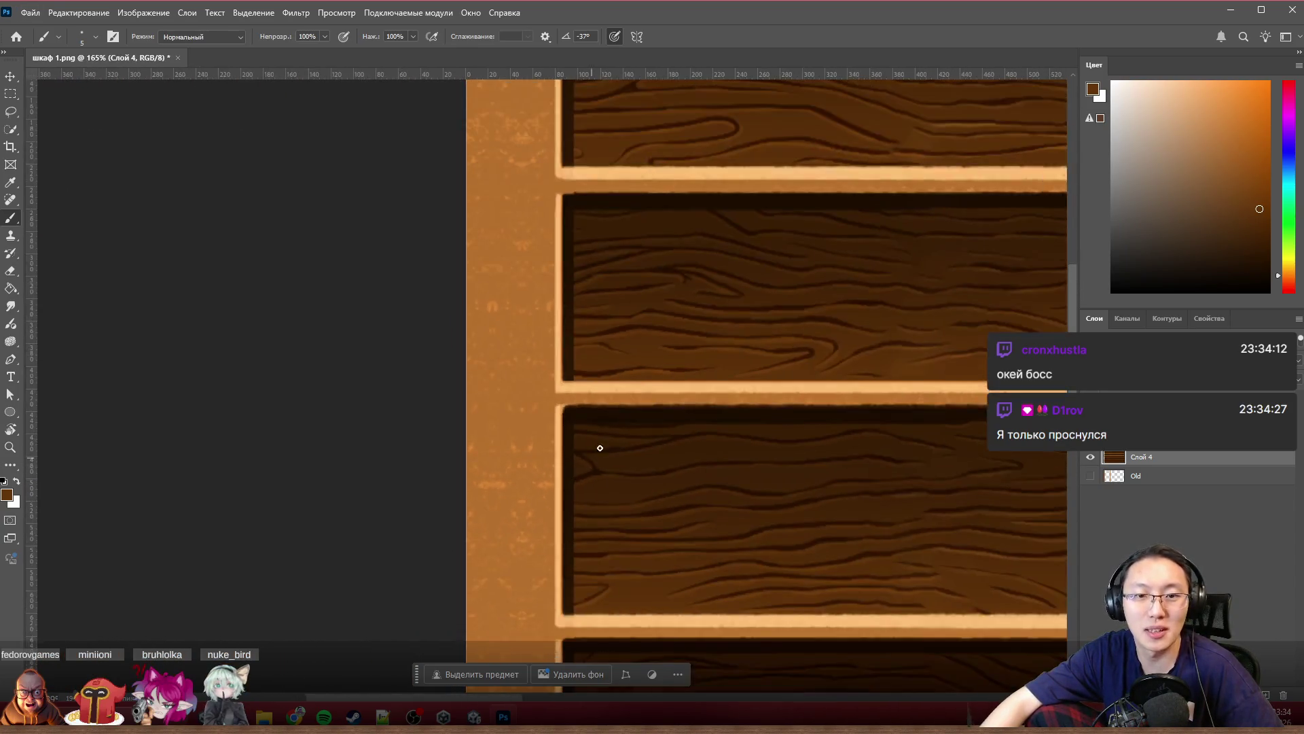
pyautogui.scroll(1, 597, 407)
pyautogui.scroll(2, 571, 356)
pyautogui.scroll(3, 574, 471)
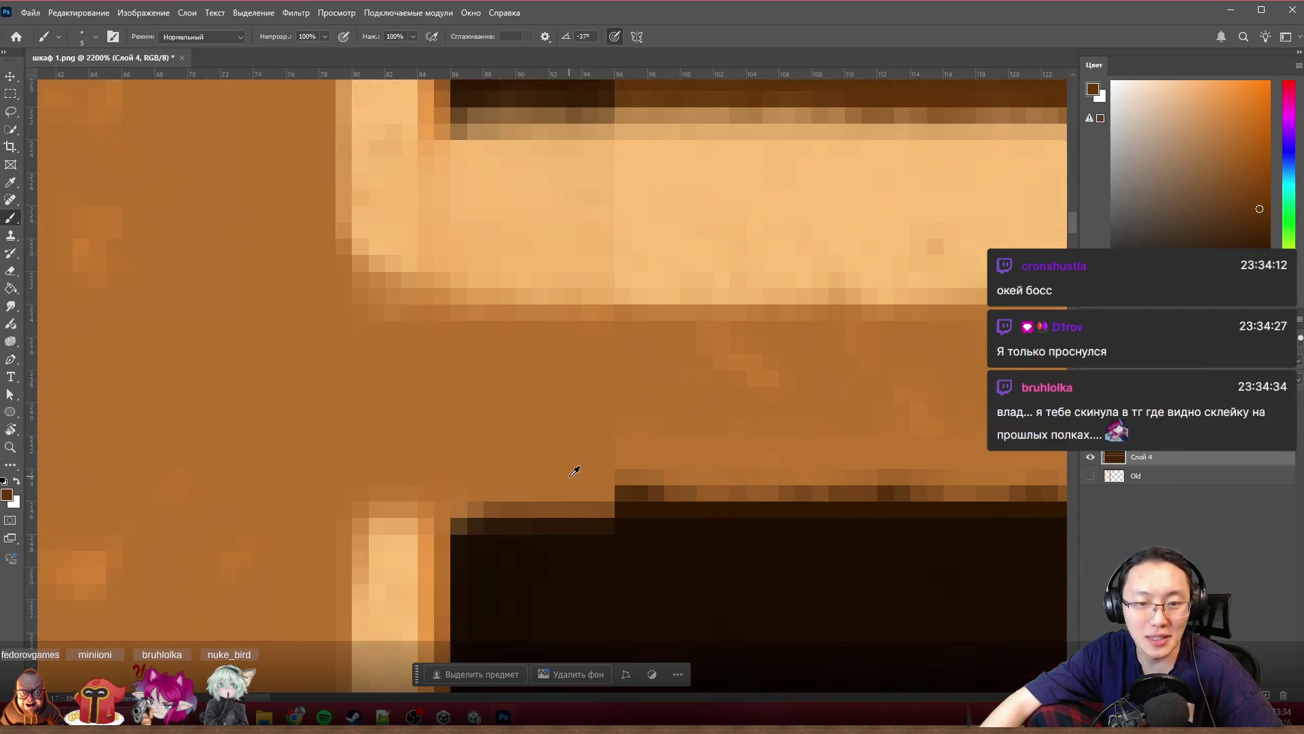
pyautogui.keyDown('alt'); pyautogui.click(549, 554); pyautogui.keyUp('alt')
pyautogui.click(625, 508)
pyautogui.hotkey('ctrl', 'z')
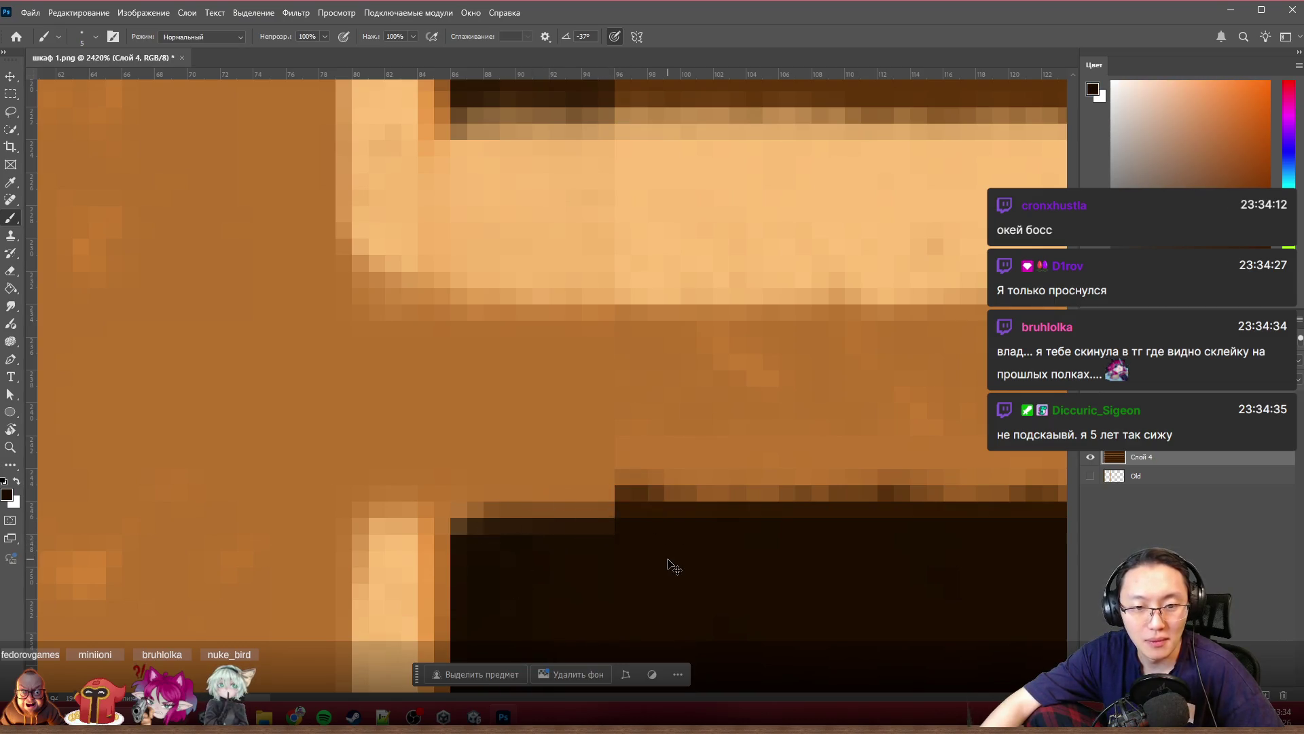
pyautogui.scroll(-2, 550, 495)
pyautogui.scroll(-3, 581, 481)
pyautogui.scroll(-2, 602, 471)
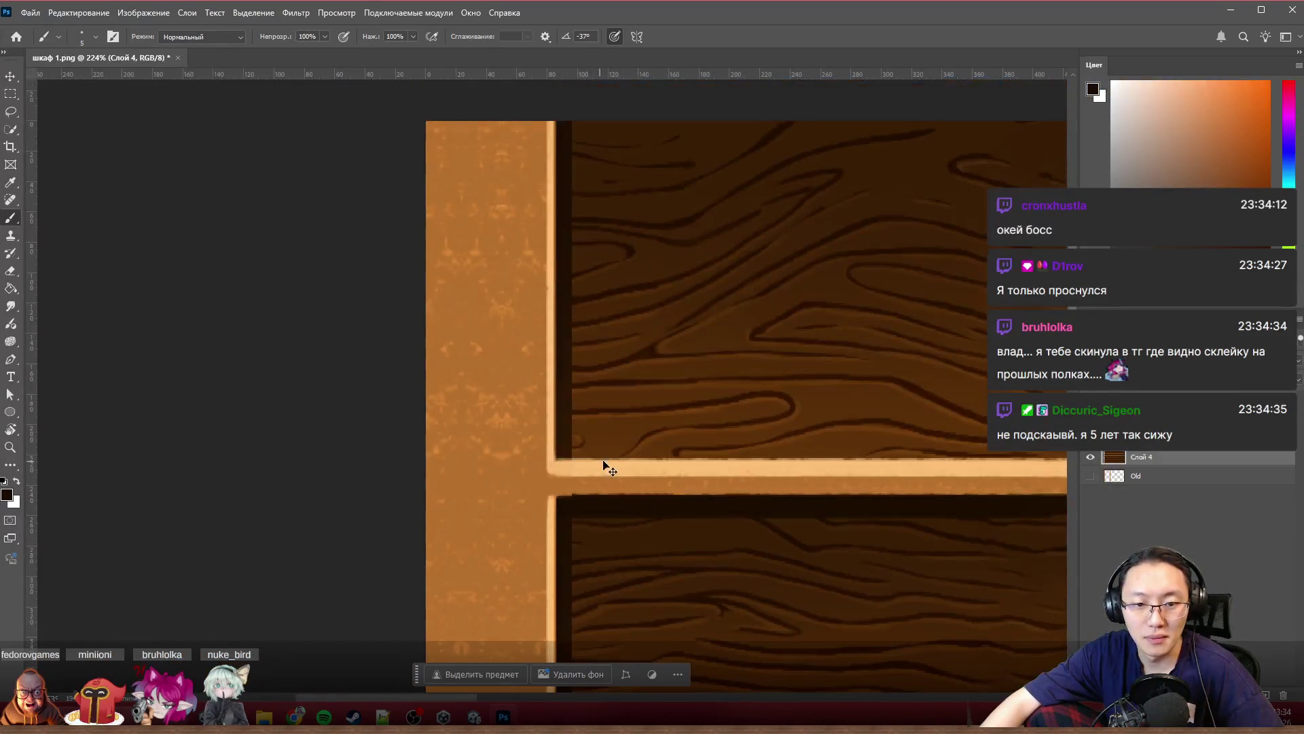
pyautogui.scroll(2, 571, 479)
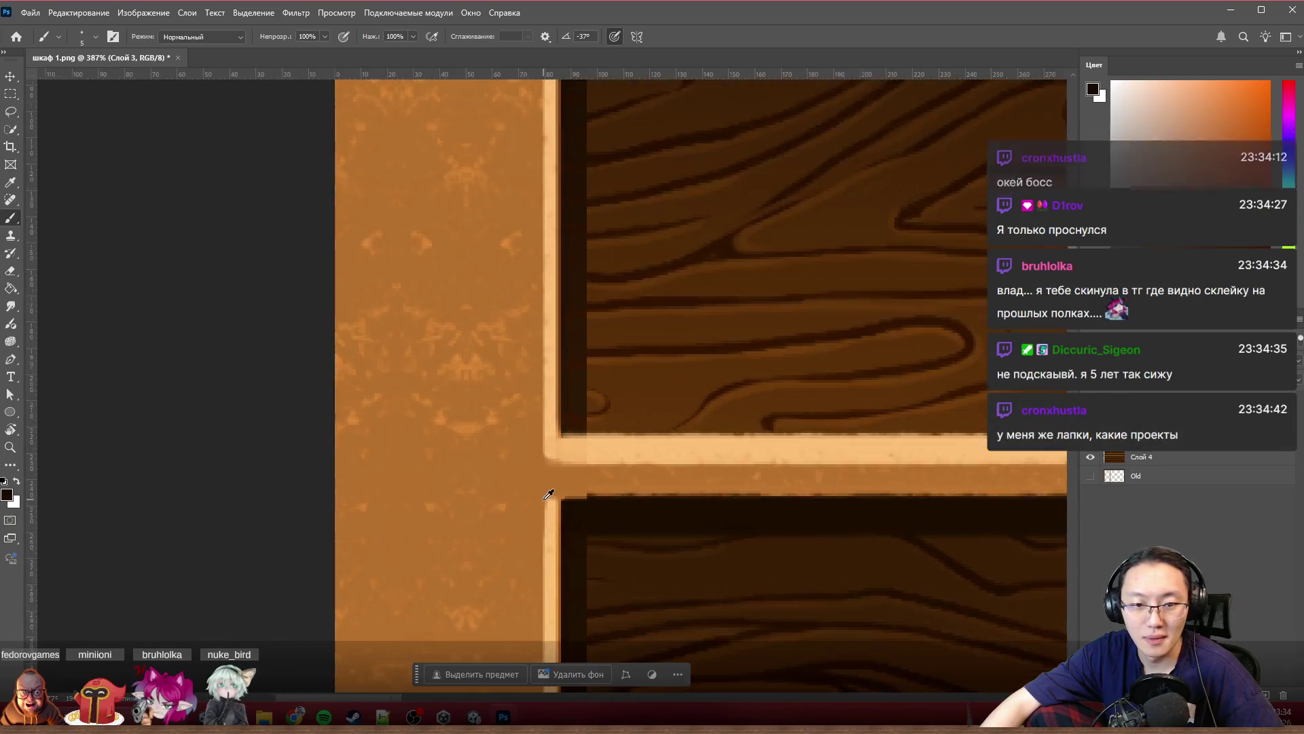
pyautogui.scroll(3, 577, 486)
pyautogui.scroll(2, 632, 494)
pyautogui.moveTo(676, 554); pyautogui.dragTo(646, 553)
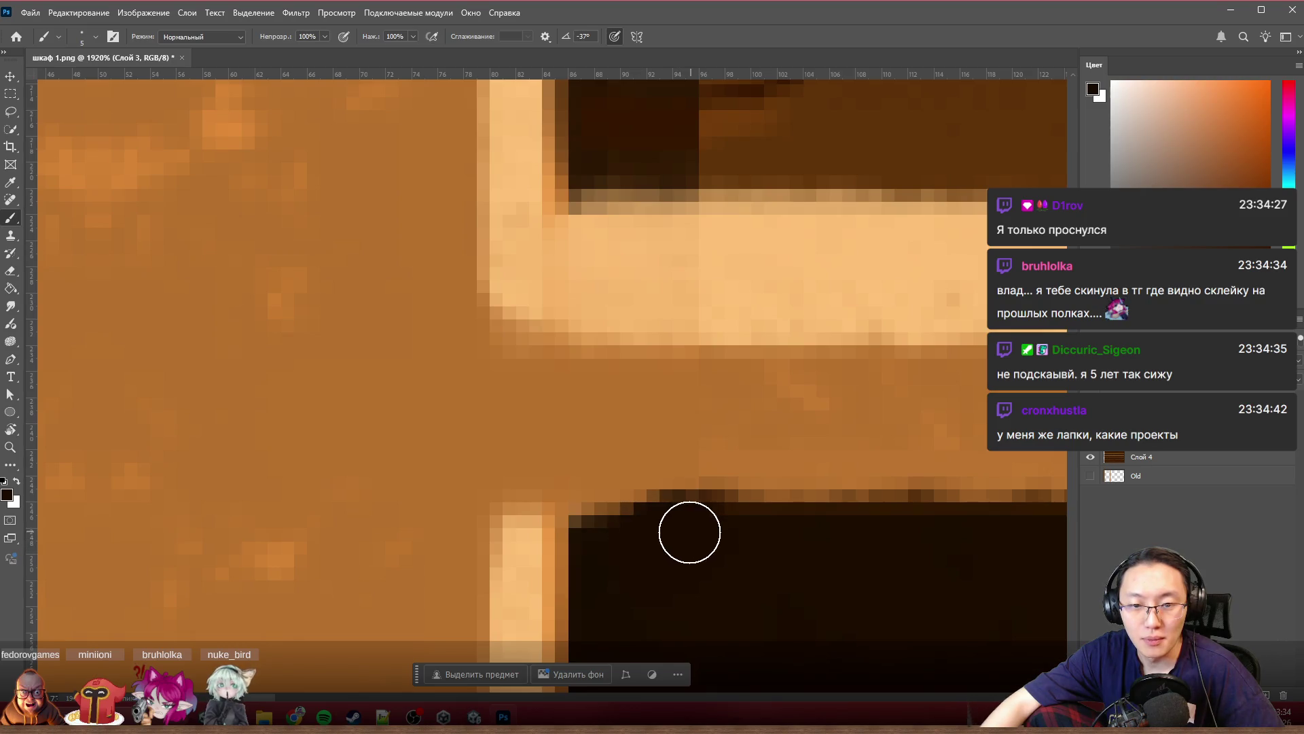
pyautogui.scroll(-2, 611, 545)
pyautogui.scroll(-2, 659, 559)
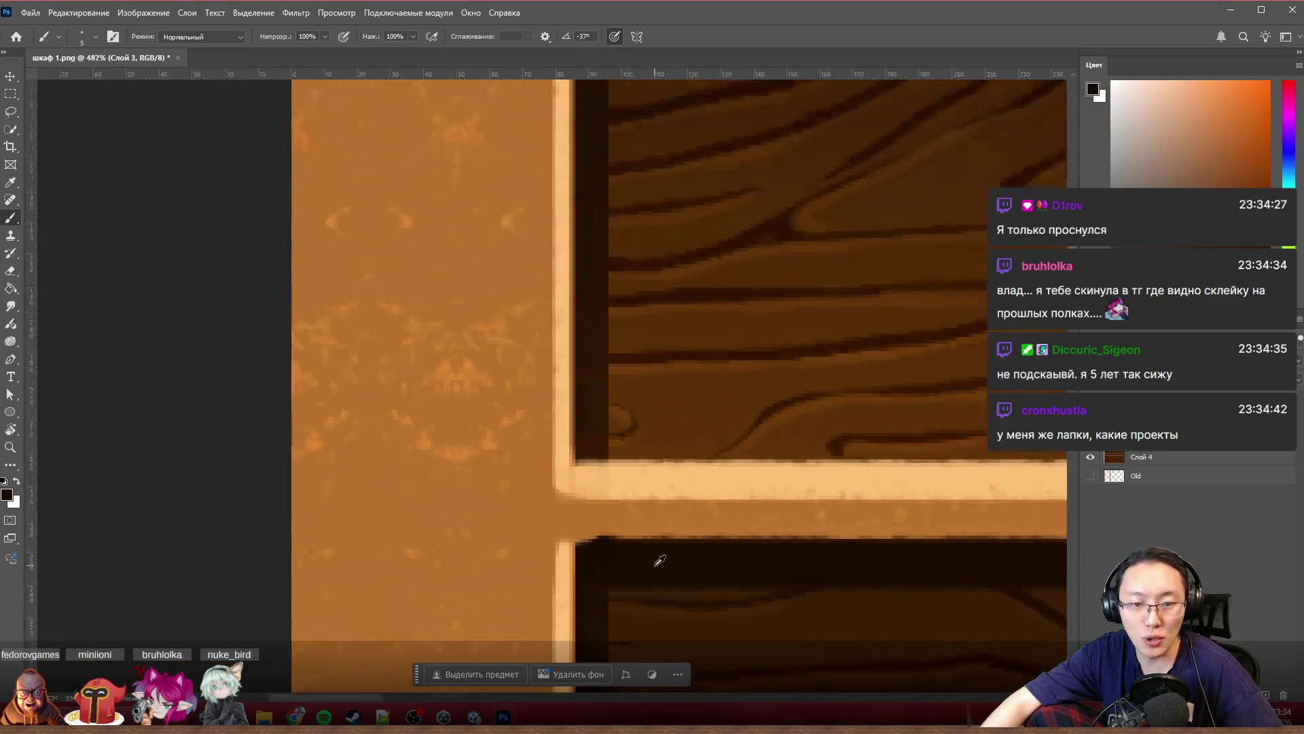
pyautogui.scroll(-2, 697, 577)
pyautogui.scroll(-1, 703, 577)
pyautogui.scroll(2, 690, 585)
pyautogui.scroll(2, 592, 553)
pyautogui.scroll(2, 524, 496)
pyautogui.scroll(1, 521, 499)
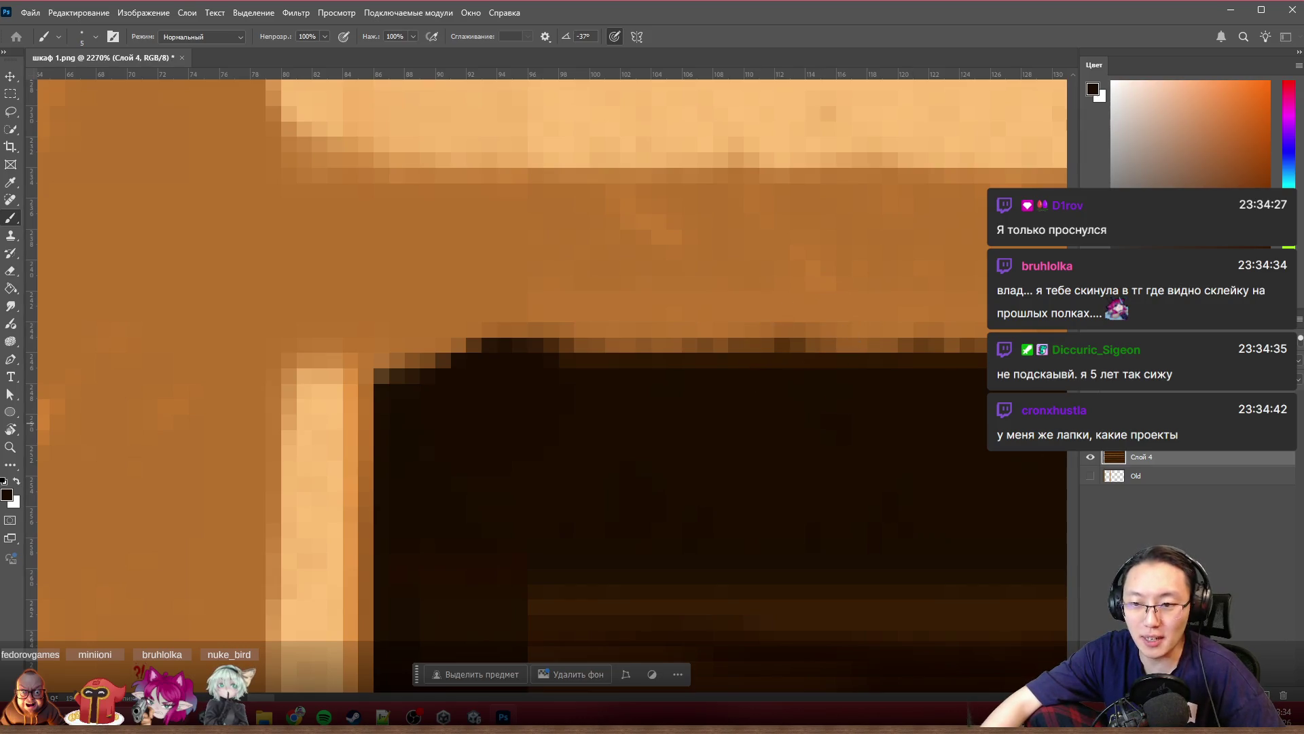
pyautogui.click(1089, 459)
pyautogui.scroll(-3, 510, 369)
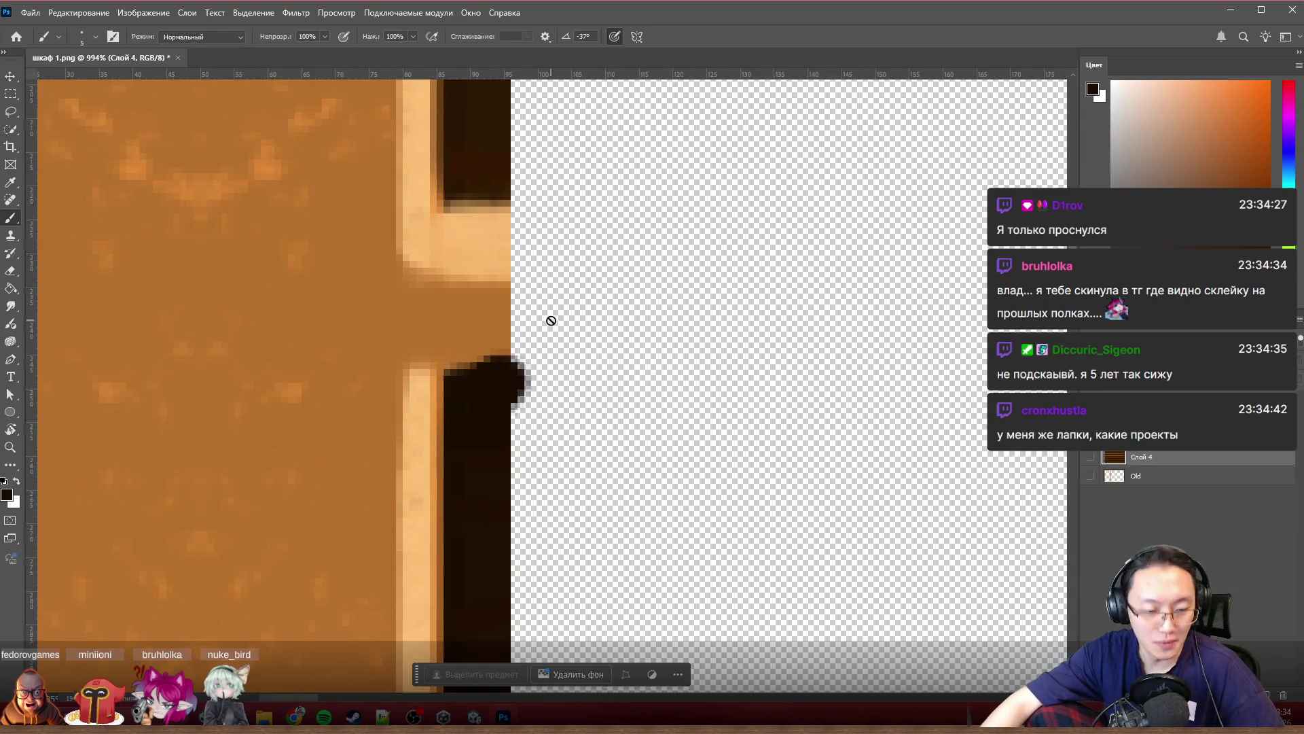
pyautogui.scroll(2, 550, 320)
# Step: Delete the stray dark pixels jutting past the post on Слой 3 and show Слой 4 again
pyautogui.click(12, 94)
pyautogui.moveTo(699, 365); pyautogui.dragTo(485, 569)
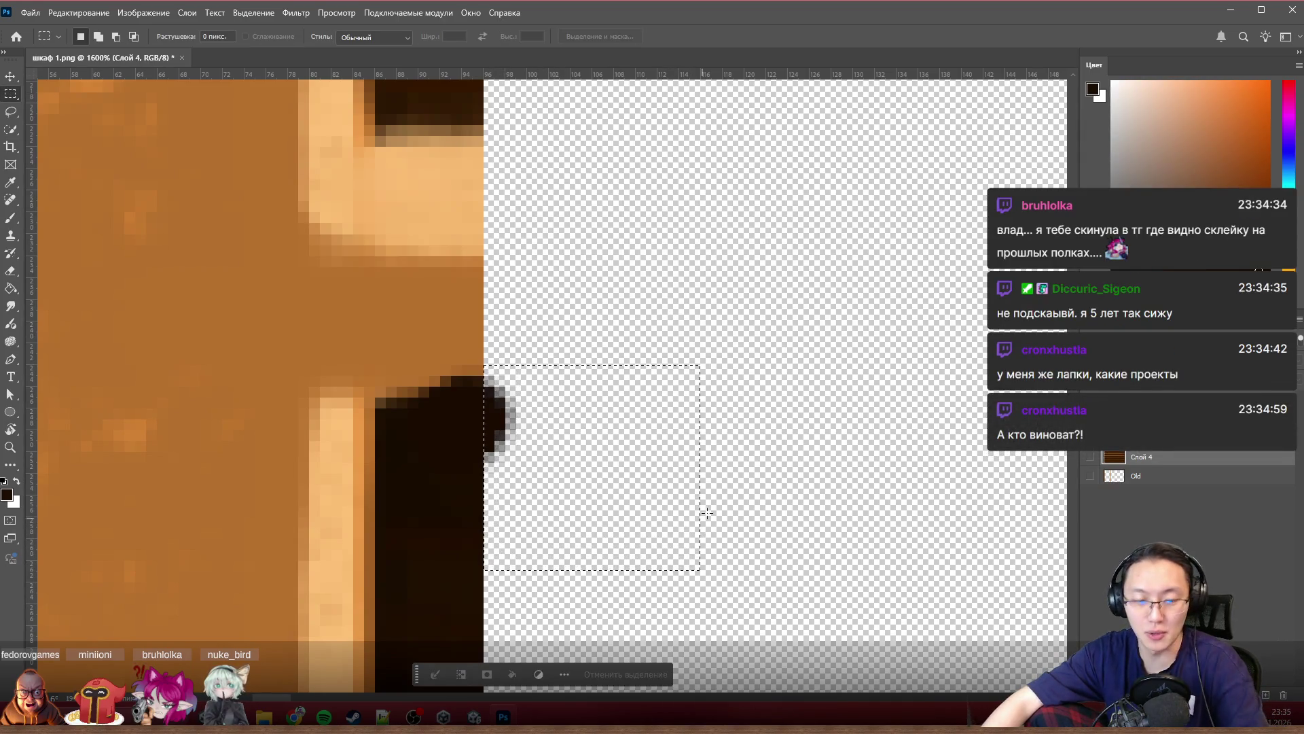
pyautogui.click(1142, 439)
pyautogui.press('Delete')
pyautogui.scroll(-3, 603, 438)
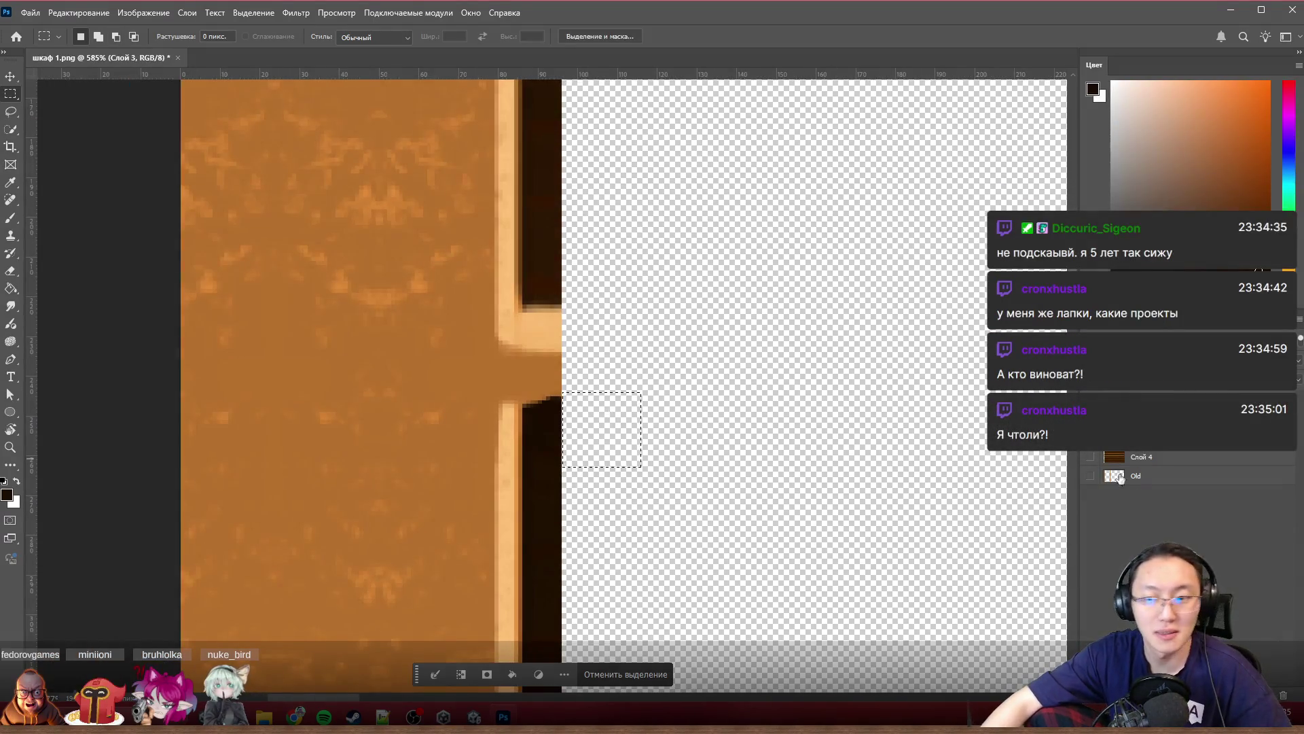
pyautogui.click(1093, 460)
pyautogui.hotkey('ctrl', 'd')
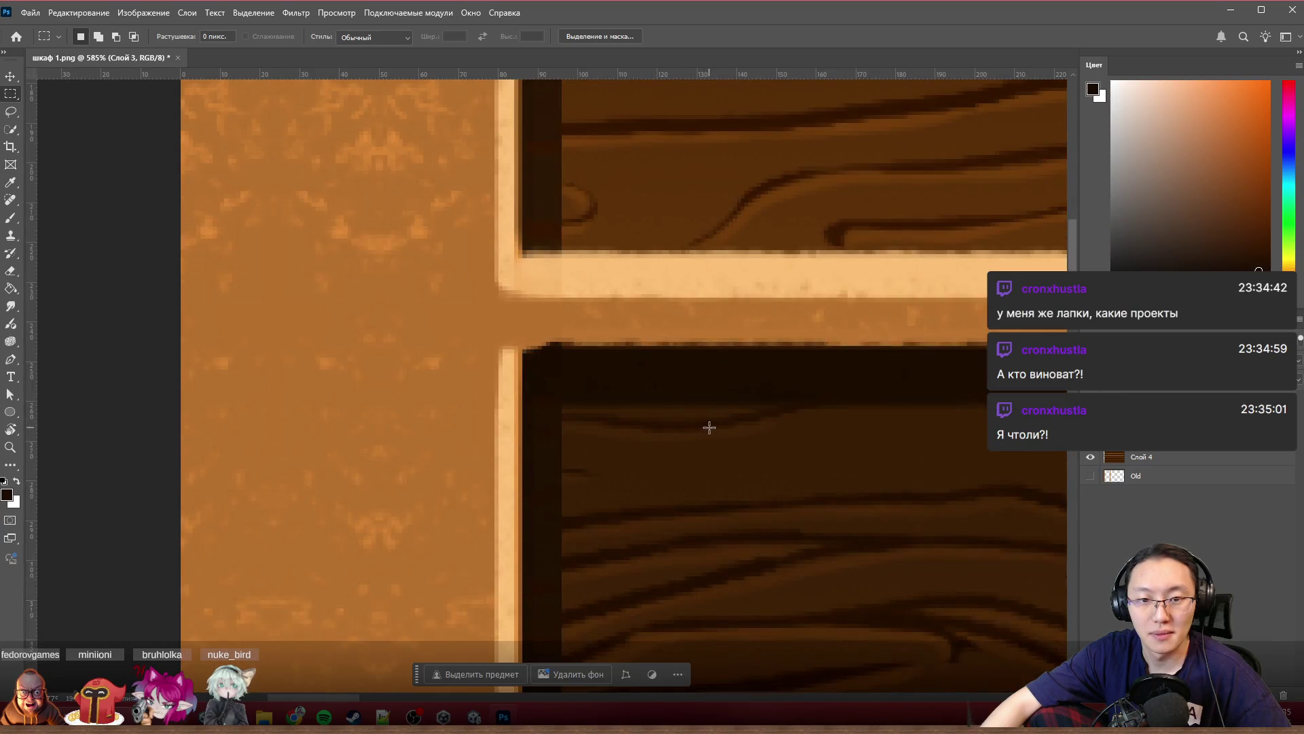
pyautogui.scroll(-1, 709, 427)
pyautogui.scroll(-2, 709, 426)
pyautogui.scroll(4, 671, 452)
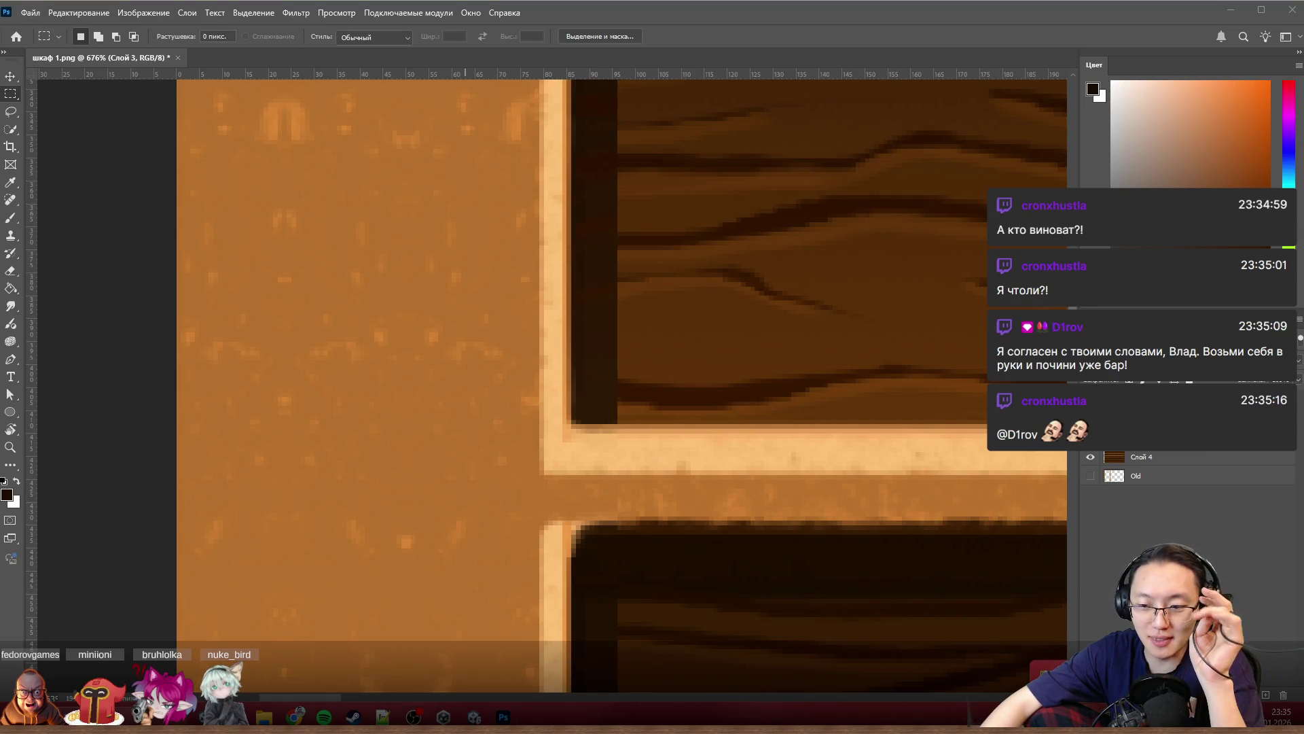
pyautogui.press('super')
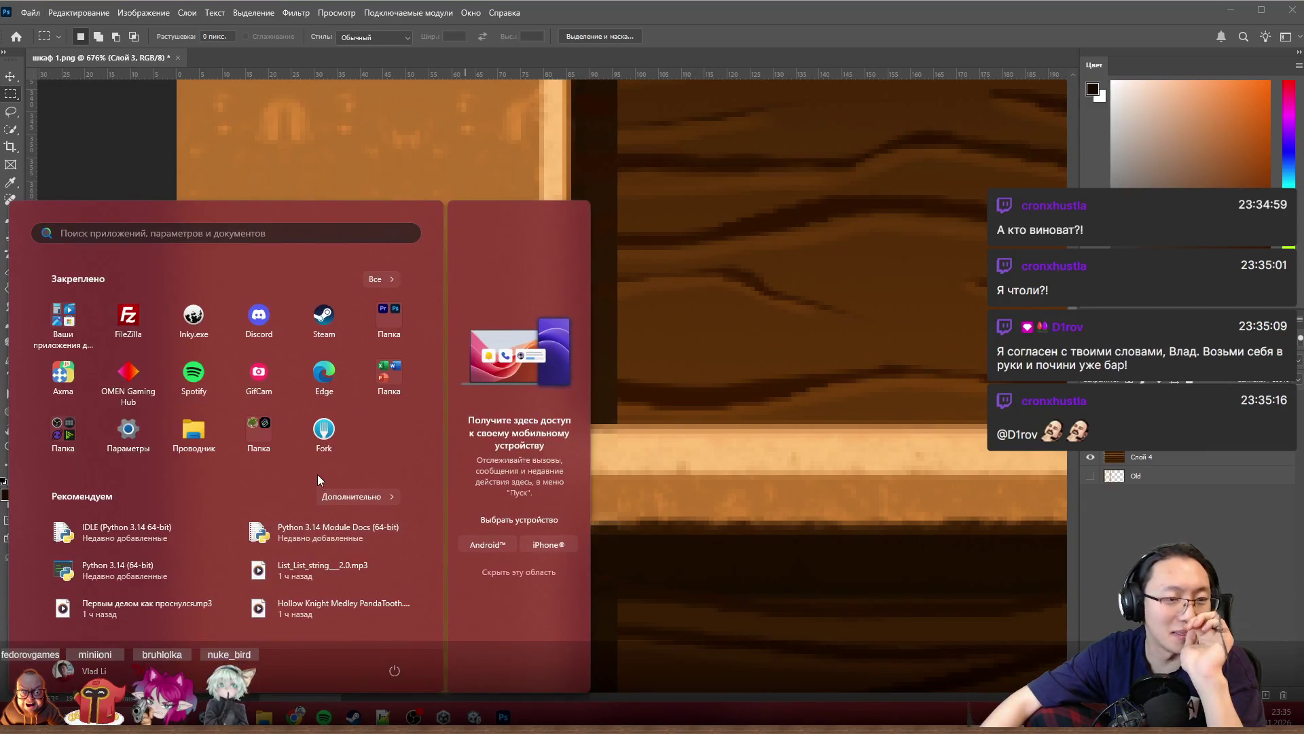
pyautogui.write('telegram')
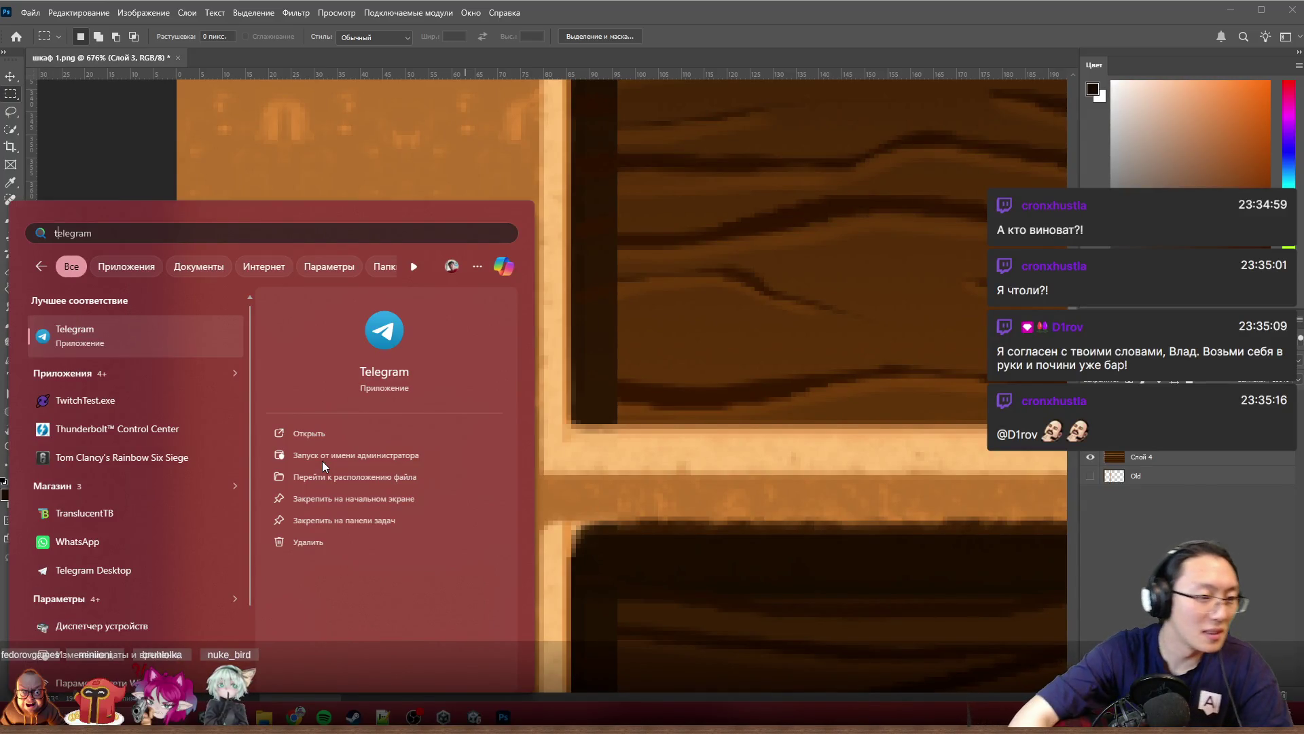
pyautogui.press('Escape')
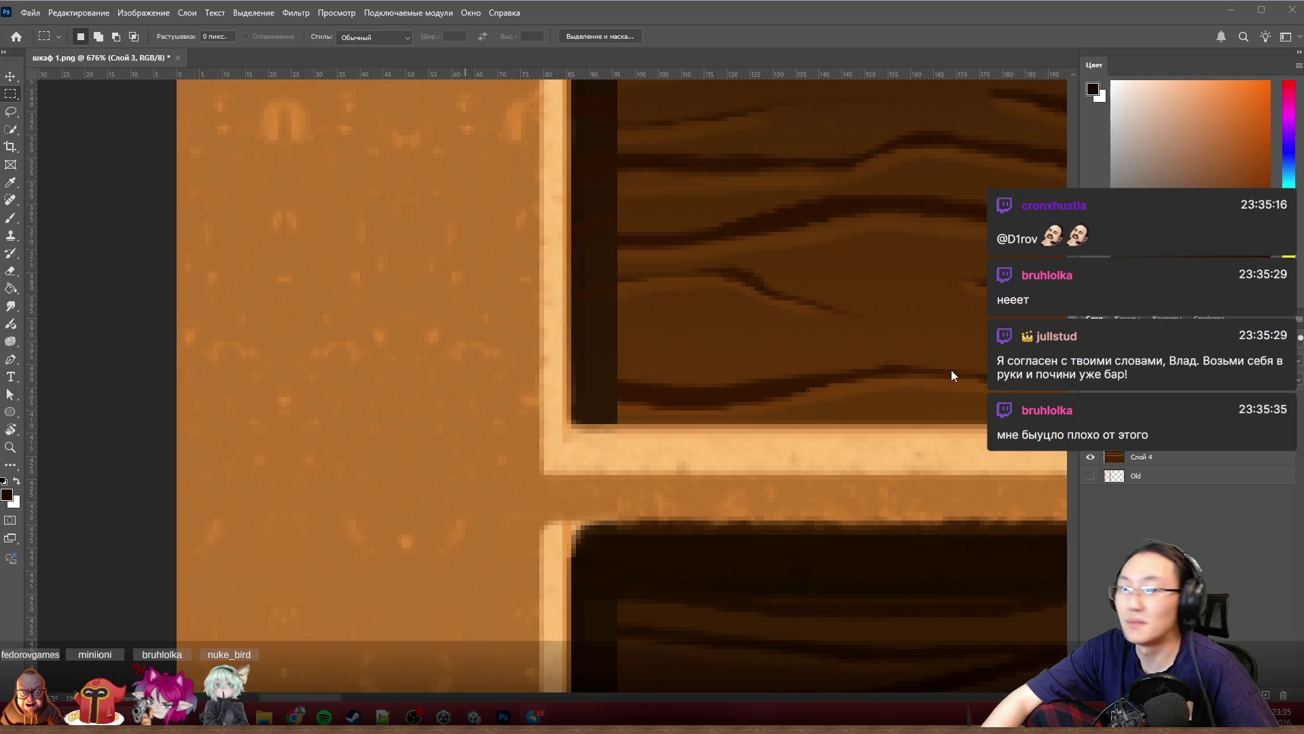
pyautogui.scroll(-4, 420, 384)
pyautogui.scroll(-5, 418, 387)
pyautogui.scroll(-1, 550, 326)
pyautogui.scroll(2, 795, 295)
pyautogui.scroll(2, 914, 298)
pyautogui.scroll(1, 922, 287)
pyautogui.scroll(1, 922, 293)
pyautogui.scroll(1, 922, 293)
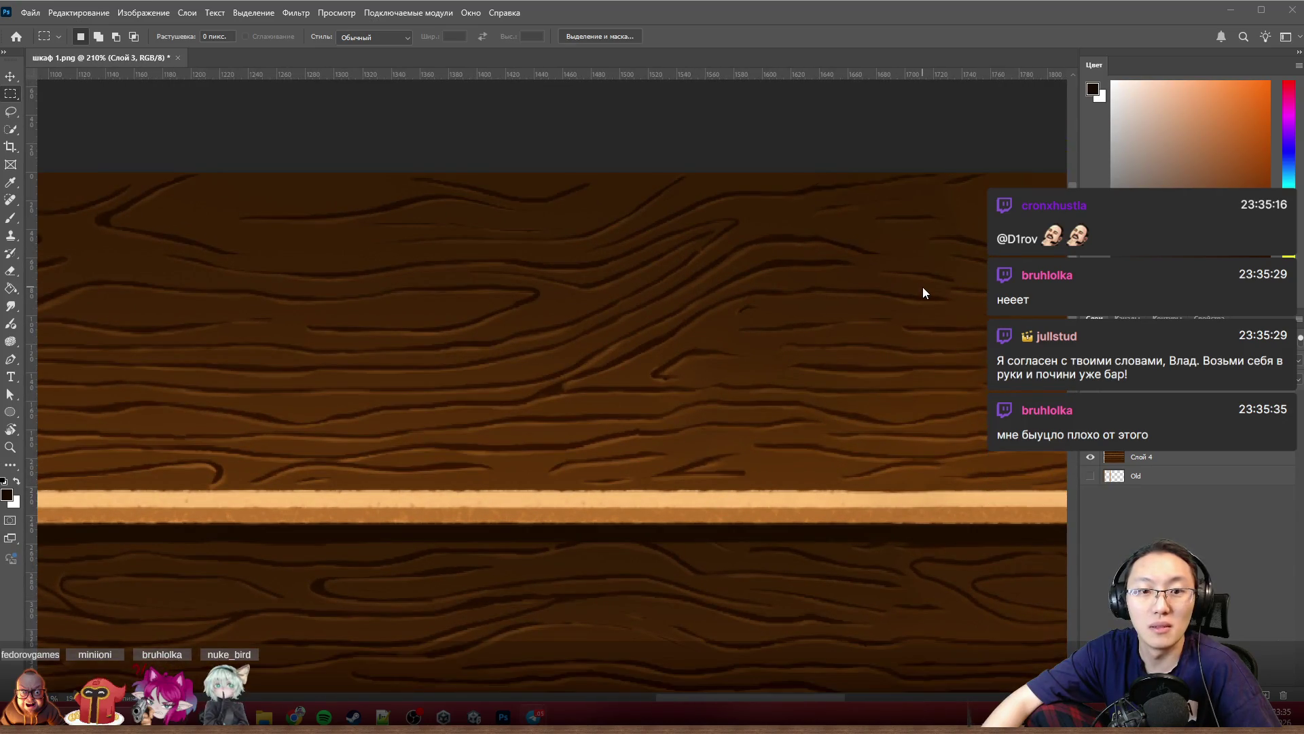
pyautogui.scroll(1, 923, 292)
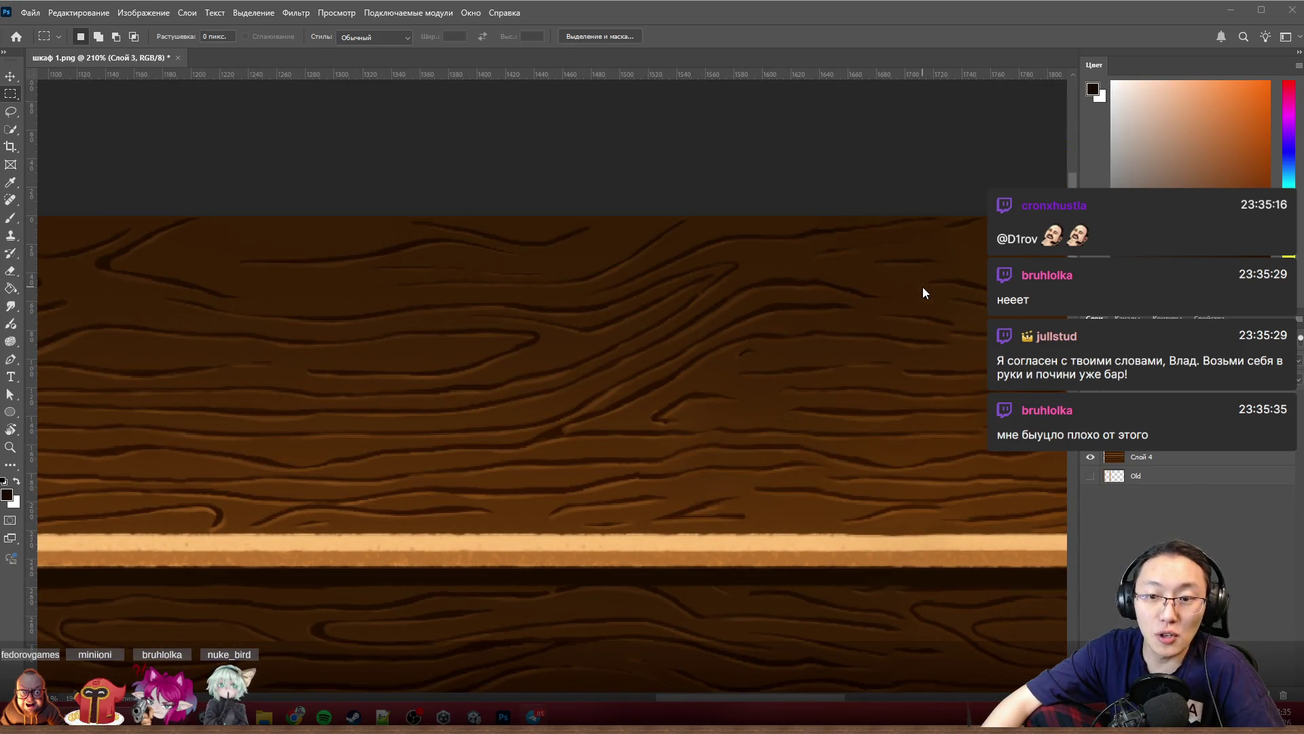
pyautogui.hscroll(1, 922, 286)
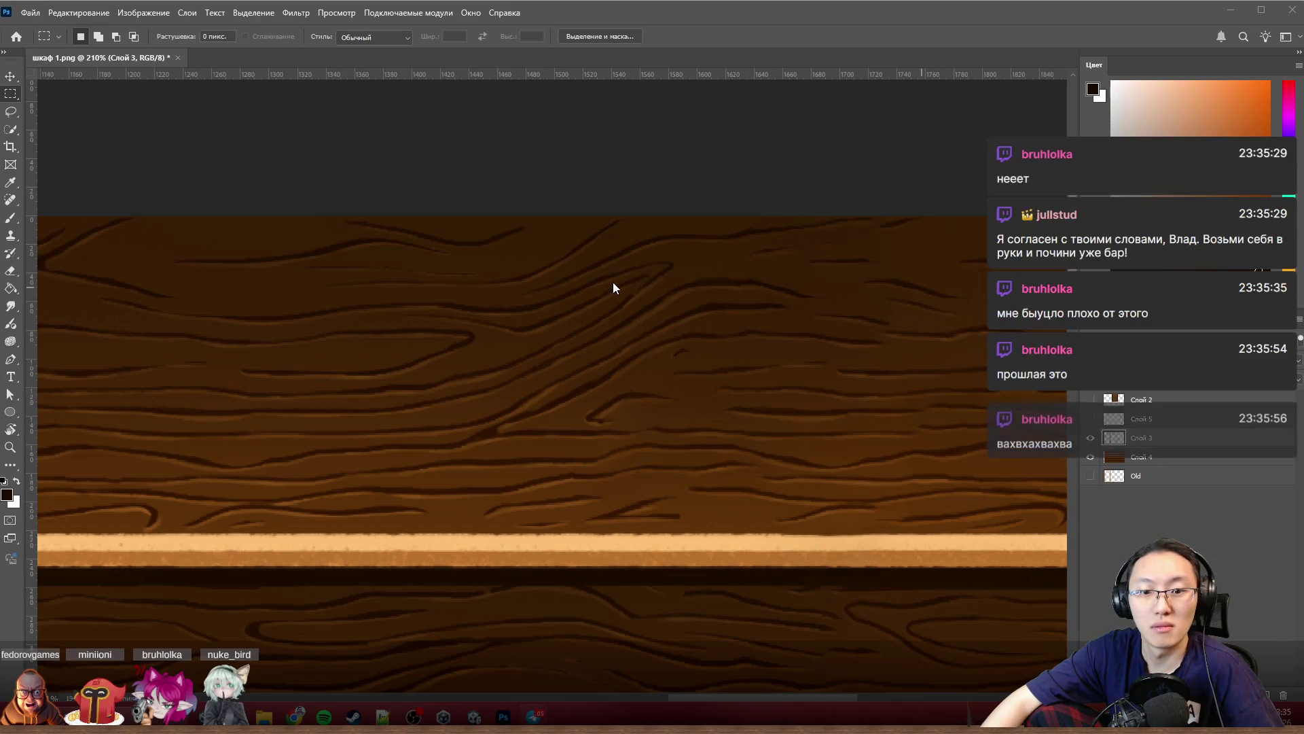
pyautogui.scroll(1, 675, 487)
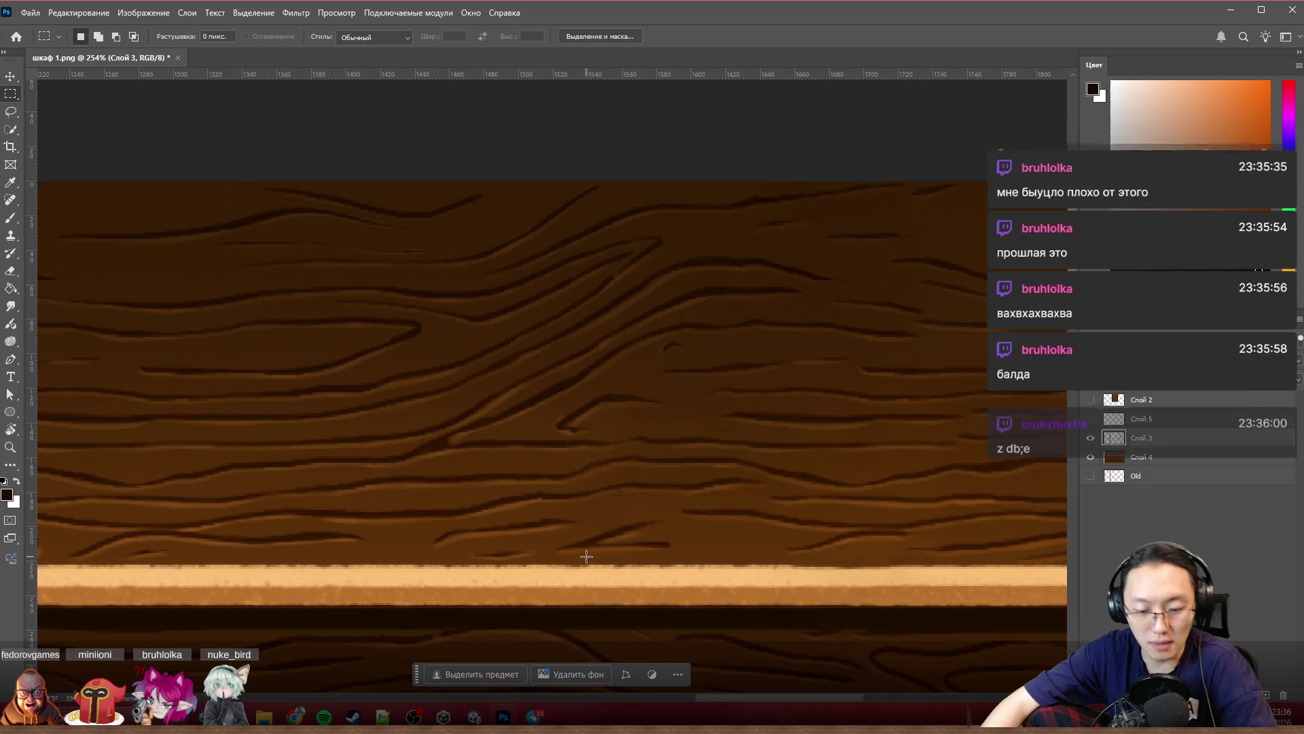
# Step: Lasso a patch of shelf wood and content-aware fill it on Слой 4 after undoing a wrong orange fill
pyautogui.click(12, 111)
pyautogui.moveTo(624, 553); pyautogui.dragTo(537, 546)
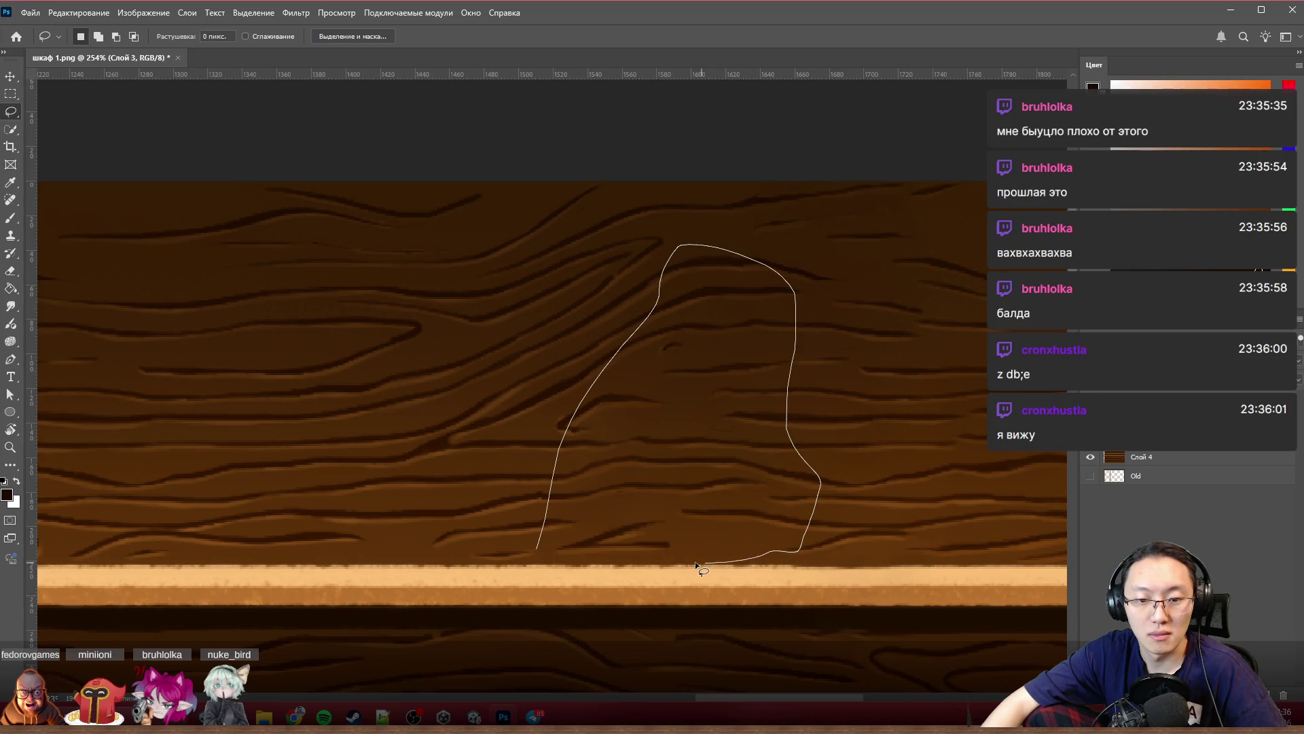
pyautogui.moveTo(656, 558)
pyautogui.mouseDown()
pyautogui.moveTo(713, 592)
pyautogui.moveTo(758, 555)
pyautogui.mouseUp()
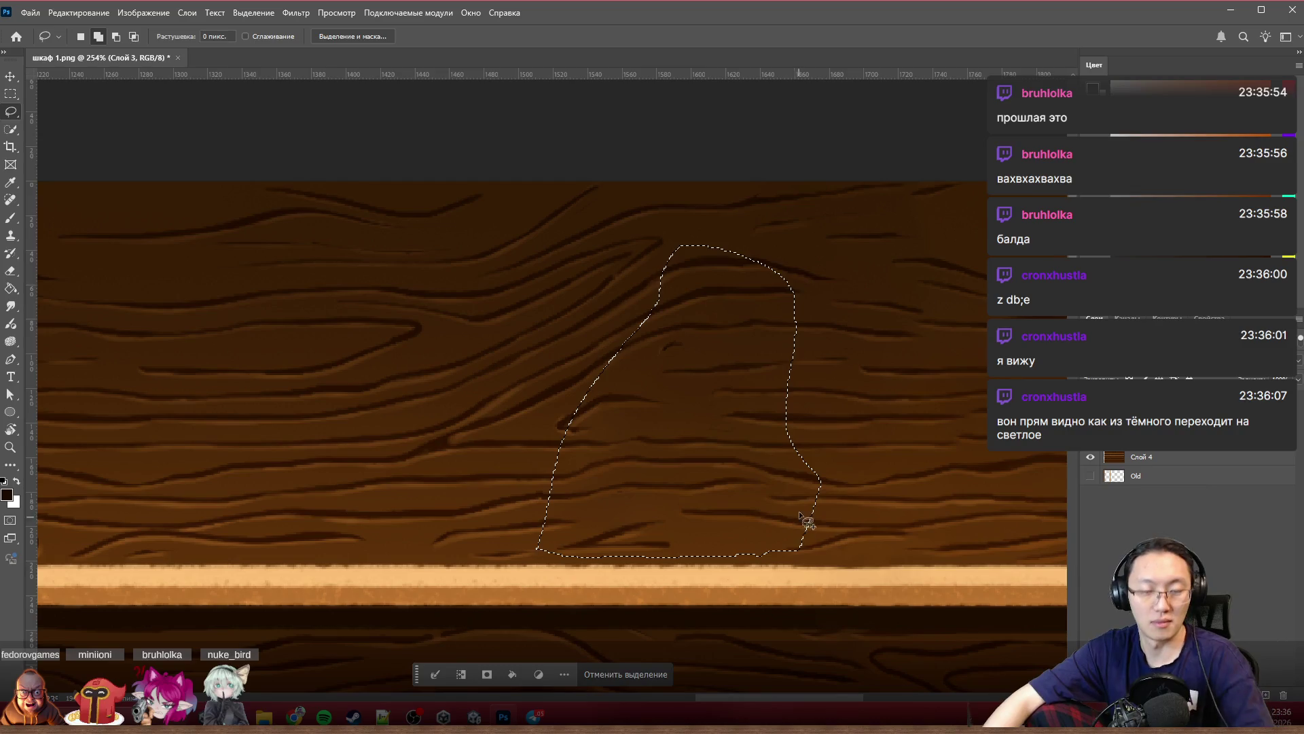
pyautogui.hotkey('shift', 'BackSpace')
pyautogui.click(272, 135)
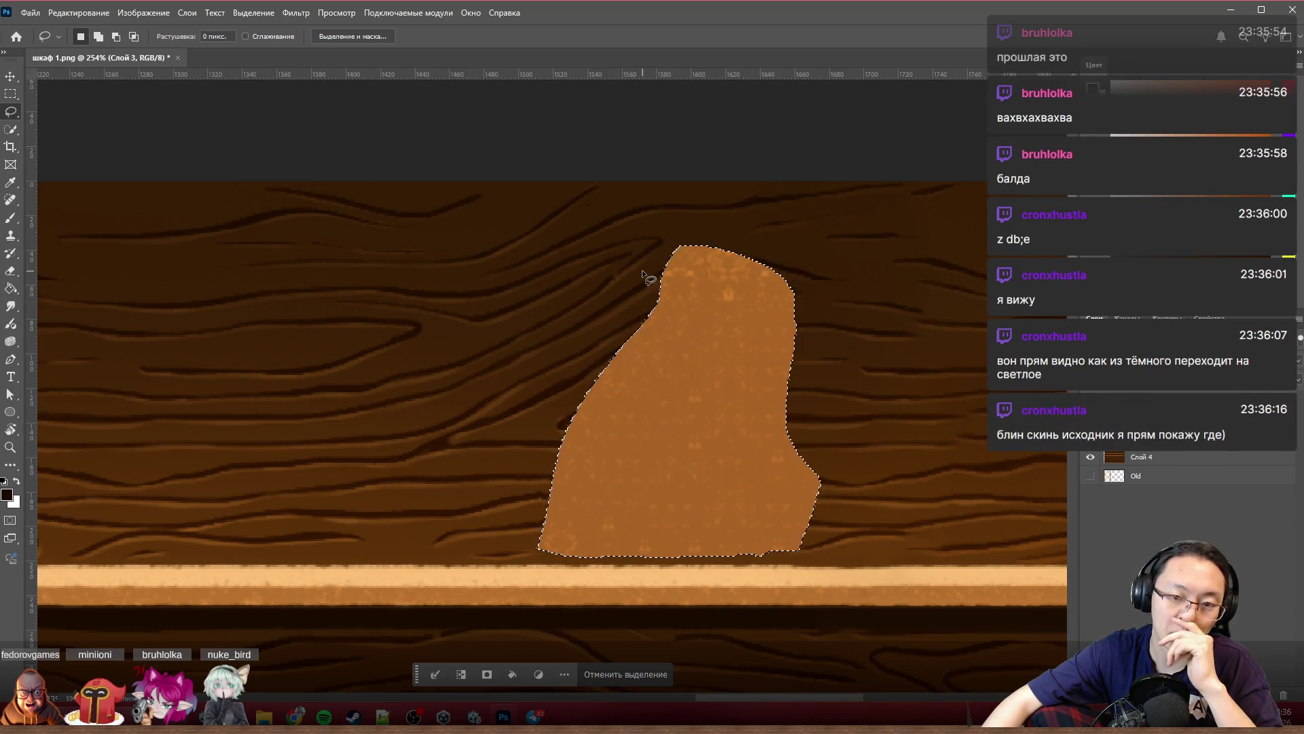
pyautogui.press('Delete')
pyautogui.click(1167, 459)
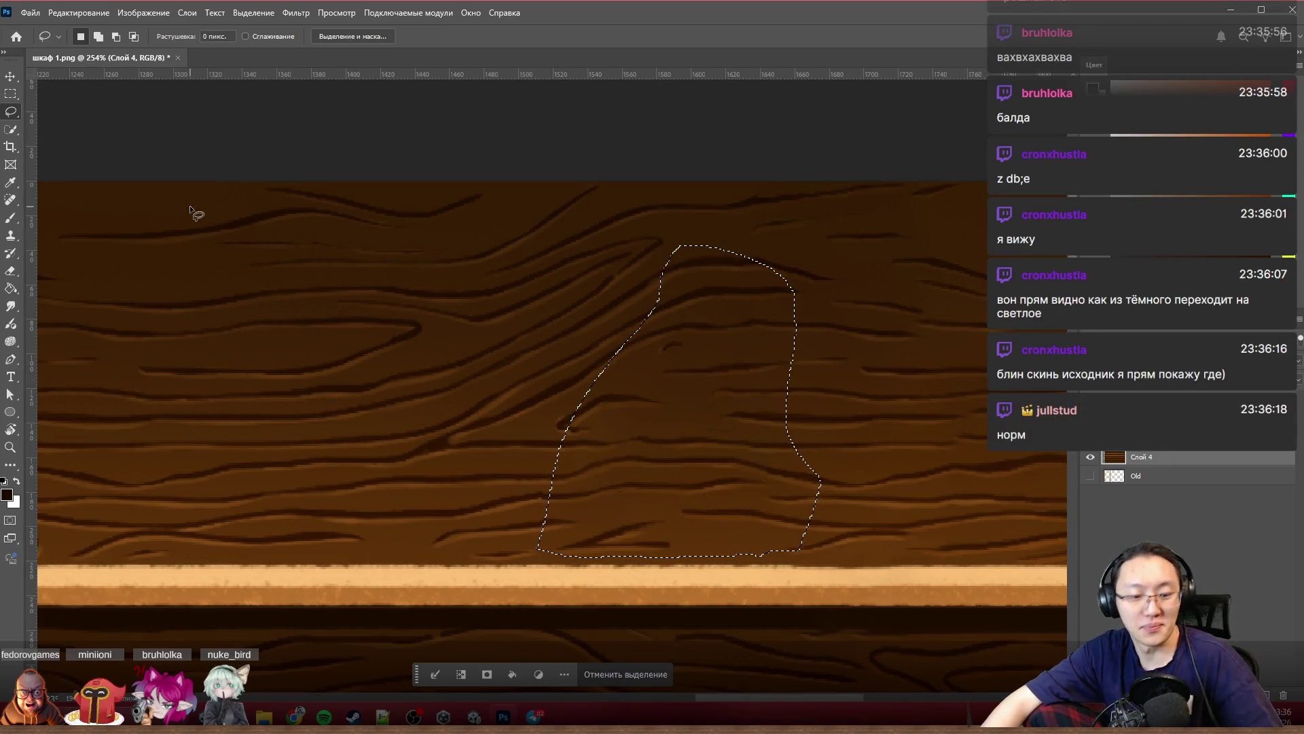
pyautogui.hotkey('shift', 'BackSpace')
pyautogui.click(288, 136)
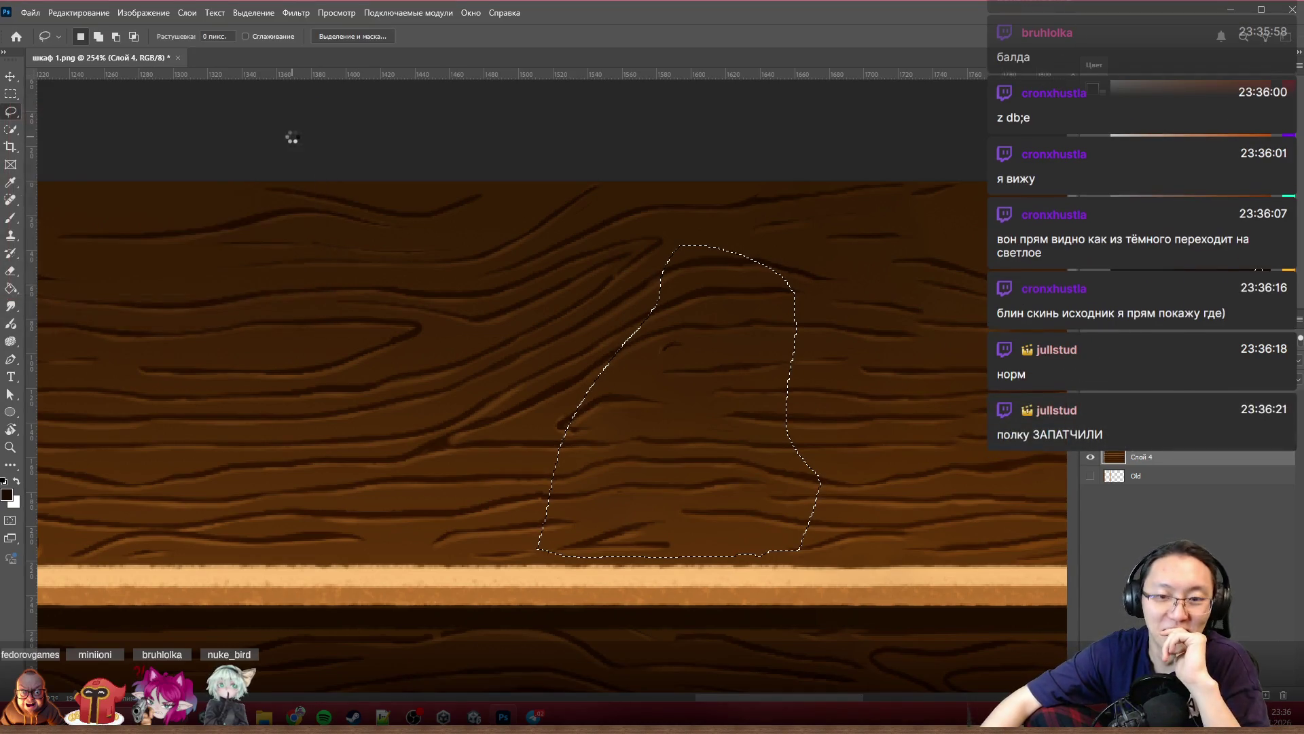
pyautogui.hotkey('ctrl', 'd')
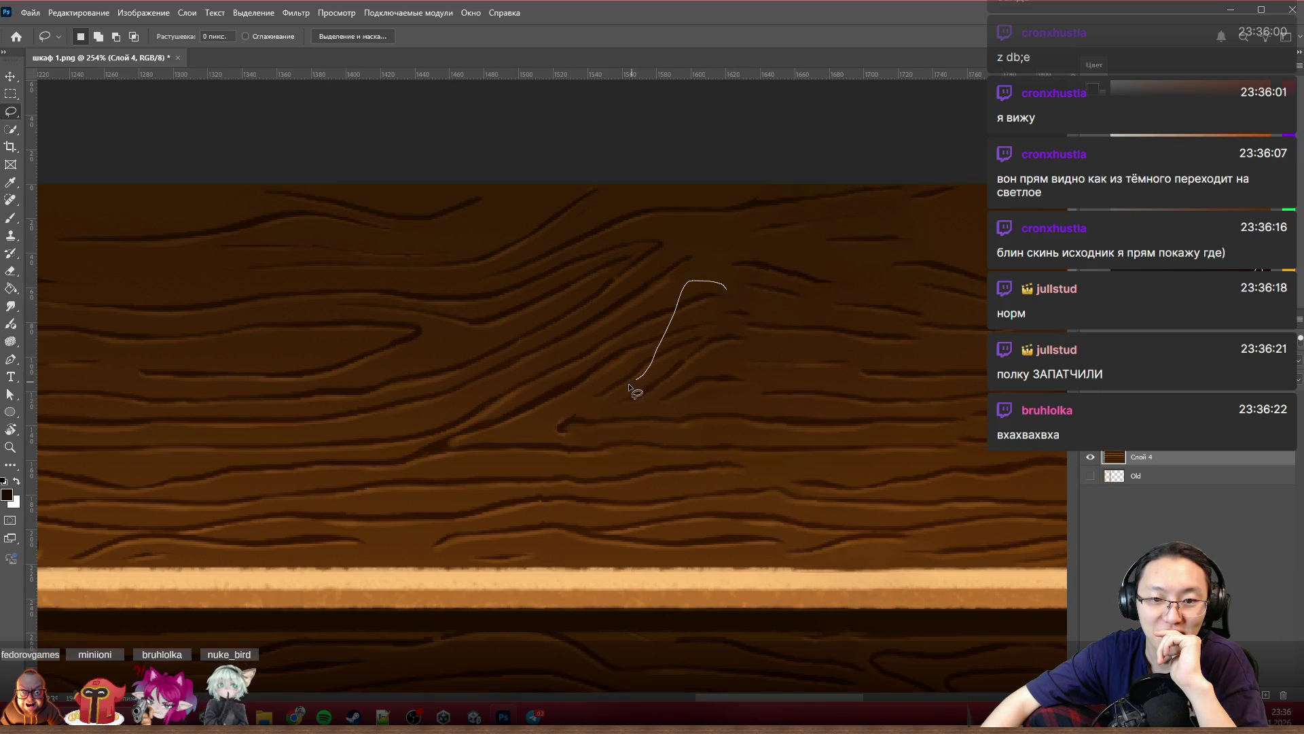
# Step: Content-aware fill two more blotchy patches of wood grain in the back panel
pyautogui.moveTo(812, 314); pyautogui.dragTo(836, 269)
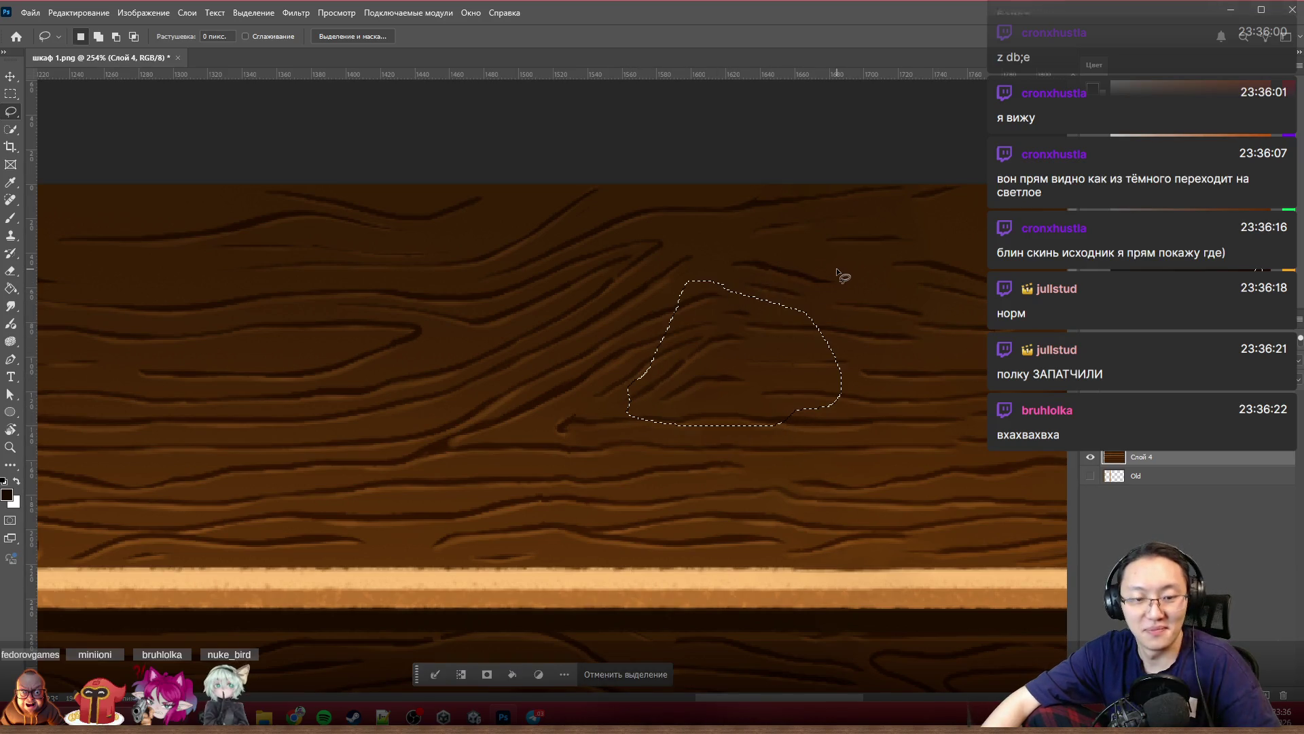
pyautogui.hotkey('shift', 'F5')
pyautogui.click(292, 134)
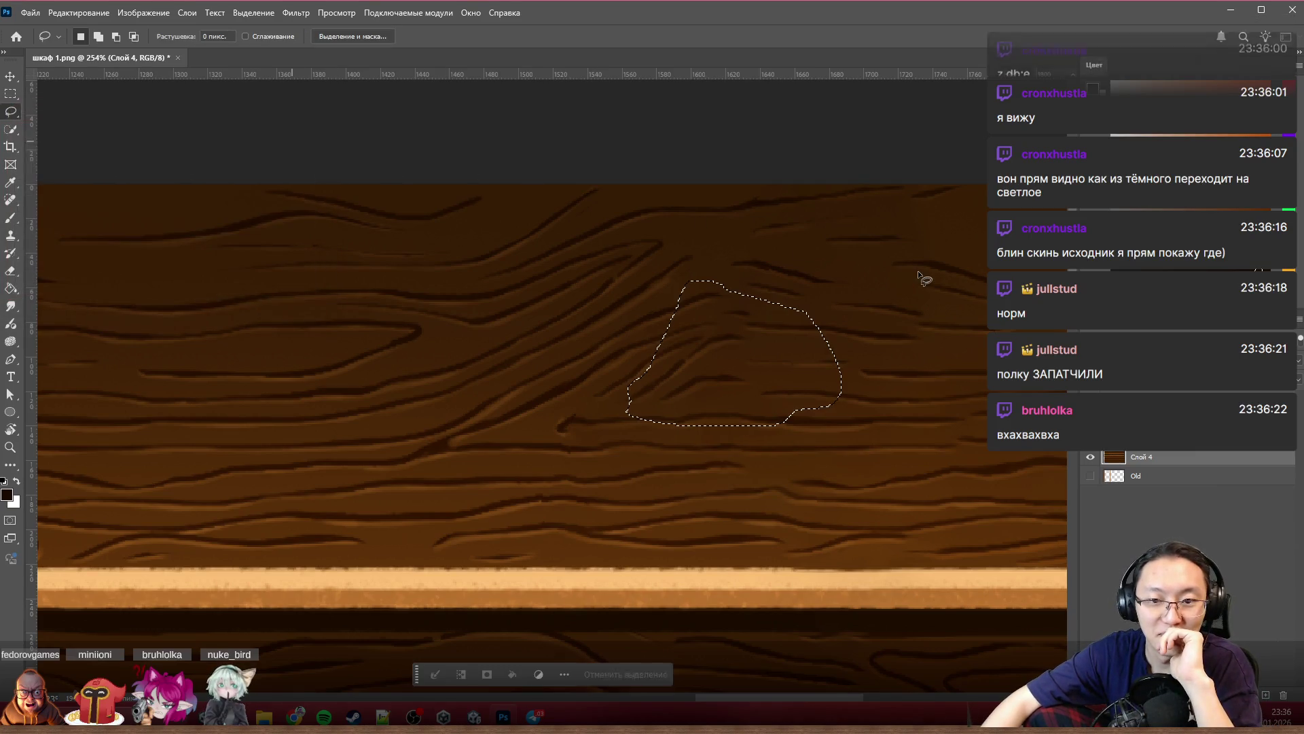
pyautogui.hotkey('ctrl', 'd')
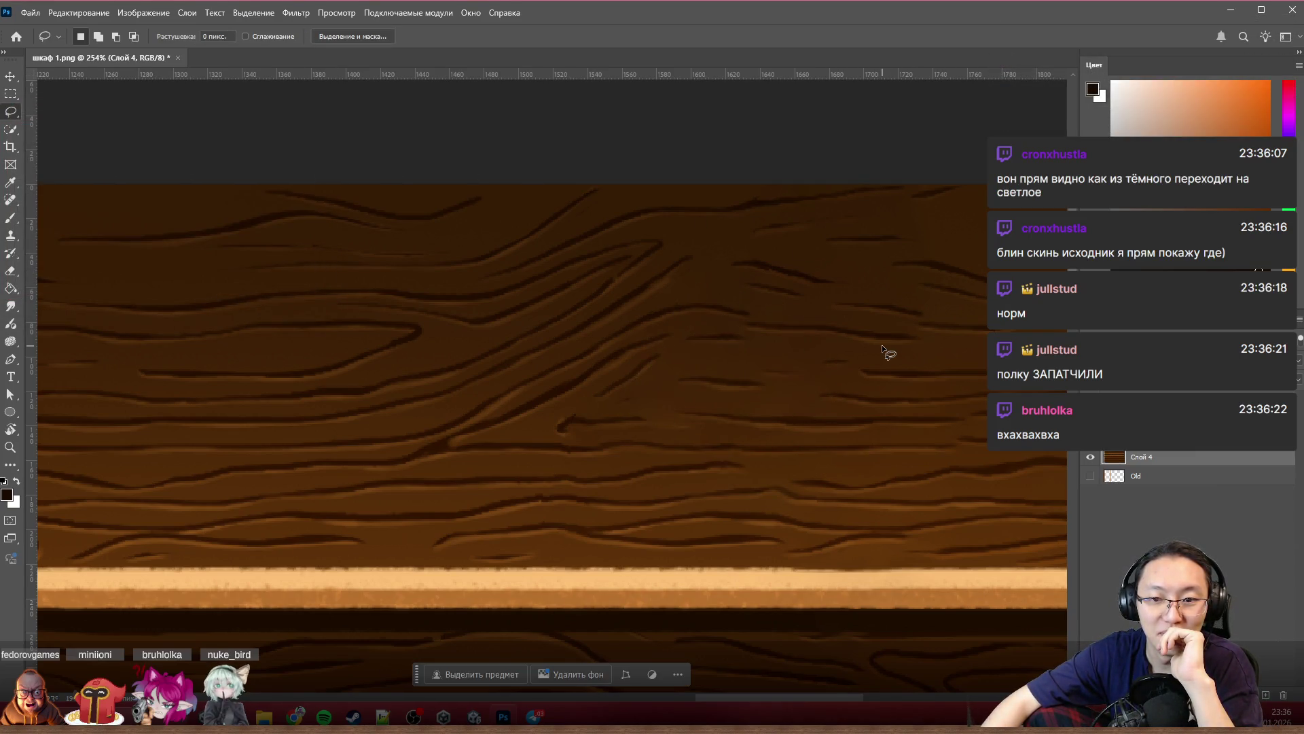
pyautogui.moveTo(581, 401); pyautogui.dragTo(555, 403)
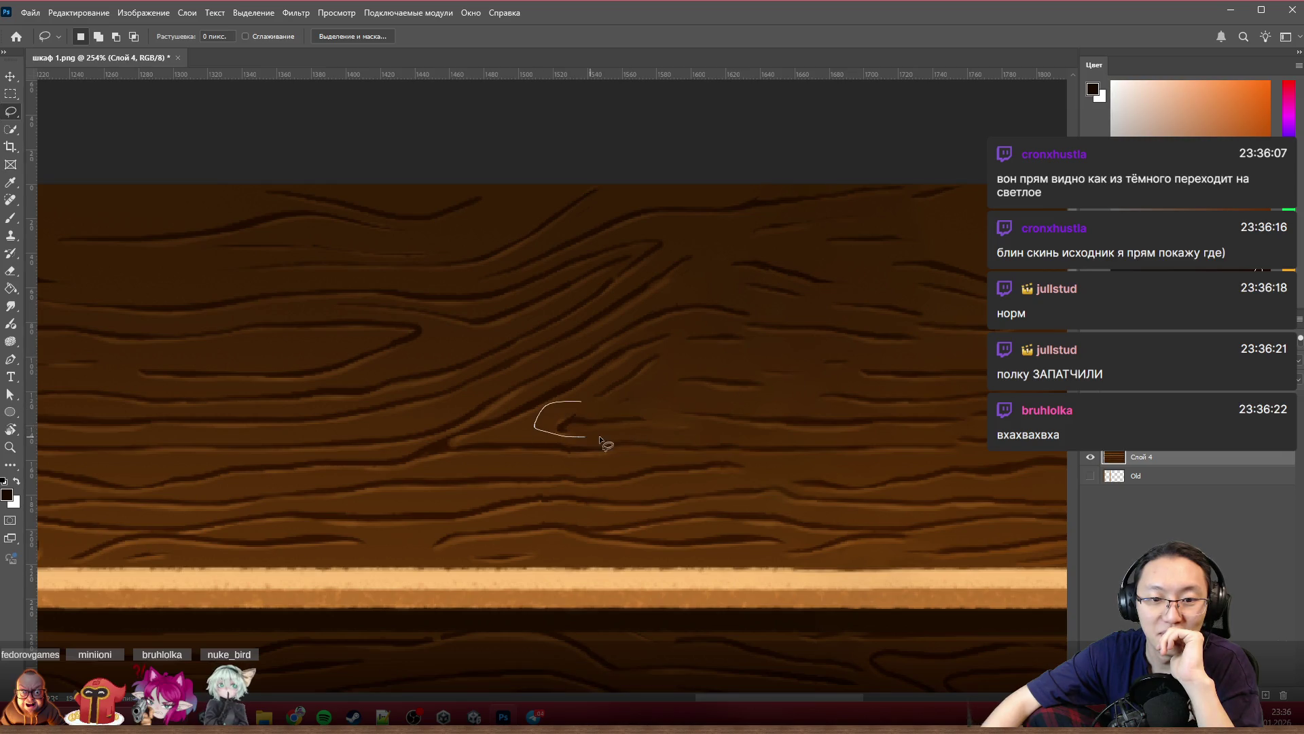
pyautogui.moveTo(647, 421); pyautogui.dragTo(660, 413)
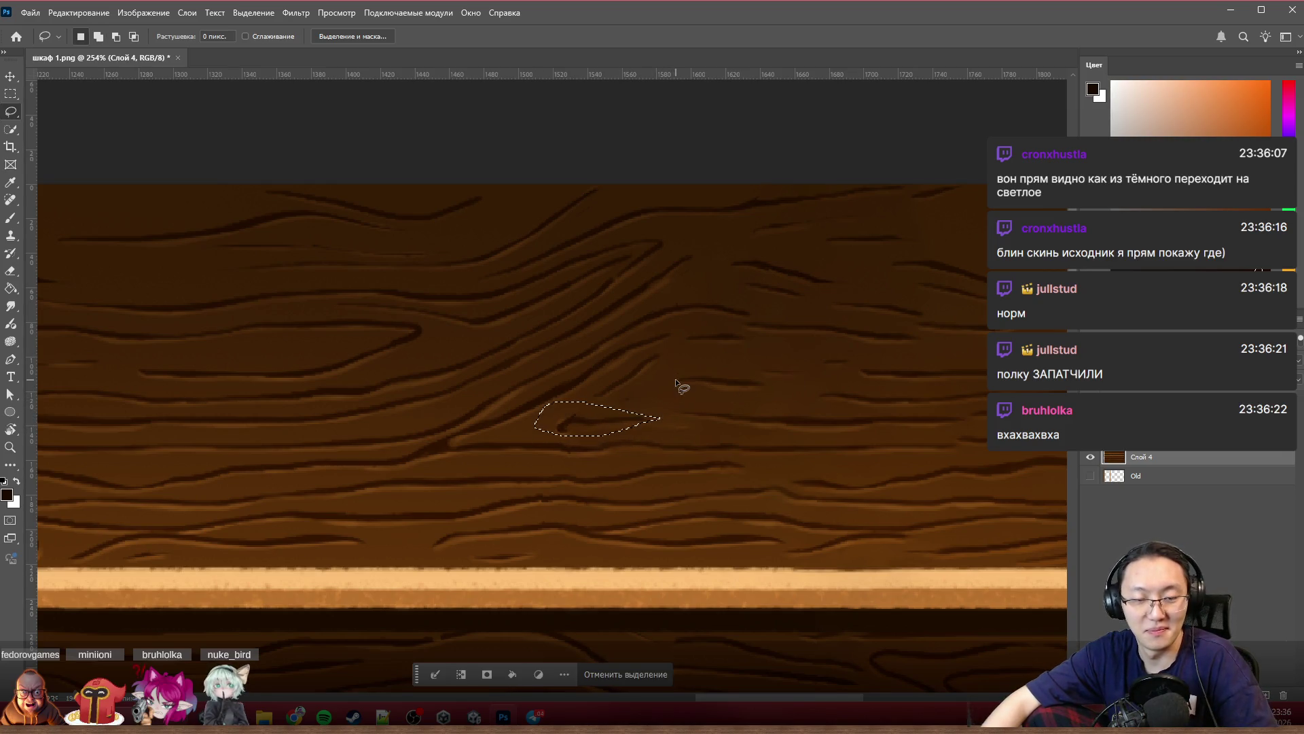
pyautogui.hotkey('shift', 'BackSpace')
pyautogui.click(291, 135)
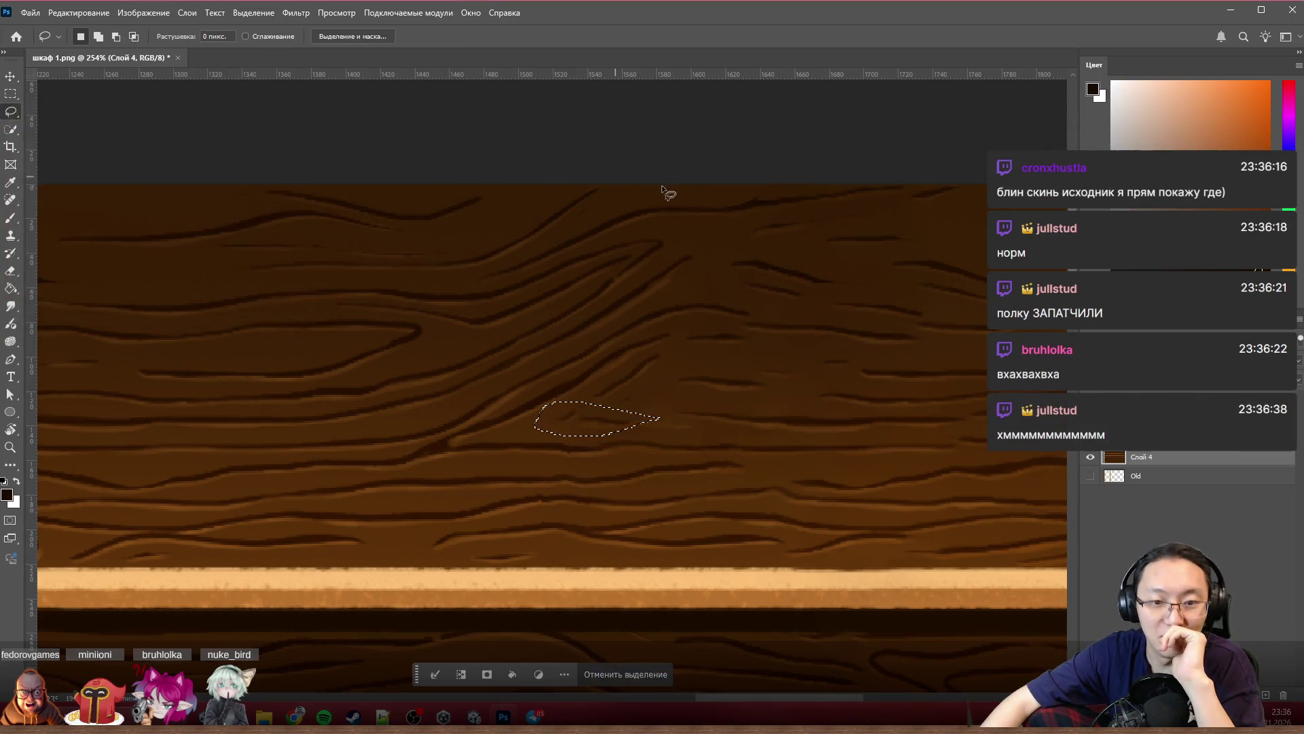
pyautogui.hotkey('ctrl', 'd')
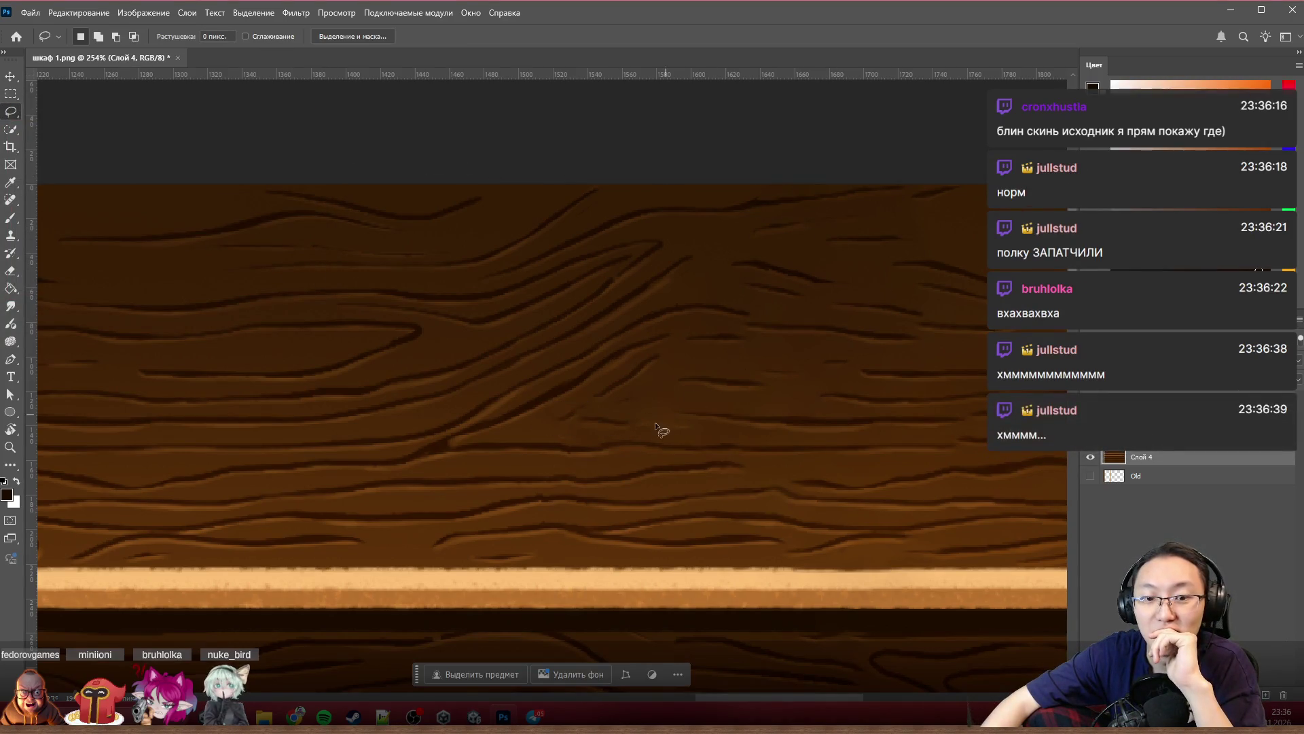
# Step: Content-aware fill two further blotchy areas, including the patch above the lower board
pyautogui.moveTo(561, 457); pyautogui.dragTo(523, 531)
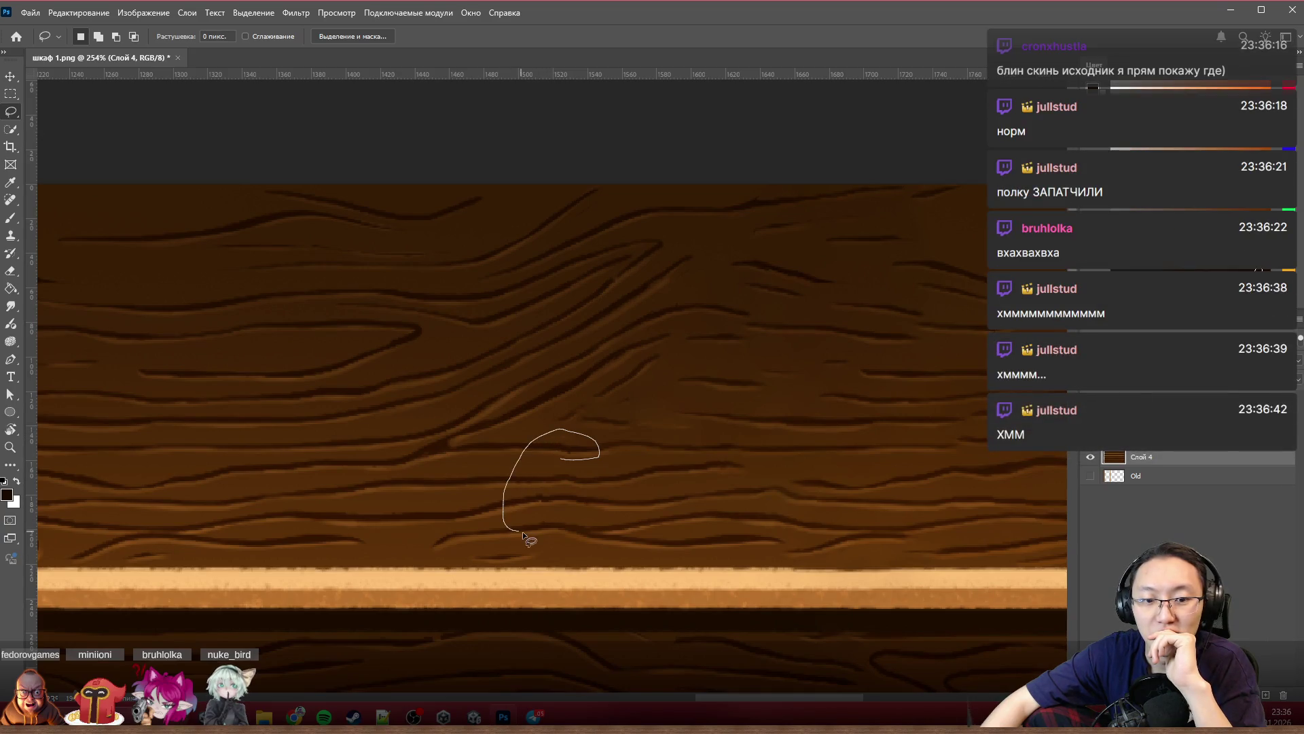
pyautogui.moveTo(606, 458); pyautogui.dragTo(607, 458)
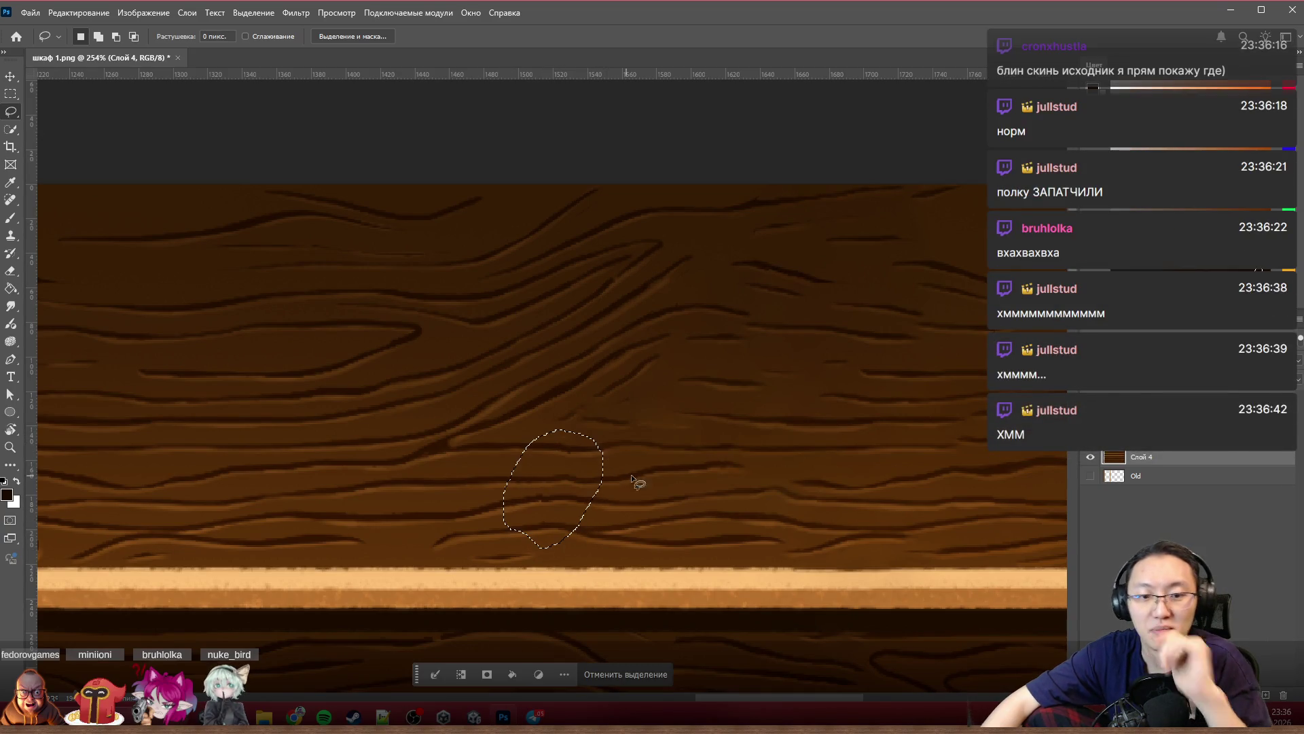
pyautogui.hotkey('shift', 'F5')
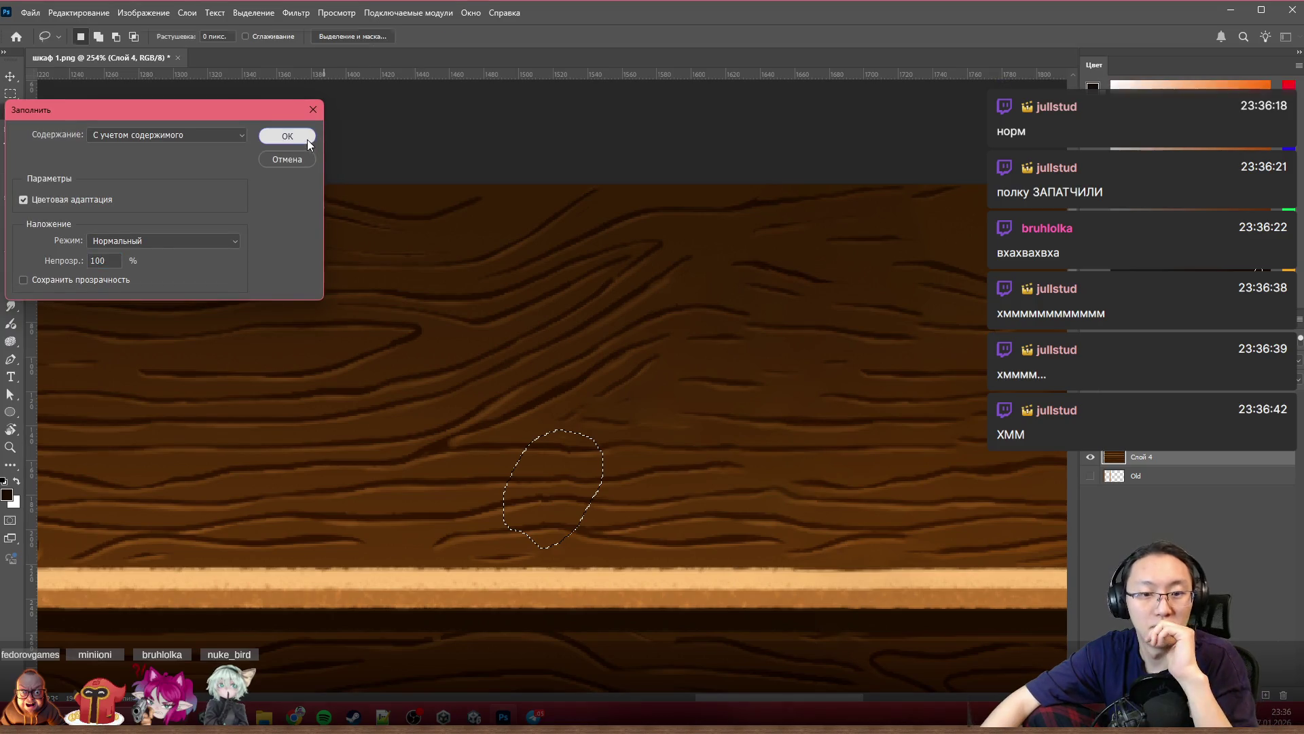
pyautogui.click(306, 140)
pyautogui.hotkey('ctrl', 'd')
pyautogui.scroll(2, 840, 337)
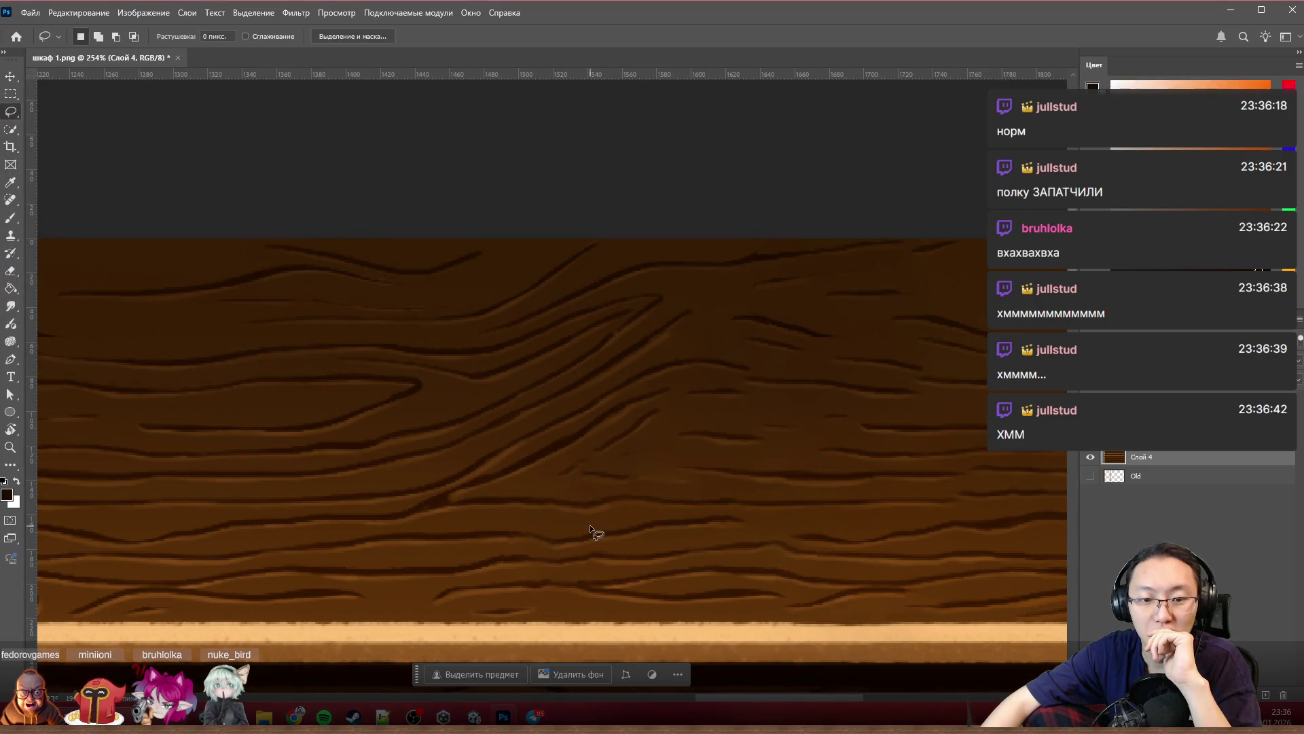
pyautogui.moveTo(599, 514); pyautogui.dragTo(587, 569)
pyautogui.moveTo(657, 526); pyautogui.dragTo(662, 519)
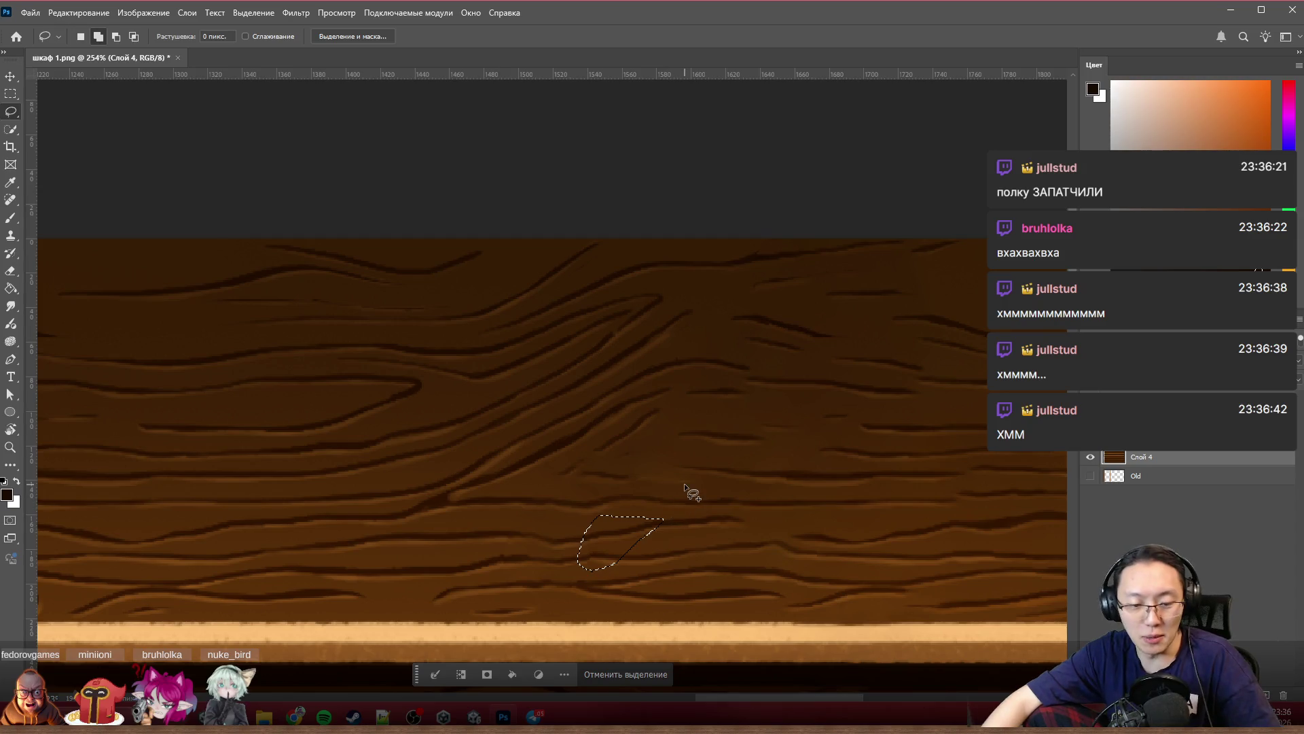
pyautogui.hotkey('shift', 'F5')
pyautogui.click(279, 139)
pyautogui.hotkey('ctrl', 'd')
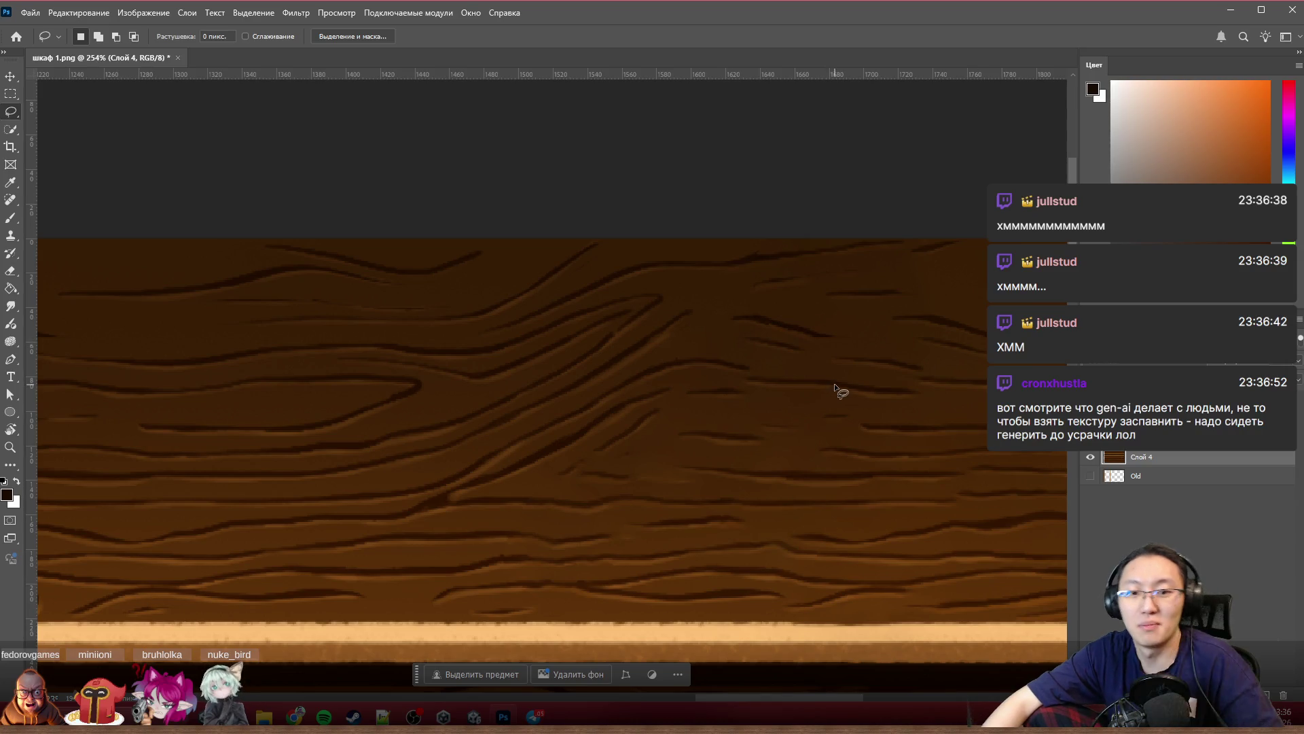
pyautogui.scroll(-3, 843, 374)
pyautogui.scroll(-2, 851, 398)
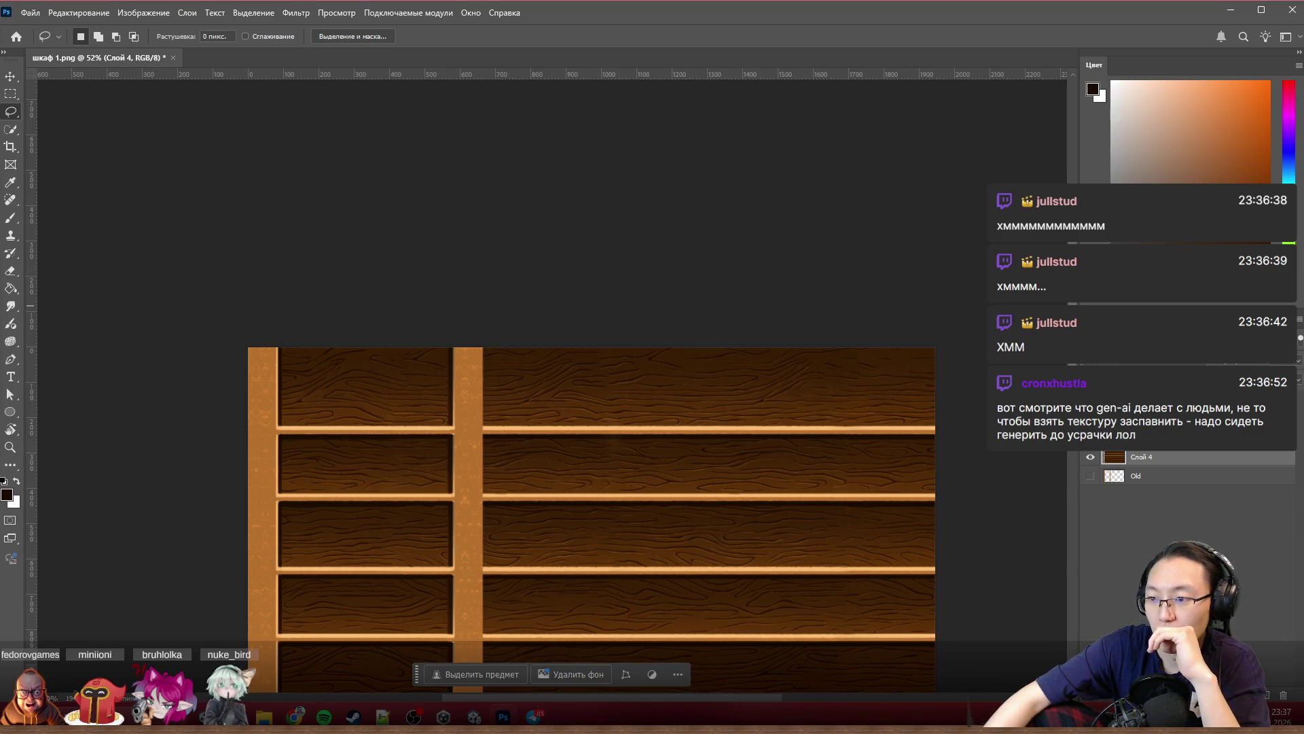
pyautogui.scroll(-3, 663, 477)
pyautogui.scroll(-2, 529, 419)
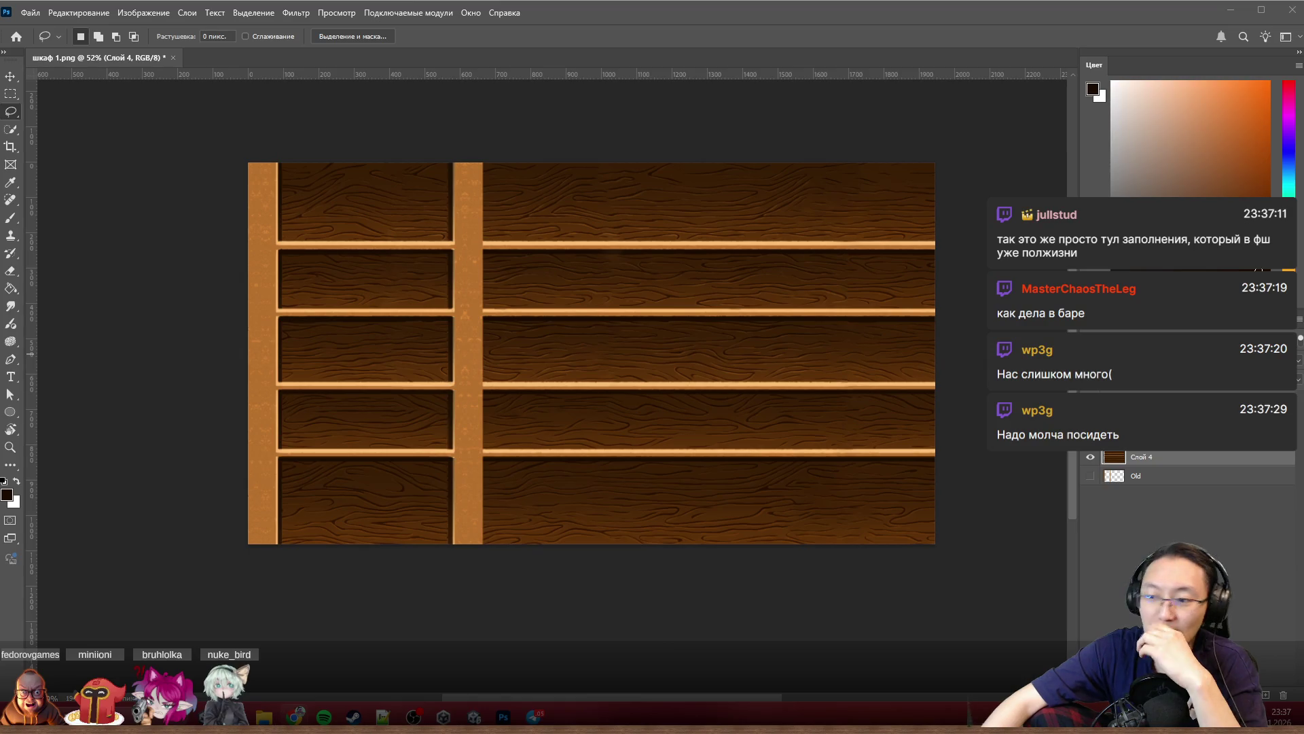
pyautogui.scroll(1, 301, 350)
pyautogui.scroll(1, 337, 378)
pyautogui.scroll(1, 262, 519)
pyautogui.scroll(1, 270, 529)
pyautogui.scroll(1, 272, 528)
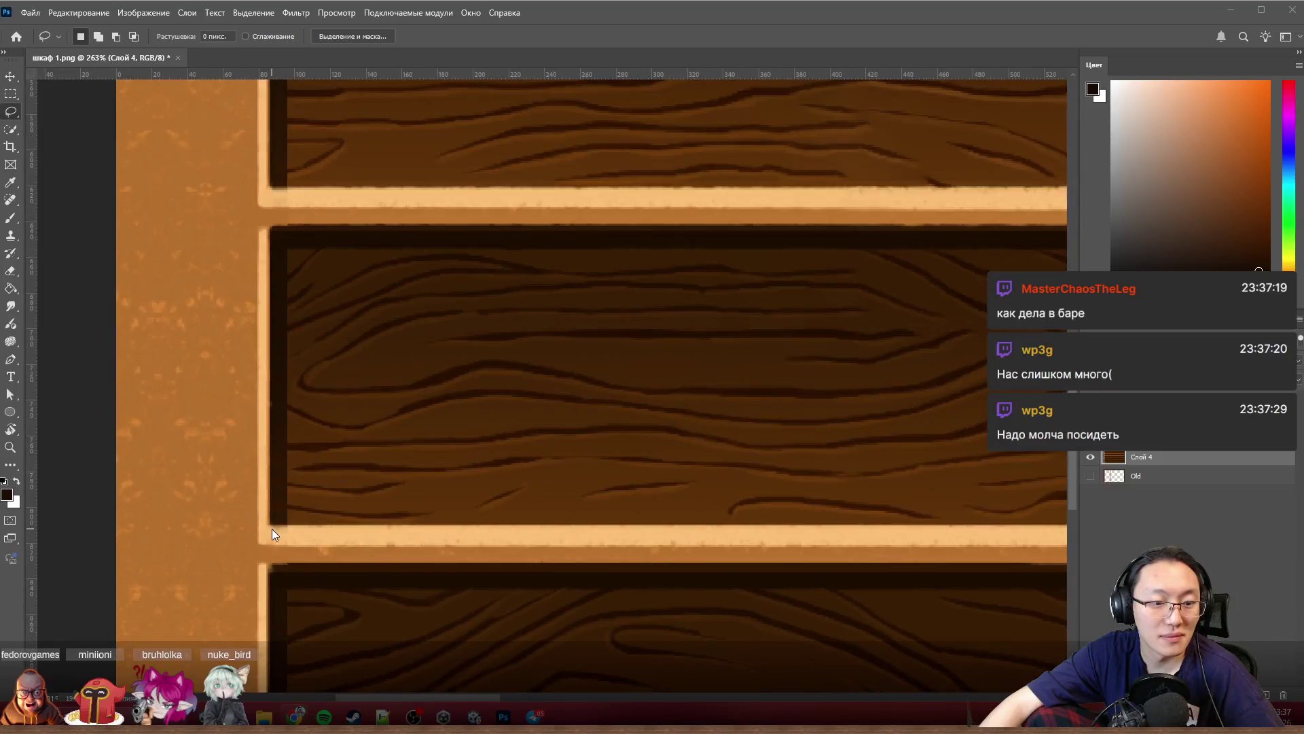
pyautogui.scroll(2, 275, 551)
pyautogui.scroll(2, 284, 556)
pyautogui.scroll(2, 305, 515)
pyautogui.scroll(-3, 334, 494)
pyautogui.scroll(-2, 384, 487)
pyautogui.scroll(2, 375, 467)
pyautogui.scroll(-1, 372, 376)
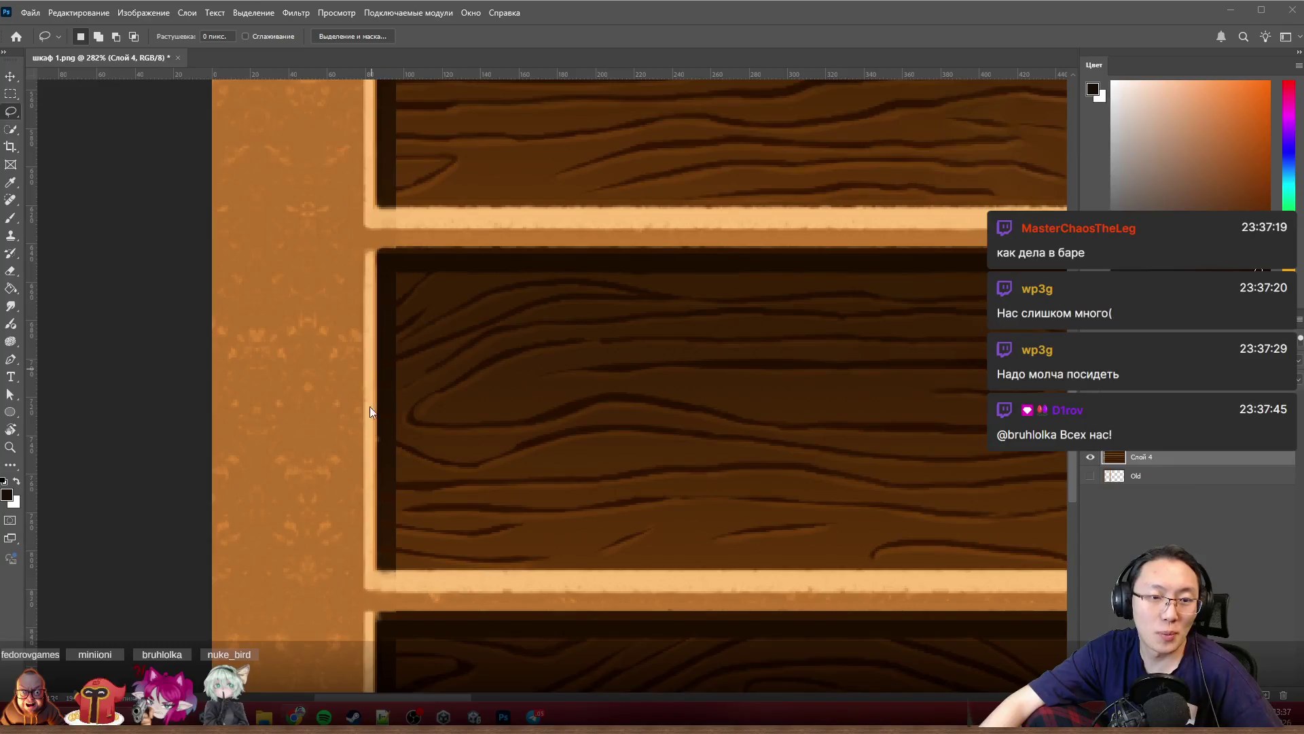
pyautogui.scroll(-1, 382, 313)
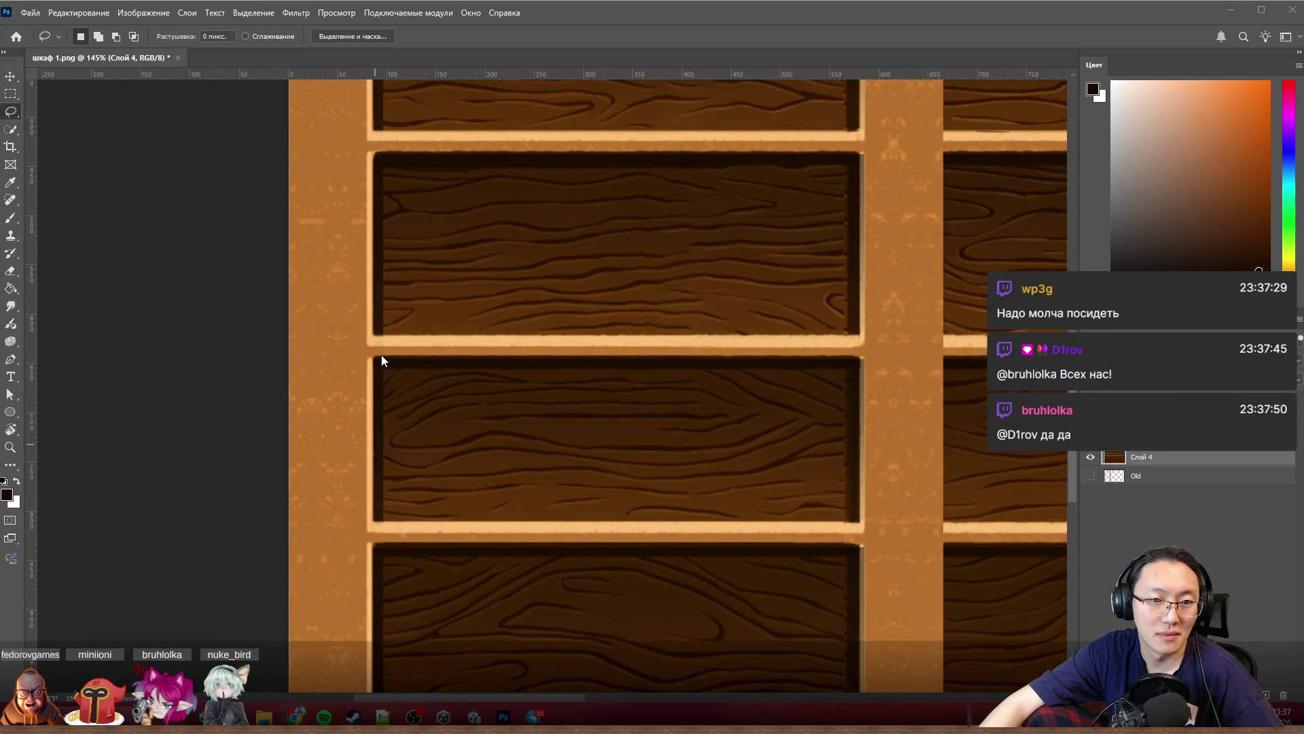
pyautogui.scroll(2, 385, 350)
pyautogui.scroll(2, 366, 429)
pyautogui.scroll(2, 405, 301)
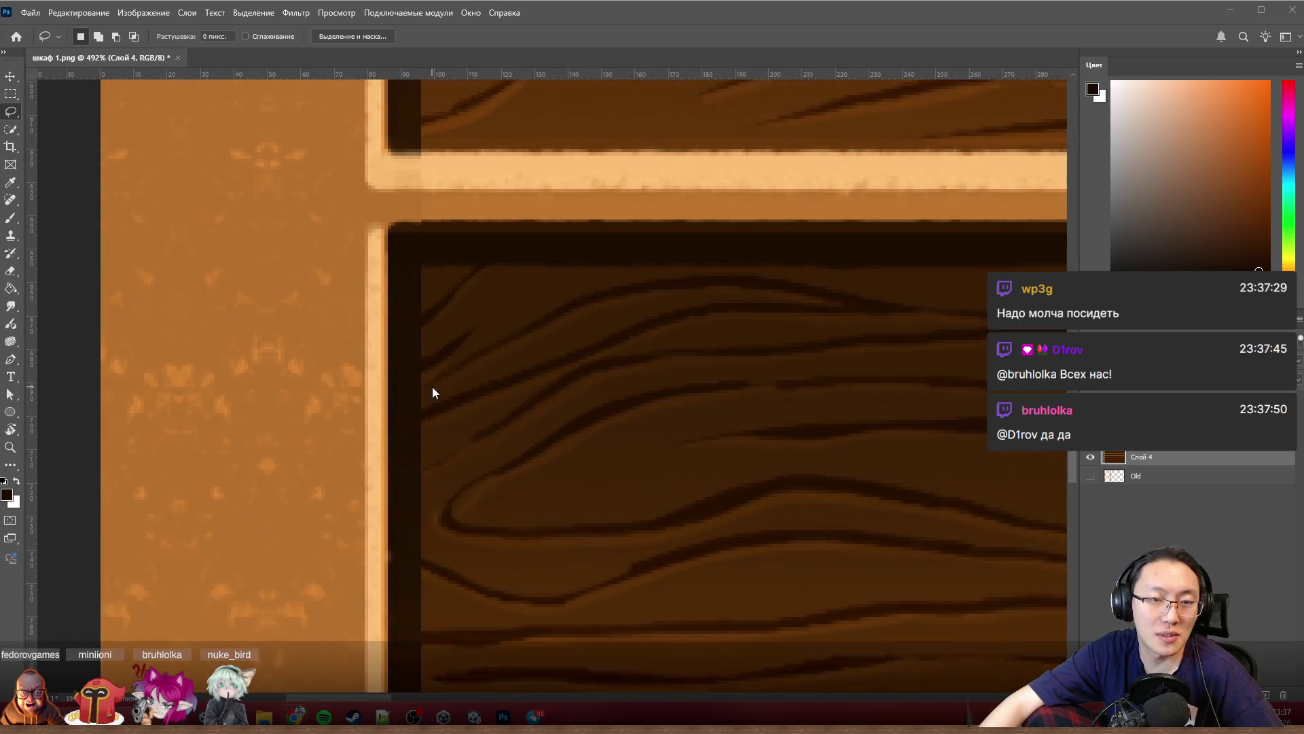
pyautogui.scroll(-2, 432, 387)
pyautogui.scroll(-2, 430, 387)
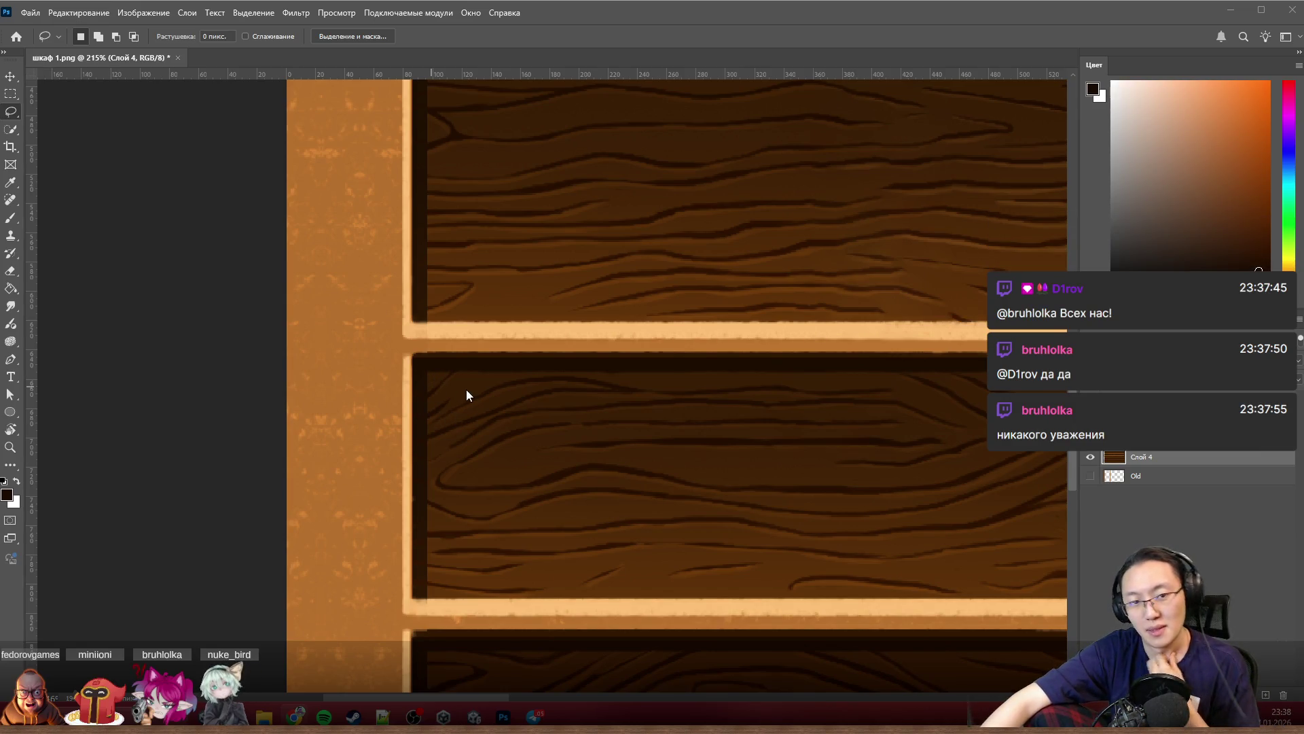
pyautogui.scroll(2, 420, 352)
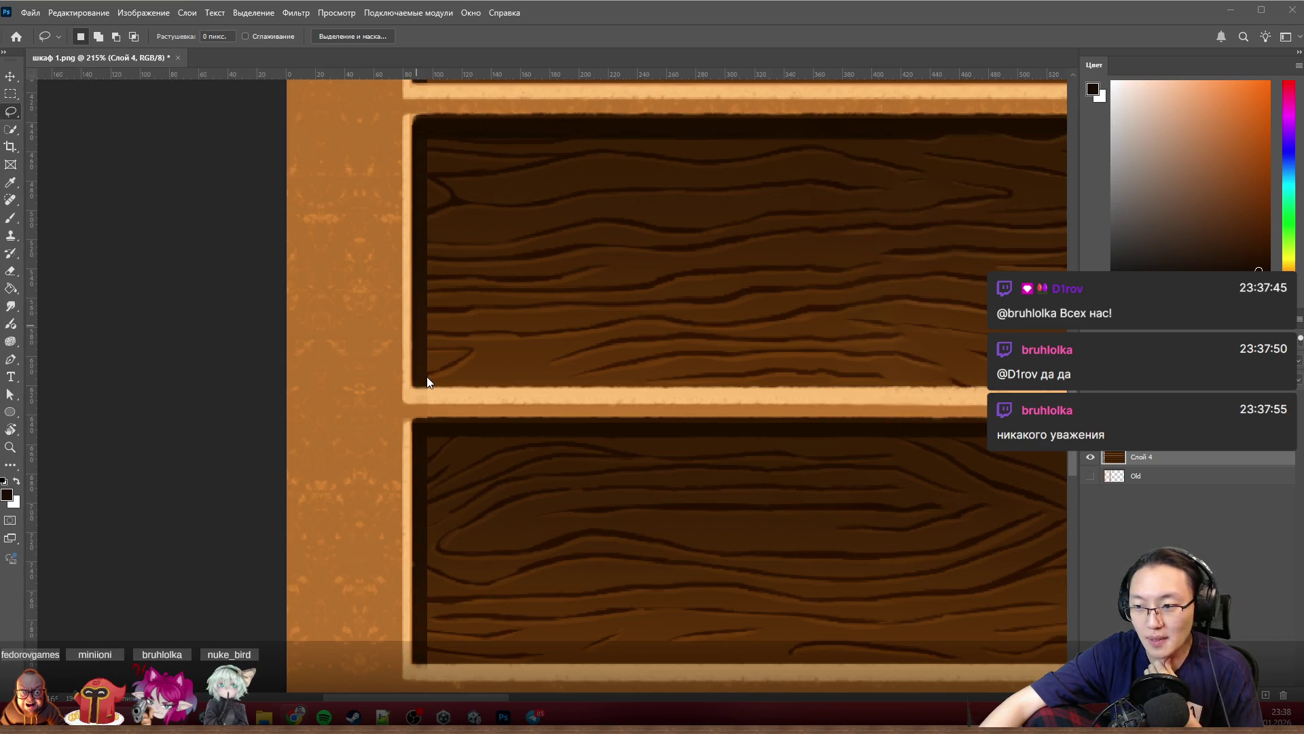
pyautogui.scroll(2, 393, 542)
pyautogui.scroll(1, 395, 542)
pyautogui.scroll(-2, 402, 541)
pyautogui.scroll(-1, 407, 536)
pyautogui.scroll(1, 428, 592)
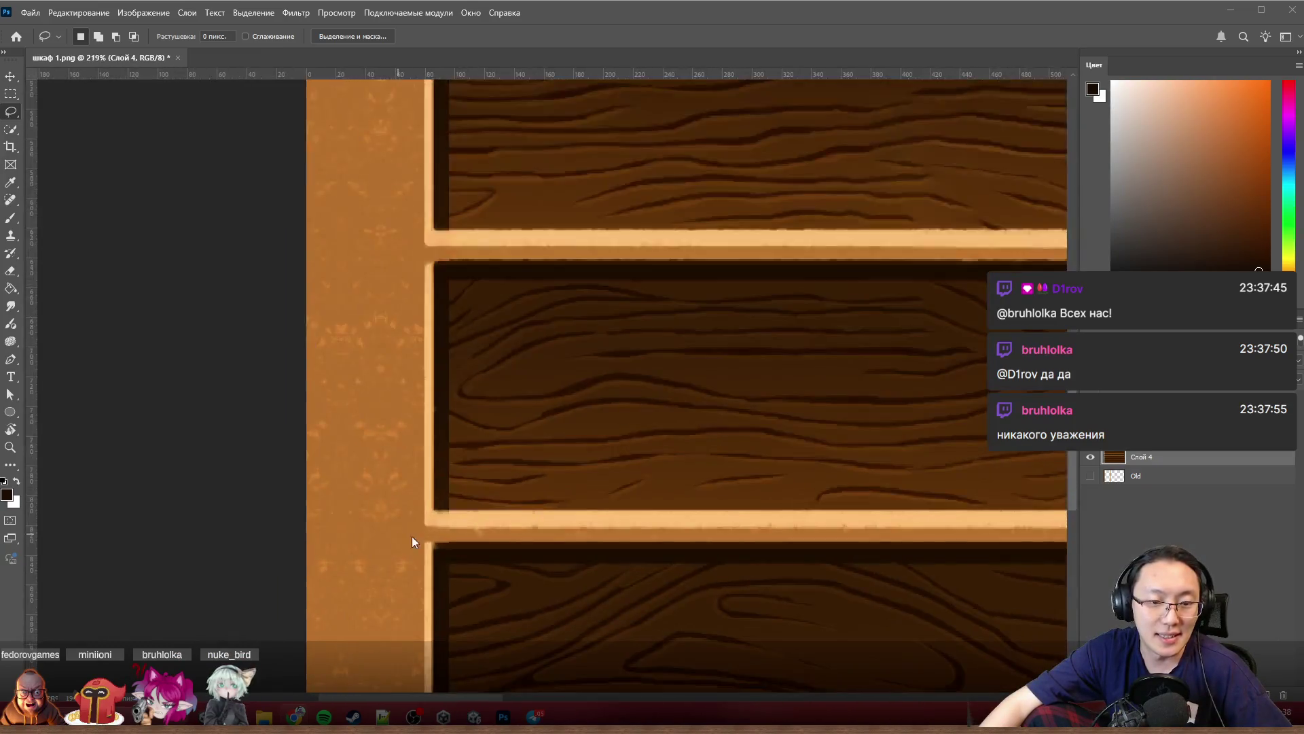
pyautogui.scroll(2, 405, 533)
pyautogui.scroll(-2, 499, 458)
pyautogui.scroll(-2, 500, 457)
pyautogui.scroll(-2, 500, 457)
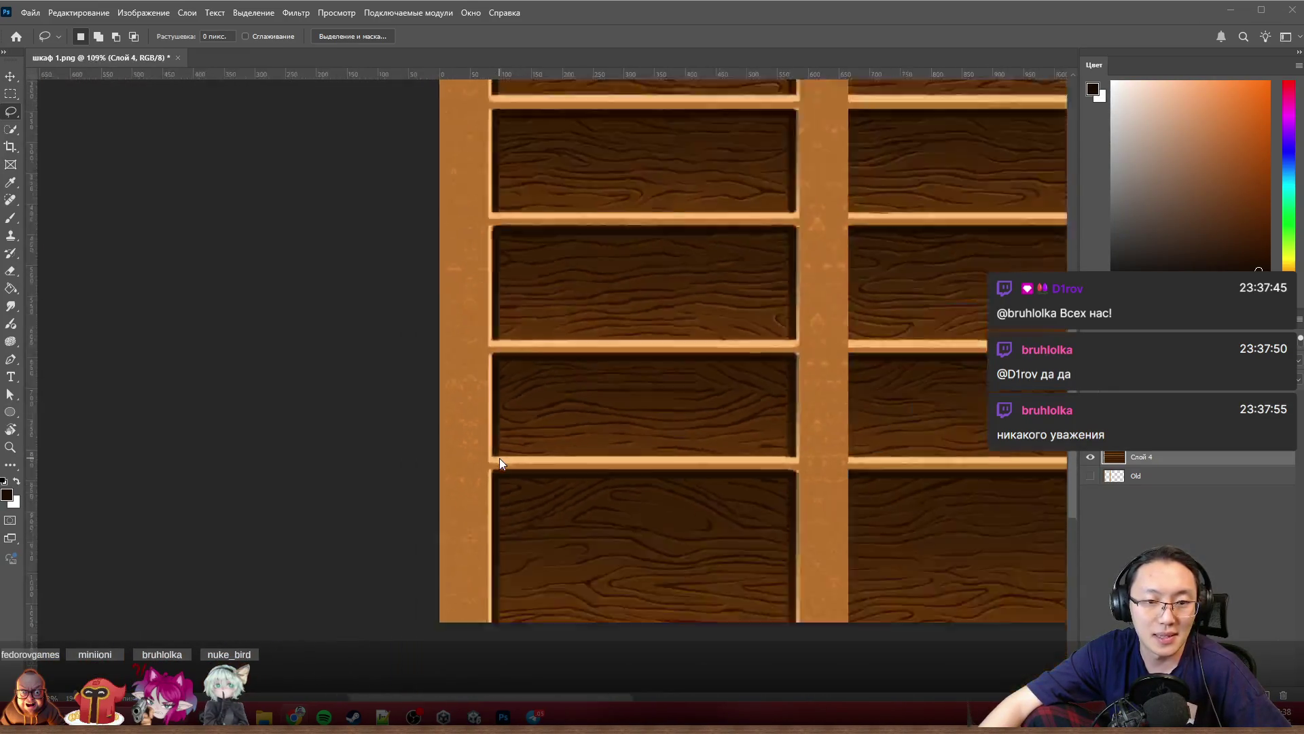
pyautogui.scroll(-1, 497, 447)
pyautogui.scroll(2, 492, 464)
pyautogui.scroll(2, 489, 442)
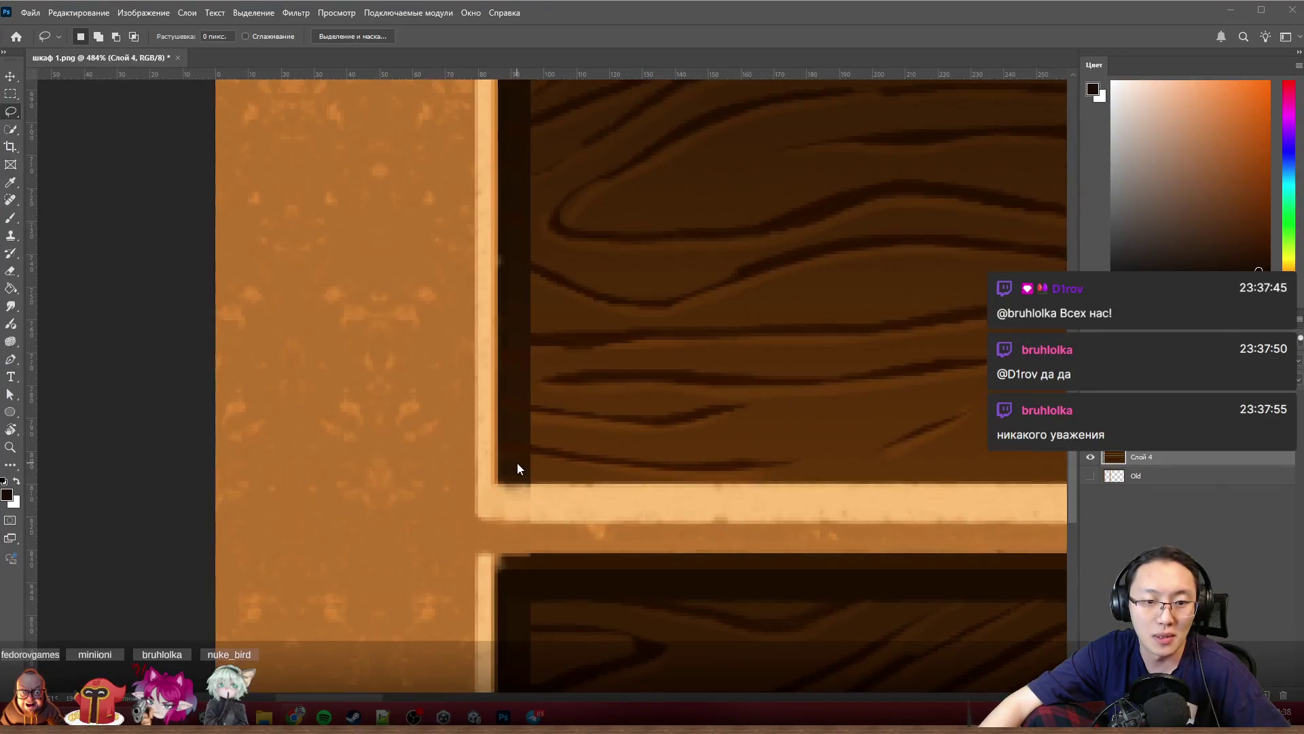
pyautogui.scroll(-2, 537, 474)
pyautogui.scroll(-2, 514, 508)
# Step: Marquee the dark strip beside the left post and delete it on Слой 3
pyautogui.click(11, 93)
pyautogui.scroll(-4, 534, 443)
pyautogui.moveTo(606, 608)
pyautogui.mouseDown()
pyautogui.moveTo(495, 386)
pyautogui.moveTo(492, 501)
pyautogui.mouseUp()
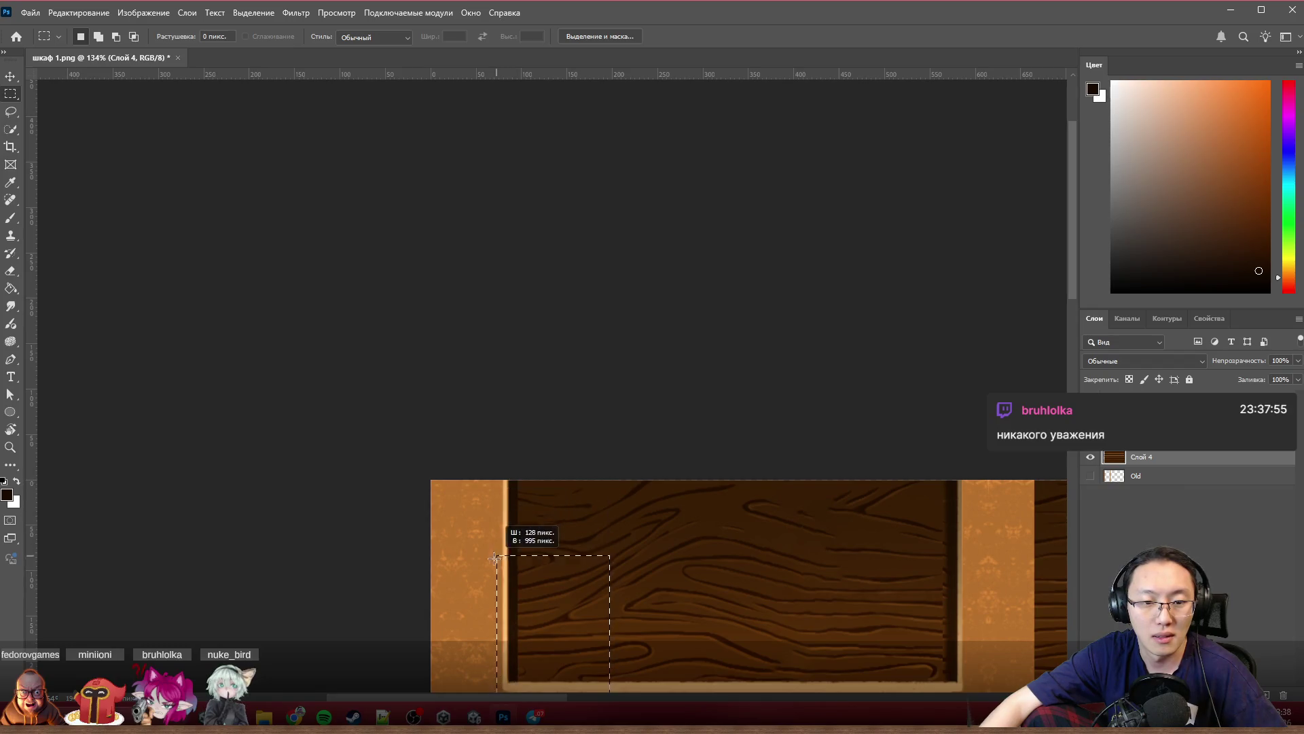
pyautogui.scroll(3, 489, 448)
pyautogui.moveTo(491, 501)
pyautogui.mouseDown()
pyautogui.moveTo(486, 395)
pyautogui.moveTo(500, 483)
pyautogui.mouseUp()
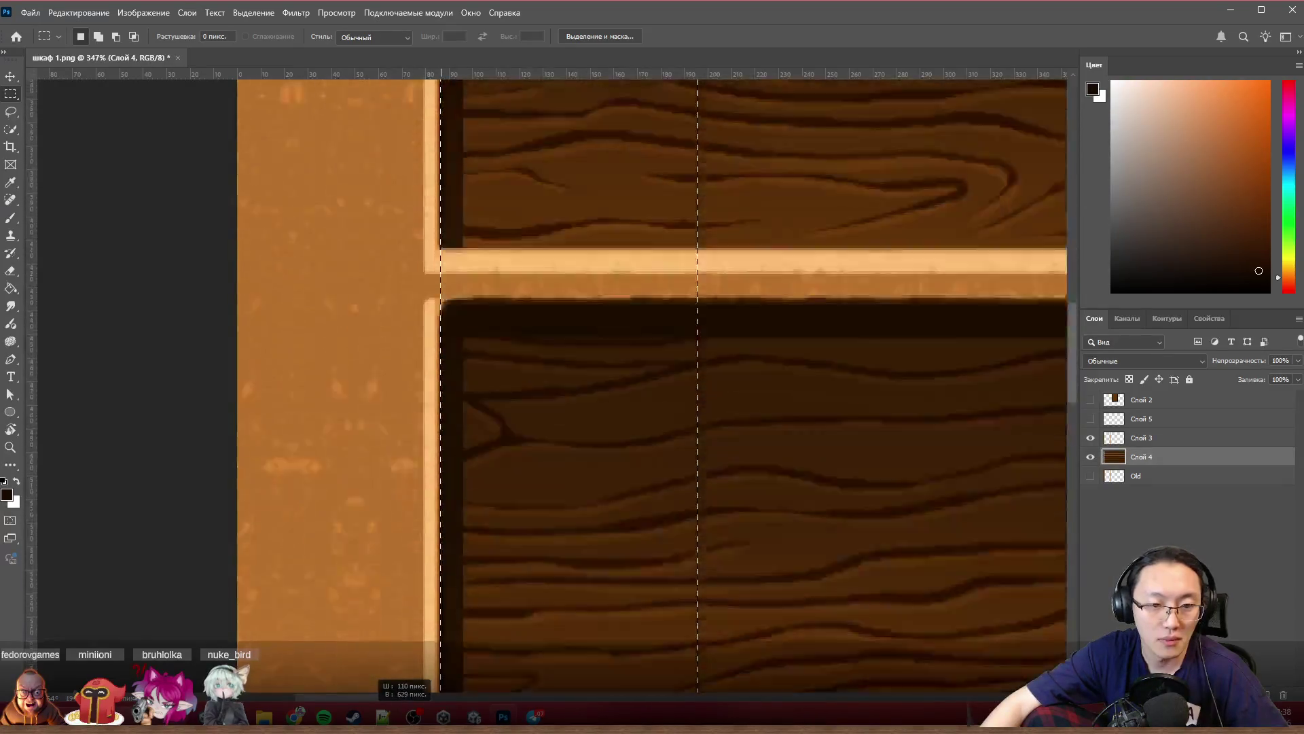
pyautogui.moveTo(500, 483)
pyautogui.mouseDown()
pyautogui.moveTo(418, 726)
pyautogui.moveTo(438, 713)
pyautogui.mouseUp()
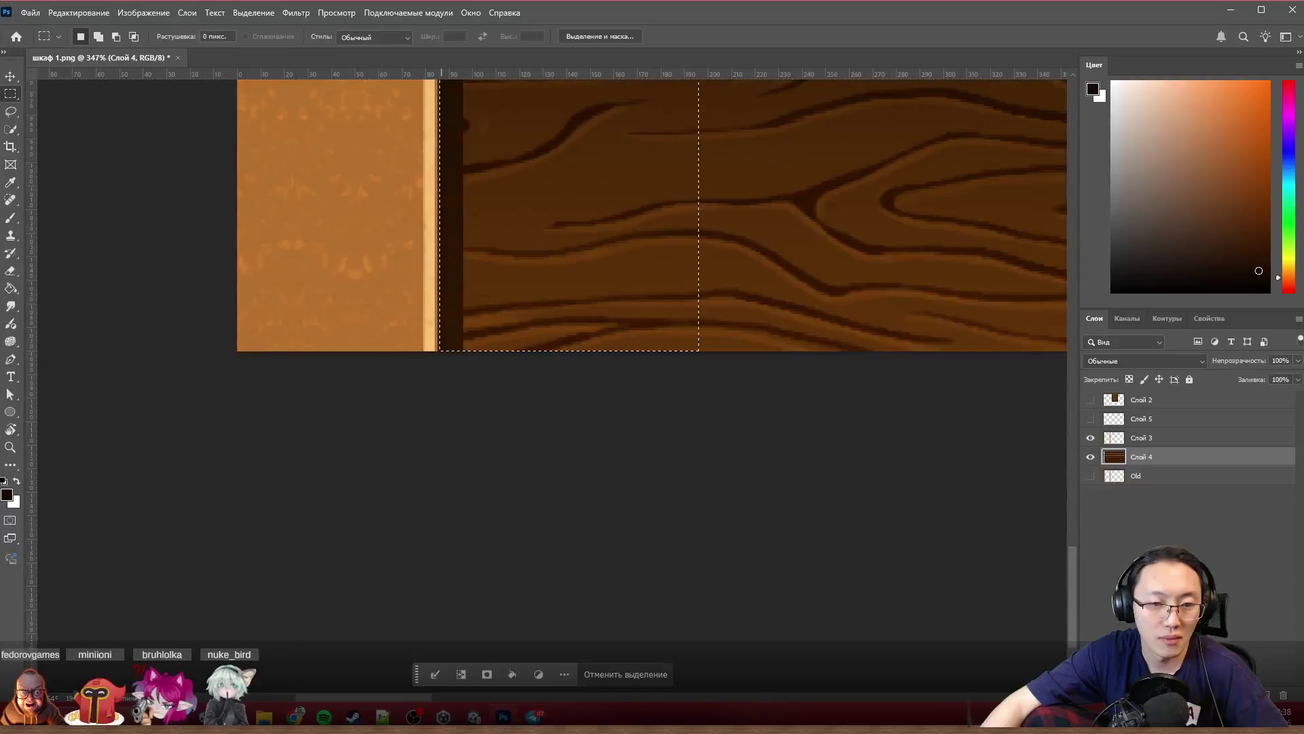
pyautogui.click(1146, 438)
pyautogui.press('Delete')
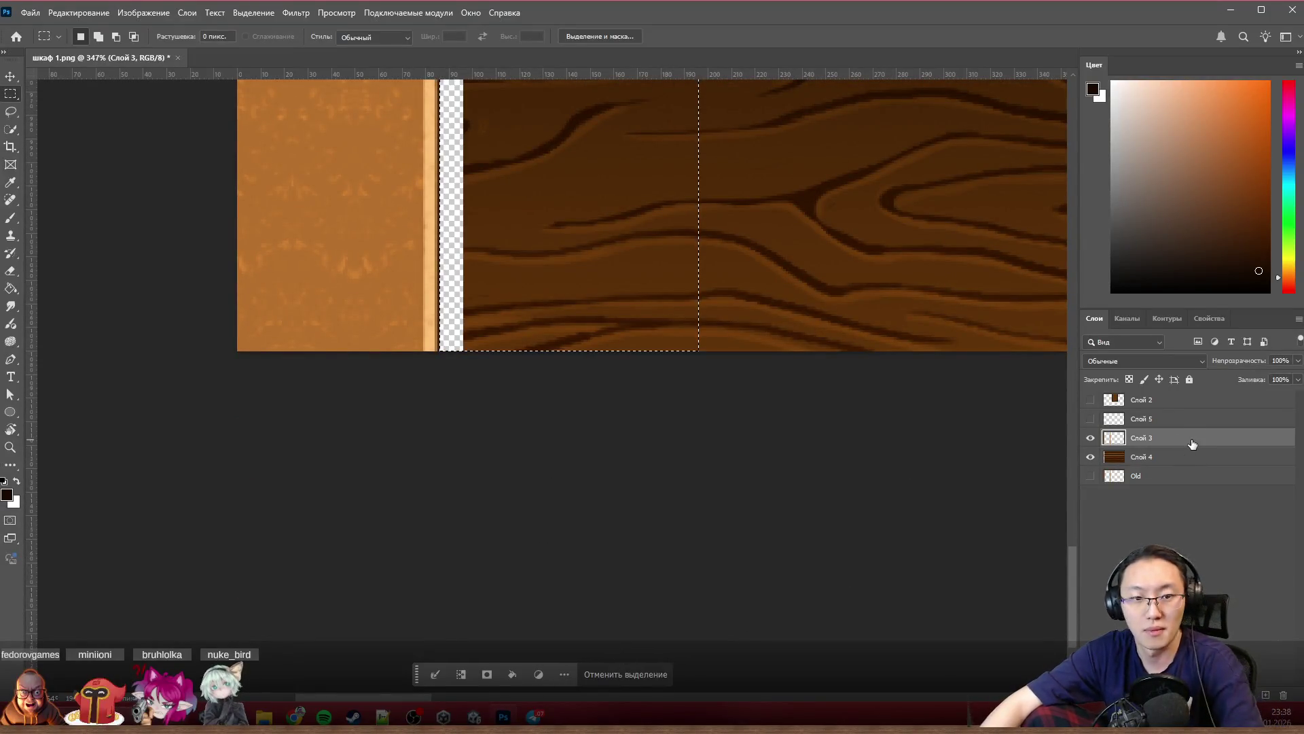
pyautogui.hotkey('ctrl', 'd')
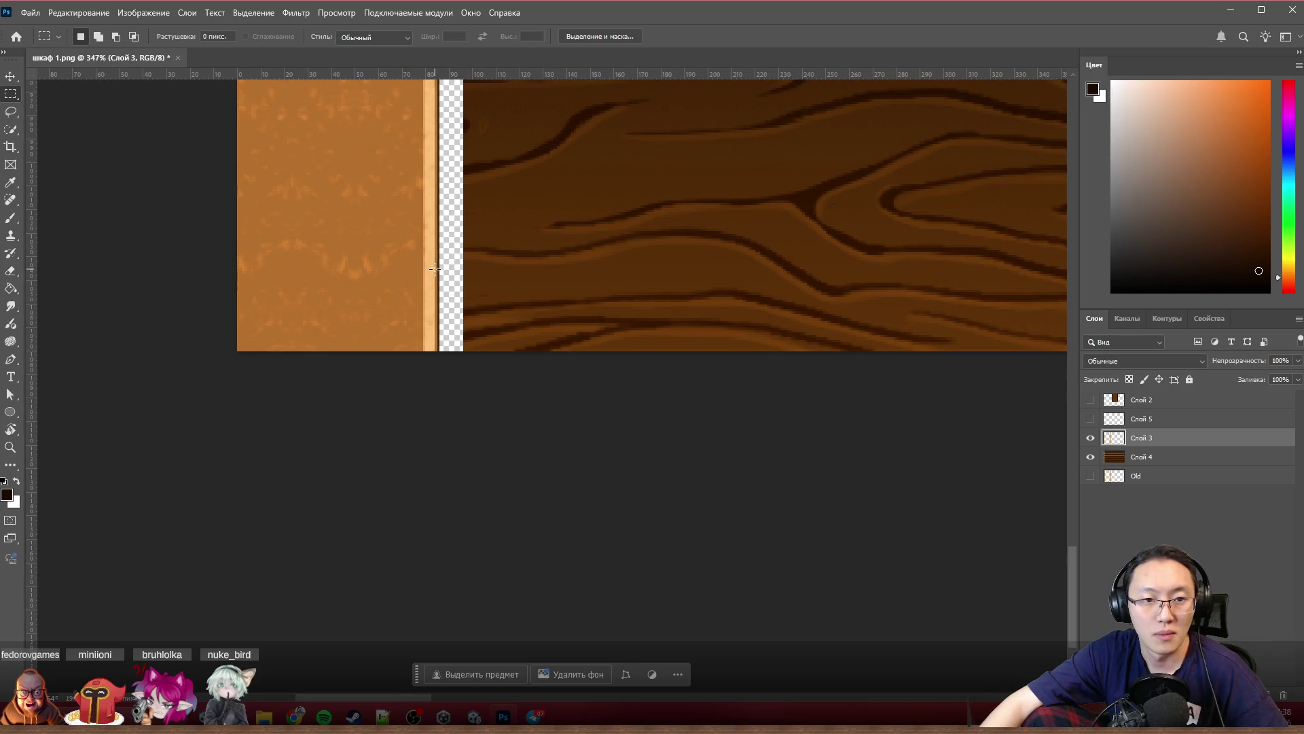
pyautogui.scroll(-1, 441, 277)
pyautogui.scroll(-2, 441, 277)
pyautogui.scroll(2, 442, 276)
pyautogui.scroll(2, 458, 232)
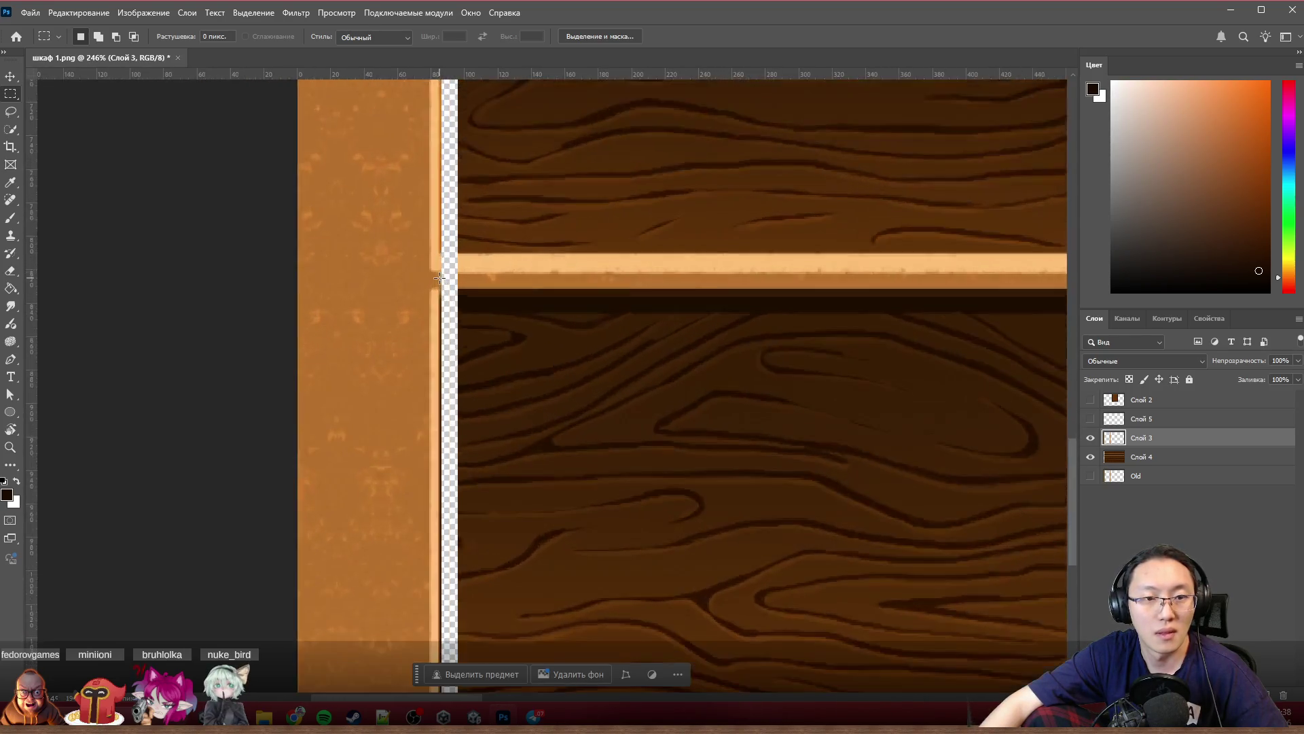
pyautogui.scroll(2, 459, 232)
# Step: Enlarge the brush and switch to cloning pixels from the post
pyautogui.press('w')
pyautogui.moveTo(437, 140)
pyautogui.mouseDown()
pyautogui.moveTo(449, 140)
pyautogui.moveTo(440, 129)
pyautogui.mouseUp()
pyautogui.press('s')
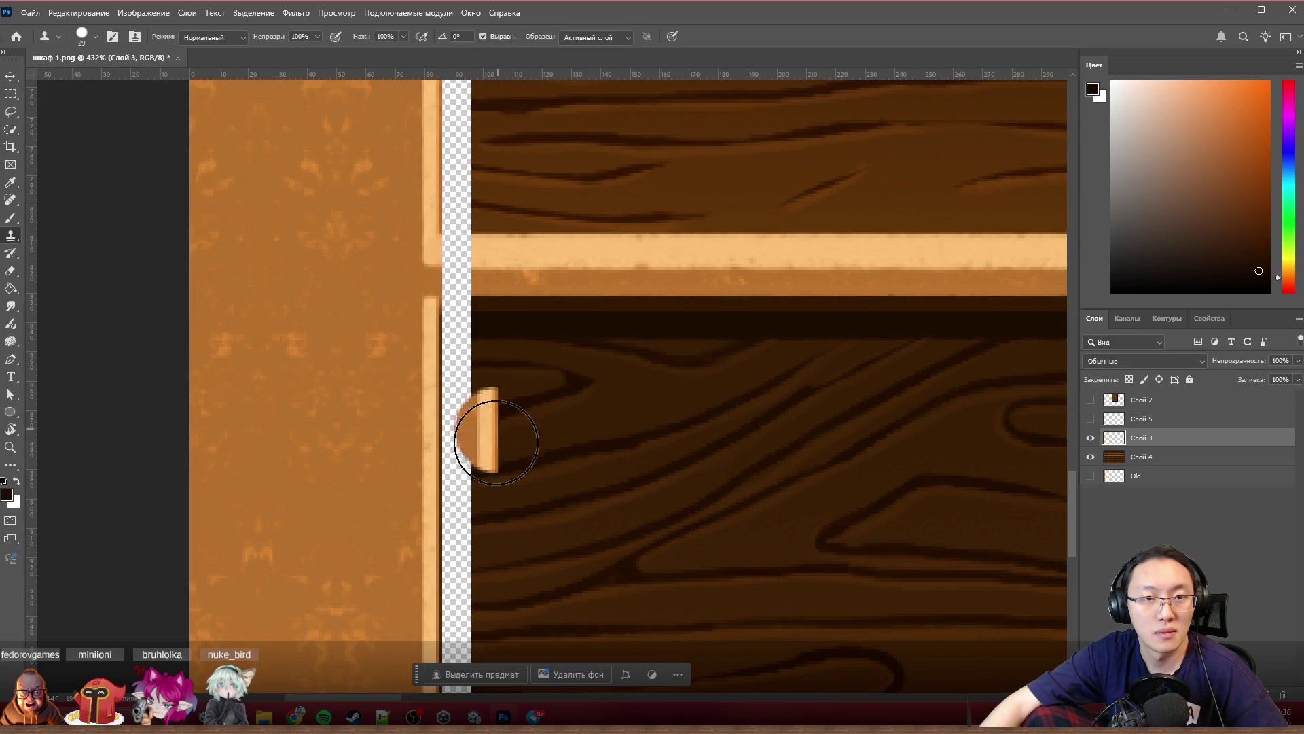
pyautogui.scroll(1, 445, 370)
pyautogui.scroll(1, 436, 322)
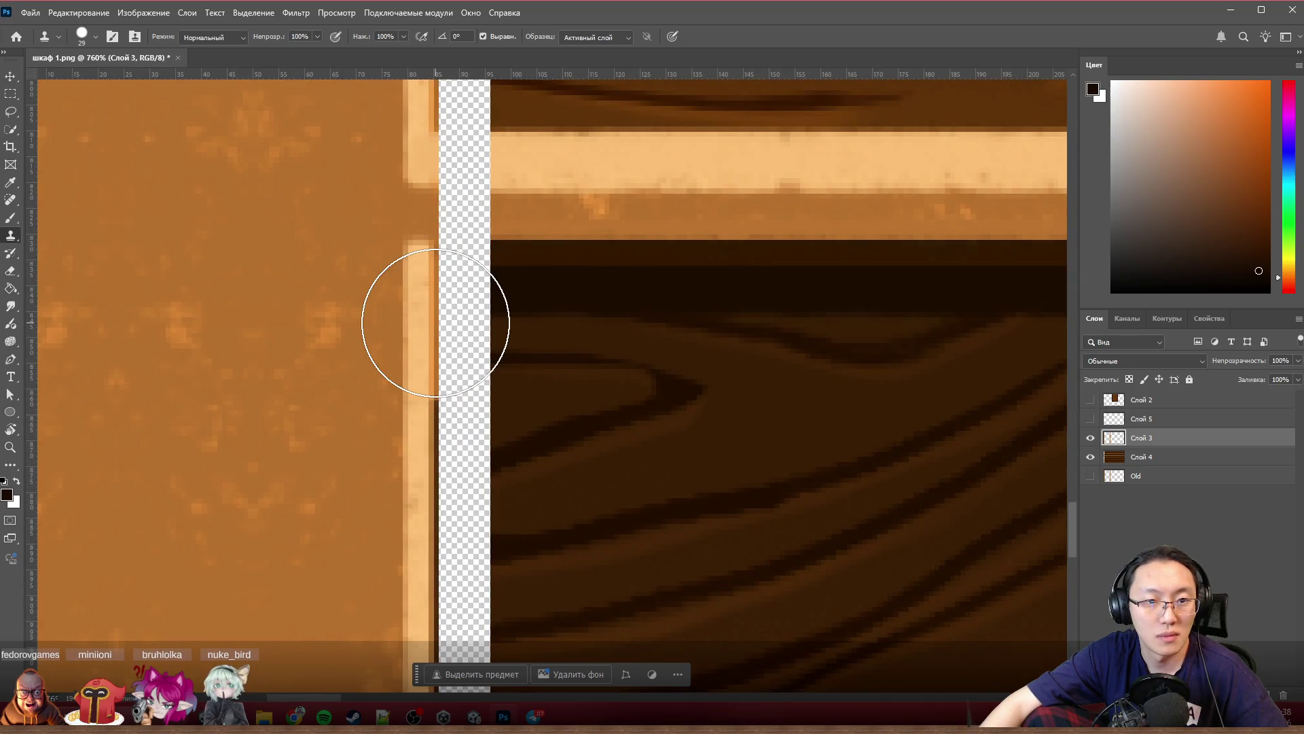
pyautogui.moveTo(435, 322); pyautogui.dragTo(437, 477)
pyautogui.scroll(-1, 438, 483)
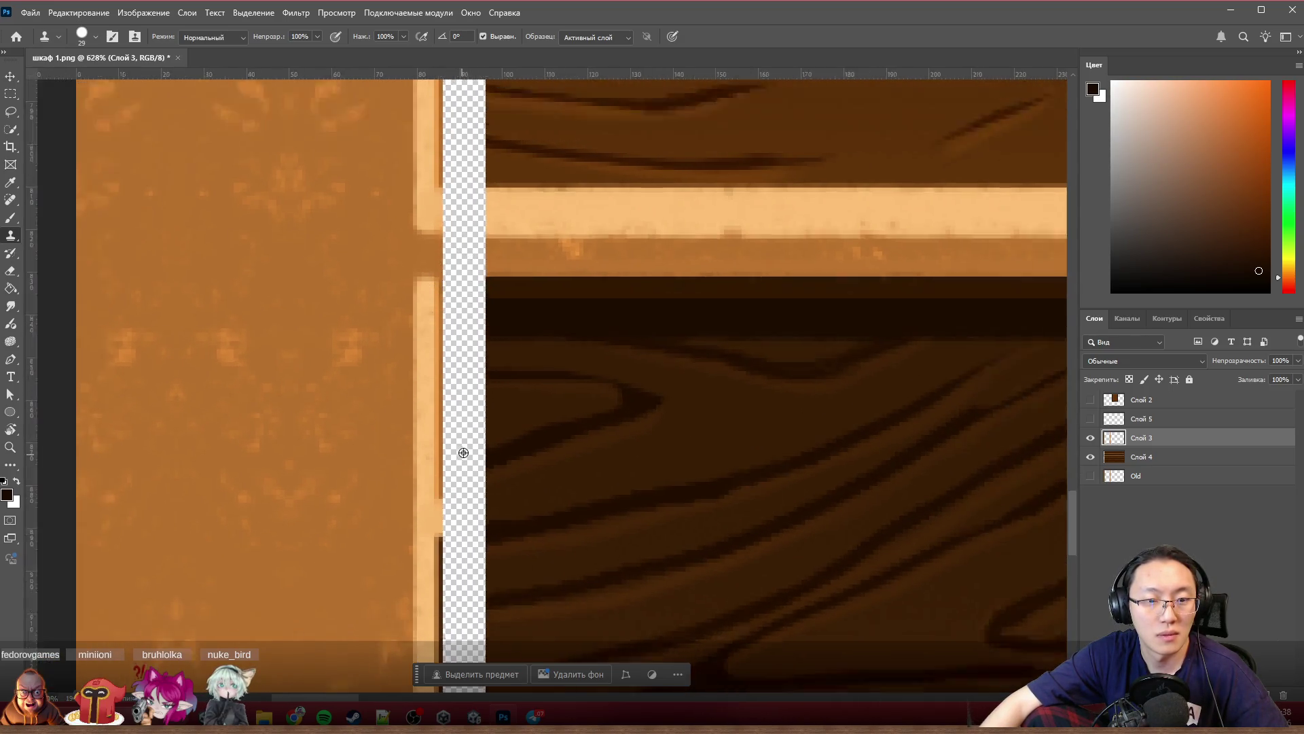
pyautogui.scroll(2, 466, 343)
pyautogui.scroll(-2, 438, 228)
pyautogui.scroll(-1, 439, 228)
pyautogui.scroll(-2, 439, 233)
pyautogui.scroll(-1, 439, 236)
pyautogui.scroll(-2, 442, 234)
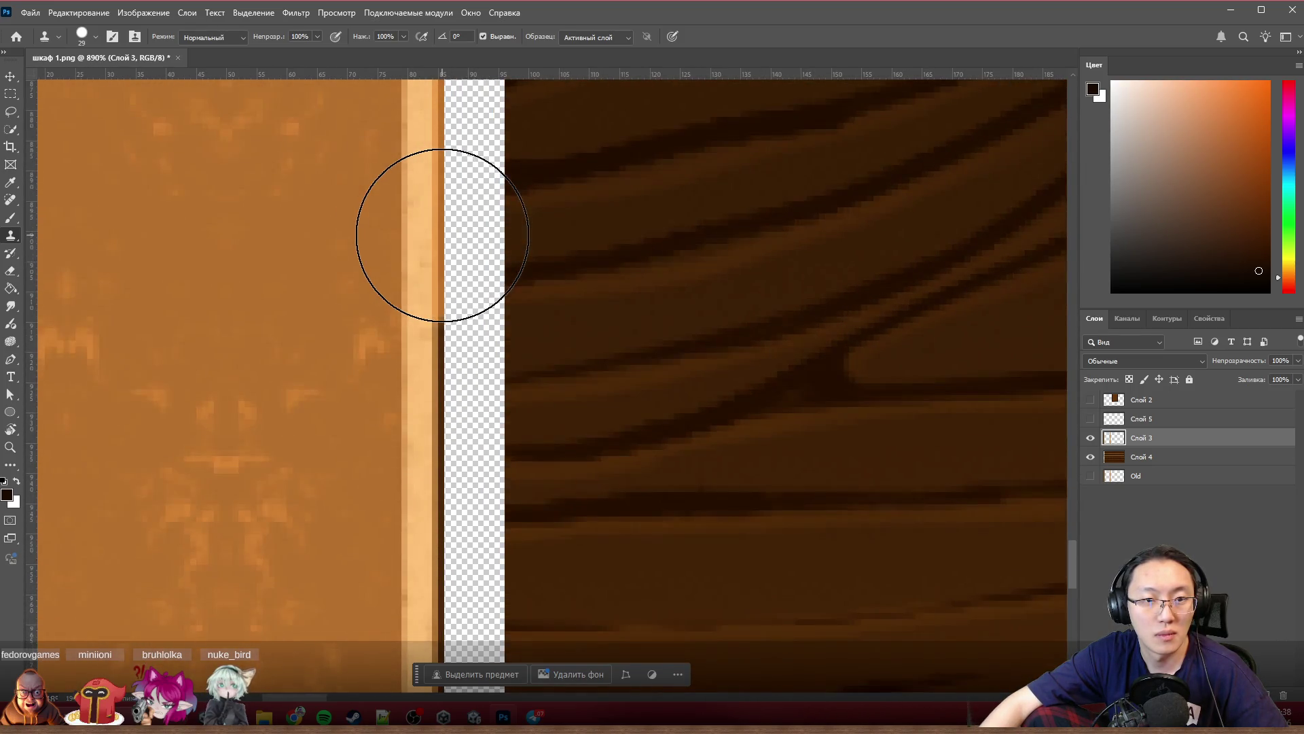
pyautogui.scroll(-1, 442, 234)
pyautogui.scroll(-2, 443, 234)
pyautogui.scroll(-2, 443, 235)
pyautogui.scroll(-2, 443, 234)
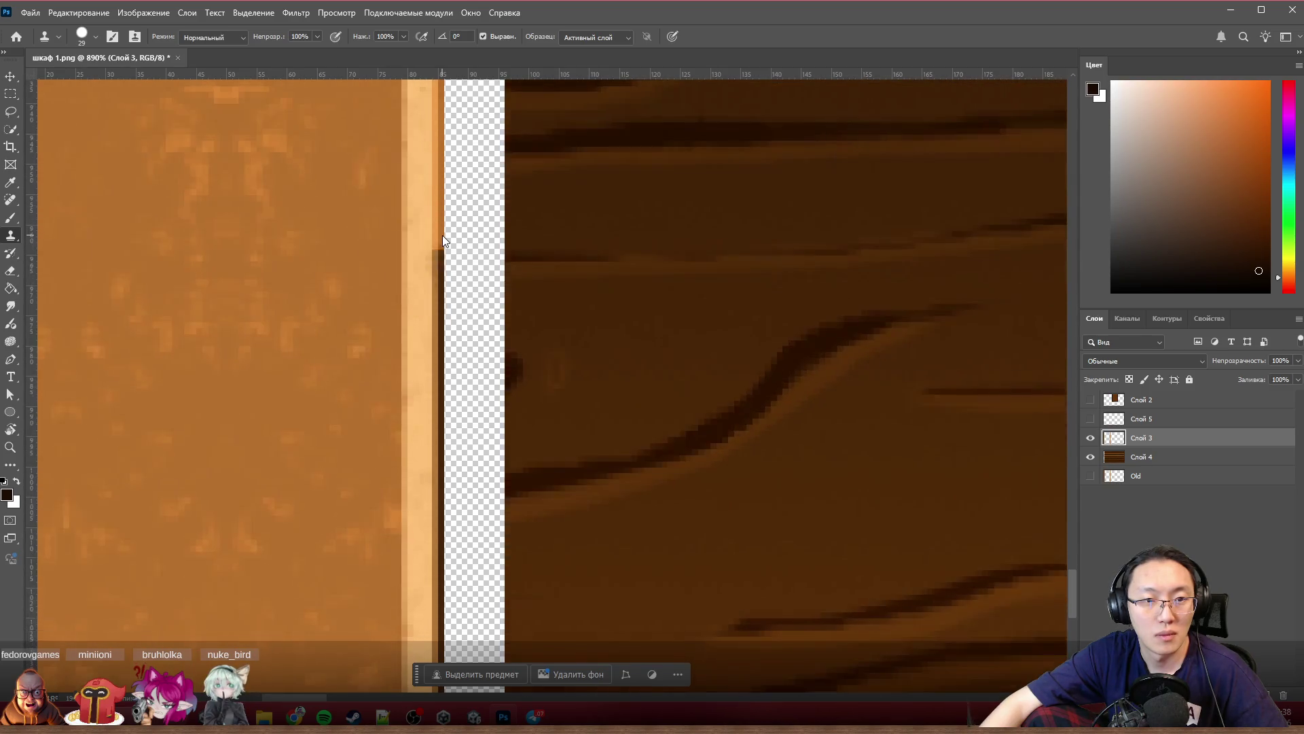
pyautogui.scroll(-2, 442, 234)
pyautogui.scroll(-1, 443, 235)
pyautogui.scroll(-2, 442, 235)
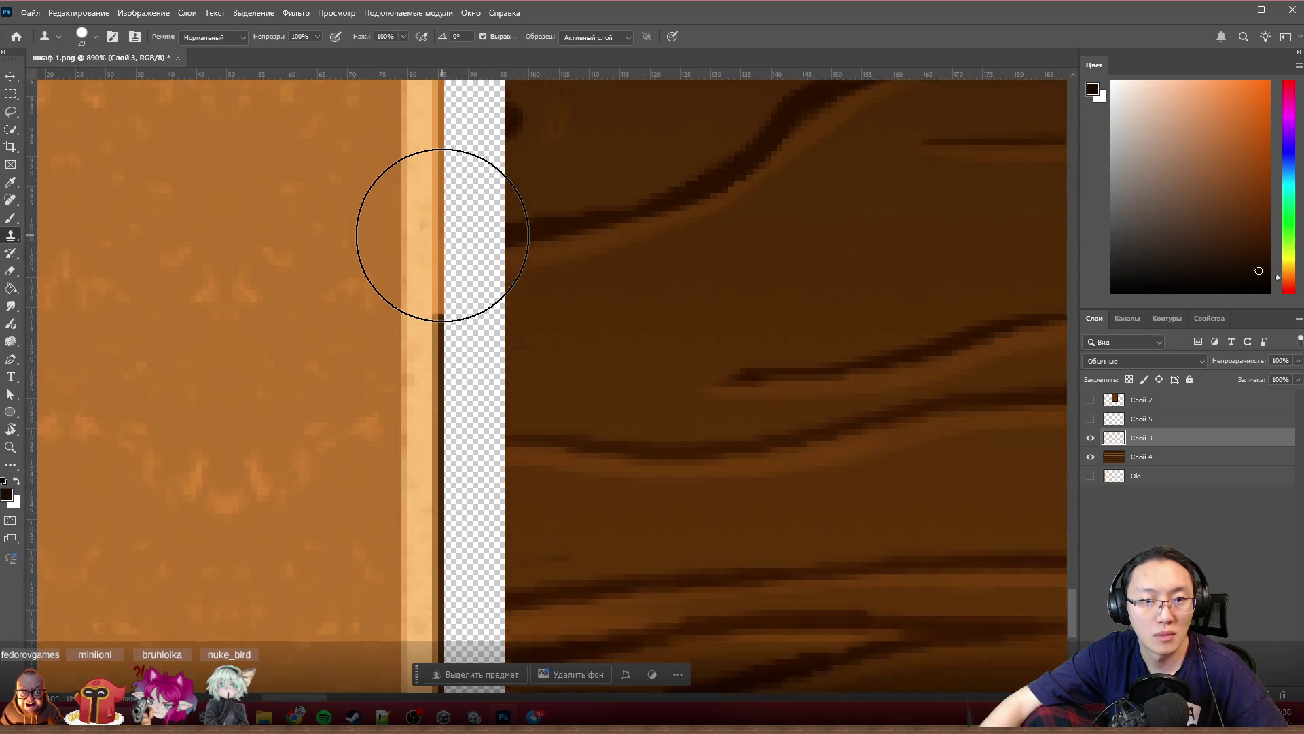
pyautogui.scroll(-2, 442, 234)
pyautogui.scroll(-1, 442, 235)
pyautogui.scroll(-1, 442, 235)
pyautogui.scroll(-2, 443, 234)
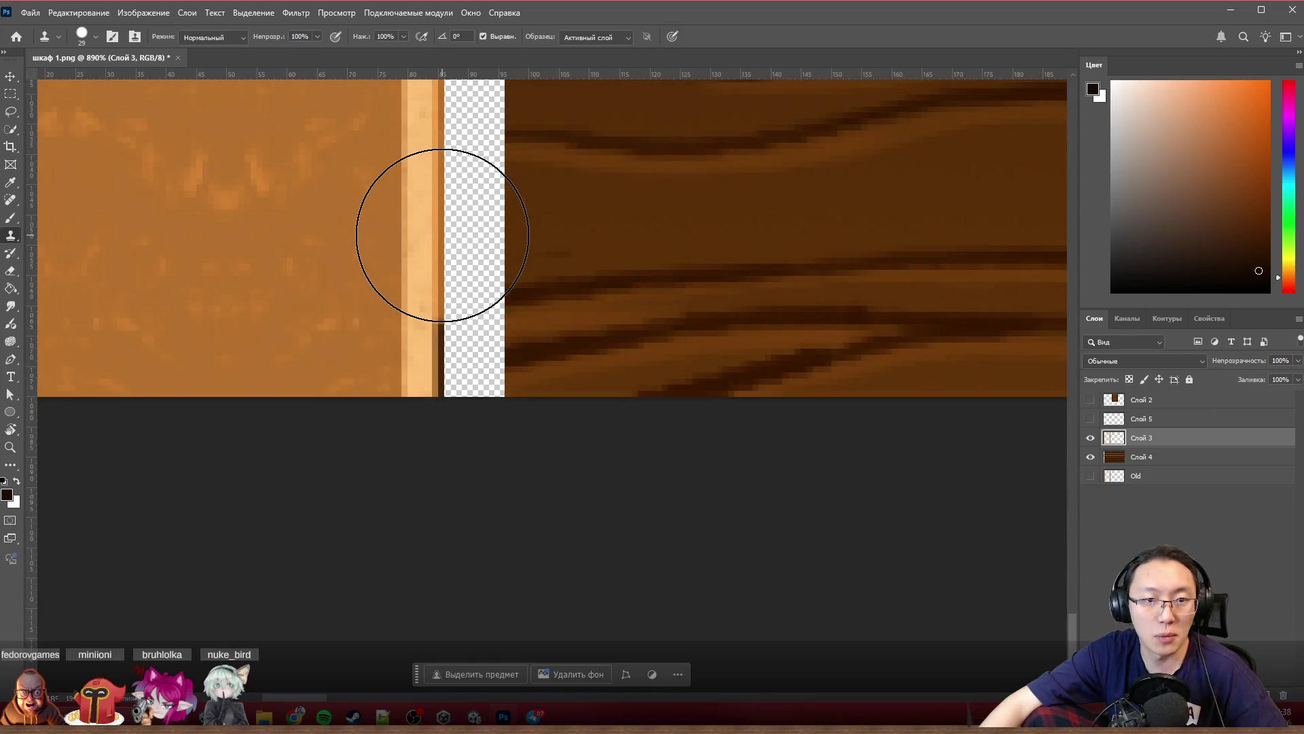
pyautogui.scroll(-2, 442, 235)
pyautogui.scroll(-2, 442, 235)
pyautogui.scroll(-2, 664, 276)
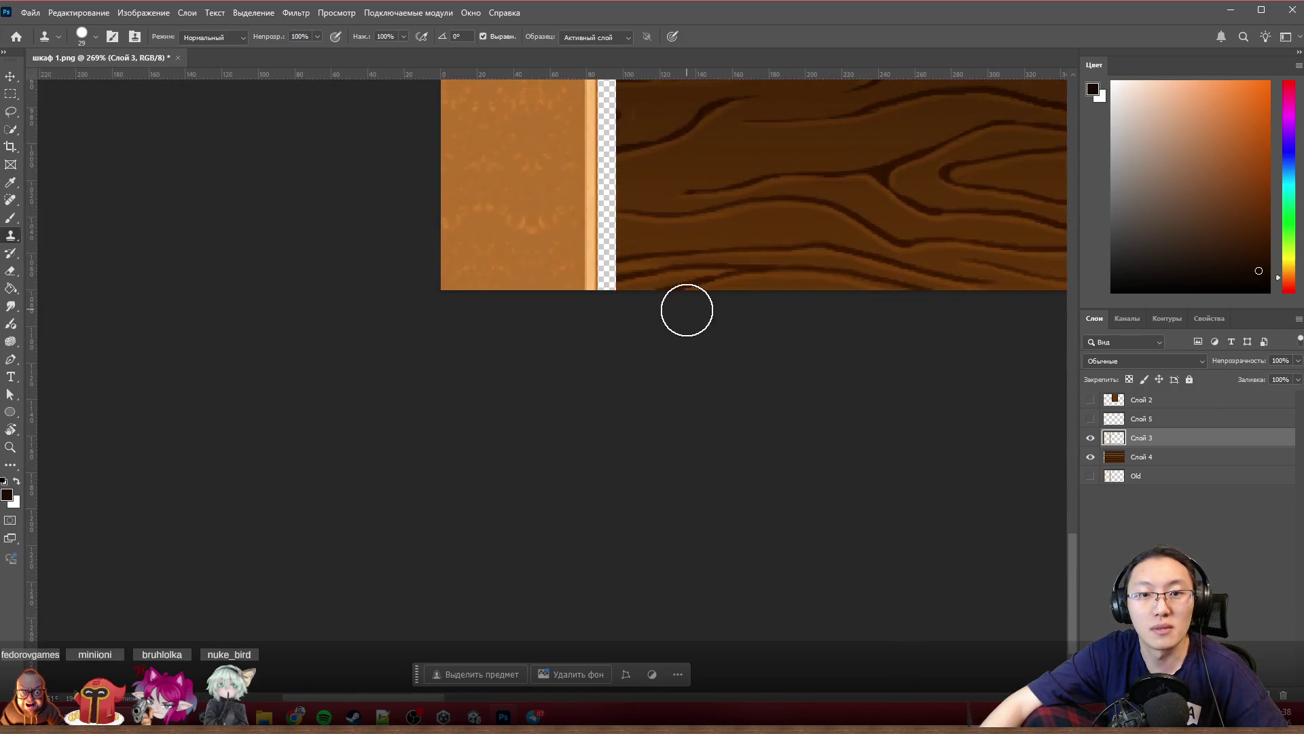
pyautogui.scroll(-1, 686, 308)
pyautogui.scroll(-1, 687, 309)
pyautogui.scroll(2, 697, 232)
pyautogui.scroll(1, 653, 230)
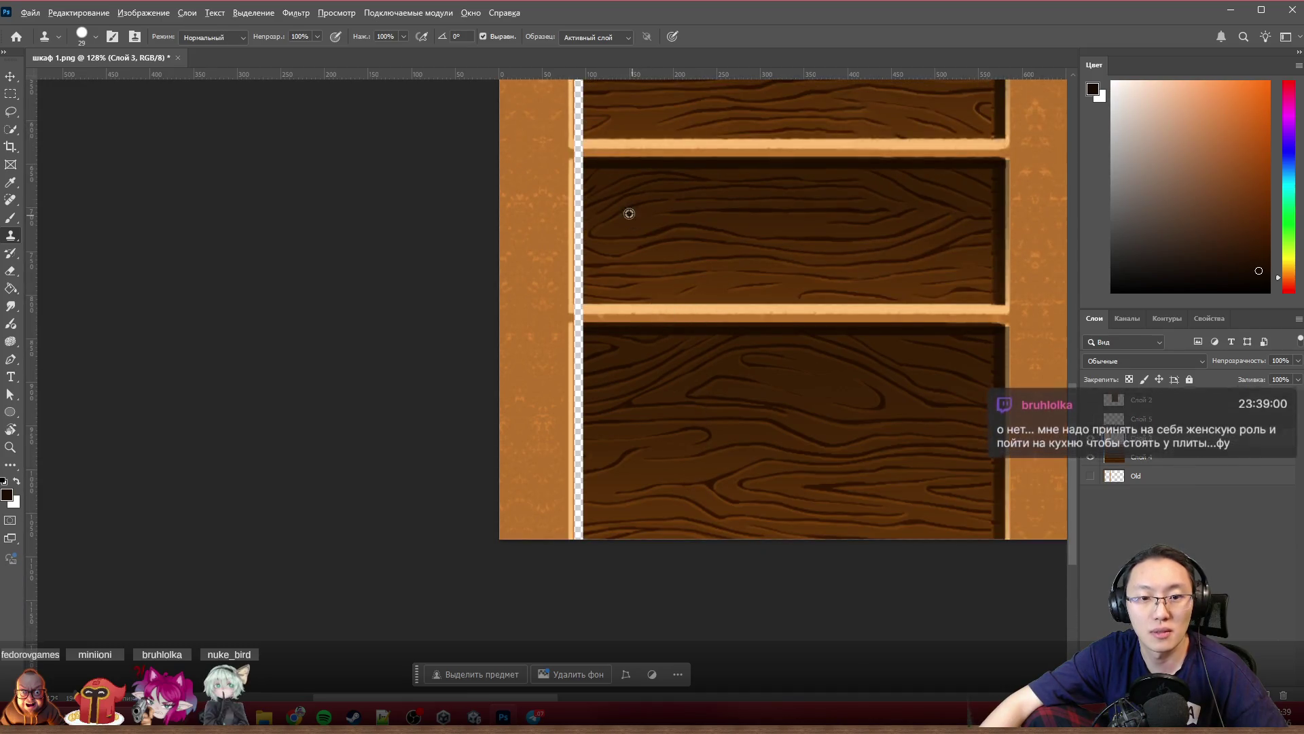
pyautogui.scroll(2, 633, 213)
pyautogui.scroll(2, 609, 201)
pyautogui.scroll(1, 557, 233)
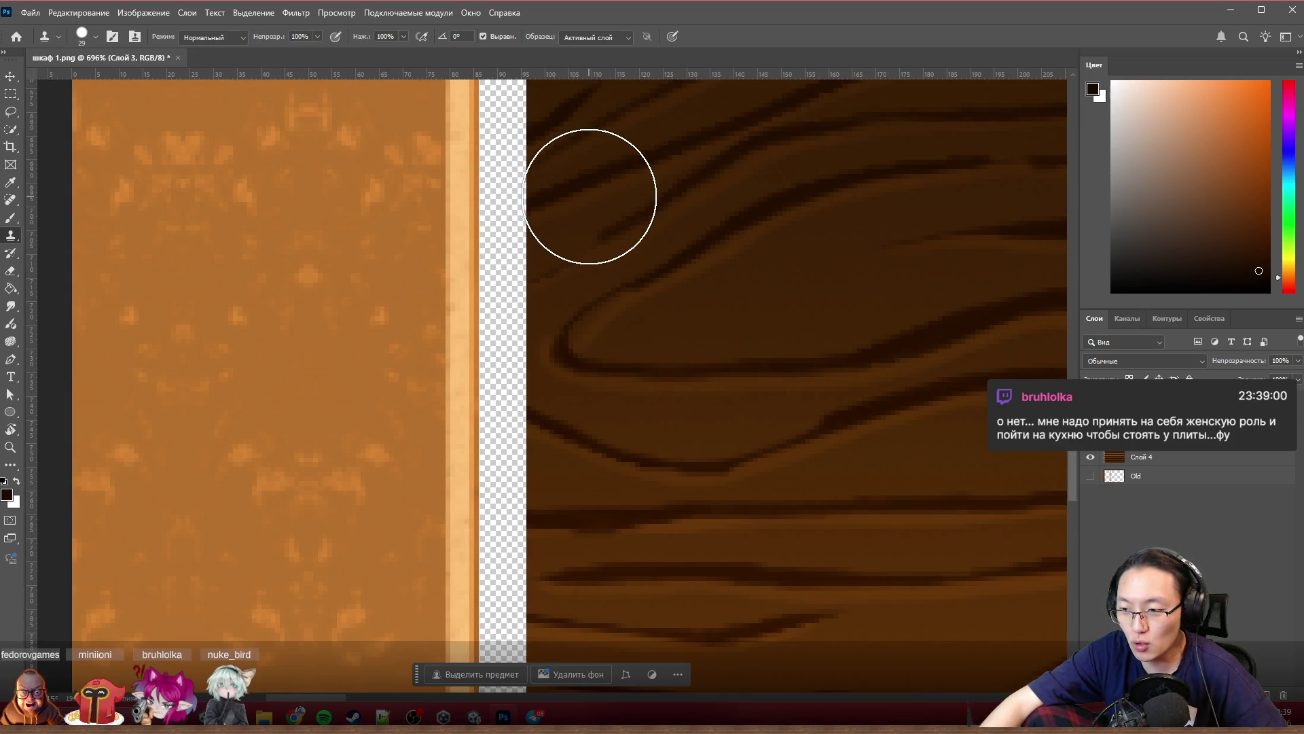
pyautogui.scroll(1, 539, 233)
pyautogui.scroll(1, 545, 265)
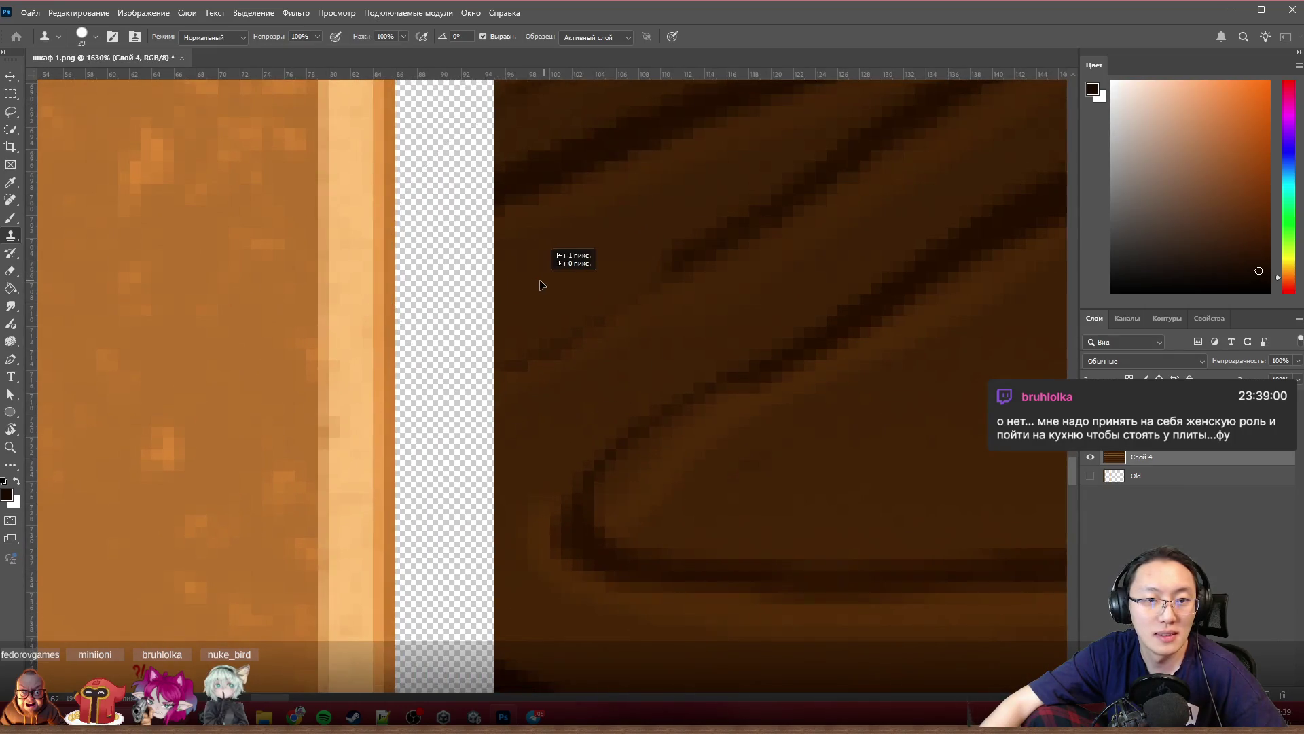
# Step: Nudge the Слой 4 shelf background left about 10 px to close the gap beside the left post
pyautogui.moveTo(542, 284); pyautogui.dragTo(442, 287)
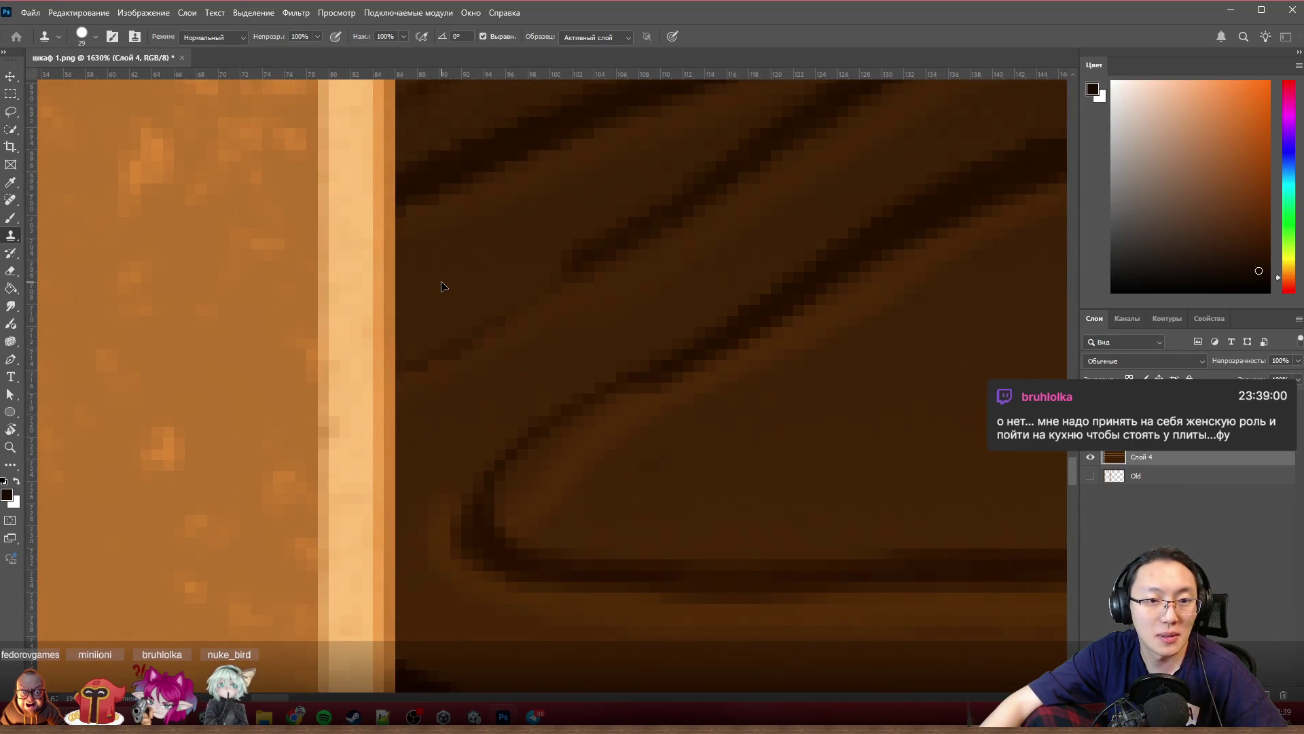
pyautogui.scroll(-3, 443, 287)
pyautogui.scroll(-2, 446, 280)
pyautogui.scroll(-2, 451, 271)
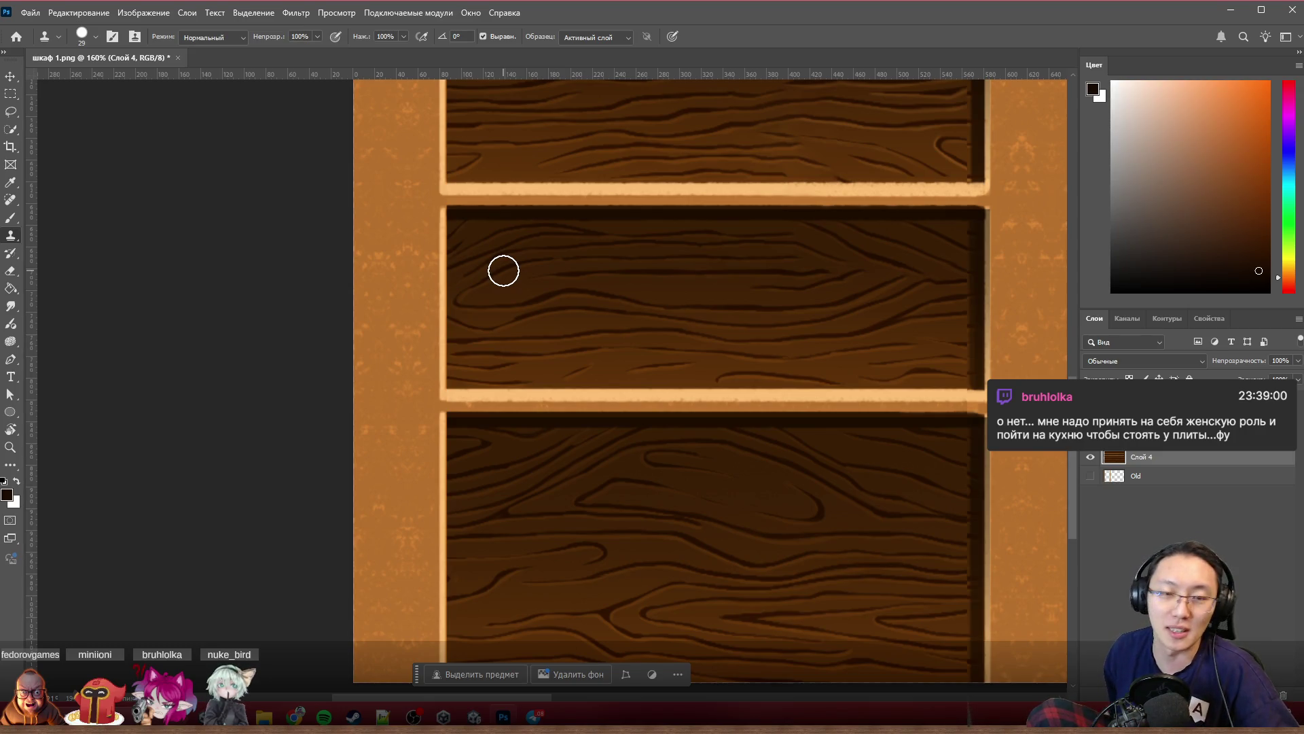
pyautogui.scroll(-3, 466, 315)
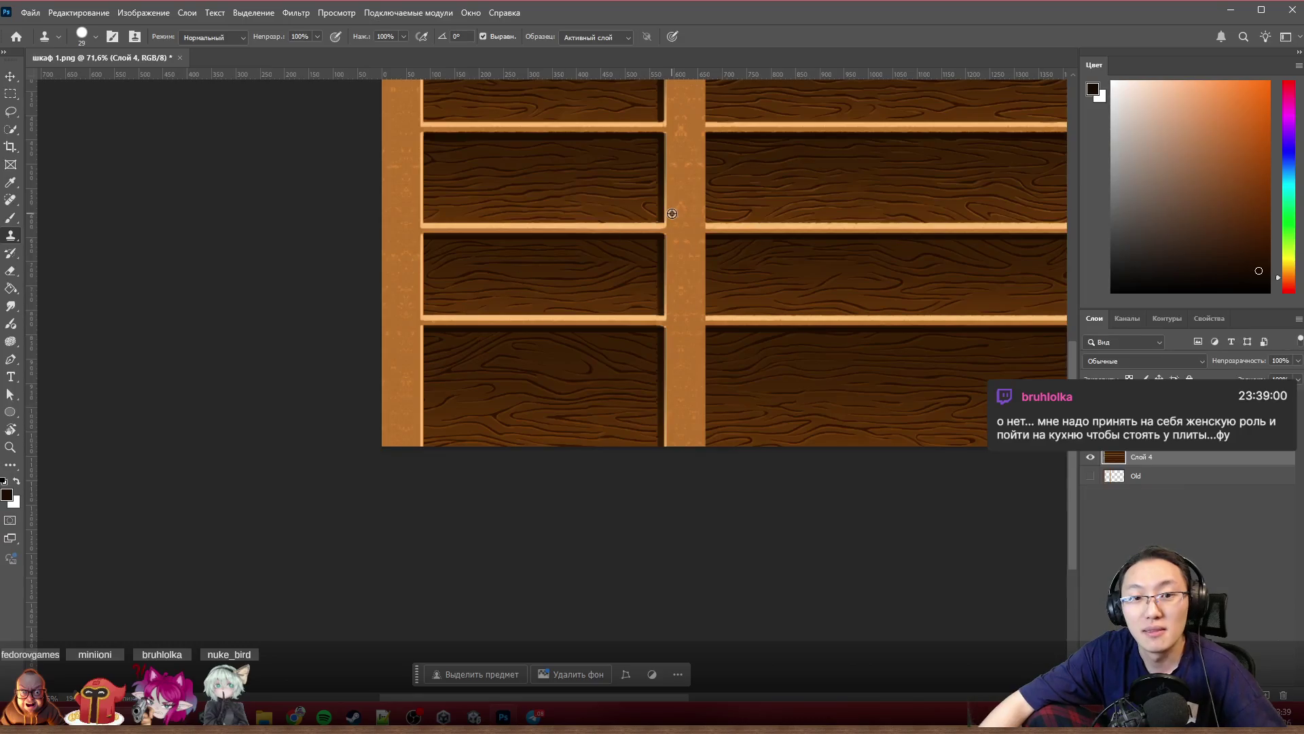
pyautogui.scroll(2, 470, 201)
pyautogui.scroll(2, 434, 215)
pyautogui.scroll(2, 425, 264)
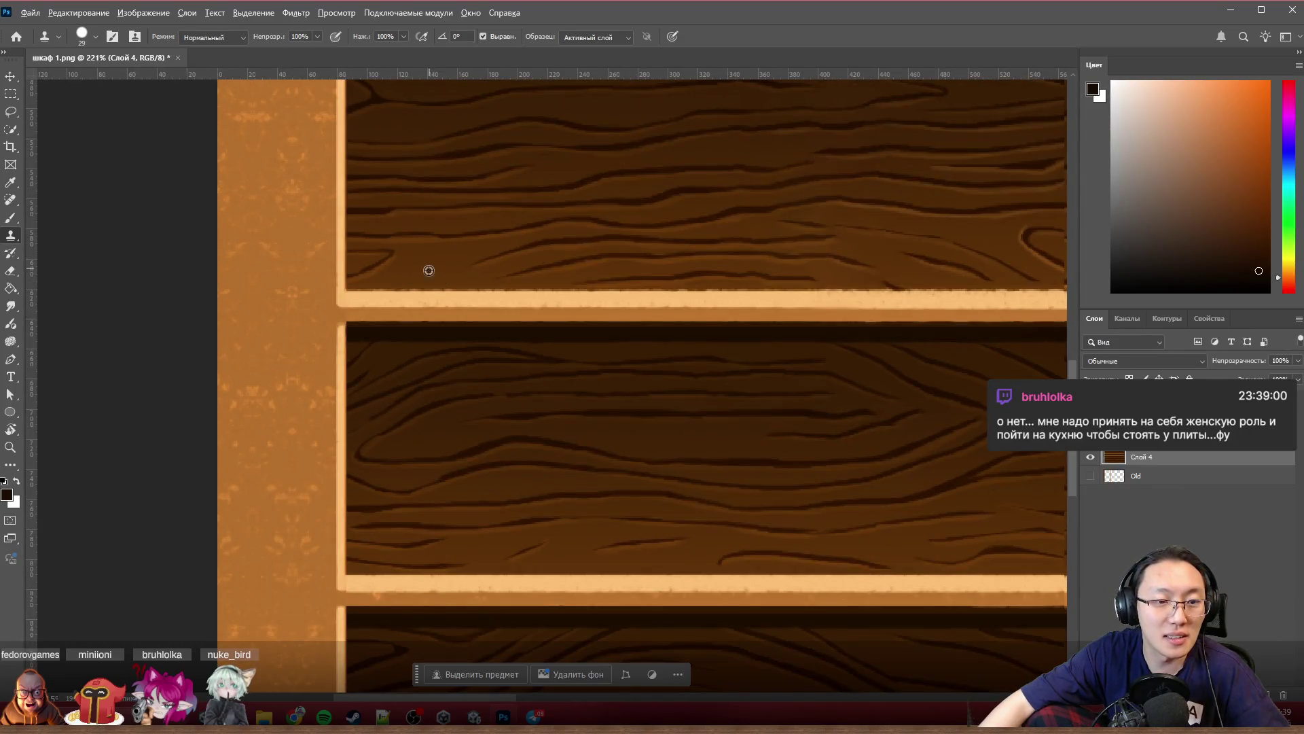
pyautogui.scroll(-2, 430, 268)
pyautogui.scroll(-1, 416, 276)
pyautogui.scroll(2, 422, 261)
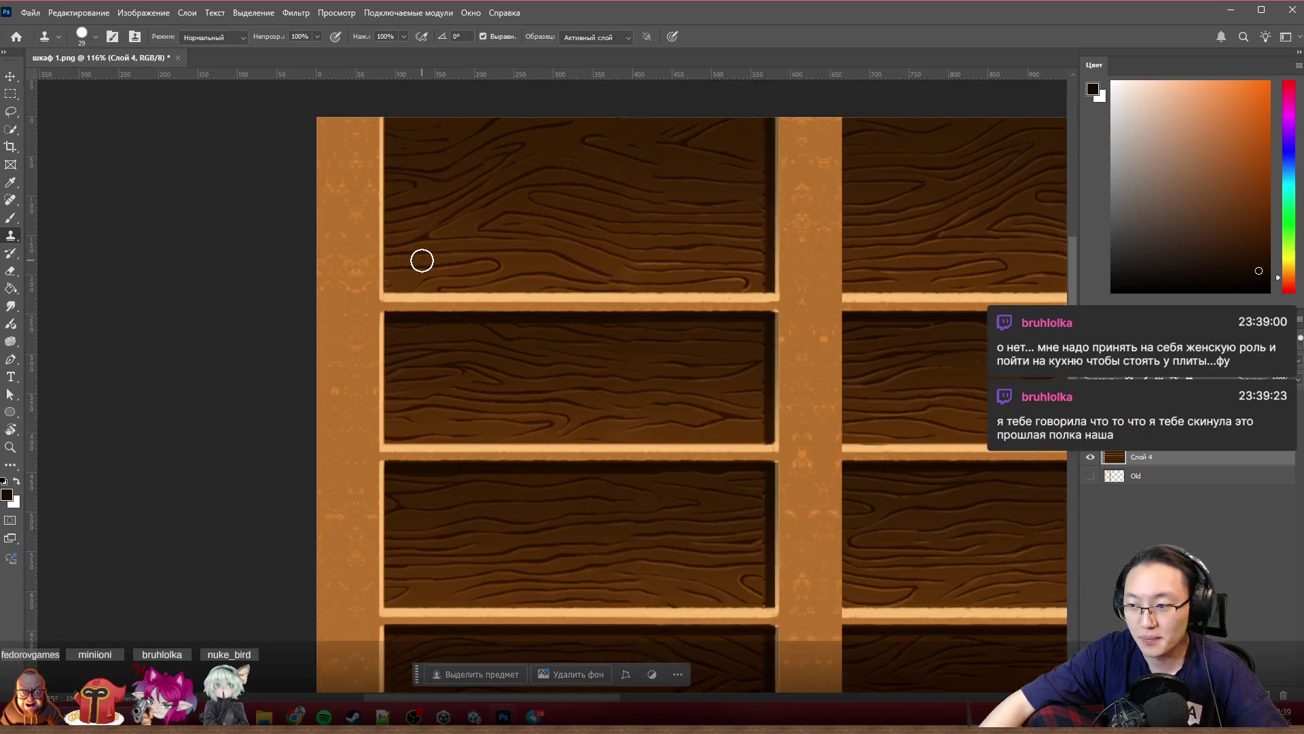
pyautogui.scroll(1, 422, 261)
pyautogui.scroll(1, 422, 260)
pyautogui.scroll(2, 422, 260)
pyautogui.scroll(1, 424, 259)
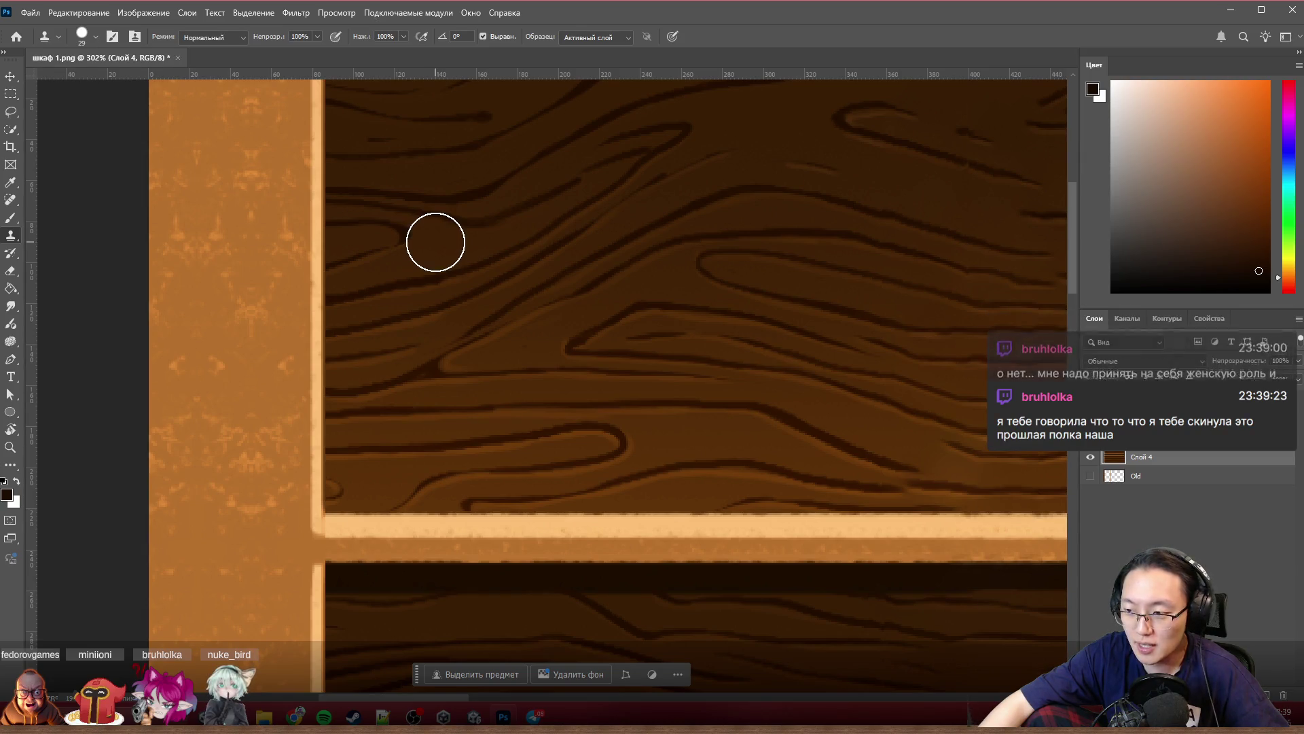
pyautogui.scroll(-1, 436, 242)
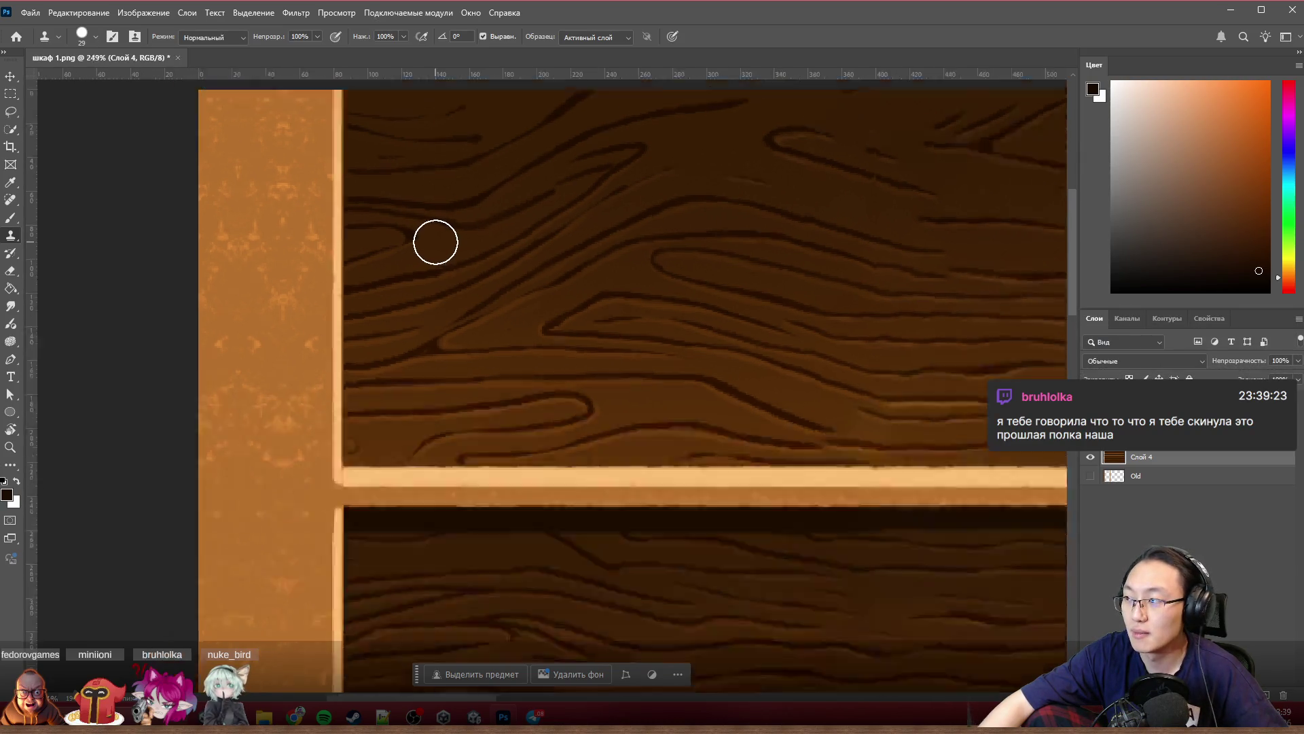
pyautogui.scroll(-3, 436, 242)
pyautogui.scroll(-2, 437, 242)
pyautogui.scroll(-1, 436, 242)
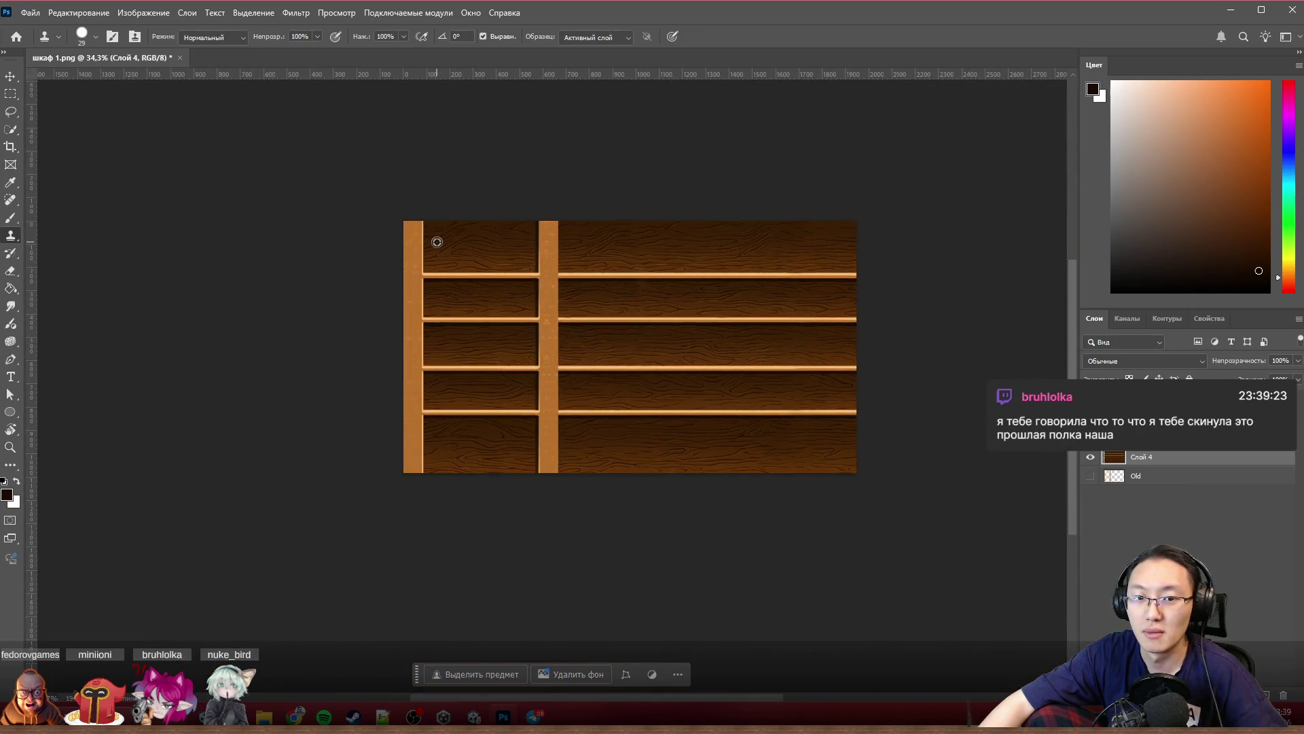
pyautogui.scroll(2, 515, 252)
pyautogui.scroll(1, 515, 255)
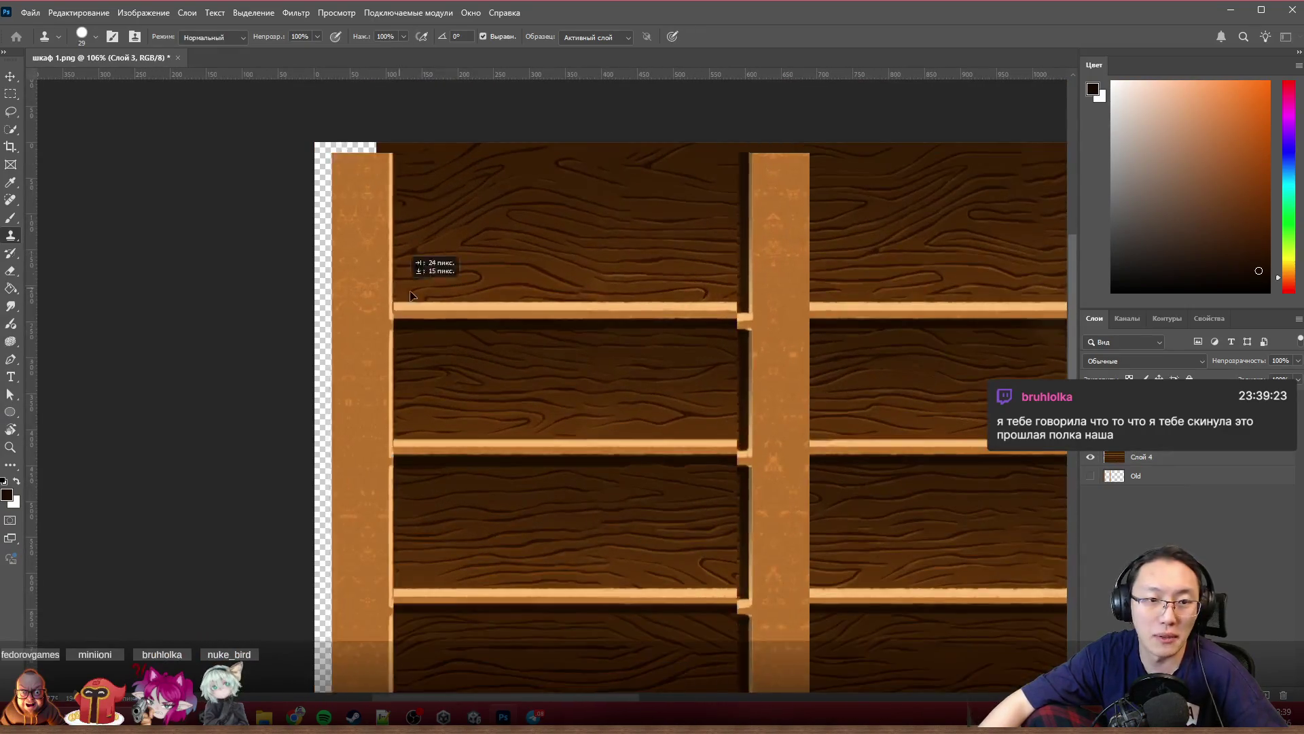
pyautogui.scroll(-2, 519, 260)
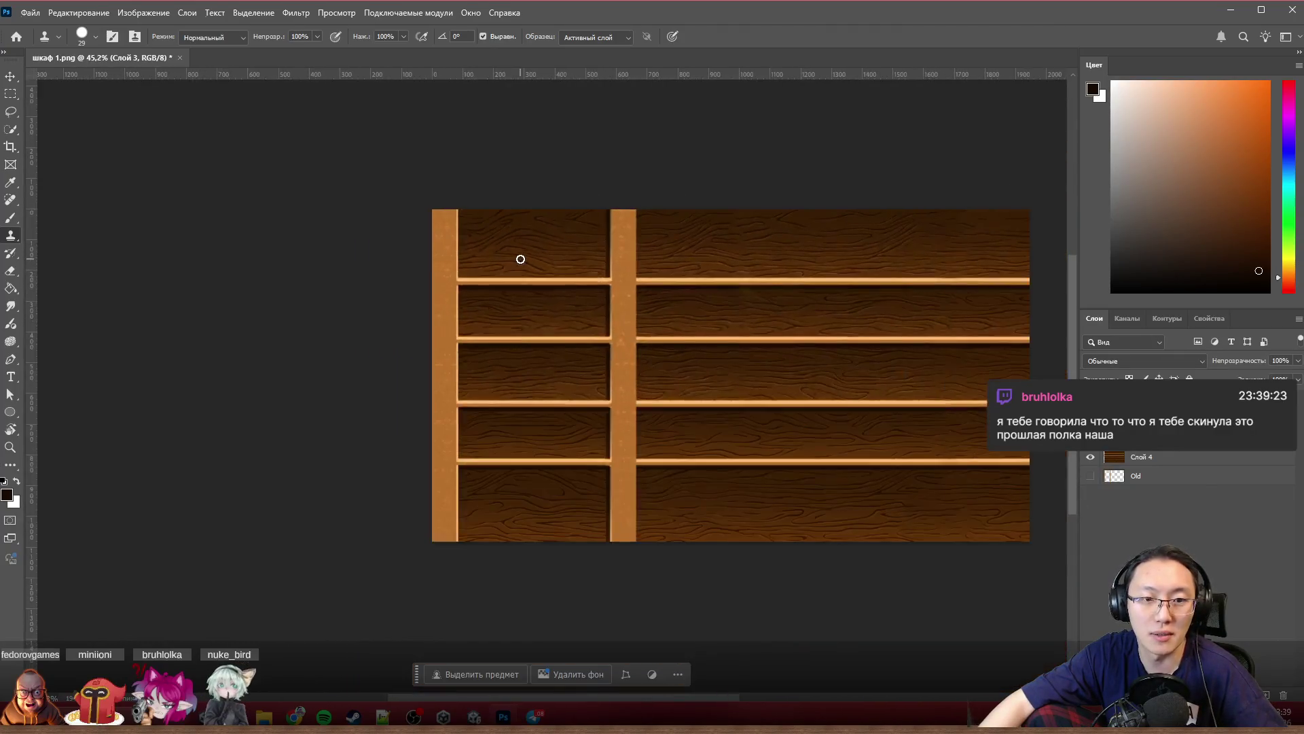
pyautogui.scroll(2, 520, 259)
pyautogui.scroll(2, 597, 242)
pyautogui.scroll(1, 609, 244)
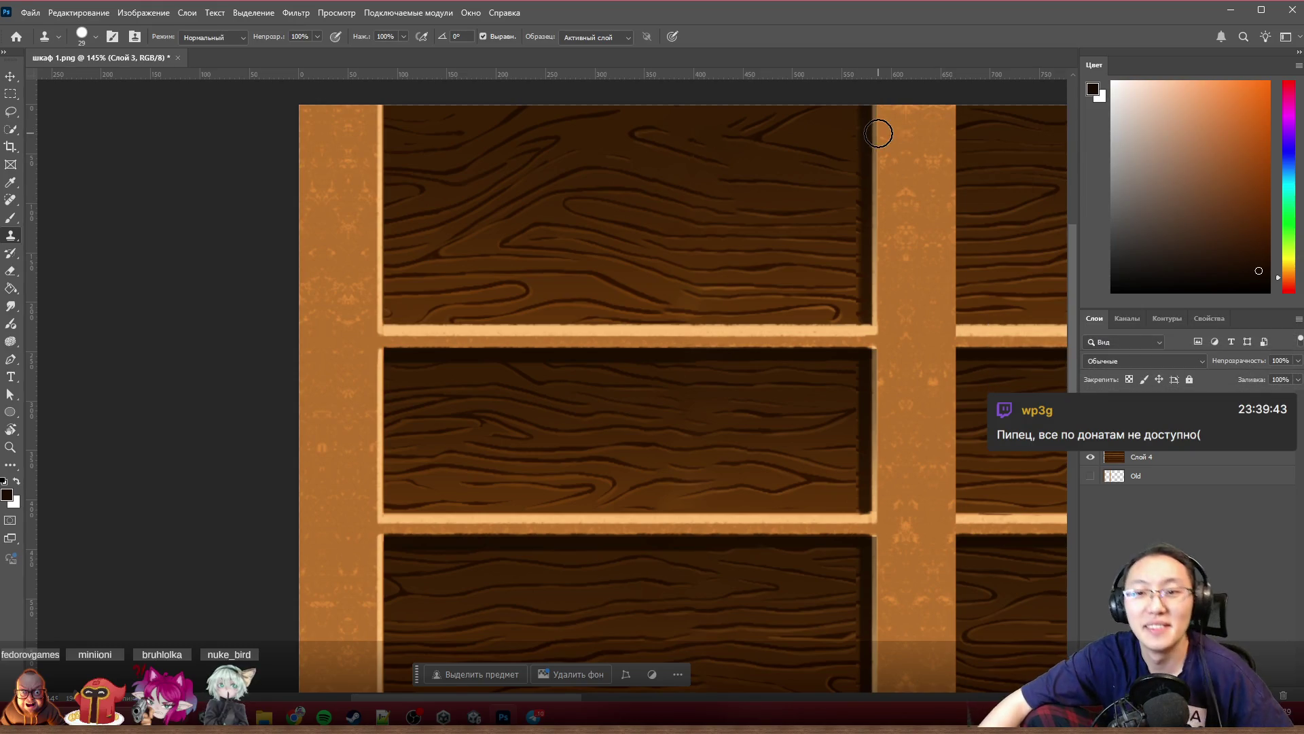
pyautogui.scroll(-2, 879, 133)
pyautogui.hscroll(3, 879, 137)
pyautogui.scroll(3, 879, 137)
pyautogui.hscroll(-2, 912, 158)
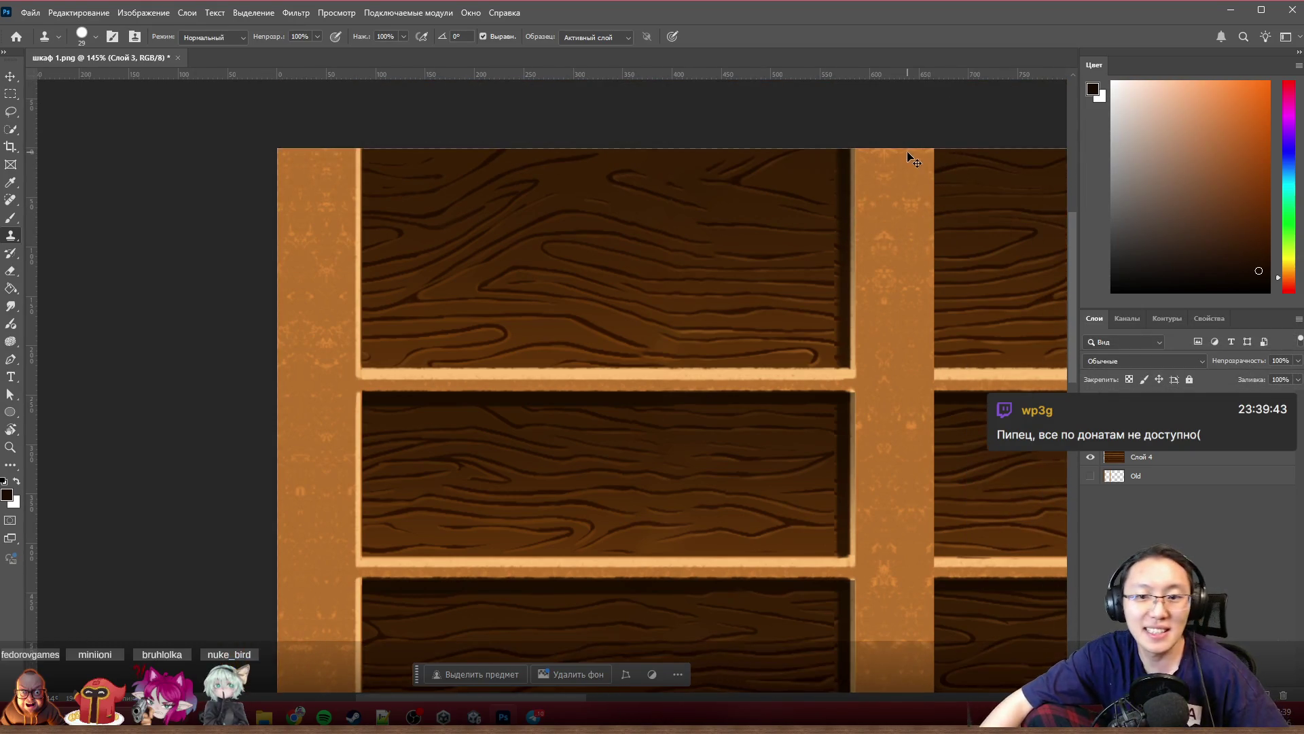
pyautogui.hscroll(2, 912, 159)
pyautogui.keyDown('alt'); pyautogui.scroll(3, 917, 136); pyautogui.keyUp('alt')
pyautogui.scroll(1, 572, 208)
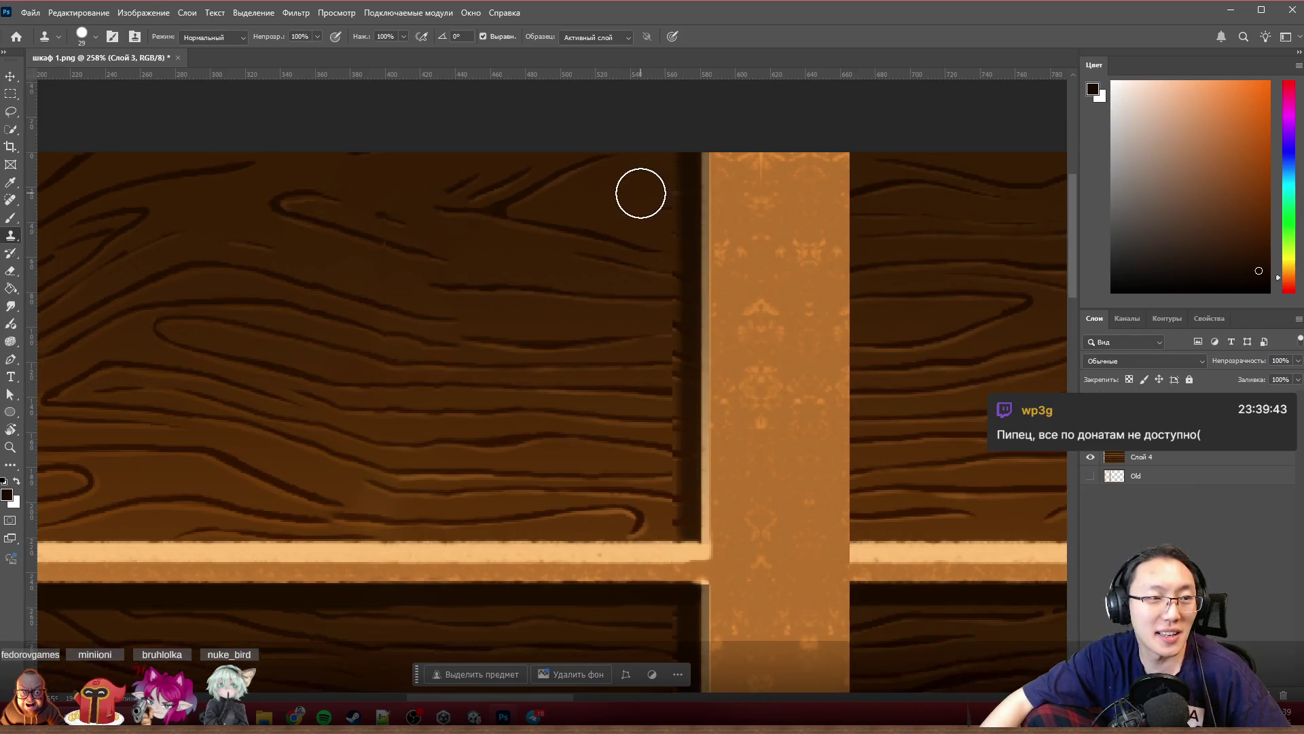
pyautogui.scroll(2, 640, 194)
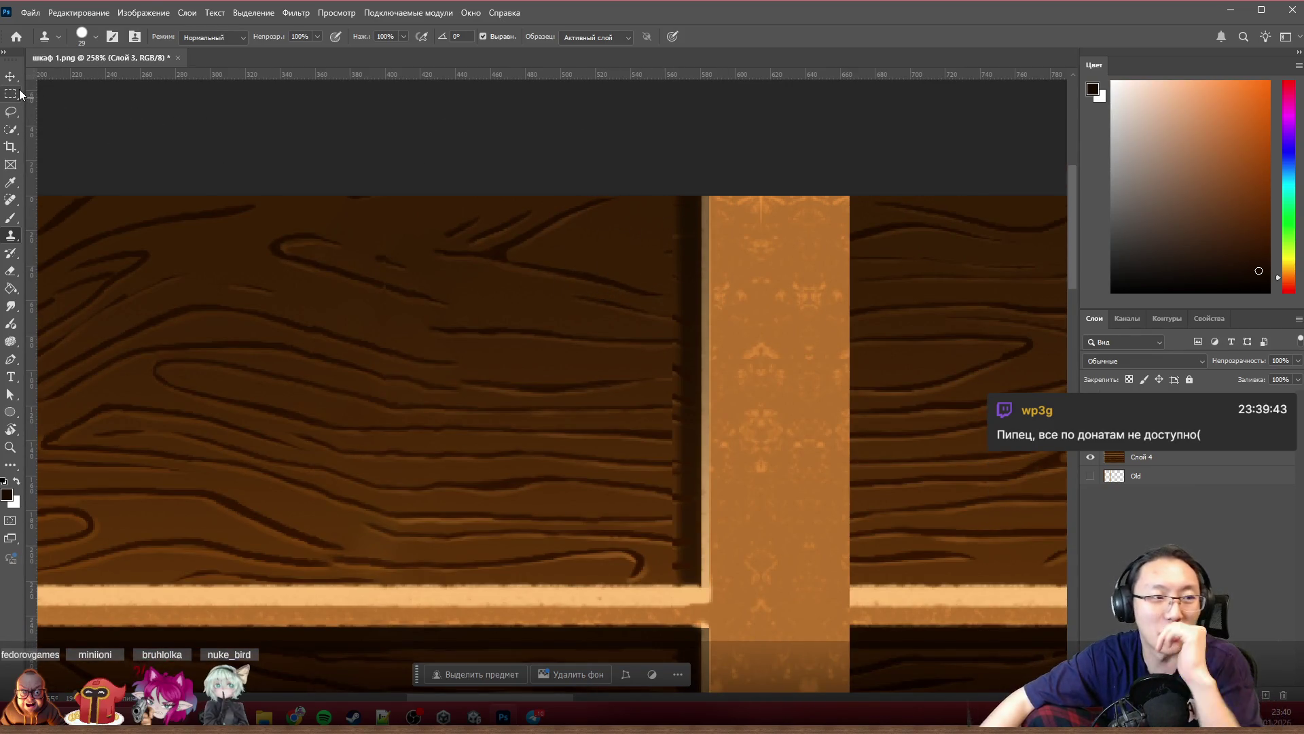
# Step: Marquee-select the dark strip left of the middle post and delete it, then deselect
pyautogui.press('m')
pyautogui.moveTo(506, 195)
pyautogui.mouseDown()
pyautogui.moveTo(673, 660)
pyautogui.moveTo(669, 688)
pyautogui.moveTo(699, 659)
pyautogui.mouseUp()
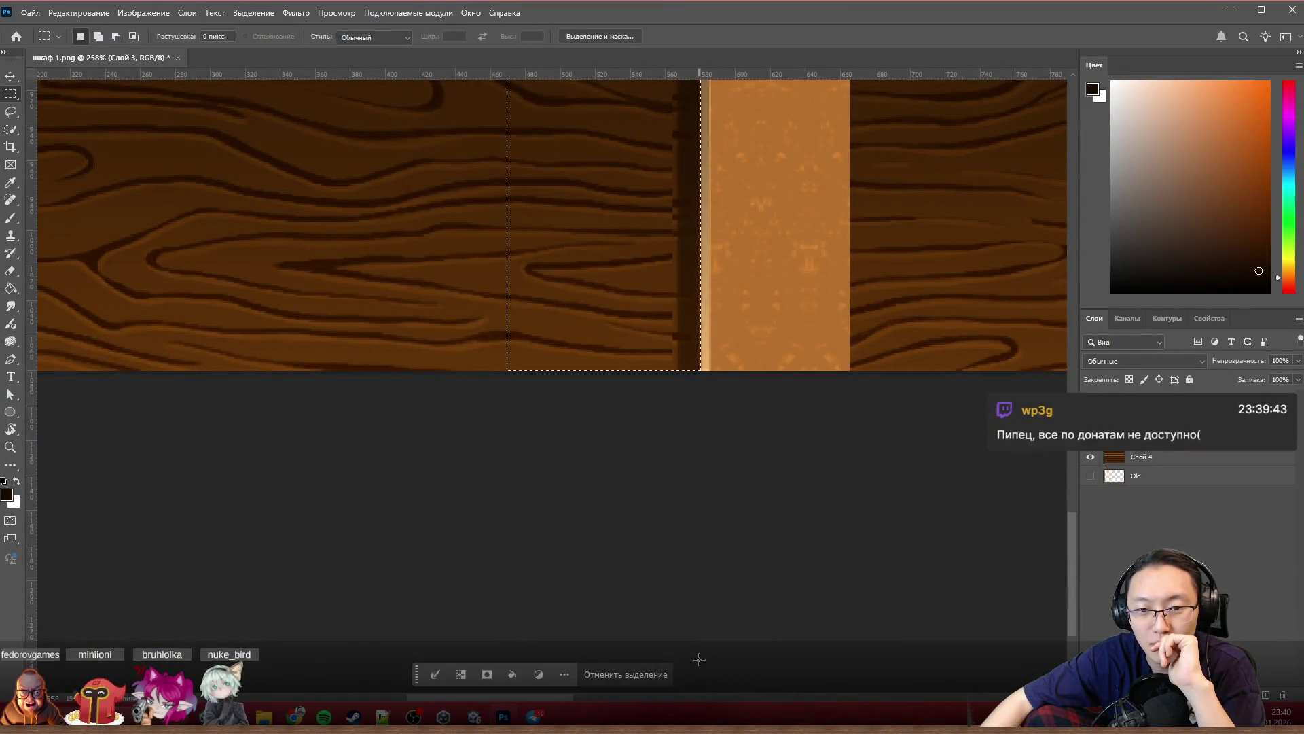
pyautogui.press('Delete')
pyautogui.hotkey('ctrl', 'd')
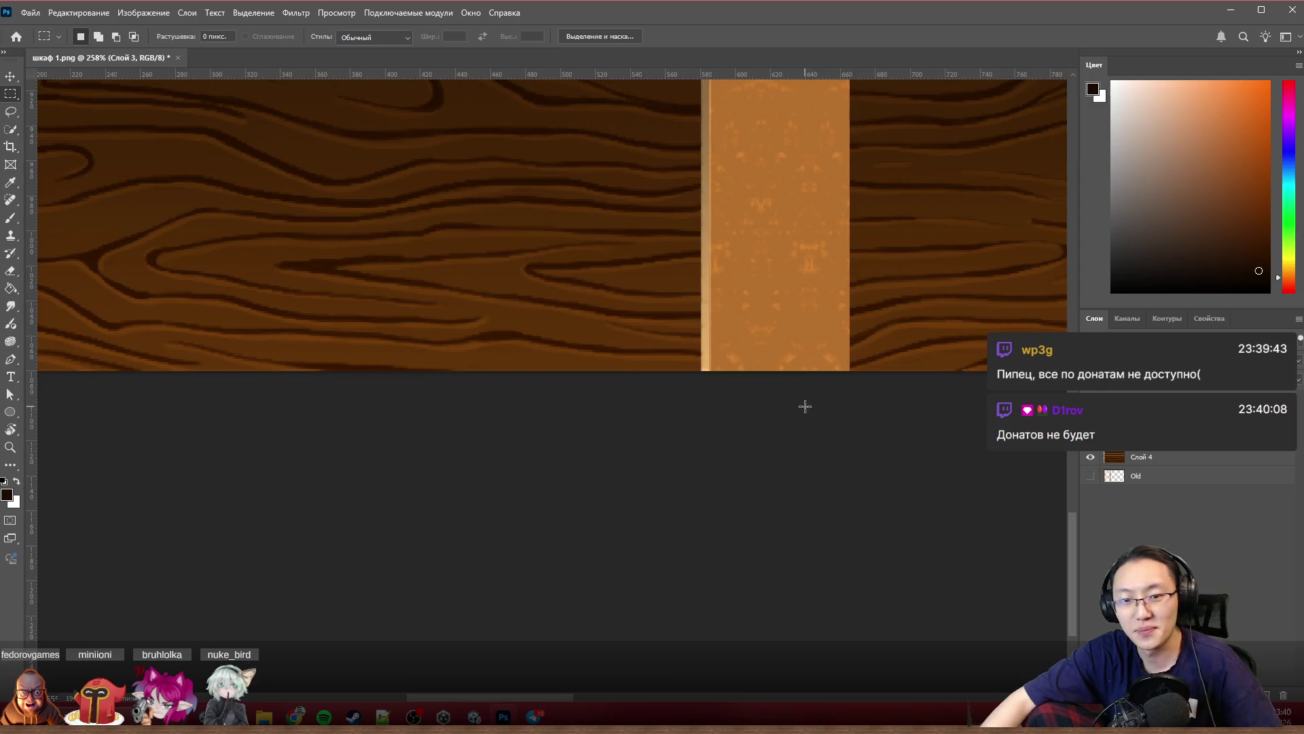
pyautogui.keyDown('alt'); pyautogui.scroll(-4, 807, 413); pyautogui.keyUp('alt')
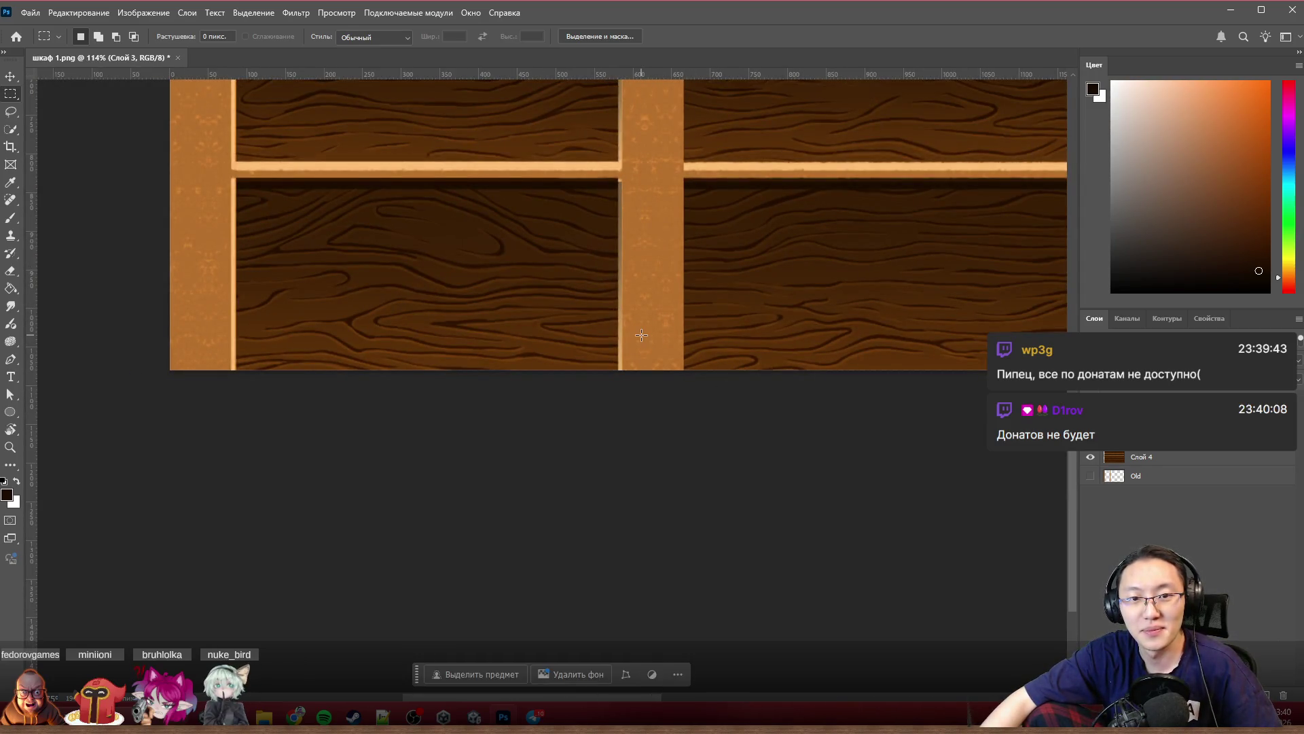
pyautogui.keyDown('alt'); pyautogui.scroll(3, 642, 335); pyautogui.keyUp('alt')
pyautogui.keyDown('alt'); pyautogui.scroll(-5, 615, 436); pyautogui.keyUp('alt')
pyautogui.keyDown('alt'); pyautogui.scroll(-2, 615, 436); pyautogui.keyUp('alt')
pyautogui.scroll(2, 614, 436)
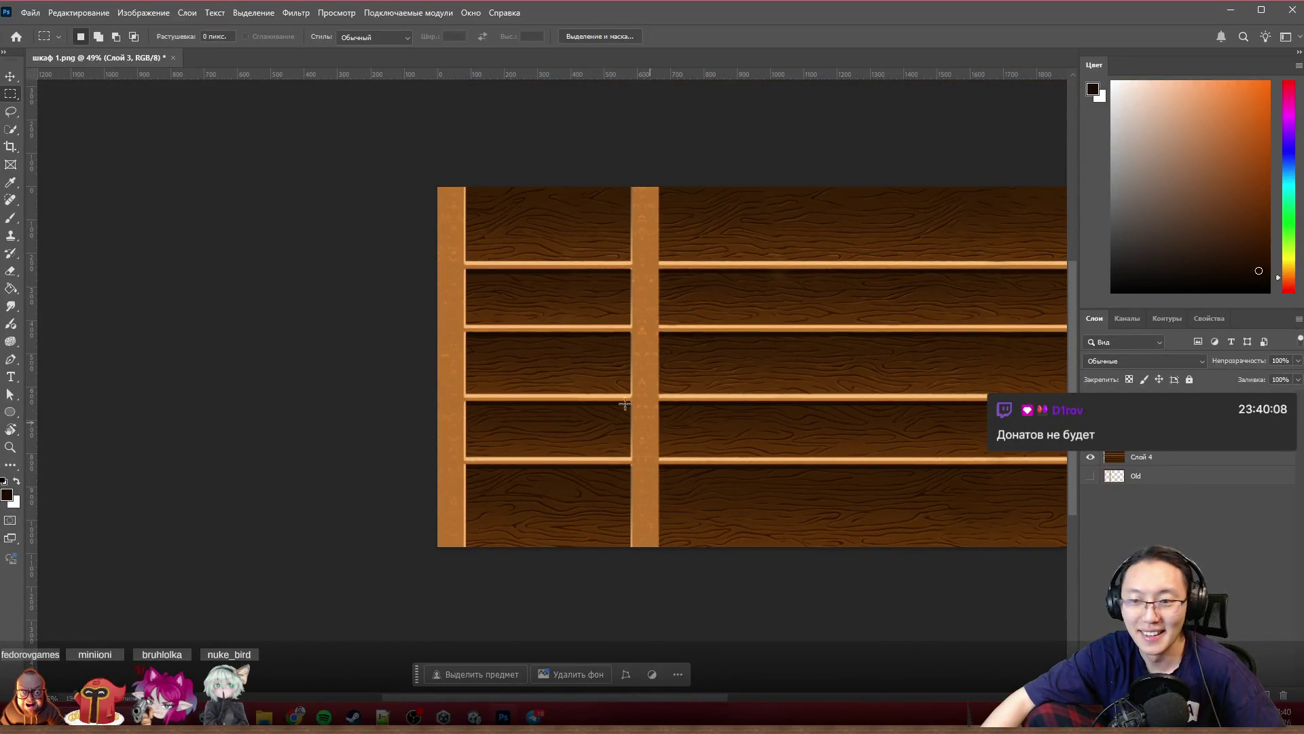
# Step: Marquee-select a full-height rectangle around the middle post
pyautogui.moveTo(578, 184); pyautogui.dragTo(729, 622)
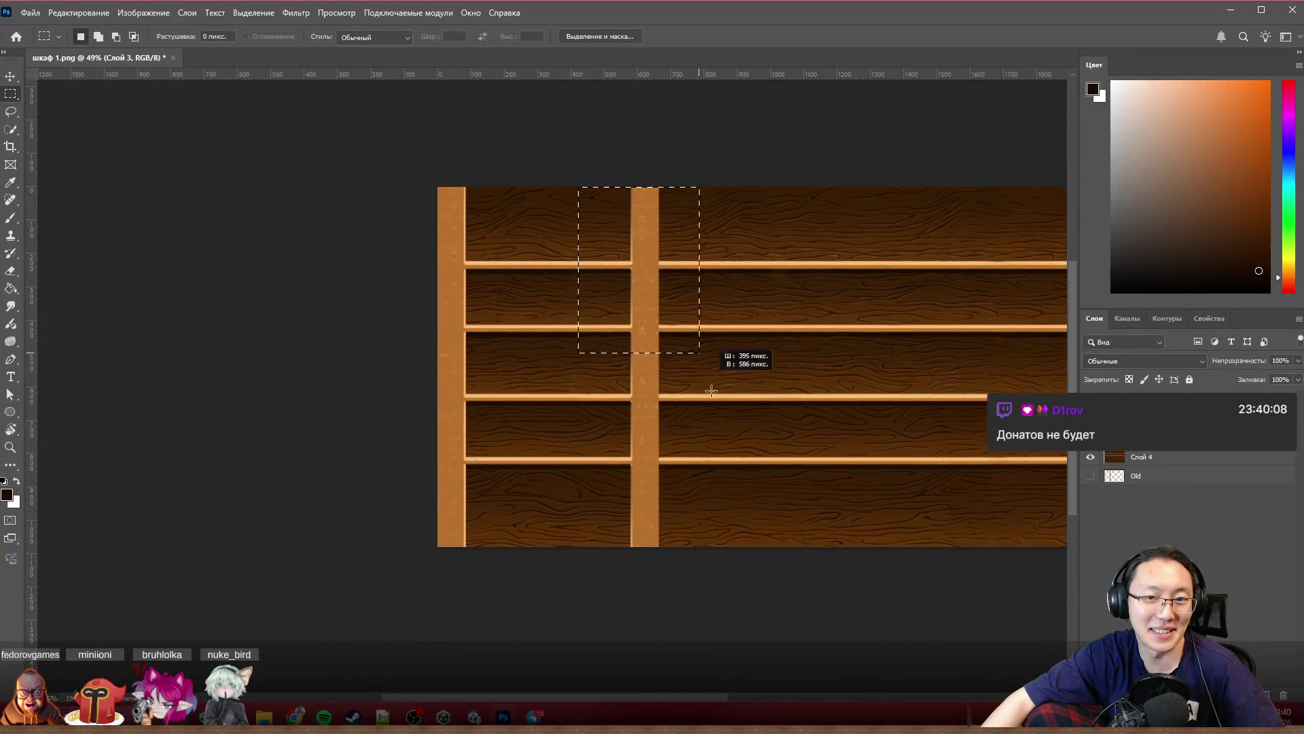
# Step: Cut the selected post to its own layer and move it right, about three-quarters across the shelves
pyautogui.rightClick(652, 292)
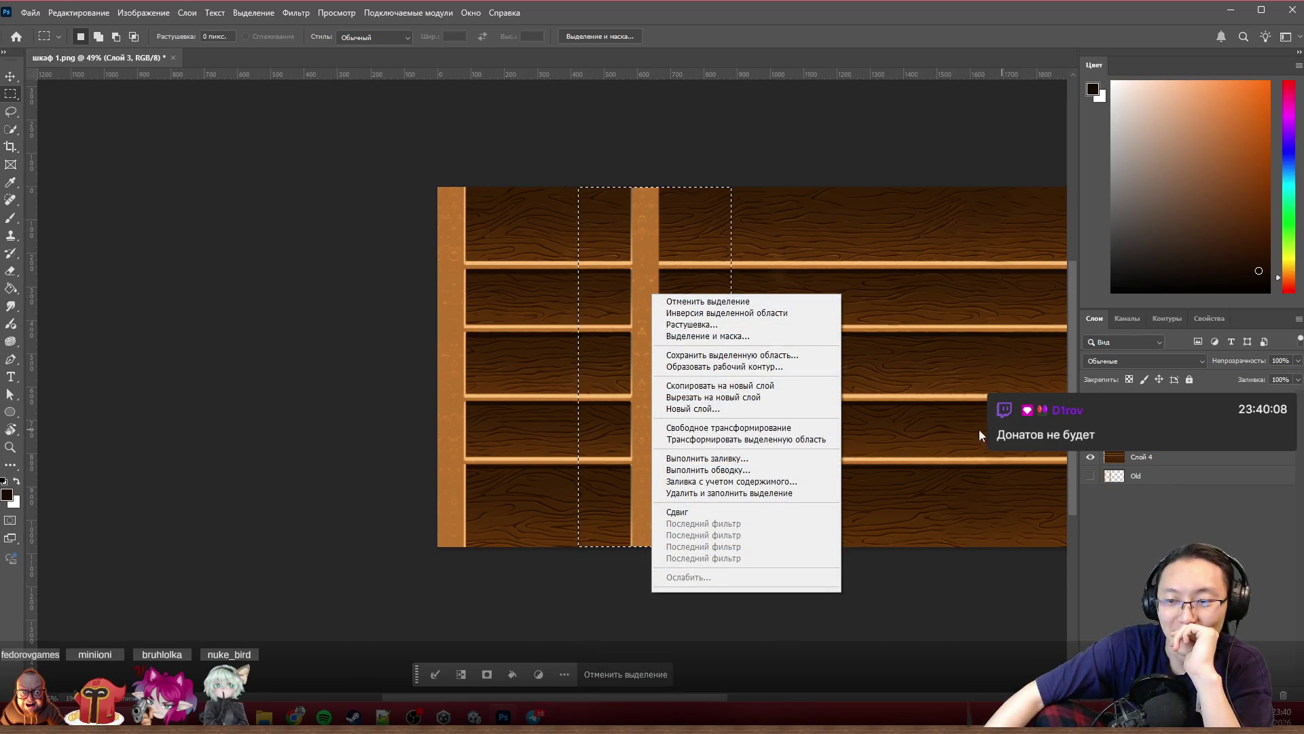
pyautogui.click(727, 398)
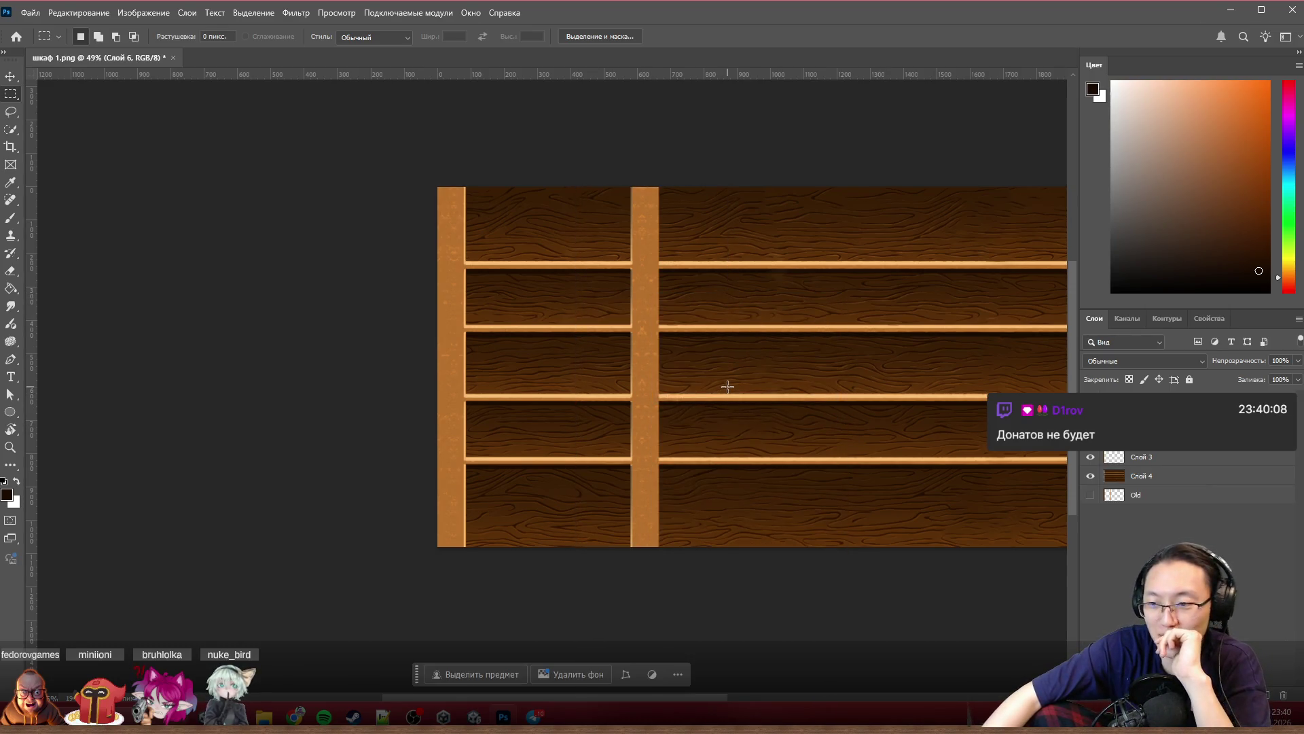
pyautogui.click(10, 76)
pyautogui.scroll(-2, 722, 366)
pyautogui.scroll(2, 721, 367)
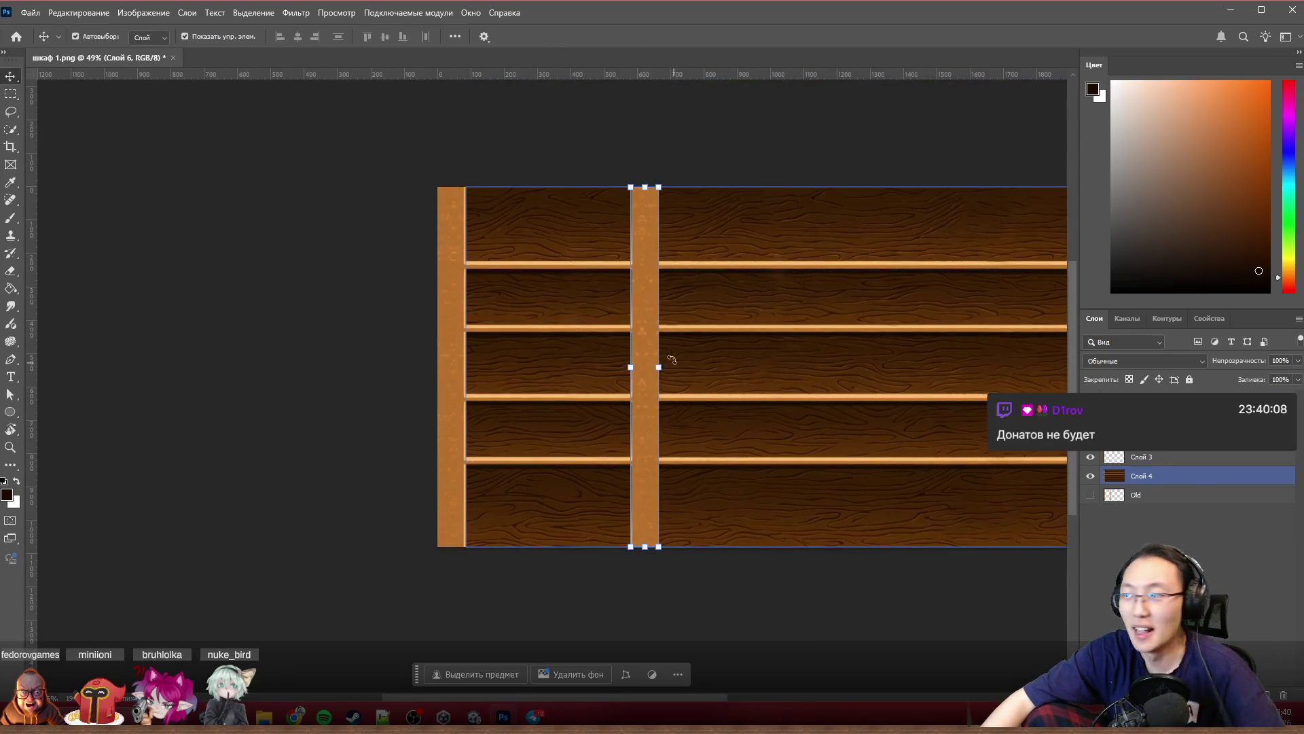
pyautogui.hscroll(2, 668, 367)
pyautogui.hscroll(2, 611, 357)
pyautogui.hscroll(2, 428, 311)
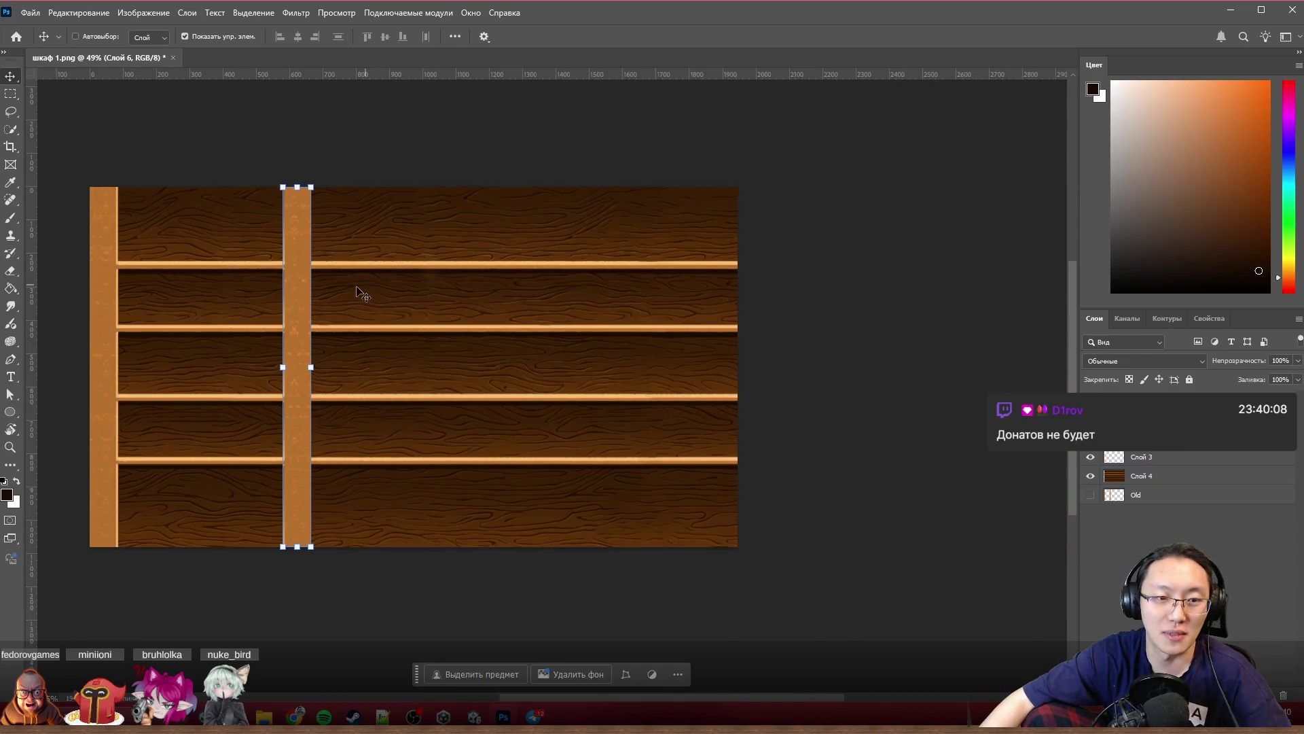
pyautogui.hscroll(1, 358, 293)
pyautogui.moveTo(236, 297)
pyautogui.mouseDown()
pyautogui.moveTo(649, 287)
pyautogui.moveTo(528, 286)
pyautogui.mouseUp()
pyautogui.click(500, 273)
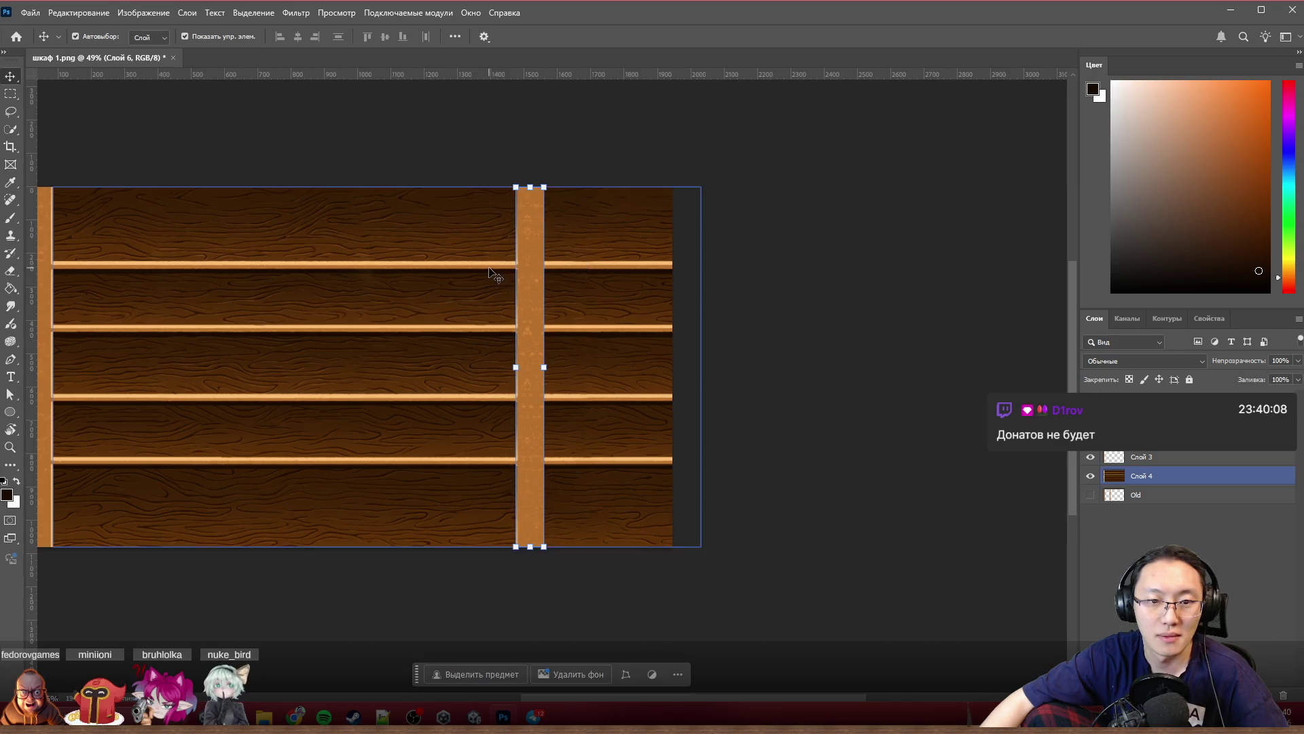
pyautogui.scroll(3, 509, 275)
pyautogui.scroll(3, 514, 276)
pyautogui.scroll(2, 596, 299)
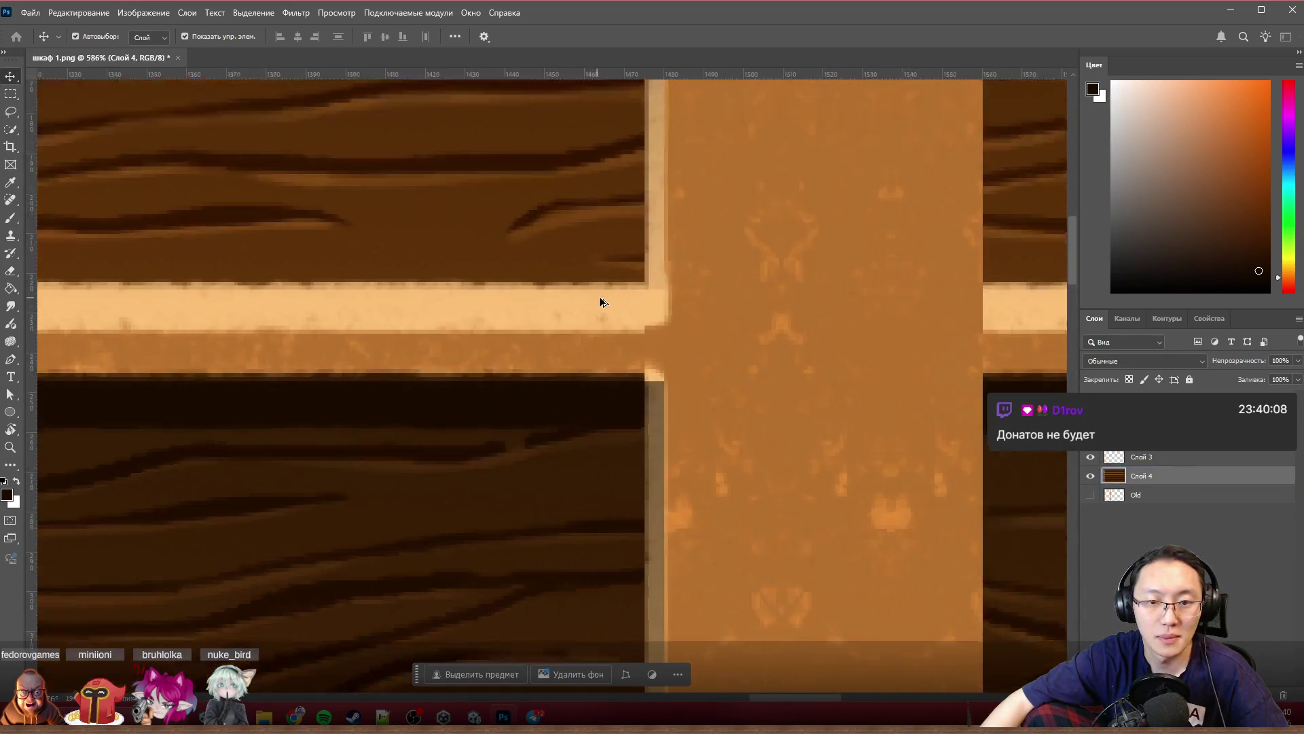
pyautogui.scroll(-4, 632, 308)
pyautogui.scroll(-2, 634, 306)
pyautogui.scroll(3, 635, 304)
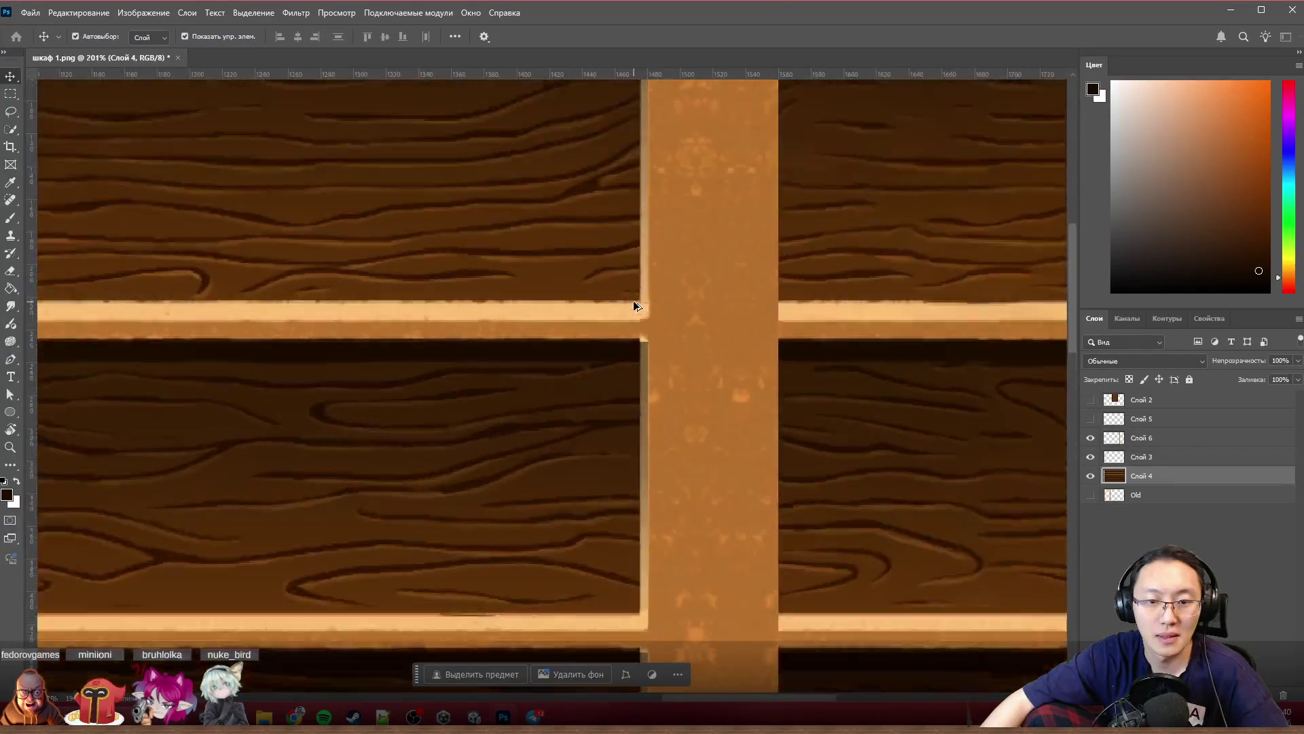
pyautogui.scroll(2, 634, 304)
pyautogui.scroll(2, 652, 326)
pyautogui.scroll(1, 657, 335)
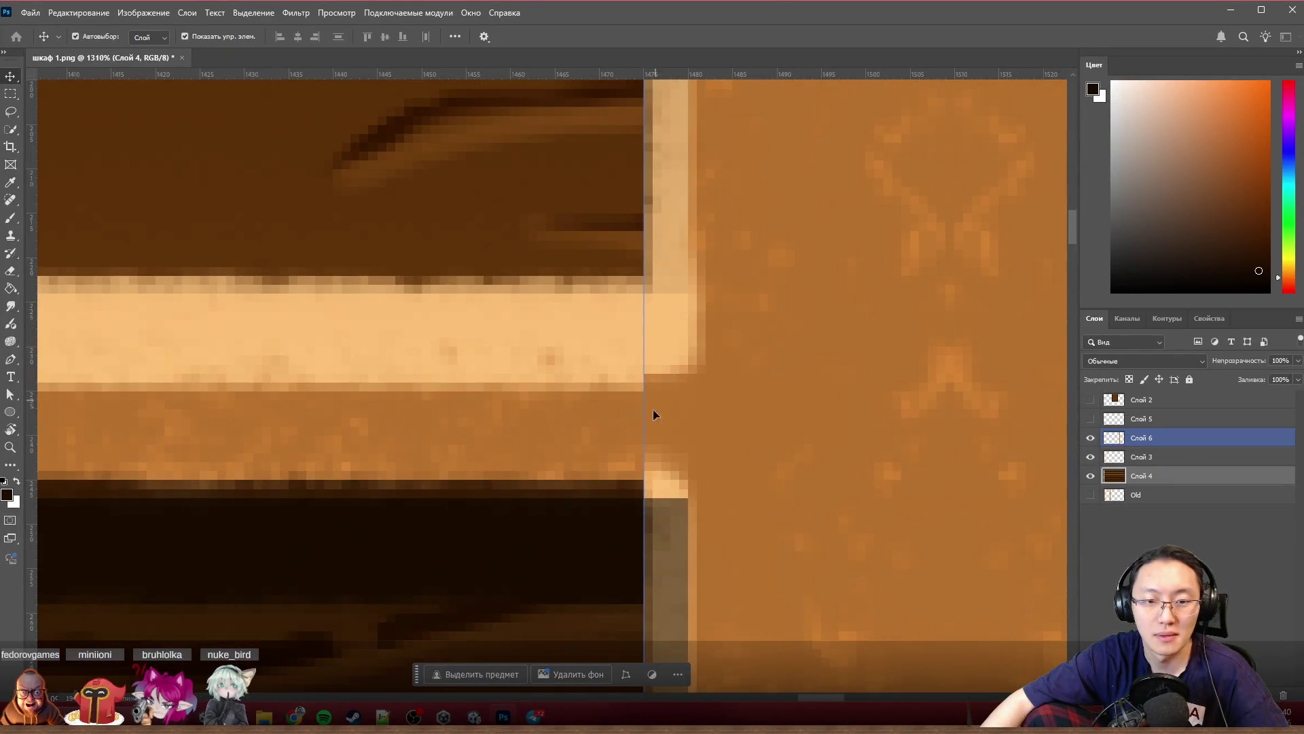
# Step: Sample the post's orange-brown colour with the Brush eyedropper and make Слой 6 the active layer
pyautogui.press('b')
pyautogui.scroll(2, 678, 466)
pyautogui.keyDown('alt'); pyautogui.click(364, 466); pyautogui.keyUp('alt')
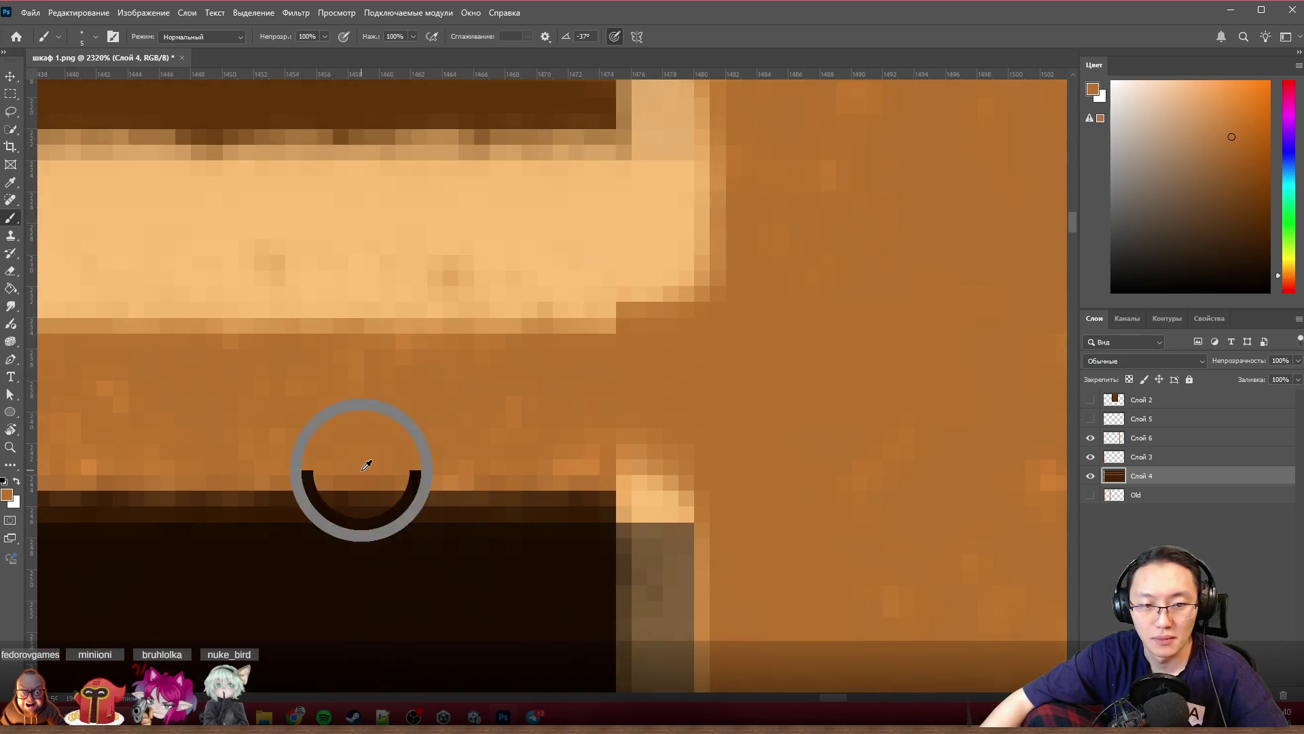
pyautogui.keyDown('ctrl'); pyautogui.click(760, 493); pyautogui.keyUp('ctrl')
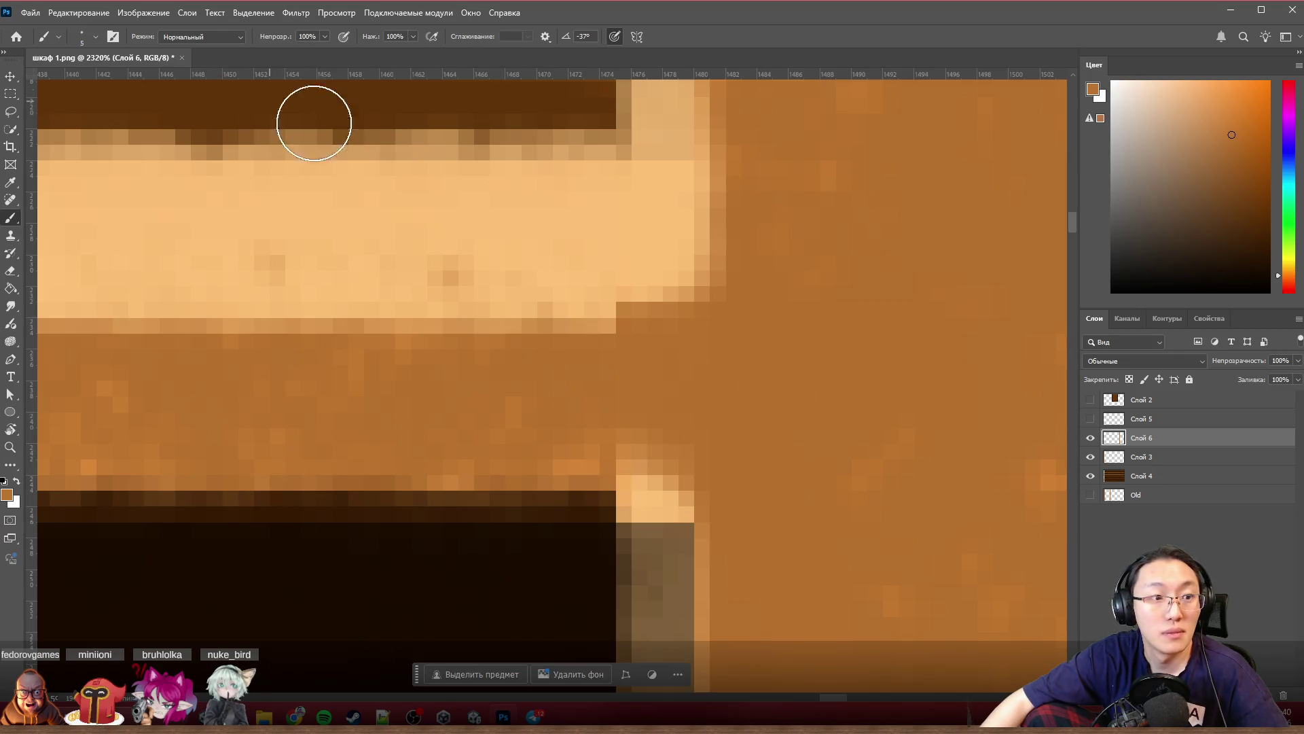
pyautogui.press('s')
pyautogui.keyDown('alt'); pyautogui.rightClick(458, 414); pyautogui.keyUp('alt')
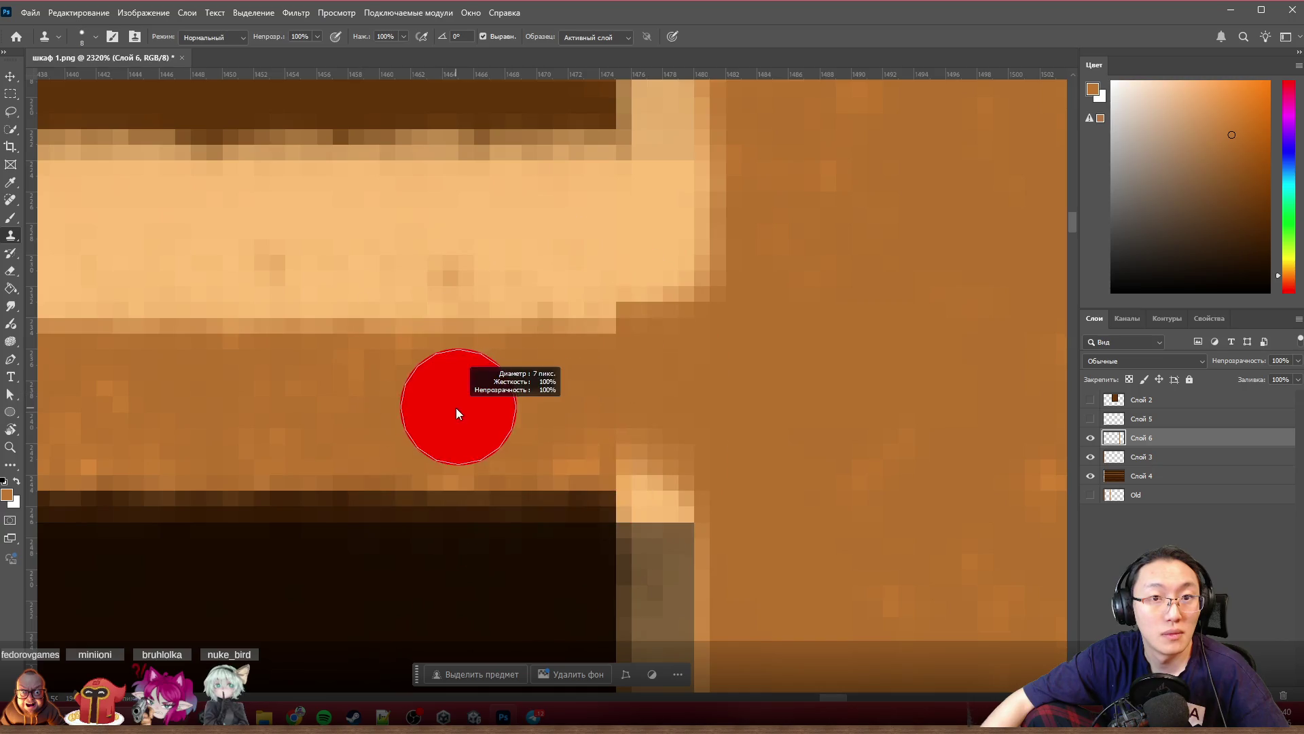
# Step: Set Clone Stamp sampling to All Layers and clone dark pixels over the light patch at the upper joint
pyautogui.click(602, 37)
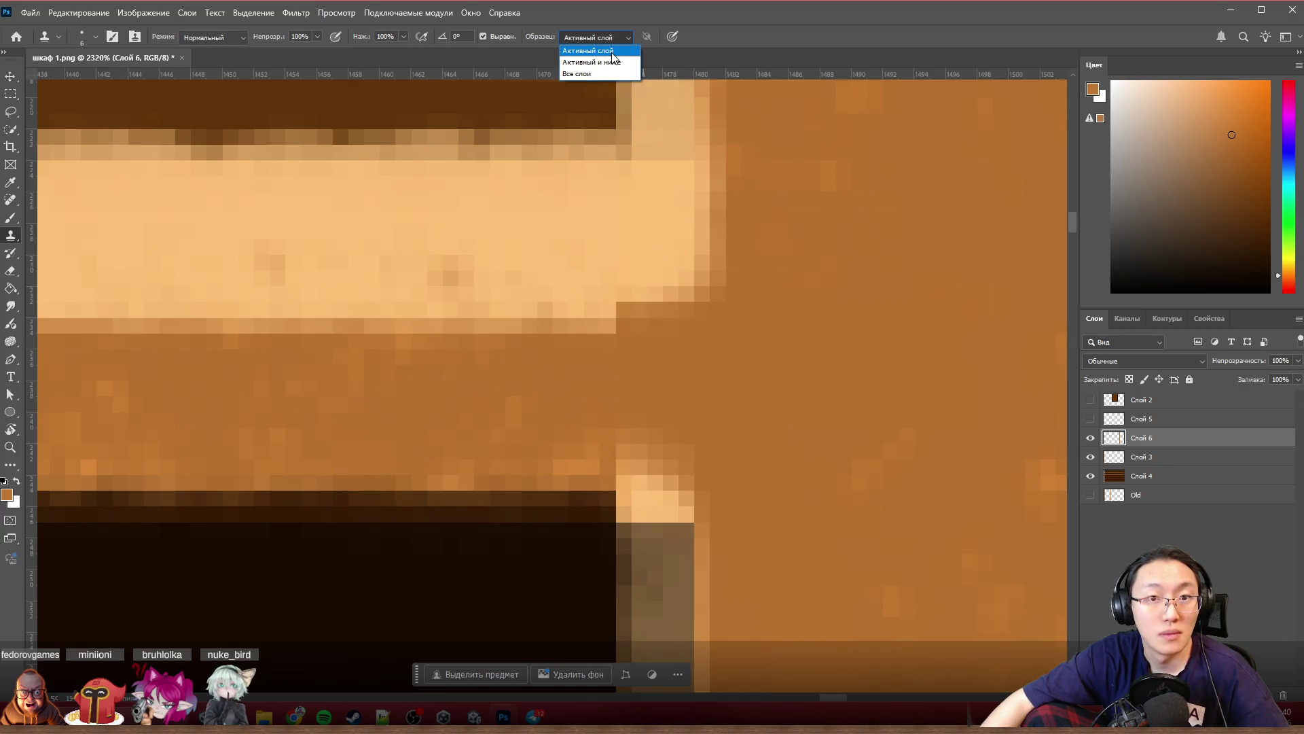
pyautogui.click(609, 75)
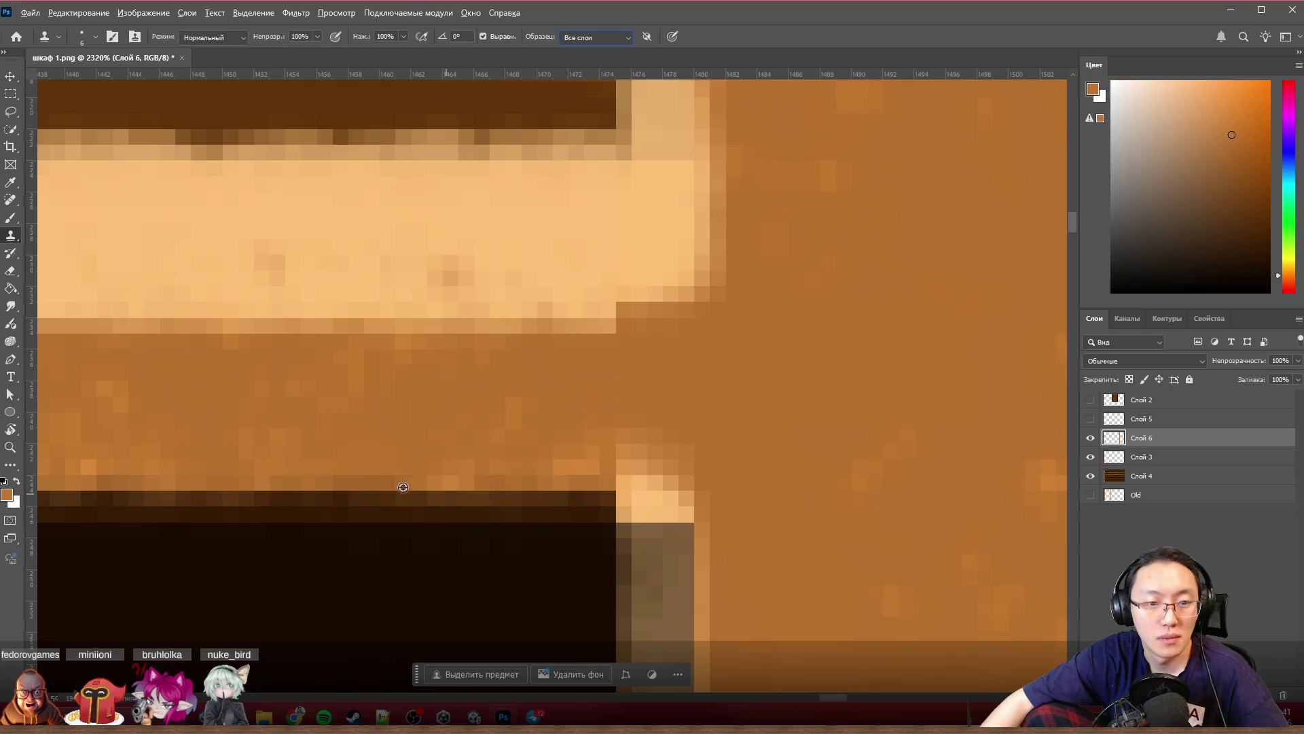
pyautogui.moveTo(488, 487); pyautogui.dragTo(634, 482)
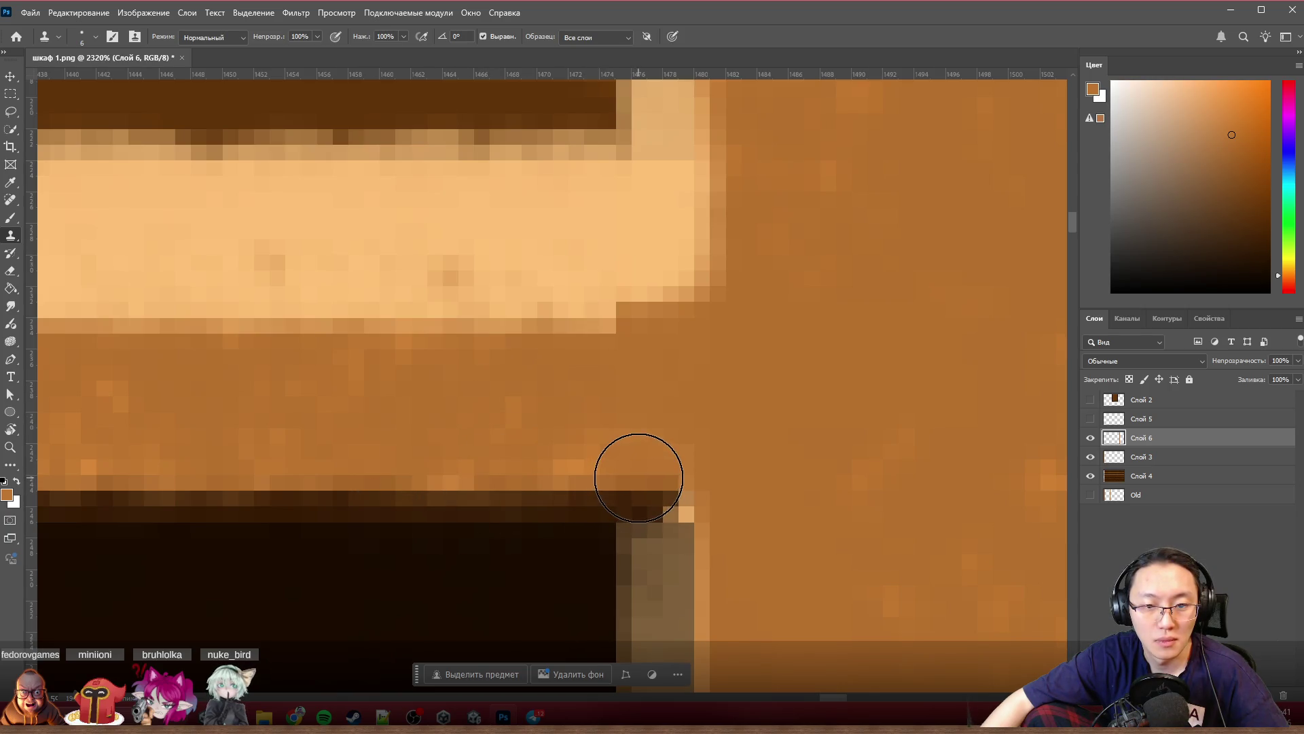
pyautogui.hotkey('ctrl', 'z')
pyautogui.moveTo(590, 488); pyautogui.dragTo(649, 484)
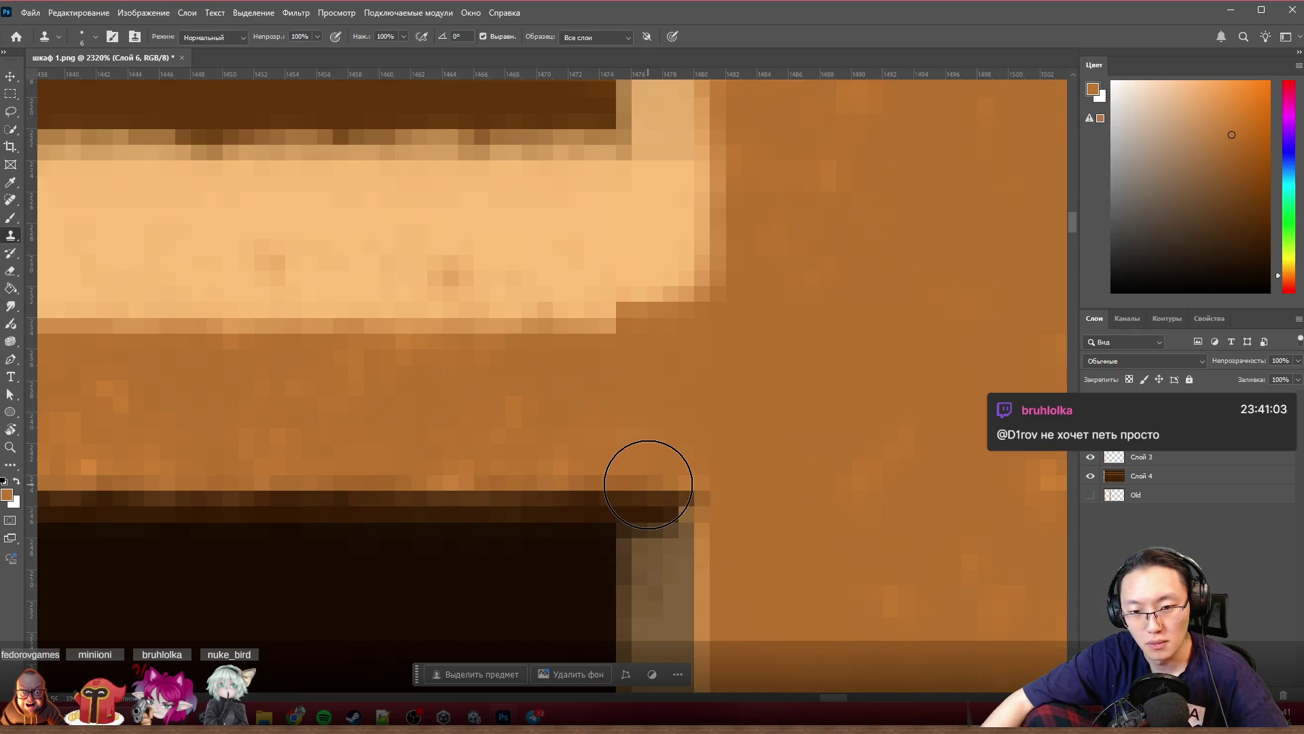
pyautogui.scroll(-5, 830, 378)
pyautogui.scroll(-2, 824, 343)
pyautogui.scroll(-1, 852, 338)
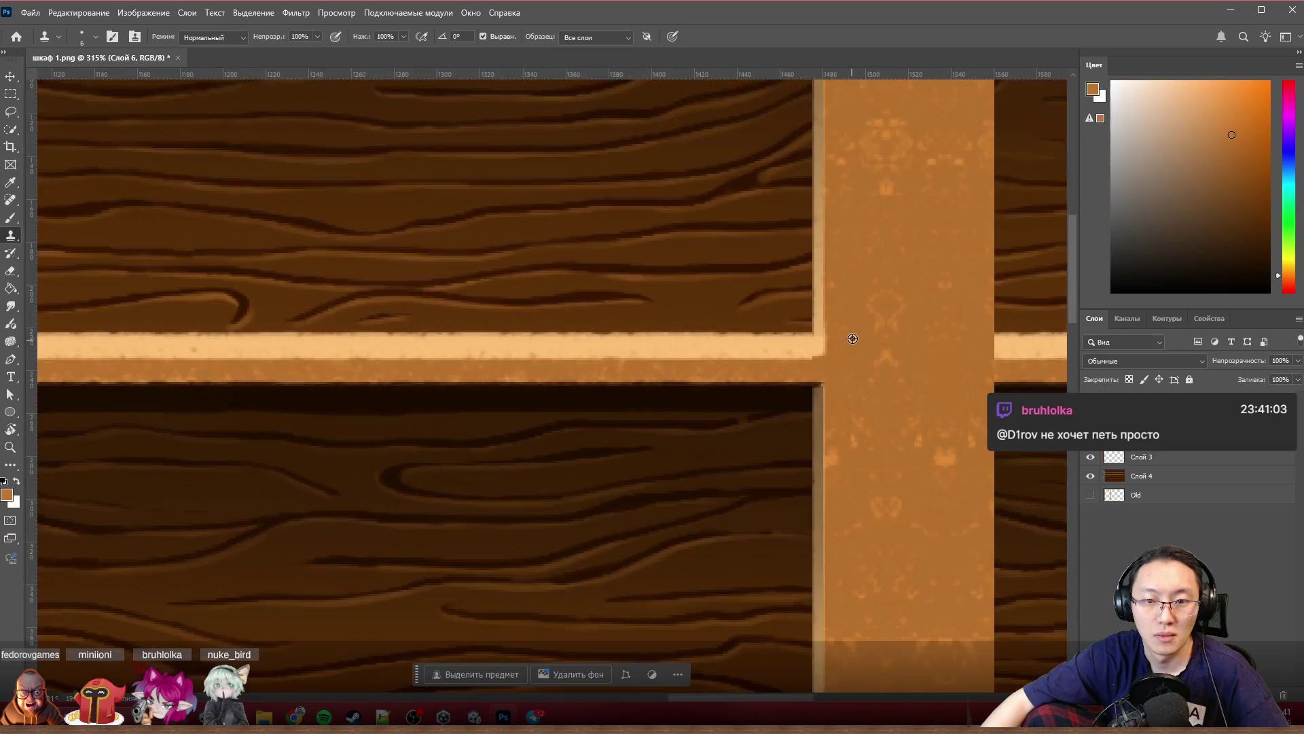
pyautogui.scroll(2, 853, 332)
pyautogui.scroll(5, 786, 378)
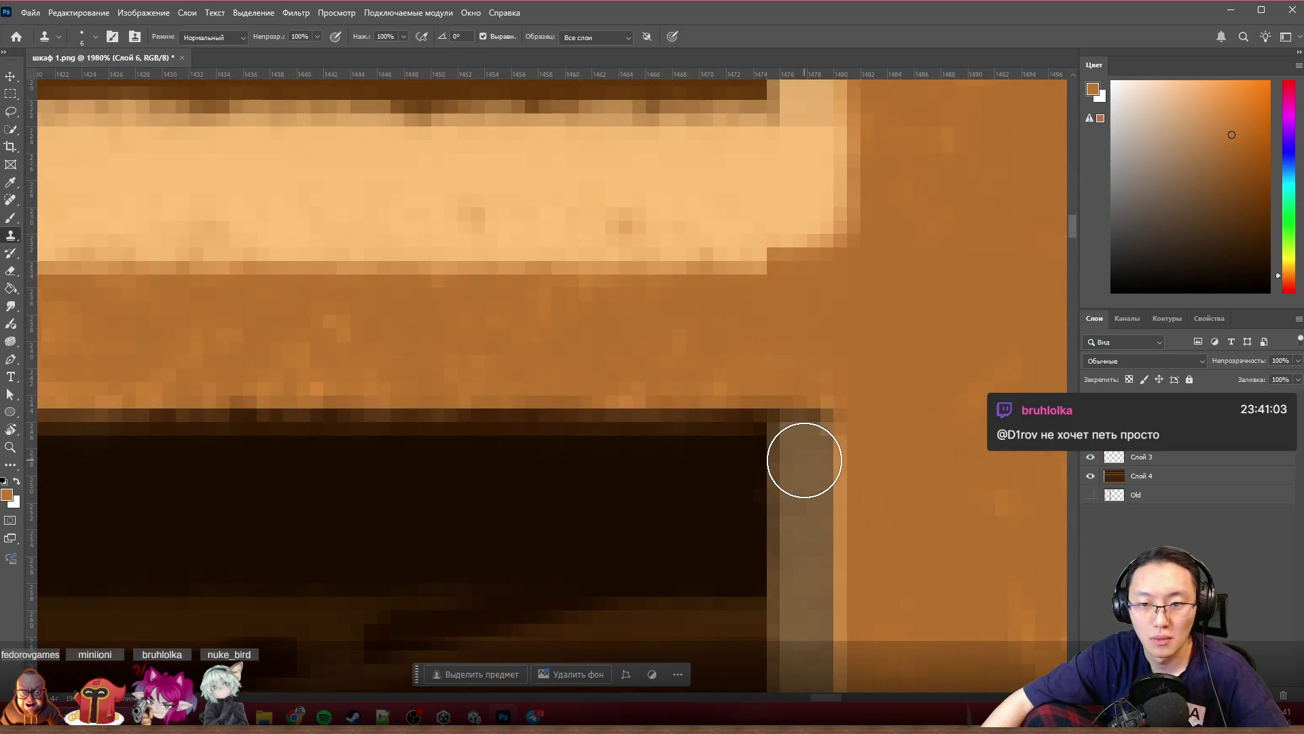
pyautogui.scroll(-3, 832, 457)
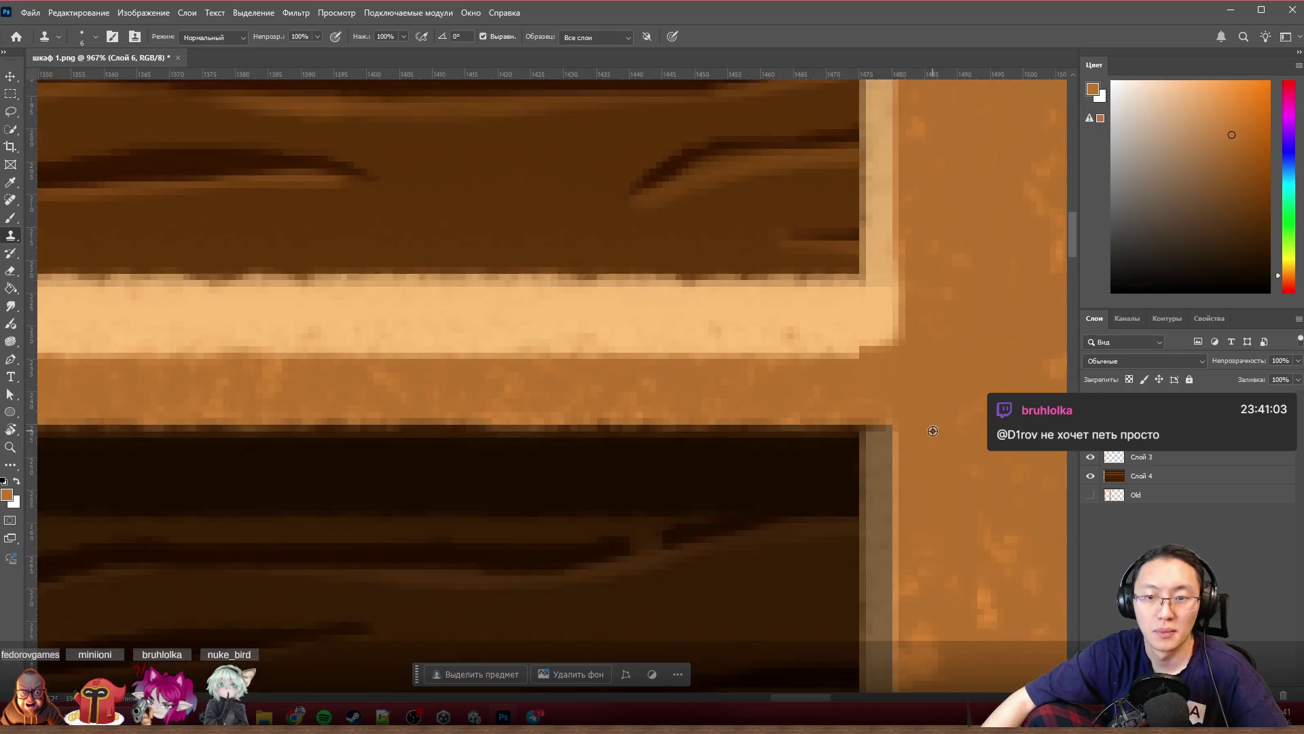
pyautogui.scroll(-2, 931, 432)
pyautogui.scroll(-1, 952, 428)
pyautogui.scroll(3, 974, 402)
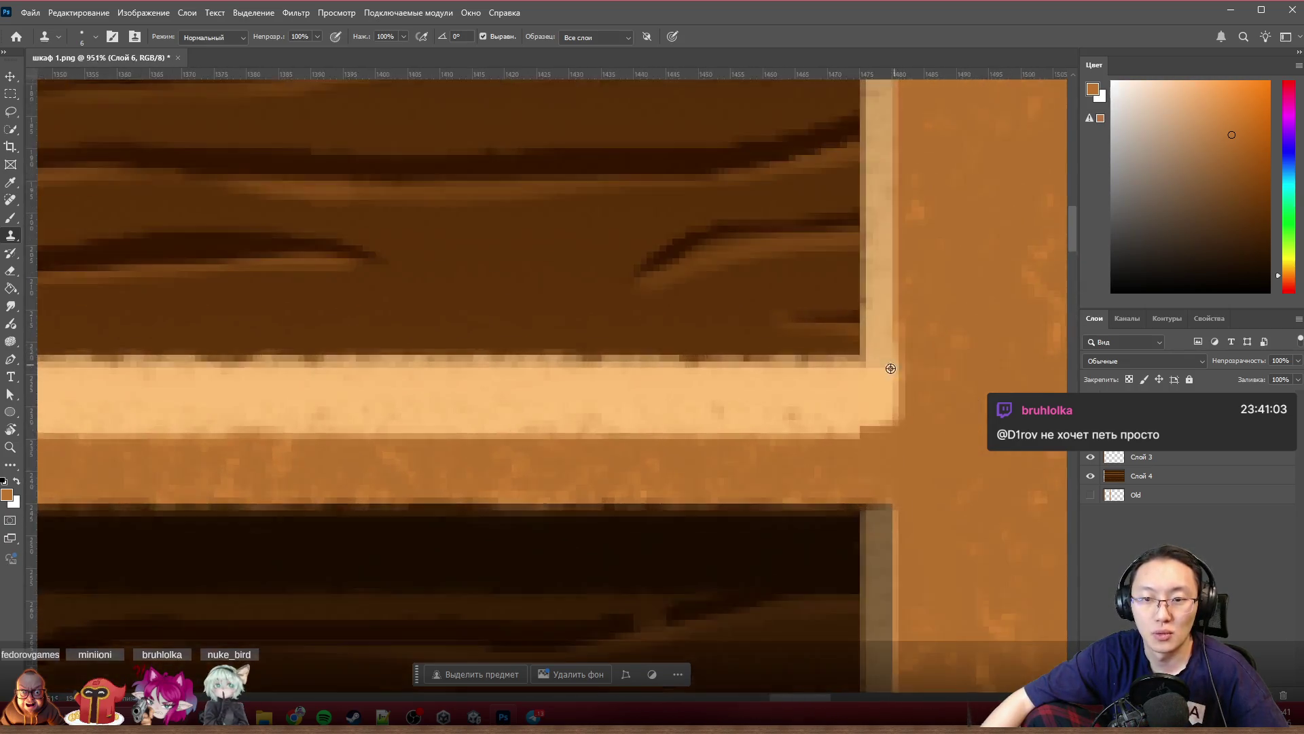
pyautogui.scroll(3, 887, 364)
# Step: Clone light tone over the dark blob and dark corner pixels on the post's light strip
pyautogui.click(830, 360)
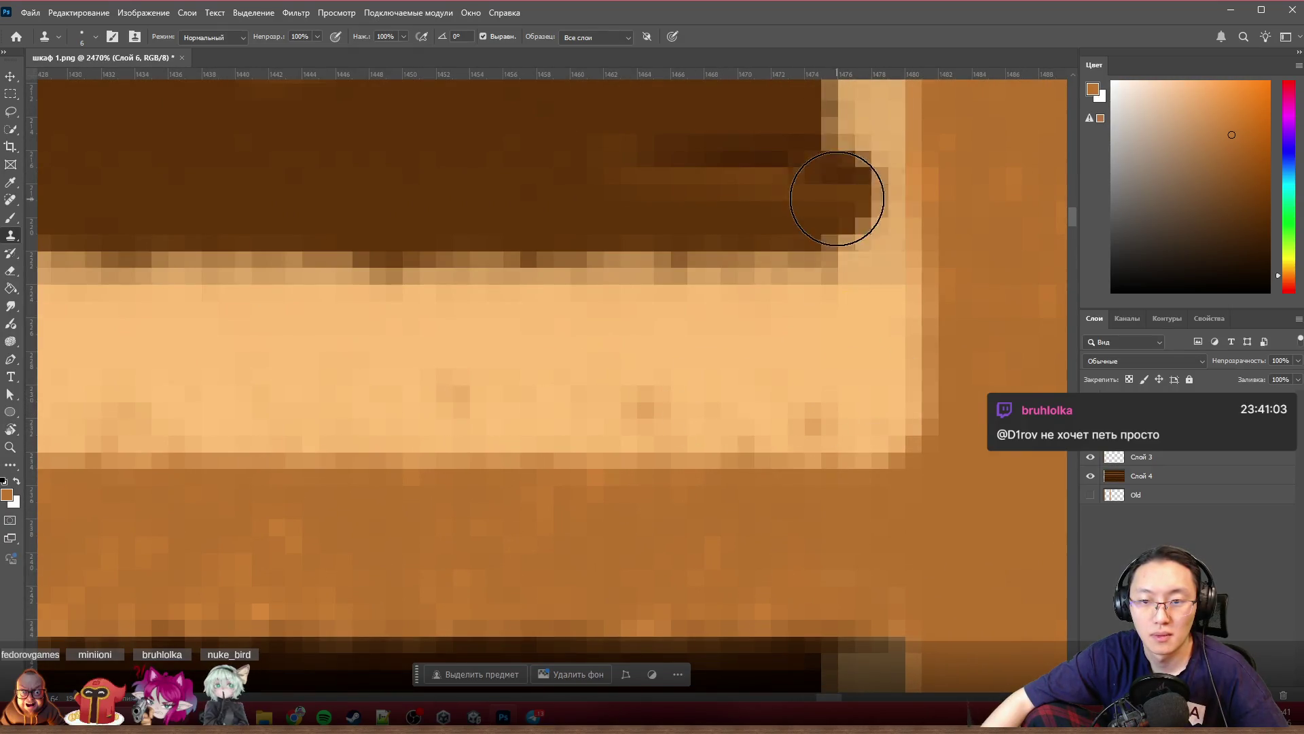
pyautogui.scroll(-2, 938, 387)
pyautogui.scroll(-1, 944, 372)
pyautogui.scroll(-1, 944, 372)
pyautogui.scroll(-1, 945, 369)
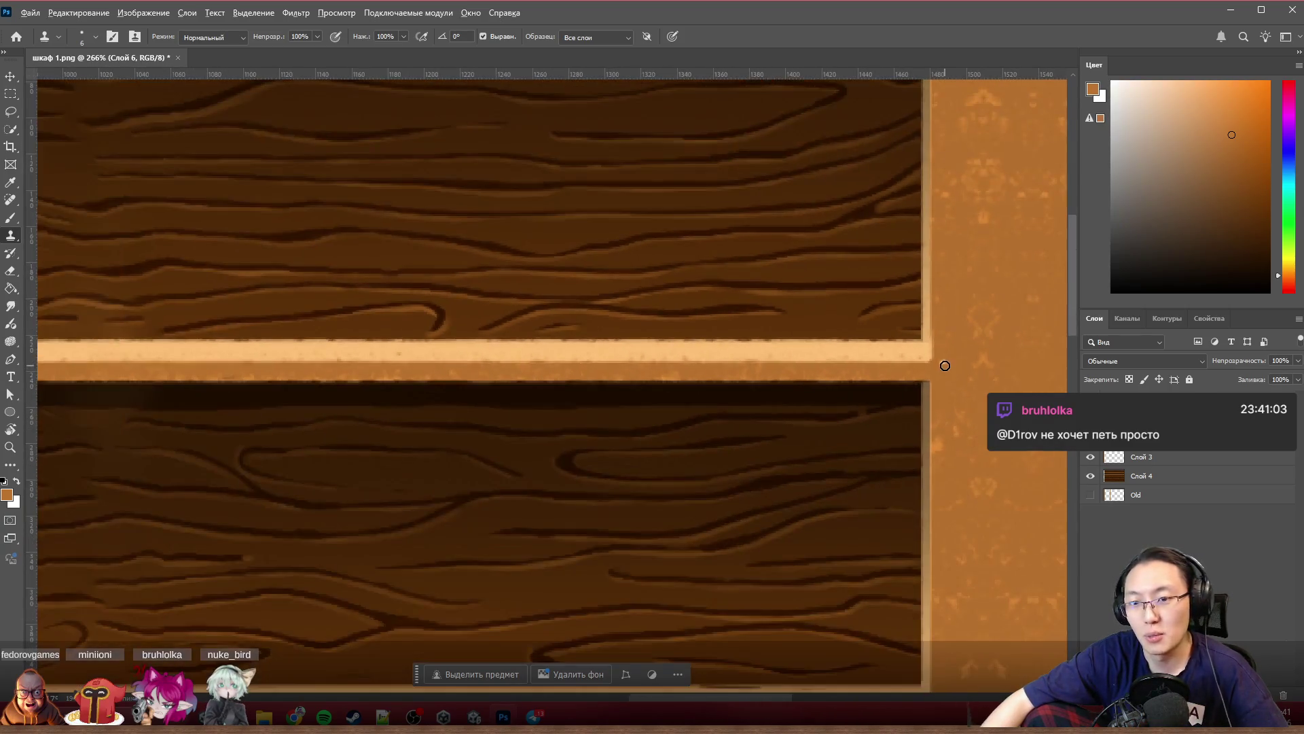
pyautogui.scroll(1, 945, 364)
pyautogui.scroll(-1, 926, 352)
pyautogui.scroll(-1, 925, 351)
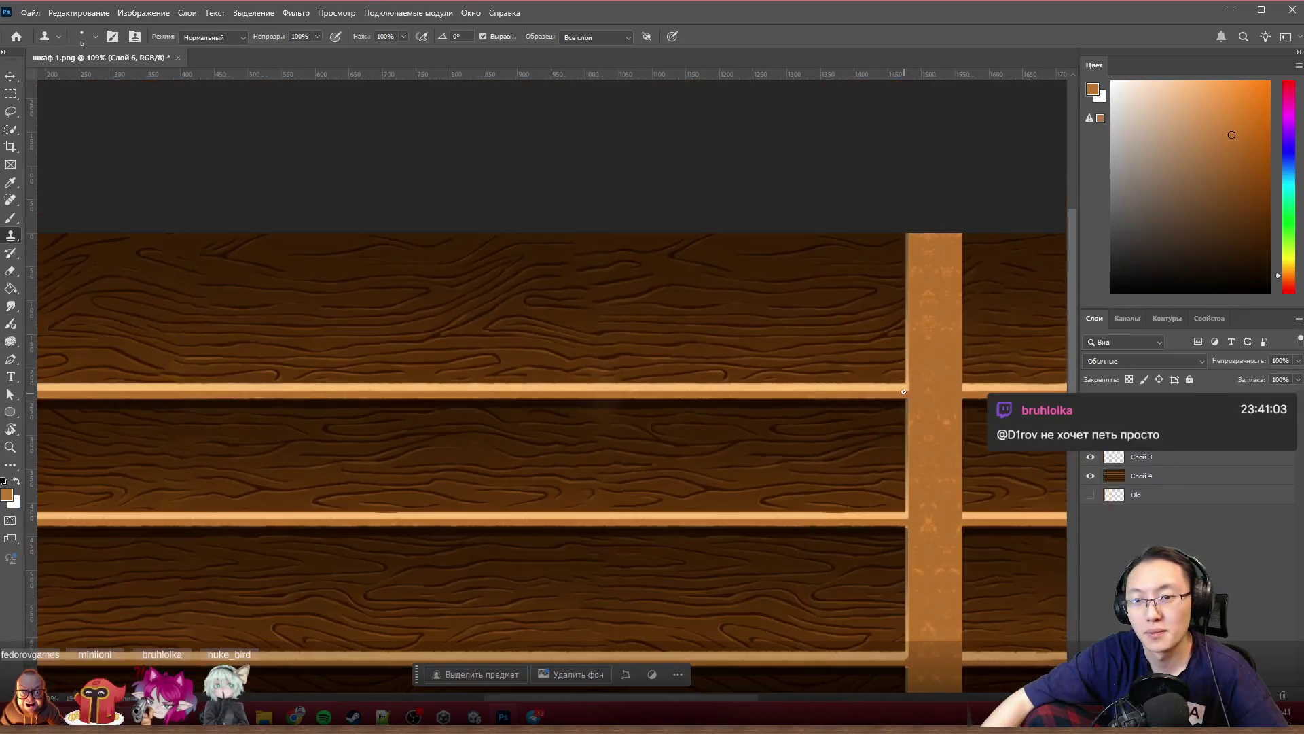
pyautogui.scroll(-1, 925, 351)
pyautogui.scroll(1, 925, 352)
pyautogui.scroll(2, 926, 352)
pyautogui.scroll(2, 887, 343)
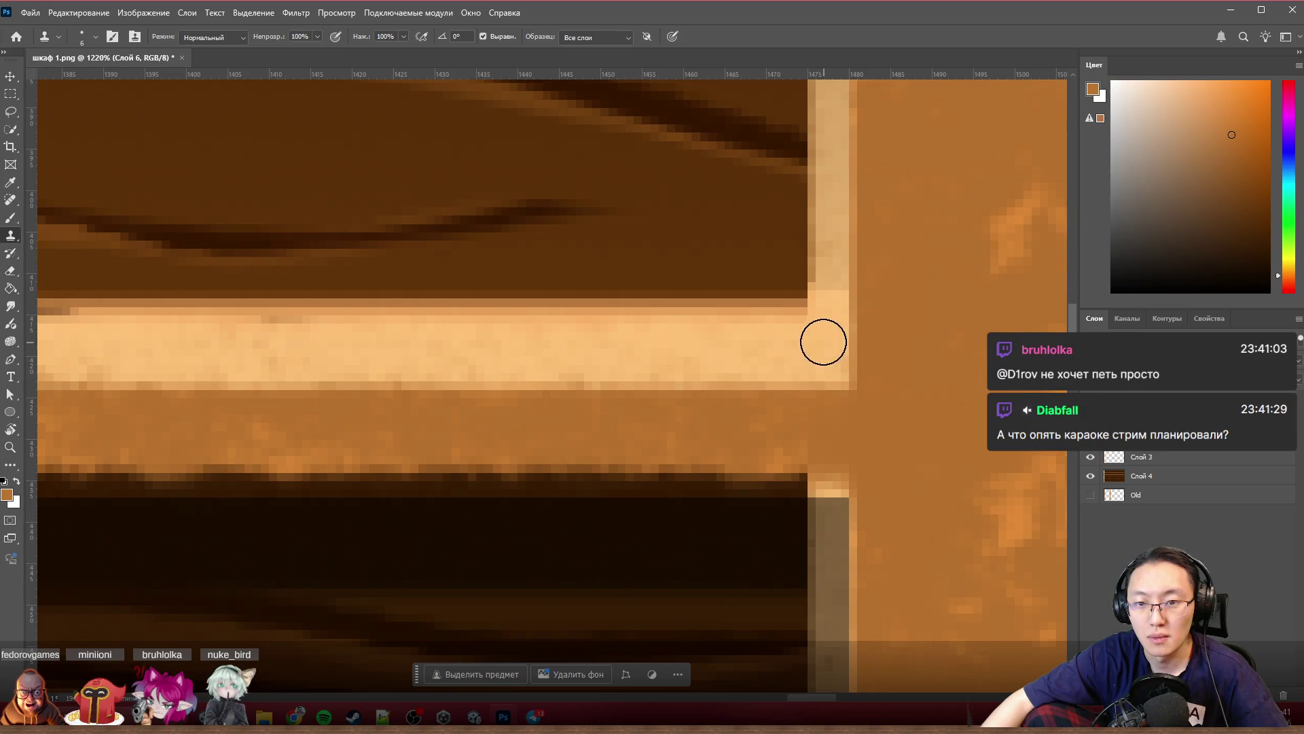
pyautogui.moveTo(810, 302); pyautogui.dragTo(795, 303)
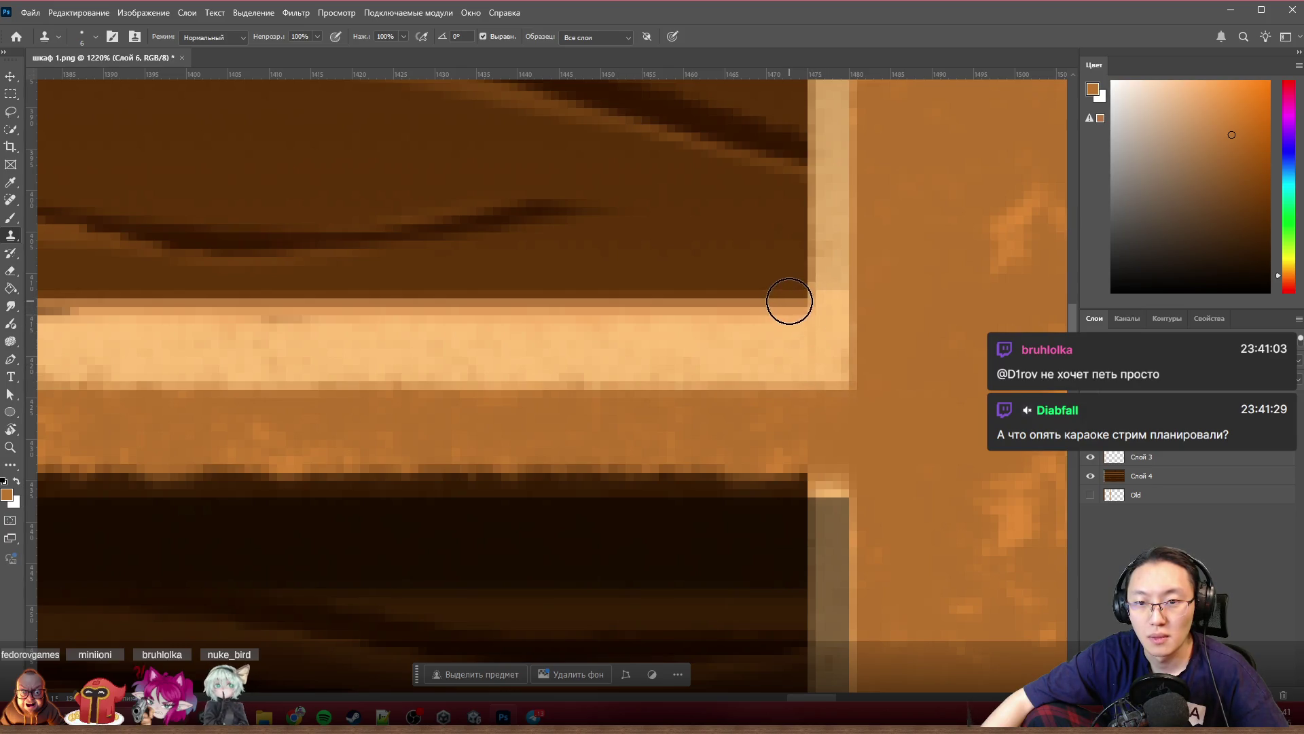
pyautogui.scroll(-2, 856, 501)
pyautogui.scroll(2, 882, 313)
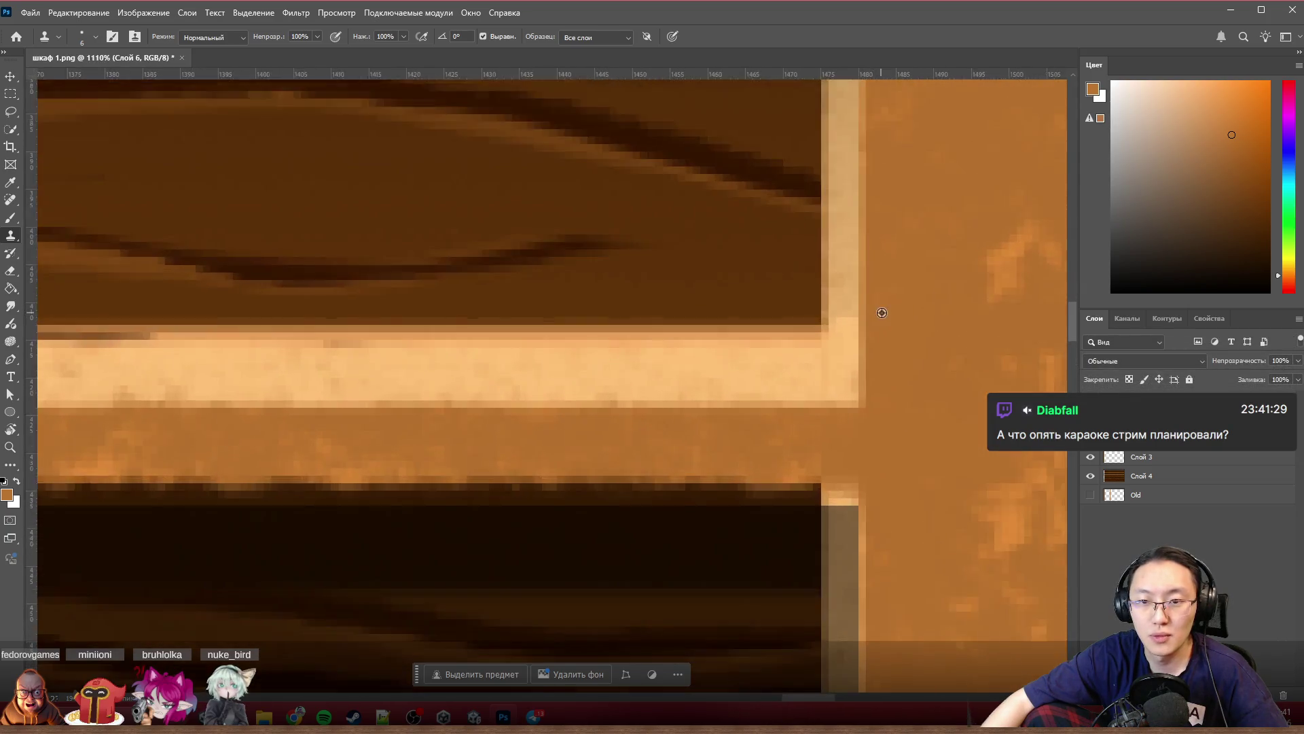
pyautogui.scroll(2, 882, 312)
pyautogui.scroll(-1, 862, 362)
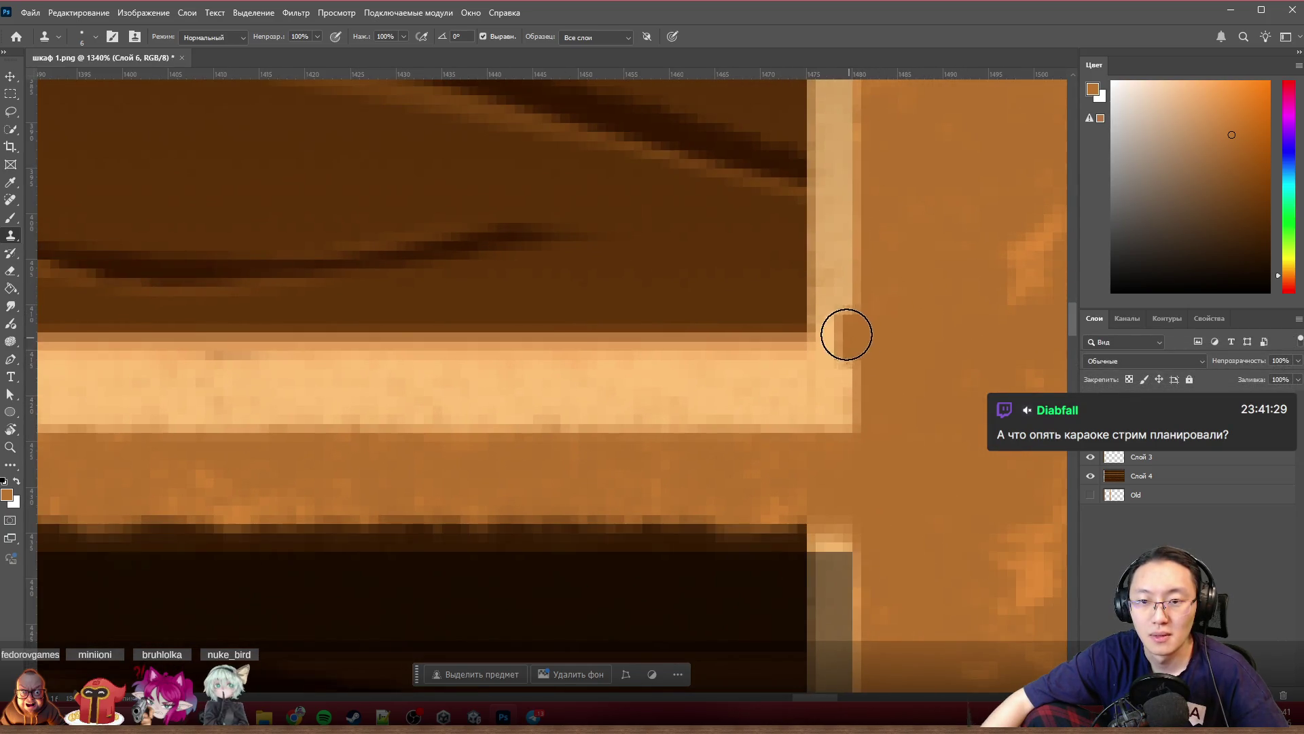
# Step: Clone-stamp to darken the light post edge at the lower shelf-post corner
pyautogui.click(840, 306)
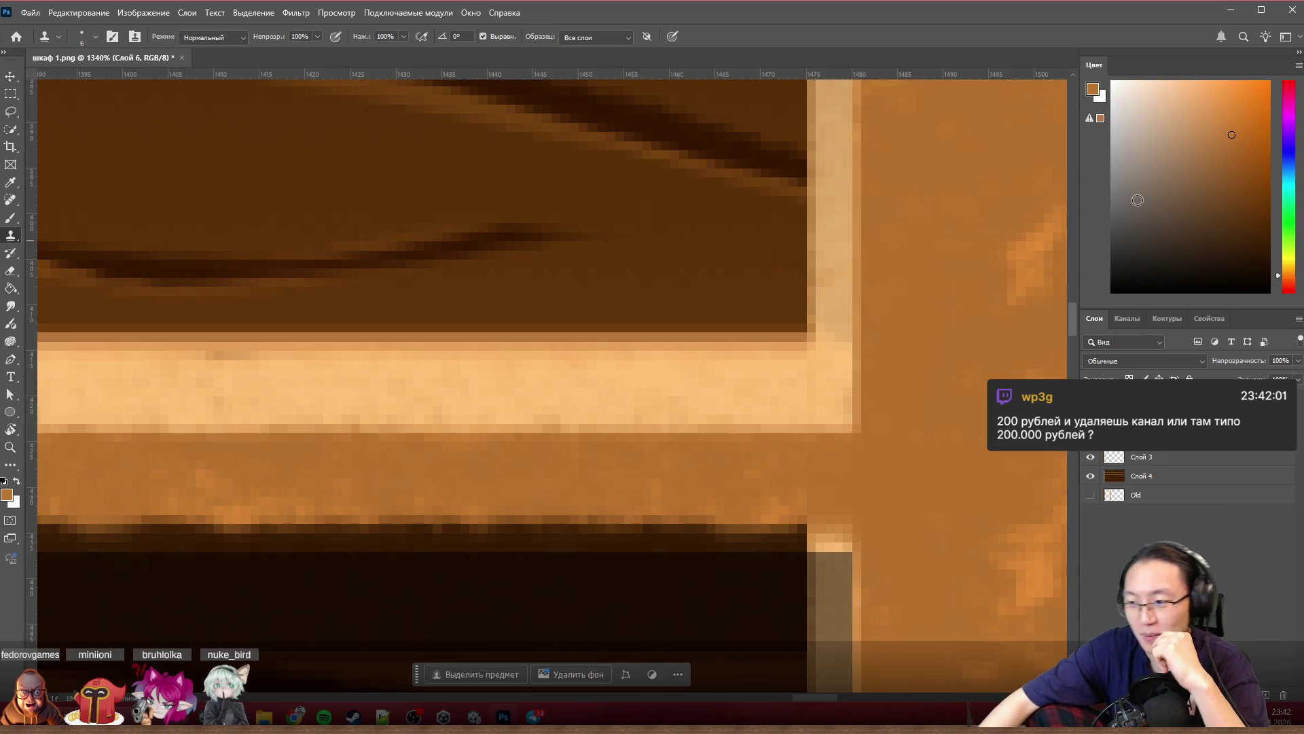
pyautogui.scroll(-1, 927, 377)
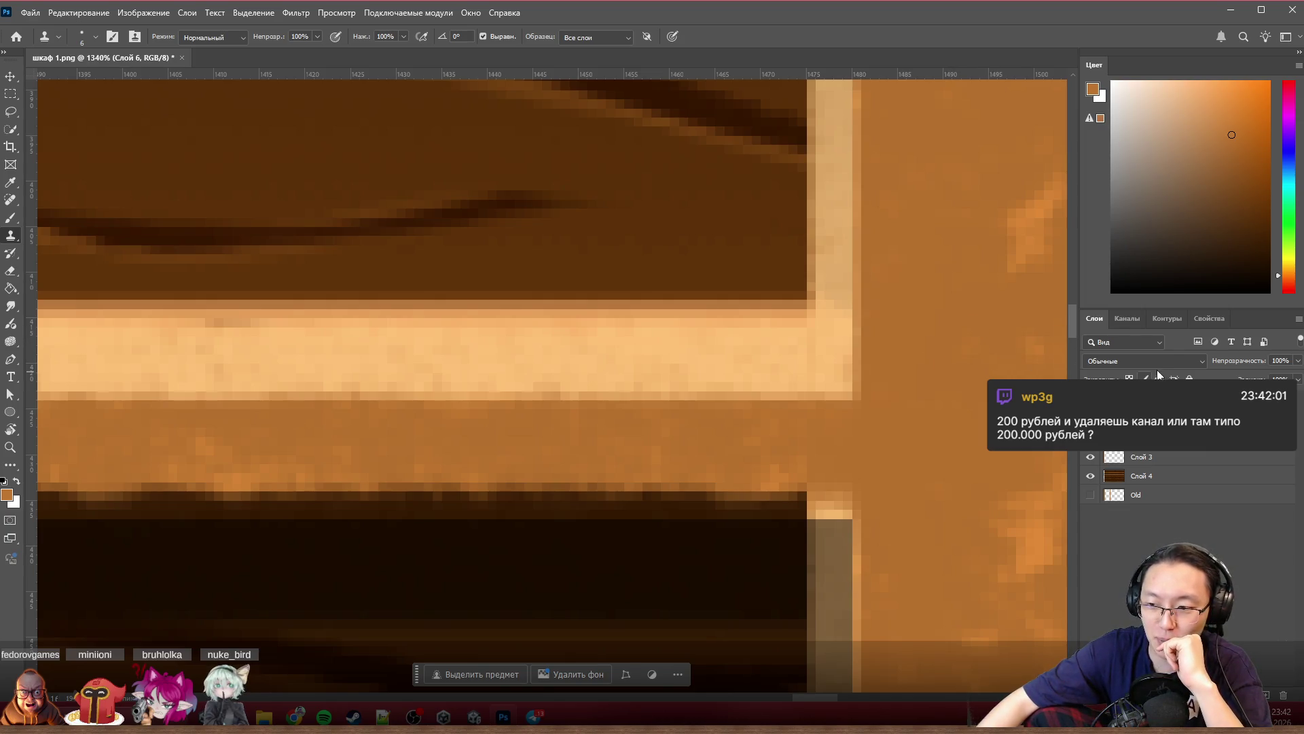
pyautogui.scroll(-1, 812, 538)
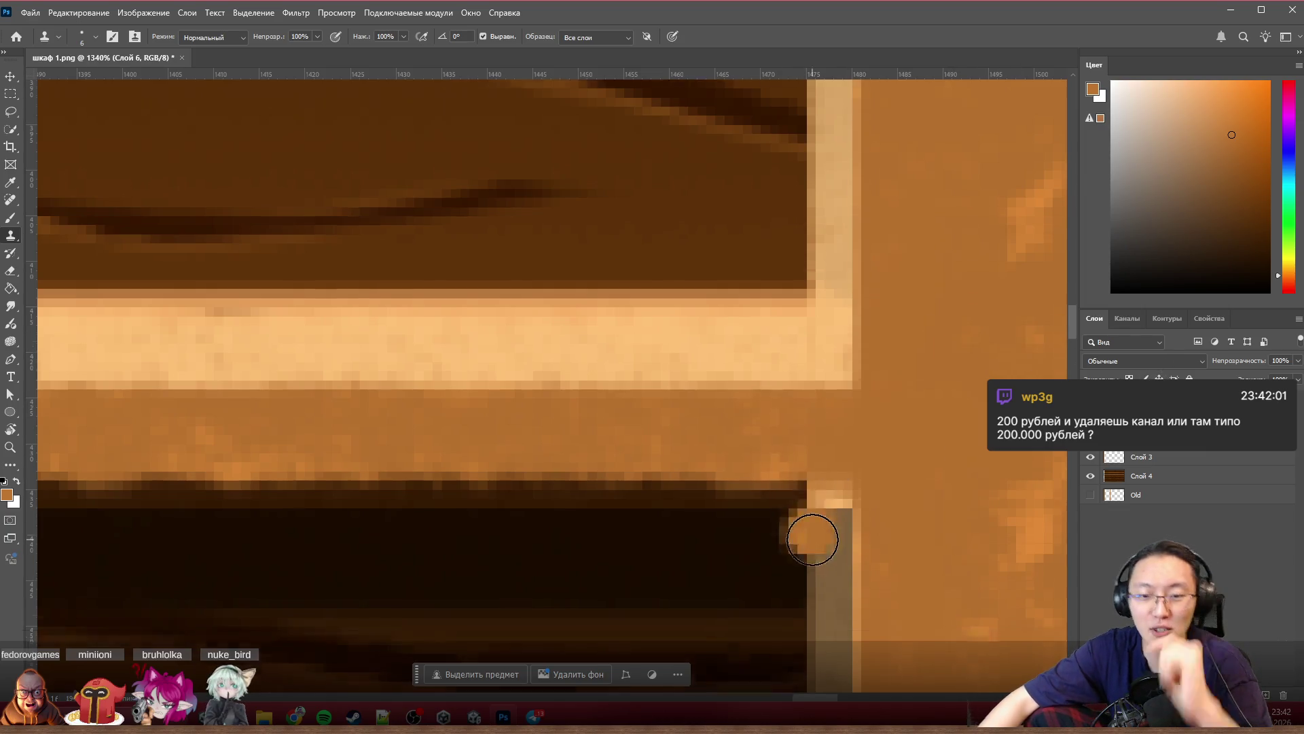
pyautogui.scroll(-2, 812, 538)
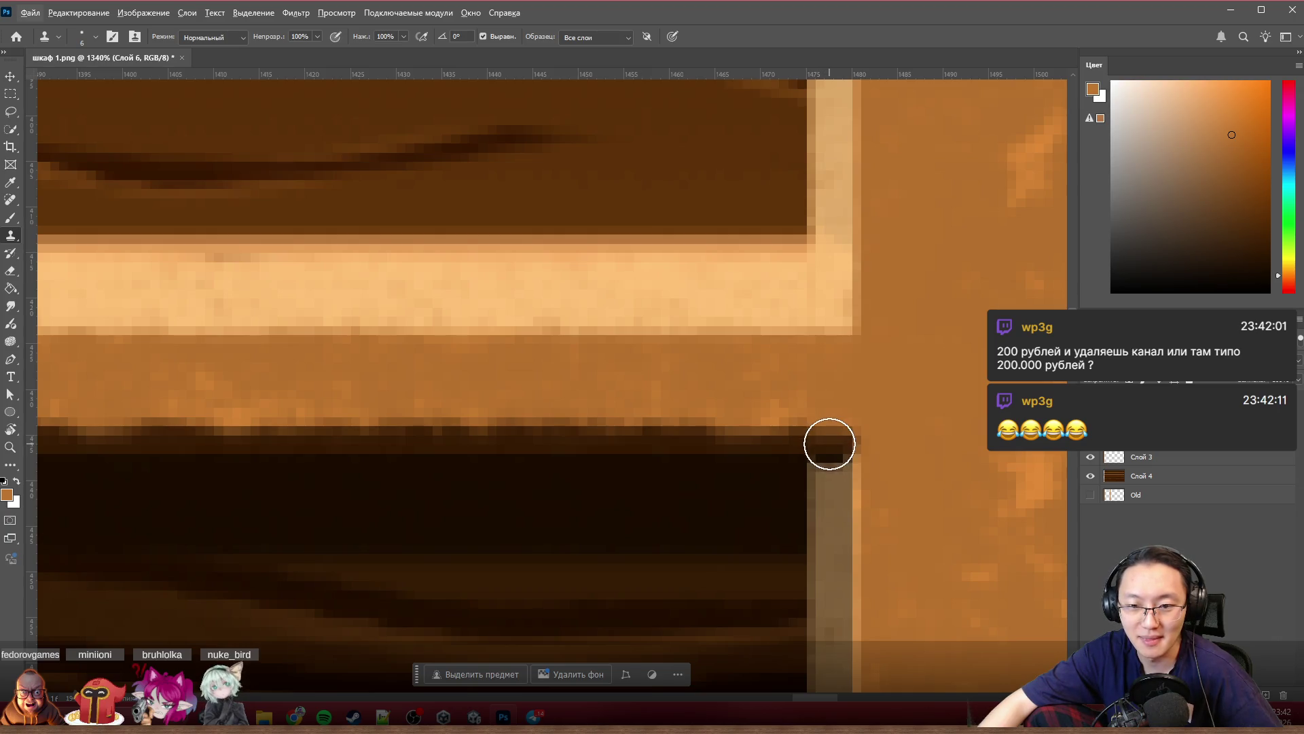
# Step: Clone over the dark line and light corner pixels at the joint, undoing a stray dark stamp
pyautogui.moveTo(827, 435); pyautogui.dragTo(777, 457)
pyautogui.scroll(-2, 777, 457)
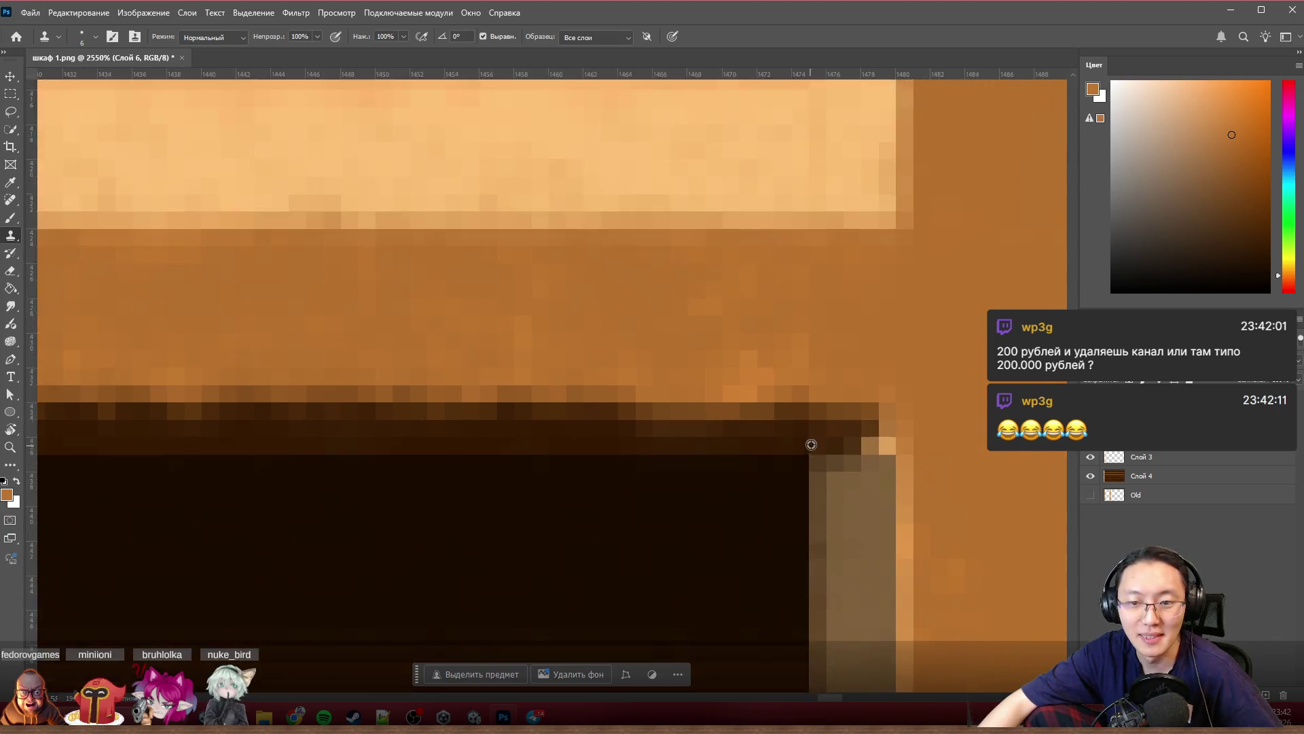
pyautogui.scroll(-1, 809, 445)
pyautogui.scroll(-2, 760, 417)
pyautogui.scroll(-2, 710, 428)
pyautogui.scroll(3, 724, 441)
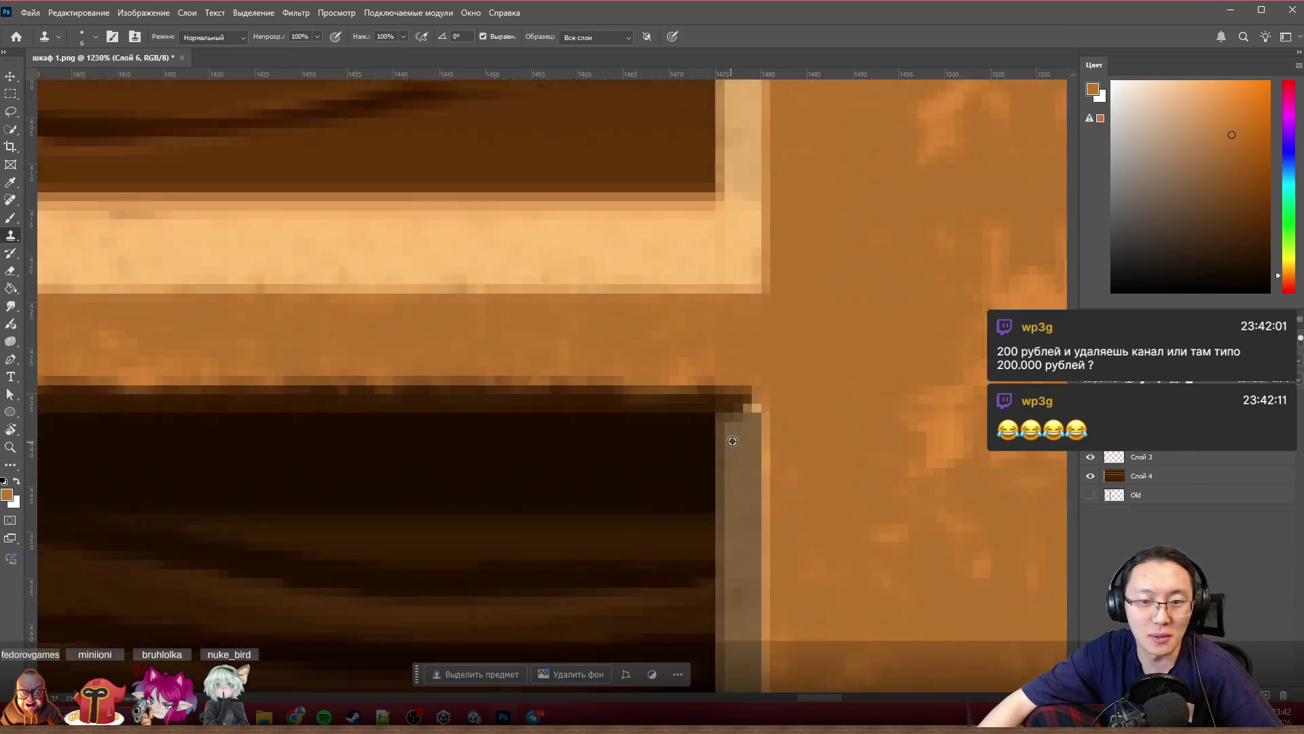
pyautogui.scroll(3, 713, 418)
pyautogui.scroll(1, 694, 398)
pyautogui.keyDown('alt'); pyautogui.rightClick(676, 377); pyautogui.keyUp('alt')
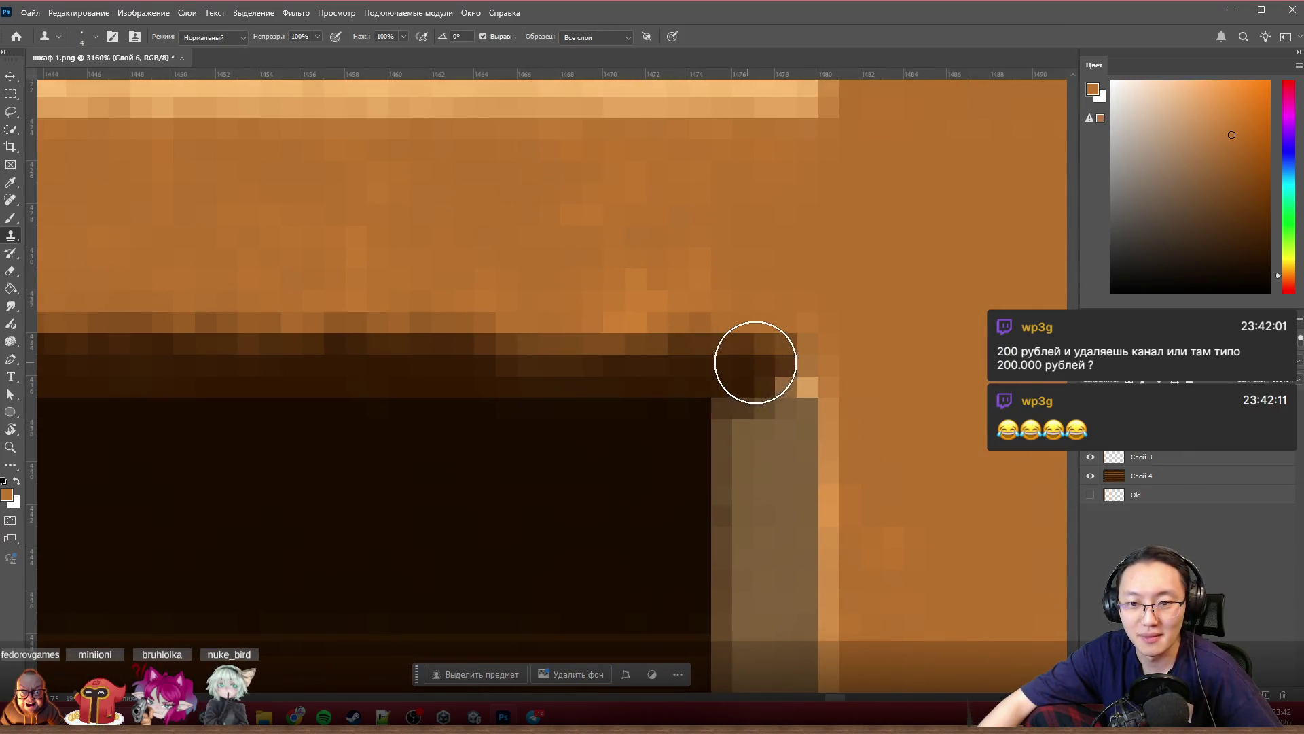
pyautogui.moveTo(746, 356); pyautogui.dragTo(784, 365)
pyautogui.click(764, 574)
pyautogui.hotkey('ctrl', 'z')
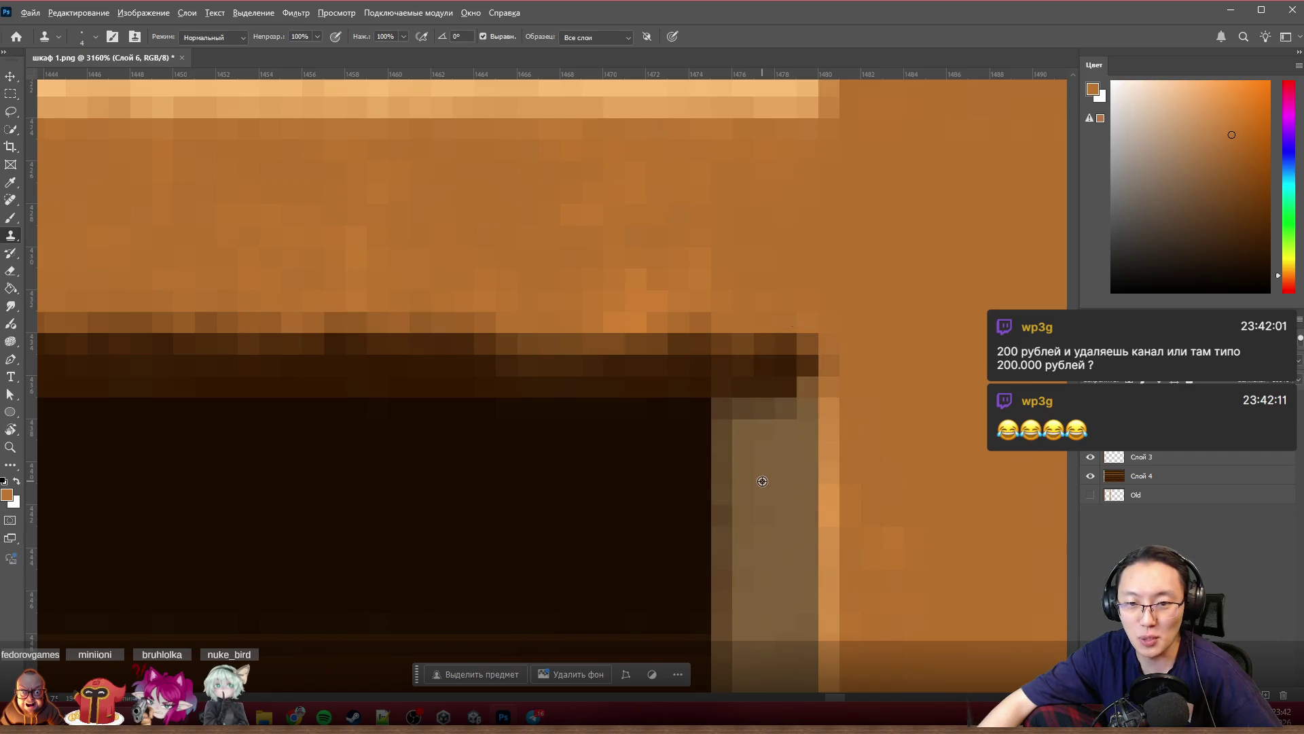
# Step: Clone light shelf-edge pixels into the post joint, darken a spot by the shadow, and cover a dark corner with post colour
pyautogui.keyDown('alt'); pyautogui.click(732, 492); pyautogui.keyUp('alt')
pyautogui.moveTo(727, 378); pyautogui.dragTo(818, 391)
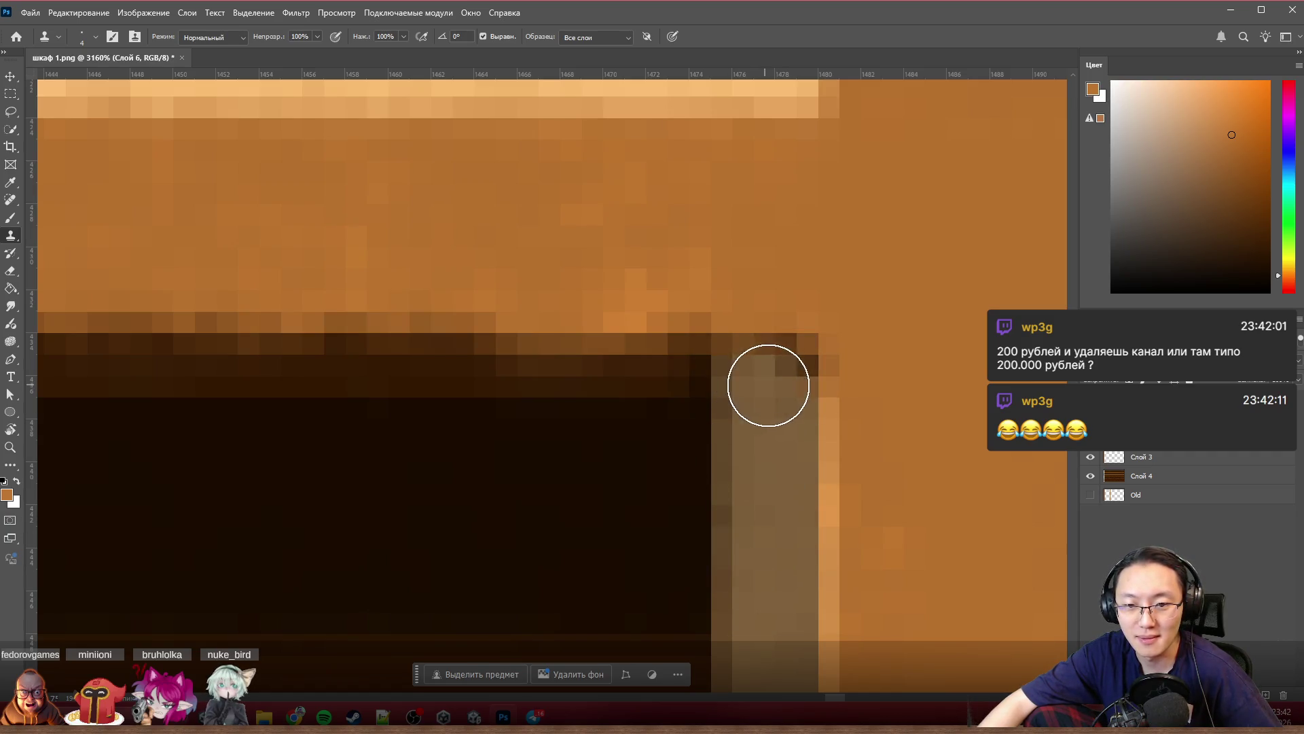
pyautogui.scroll(-3, 817, 390)
pyautogui.scroll(-3, 879, 378)
pyautogui.scroll(-3, 676, 393)
pyautogui.scroll(-2, 775, 384)
pyautogui.scroll(-2, 776, 393)
pyautogui.scroll(3, 765, 377)
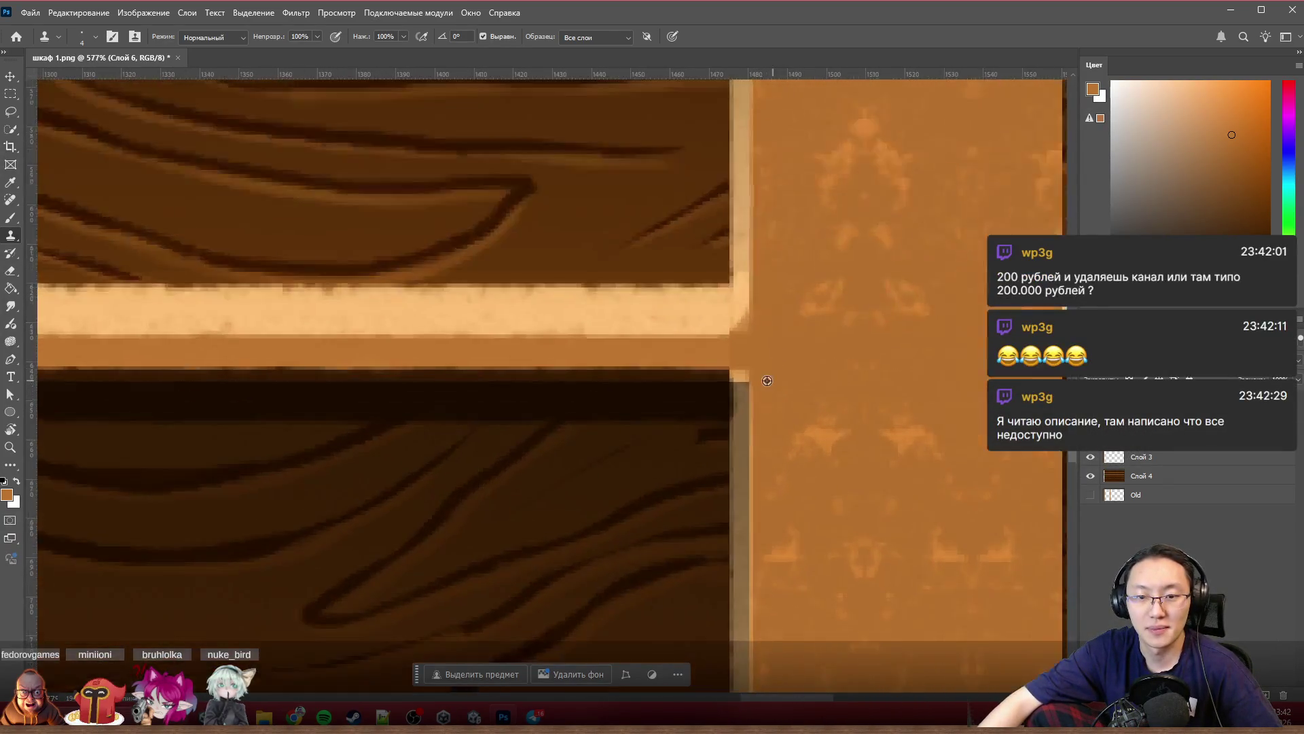
pyautogui.scroll(3, 724, 302)
pyautogui.scroll(1, 723, 302)
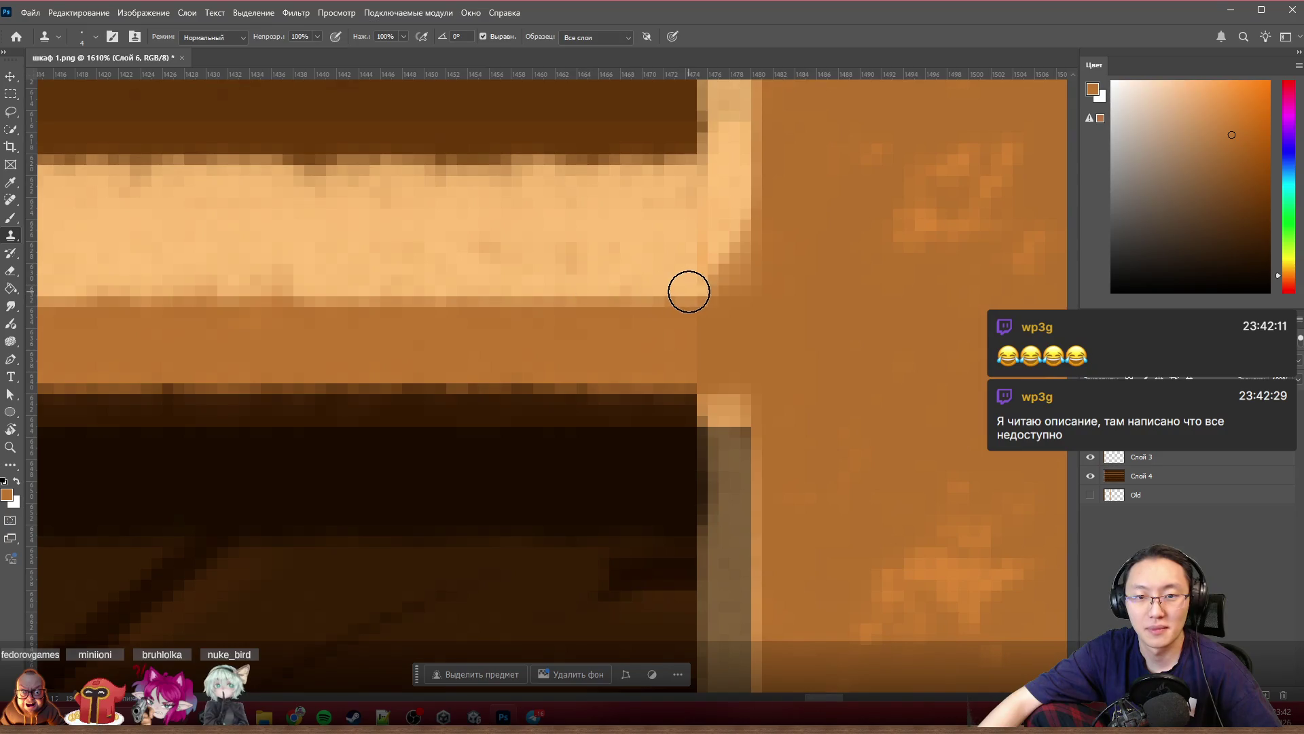
pyautogui.moveTo(709, 292)
pyautogui.mouseDown()
pyautogui.moveTo(728, 293)
pyautogui.moveTo(735, 231)
pyautogui.mouseUp()
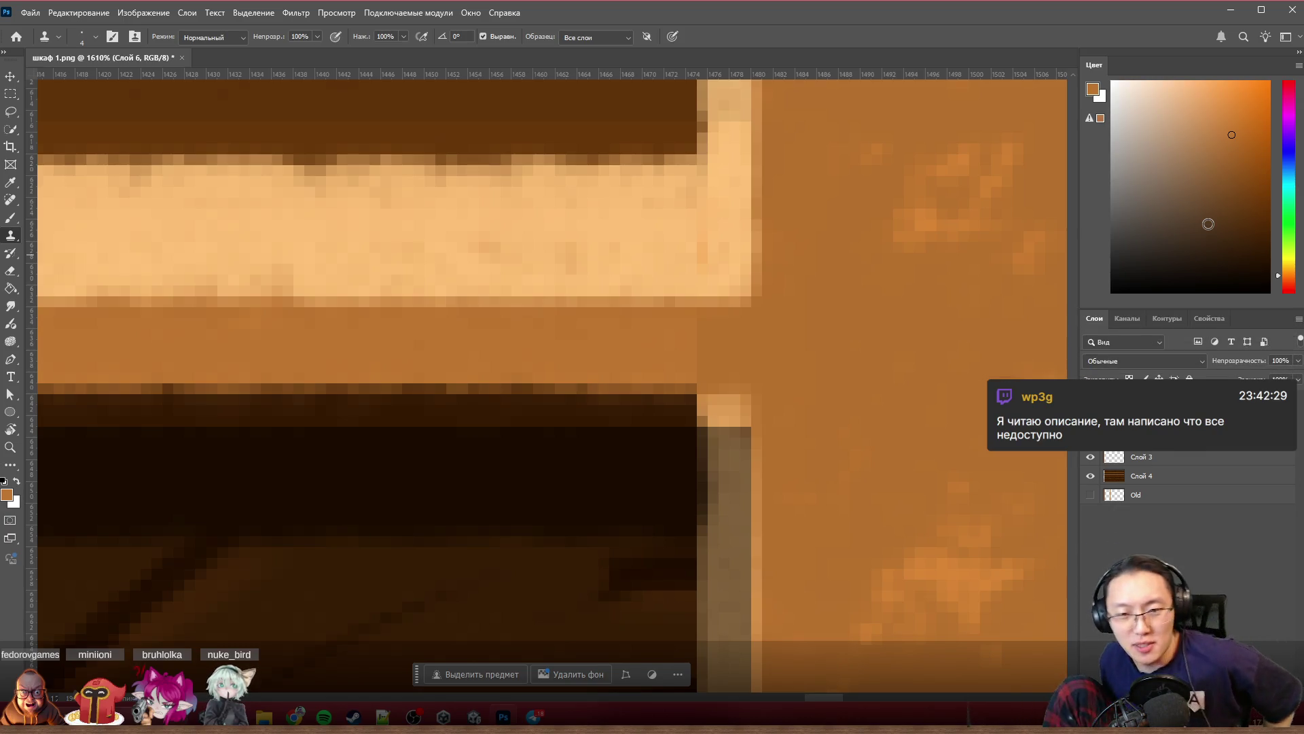
pyautogui.scroll(-3, 685, 392)
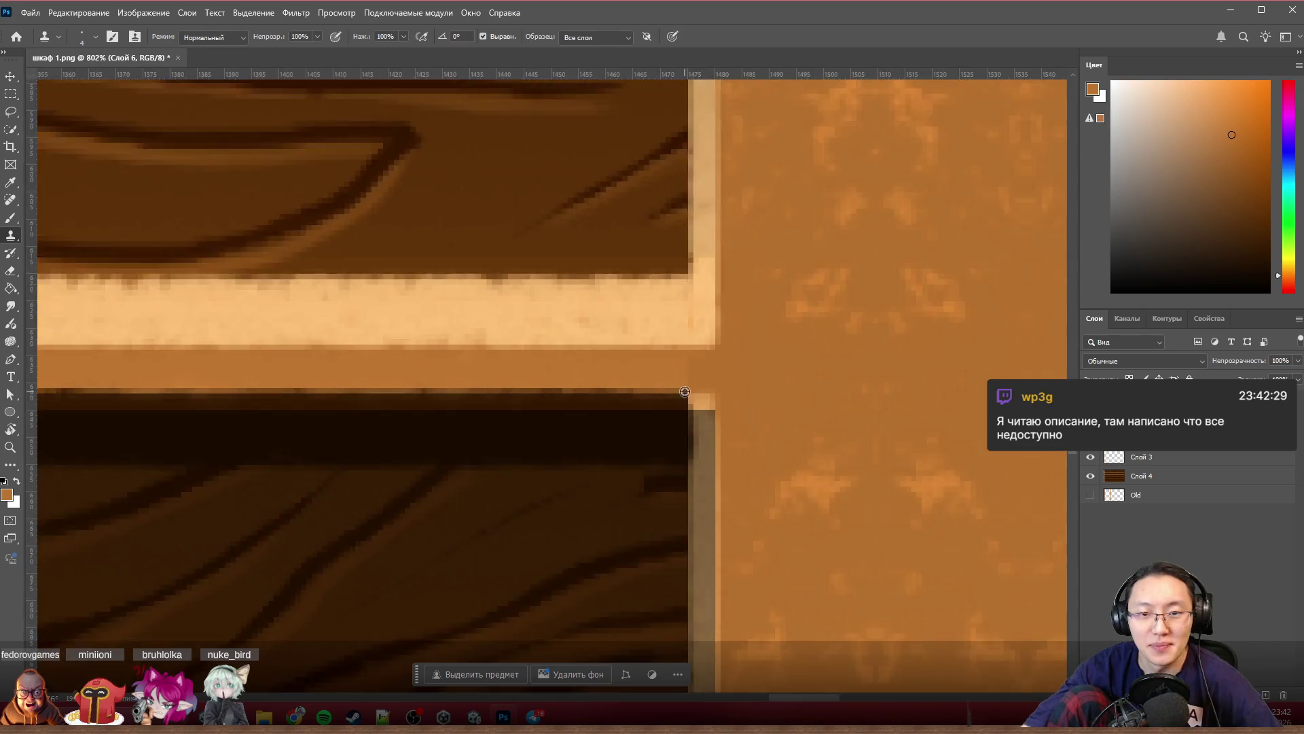
pyautogui.scroll(-3, 686, 392)
pyautogui.scroll(1, 688, 395)
pyautogui.scroll(3, 693, 398)
pyautogui.scroll(2, 705, 407)
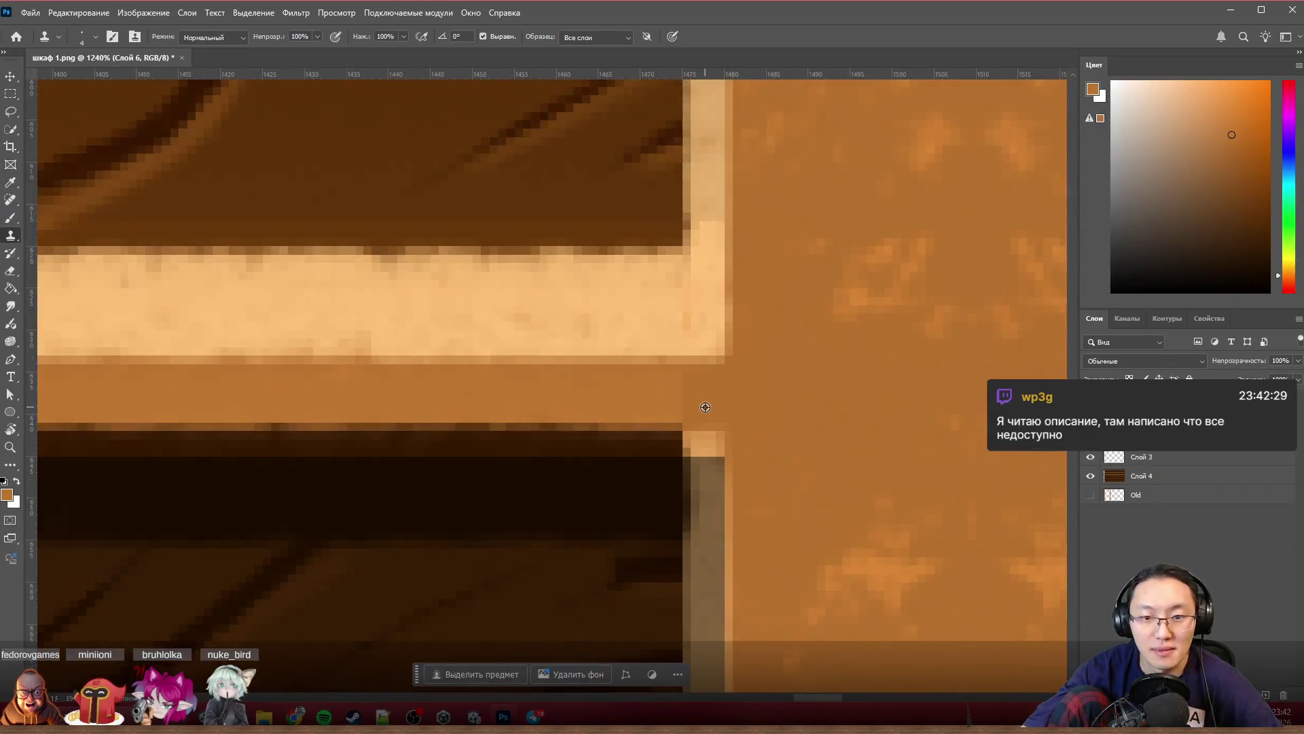
pyautogui.scroll(2, 705, 407)
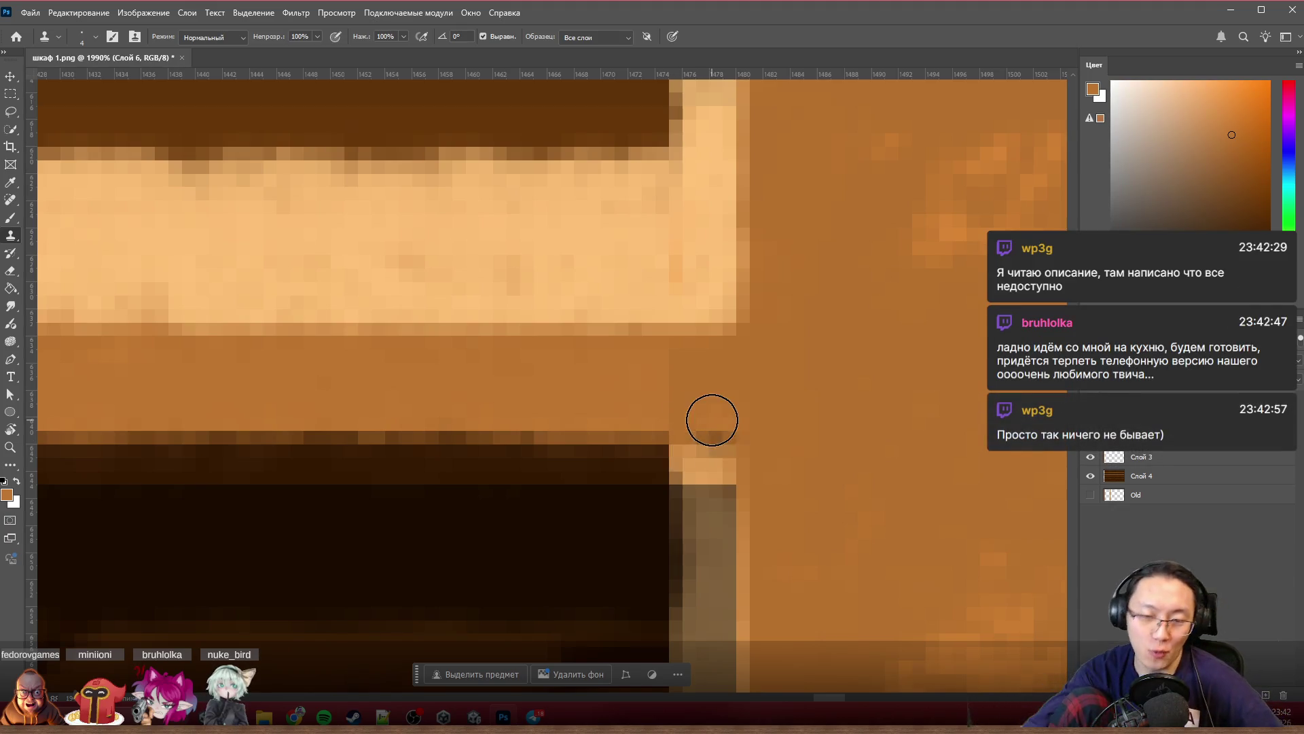
pyautogui.moveTo(647, 468)
pyautogui.mouseDown()
pyautogui.moveTo(716, 447)
pyautogui.moveTo(667, 486)
pyautogui.moveTo(702, 480)
pyautogui.moveTo(721, 553)
pyautogui.mouseUp()
pyautogui.scroll(-2, 721, 552)
pyautogui.scroll(-1, 722, 553)
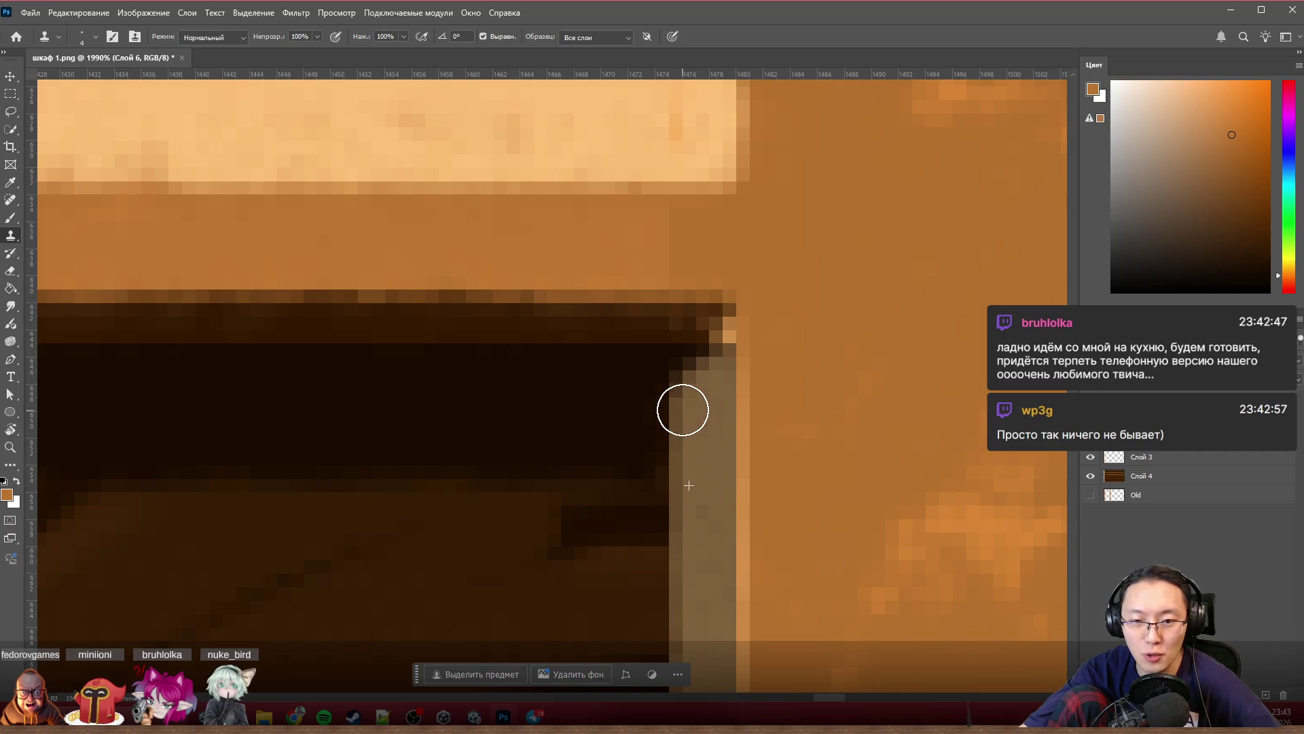
pyautogui.moveTo(688, 331); pyautogui.dragTo(708, 334)
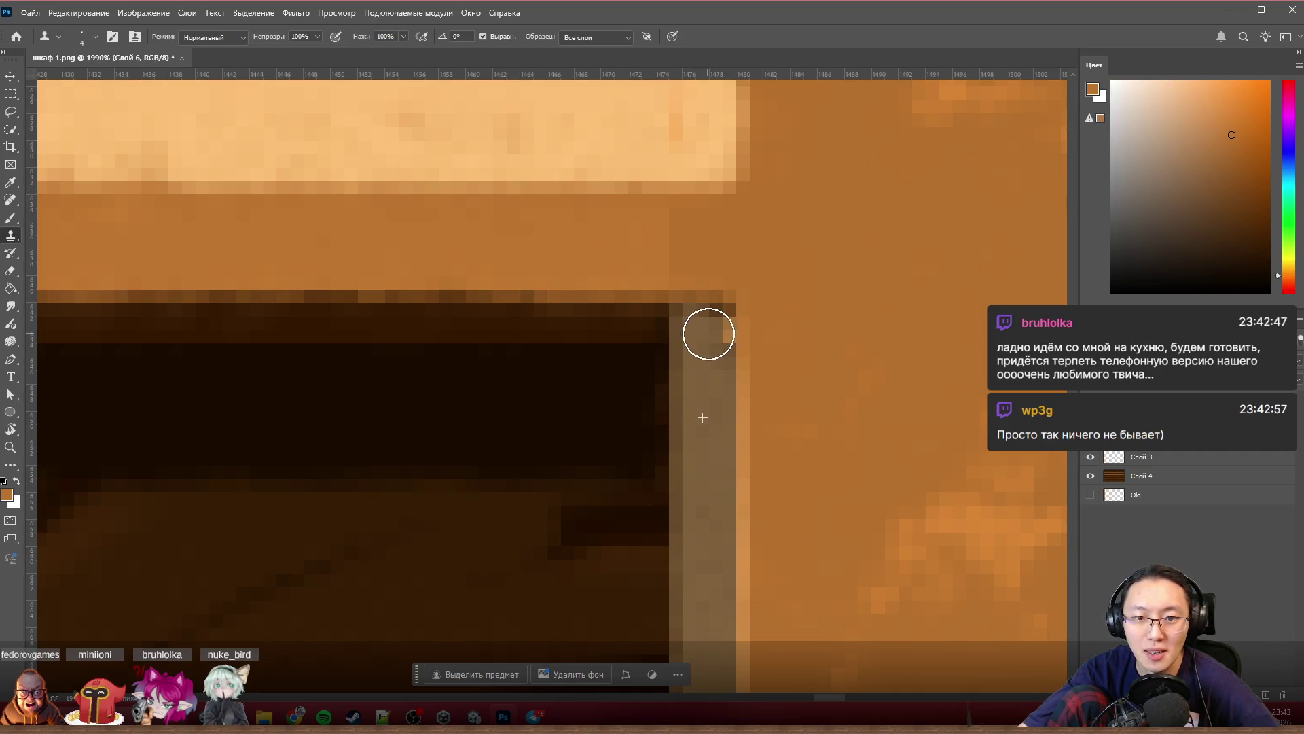
pyautogui.scroll(-5, 704, 363)
pyautogui.scroll(-1, 727, 452)
pyautogui.scroll(3, 727, 452)
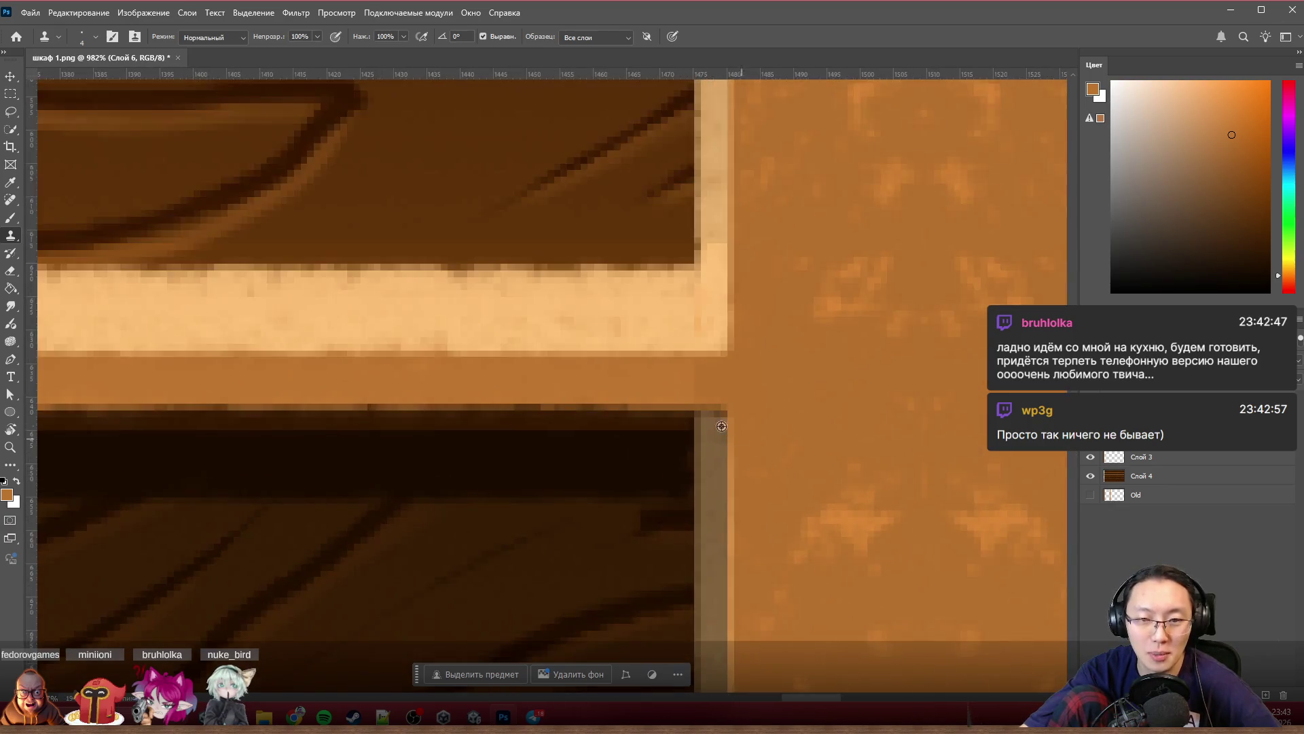
pyautogui.scroll(3, 747, 490)
pyautogui.scroll(1, 747, 490)
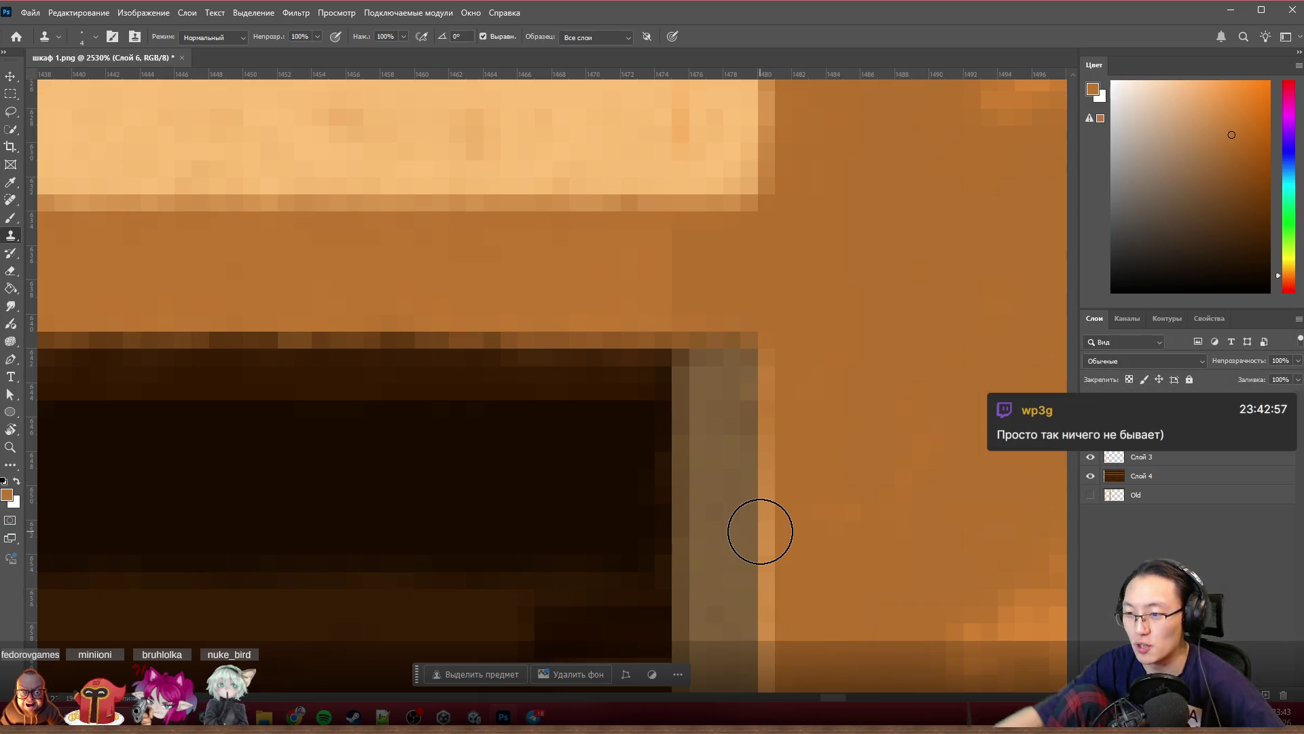
pyautogui.scroll(-3, 761, 532)
pyautogui.scroll(-3, 745, 489)
pyautogui.scroll(-2, 728, 459)
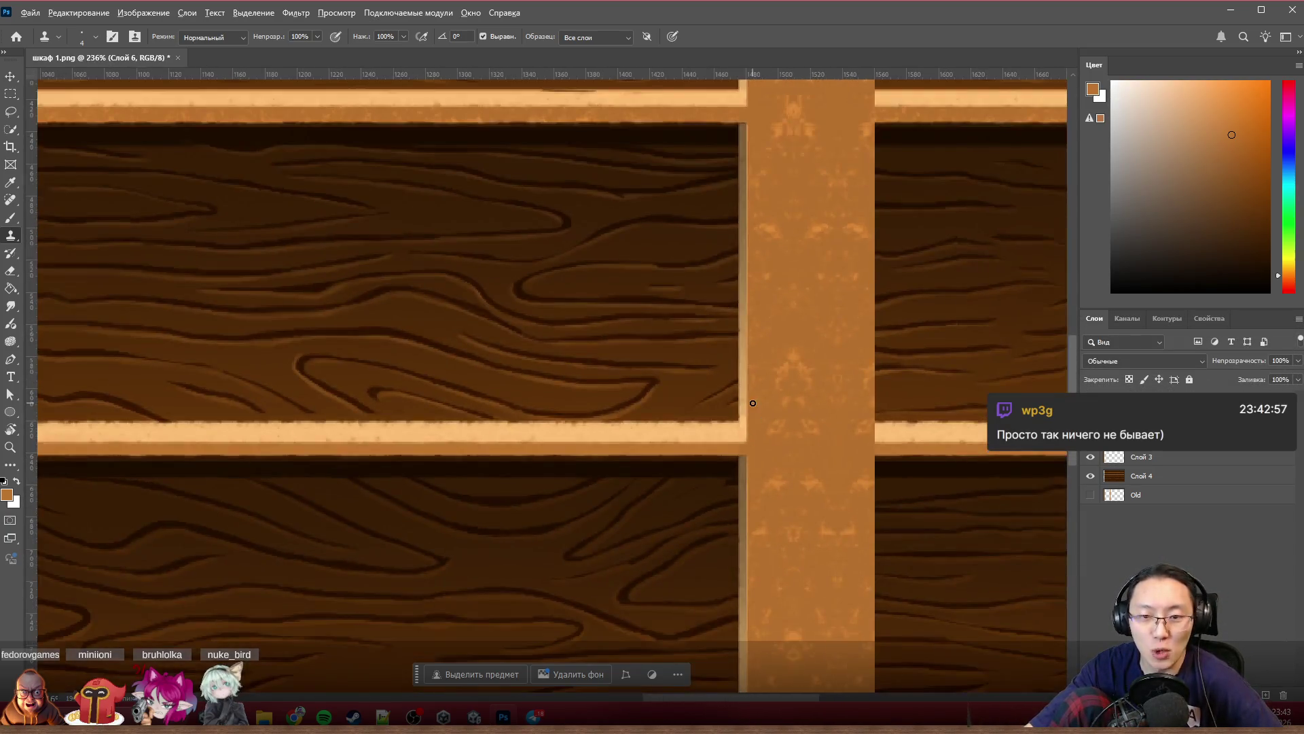
pyautogui.scroll(3, 721, 449)
pyautogui.scroll(2, 722, 449)
pyautogui.scroll(1, 769, 396)
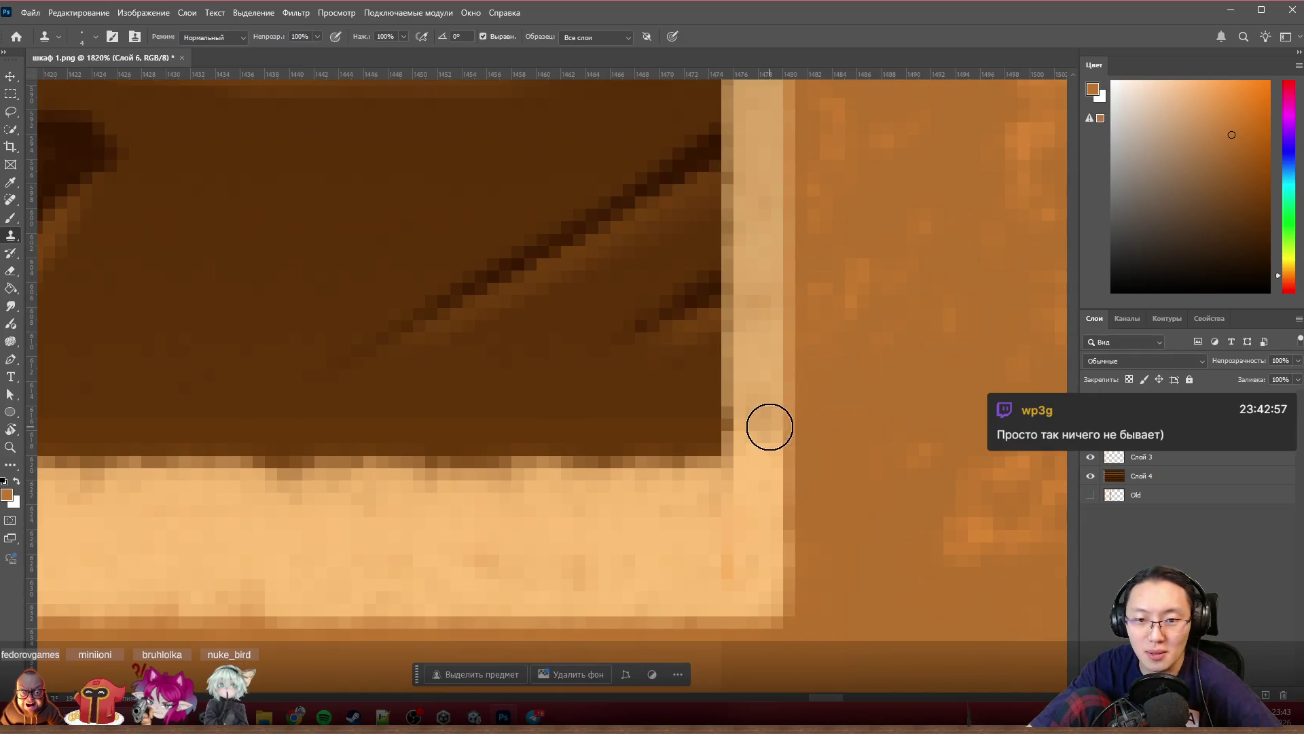
pyautogui.scroll(-3, 902, 308)
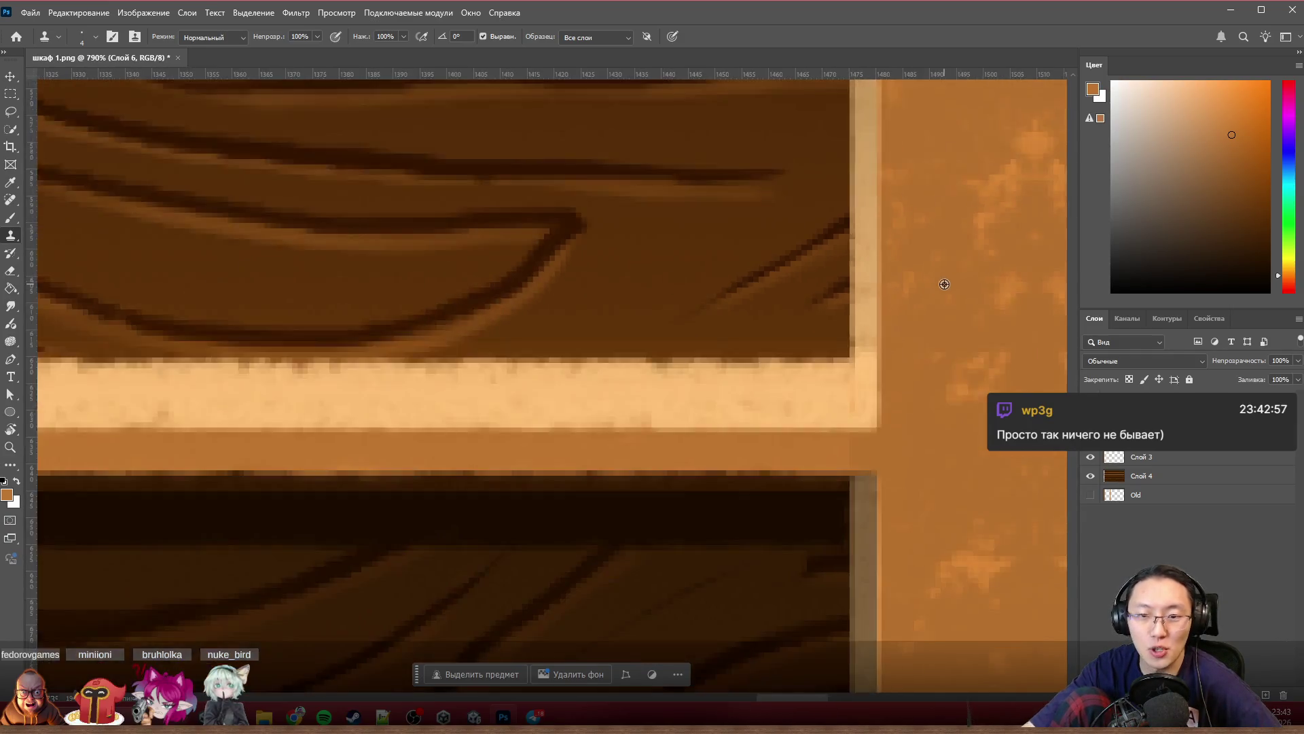
pyautogui.scroll(-2, 940, 283)
pyautogui.scroll(-3, 932, 303)
pyautogui.scroll(-3, 938, 303)
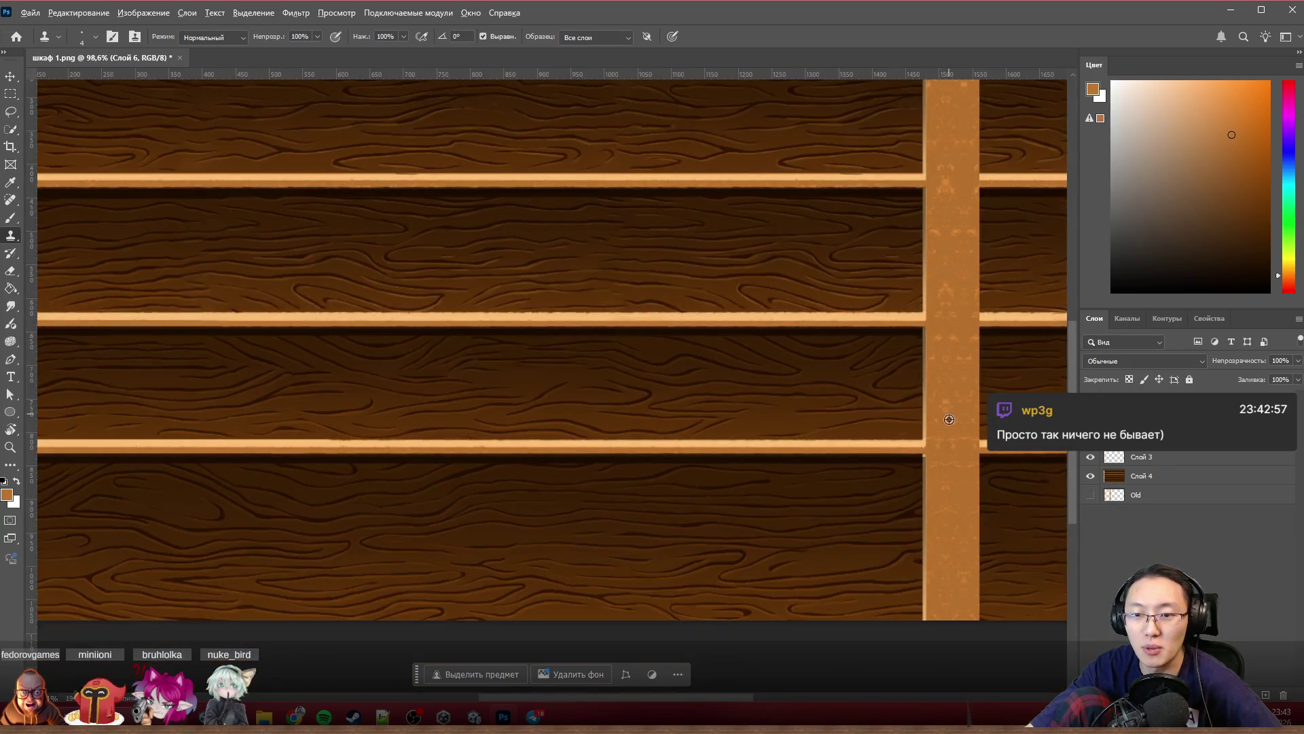
pyautogui.scroll(4, 949, 420)
pyautogui.scroll(3, 918, 465)
pyautogui.scroll(2, 906, 489)
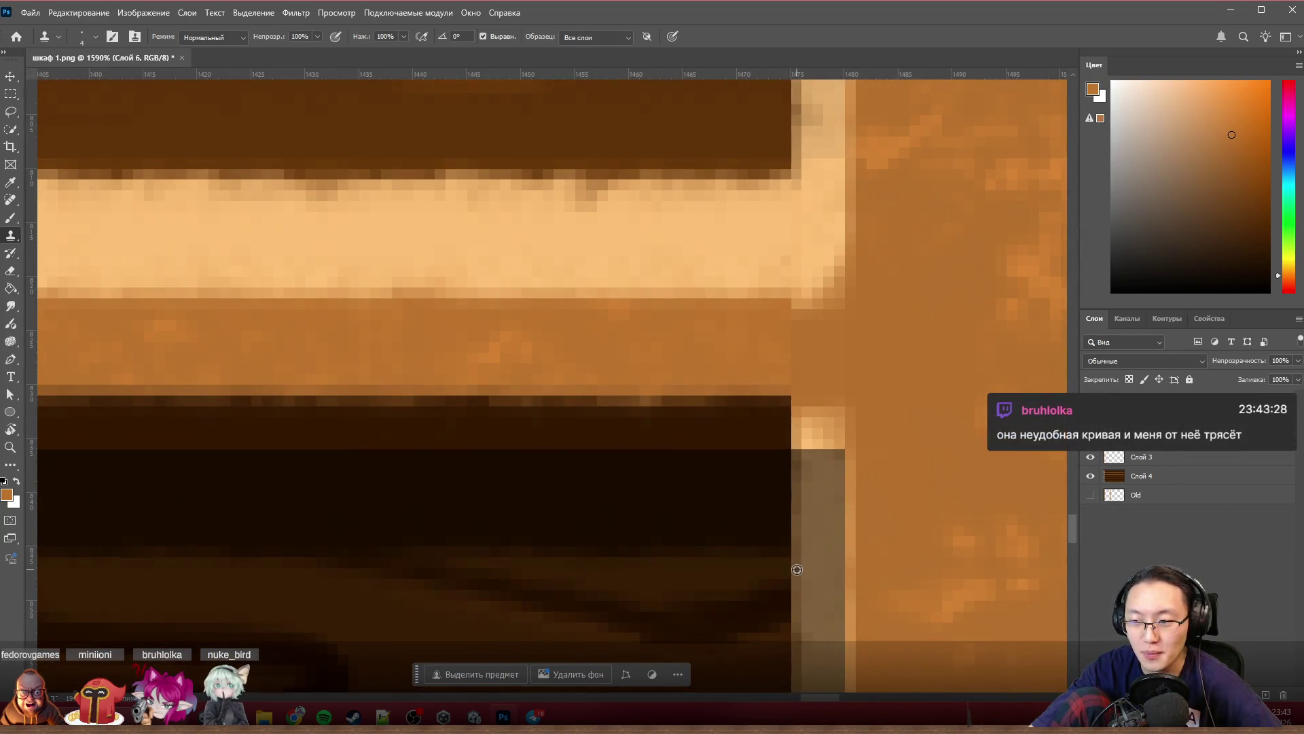
pyautogui.scroll(2, 775, 578)
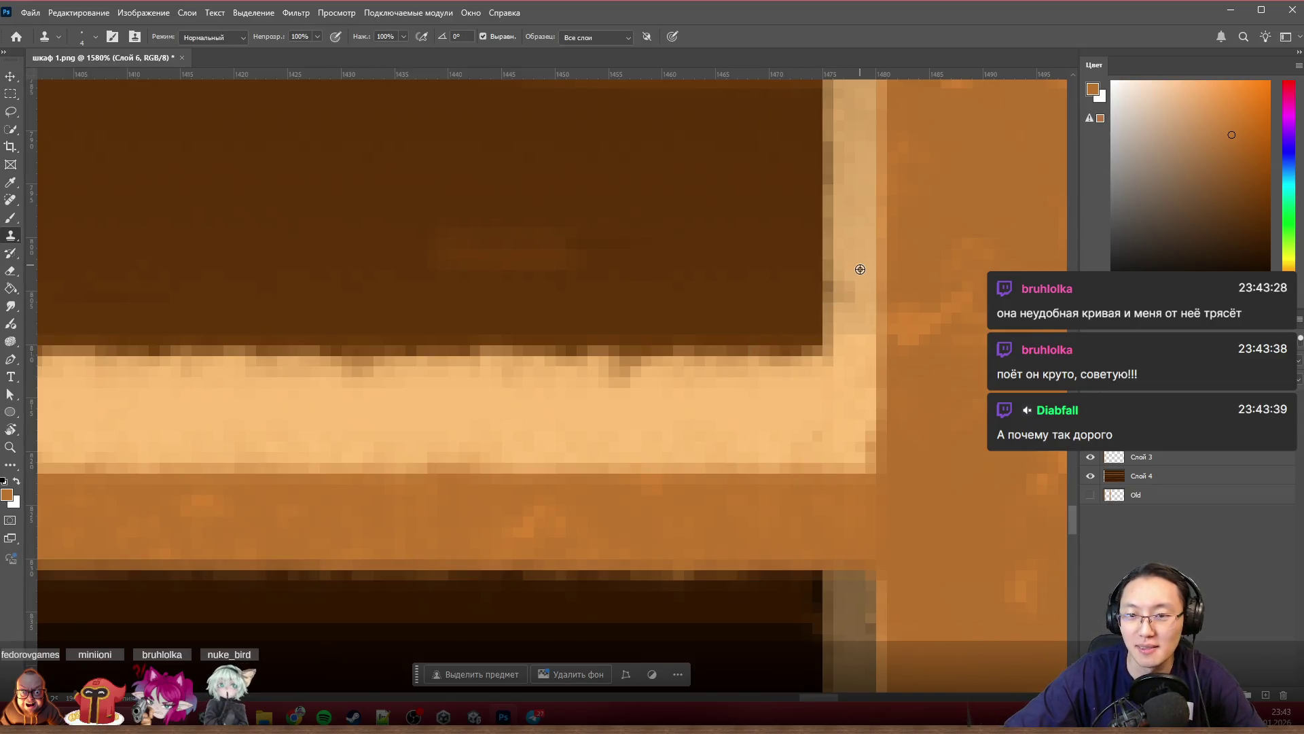
pyautogui.scroll(-3, 904, 306)
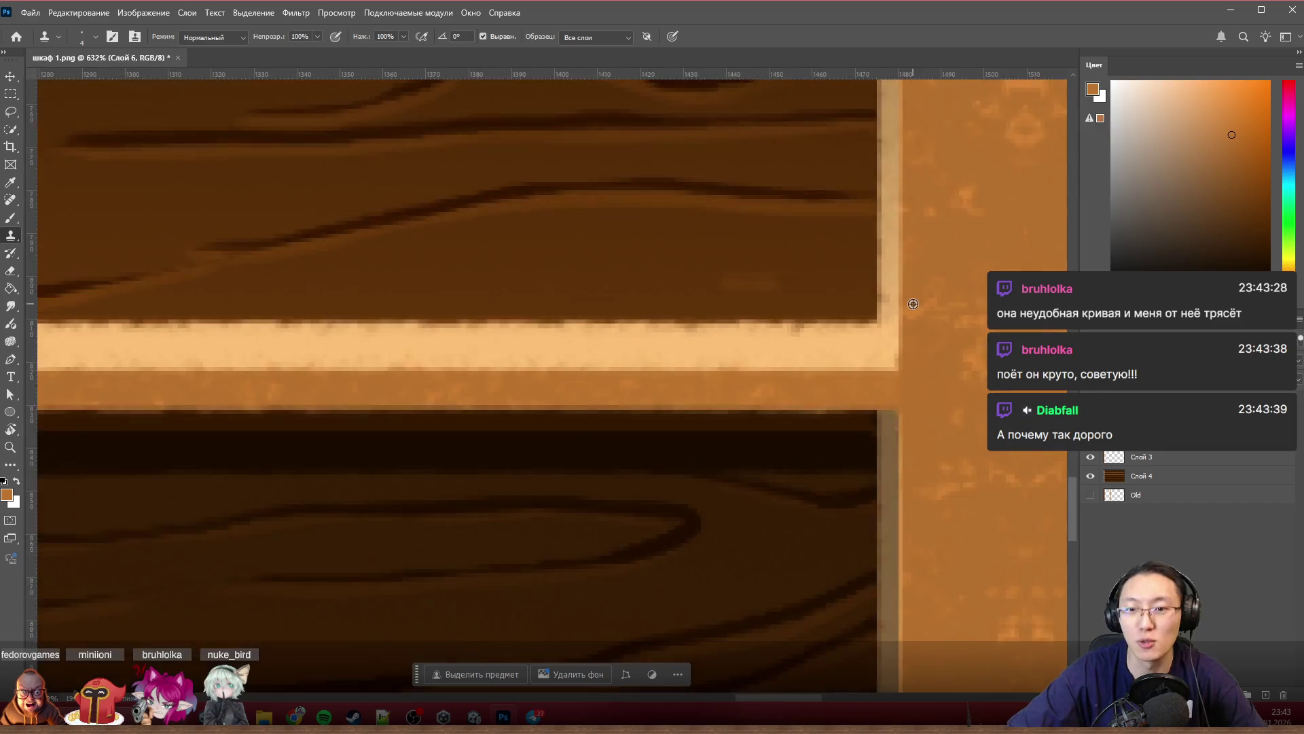
pyautogui.scroll(-2, 907, 299)
pyautogui.scroll(-2, 908, 299)
pyautogui.scroll(-2, 908, 299)
pyautogui.scroll(-2, 936, 309)
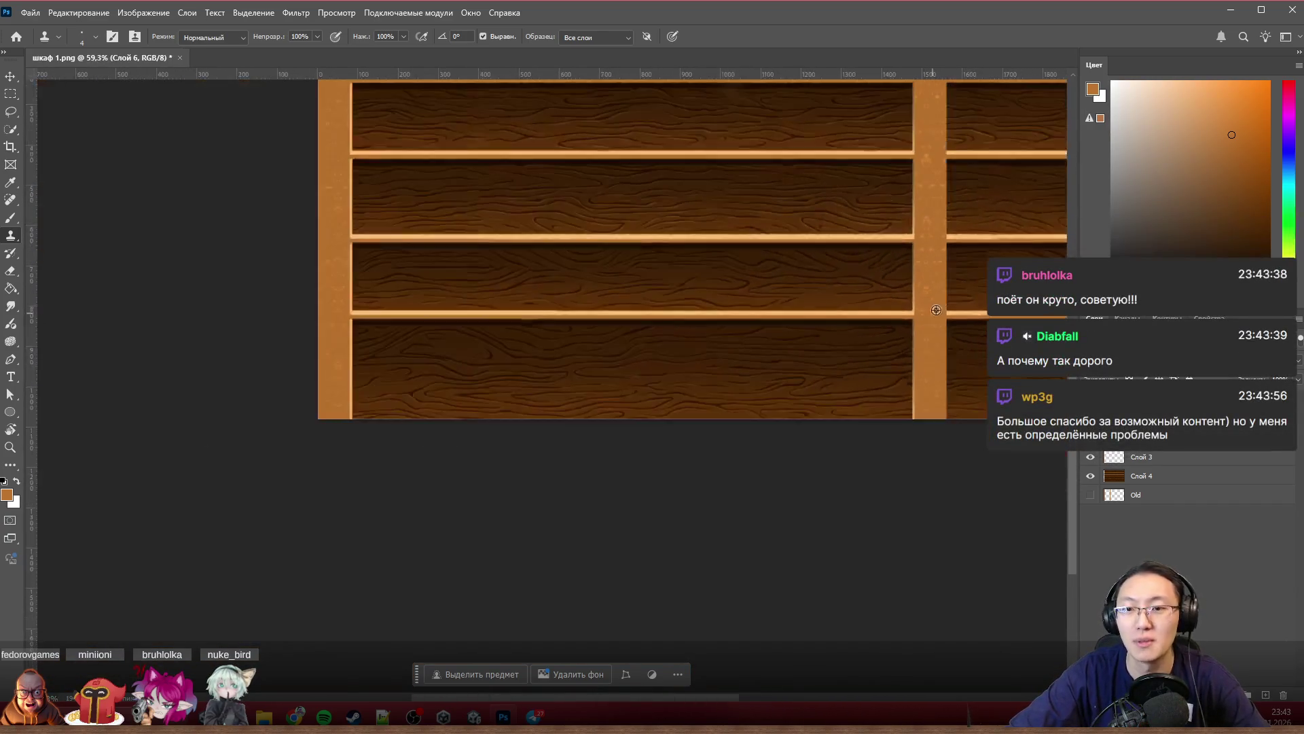
pyautogui.scroll(1, 905, 323)
pyautogui.scroll(2, 844, 328)
pyautogui.scroll(2, 830, 309)
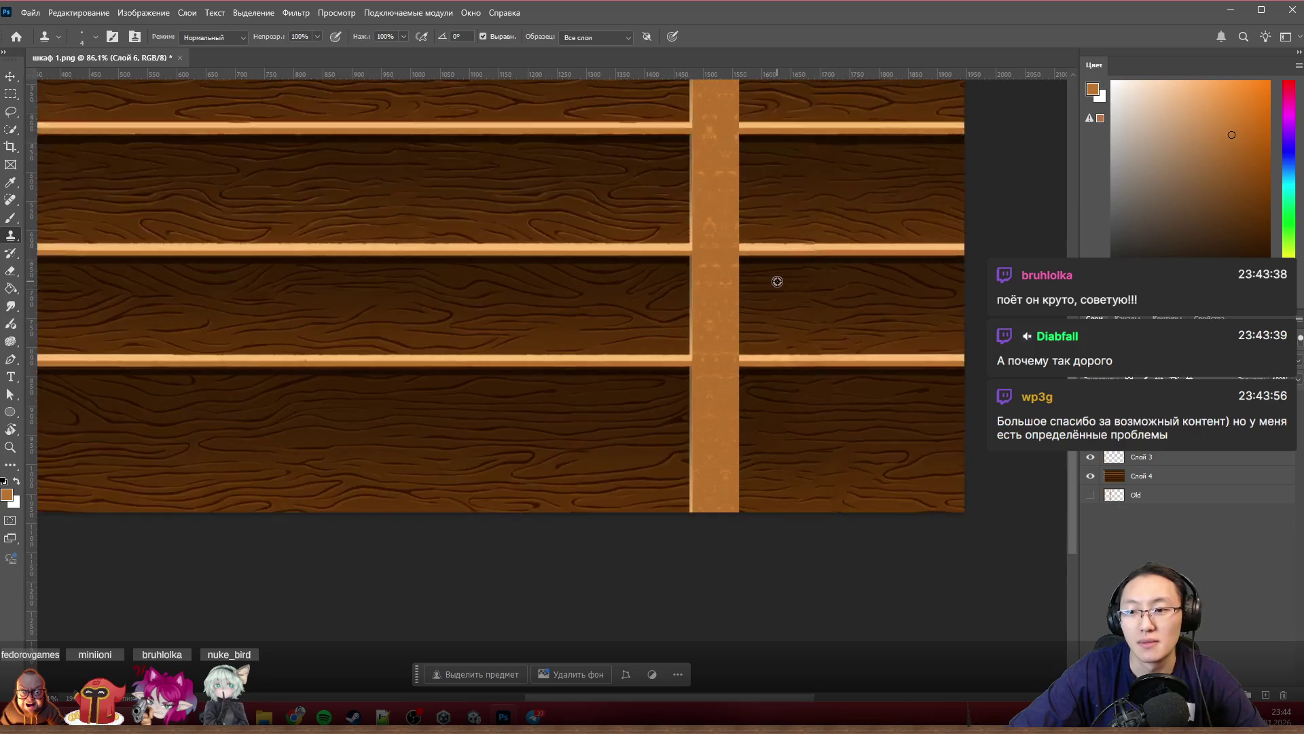
pyautogui.scroll(2, 775, 282)
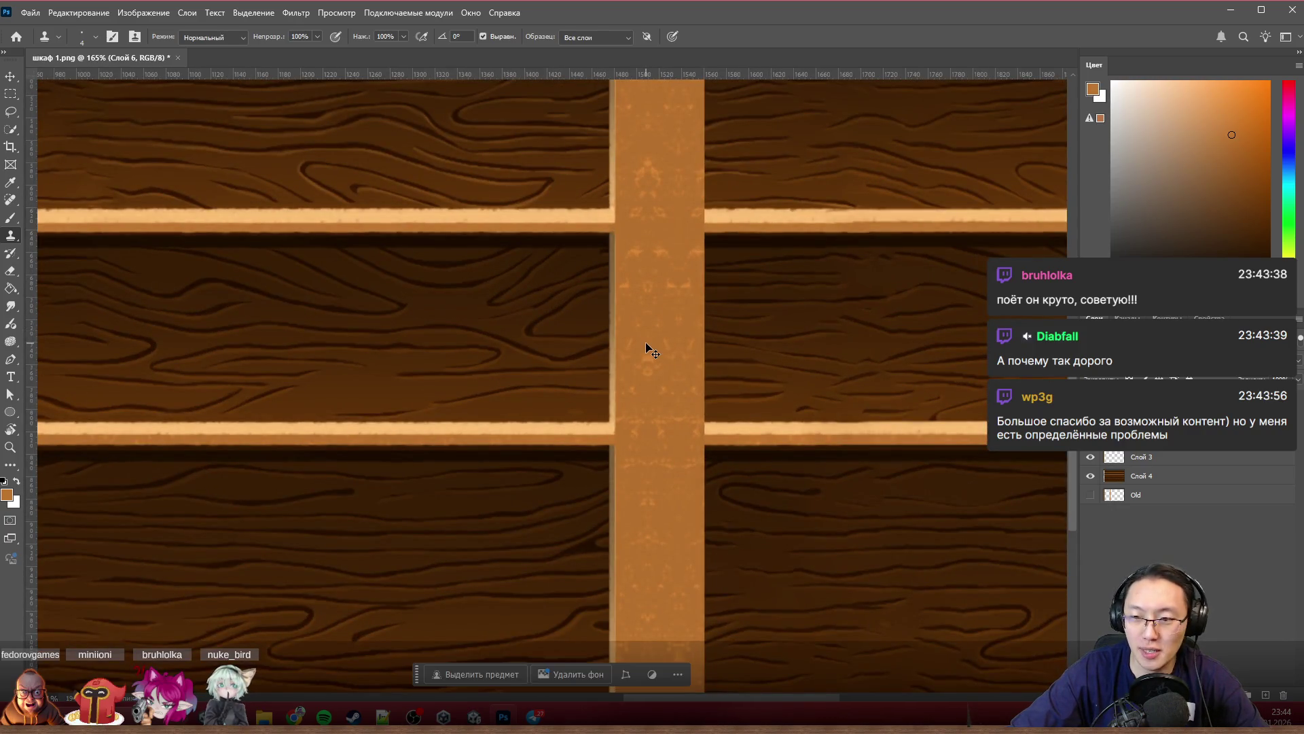
pyautogui.click(1091, 476)
pyautogui.scroll(-2, 509, 468)
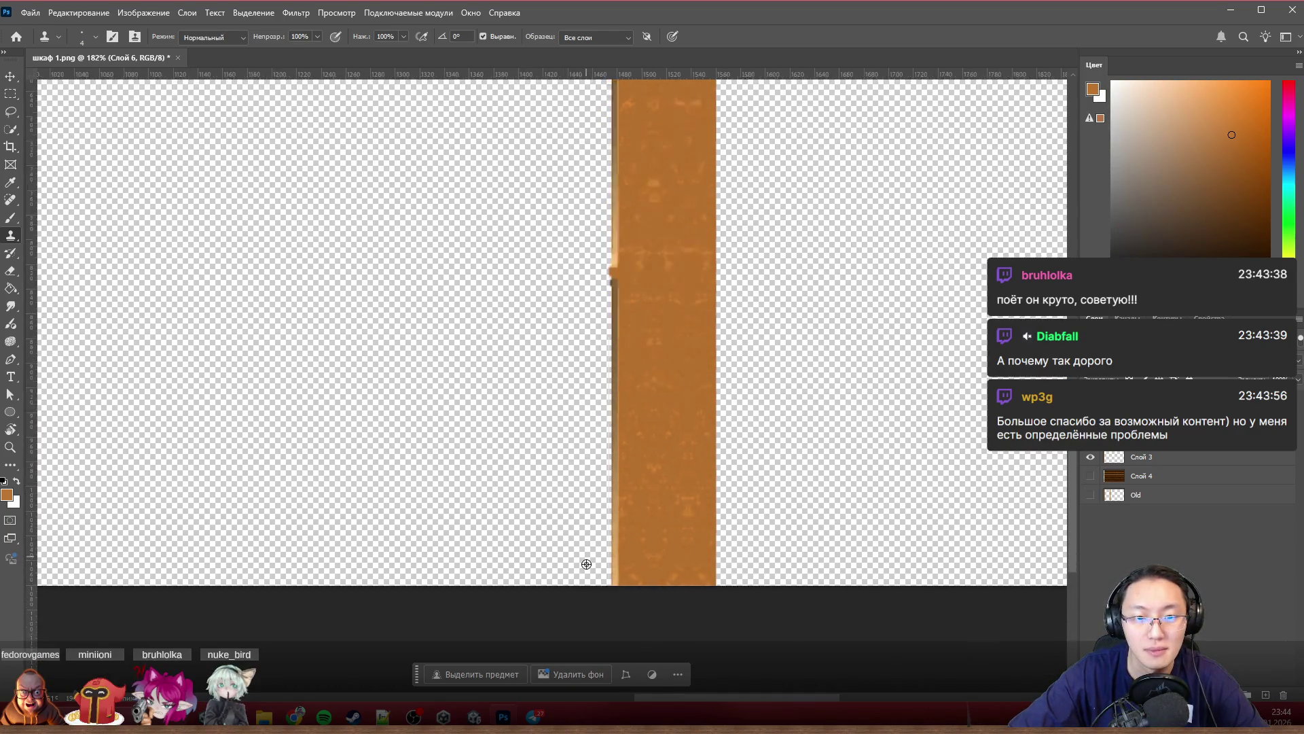
pyautogui.scroll(3, 580, 540)
pyautogui.scroll(3, 580, 535)
pyautogui.scroll(2, 580, 534)
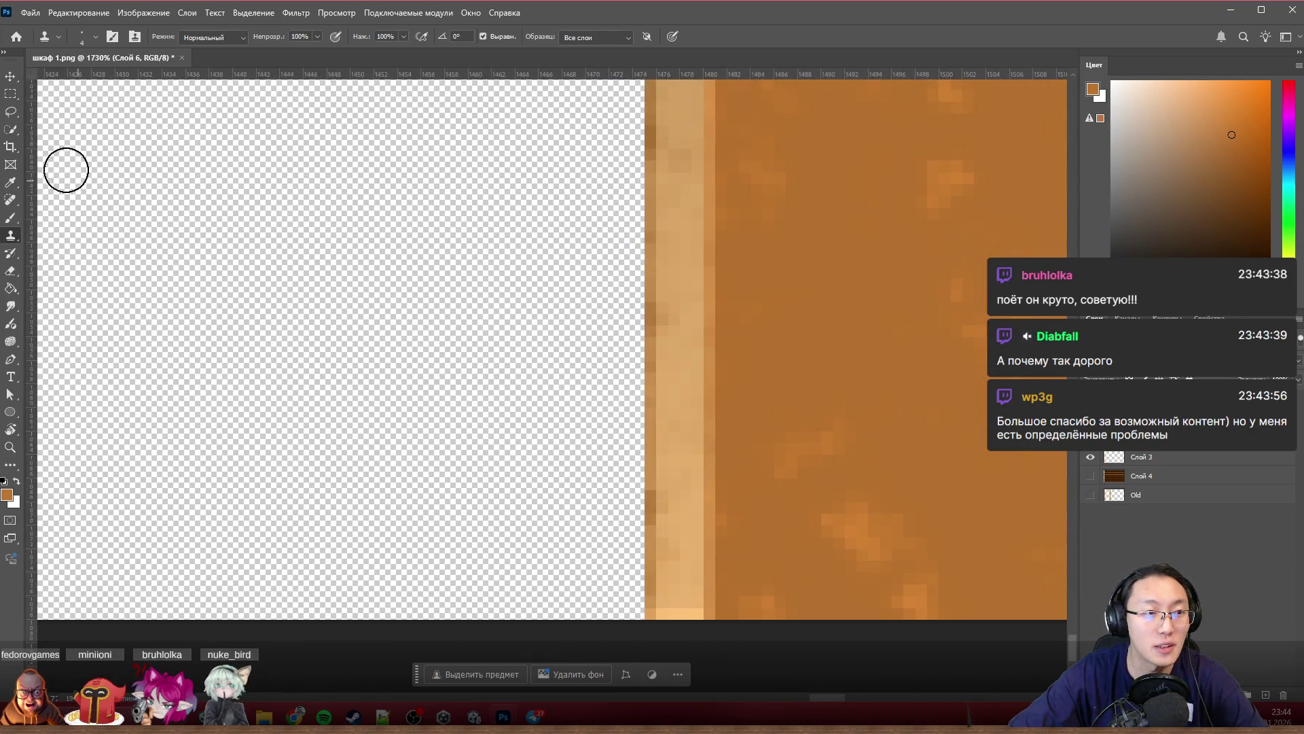
pyautogui.click(12, 94)
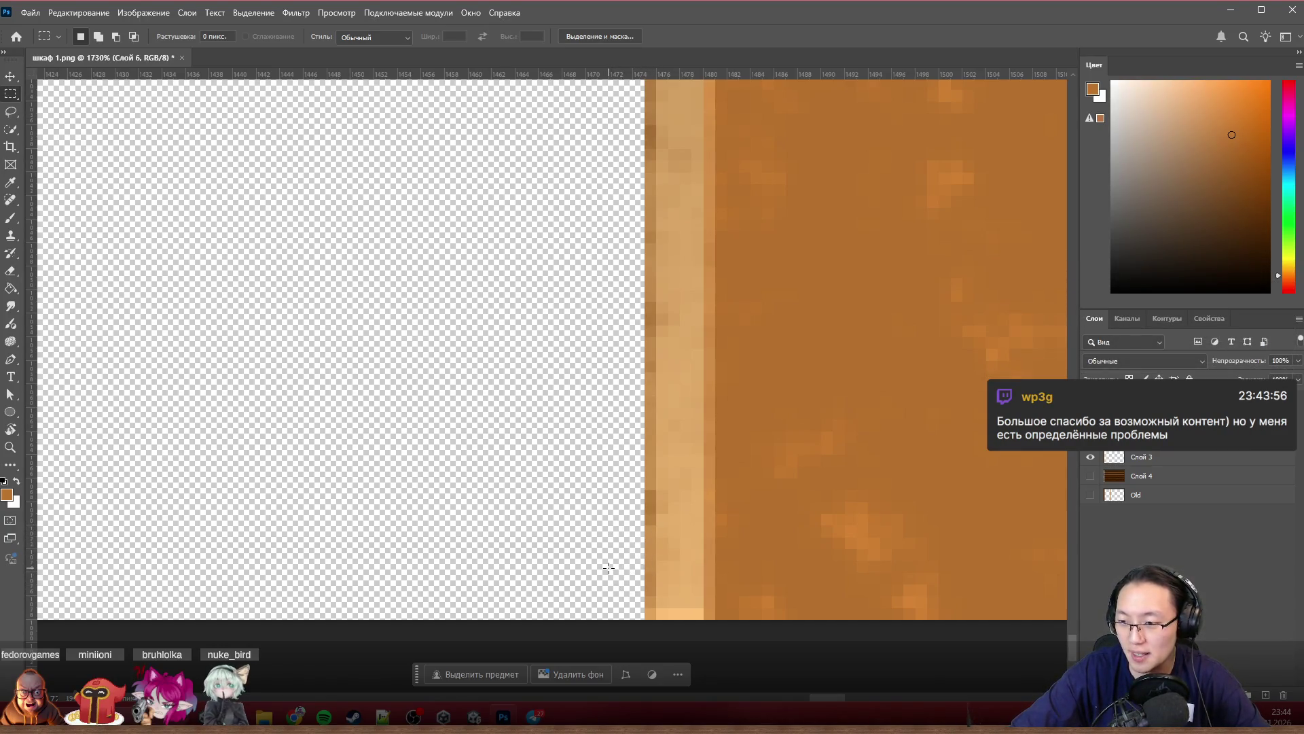
pyautogui.moveTo(460, 629); pyautogui.dragTo(452, 634)
pyautogui.moveTo(548, 410); pyautogui.dragTo(640, 46)
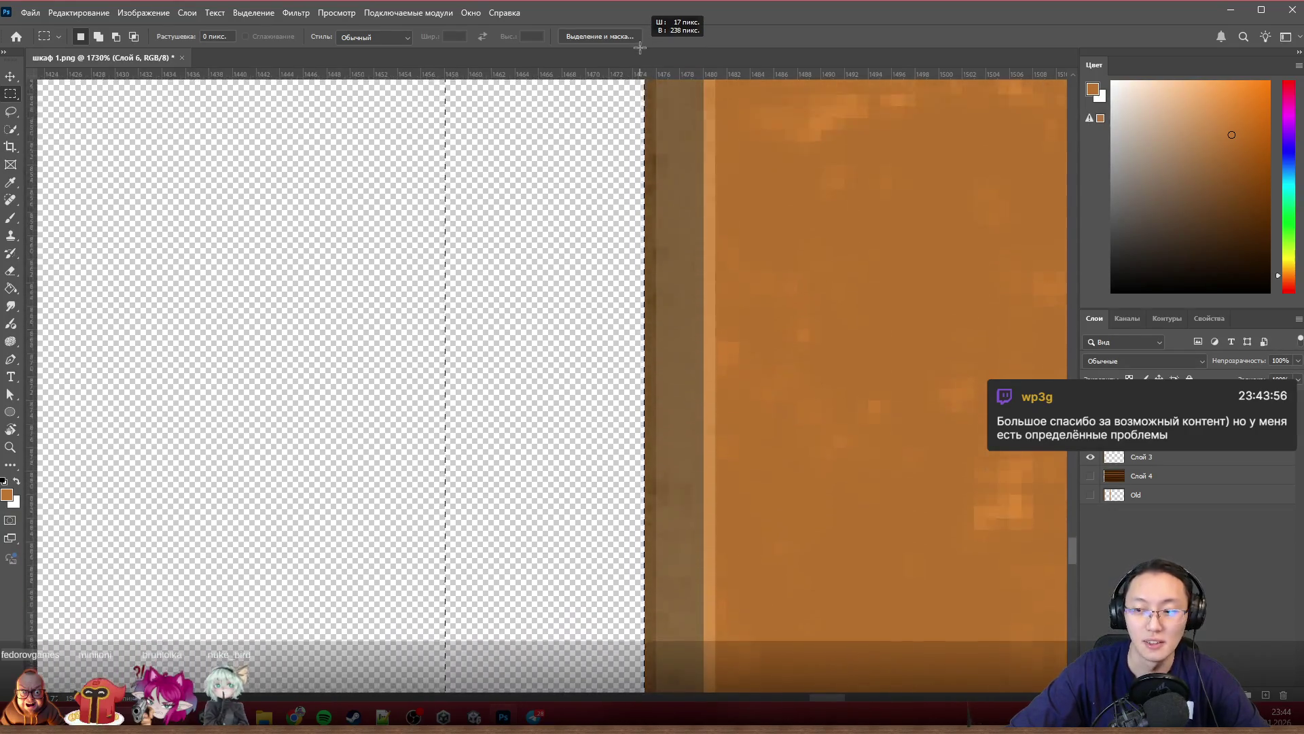
pyautogui.moveTo(640, 46); pyautogui.dragTo(640, 46)
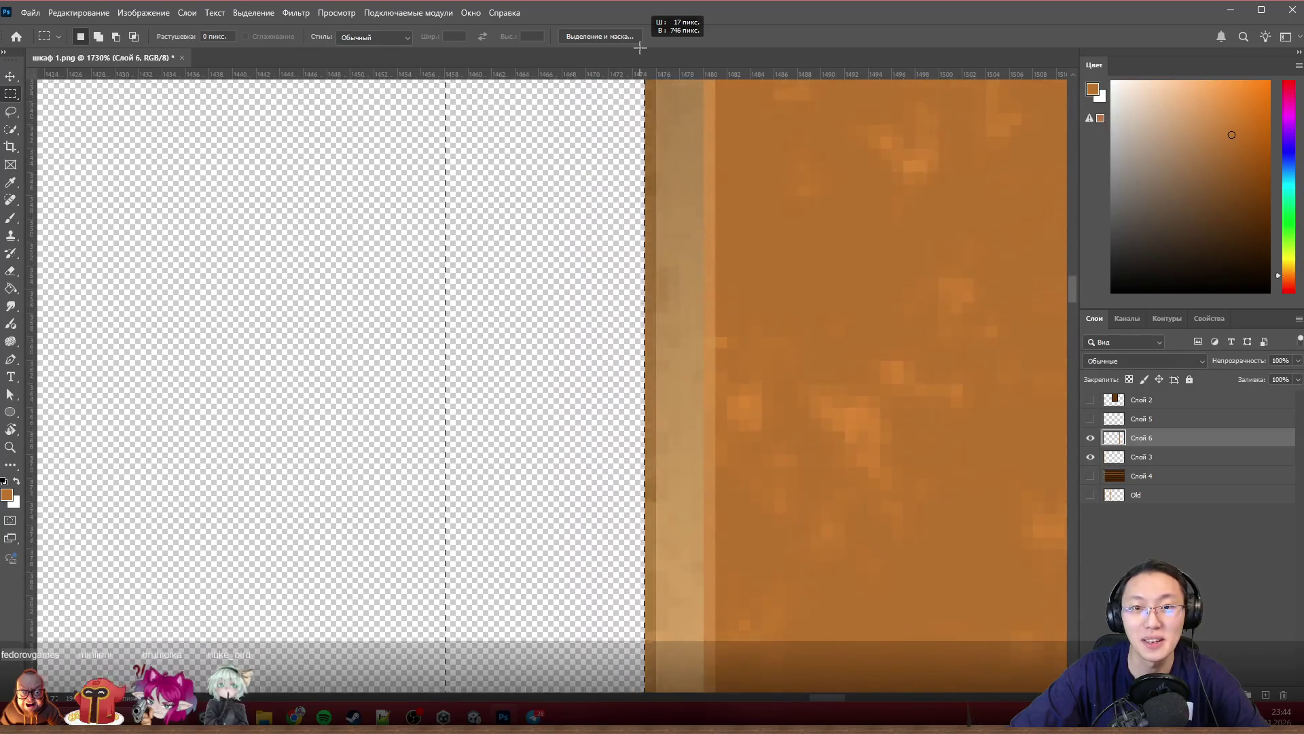
pyautogui.moveTo(640, 47); pyautogui.dragTo(640, 46)
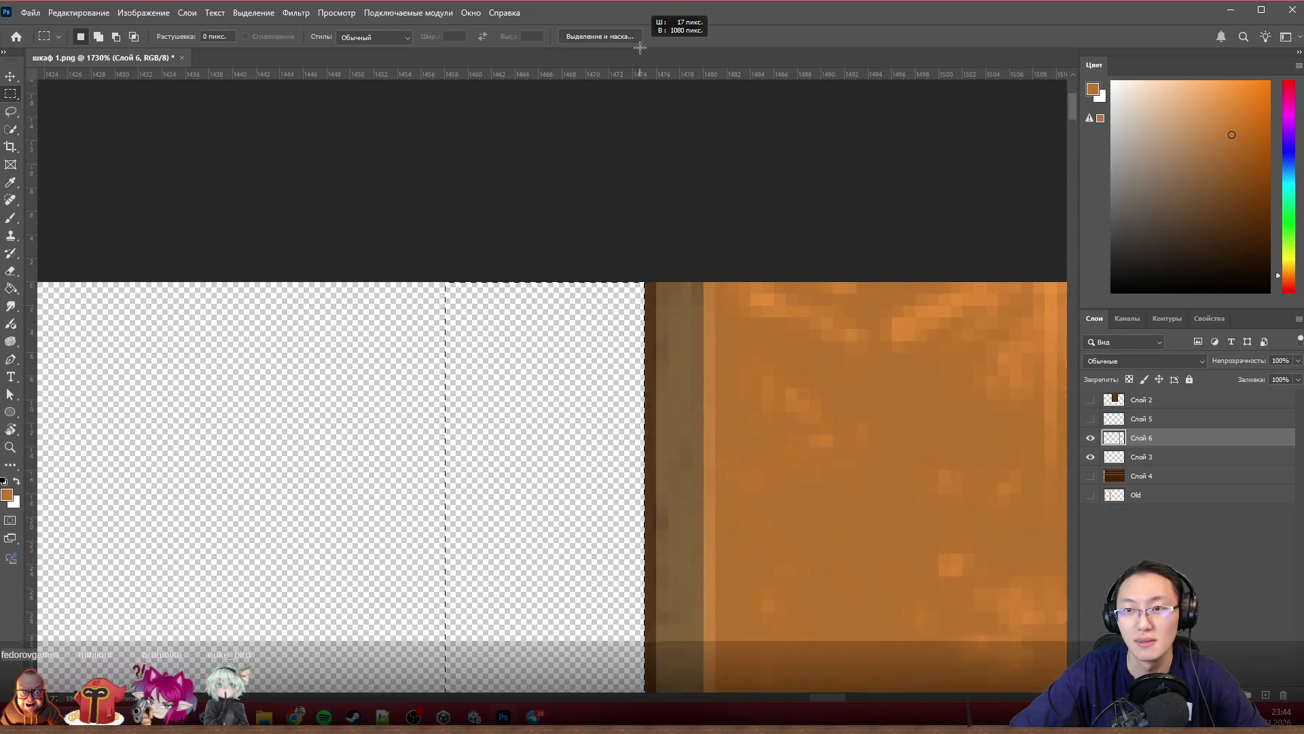
pyautogui.moveTo(640, 47); pyautogui.dragTo(640, 48)
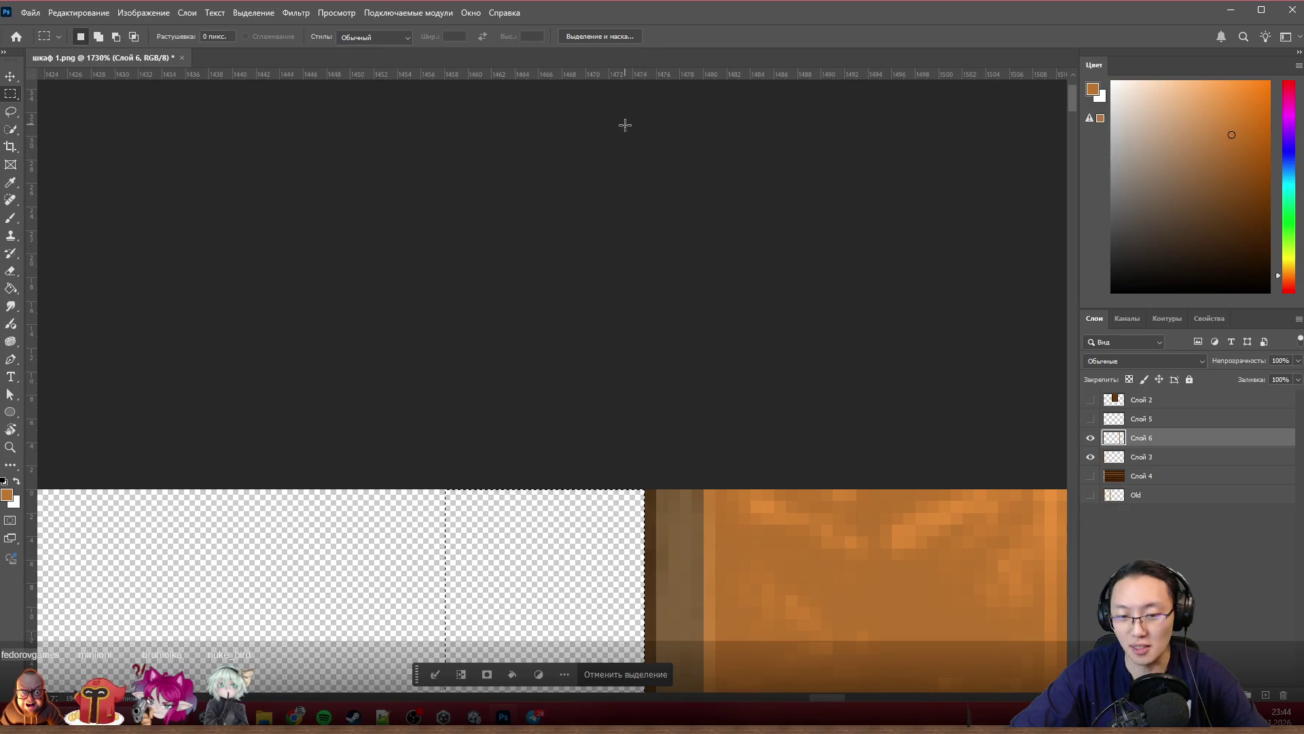
pyautogui.click(733, 467)
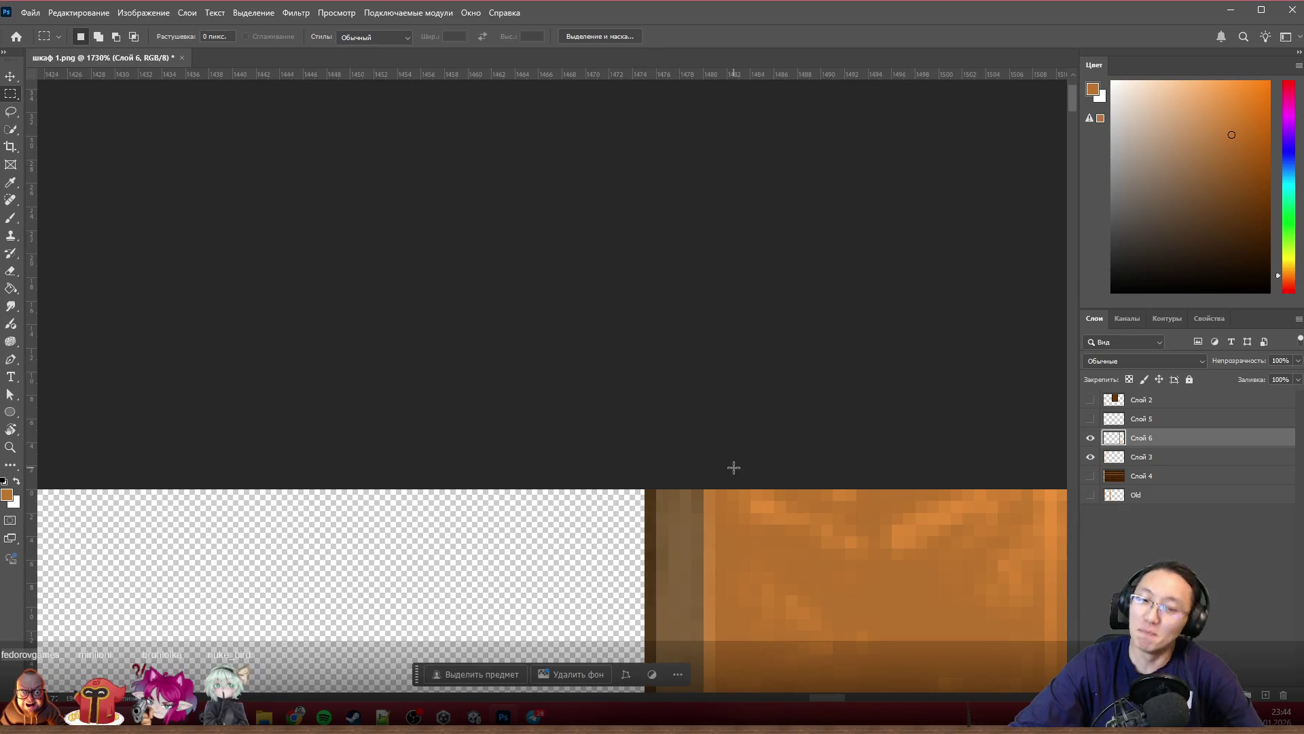
pyautogui.scroll(-2, 729, 428)
pyautogui.scroll(-3, 673, 326)
pyautogui.scroll(-3, 640, 285)
pyautogui.scroll(-3, 640, 283)
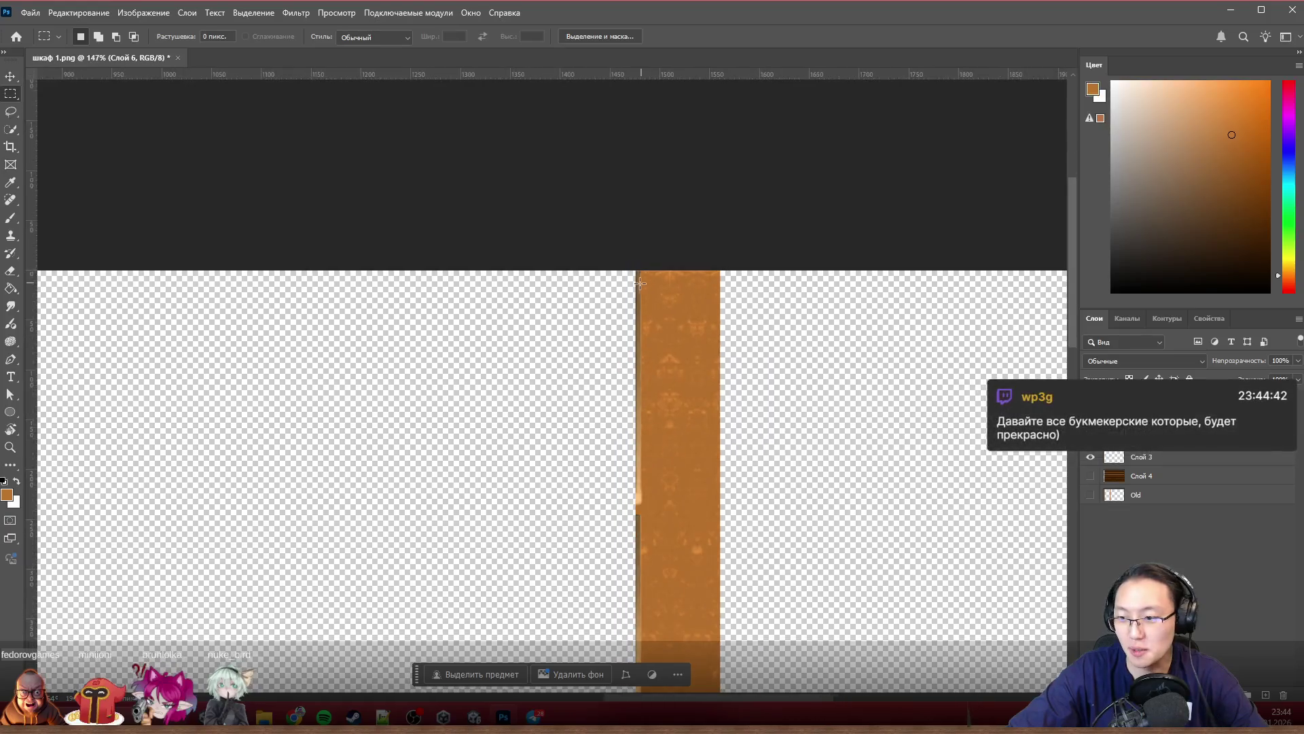
pyautogui.scroll(-3, 640, 282)
pyautogui.scroll(3, 589, 282)
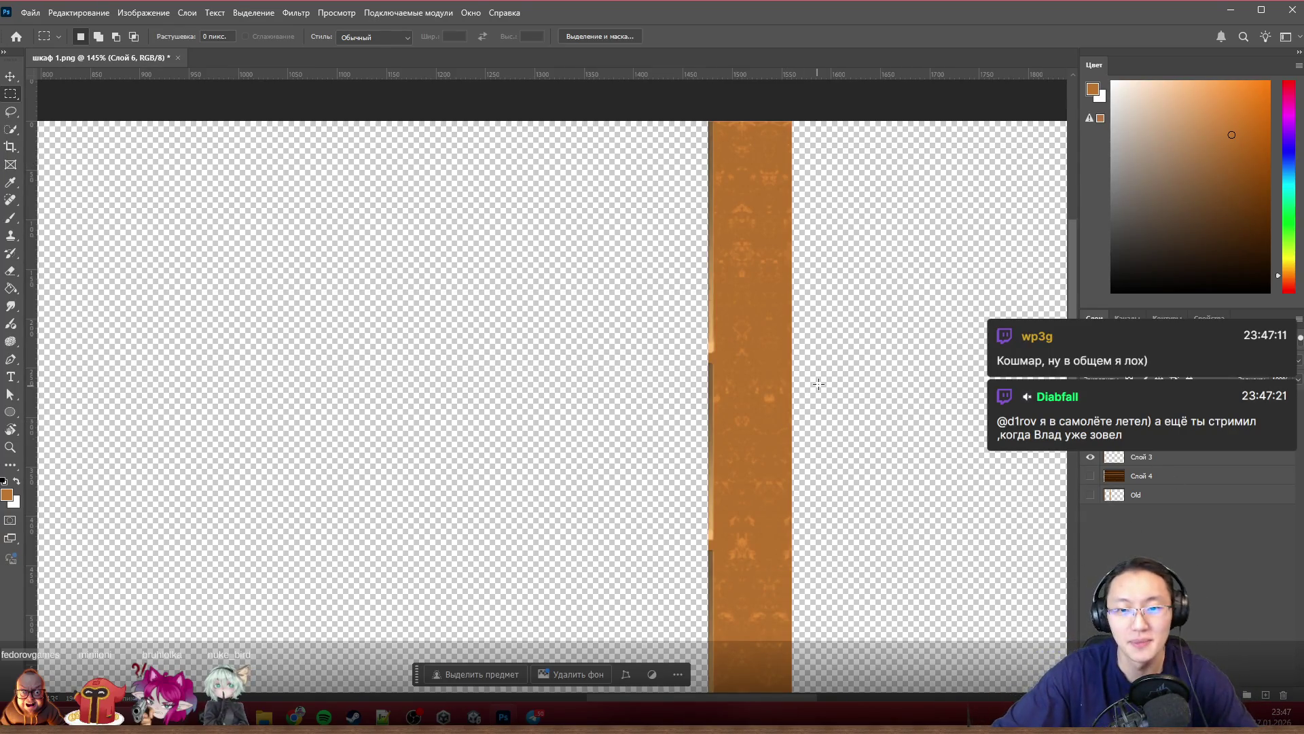
pyautogui.scroll(-3, 817, 384)
pyautogui.scroll(-1, 850, 408)
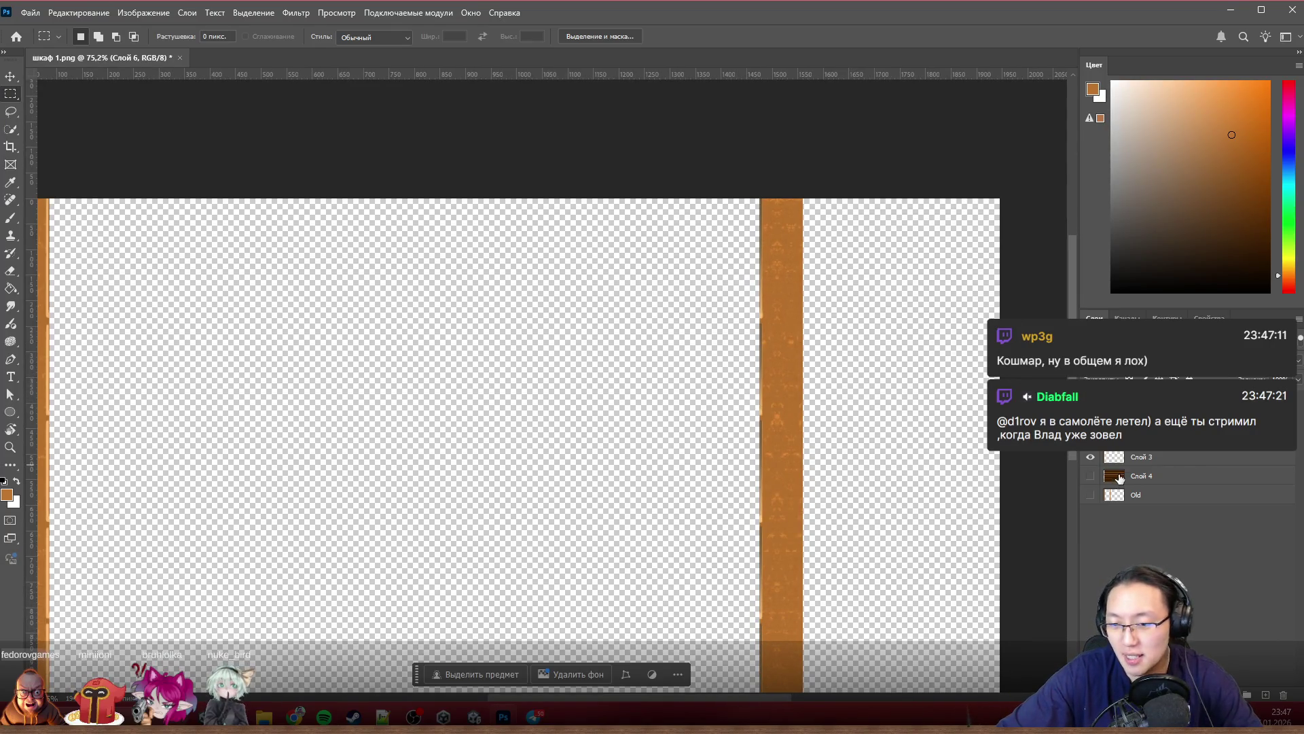
# Step: Show the Слой 4 wooden shelf layer and move the post copy flush against the shelves' right end
pyautogui.click(1091, 476)
pyautogui.scroll(1, 805, 333)
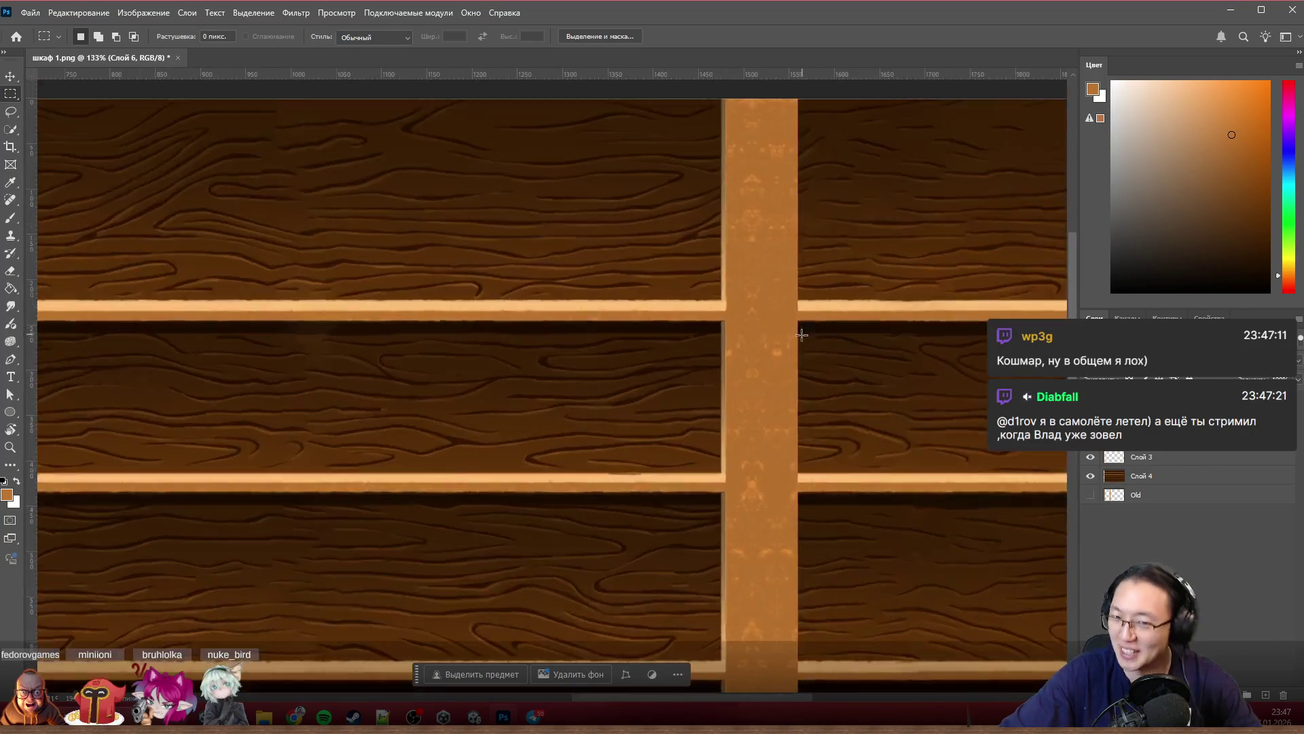
pyautogui.scroll(1, 780, 346)
pyautogui.scroll(1, 754, 358)
pyautogui.scroll(1, 730, 369)
pyautogui.hscroll(3, 726, 369)
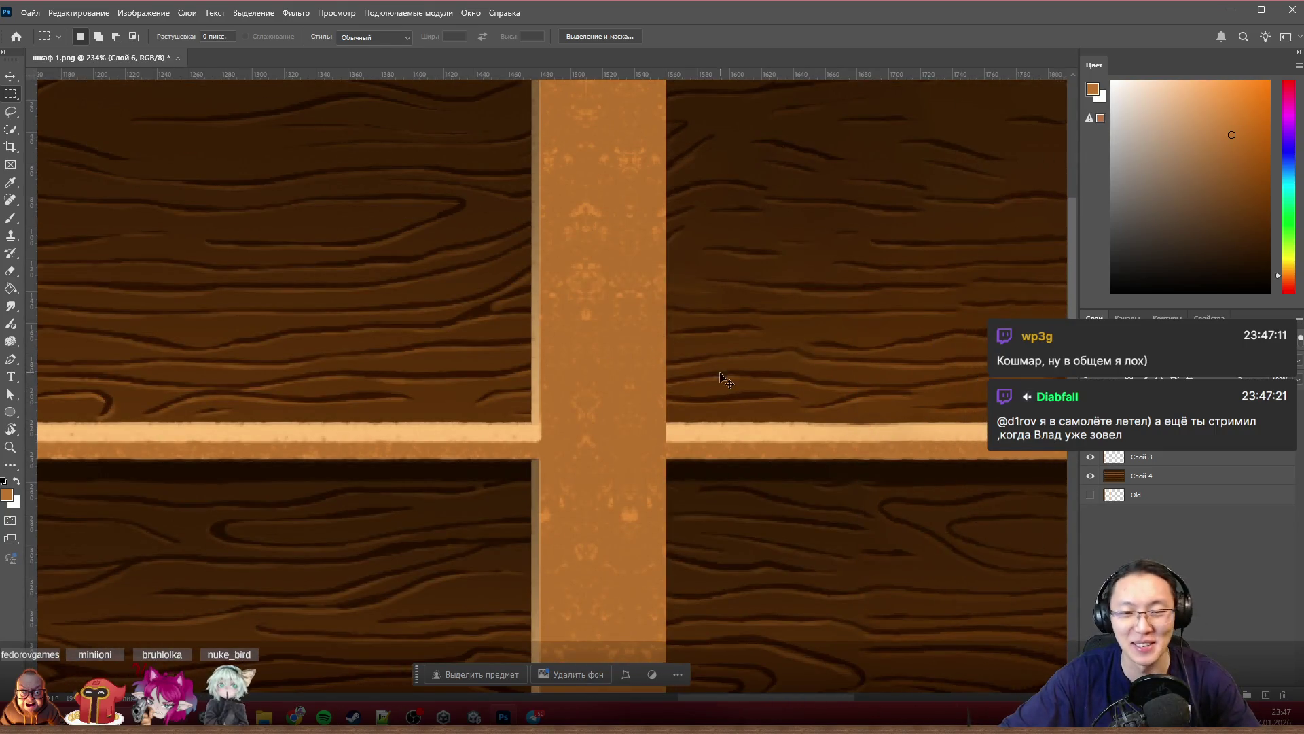
pyautogui.scroll(-2, 652, 380)
pyautogui.scroll(1, 745, 366)
pyautogui.scroll(1, 523, 404)
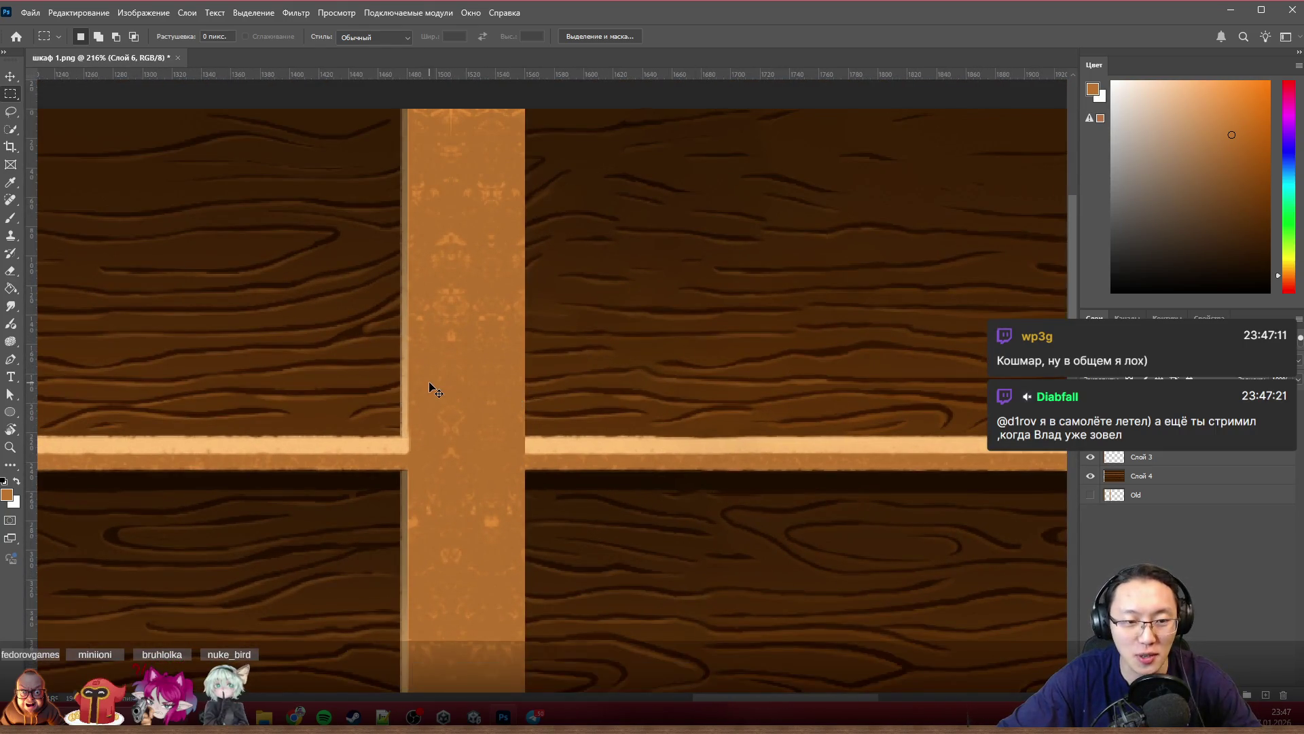
pyautogui.moveTo(432, 387); pyautogui.dragTo(894, 387)
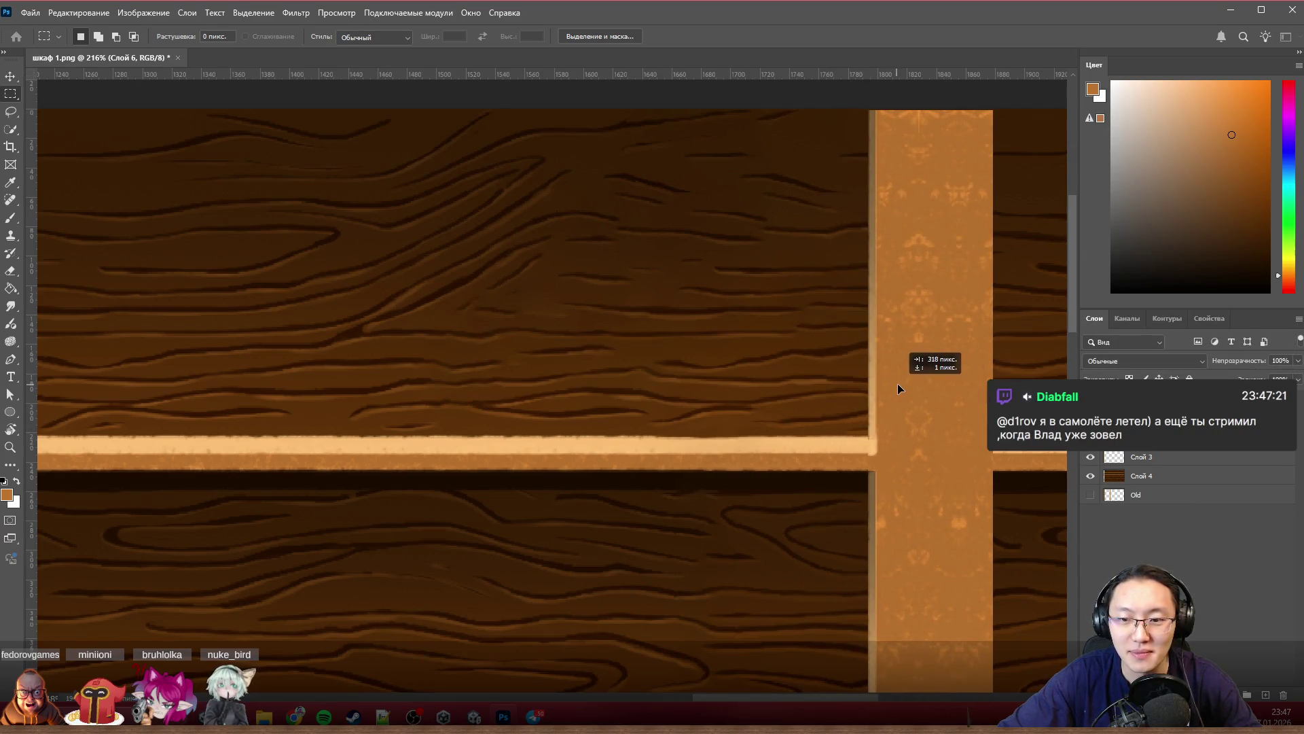
pyautogui.moveTo(896, 383); pyautogui.dragTo(901, 382)
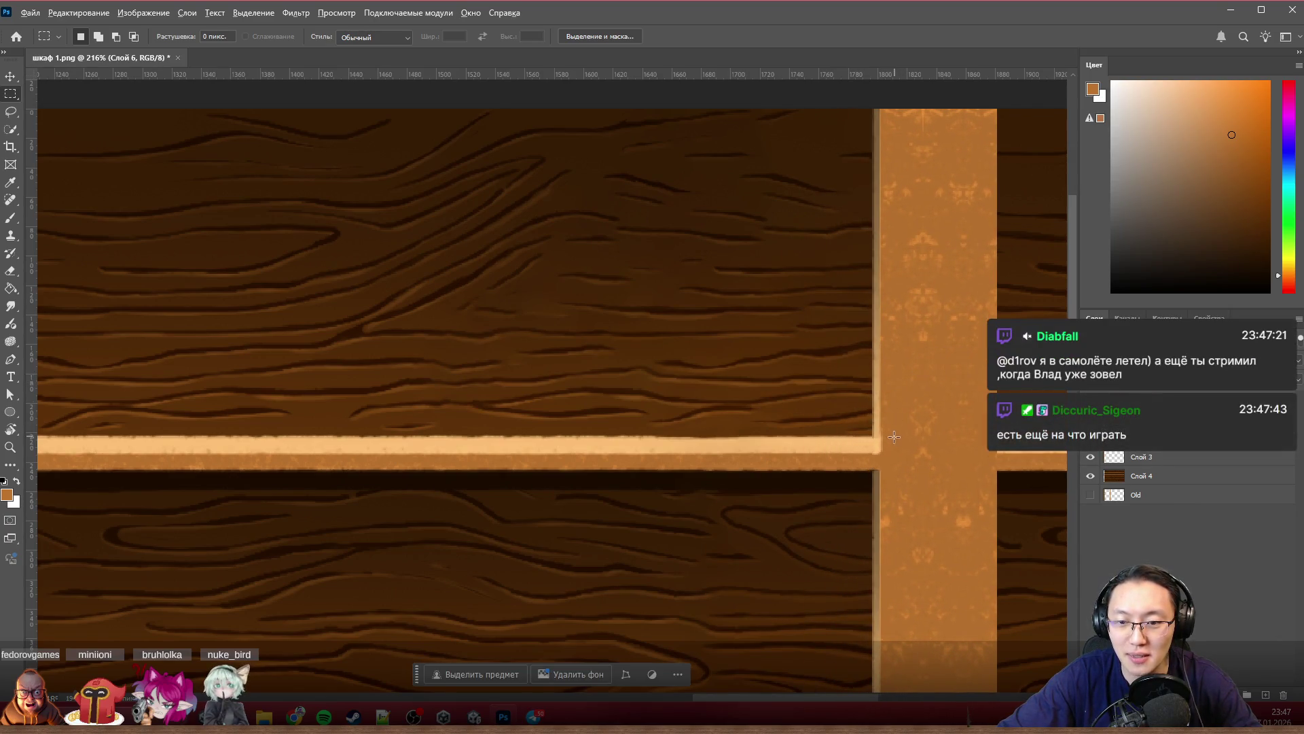
pyautogui.scroll(-3, 897, 436)
pyautogui.scroll(-2, 899, 464)
pyautogui.scroll(-1, 899, 483)
pyautogui.scroll(2, 899, 483)
pyautogui.scroll(1, 899, 483)
pyautogui.scroll(1, 899, 484)
pyautogui.scroll(1, 897, 484)
pyautogui.scroll(1, 897, 484)
pyautogui.scroll(1, 887, 483)
pyautogui.scroll(-2, 867, 482)
pyautogui.scroll(-2, 828, 480)
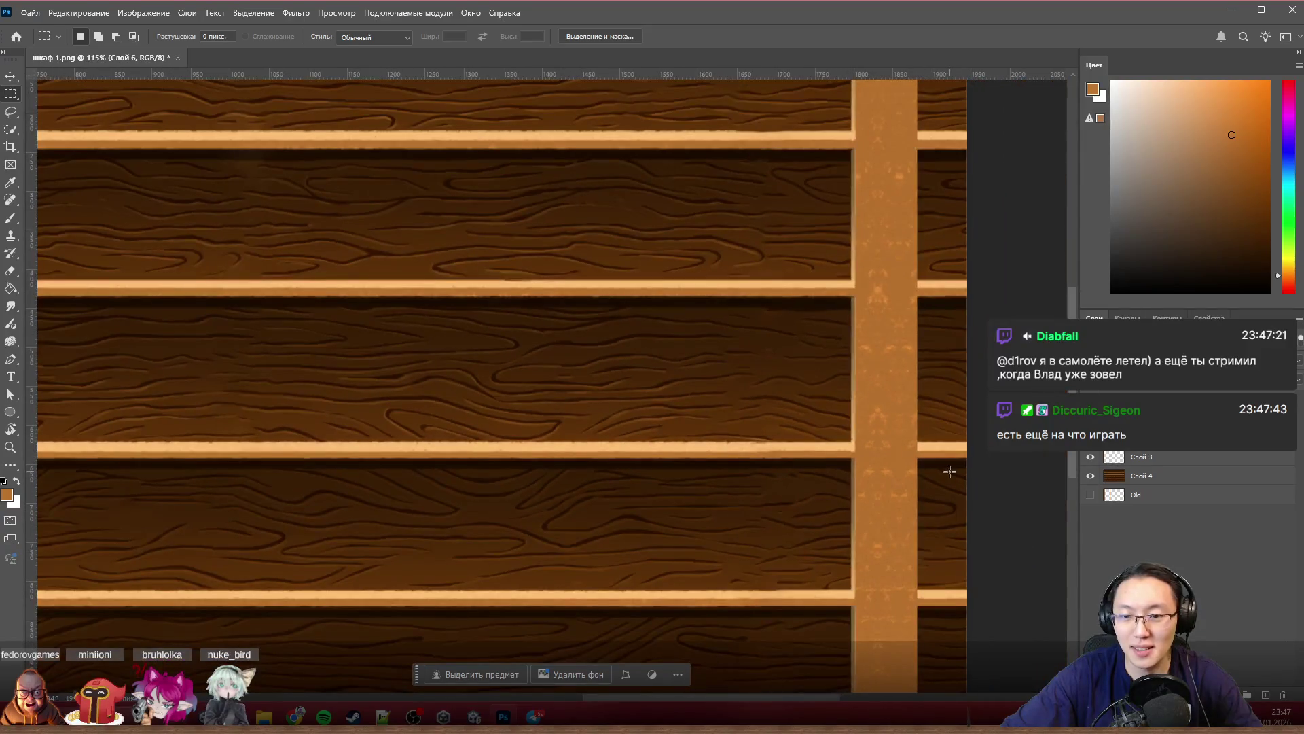
pyautogui.moveTo(890, 459); pyautogui.dragTo(939, 460)
pyautogui.scroll(3, 939, 460)
pyautogui.scroll(-2, 930, 458)
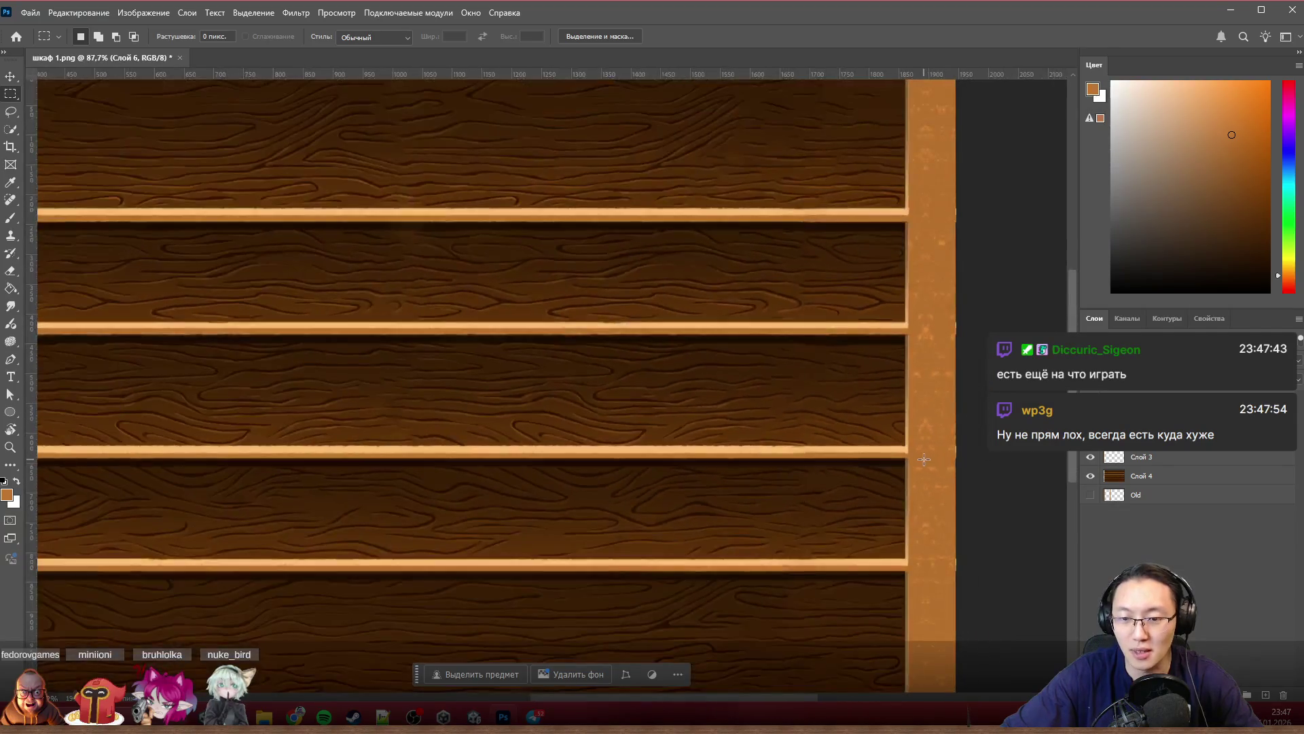
pyautogui.scroll(3, 917, 459)
pyautogui.scroll(1, 907, 461)
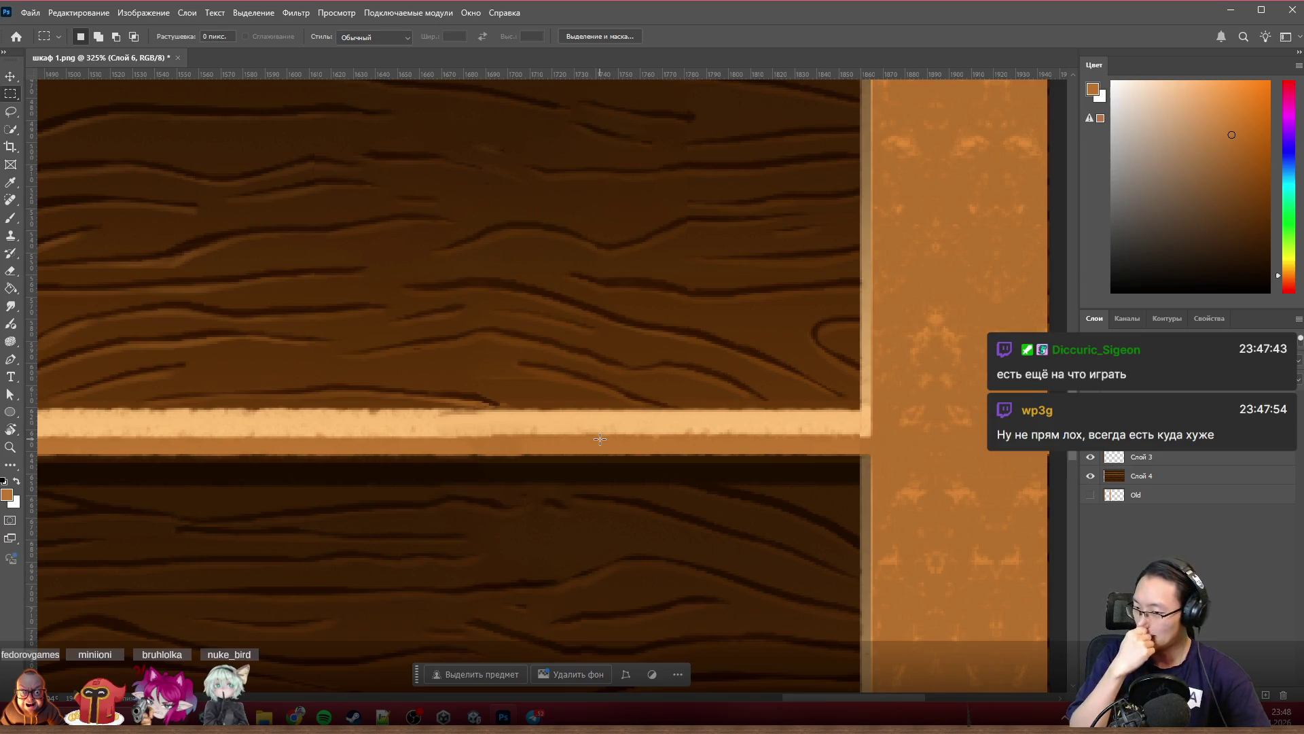
pyautogui.scroll(-2, 746, 394)
pyautogui.scroll(-1, 746, 395)
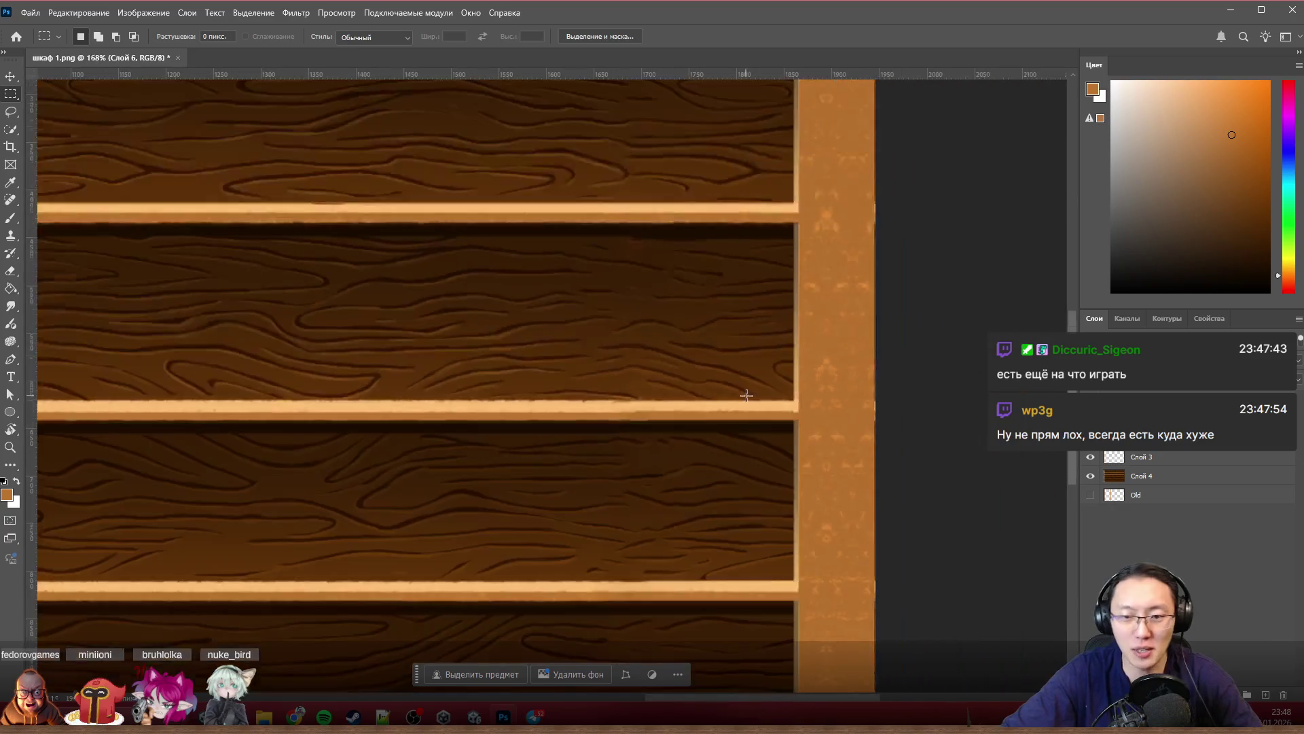
pyautogui.scroll(-2, 746, 394)
pyautogui.scroll(3, 808, 466)
pyautogui.scroll(1, 807, 466)
pyautogui.scroll(2, 837, 469)
pyautogui.scroll(1, 881, 477)
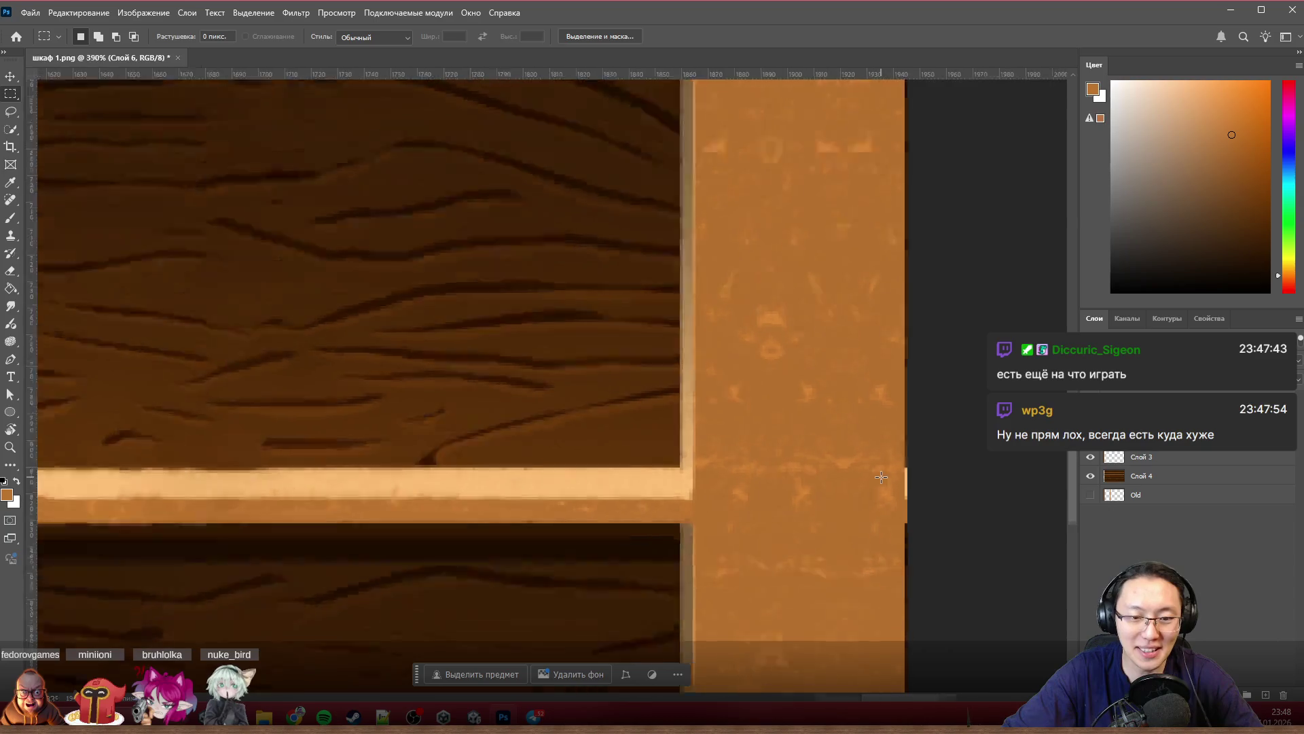
pyautogui.scroll(-3, 881, 477)
pyautogui.scroll(1, 841, 452)
pyautogui.scroll(1, 841, 451)
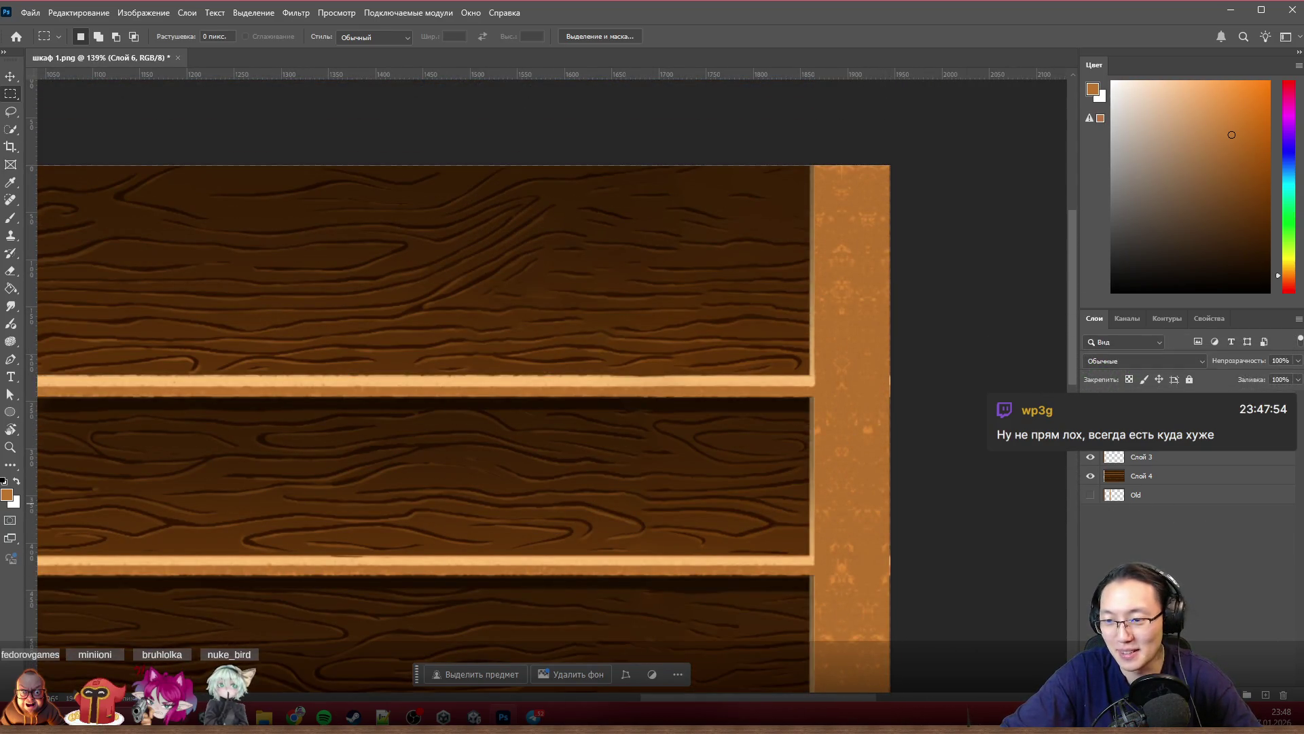
pyautogui.scroll(-3, 939, 491)
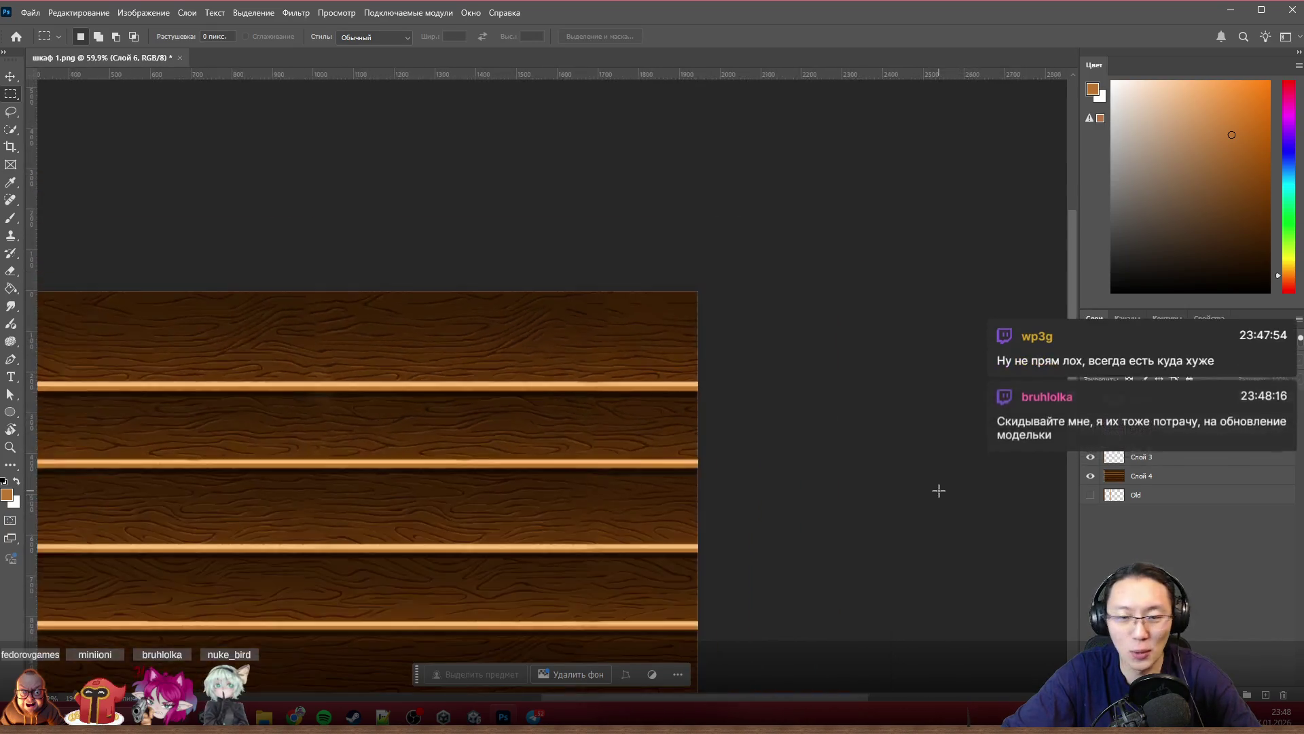
pyautogui.scroll(-1, 874, 499)
pyautogui.scroll(2, 160, 431)
pyautogui.scroll(2, 134, 466)
pyautogui.scroll(2, 642, 507)
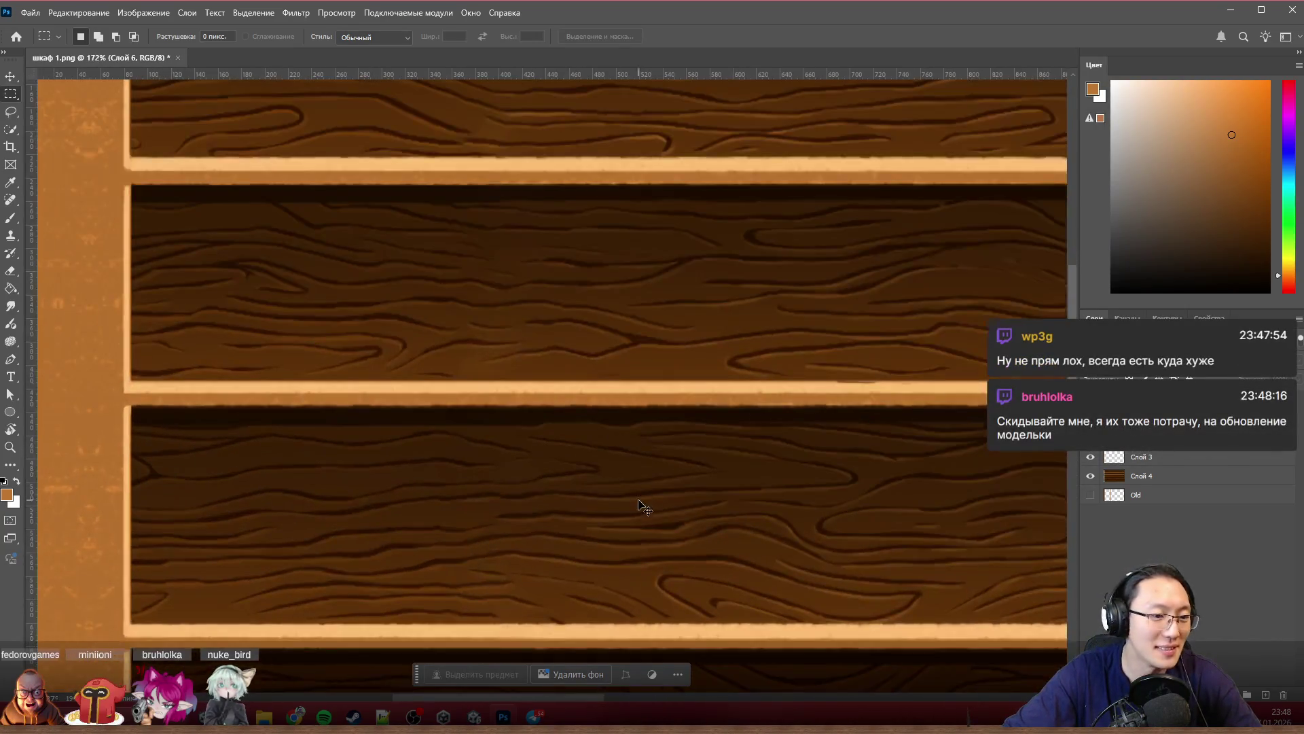
pyautogui.hscroll(-2, 640, 508)
pyautogui.hscroll(-2, 582, 472)
pyautogui.scroll(2, 601, 458)
pyautogui.scroll(1, 623, 438)
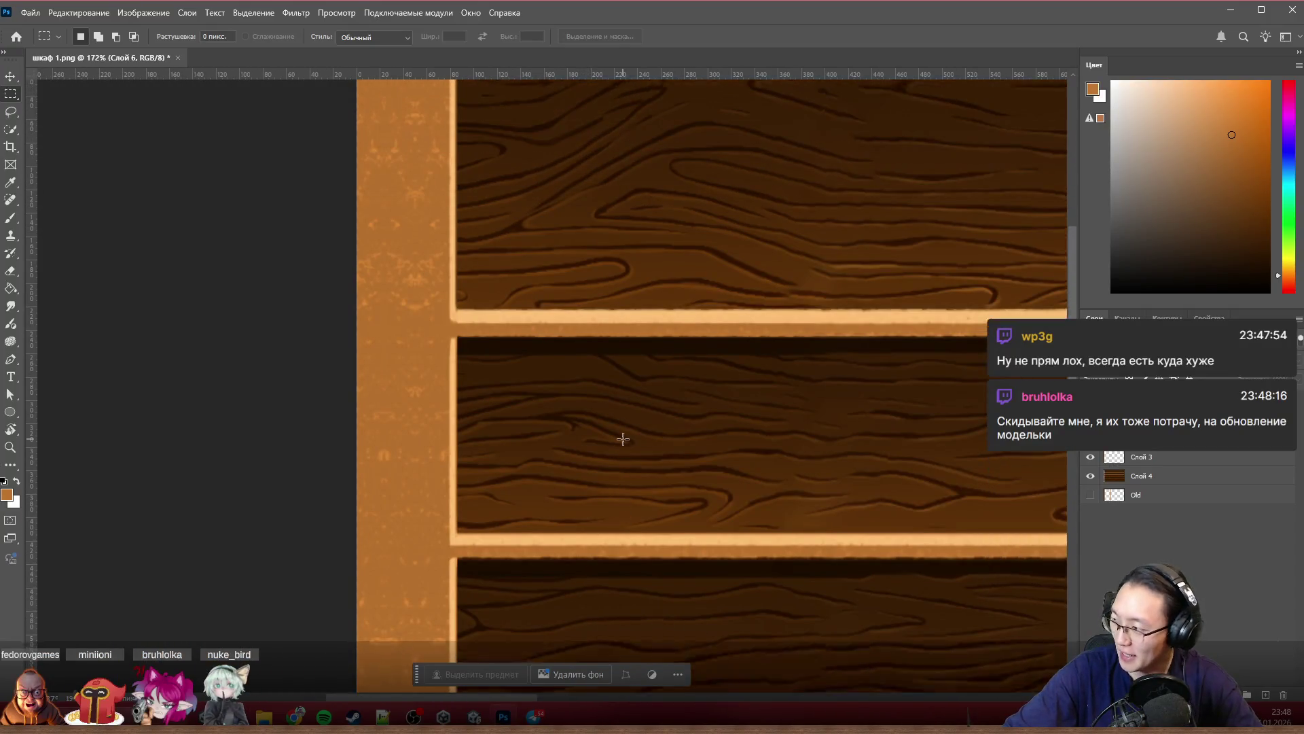
pyautogui.scroll(3, 623, 439)
pyautogui.scroll(1, 585, 445)
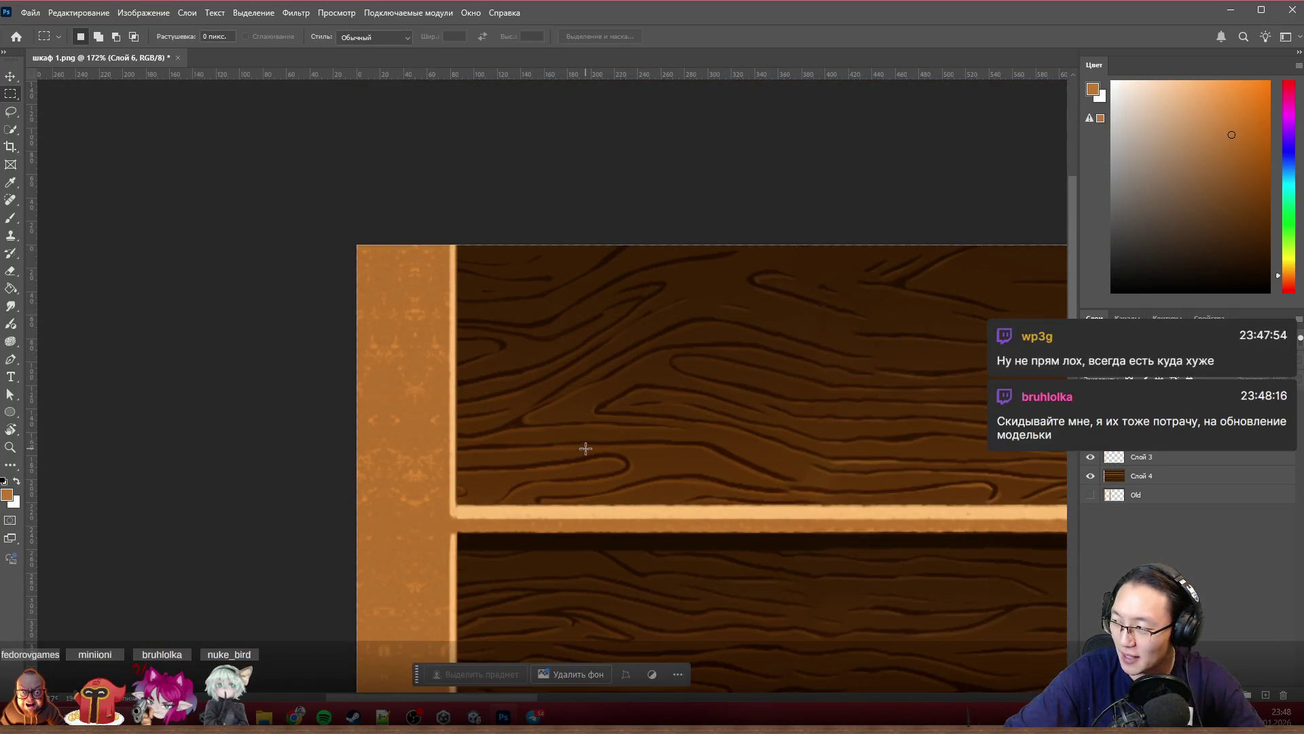
# Step: Hide the Слой 3 post layer and drag the Слой 4 wood layer into the canvas's top-left corner
pyautogui.keyDown('ctrl'); pyautogui.click(452, 349); pyautogui.keyUp('ctrl')
pyautogui.hotkey('ctrl', ',')
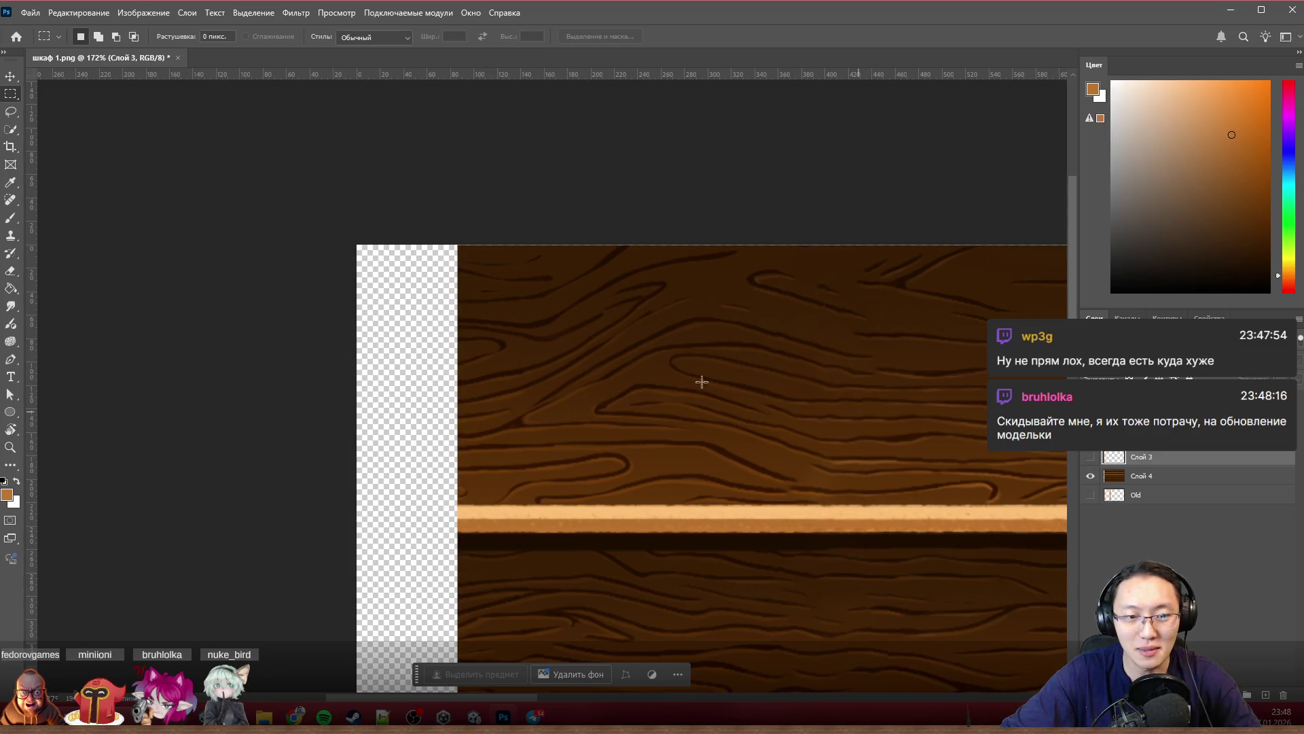
pyautogui.scroll(1, 612, 326)
pyautogui.keyDown('alt'); pyautogui.scroll(3, 360, 245); pyautogui.keyUp('alt')
pyautogui.keyDown('alt'); pyautogui.scroll(2, 373, 329); pyautogui.keyUp('alt')
pyautogui.hscroll(-2, 426, 366)
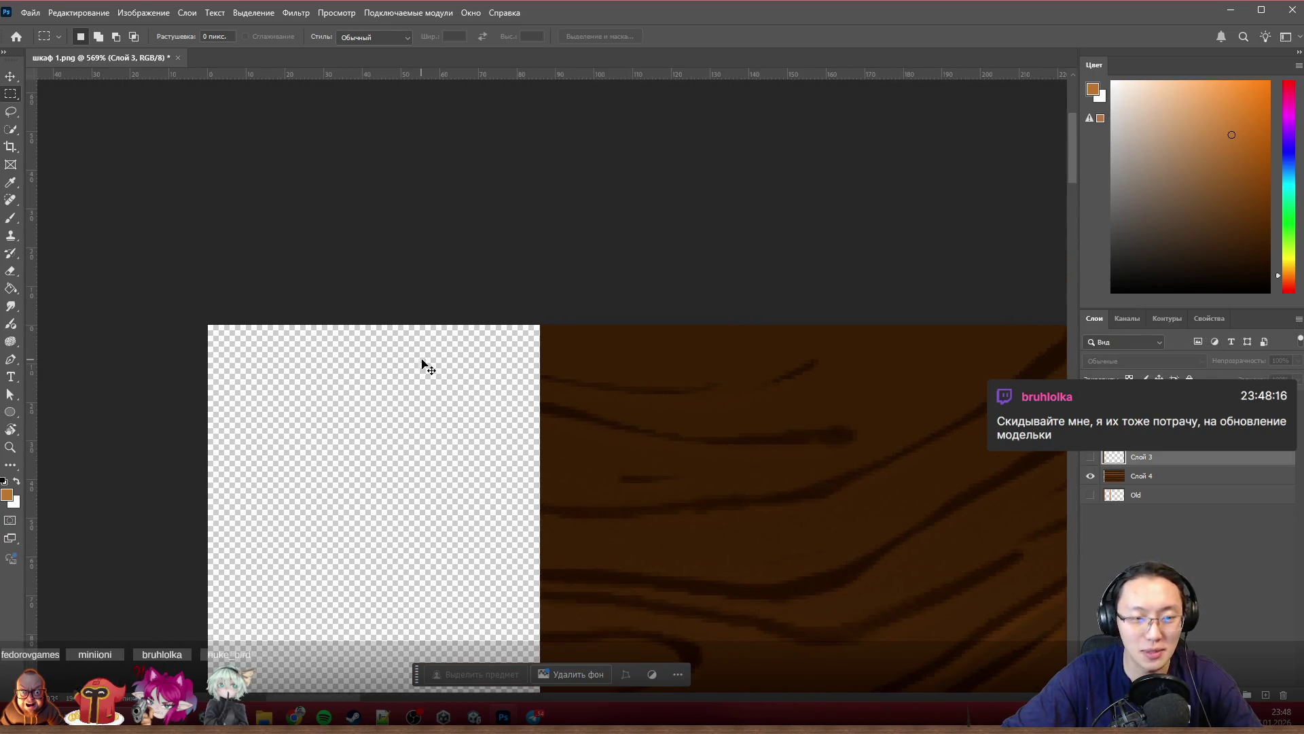
pyautogui.scroll(1, 425, 368)
pyautogui.hscroll(-2, 466, 370)
pyautogui.scroll(1, 466, 370)
pyautogui.moveTo(642, 410)
pyautogui.mouseDown()
pyautogui.moveTo(350, 454)
pyautogui.moveTo(260, 373)
pyautogui.mouseUp()
pyautogui.keyDown('alt'); pyautogui.scroll(3, 349, 454); pyautogui.keyUp('alt')
pyautogui.keyDown('alt'); pyautogui.scroll(3, 247, 381); pyautogui.keyUp('alt')
pyautogui.keyDown('alt'); pyautogui.scroll(2, 375, 492); pyautogui.keyUp('alt')
pyautogui.keyDown('alt'); pyautogui.scroll(-2, 274, 379); pyautogui.keyUp('alt')
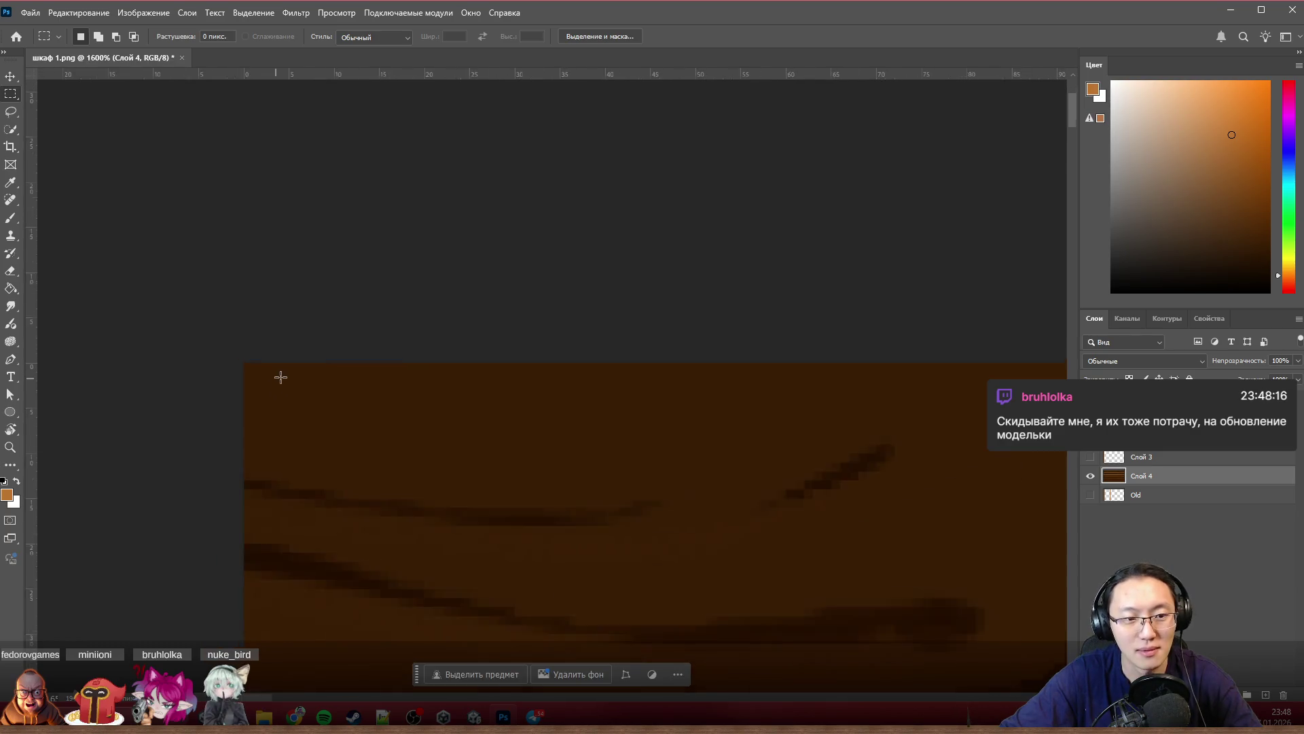
pyautogui.keyDown('alt'); pyautogui.scroll(-2, 277, 379); pyautogui.keyUp('alt')
pyautogui.keyDown('alt'); pyautogui.scroll(-2, 285, 383); pyautogui.keyUp('alt')
pyautogui.keyDown('alt'); pyautogui.scroll(-2, 295, 379); pyautogui.keyUp('alt')
pyautogui.keyDown('alt'); pyautogui.scroll(-2, 305, 377); pyautogui.keyUp('alt')
pyautogui.keyDown('alt'); pyautogui.scroll(-2, 305, 377); pyautogui.keyUp('alt')
pyautogui.keyDown('alt'); pyautogui.scroll(-1, 308, 371); pyautogui.keyUp('alt')
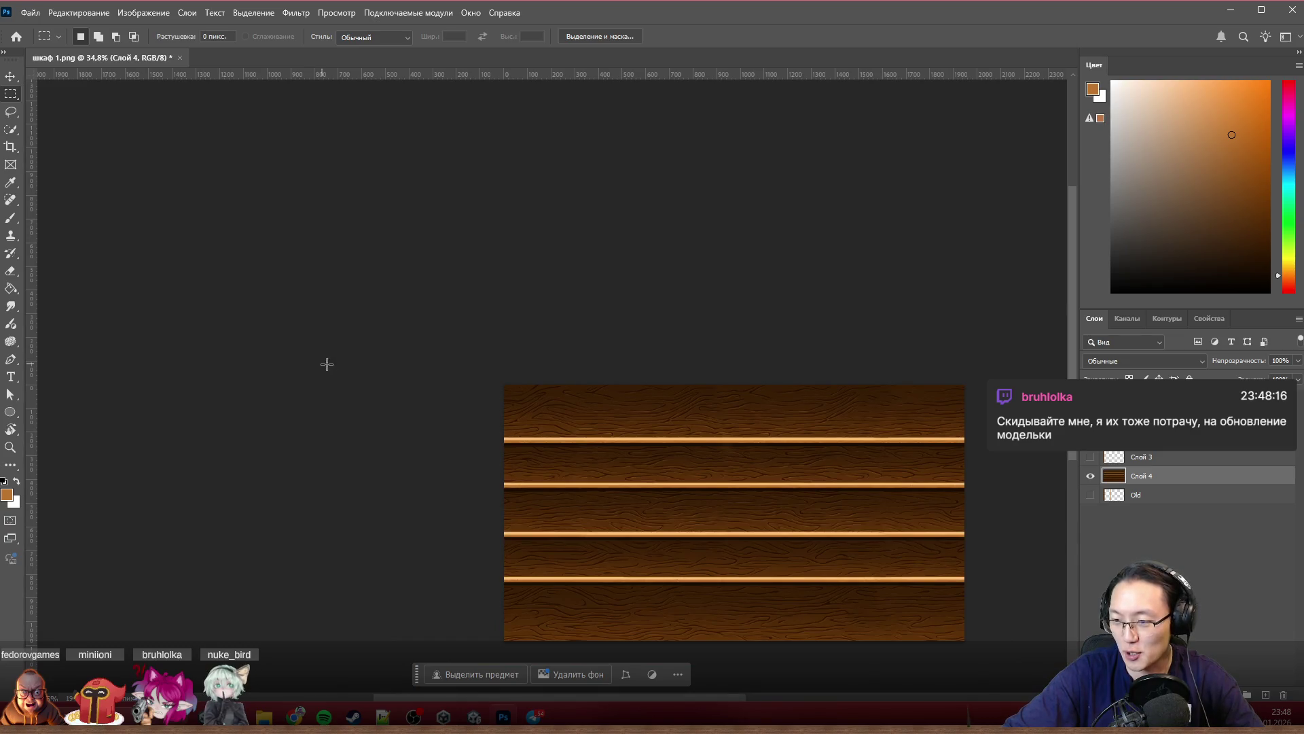
pyautogui.keyDown('alt'); pyautogui.scroll(-3, 386, 344); pyautogui.keyUp('alt')
pyautogui.keyDown('alt'); pyautogui.scroll(2, 640, 457); pyautogui.keyUp('alt')
pyautogui.keyDown('alt'); pyautogui.scroll(3, 651, 467); pyautogui.keyUp('alt')
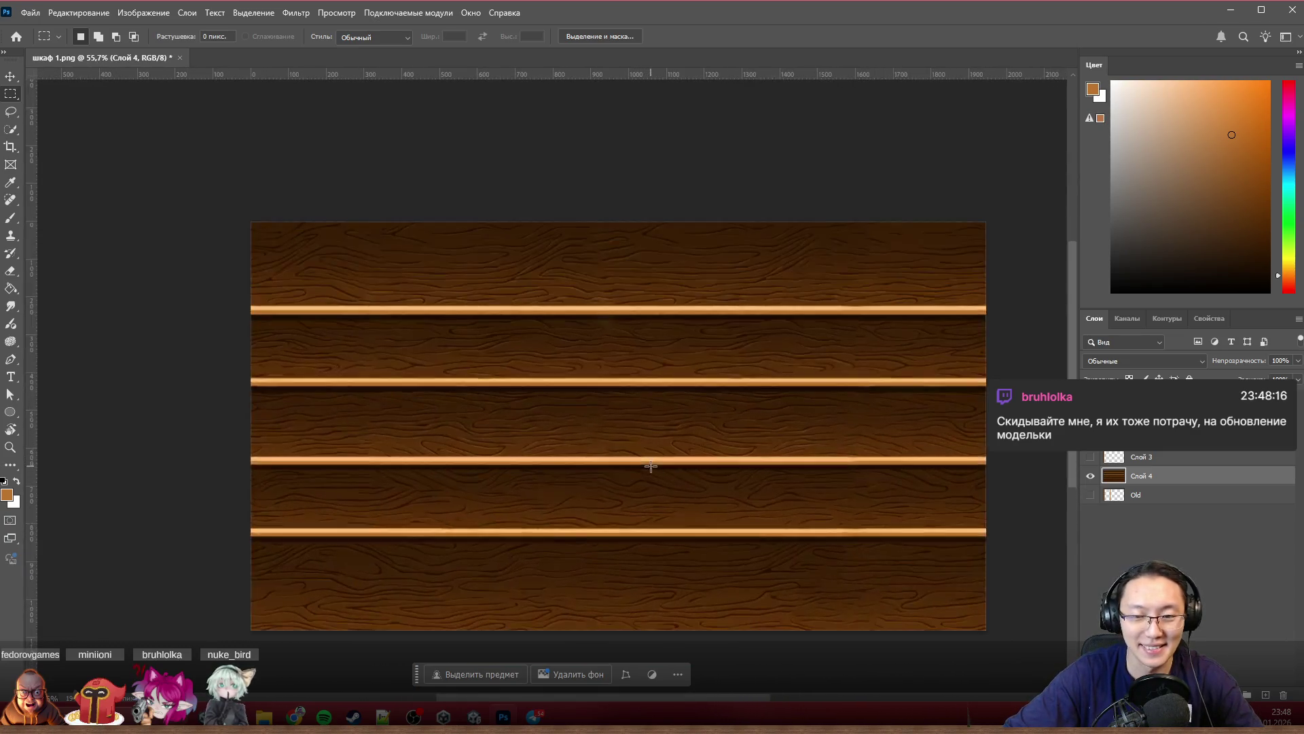
pyautogui.keyDown('alt'); pyautogui.scroll(1, 651, 467); pyautogui.keyUp('alt')
pyautogui.hscroll(2, 651, 467)
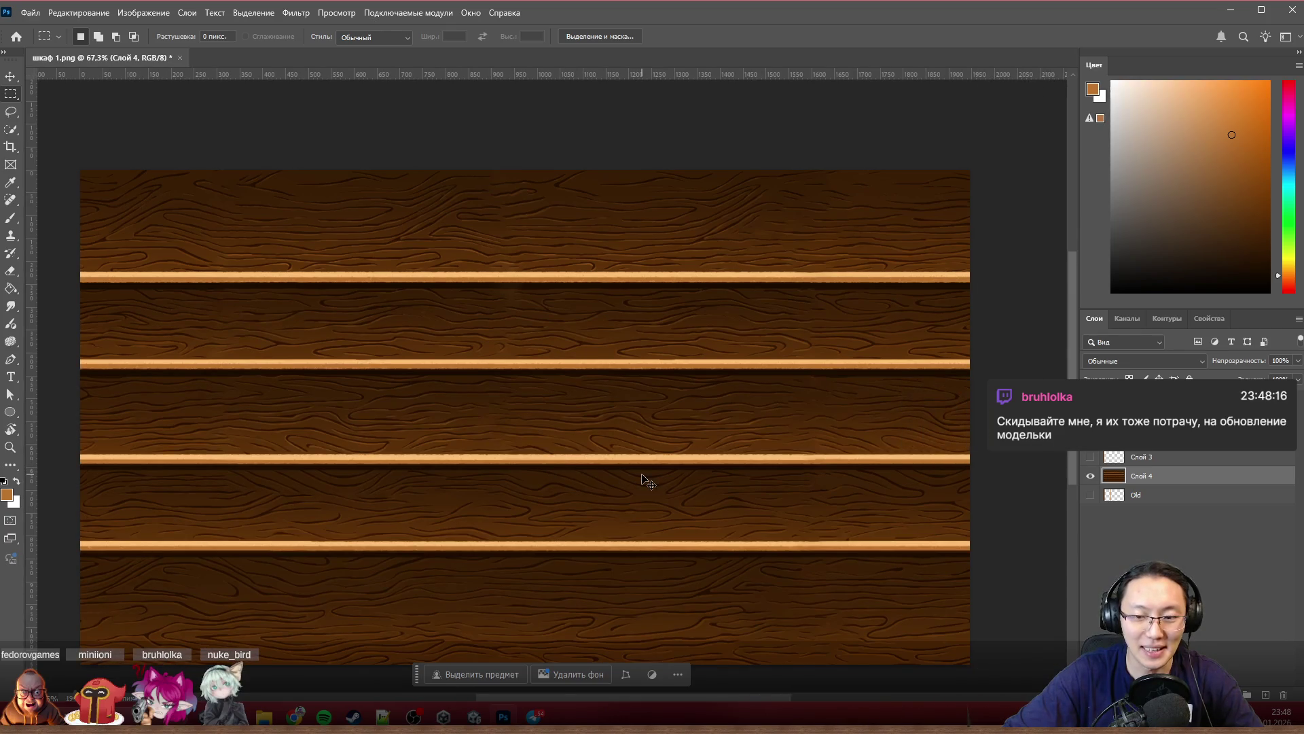
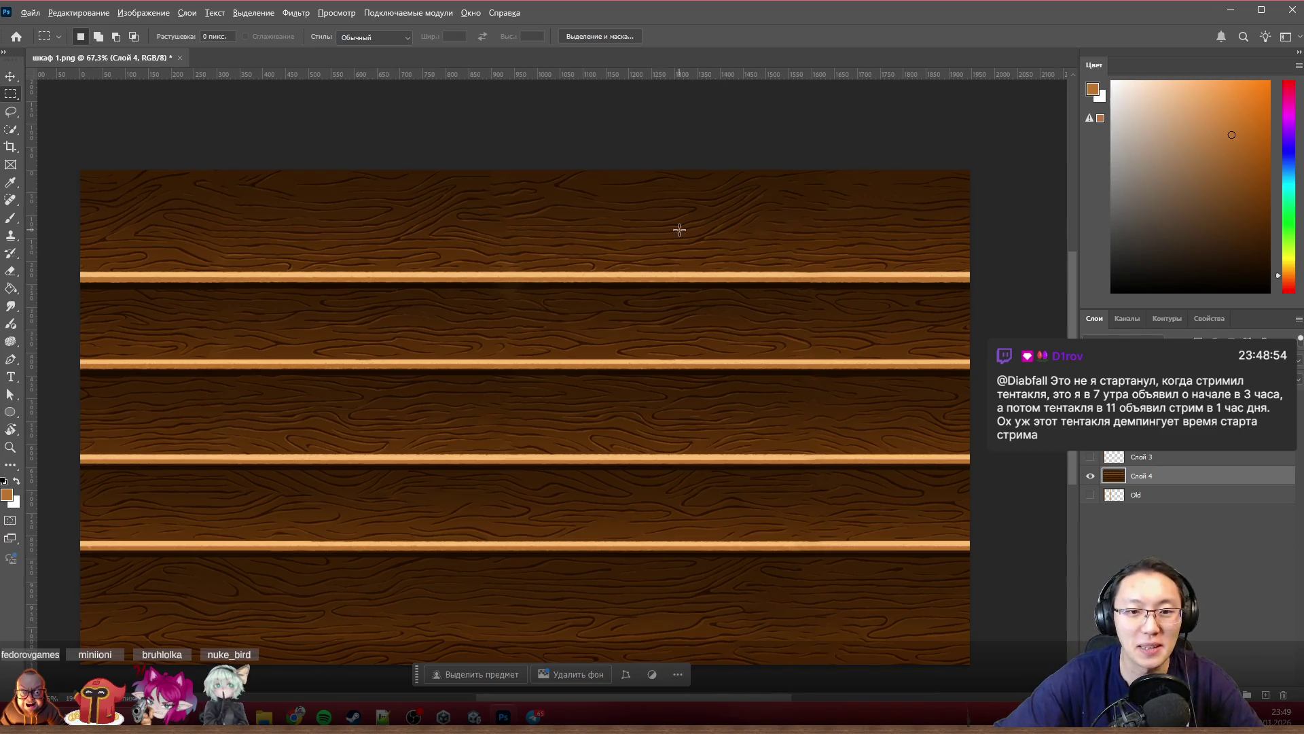
pyautogui.scroll(-3, 652, 265)
pyautogui.scroll(2, 727, 277)
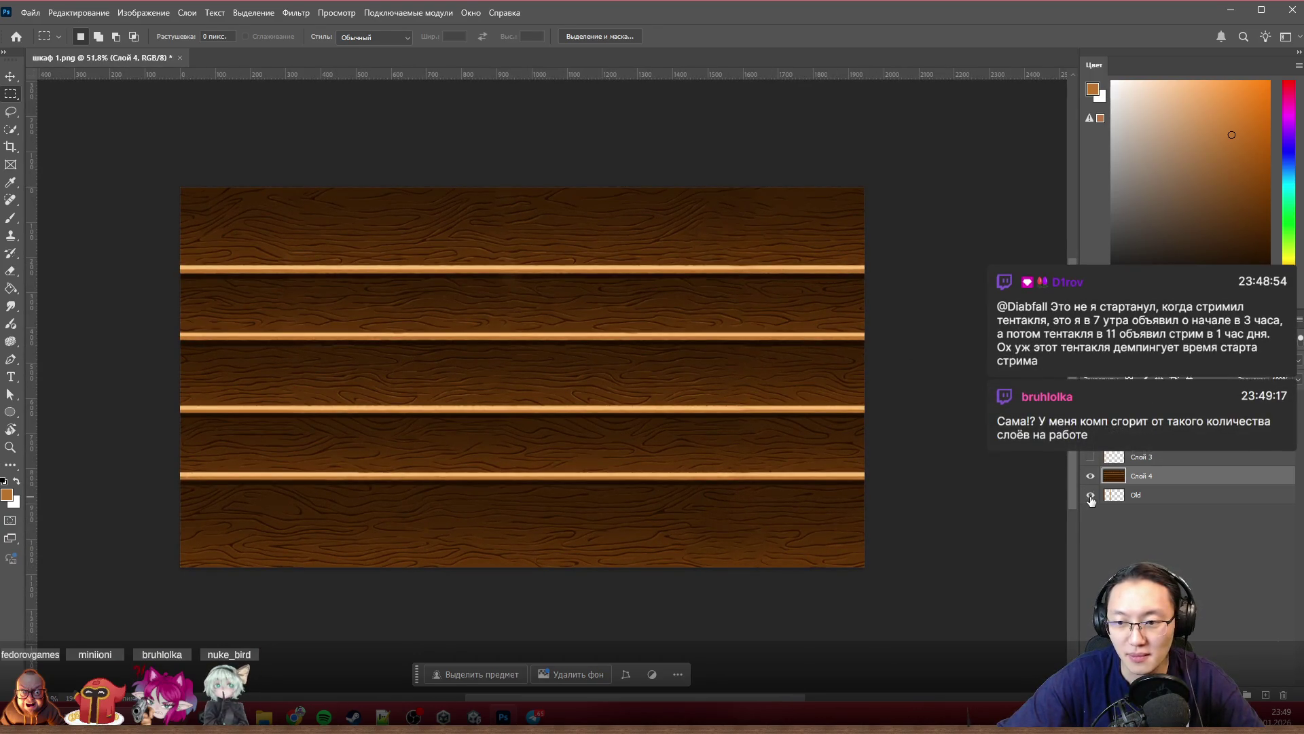
# Step: Show the side-posts layer, then hide the right post so only the left post frames the shelves
pyautogui.click(1091, 457)
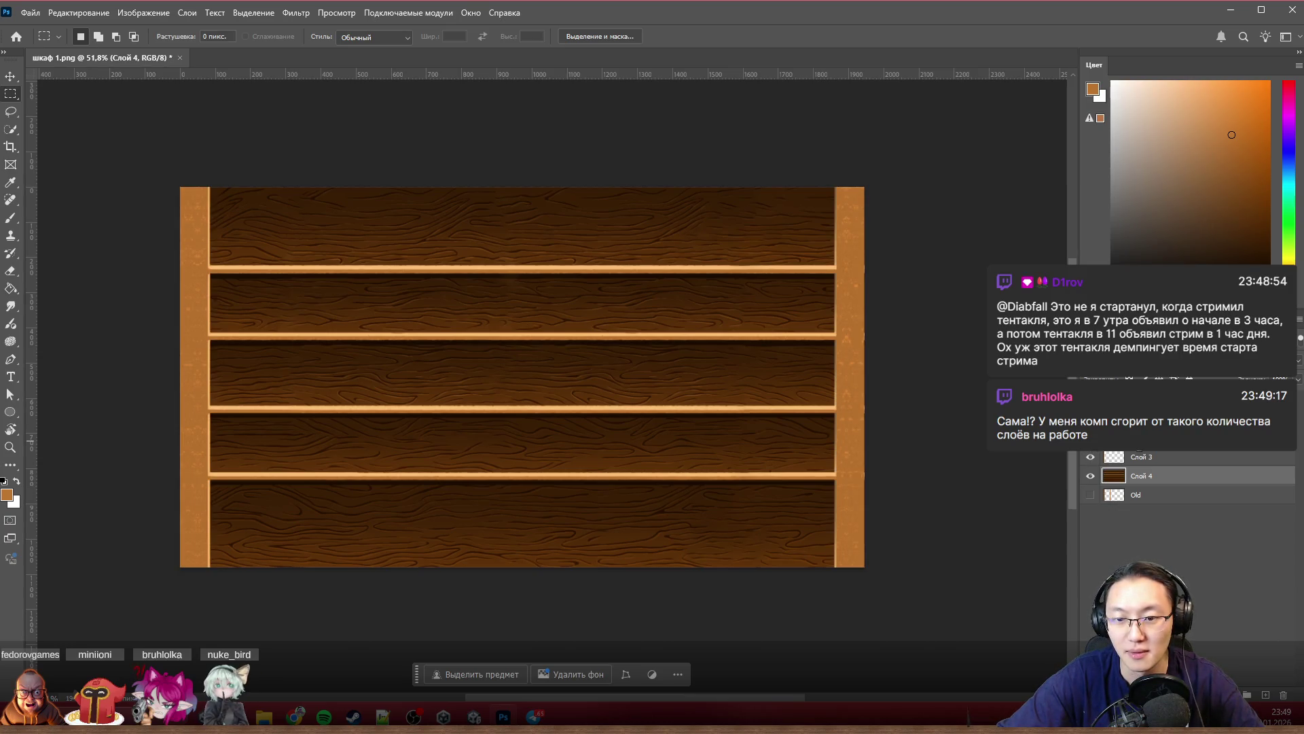
pyautogui.hotkey('ctrl', 'z')
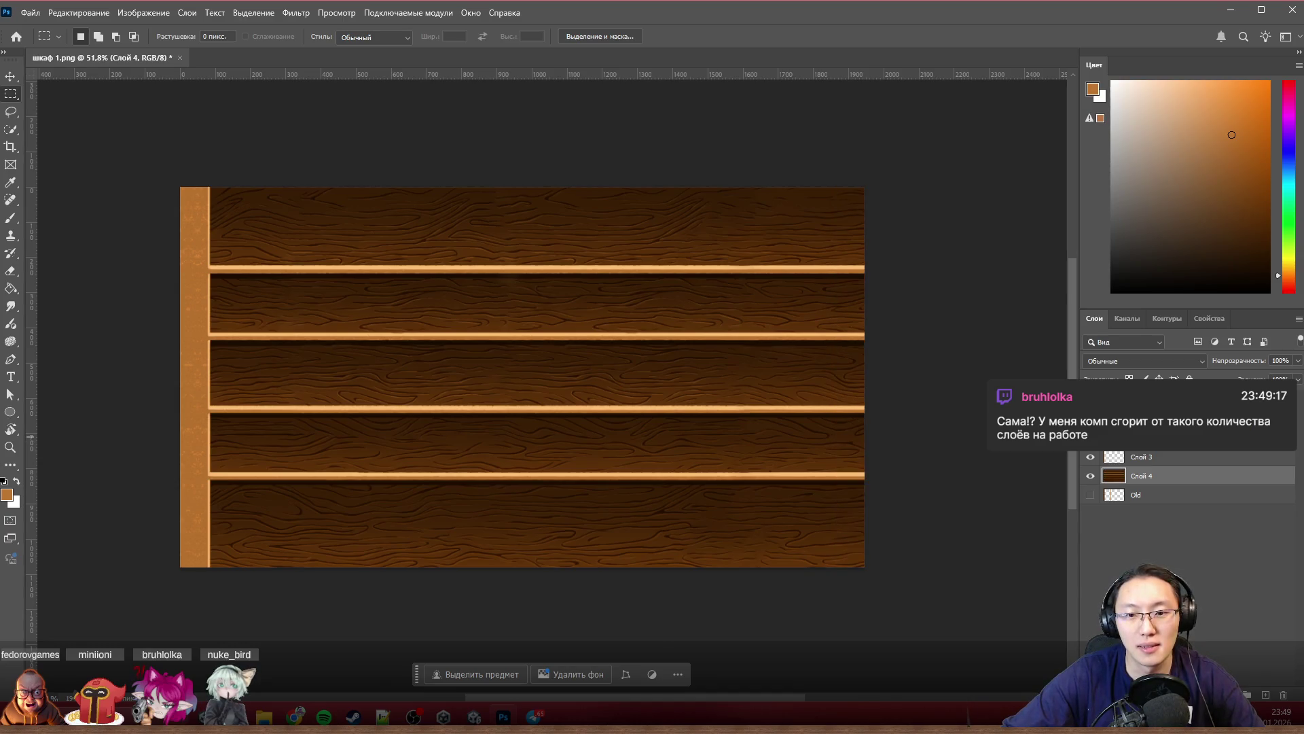
pyautogui.hotkey('ctrl', 'shift', 'z')
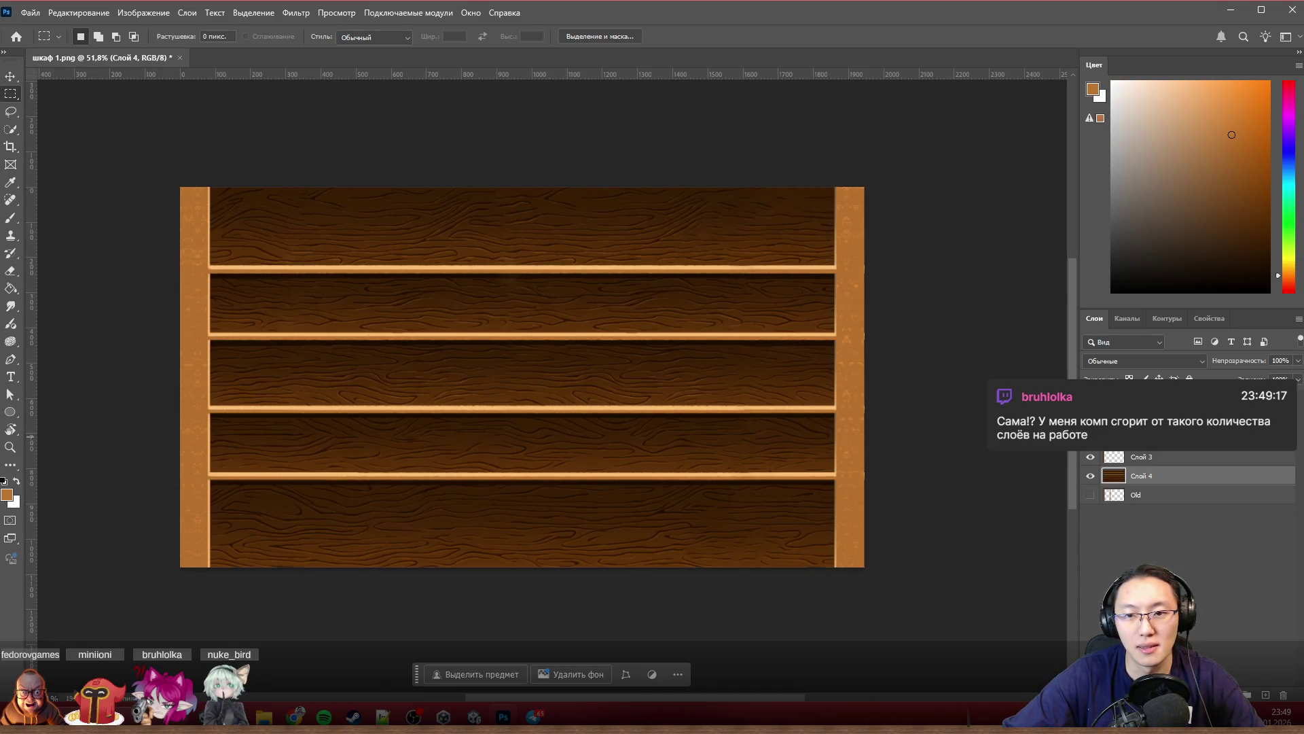
pyautogui.click(1091, 438)
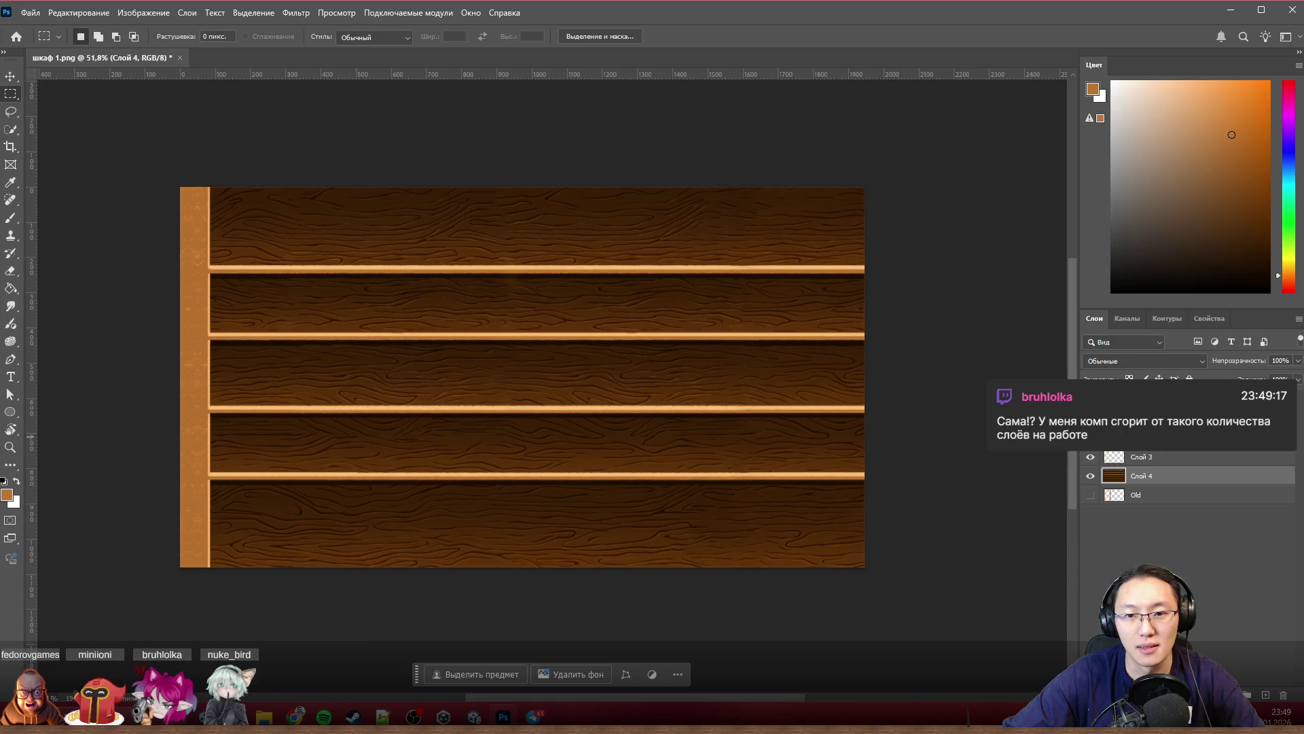
pyautogui.scroll(2, 378, 382)
pyautogui.hscroll(-3, 380, 379)
pyautogui.hscroll(-3, 381, 379)
pyautogui.scroll(-2, 382, 379)
pyautogui.scroll(3, 383, 379)
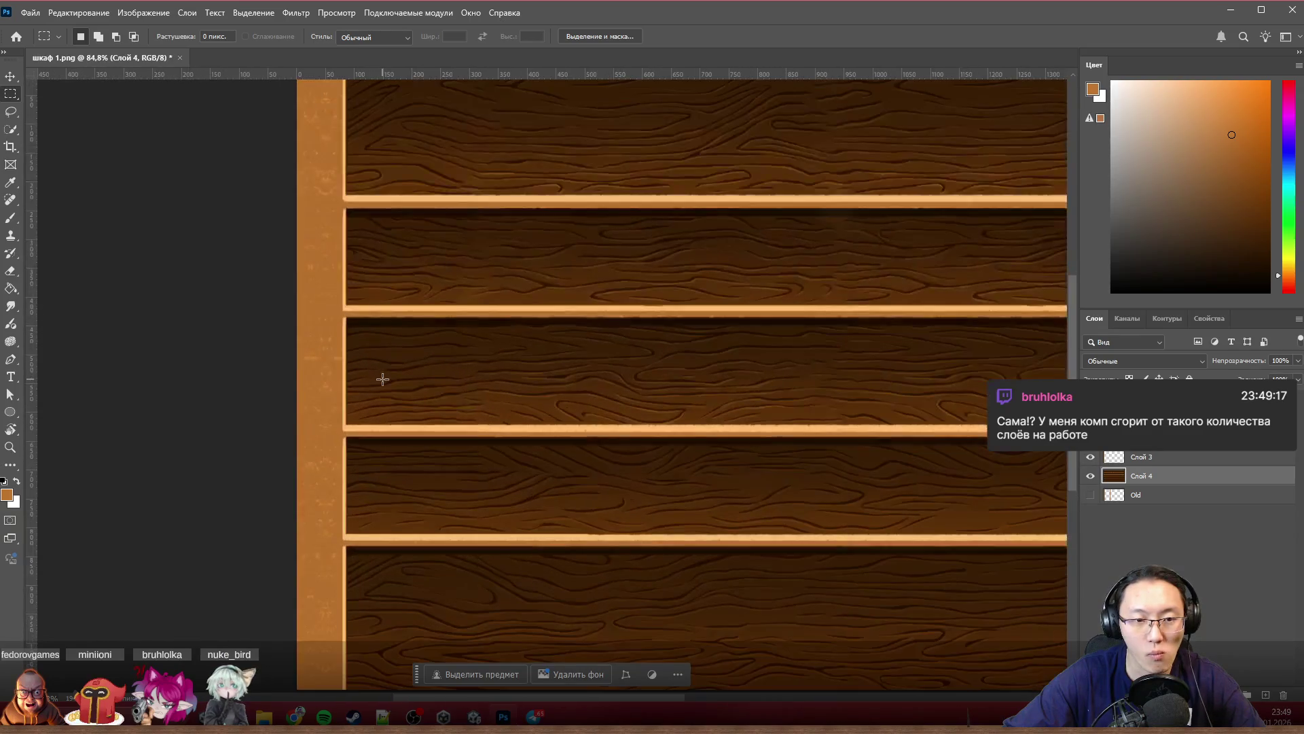
pyautogui.scroll(1, 382, 379)
pyautogui.scroll(-2, 383, 379)
pyautogui.scroll(2, 585, 410)
pyautogui.scroll(1, 585, 411)
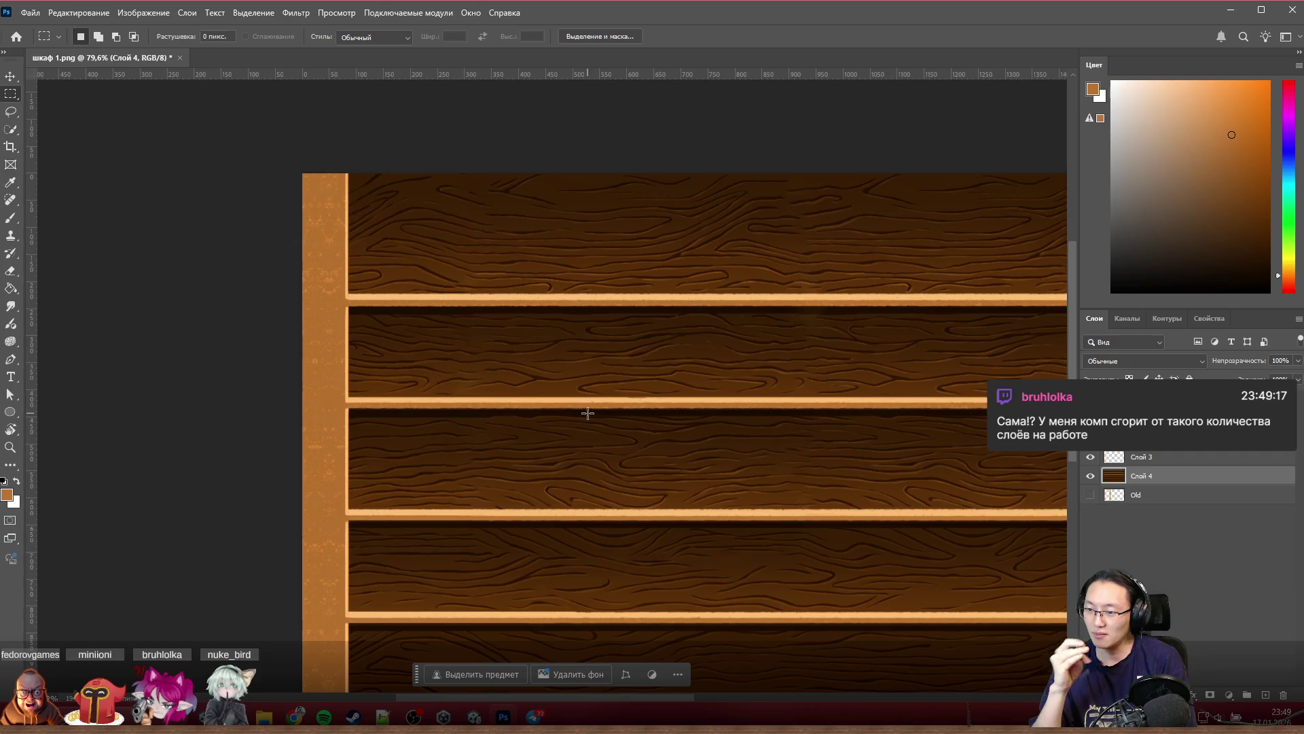
# Step: Cycle the interface colour theme with Shift+F1/F2, settling on medium grey, then bring up the Start menu
pyautogui.hotkey('shift', 'F2')
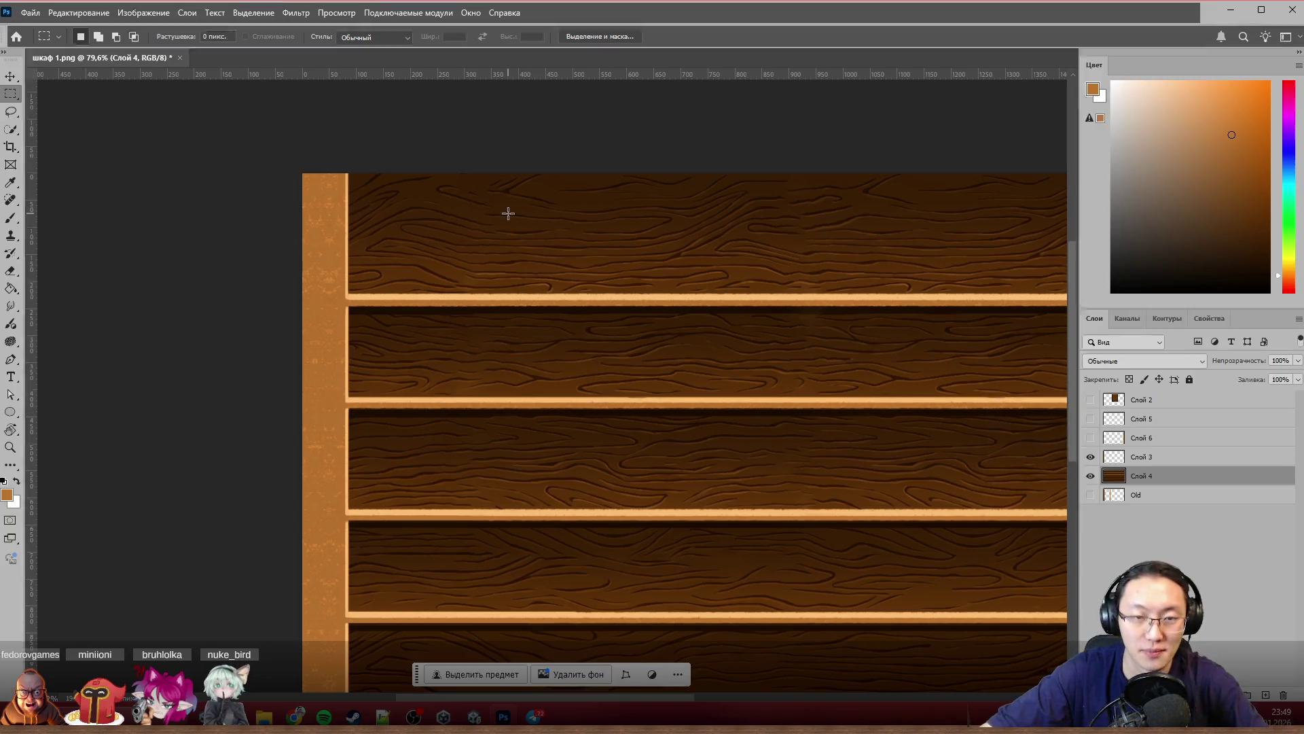
pyautogui.hotkey('shift', 'F2')
pyautogui.hotkey('shift', 'F1')
pyautogui.hotkey('shift', 'F1')
pyautogui.hotkey('shift', 'F1')
pyautogui.hotkey('shift', 'F2')
pyautogui.hotkey('shift', 'F1')
pyautogui.hotkey('shift', 'F2')
pyautogui.hotkey('shift', 'F1')
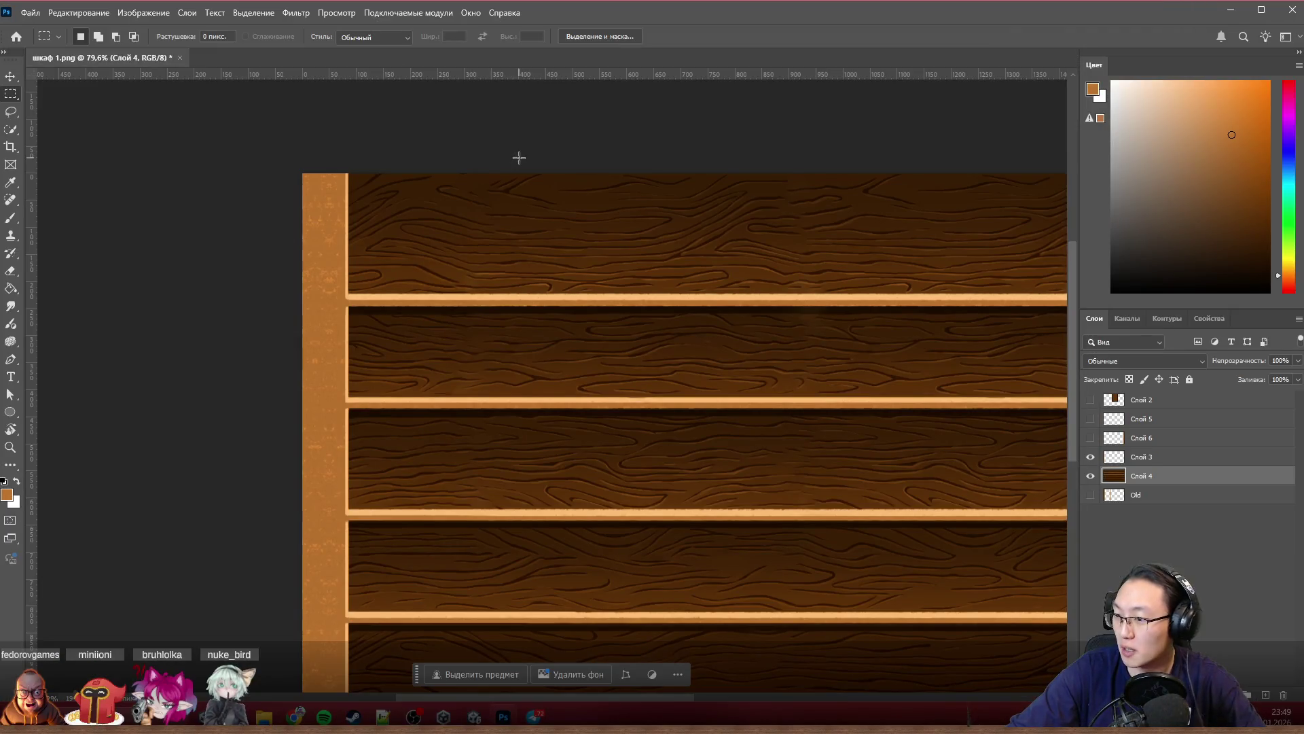
pyautogui.press('super')
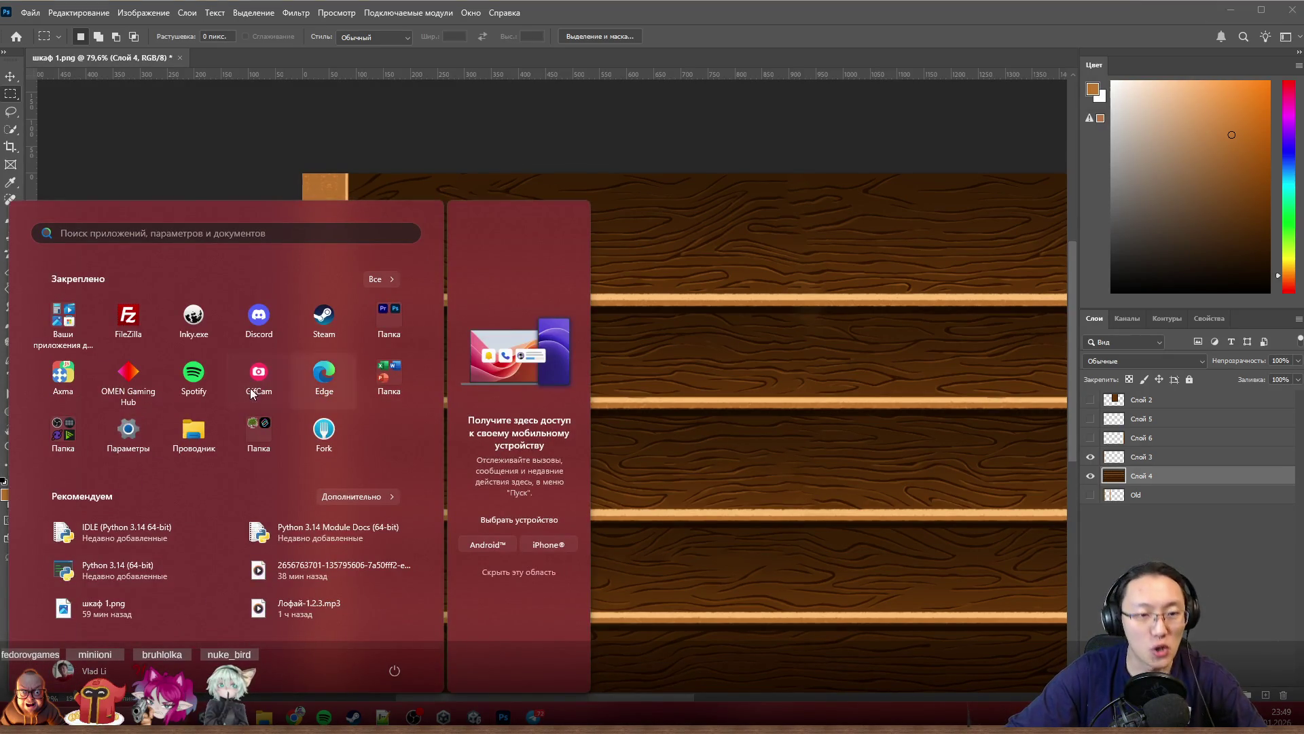
# Step: Launch OMEN Gaming Hub from the pinned Start menu apps
pyautogui.click(137, 383)
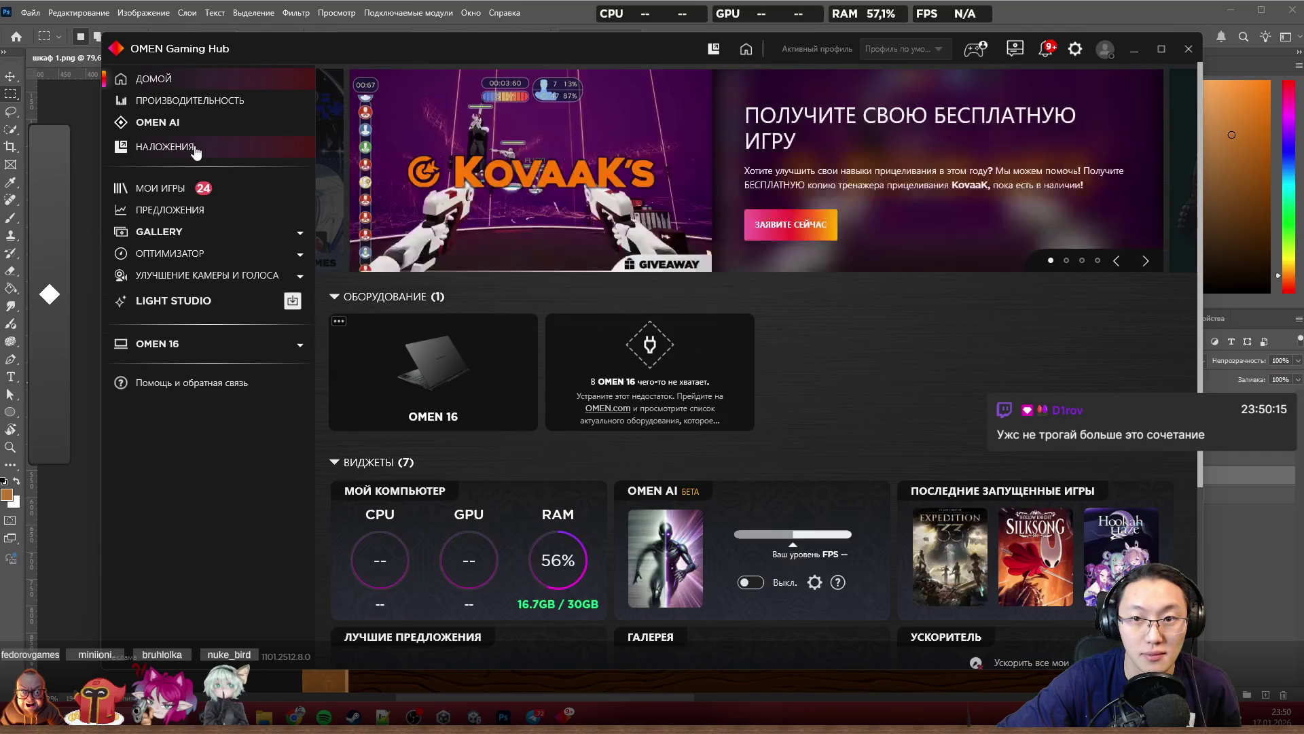
# Step: Toggle the in-game performance overlay and browse the performance tools and optimizer pages, returning to the hub home
pyautogui.click(238, 145)
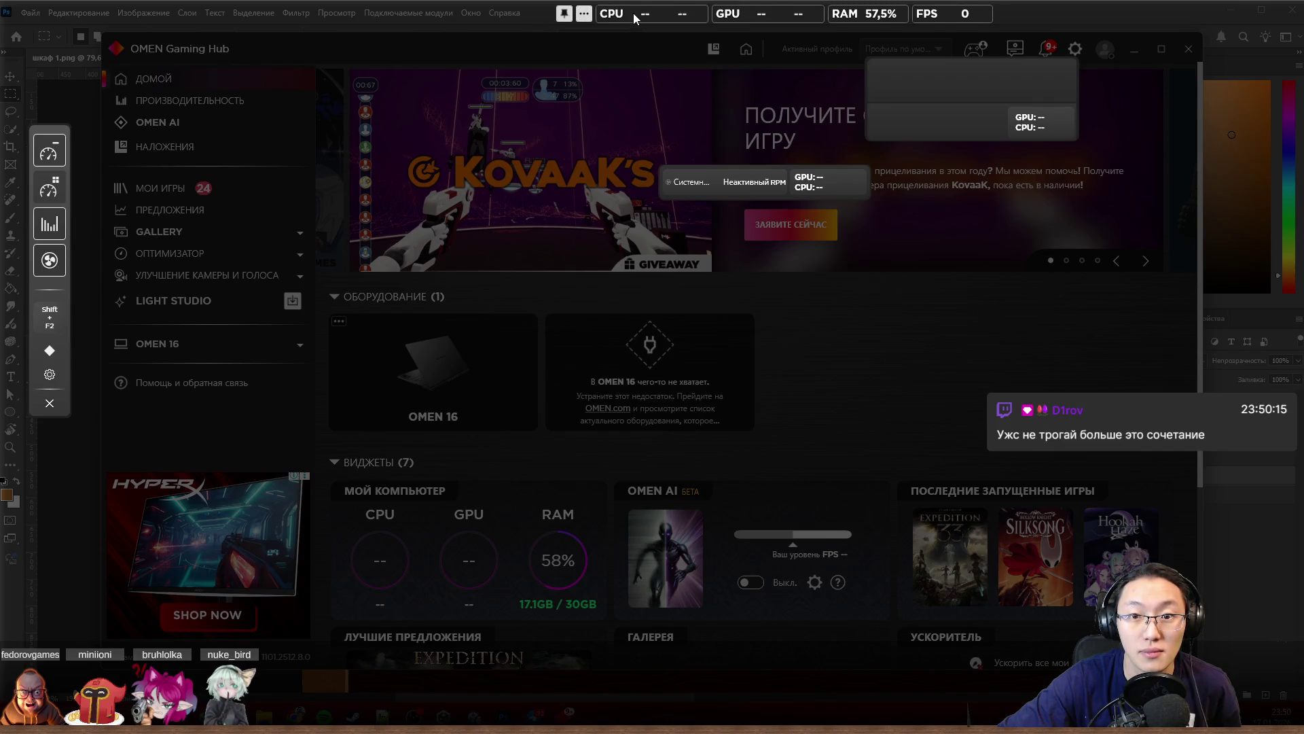
pyautogui.moveTo(634, 17); pyautogui.dragTo(643, 30)
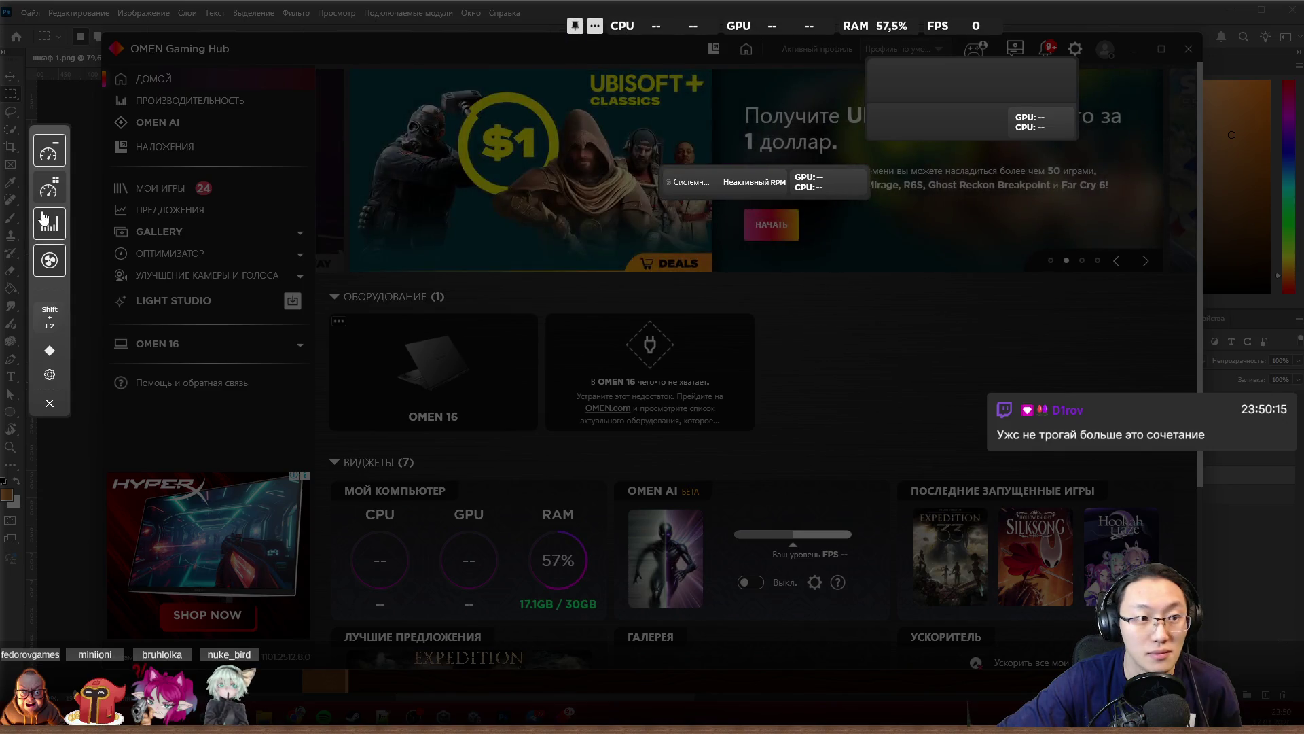
pyautogui.hotkey('shift', 'F2')
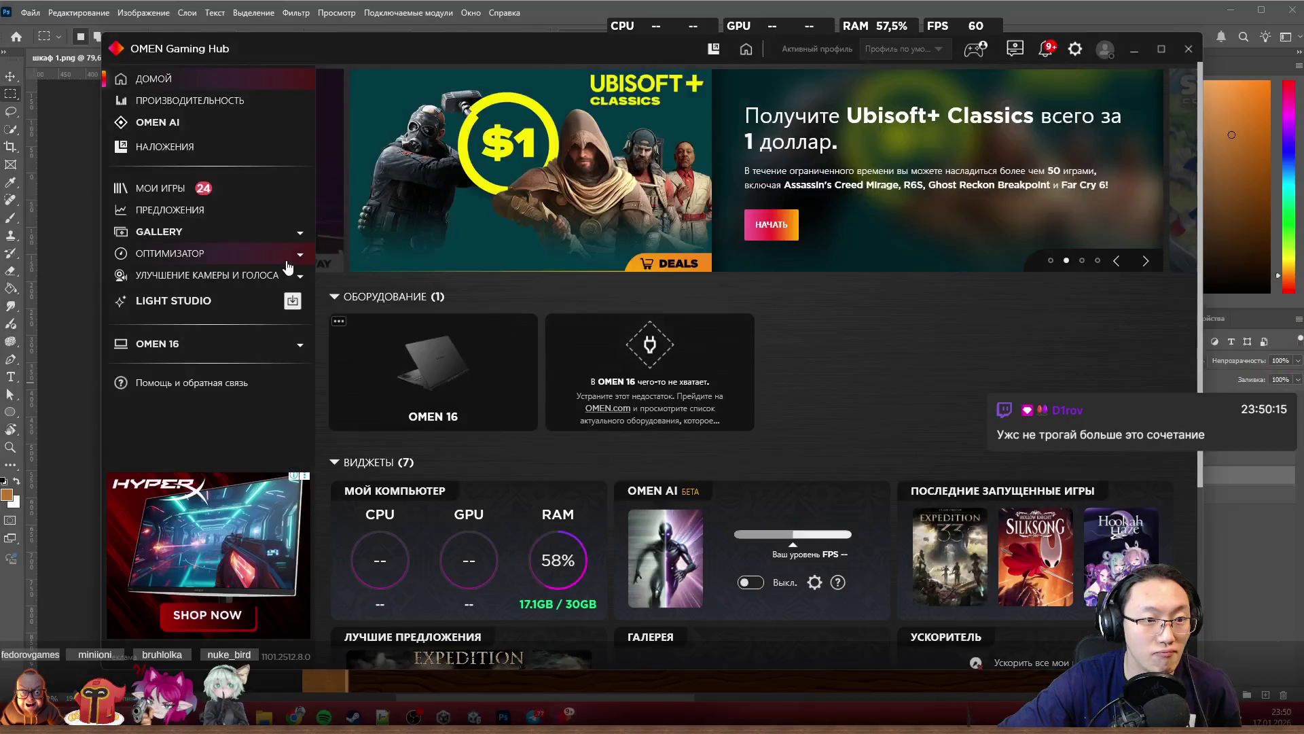
pyautogui.click(209, 108)
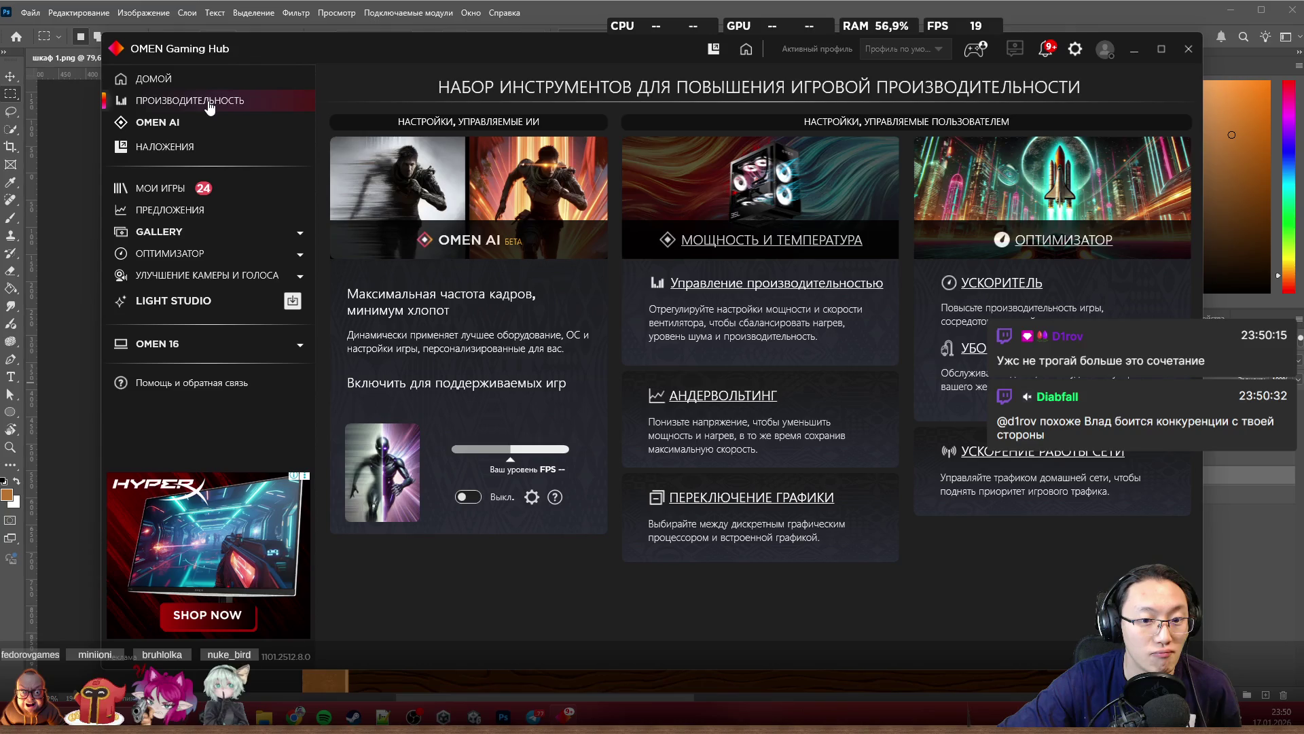
pyautogui.click(204, 262)
pyautogui.click(204, 261)
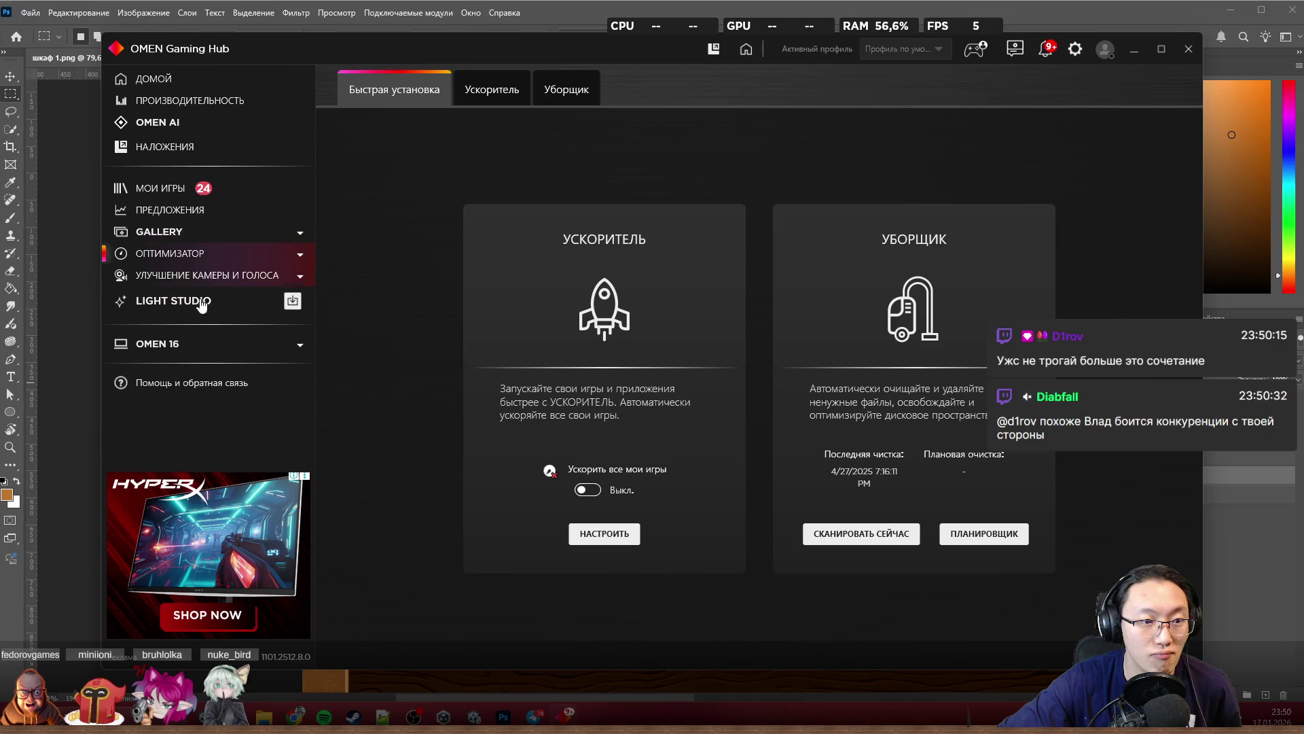
pyautogui.click(188, 149)
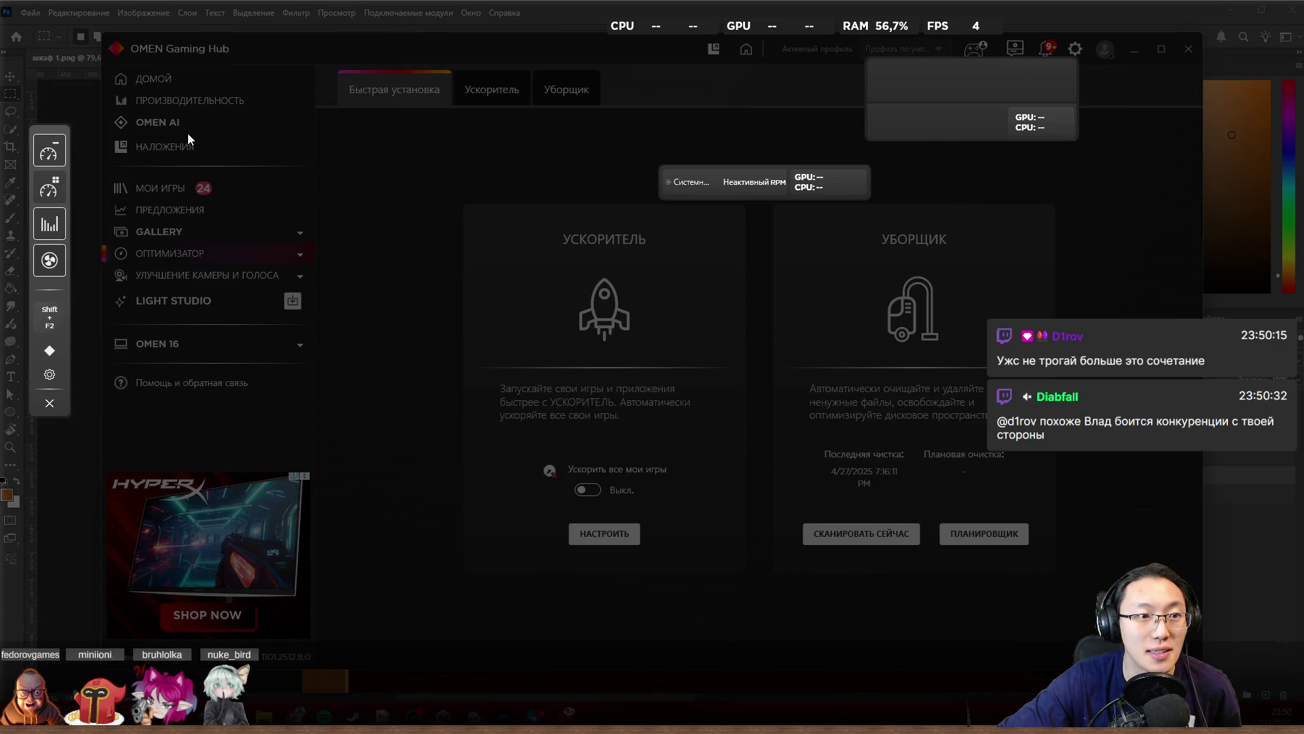
pyautogui.hotkey('shift', 'F2')
pyautogui.click(196, 102)
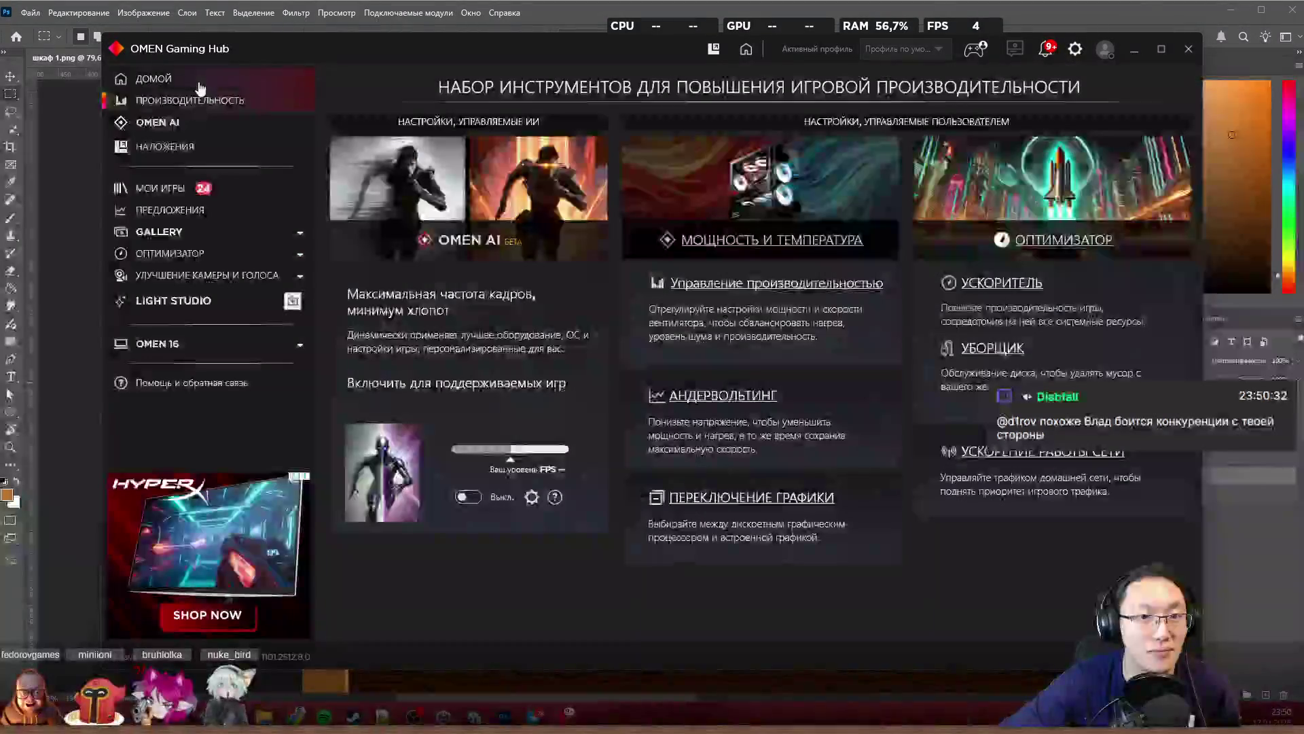
pyautogui.click(199, 82)
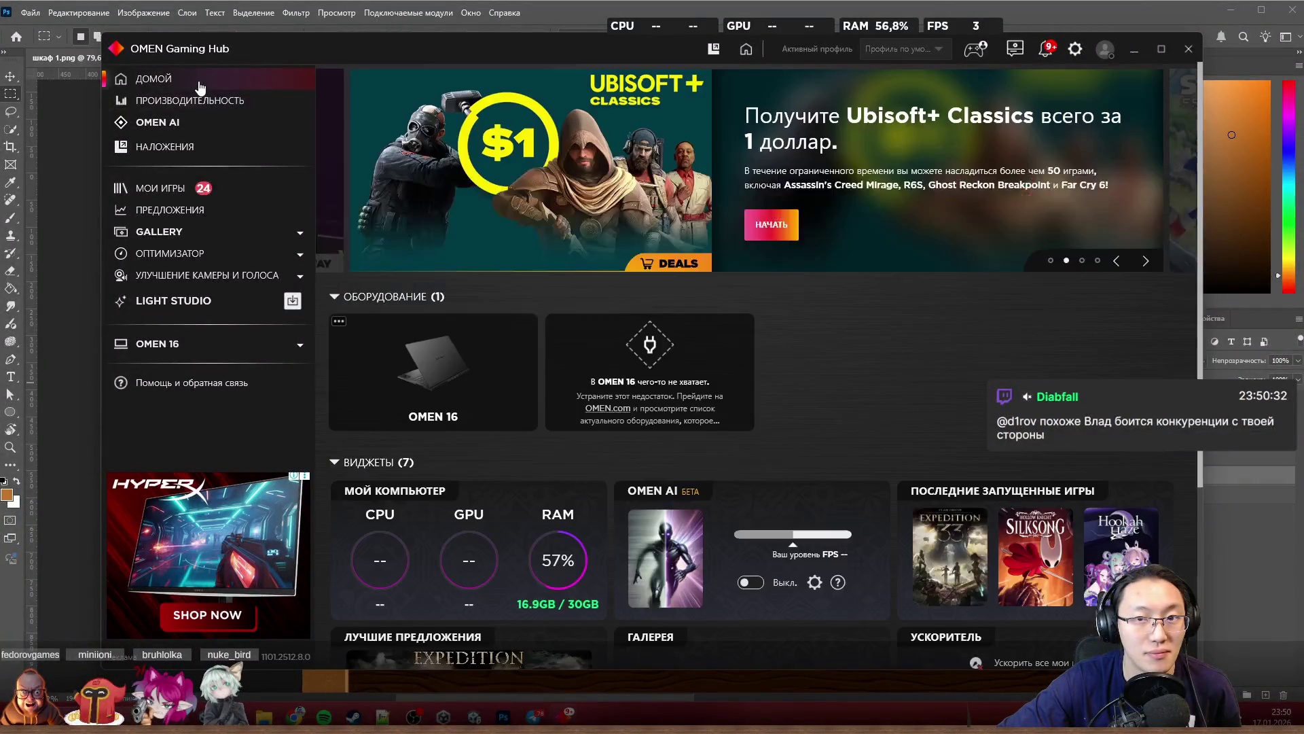
pyautogui.scroll(-2, 693, 387)
pyautogui.scroll(-3, 751, 465)
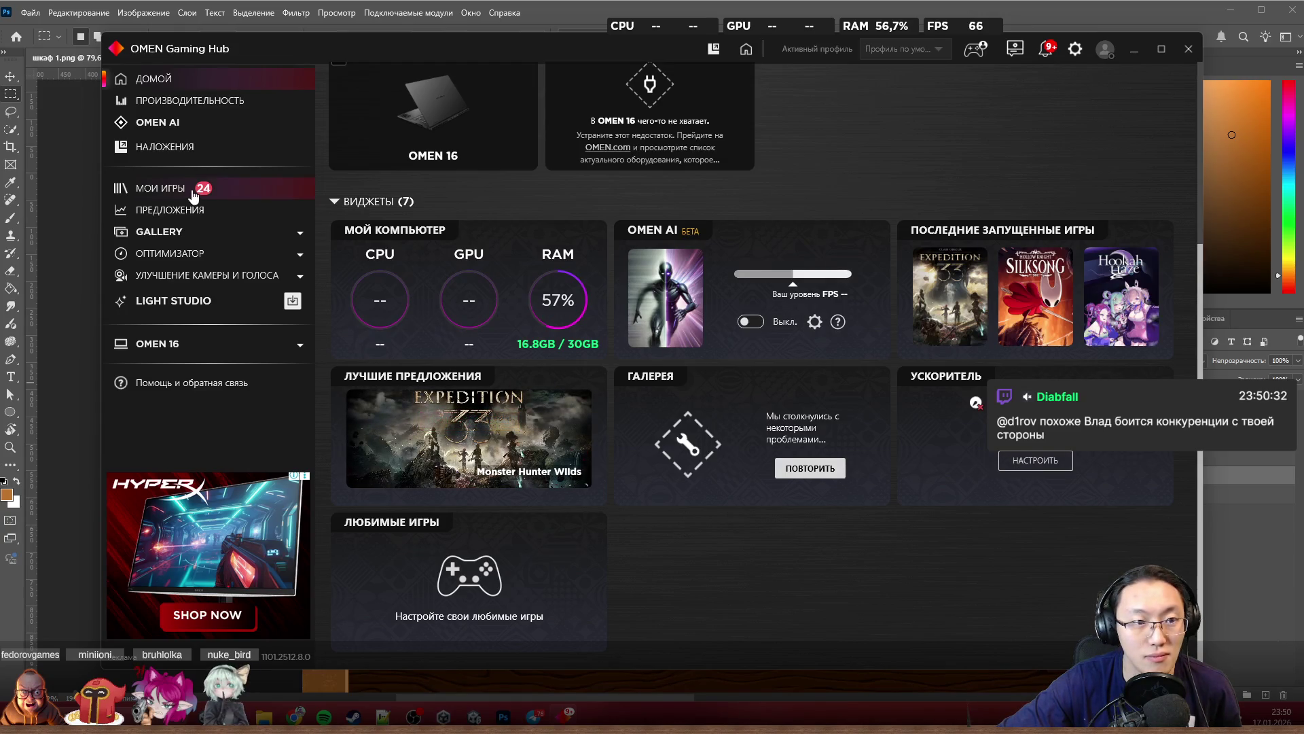
# Step: Review the optimizer and OMEN 16 system metrics pages, dismiss the overlay and close OMEN Gaming Hub
pyautogui.click(197, 260)
pyautogui.click(196, 261)
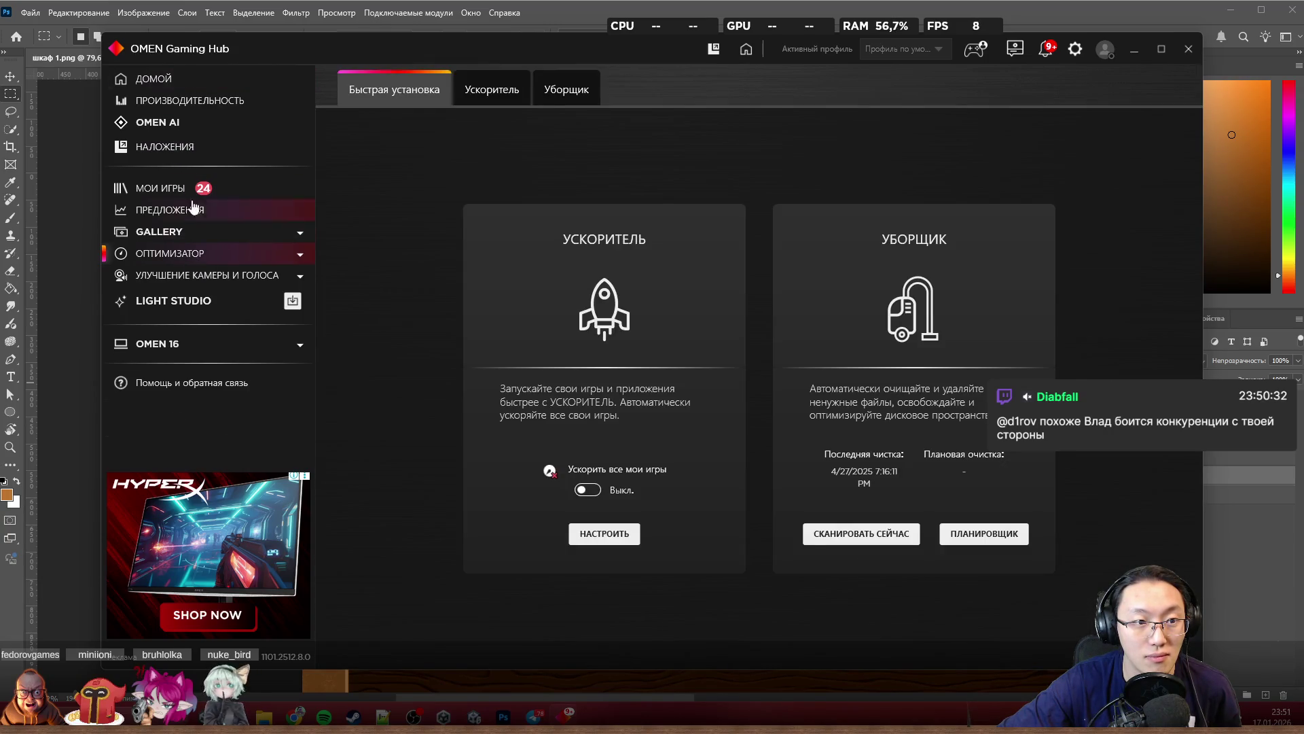
pyautogui.click(196, 347)
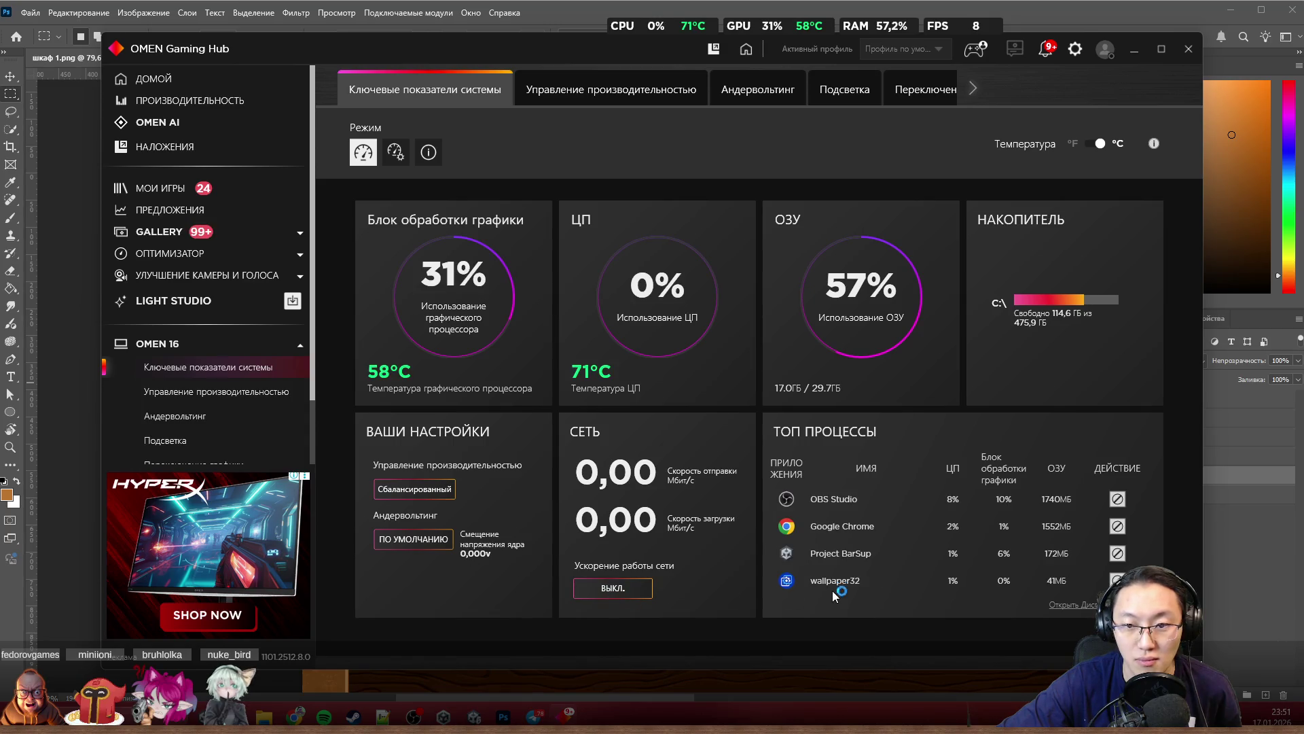
pyautogui.click(170, 148)
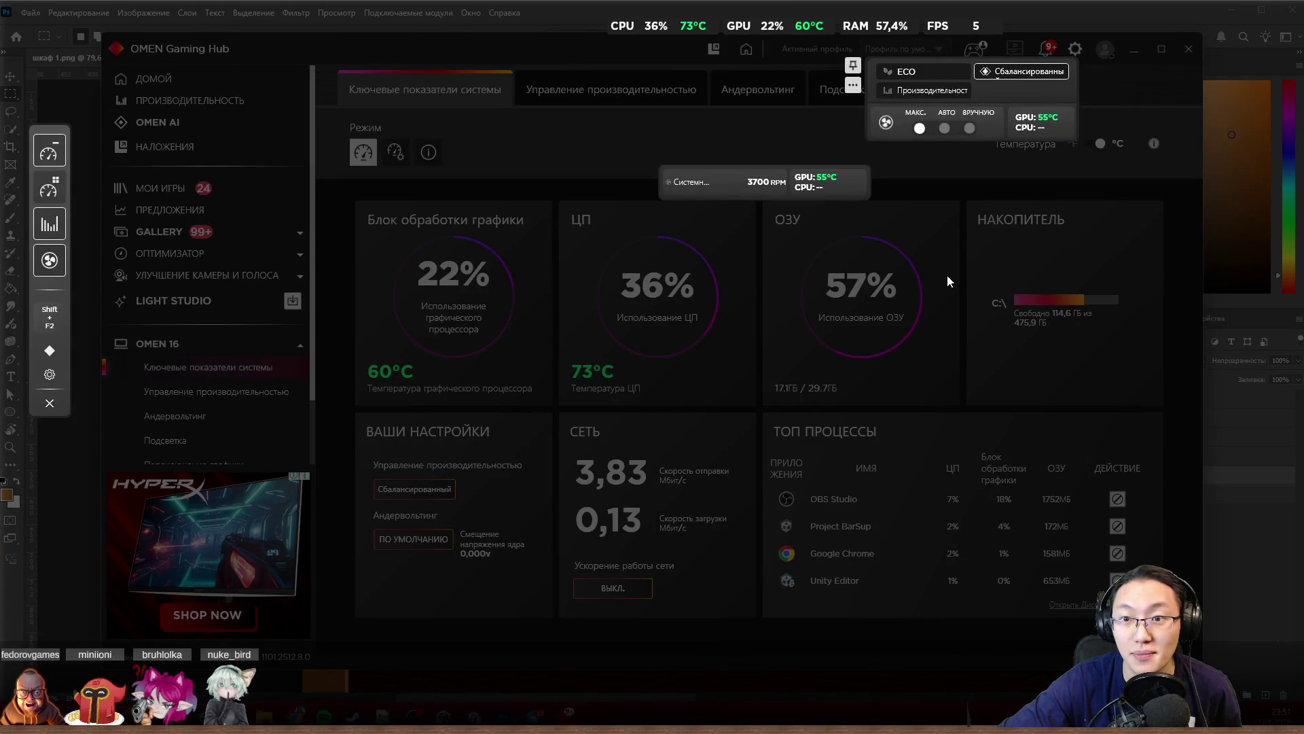
pyautogui.hotkey('shift', 'F2')
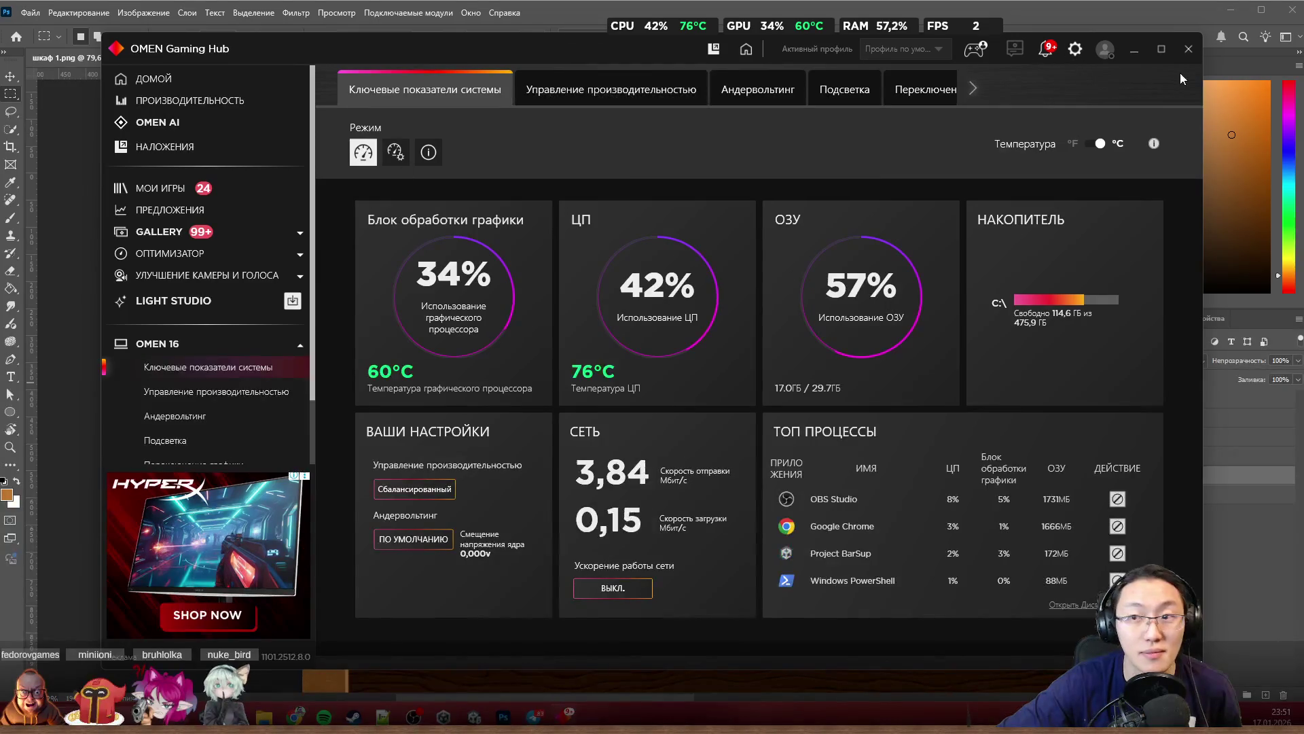
pyautogui.click(1189, 59)
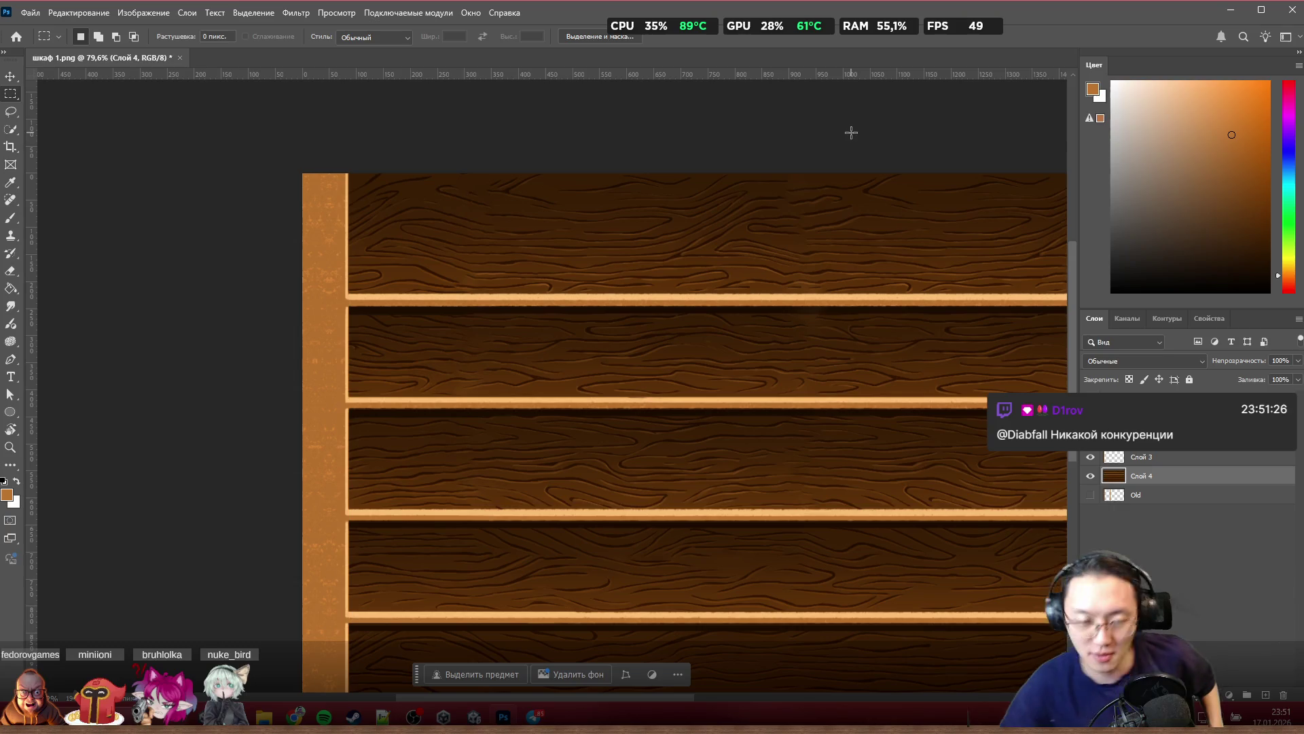
pyautogui.moveTo(585, 25)
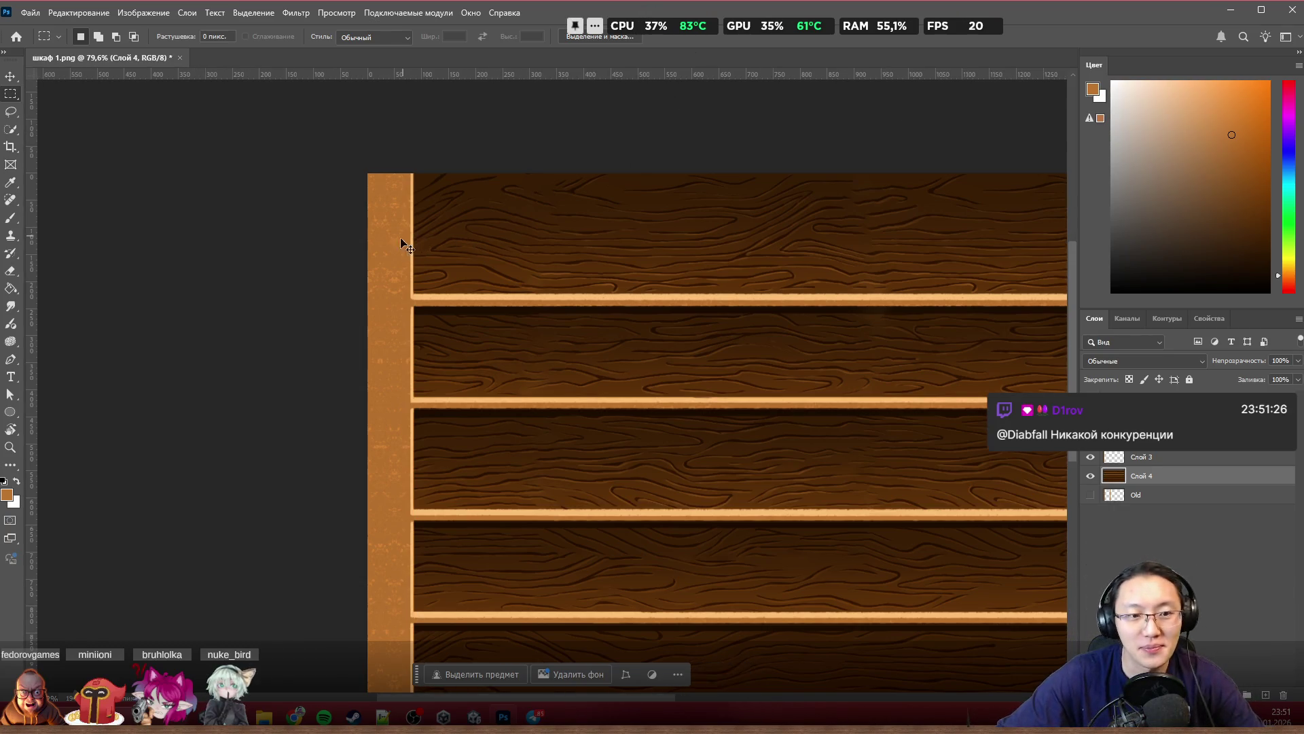
pyautogui.scroll(5, 445, 296)
pyautogui.scroll(2, 446, 297)
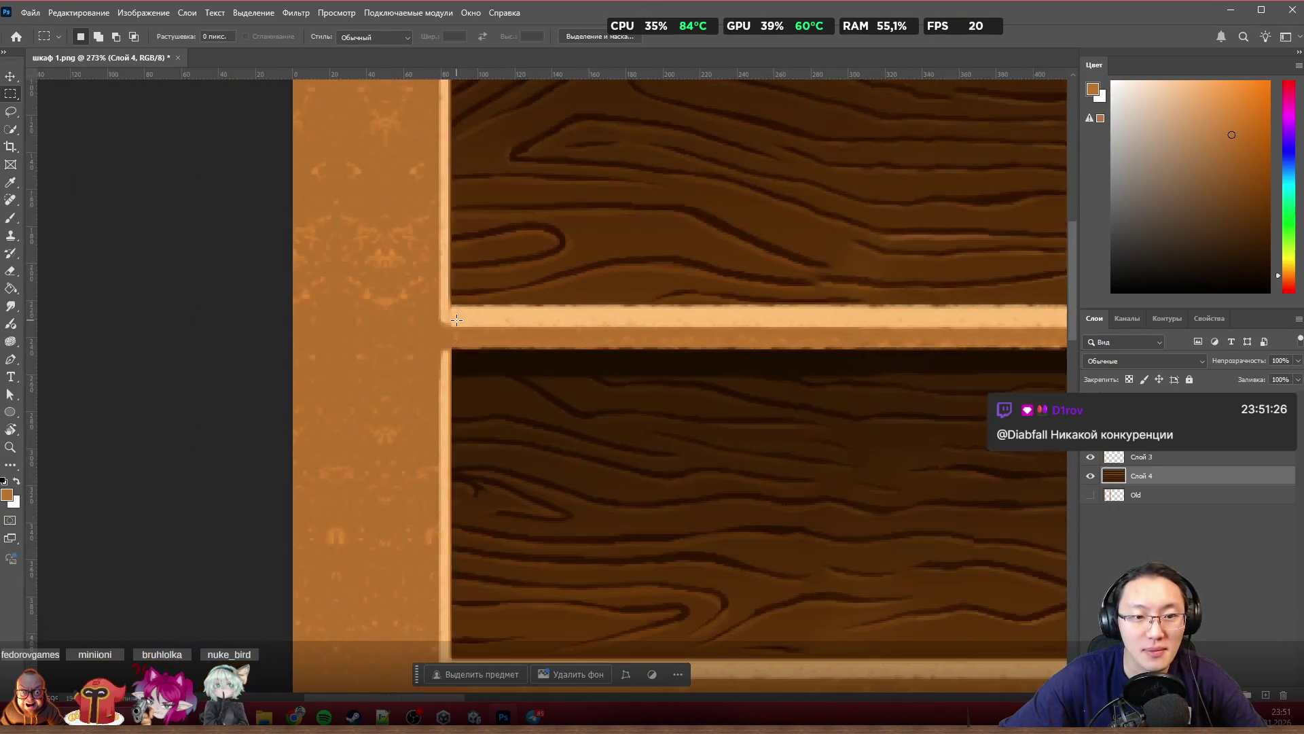
pyautogui.scroll(2, 438, 305)
pyautogui.scroll(2, 428, 317)
pyautogui.scroll(2, 420, 324)
pyautogui.scroll(-2, 421, 323)
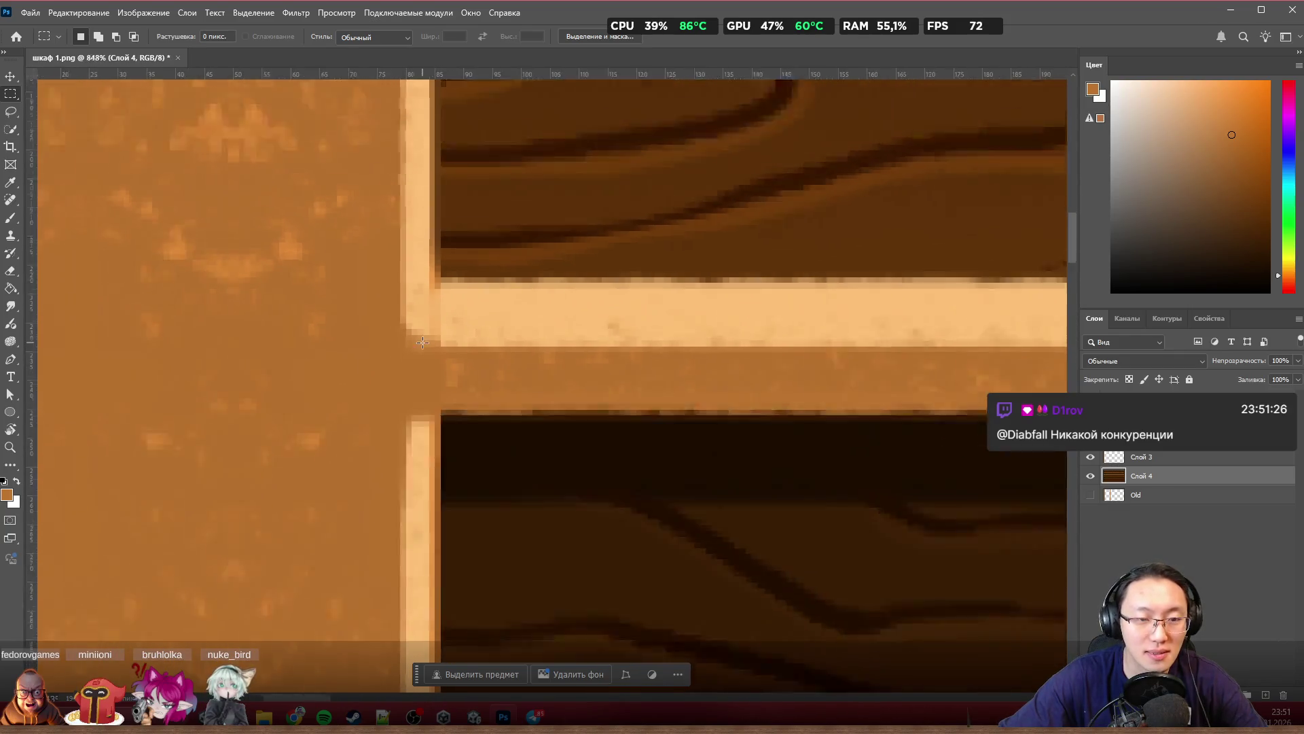
pyautogui.scroll(-2, 414, 331)
pyautogui.scroll(-2, 407, 339)
pyautogui.scroll(-3, 473, 326)
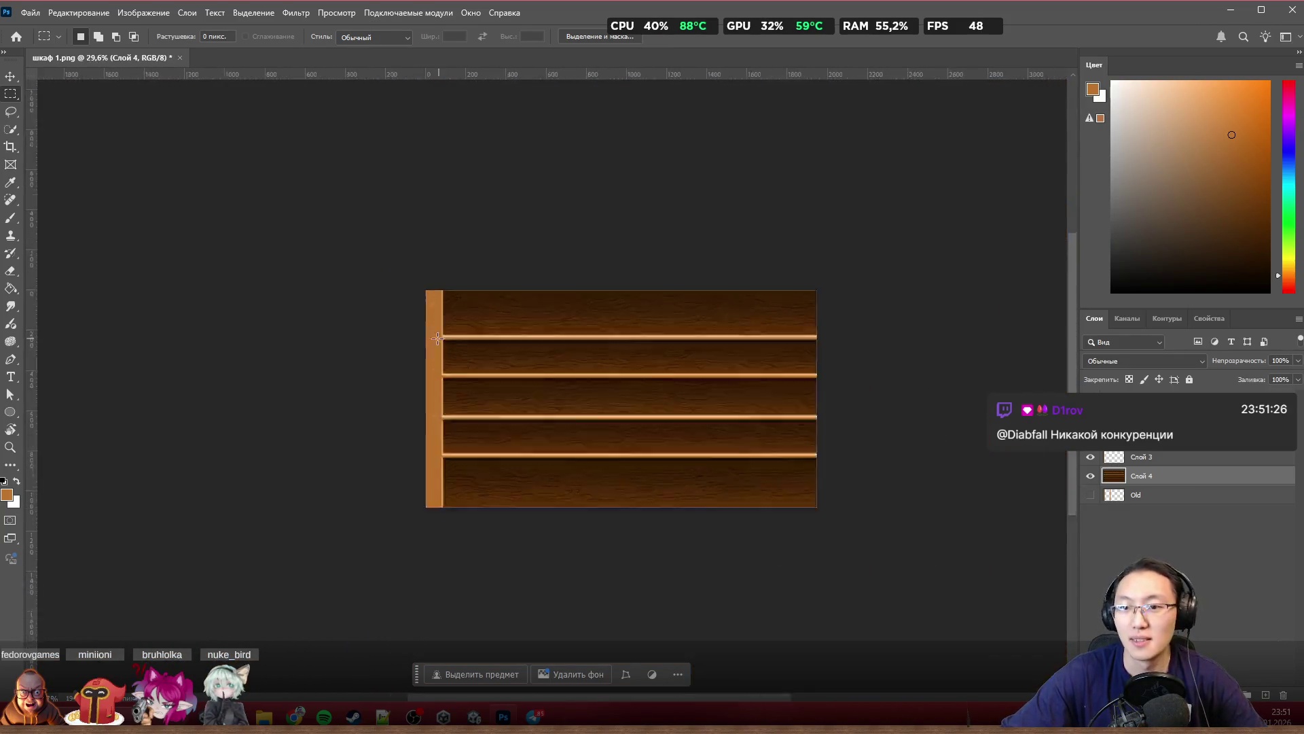
pyautogui.scroll(2, 454, 347)
pyautogui.scroll(1, 429, 368)
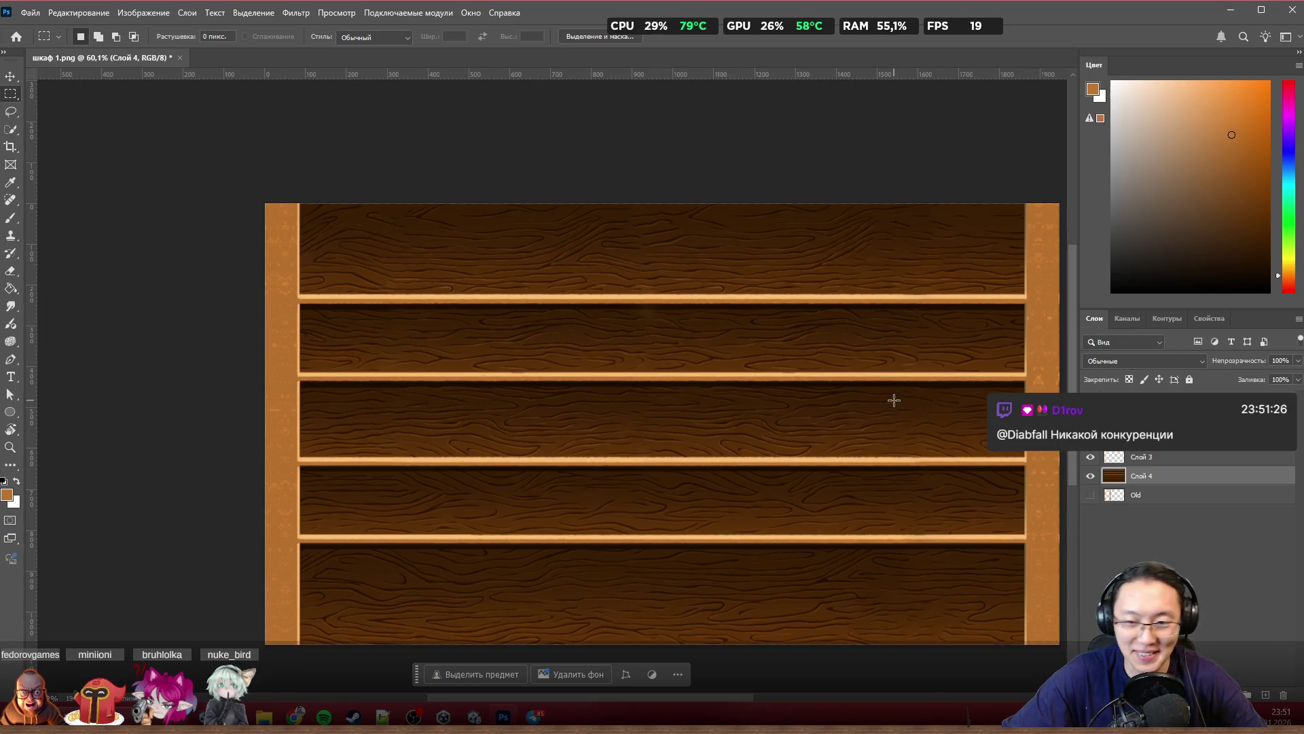
# Step: Hide the side-posts layer and move the framed central panel left over the middle of the shelves
pyautogui.click(1091, 457)
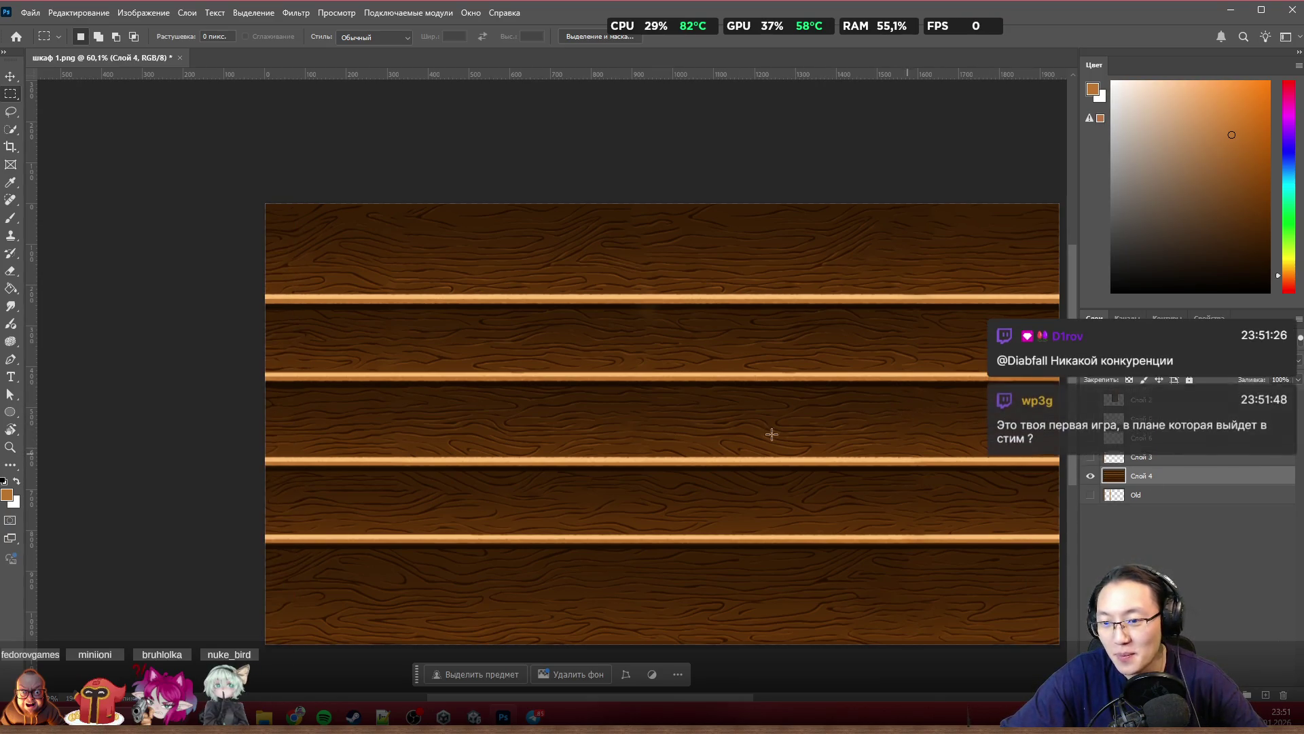
pyautogui.scroll(-1, 634, 399)
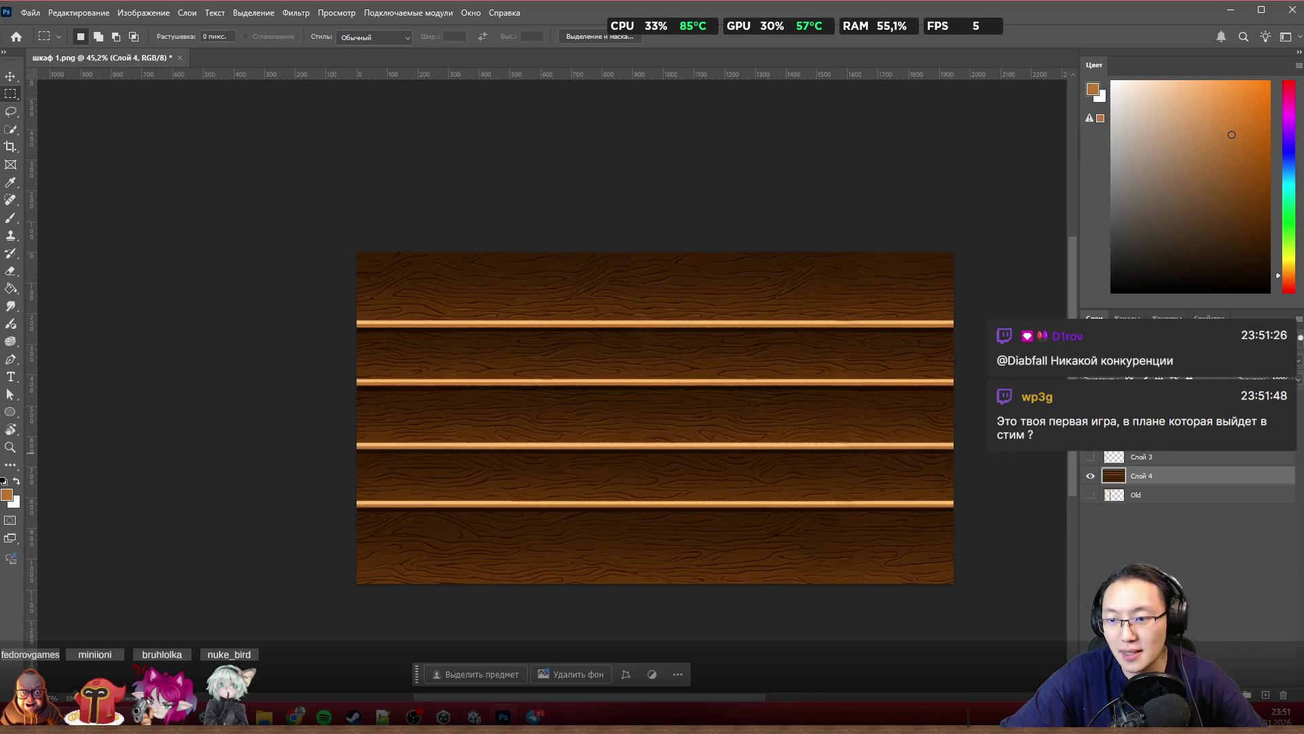
pyautogui.scroll(3, 673, 319)
pyautogui.moveTo(720, 391); pyautogui.dragTo(549, 388)
pyautogui.scroll(2, 722, 346)
pyautogui.scroll(1, 714, 306)
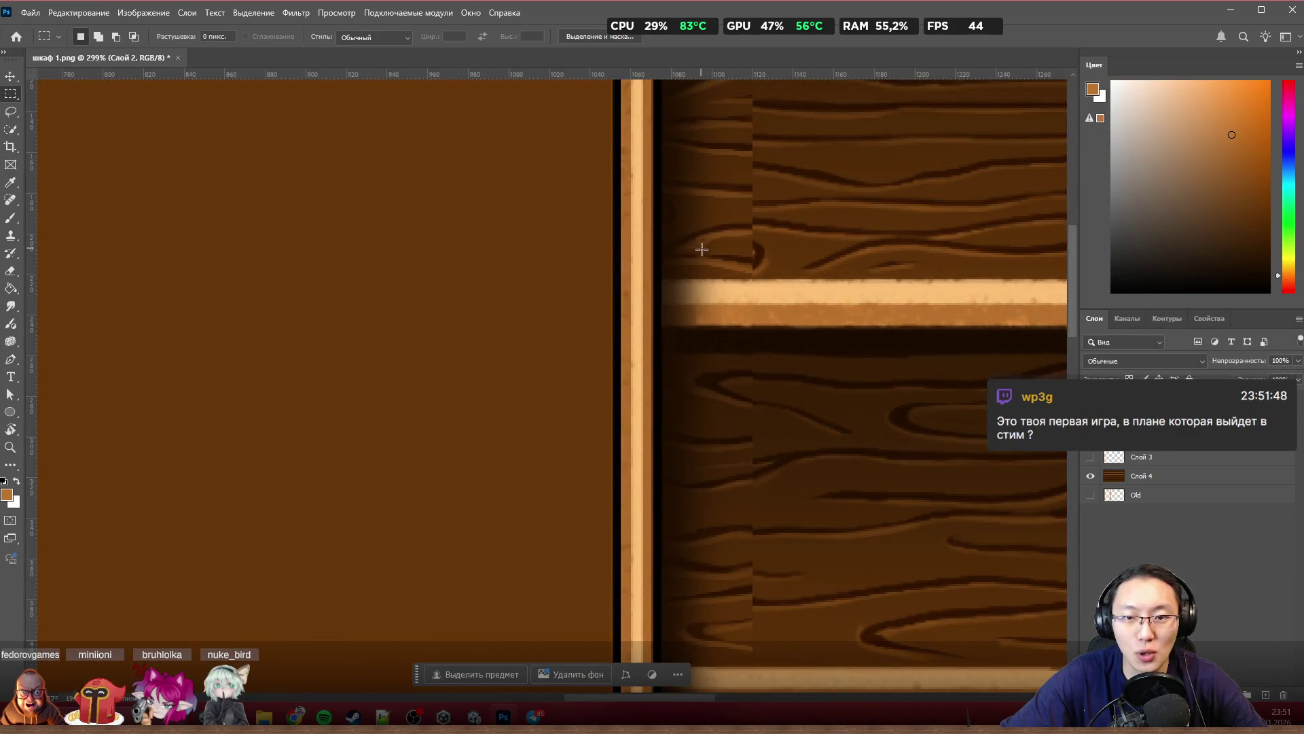
pyautogui.scroll(-2, 705, 237)
pyautogui.scroll(-2, 685, 445)
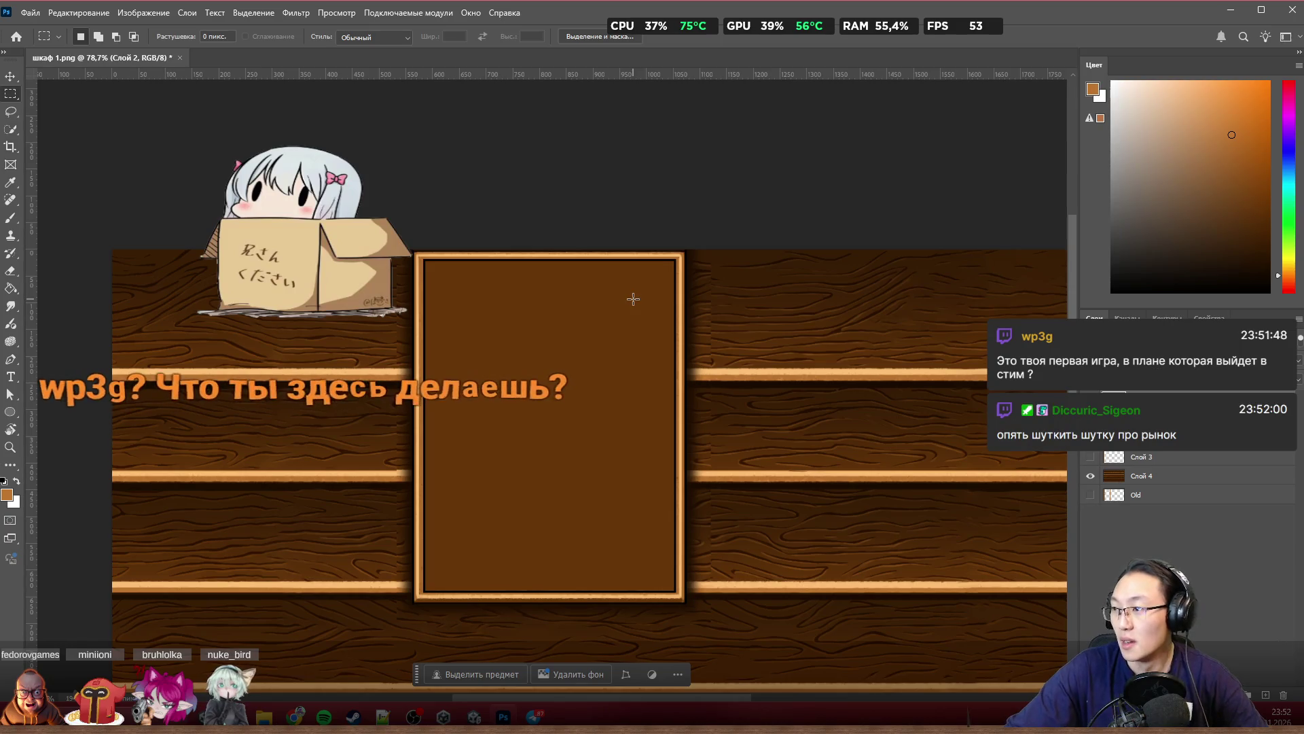
pyautogui.scroll(2, 714, 305)
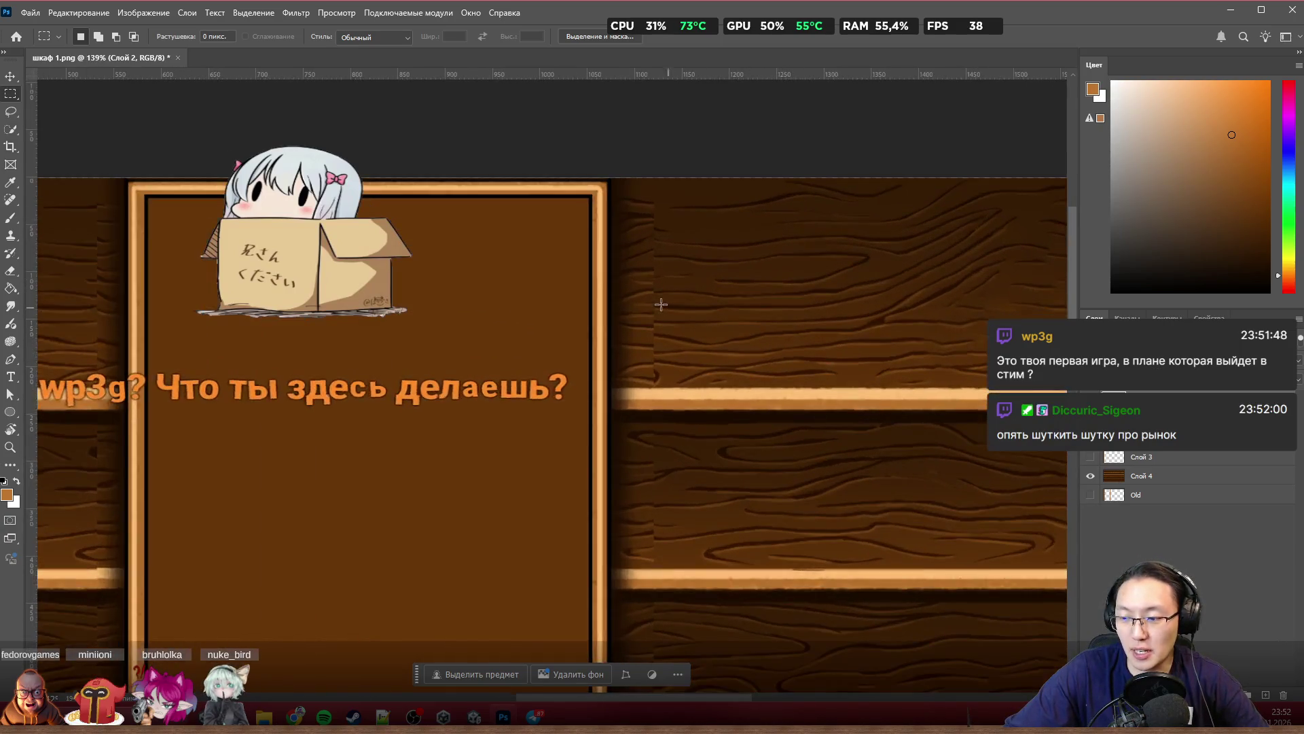
pyautogui.scroll(2, 663, 306)
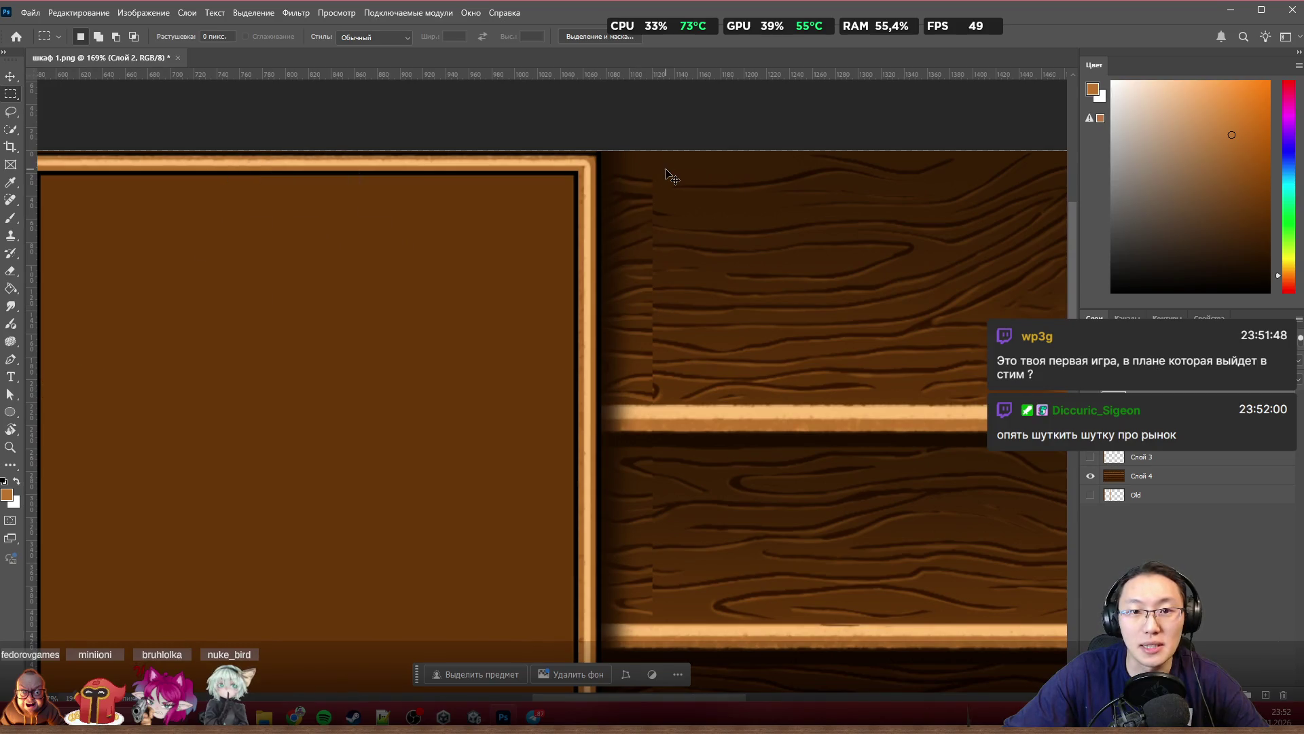
pyautogui.hscroll(2, 653, 168)
pyautogui.scroll(1, 682, 170)
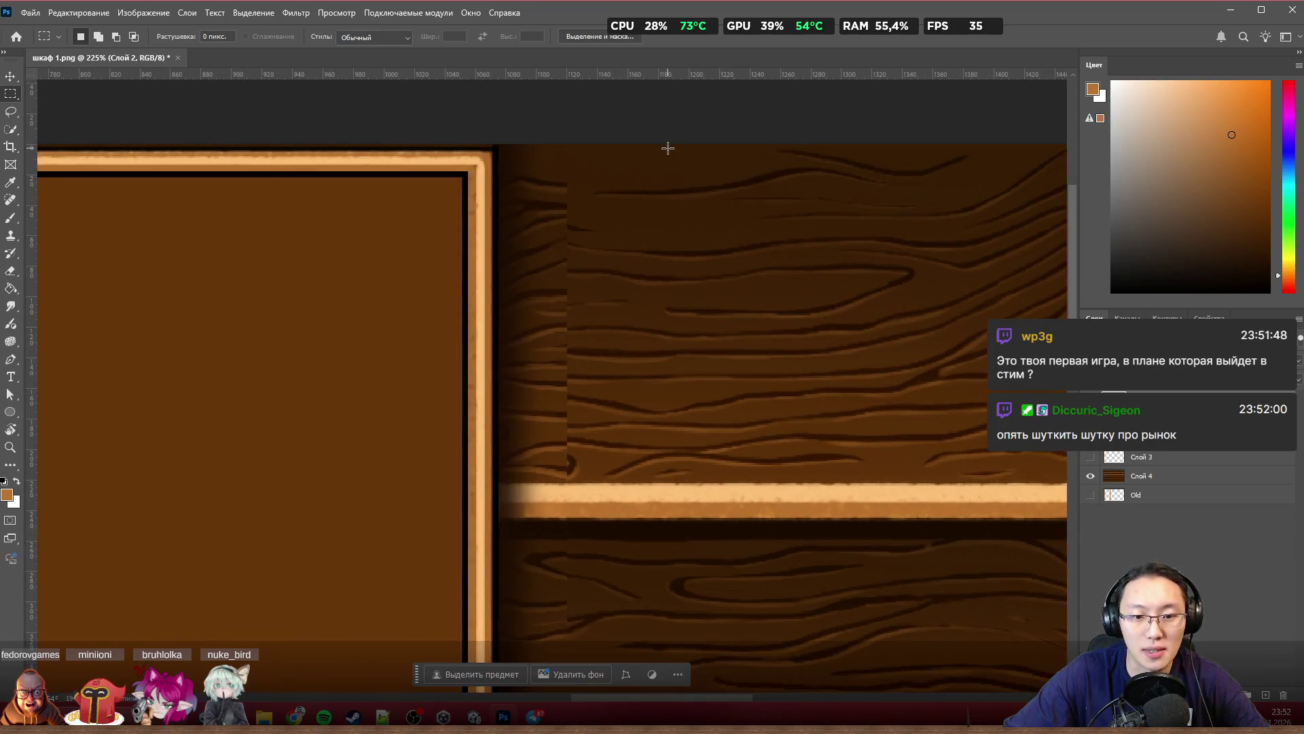
# Step: Marquee-select the stray wood strips beside the central panel on the back layer, delete them and deselect
pyautogui.moveTo(672, 137); pyautogui.dragTo(479, 691)
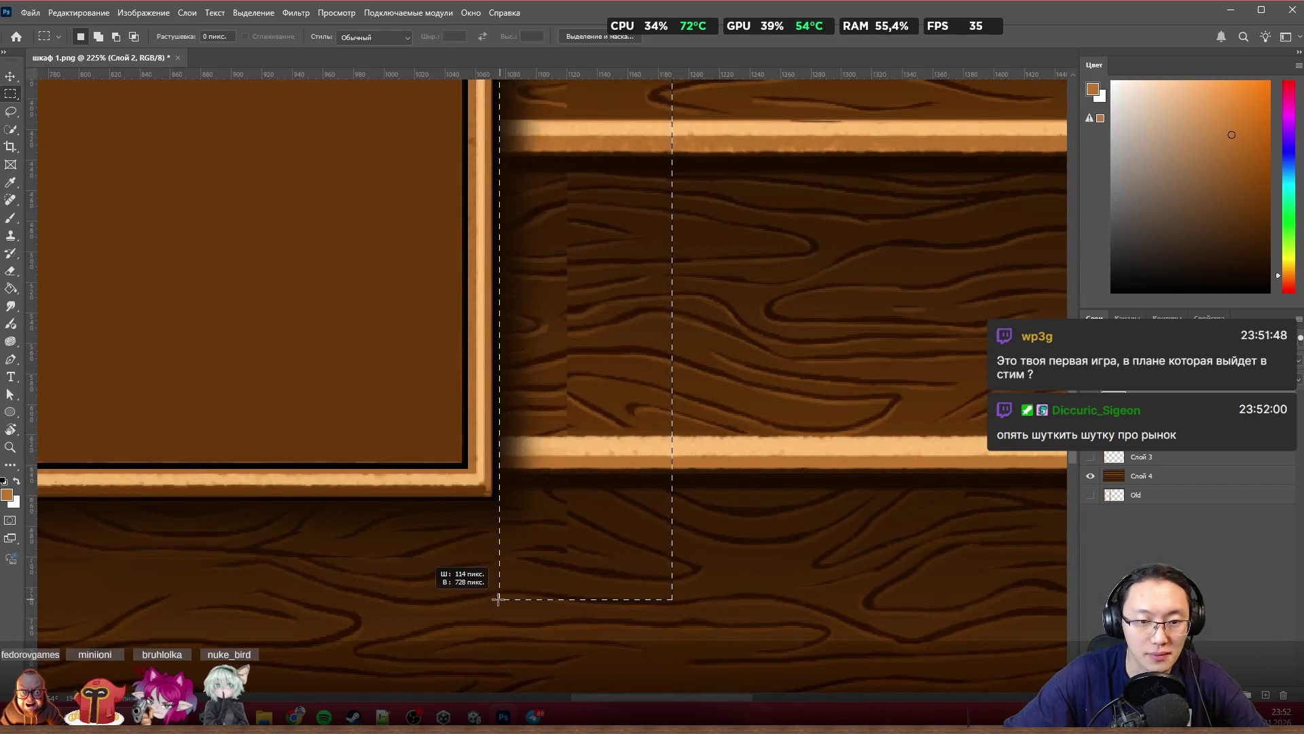
pyautogui.moveTo(479, 691); pyautogui.dragTo(494, 600)
pyautogui.scroll(4, 459, 455)
pyautogui.scroll(3, 518, 519)
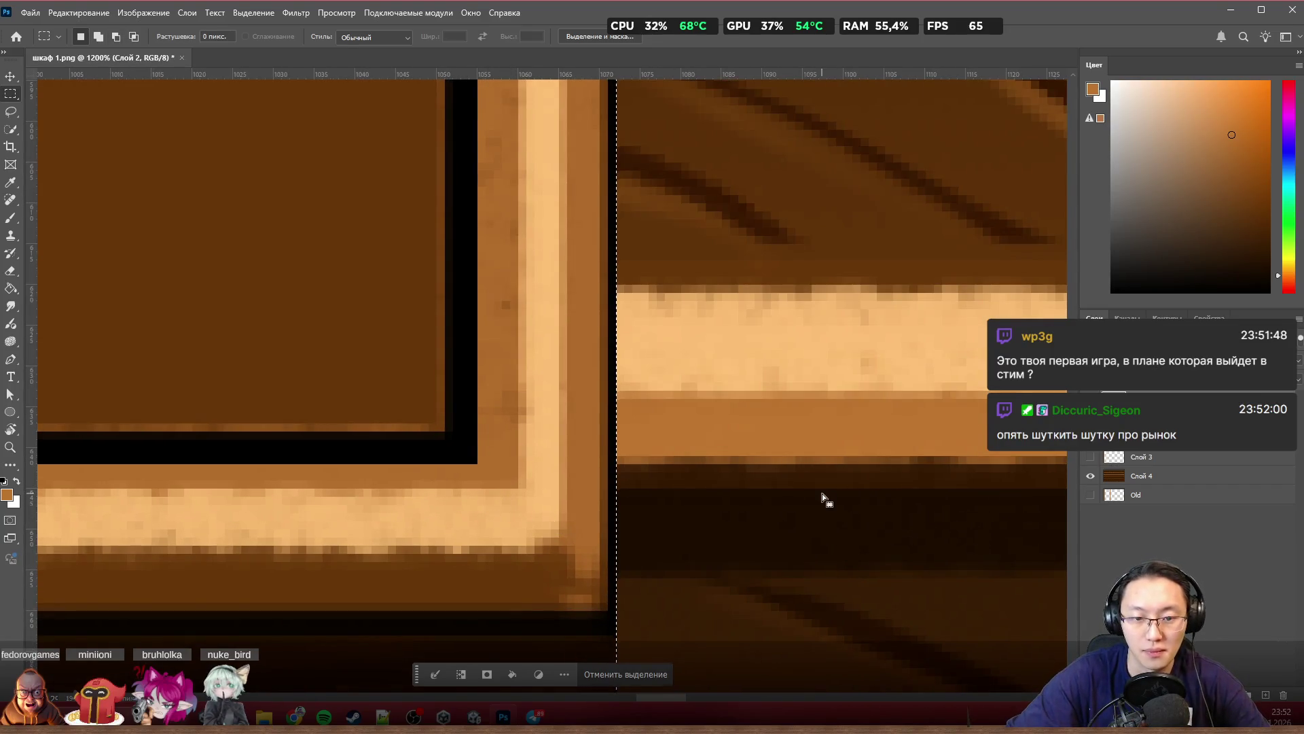
pyautogui.scroll(-3, 722, 601)
pyautogui.scroll(-2, 712, 509)
pyautogui.scroll(-2, 735, 550)
pyautogui.moveTo(735, 551)
pyautogui.mouseDown()
pyautogui.moveTo(732, 14)
pyautogui.moveTo(689, 277)
pyautogui.moveTo(559, 693)
pyautogui.moveTo(501, 711)
pyautogui.mouseUp()
pyautogui.scroll(3, 708, 394)
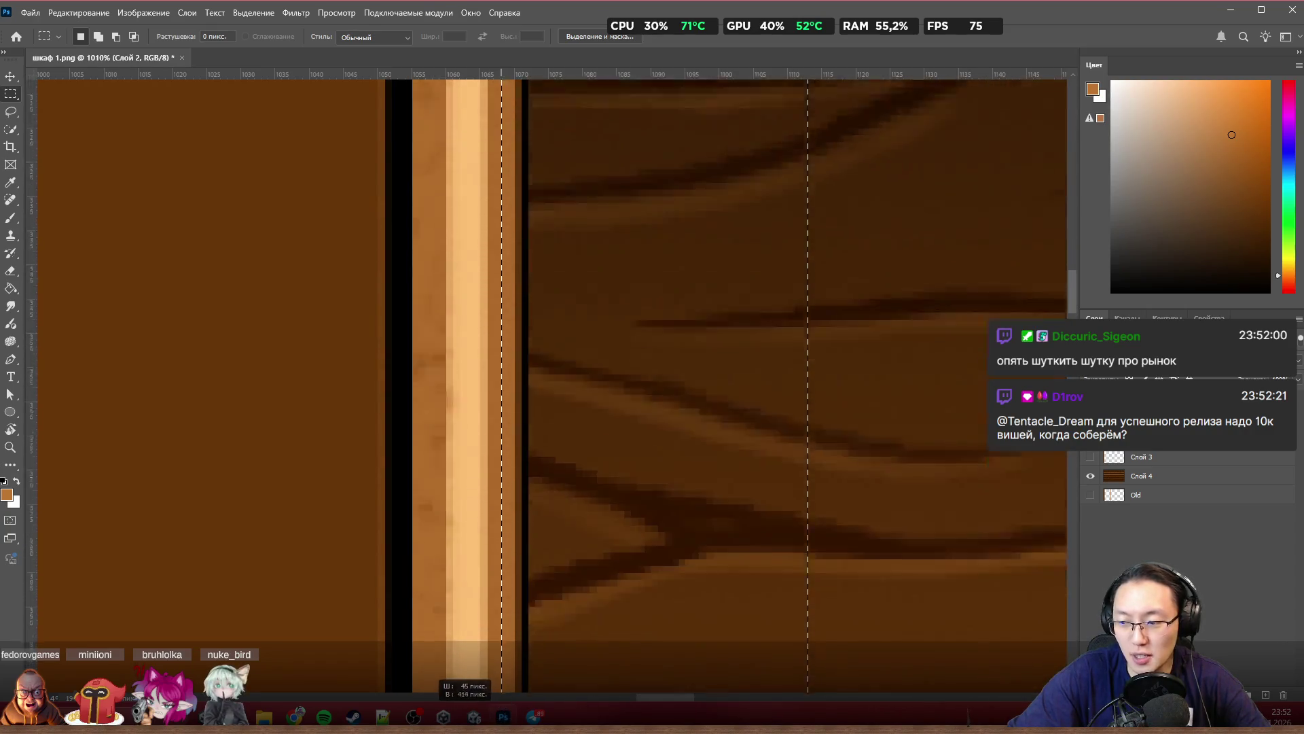
pyautogui.moveTo(503, 700); pyautogui.dragTo(522, 692)
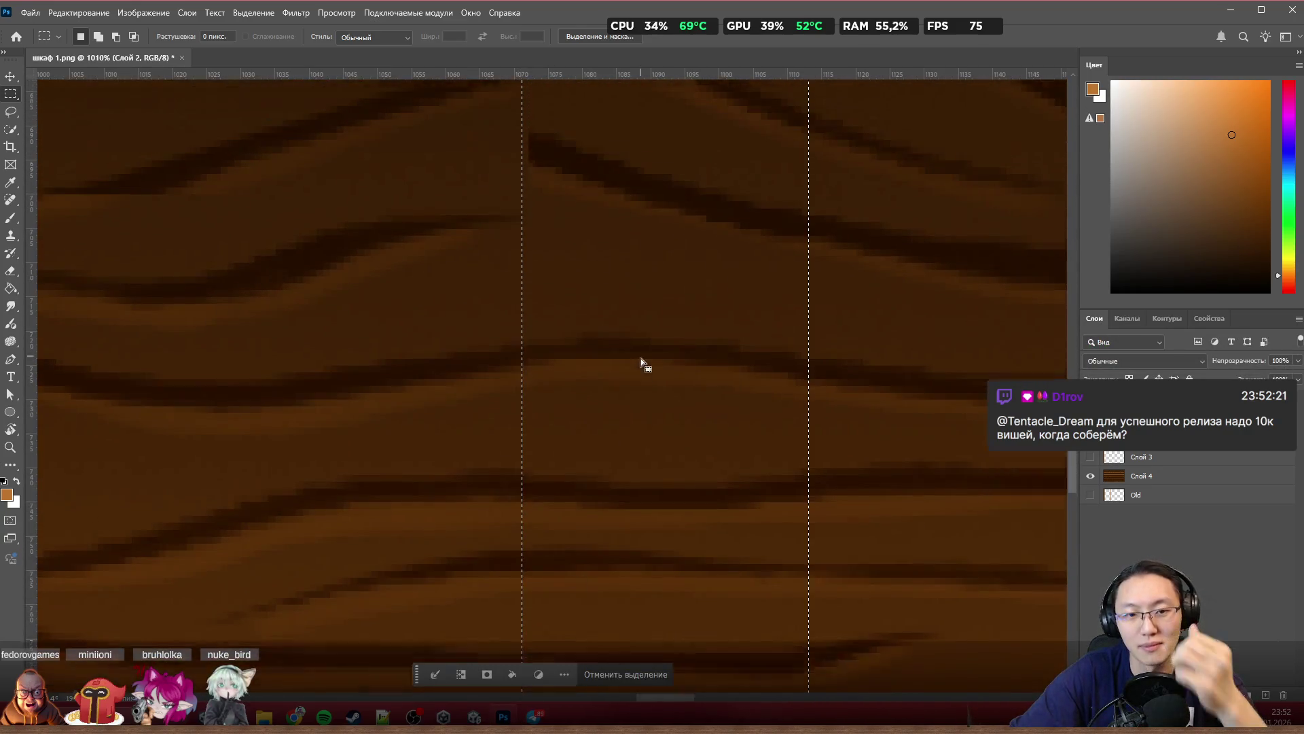
pyautogui.scroll(-5, 640, 378)
pyautogui.scroll(3, 662, 403)
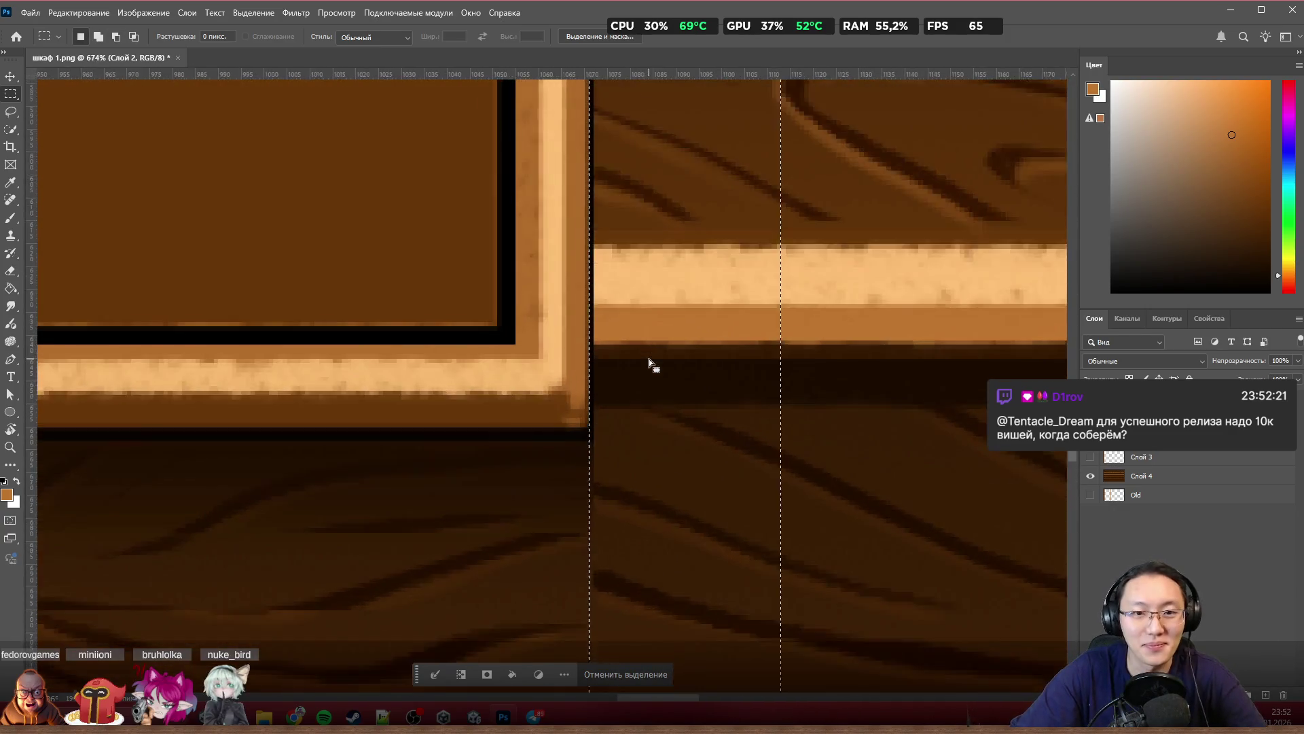
pyautogui.scroll(2, 648, 365)
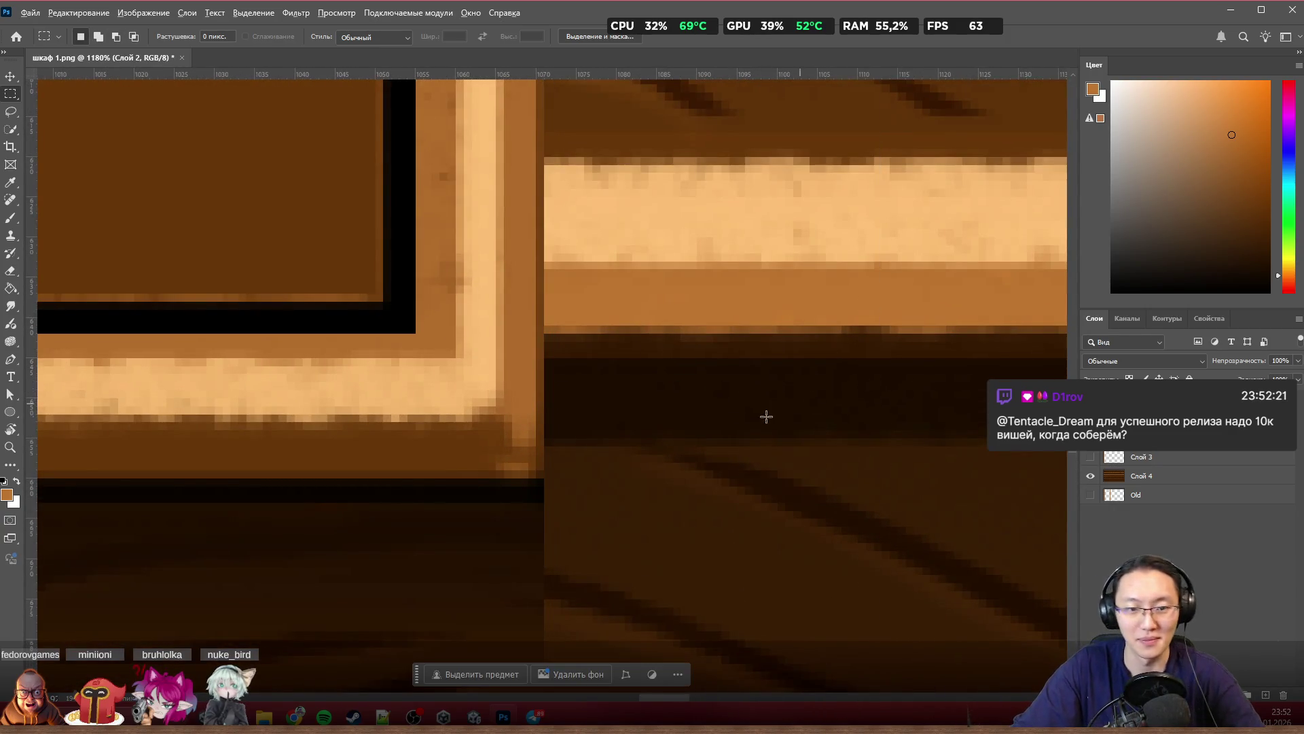
pyautogui.scroll(-3, 926, 388)
pyautogui.scroll(-3, 723, 416)
pyautogui.hotkey('ctrl', 'd')
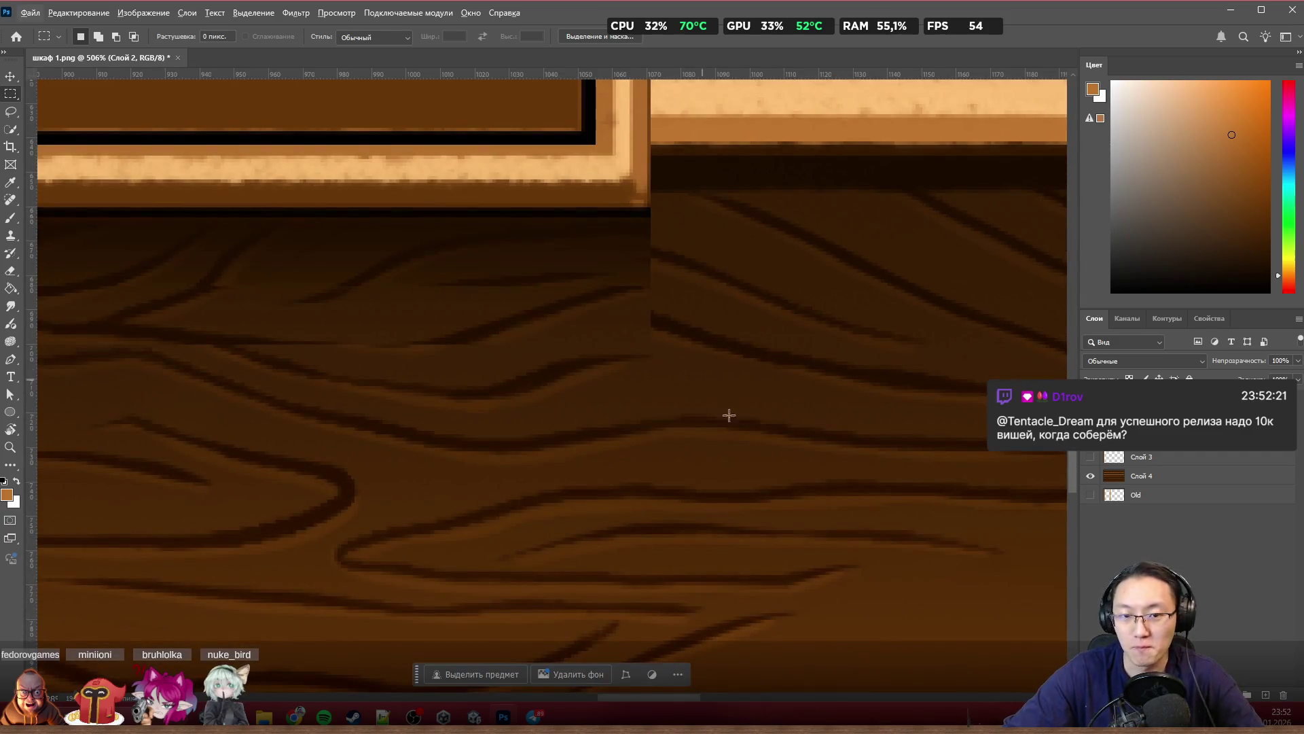
pyautogui.scroll(-4, 702, 379)
pyautogui.scroll(1, 880, 585)
pyautogui.moveTo(228, 459)
pyautogui.mouseDown()
pyautogui.moveTo(21, 438)
pyautogui.moveTo(307, 426)
pyautogui.mouseUp()
pyautogui.click(670, 335)
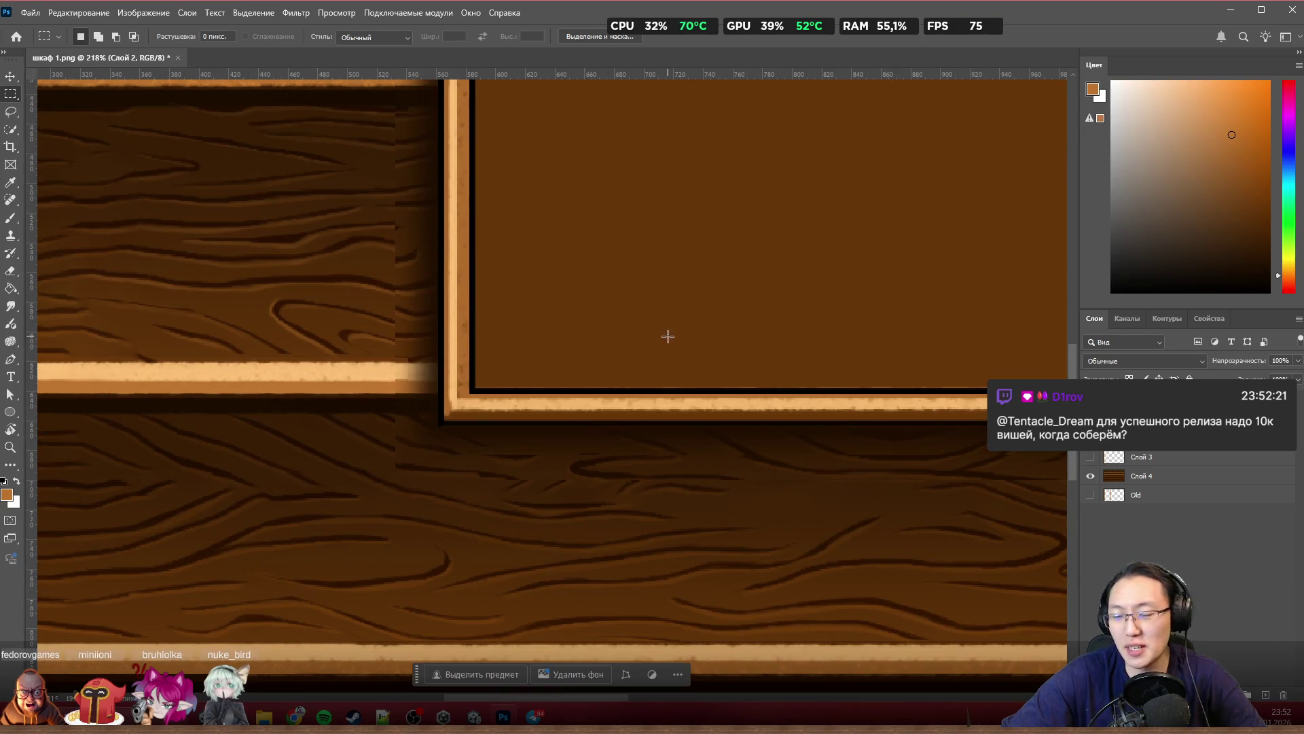
pyautogui.scroll(-2, 474, 387)
pyautogui.hscroll(5, 611, 408)
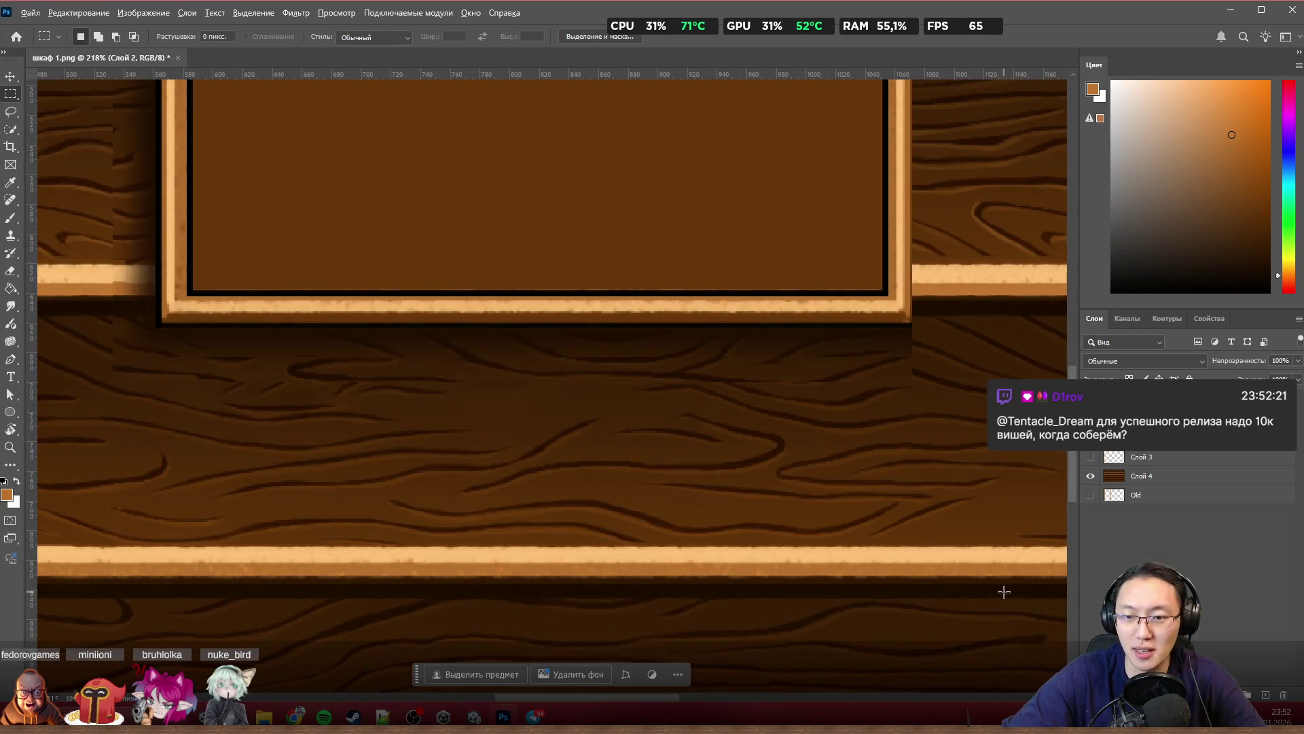
pyautogui.scroll(1, 1002, 591)
pyautogui.scroll(2, 1024, 507)
pyautogui.moveTo(1017, 596)
pyautogui.mouseDown()
pyautogui.moveTo(723, 378)
pyautogui.moveTo(131, 256)
pyautogui.moveTo(30, 151)
pyautogui.moveTo(14, 53)
pyautogui.moveTo(319, 281)
pyautogui.mouseUp()
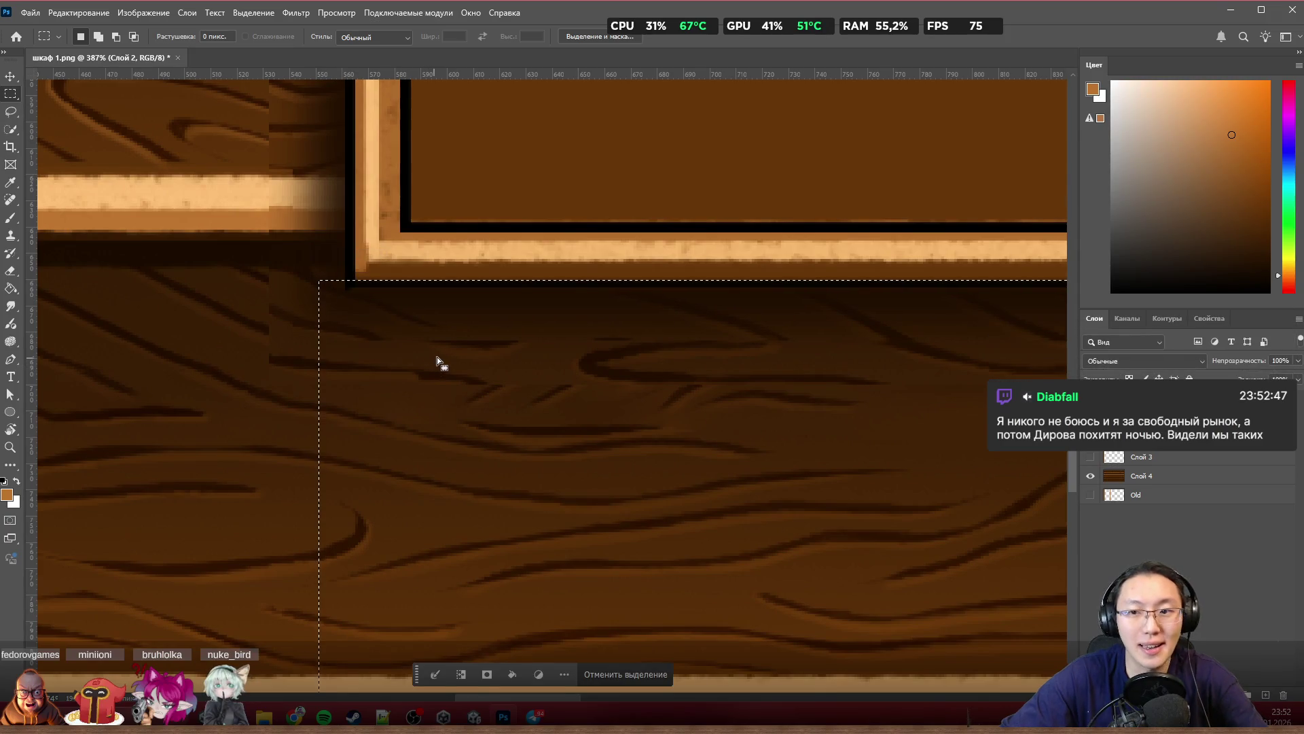
pyautogui.press('Delete')
pyautogui.hotkey('ctrl', 'd')
pyautogui.scroll(-3, 530, 397)
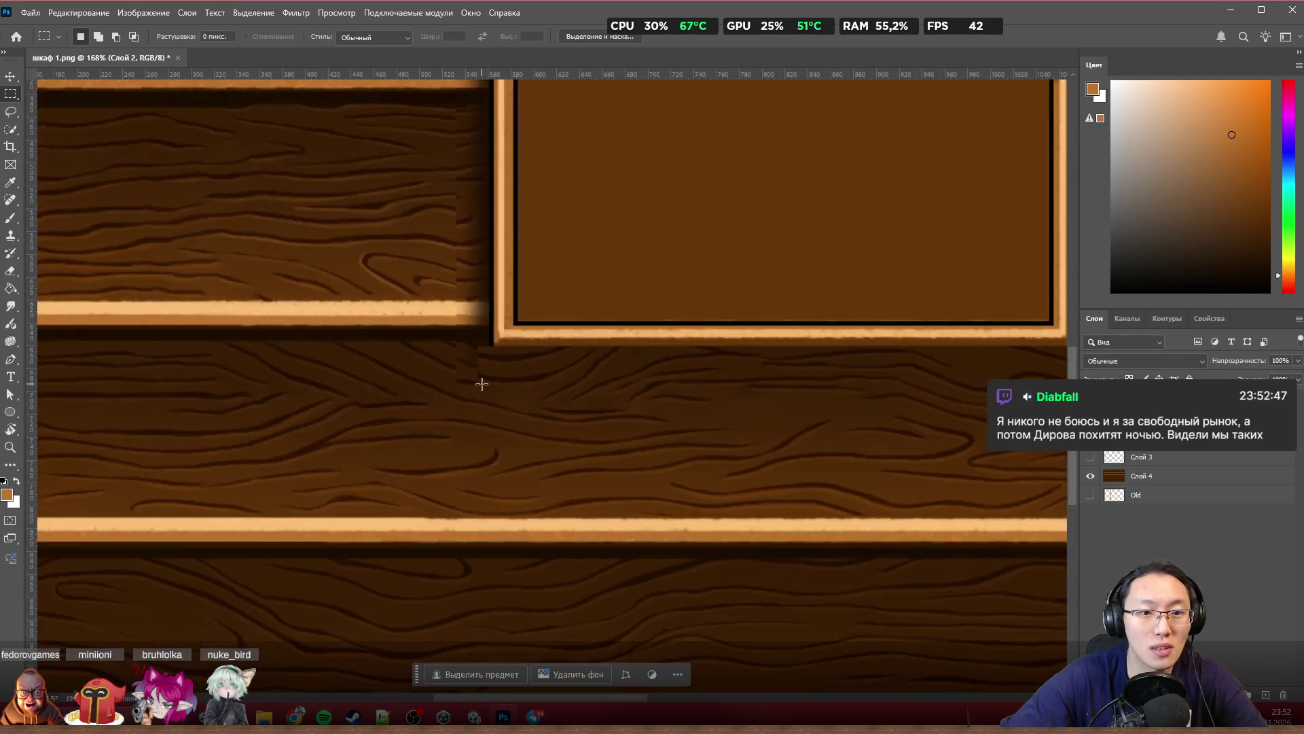
pyautogui.scroll(1, 320, 560)
pyautogui.scroll(3, 336, 612)
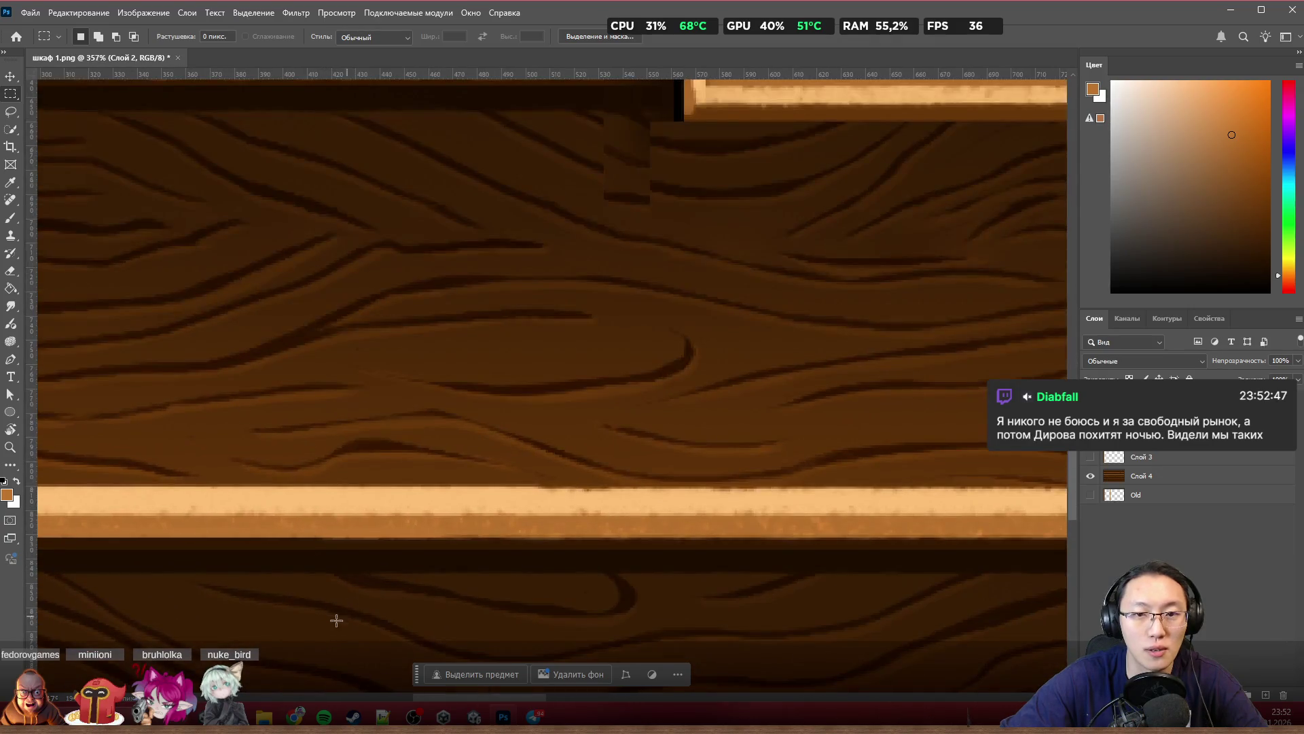
pyautogui.scroll(-2, 341, 591)
pyautogui.moveTo(187, 623)
pyautogui.mouseDown()
pyautogui.moveTo(604, 233)
pyautogui.moveTo(671, 37)
pyautogui.moveTo(774, 41)
pyautogui.moveTo(778, 93)
pyautogui.mouseUp()
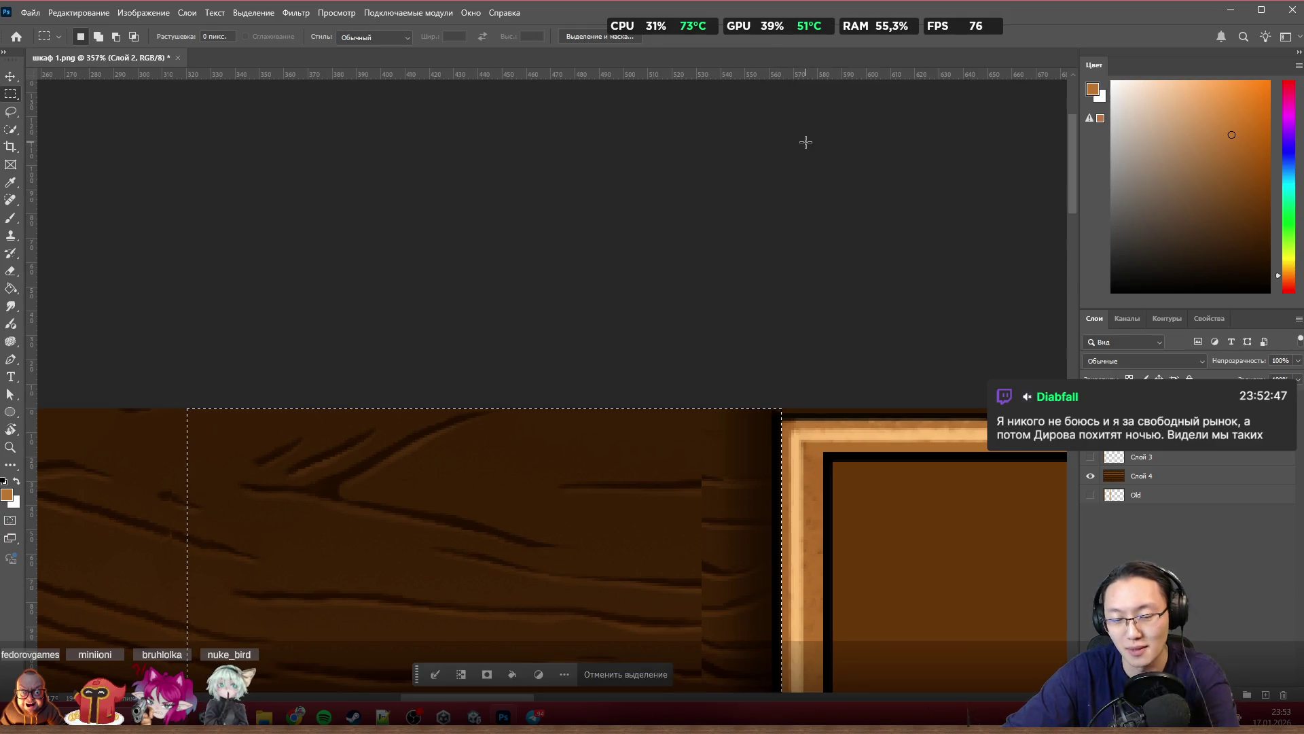
pyautogui.hotkey('ctrl', 'd')
pyautogui.scroll(-3, 486, 192)
pyautogui.scroll(-3, 449, 178)
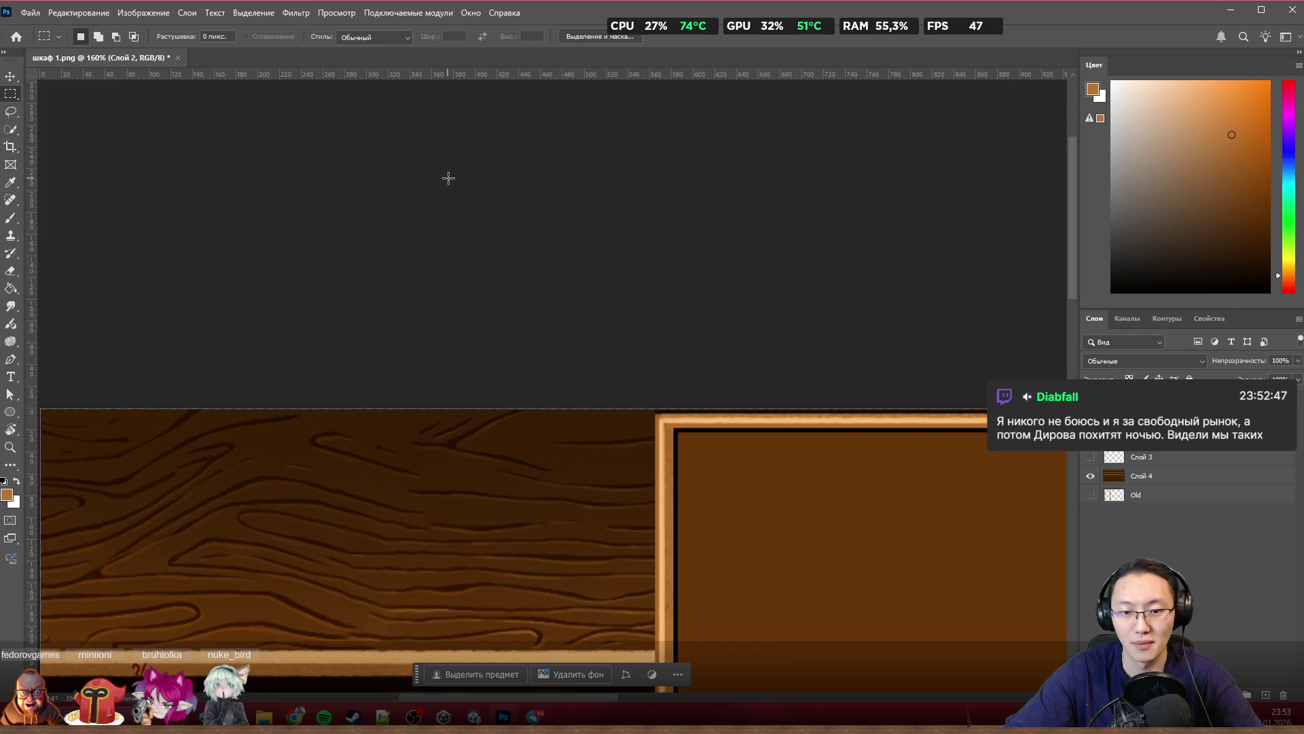
pyautogui.scroll(-3, 448, 177)
pyautogui.scroll(-3, 510, 213)
pyautogui.scroll(-1, 701, 485)
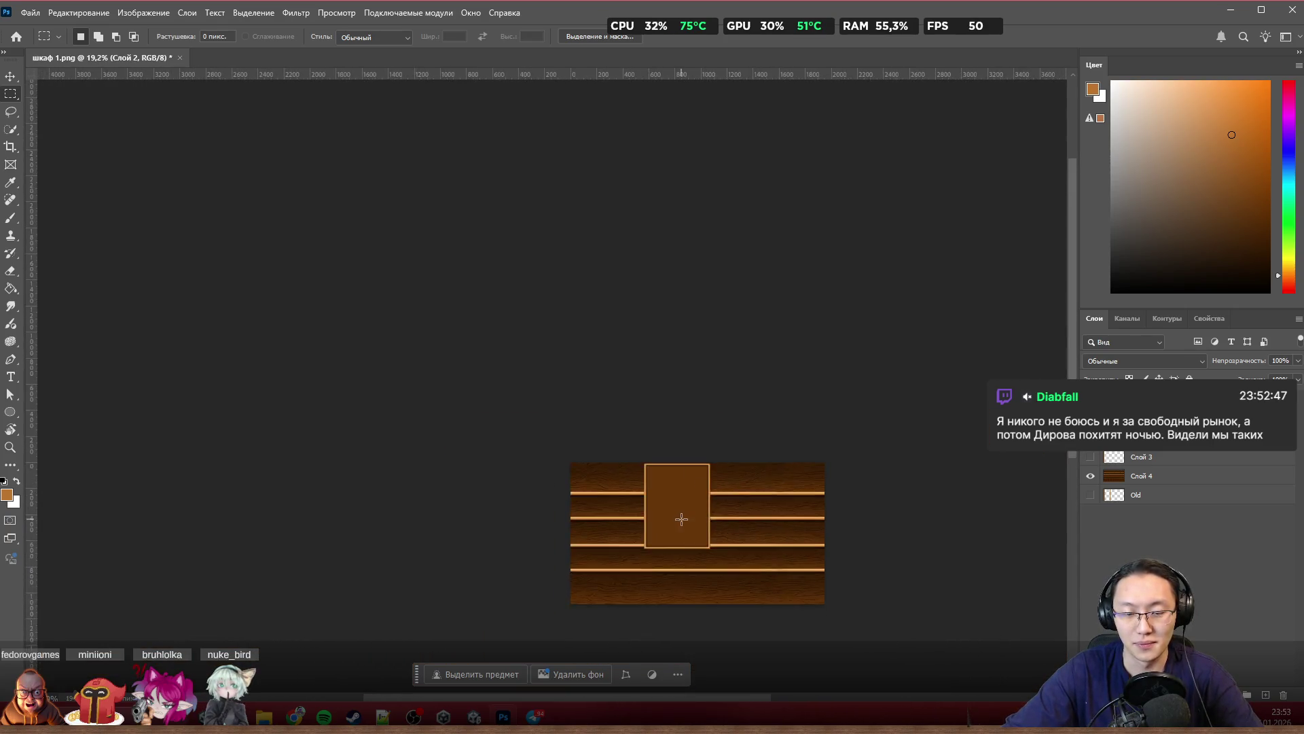
pyautogui.scroll(3, 682, 515)
pyautogui.scroll(3, 692, 544)
pyautogui.scroll(-3, 735, 496)
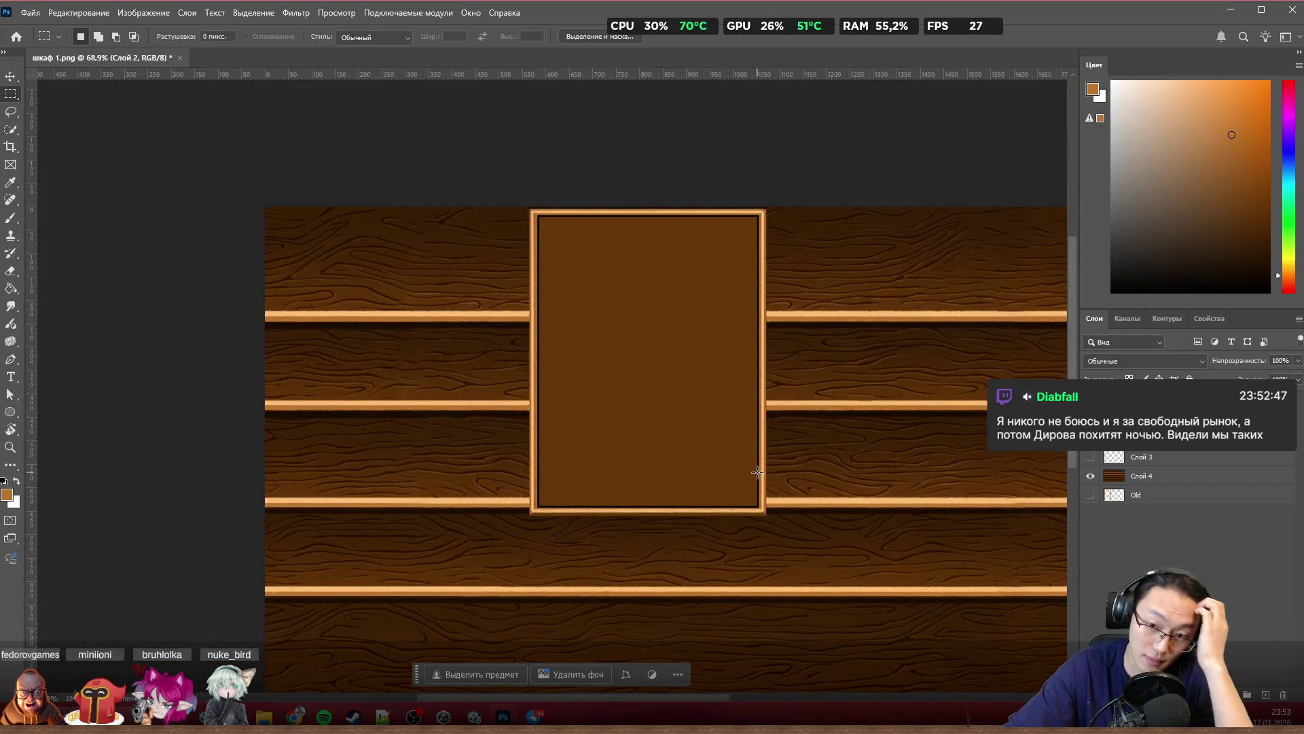
# Step: Select Слой 5, show the side-posts layer so posts frame both ends, then switch to Слой 6
pyautogui.click(1088, 419)
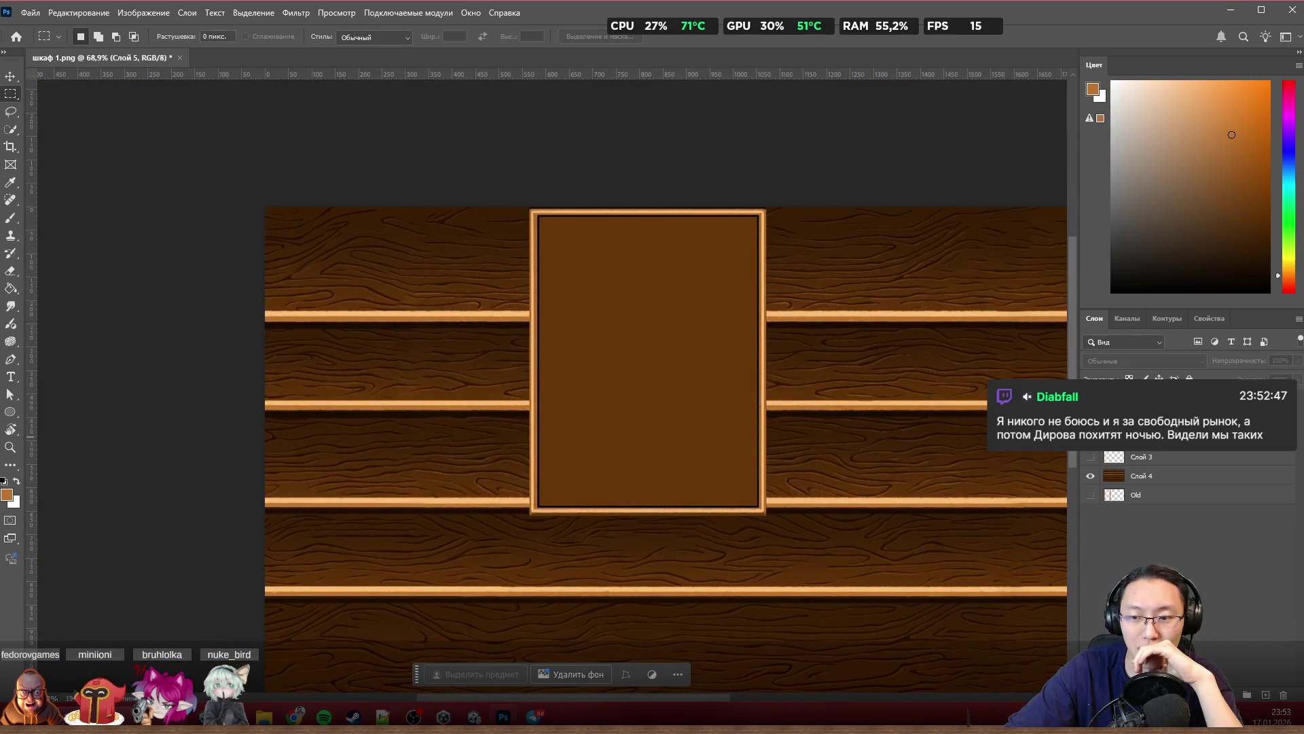
pyautogui.click(1091, 457)
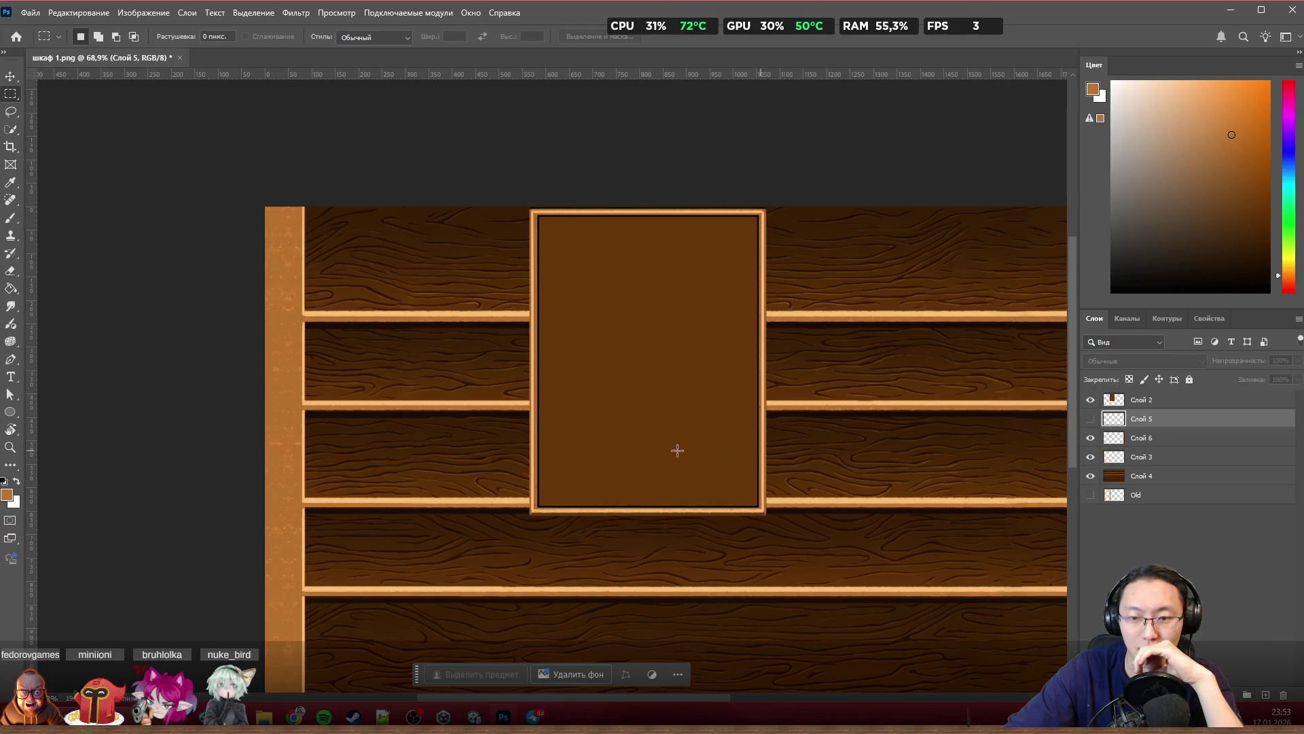
pyautogui.scroll(-2, 472, 405)
pyautogui.scroll(2, 797, 435)
pyautogui.scroll(2, 873, 428)
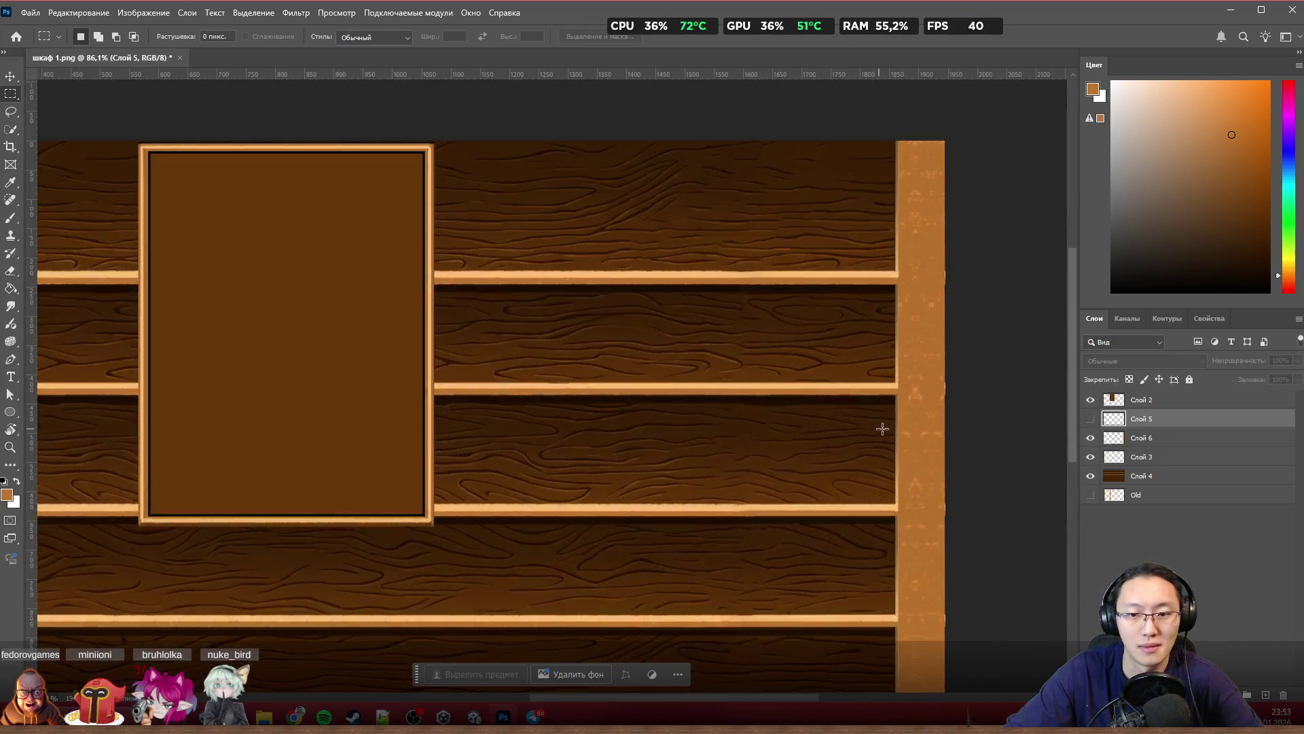
pyautogui.scroll(2, 858, 438)
pyautogui.hscroll(4, 860, 439)
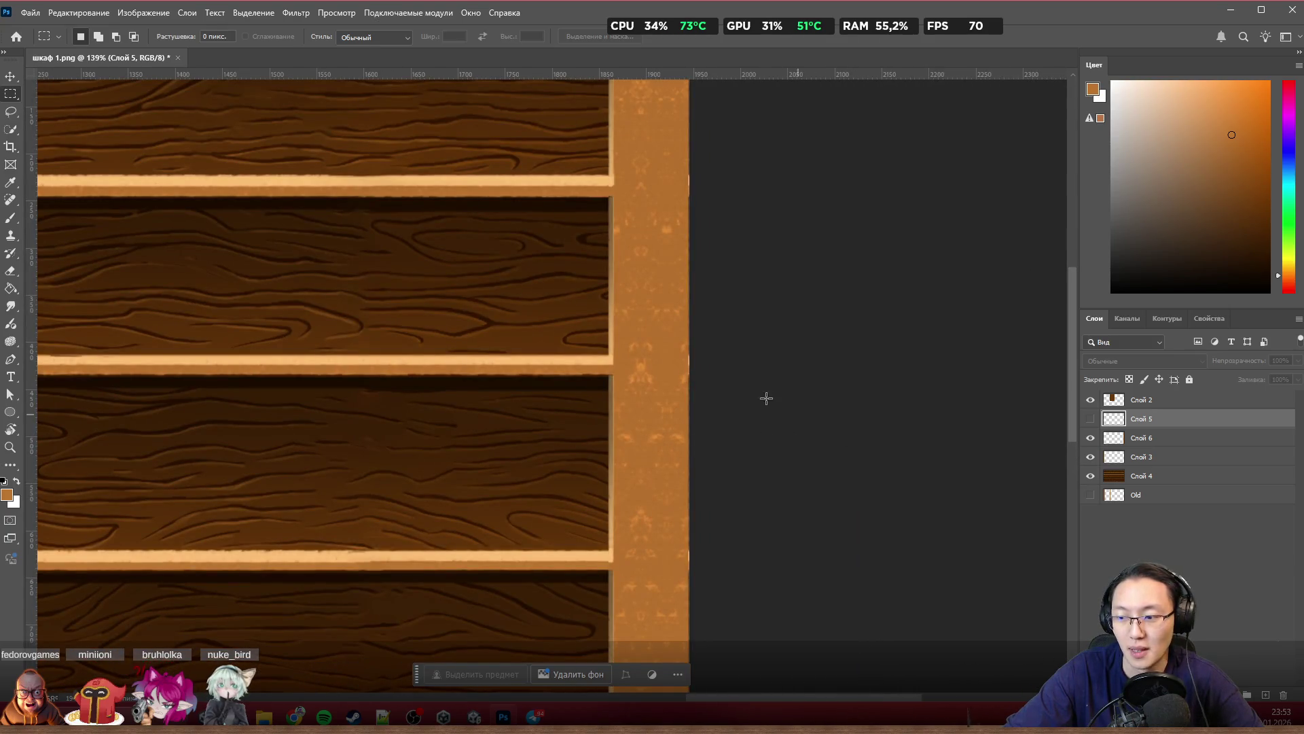
pyautogui.scroll(1, 752, 390)
pyautogui.scroll(1, 752, 390)
pyautogui.hscroll(2, 798, 385)
pyautogui.hscroll(2, 795, 403)
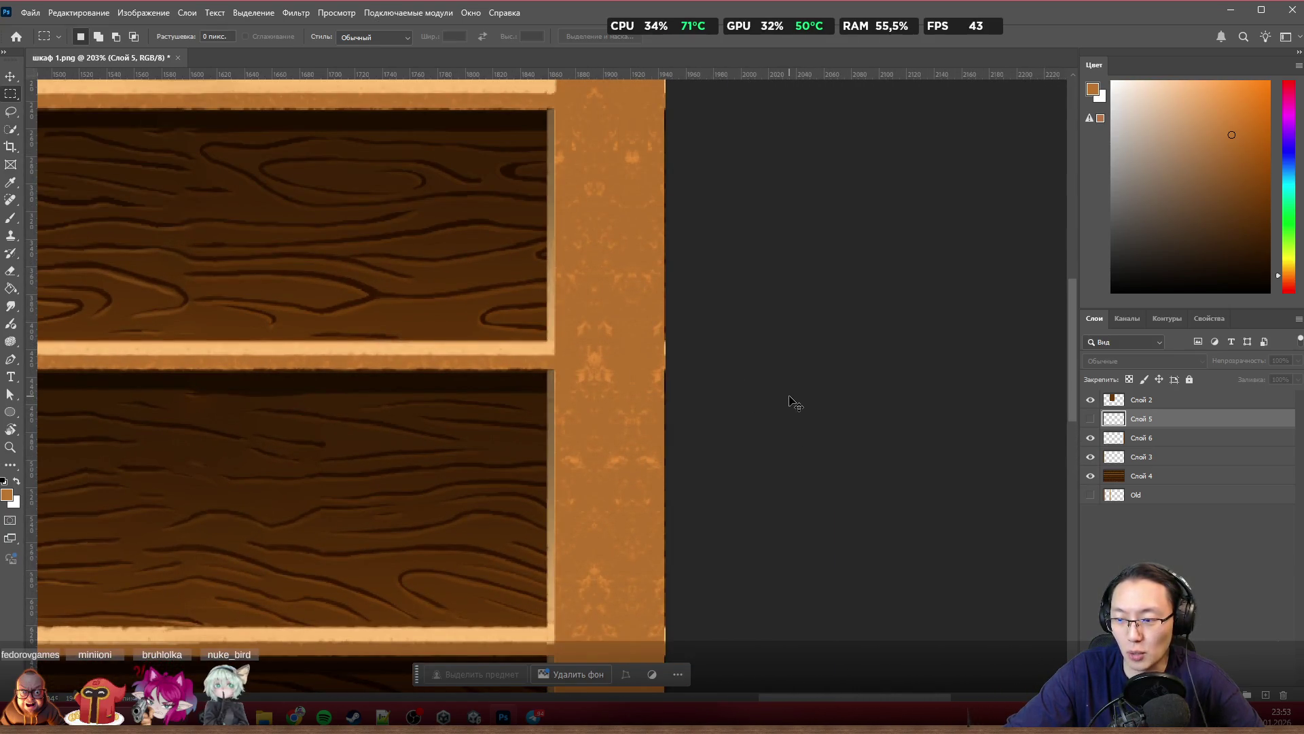
pyautogui.scroll(1, 789, 396)
pyautogui.scroll(1, 789, 395)
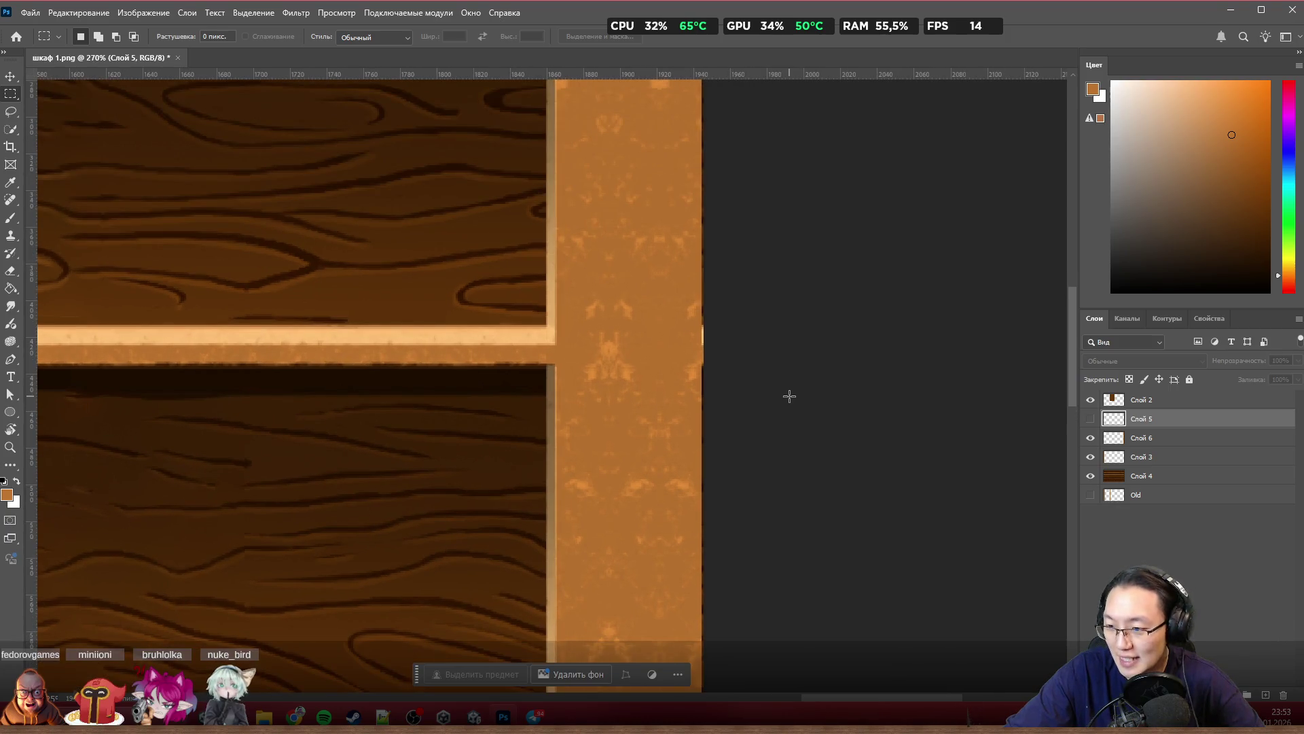
pyautogui.scroll(1, 790, 398)
pyautogui.scroll(1, 785, 394)
pyautogui.scroll(1, 735, 372)
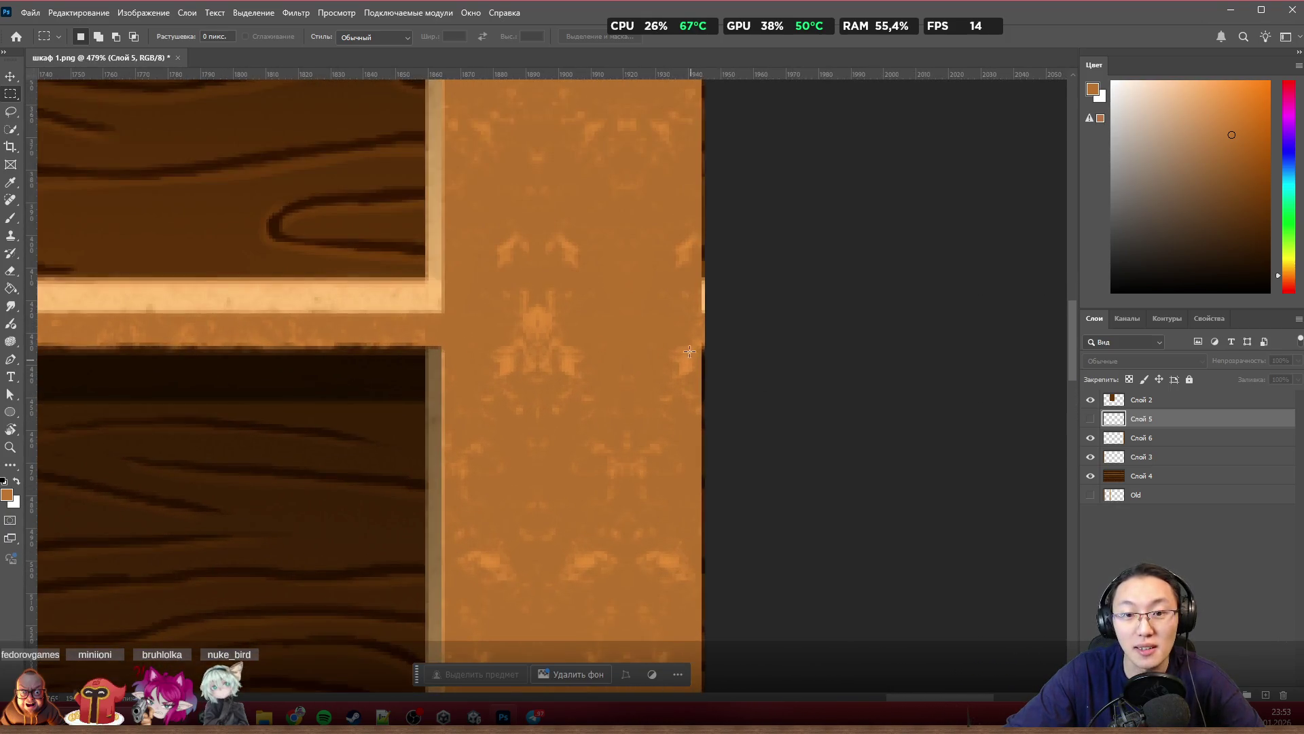
pyautogui.keyDown('ctrl'); pyautogui.click(689, 351); pyautogui.keyUp('ctrl')
pyautogui.scroll(-3, 758, 405)
pyautogui.scroll(-5, 758, 409)
pyautogui.scroll(-2, 758, 411)
pyautogui.hscroll(-3, 577, 407)
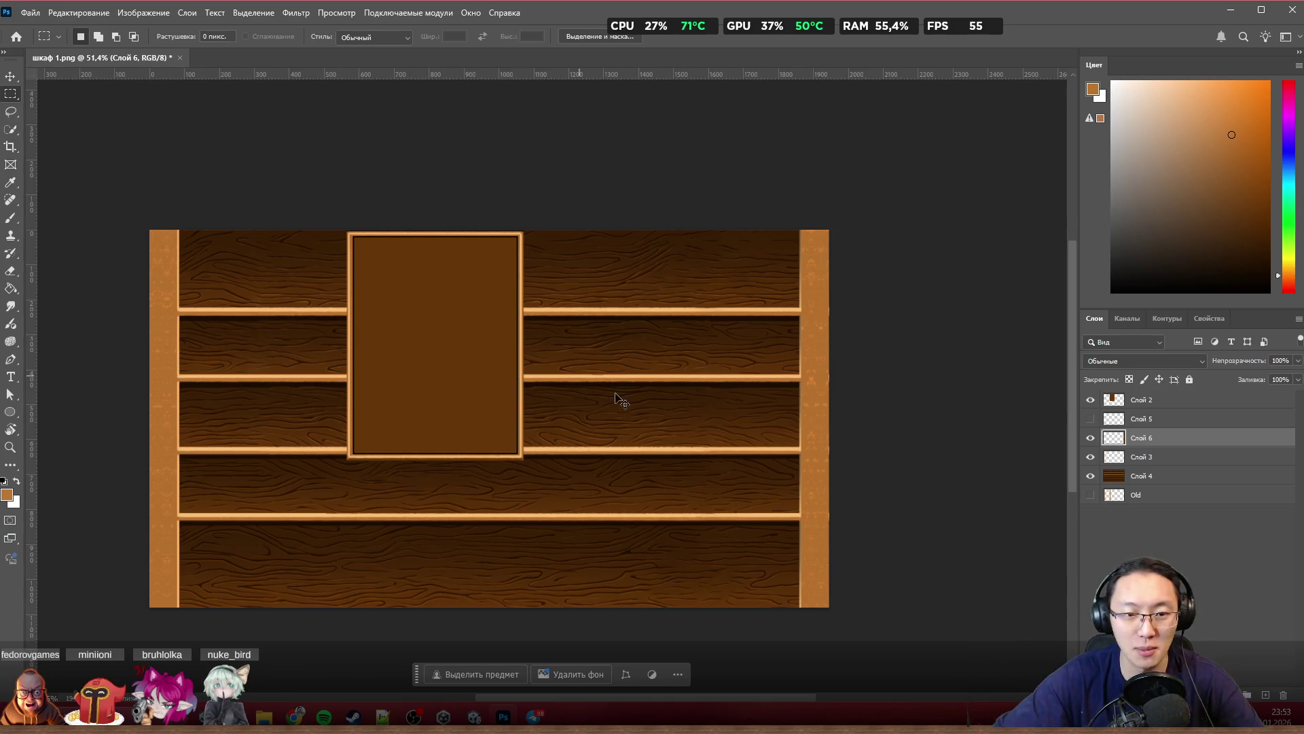
pyautogui.hscroll(-2, 618, 398)
pyautogui.scroll(1, 575, 376)
pyautogui.scroll(1, 576, 376)
# Step: Nudge the central panel right, then switch to the Chrome window with the Twitch stream manager
pyautogui.moveTo(538, 347); pyautogui.dragTo(589, 349)
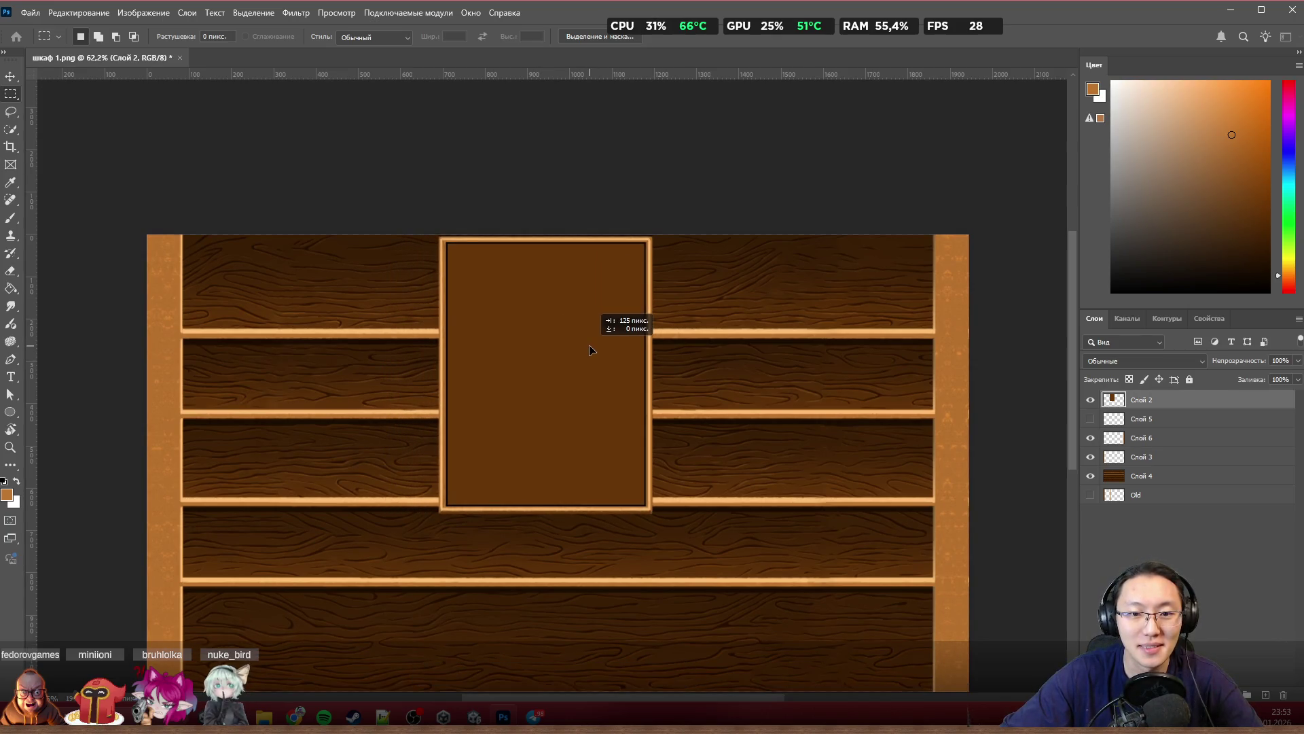
pyautogui.scroll(-3, 657, 336)
pyautogui.scroll(2, 653, 352)
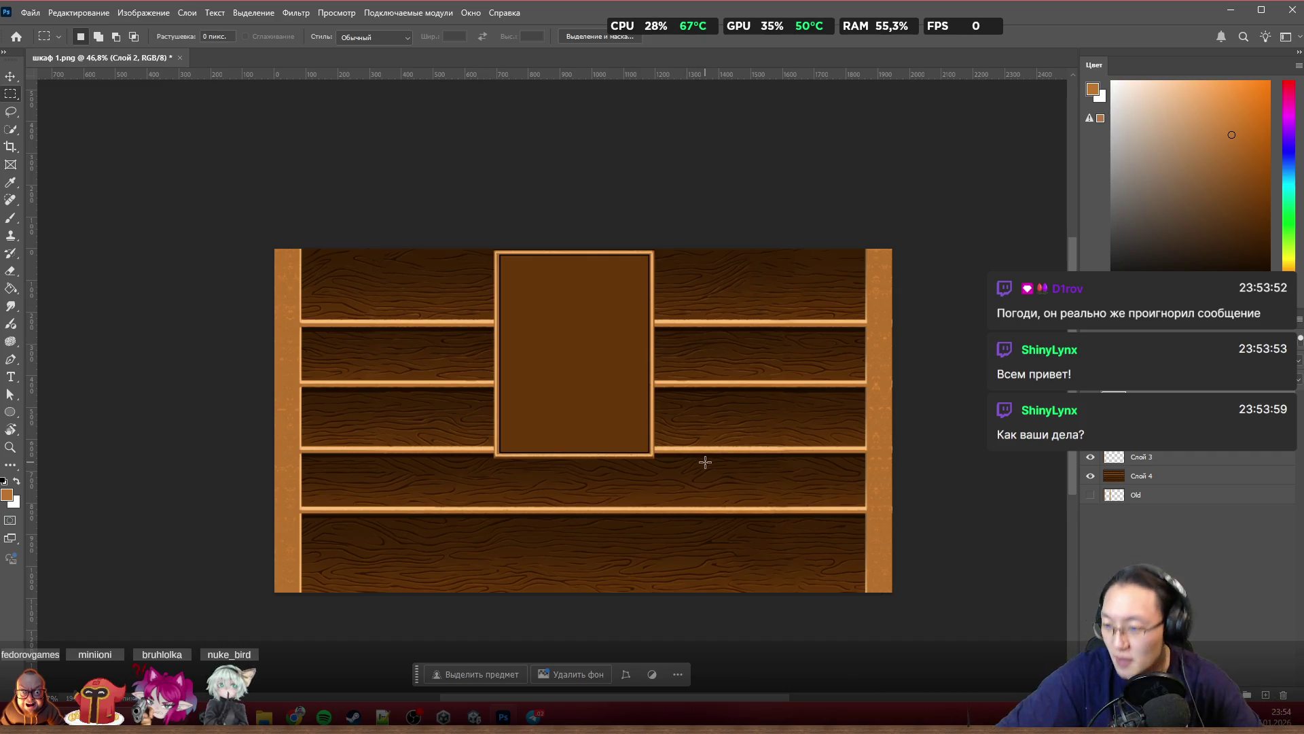
pyautogui.scroll(3, 401, 375)
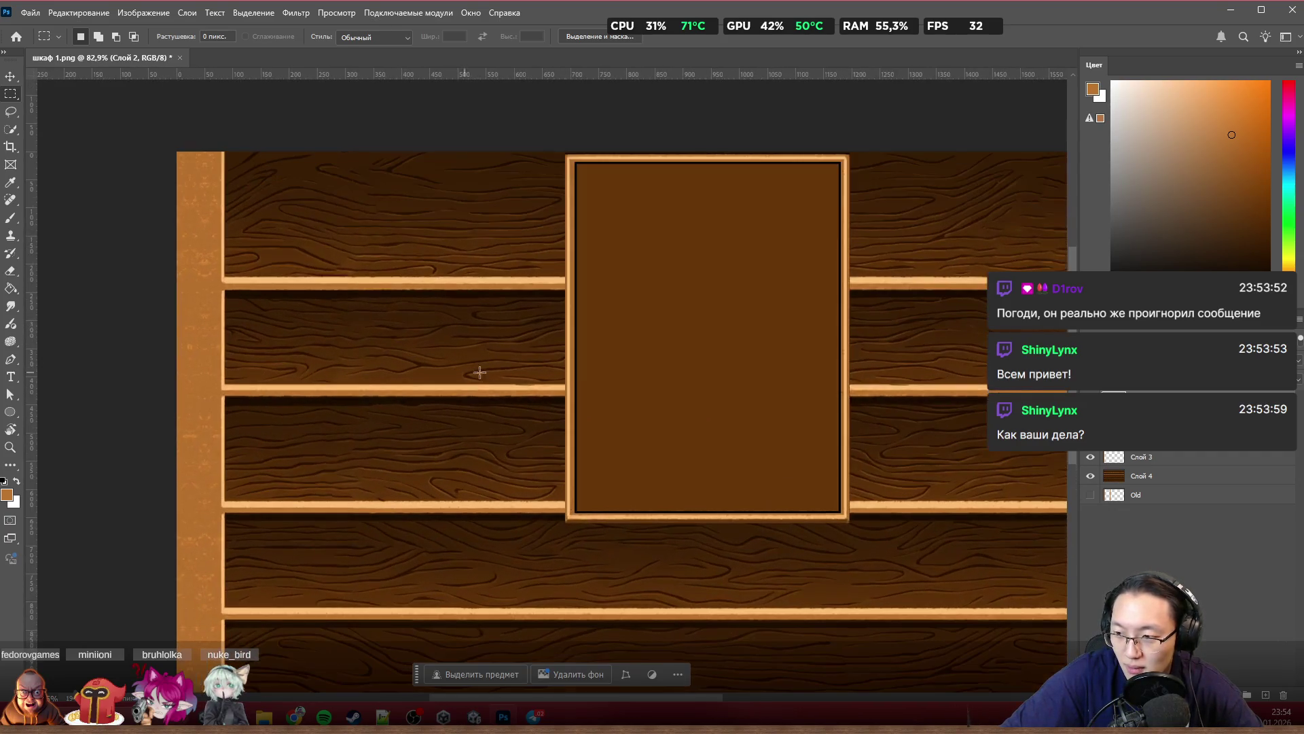
pyautogui.hscroll(2, 580, 369)
pyautogui.hscroll(2, 580, 369)
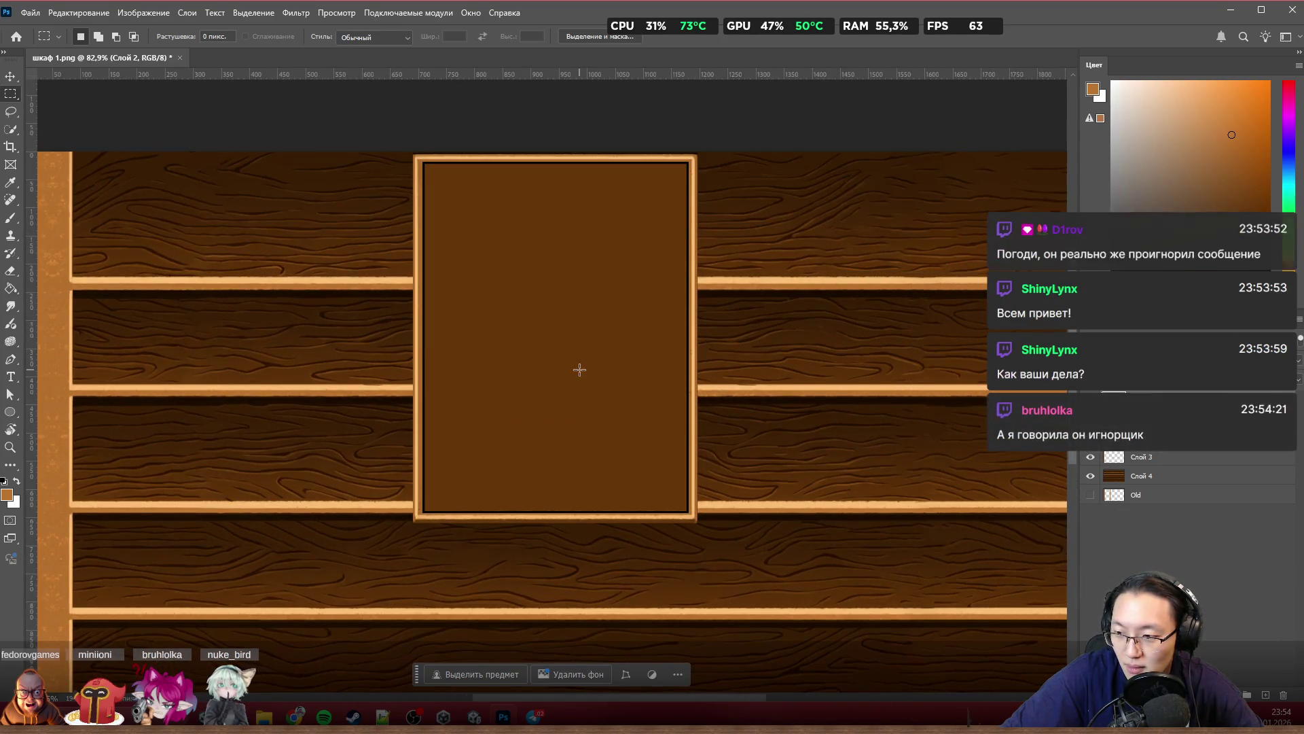
pyautogui.scroll(1, 580, 369)
pyautogui.scroll(1, 579, 370)
pyautogui.hscroll(2, 579, 369)
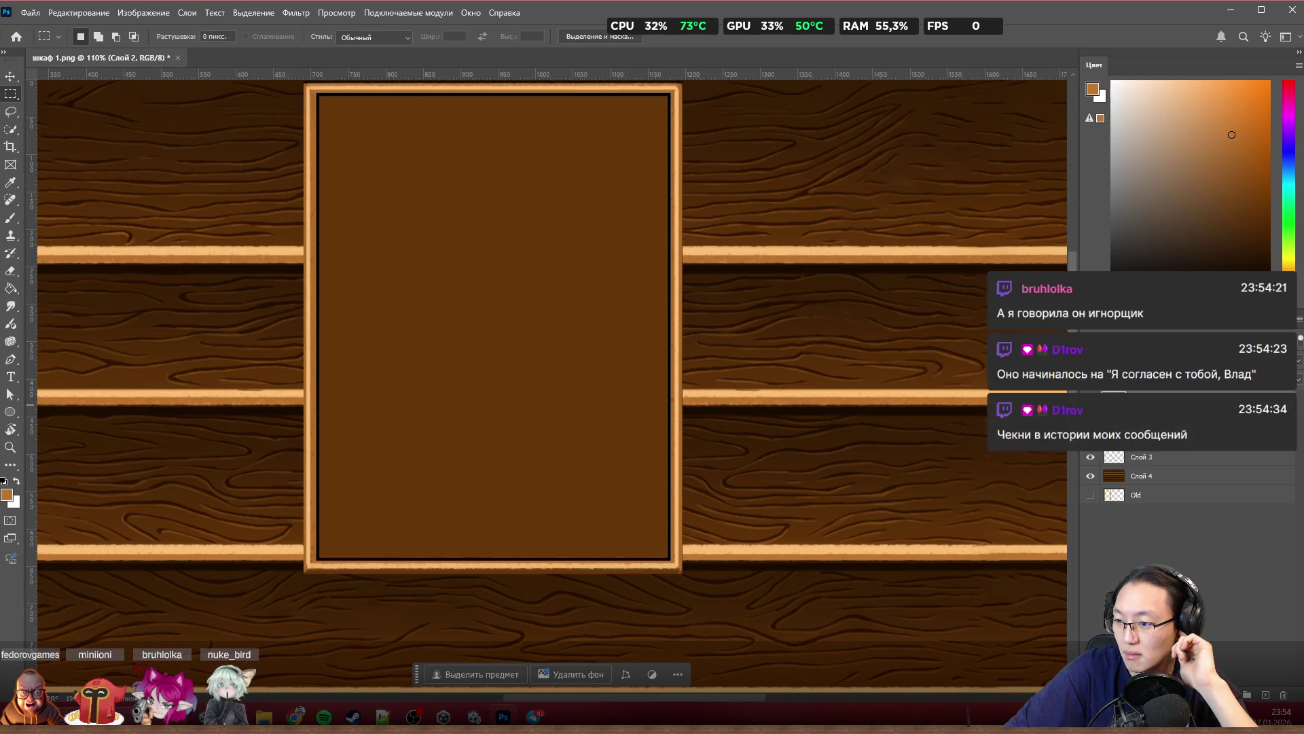
pyautogui.hotkey('alt', 'Tab')
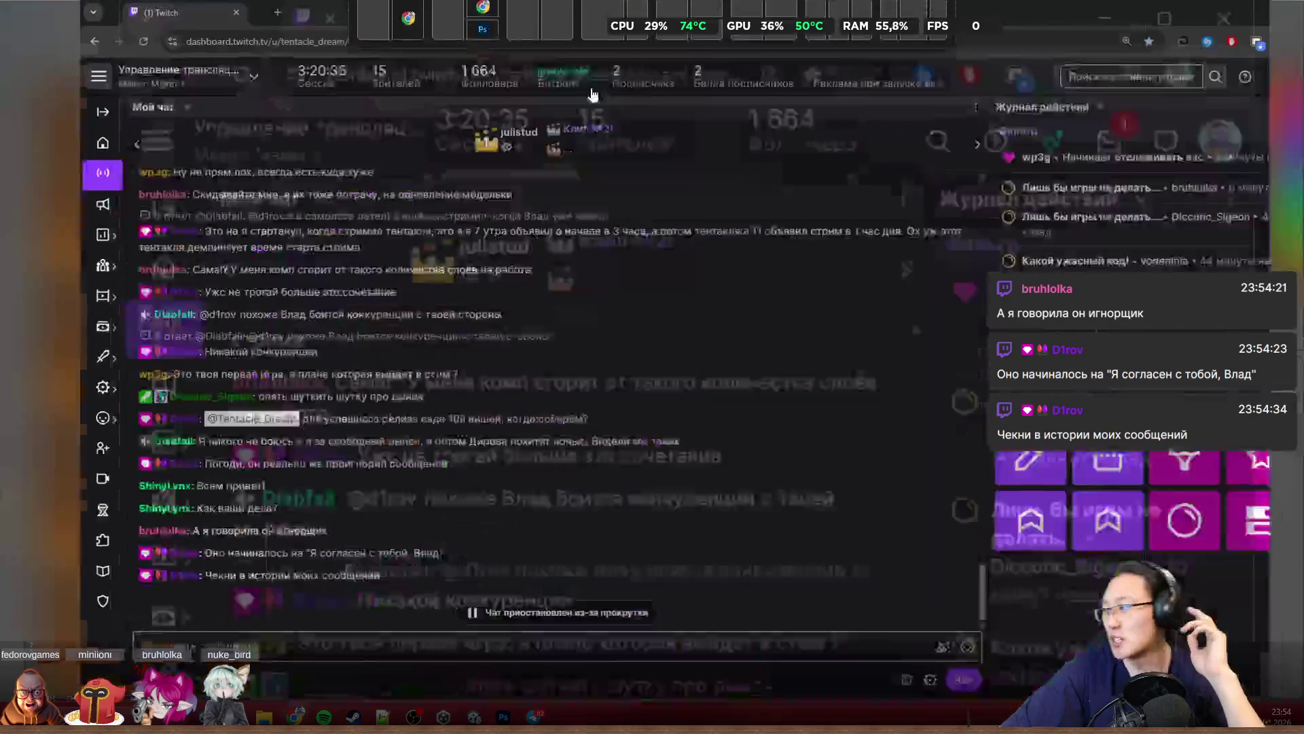
pyautogui.scroll(-2, 305, 540)
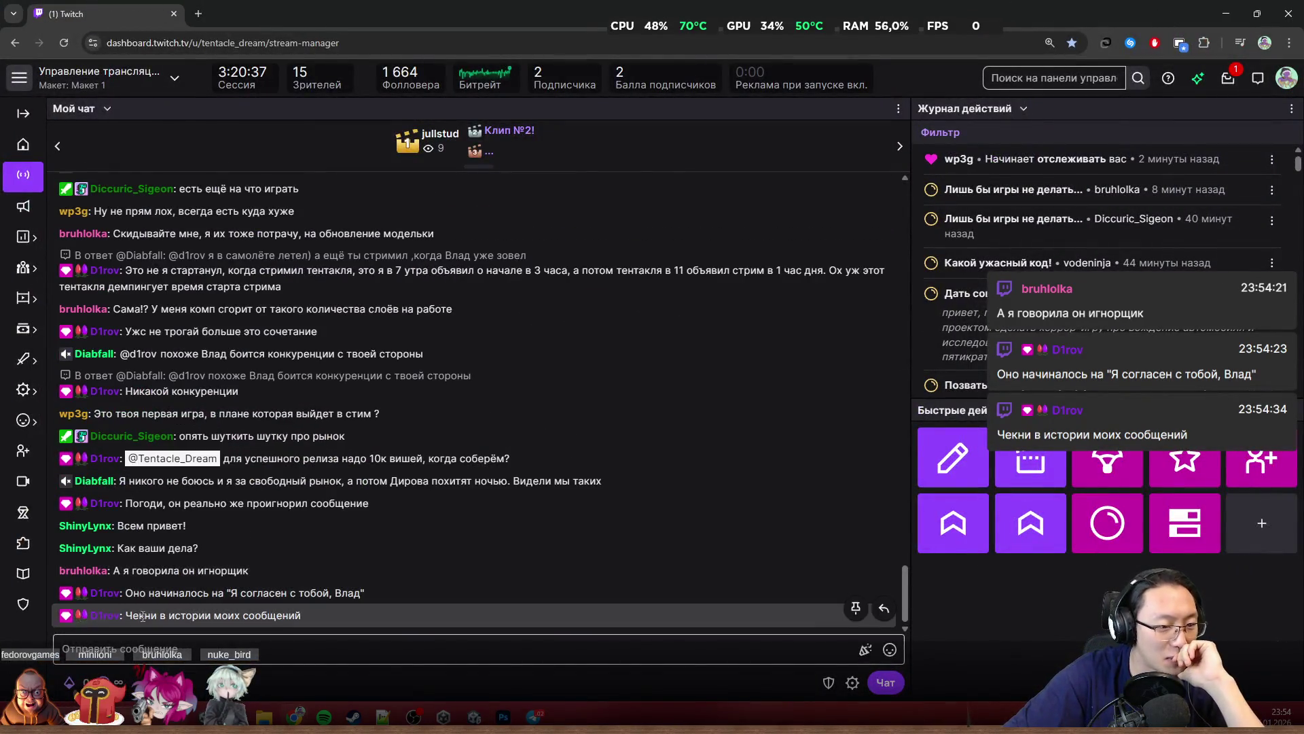
# Step: Highlight phrases in several earlier Twitch chat messages, including 'согласен с тобой, Влад', scanning up the chat
pyautogui.moveTo(232, 594); pyautogui.dragTo(356, 593)
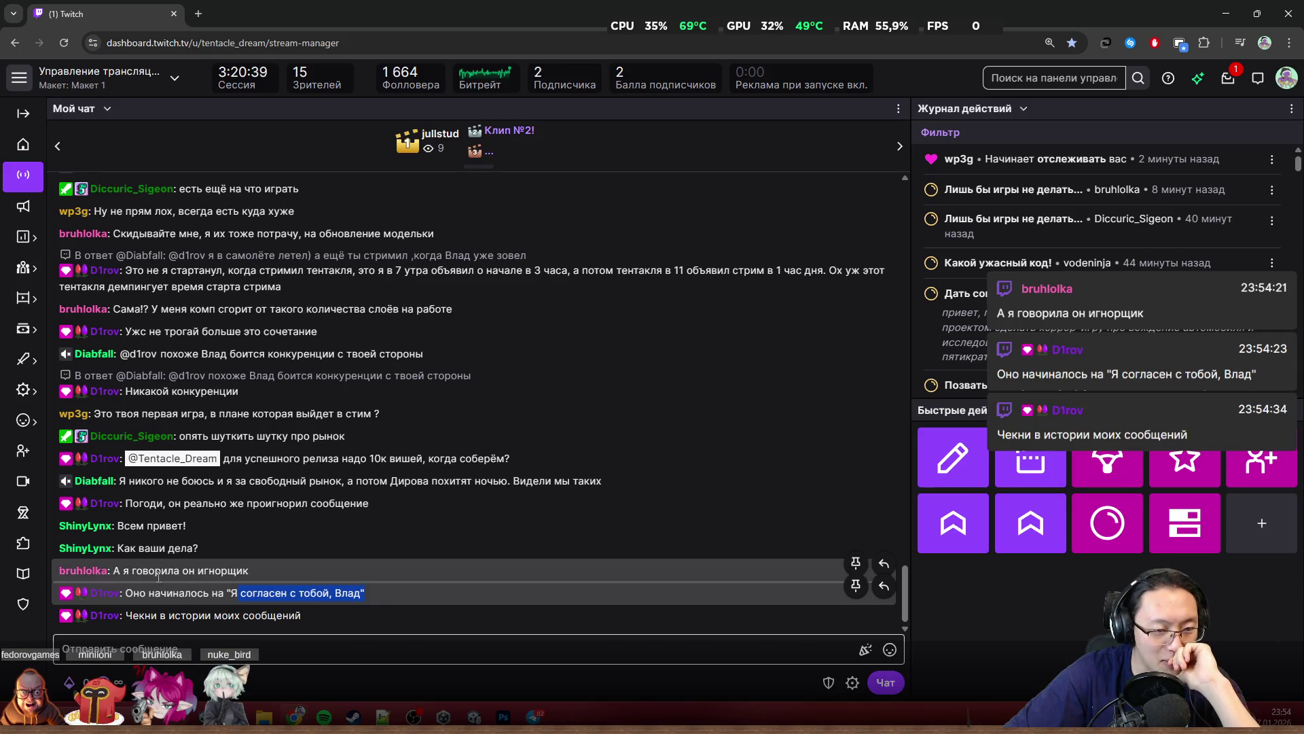
pyautogui.click(136, 571)
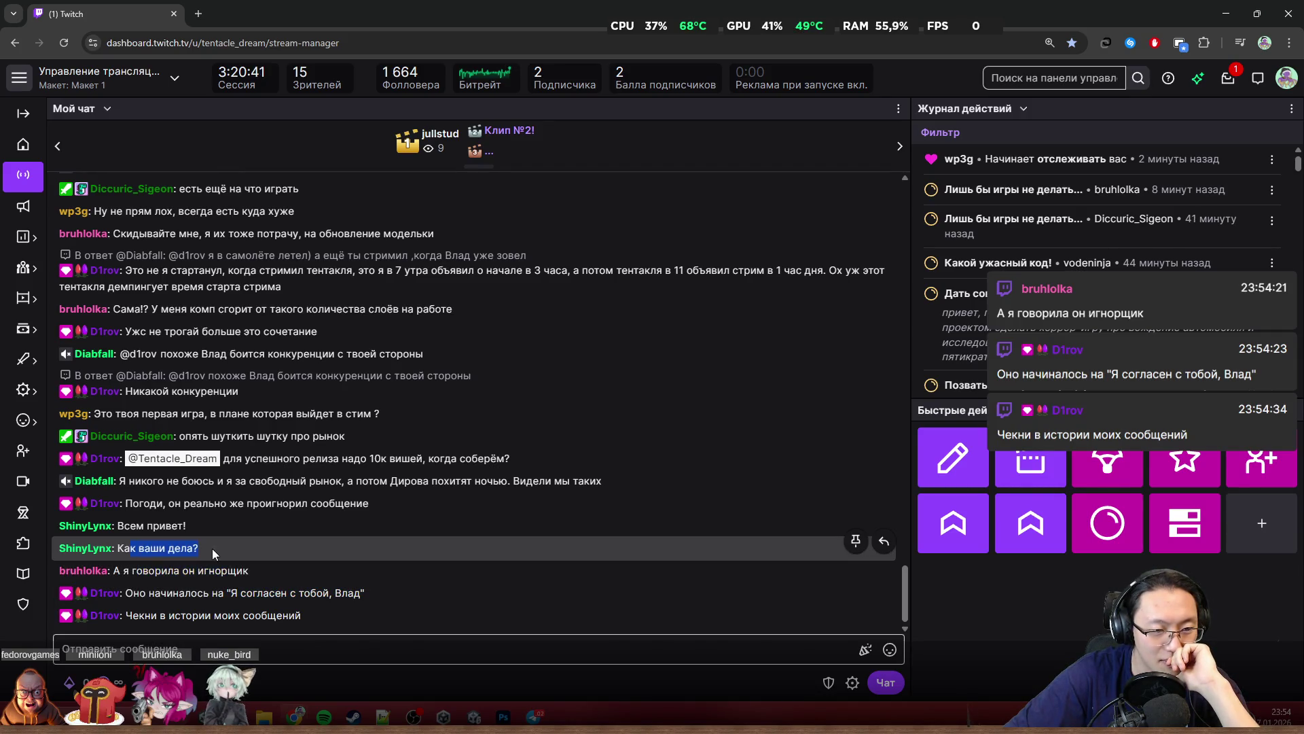
pyautogui.moveTo(147, 526); pyautogui.dragTo(202, 534)
pyautogui.click(121, 502)
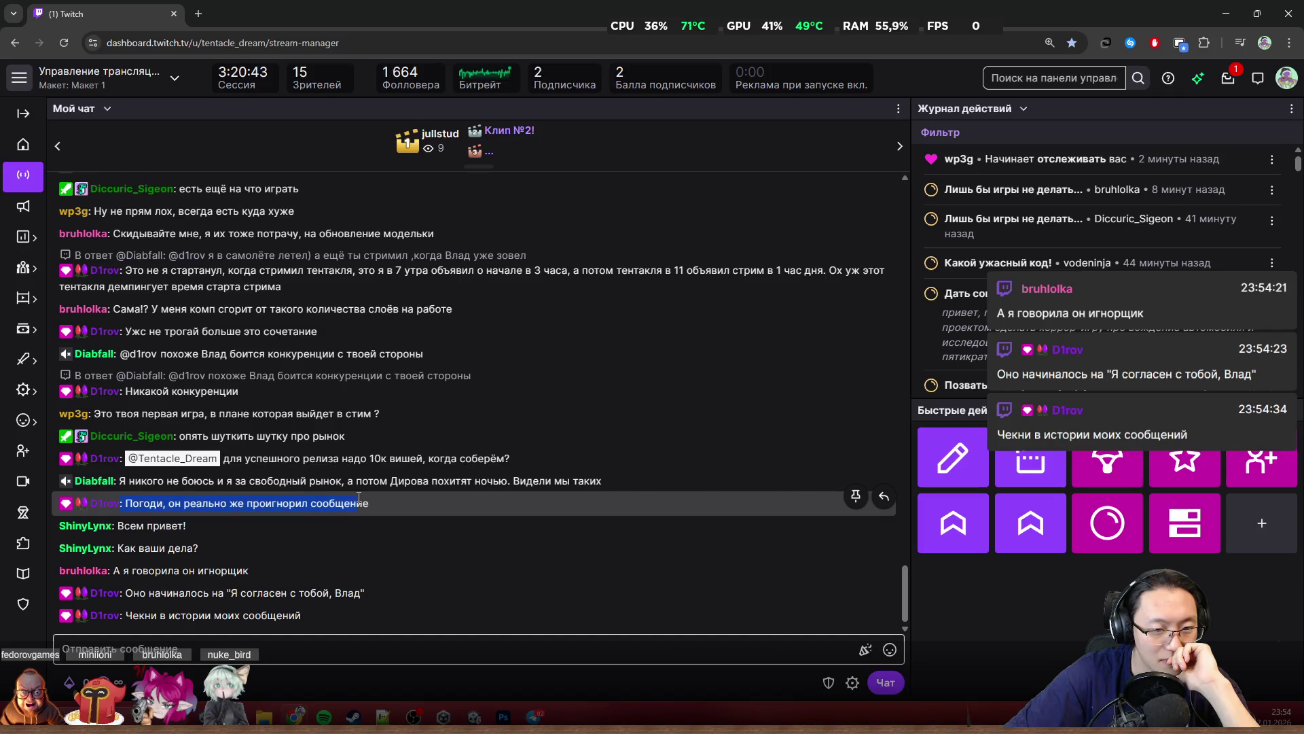
pyautogui.moveTo(245, 459); pyautogui.dragTo(370, 464)
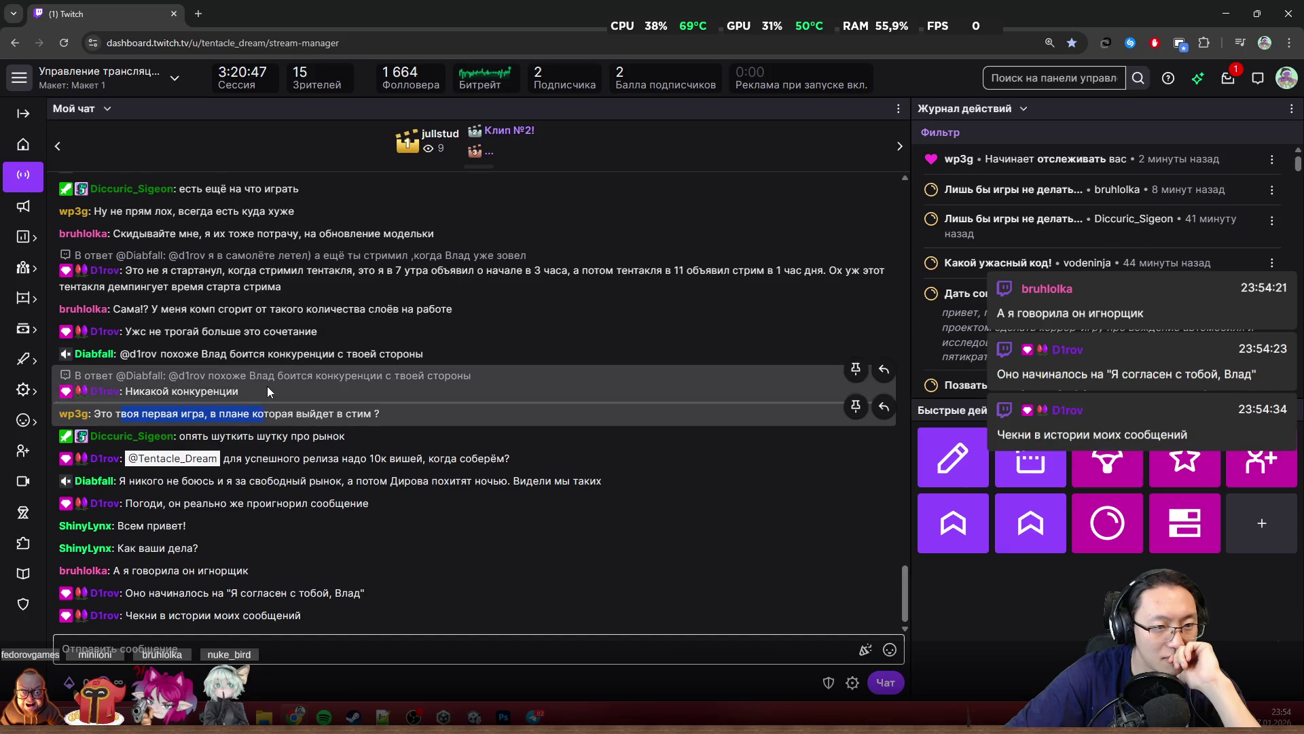
pyautogui.moveTo(266, 389); pyautogui.dragTo(135, 391)
pyautogui.click(256, 374)
pyautogui.moveTo(241, 286)
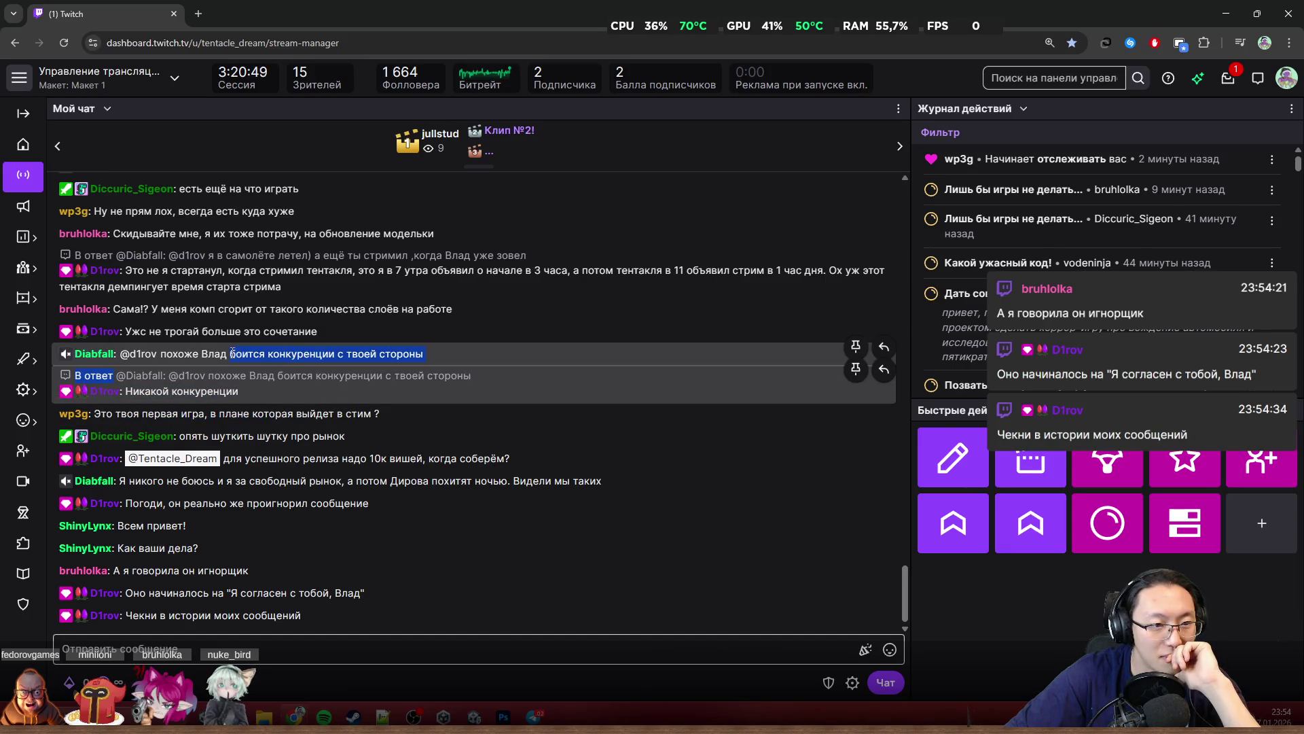
pyautogui.moveTo(252, 309); pyautogui.dragTo(138, 303)
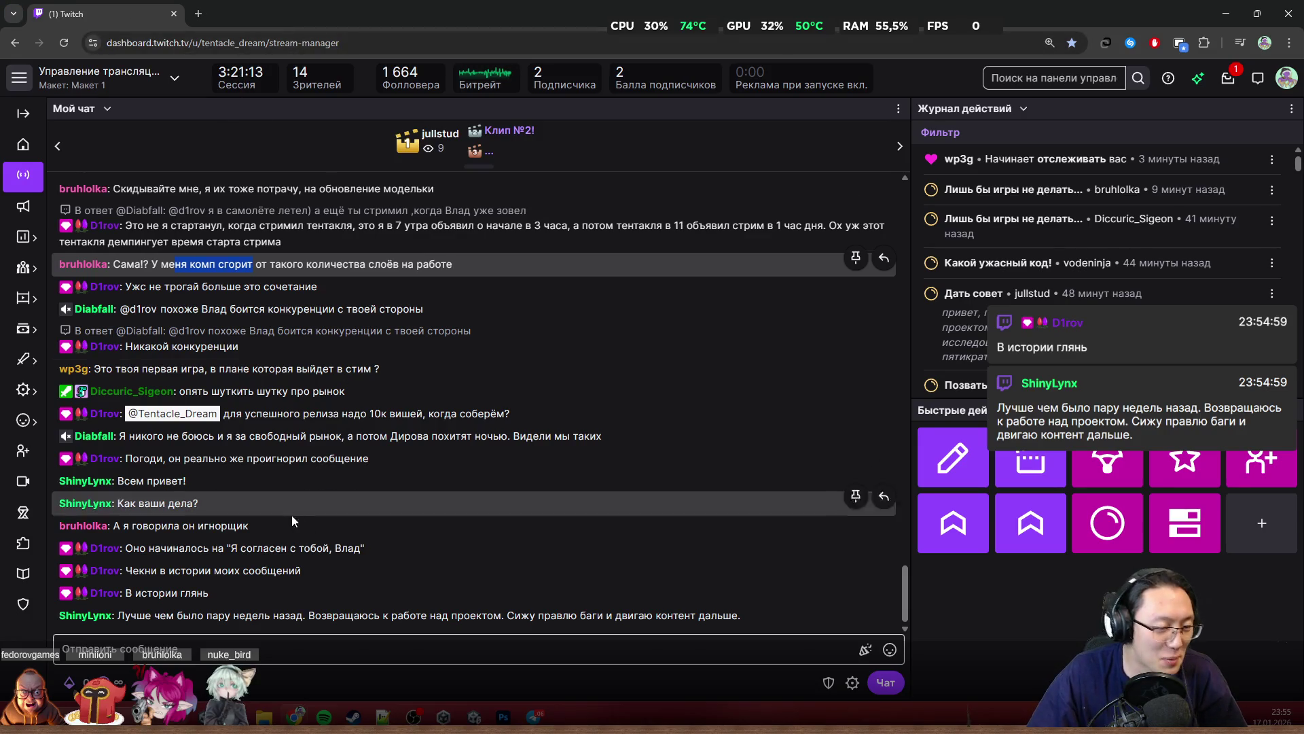
# Step: Search the page for the quoted phrase from the 'Оно начиналось' message, then return to the Photoshop bookshelf image
pyautogui.moveTo(307, 572); pyautogui.dragTo(261, 489)
pyautogui.click(339, 550)
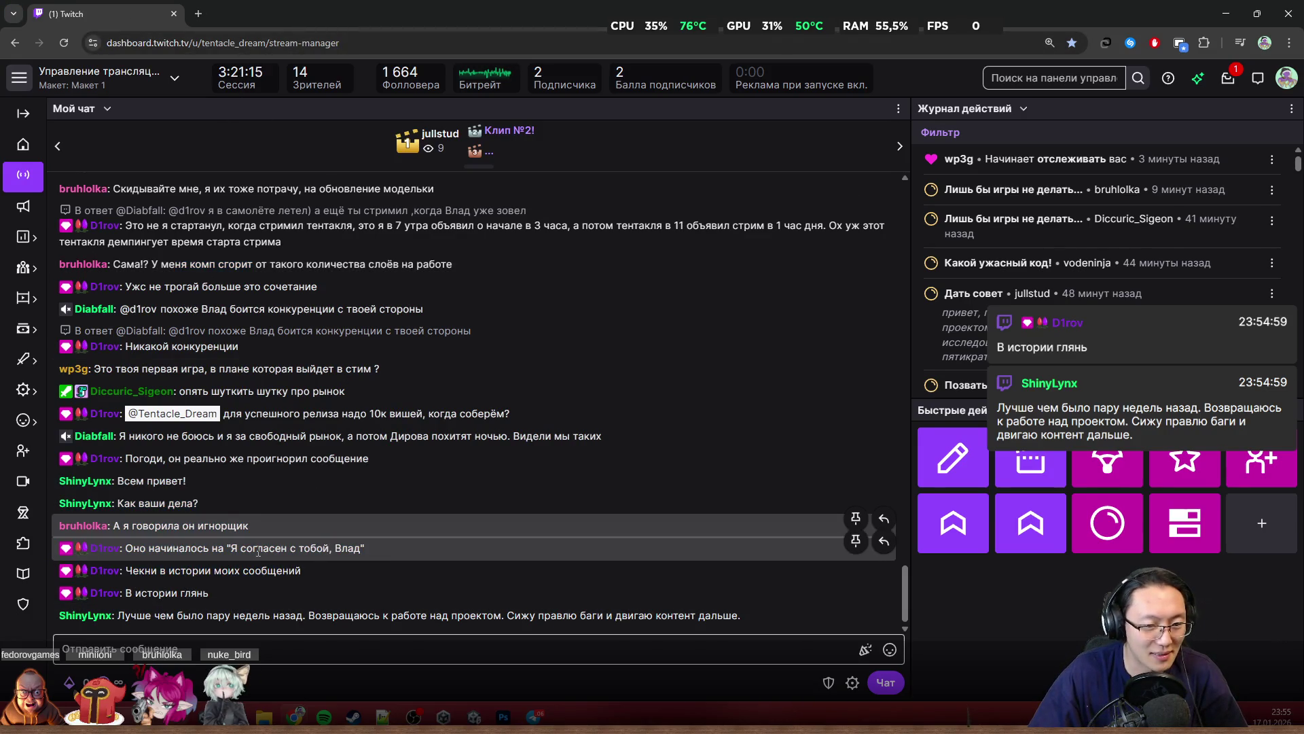
pyautogui.moveTo(254, 549); pyautogui.dragTo(285, 547)
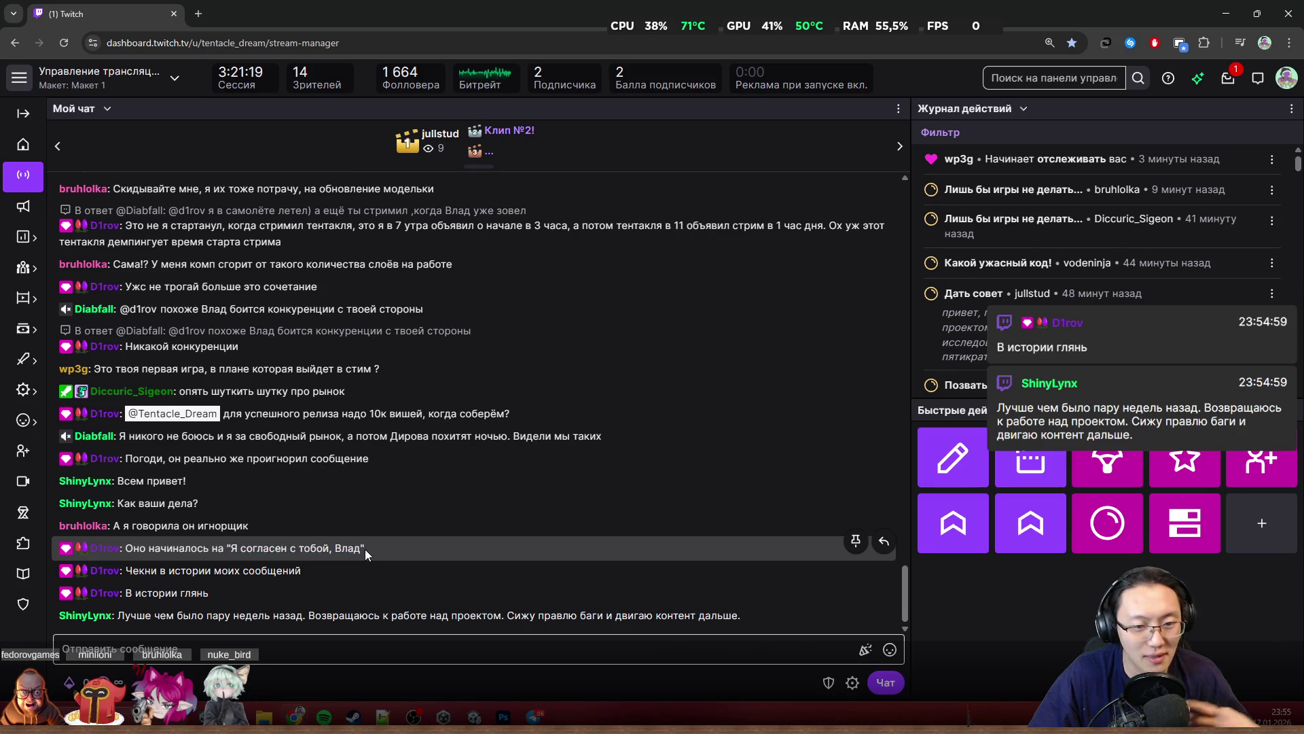
pyautogui.hotkey('ctrl', 'f')
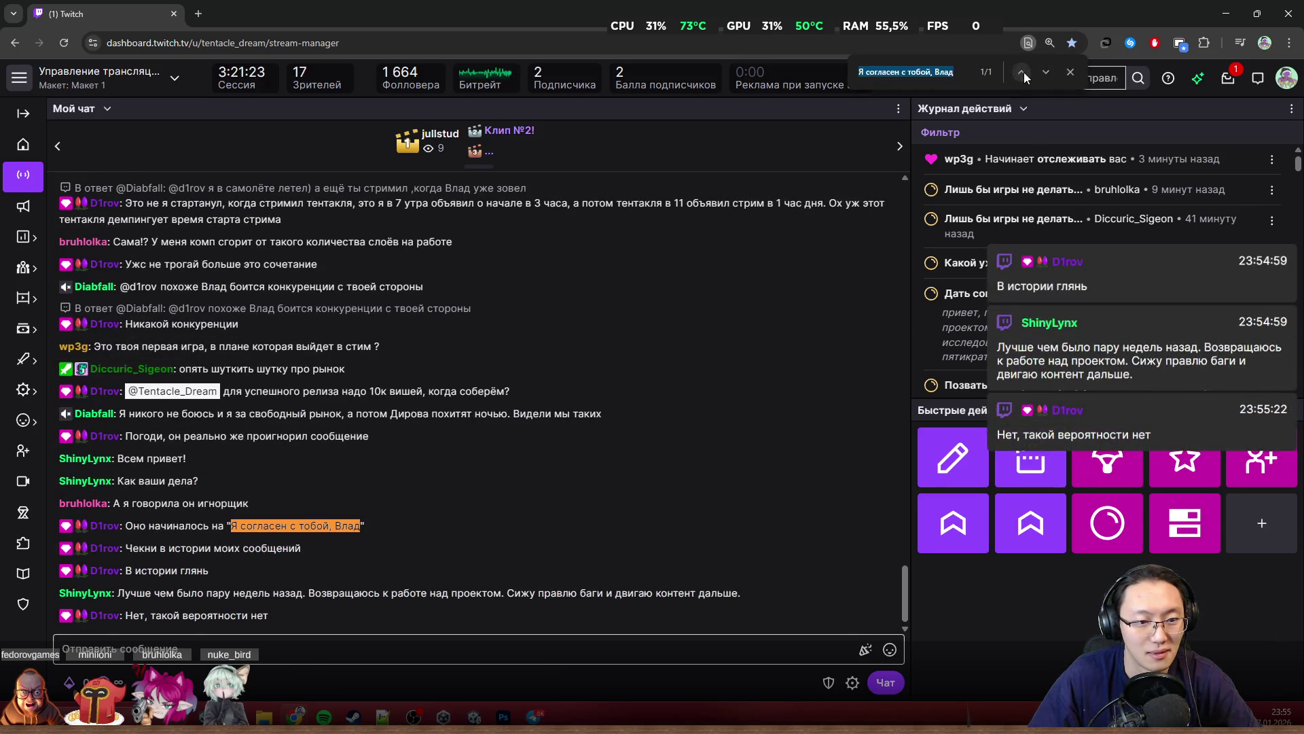
pyautogui.click(1069, 73)
pyautogui.click(191, 537)
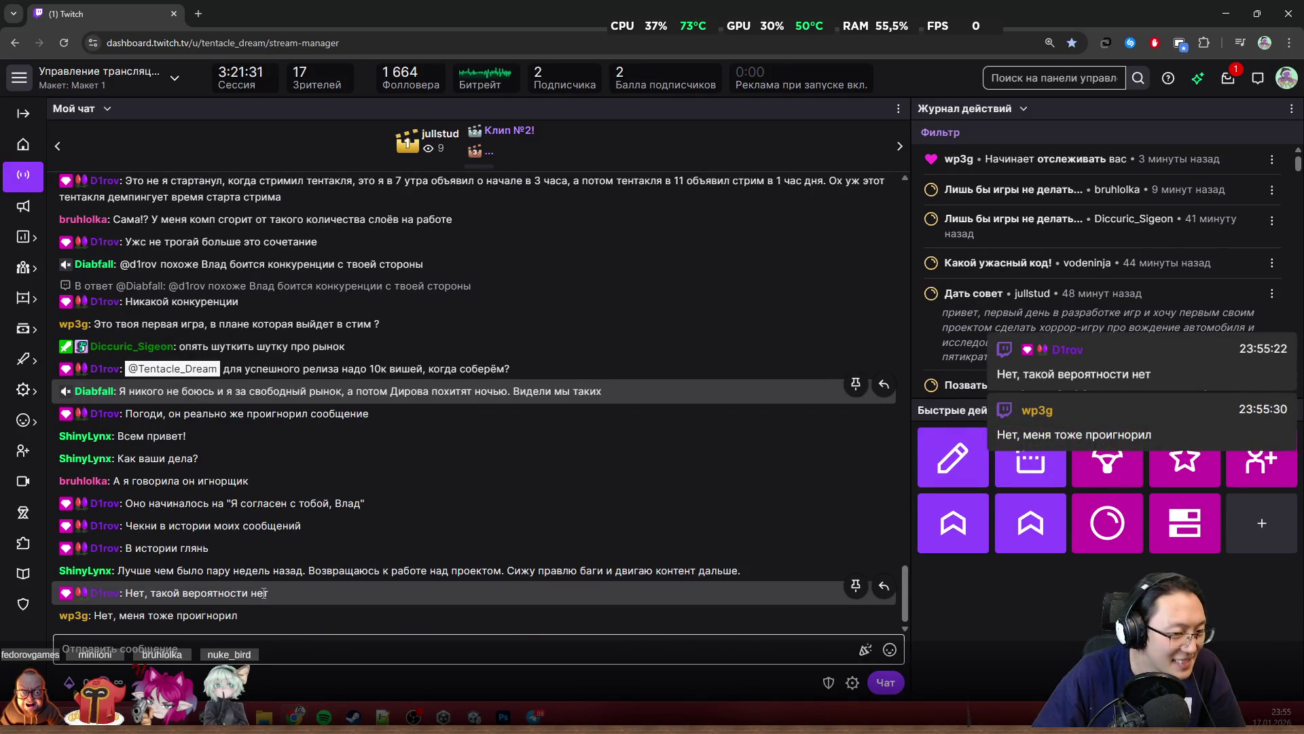
pyautogui.moveTo(268, 593); pyautogui.dragTo(57, 479)
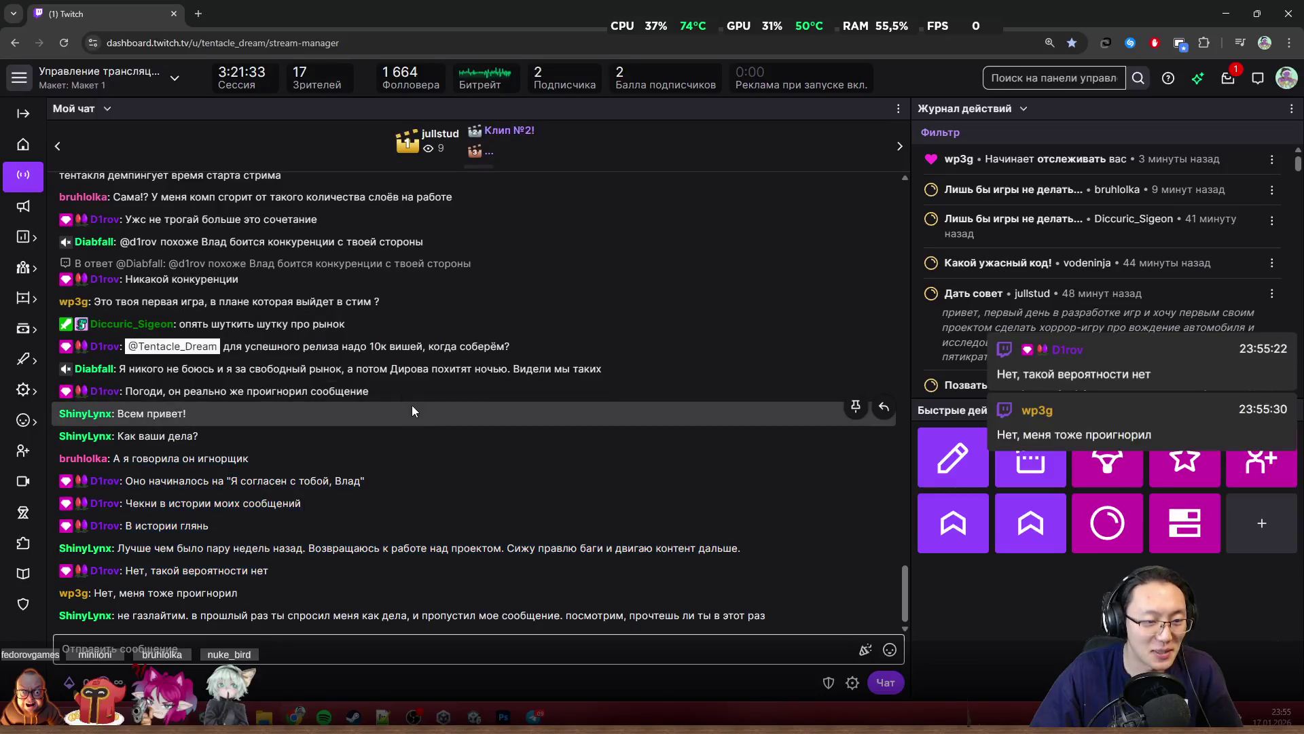
pyautogui.hotkey('alt', 'Tab')
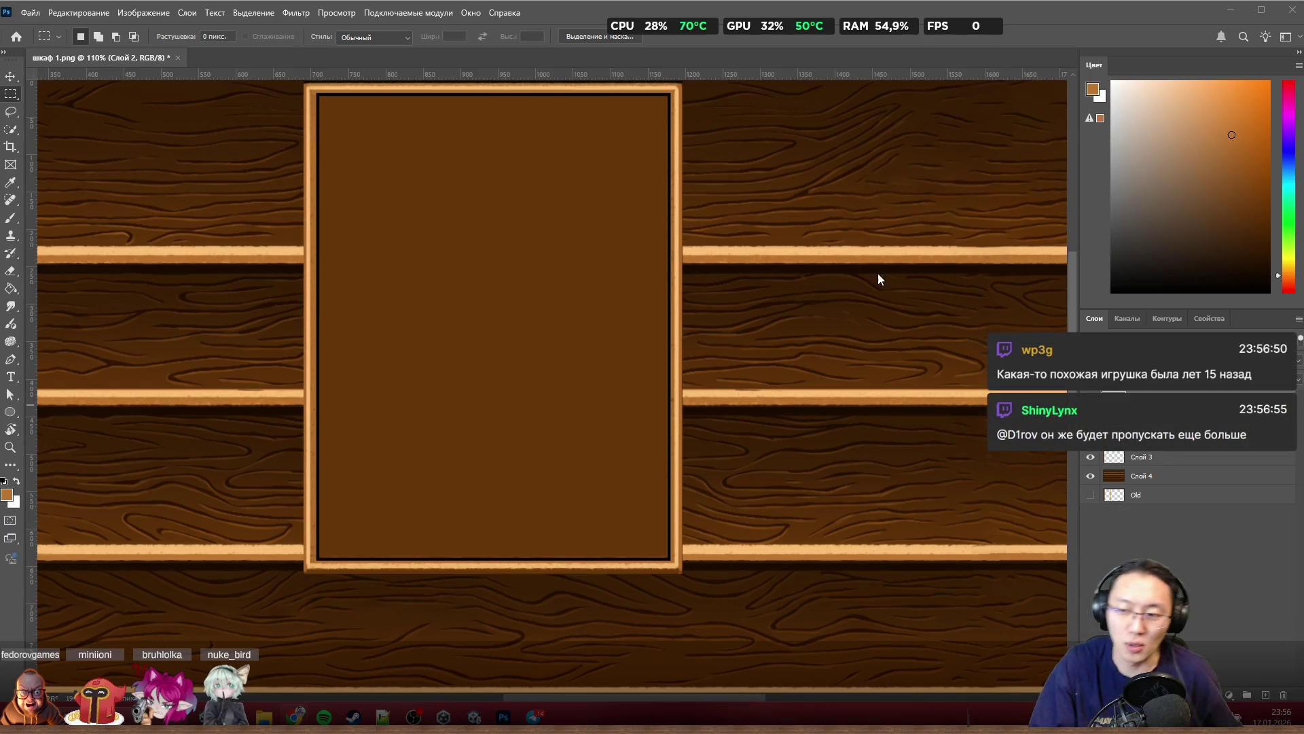
pyautogui.scroll(2, 556, 248)
pyautogui.scroll(3, 510, 233)
pyautogui.scroll(3, 502, 322)
pyautogui.scroll(2, 502, 322)
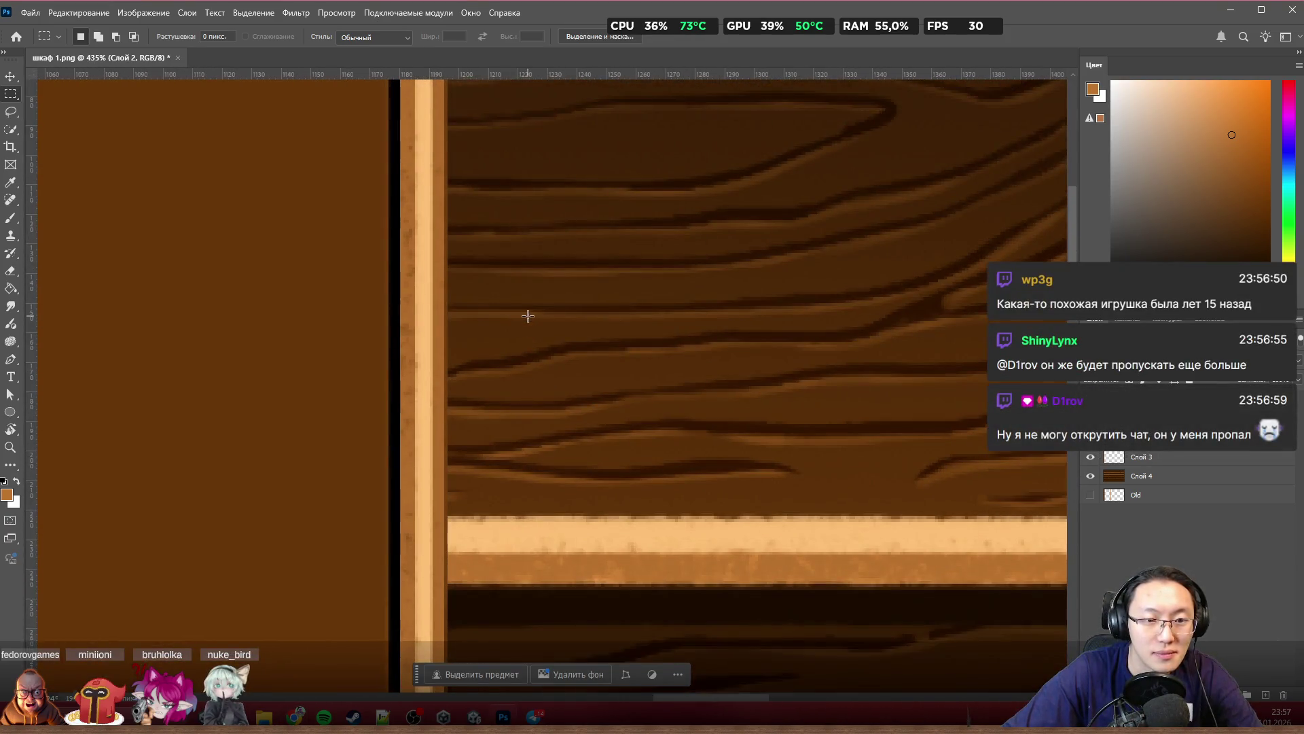
pyautogui.scroll(2, 527, 312)
pyautogui.scroll(-3, 533, 315)
pyautogui.scroll(-2, 536, 314)
pyautogui.hscroll(-3, 605, 328)
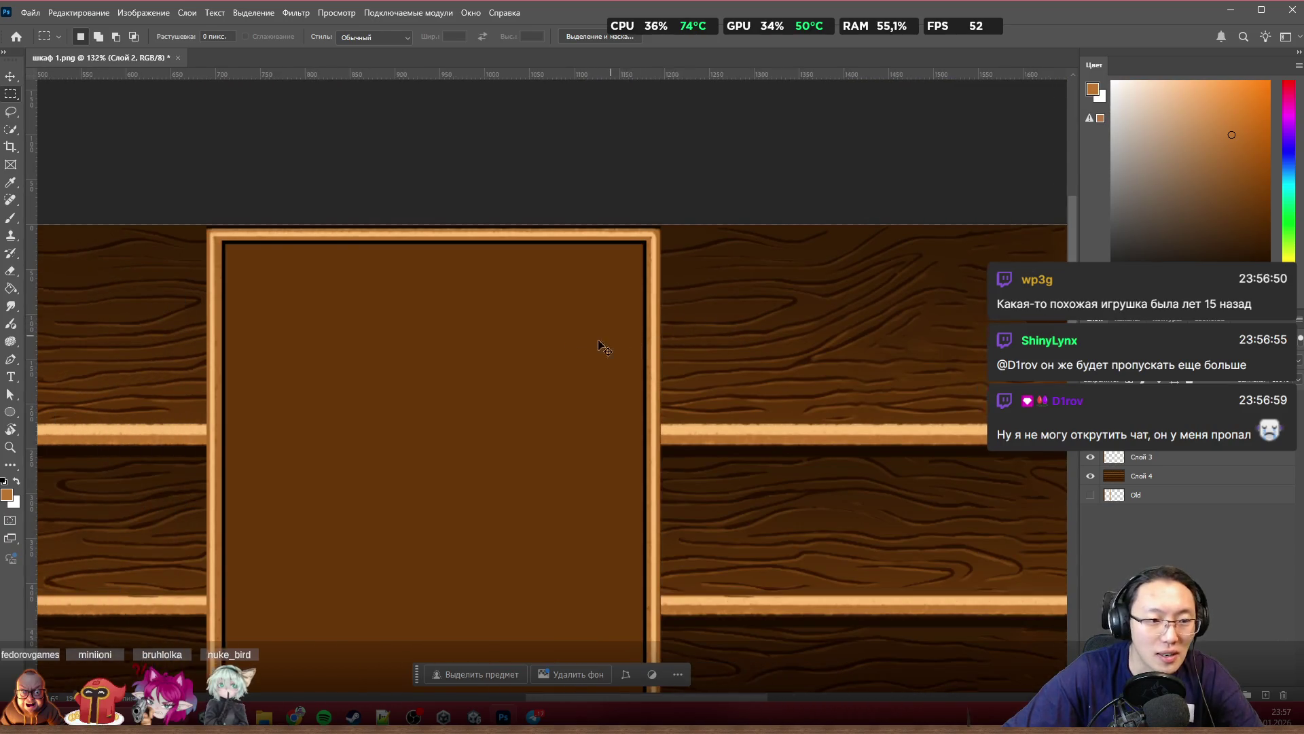
pyautogui.hscroll(-1, 245, 340)
pyautogui.scroll(3, 246, 343)
pyautogui.scroll(-2, 253, 344)
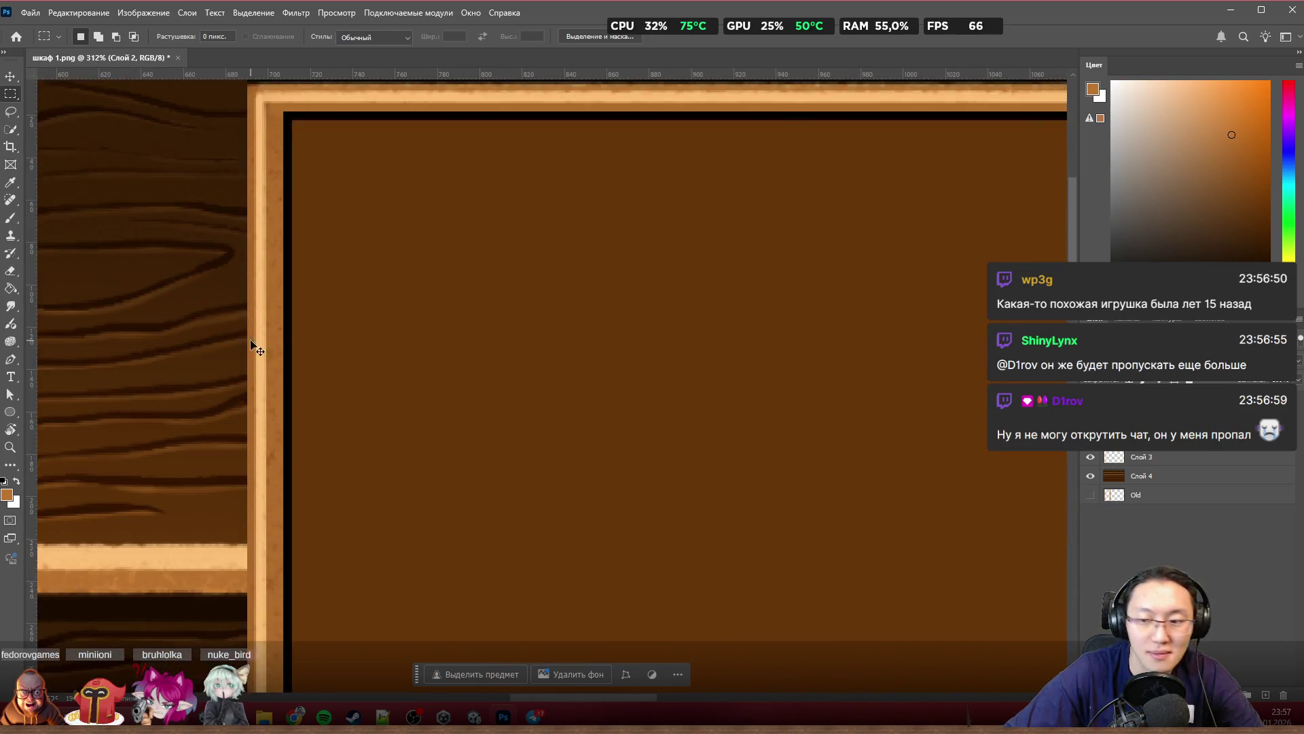
pyautogui.hscroll(3, 265, 336)
pyautogui.hscroll(3, 306, 329)
pyautogui.hscroll(3, 458, 321)
pyautogui.hscroll(1, 686, 297)
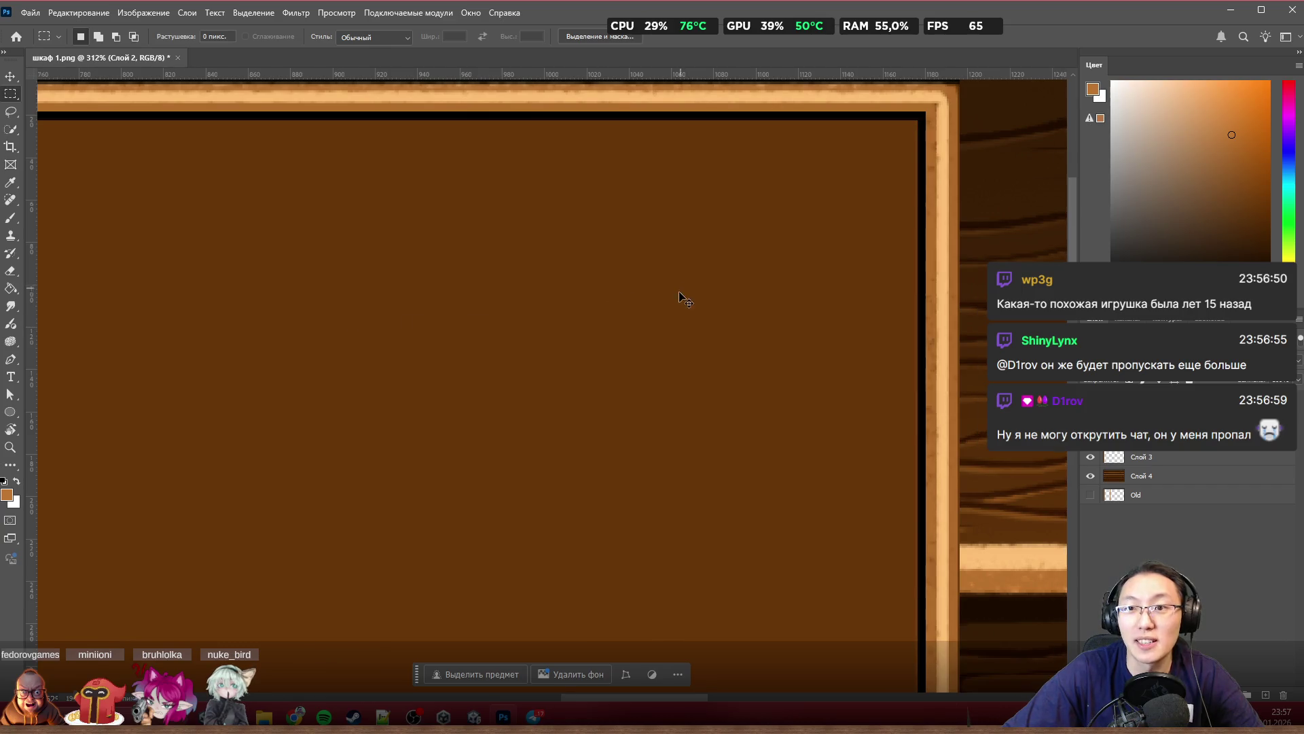
pyautogui.hscroll(3, 675, 291)
pyautogui.scroll(-3, 877, 297)
pyautogui.scroll(-2, 873, 365)
pyautogui.scroll(-2, 868, 442)
pyautogui.scroll(3, 598, 565)
pyautogui.scroll(2, 571, 538)
pyautogui.scroll(-2, 571, 535)
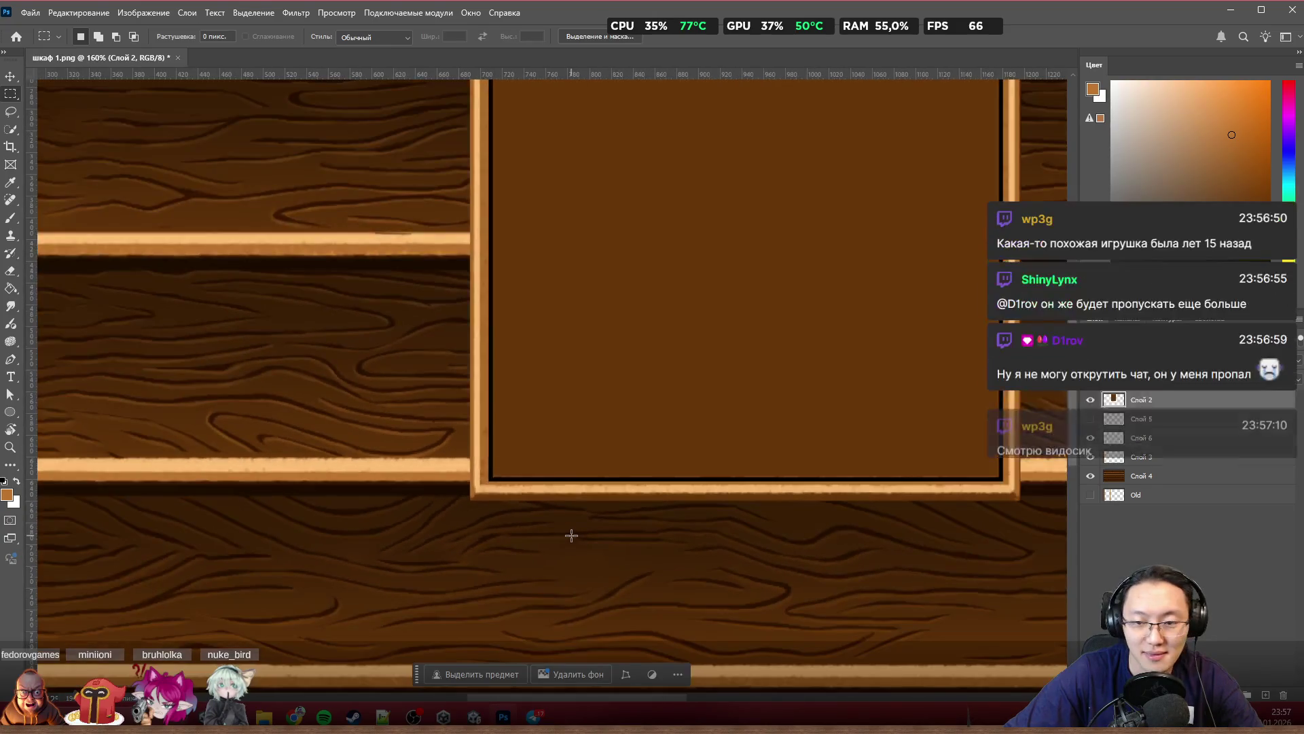
pyautogui.hscroll(2, 576, 531)
pyautogui.hscroll(2, 581, 530)
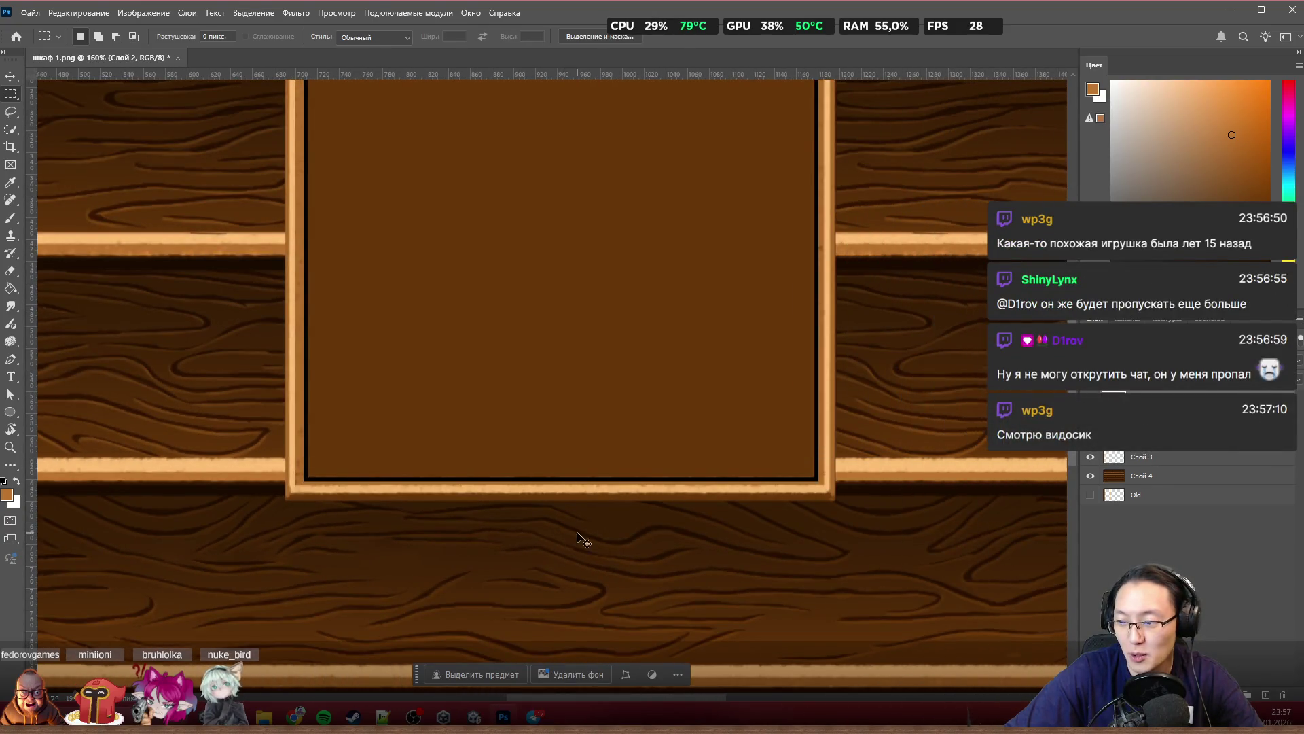
pyautogui.hscroll(1, 632, 500)
pyautogui.scroll(-2, 669, 472)
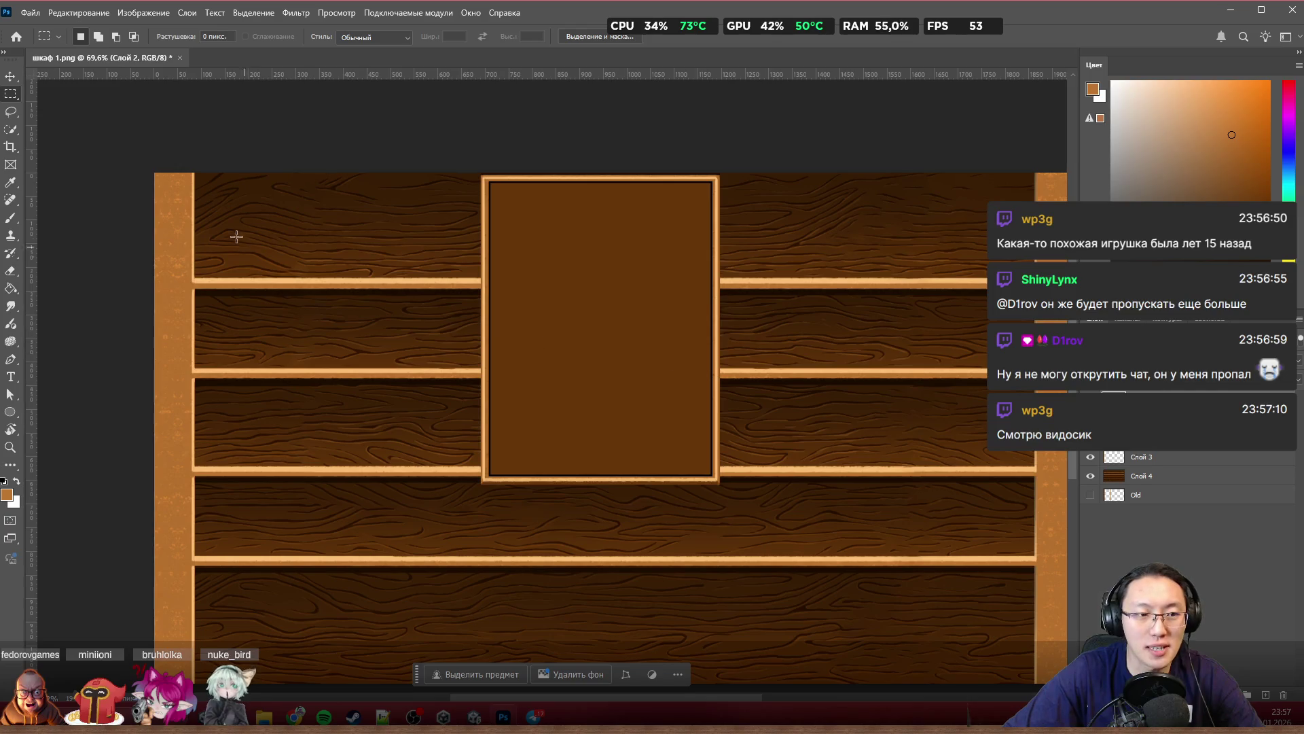
pyautogui.scroll(-2, 670, 334)
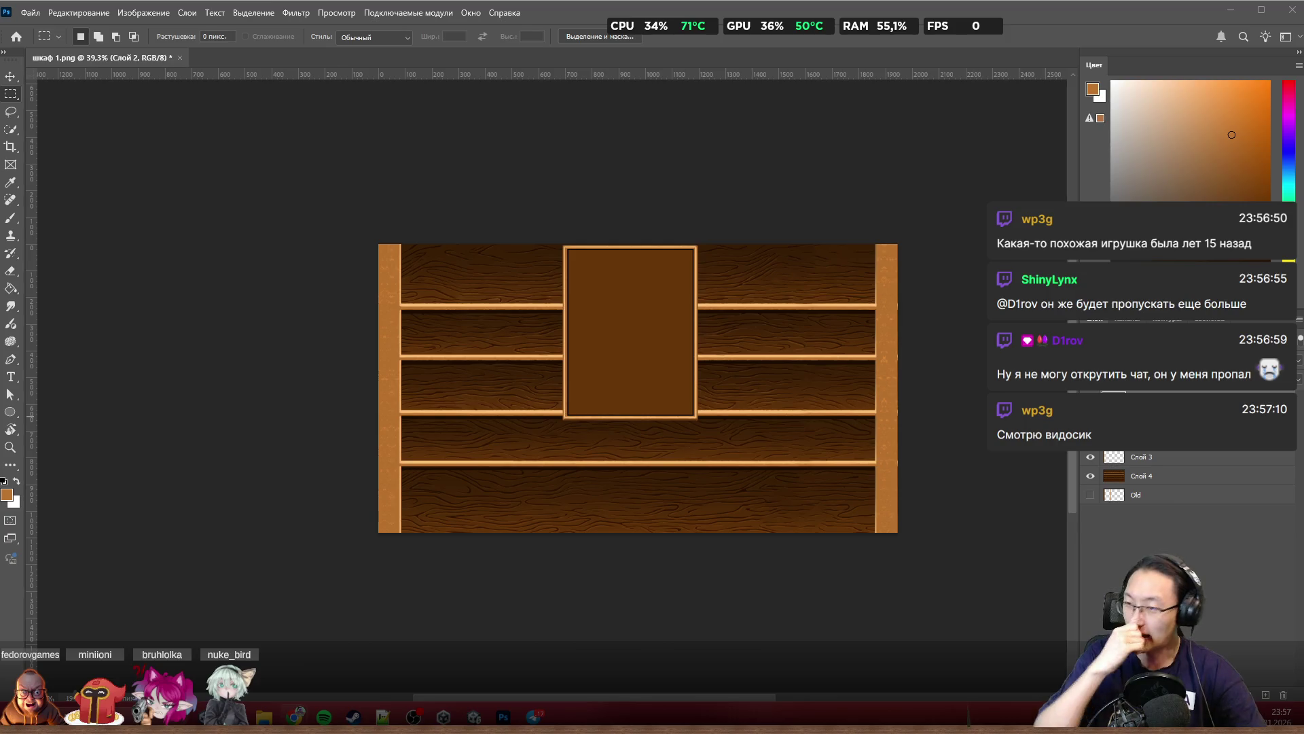
pyautogui.scroll(2, 644, 344)
pyautogui.scroll(1, 643, 344)
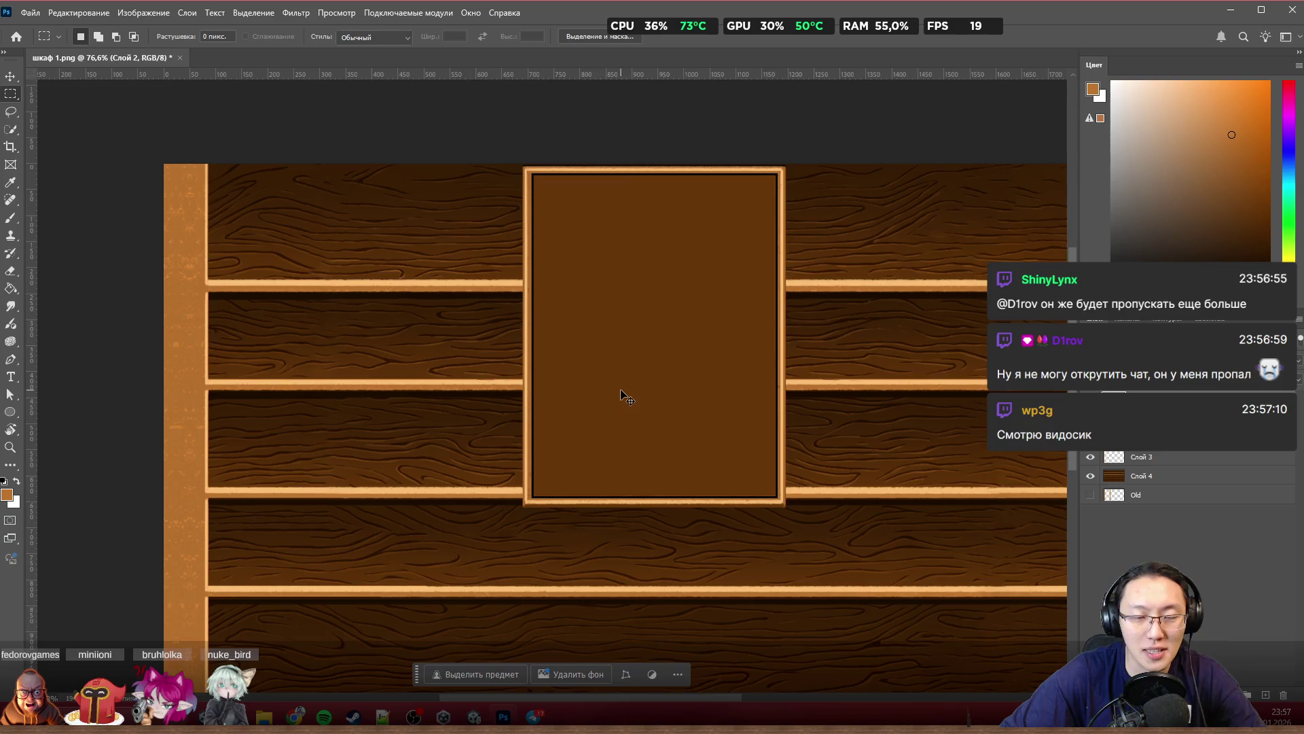
pyautogui.hscroll(2, 621, 396)
pyautogui.scroll(-1, 623, 388)
pyautogui.hscroll(2, 628, 376)
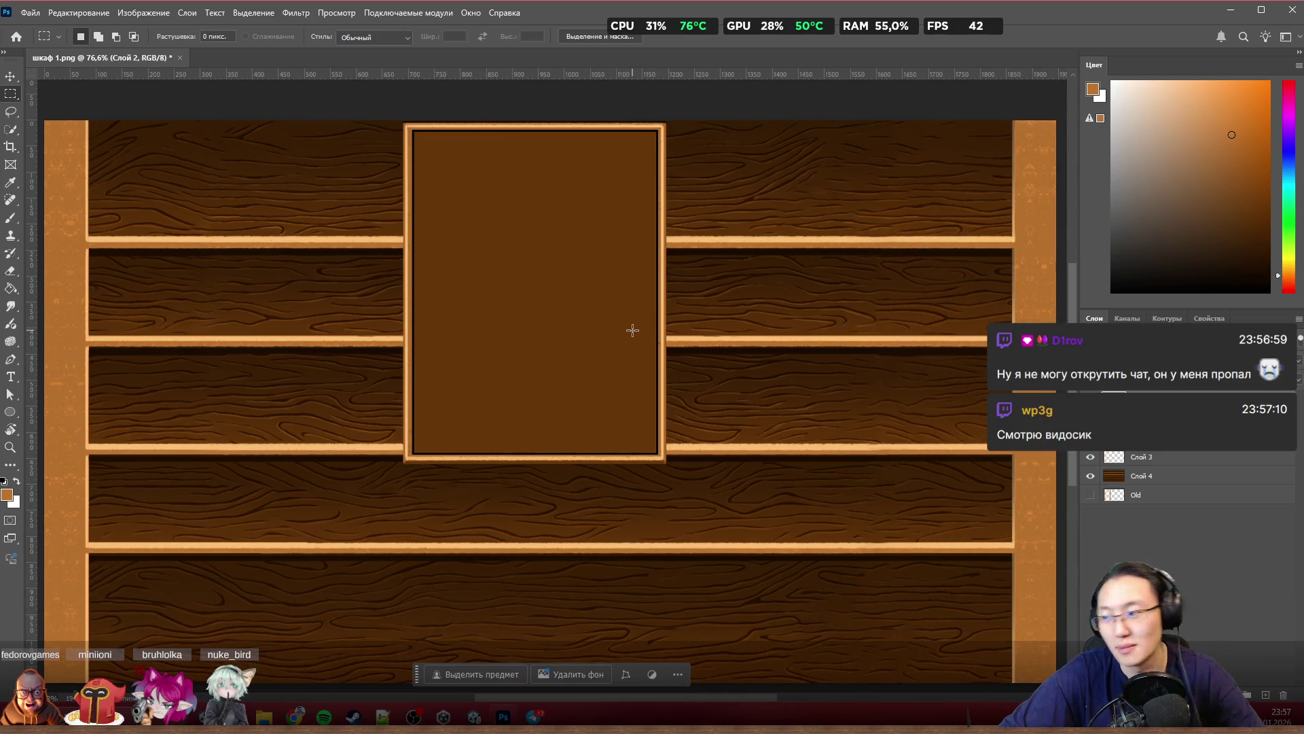
pyautogui.scroll(-1, 836, 431)
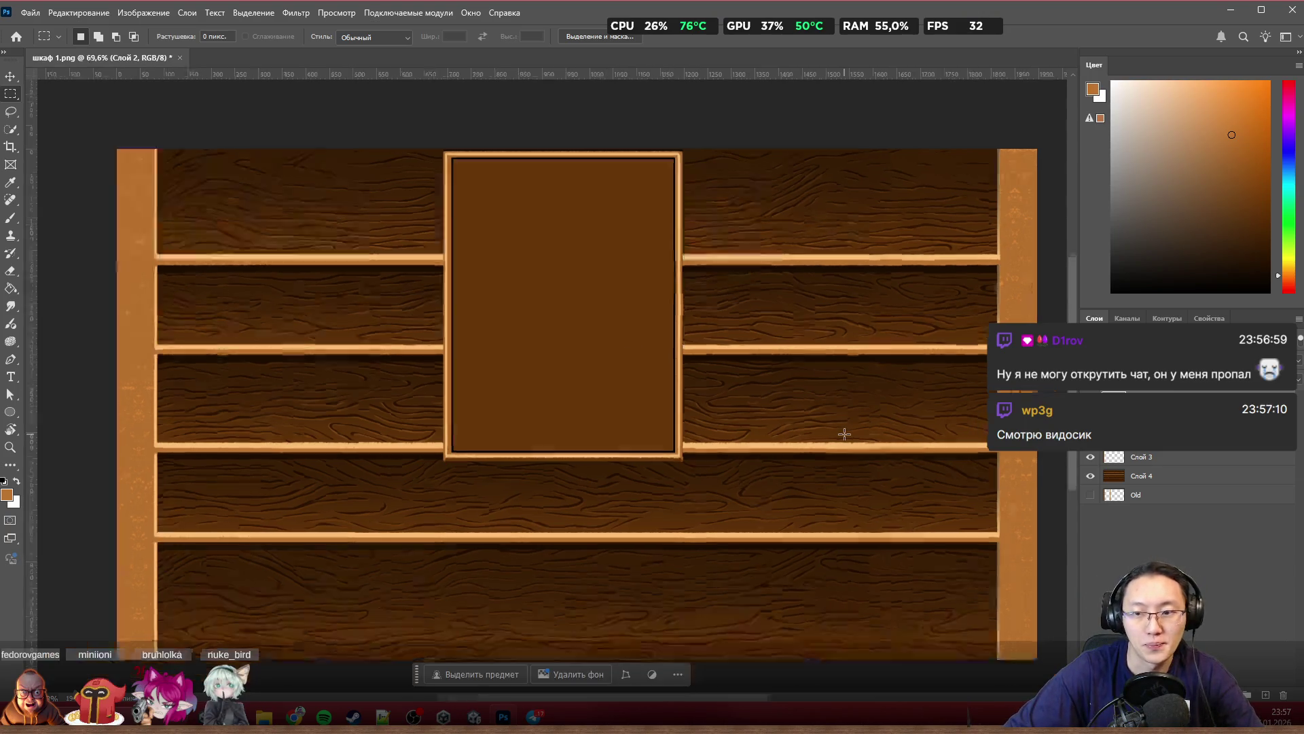
pyautogui.scroll(-3, 845, 438)
pyautogui.scroll(2, 843, 437)
pyautogui.hscroll(1, 734, 388)
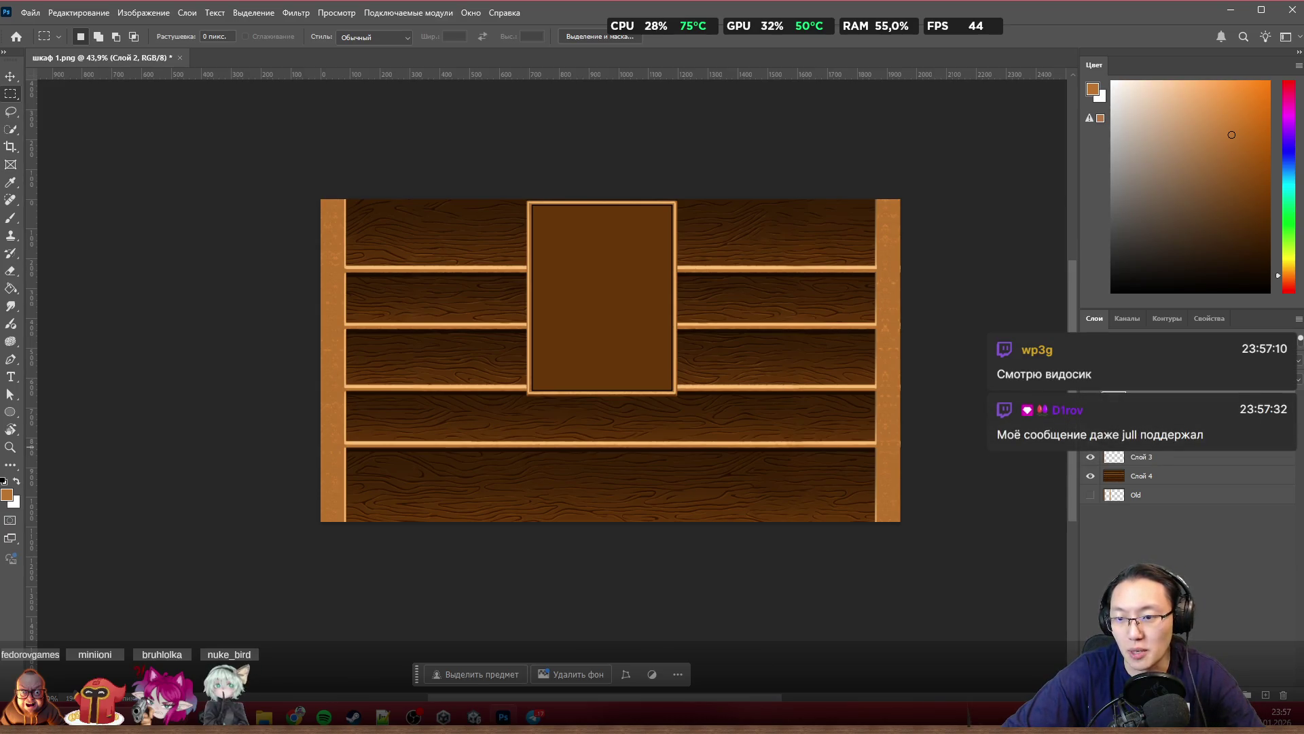
# Step: Hide the central panel and both side posts, then start a Quick Export as PNG of the shelf back
pyautogui.click(1090, 439)
pyautogui.click(1090, 456)
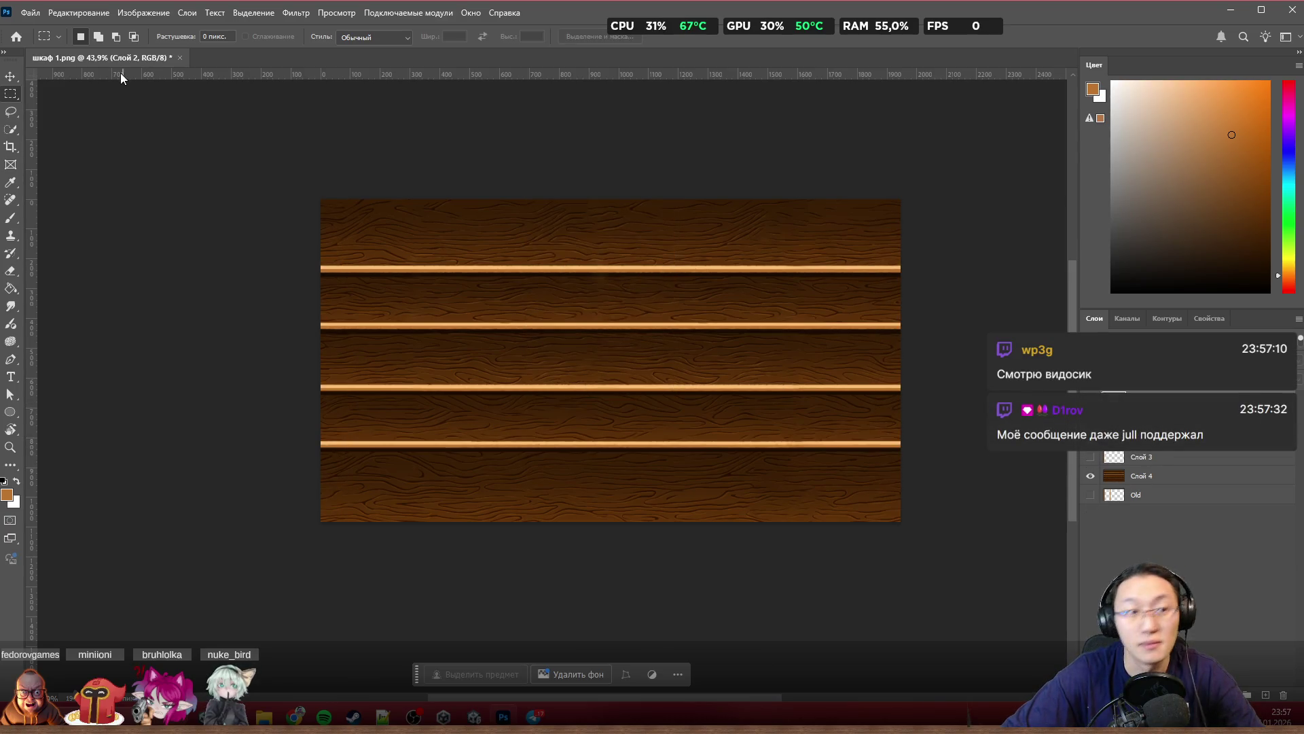
pyautogui.click(78, 12)
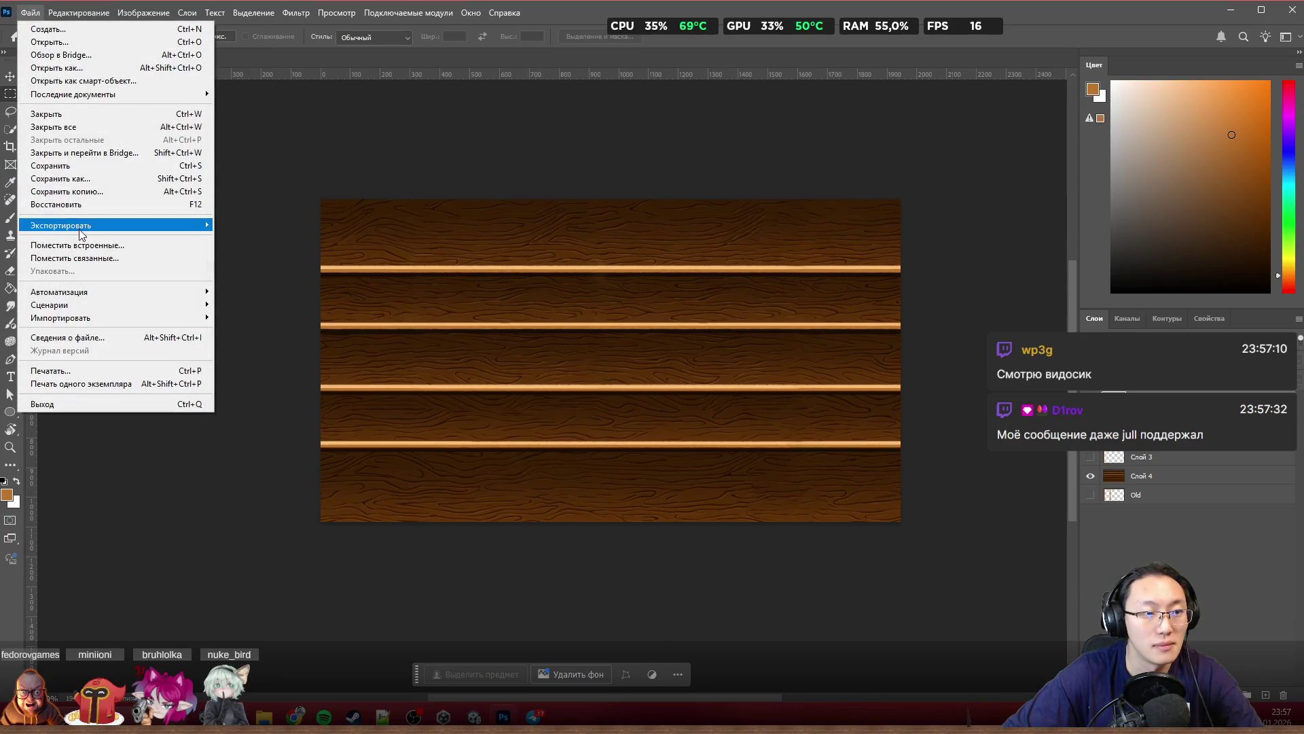
pyautogui.moveTo(62, 226)
pyautogui.click(263, 230)
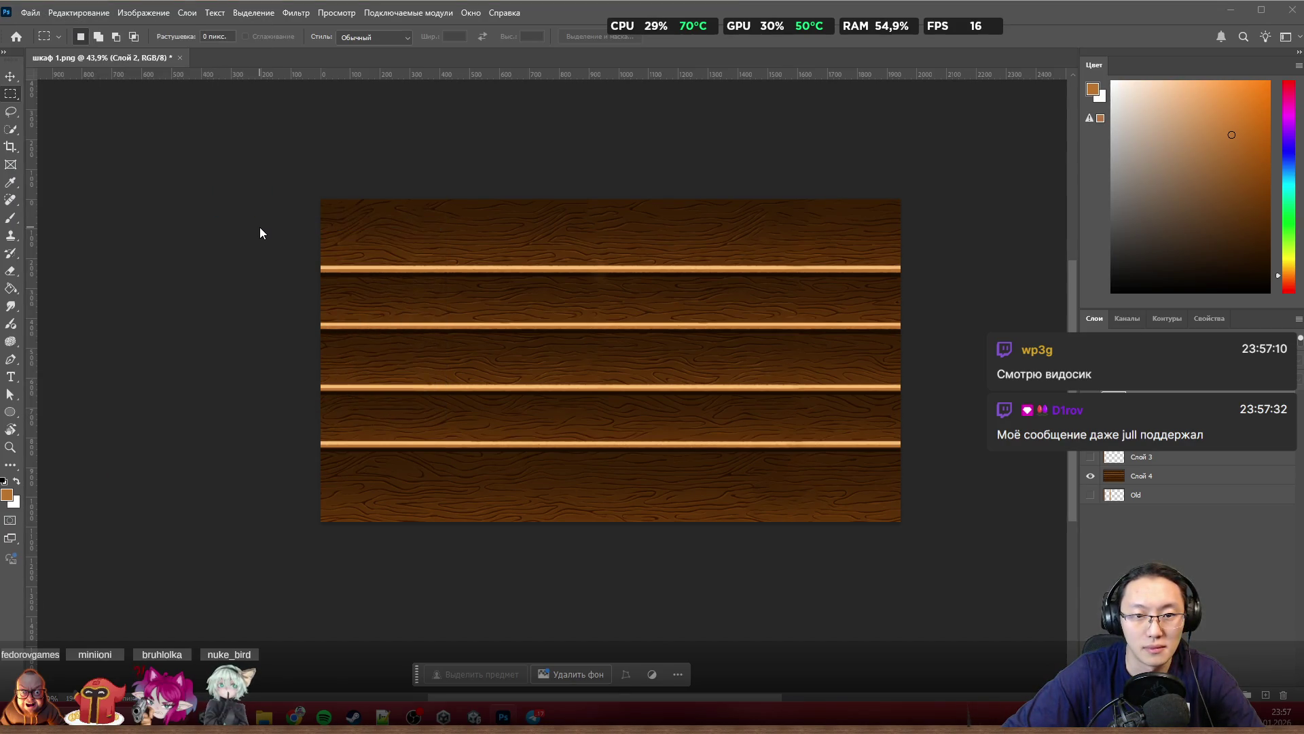
pyautogui.scroll(-3, 510, 316)
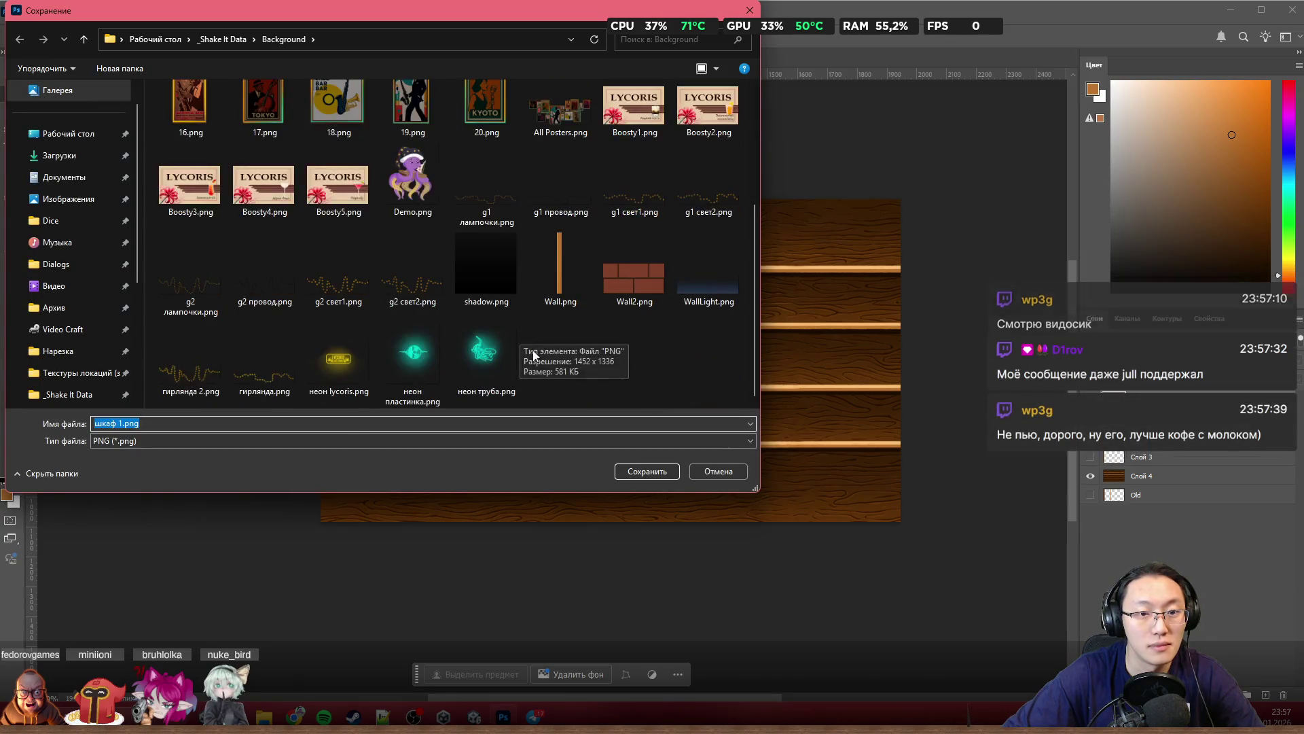
# Step: Create a new folder named Second inside Background and save the shelf back PNG into it
pyautogui.rightClick(604, 376)
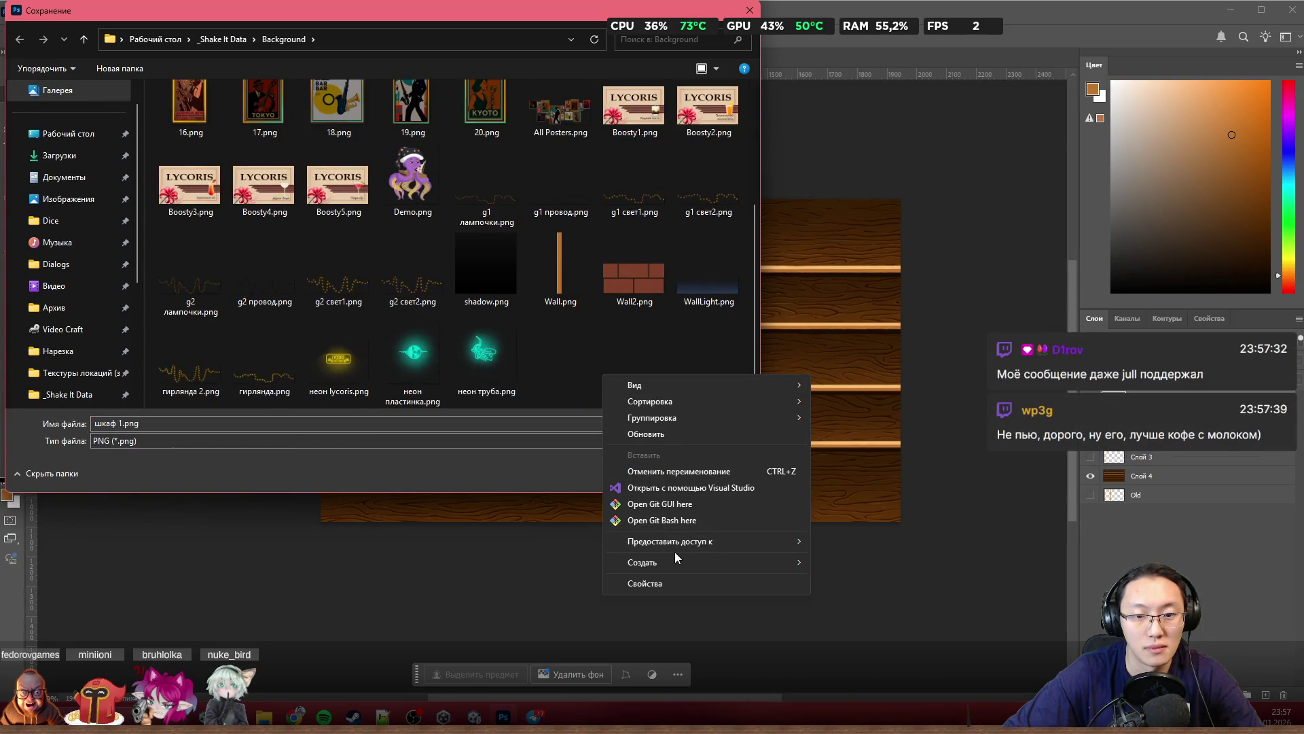
pyautogui.moveTo(652, 562)
pyautogui.click(842, 564)
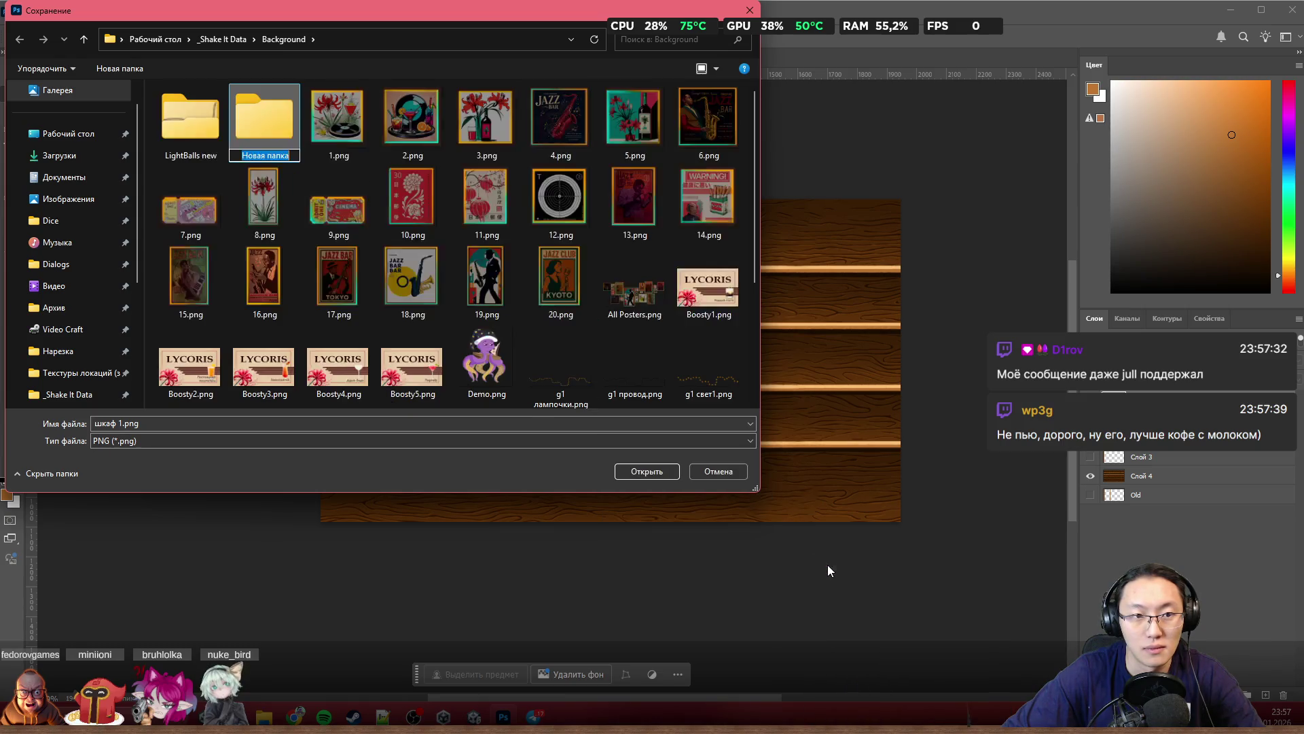
pyautogui.write('Wall')
pyautogui.press('Return')
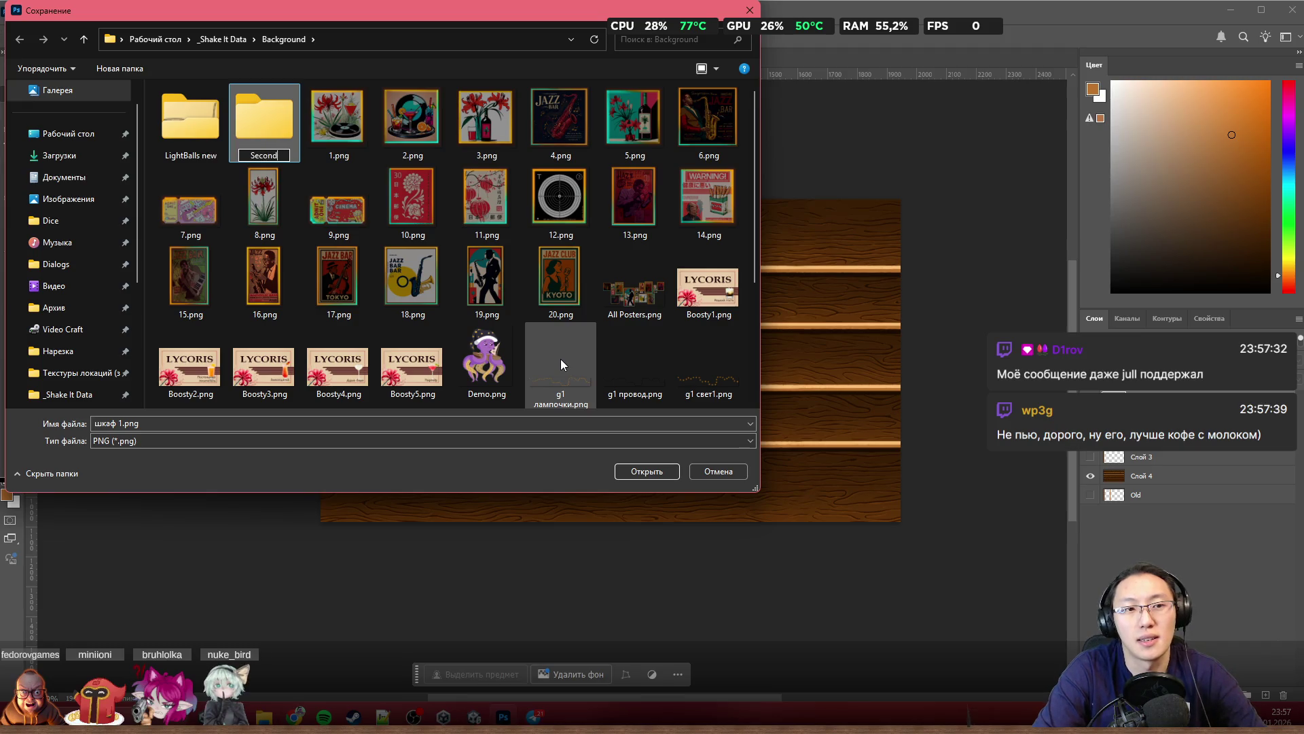
pyautogui.press('Return')
pyautogui.press('Return')
pyautogui.click(338, 421)
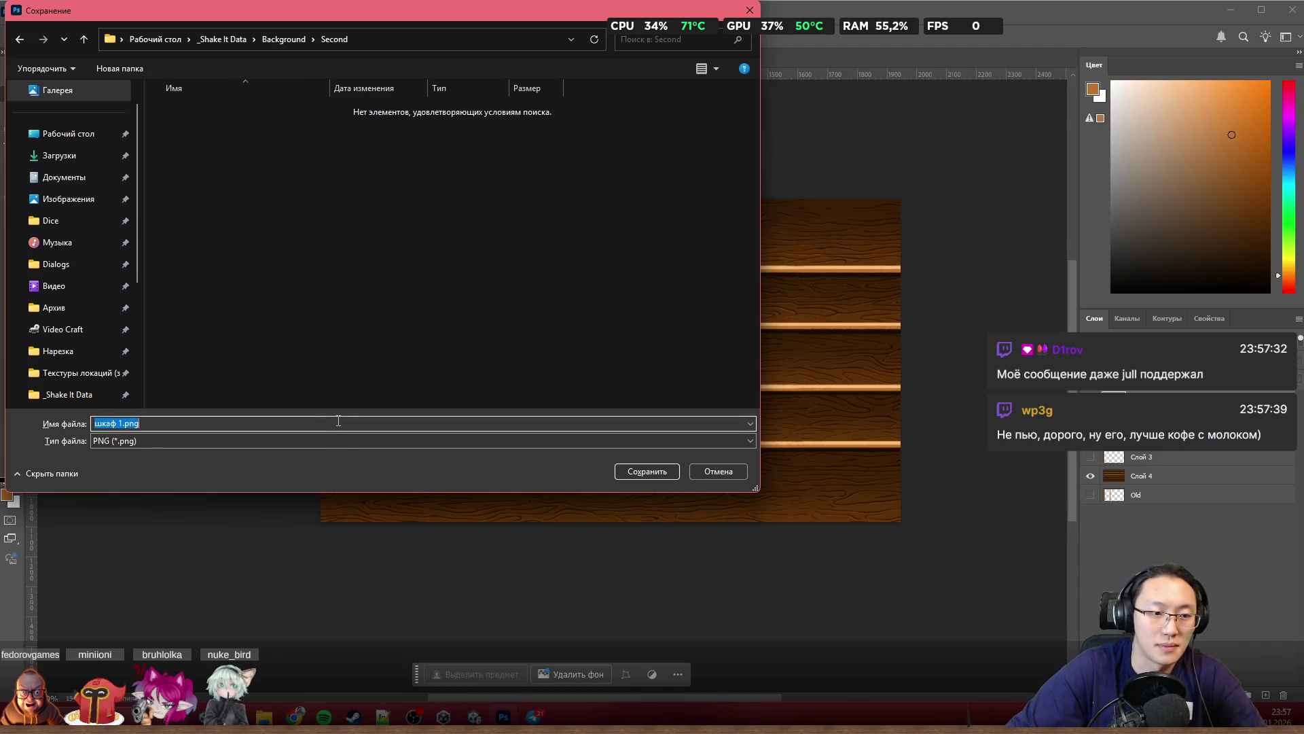
pyautogui.write('1')
pyautogui.press('Return')
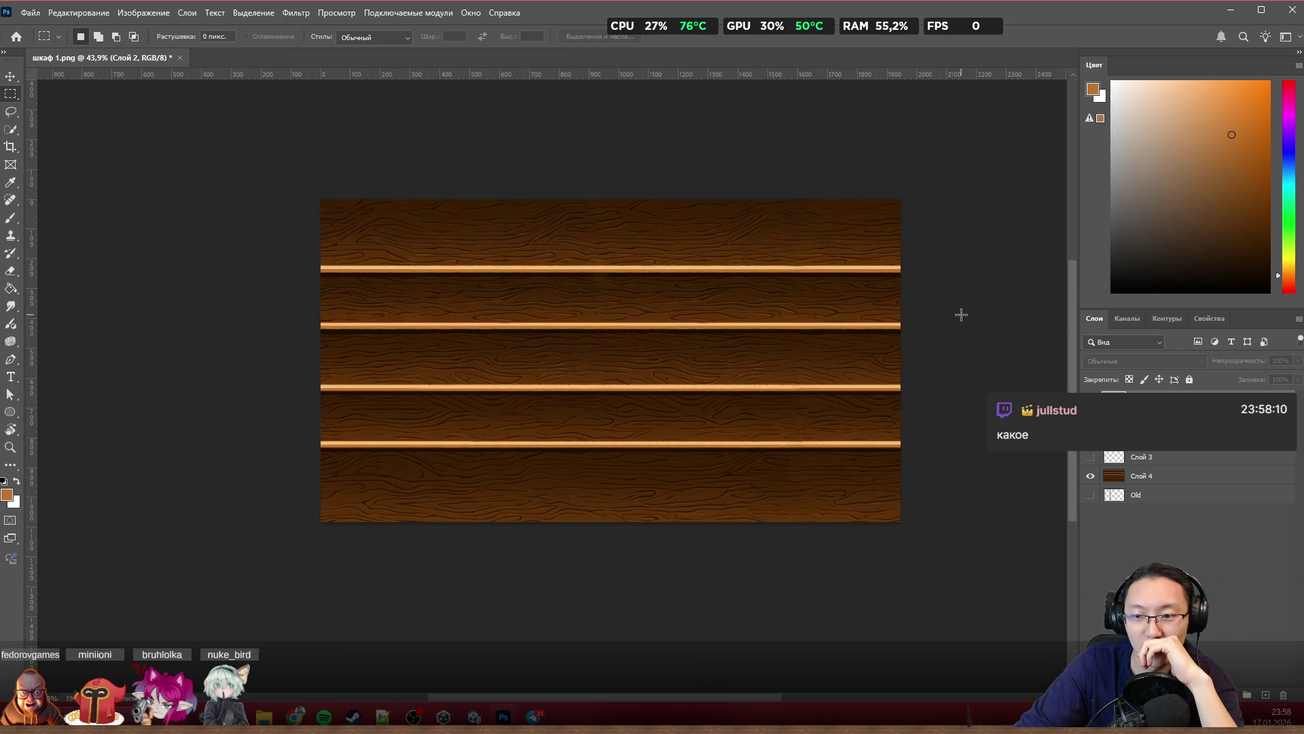
pyautogui.scroll(2, 961, 314)
pyautogui.scroll(1, 962, 314)
pyautogui.scroll(1, 961, 315)
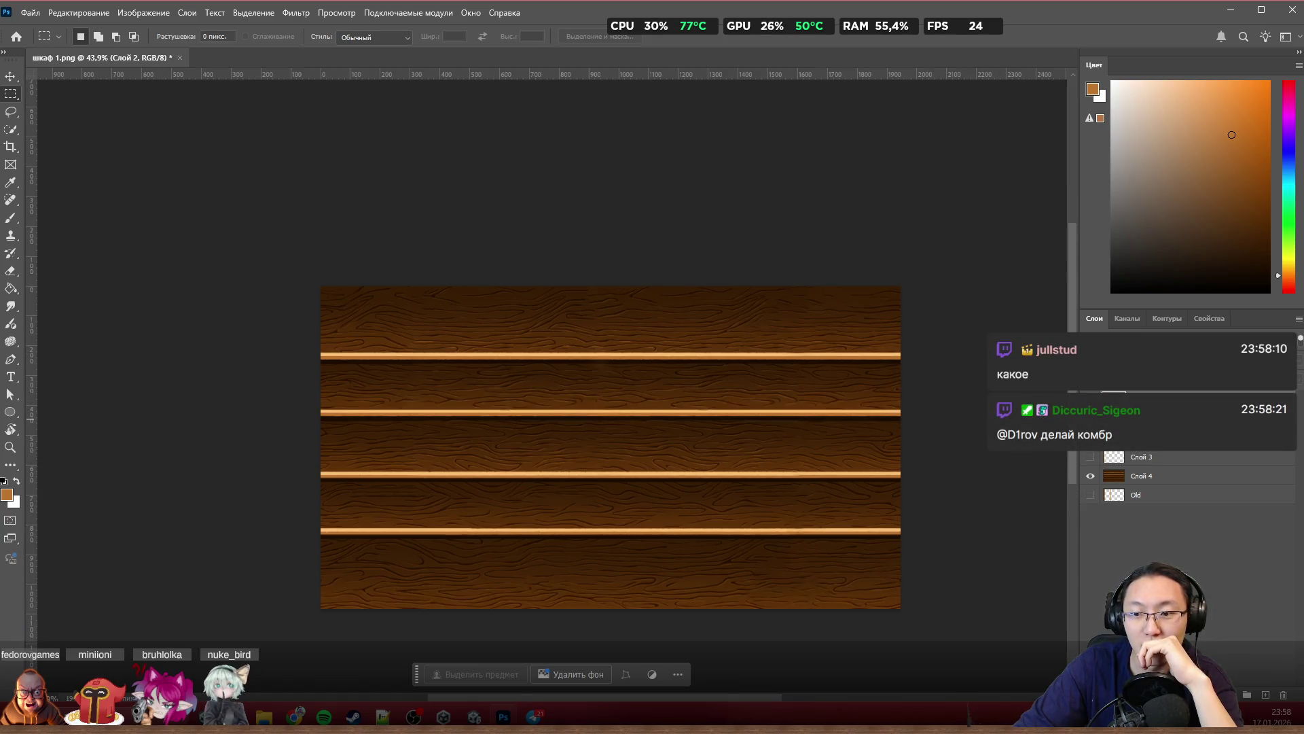
# Step: Hide the shelf back, show the left side post and export it as a PNG into the Second folder
pyautogui.click(1093, 477)
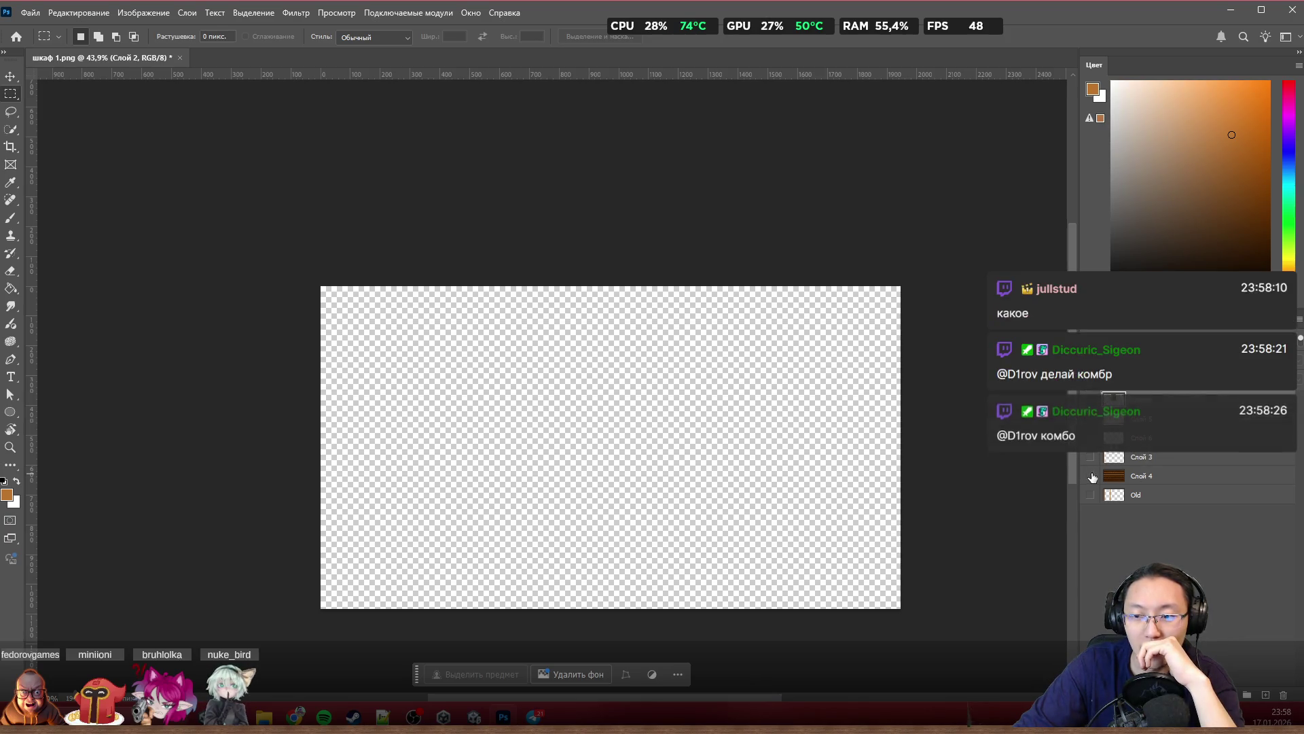
pyautogui.click(1092, 459)
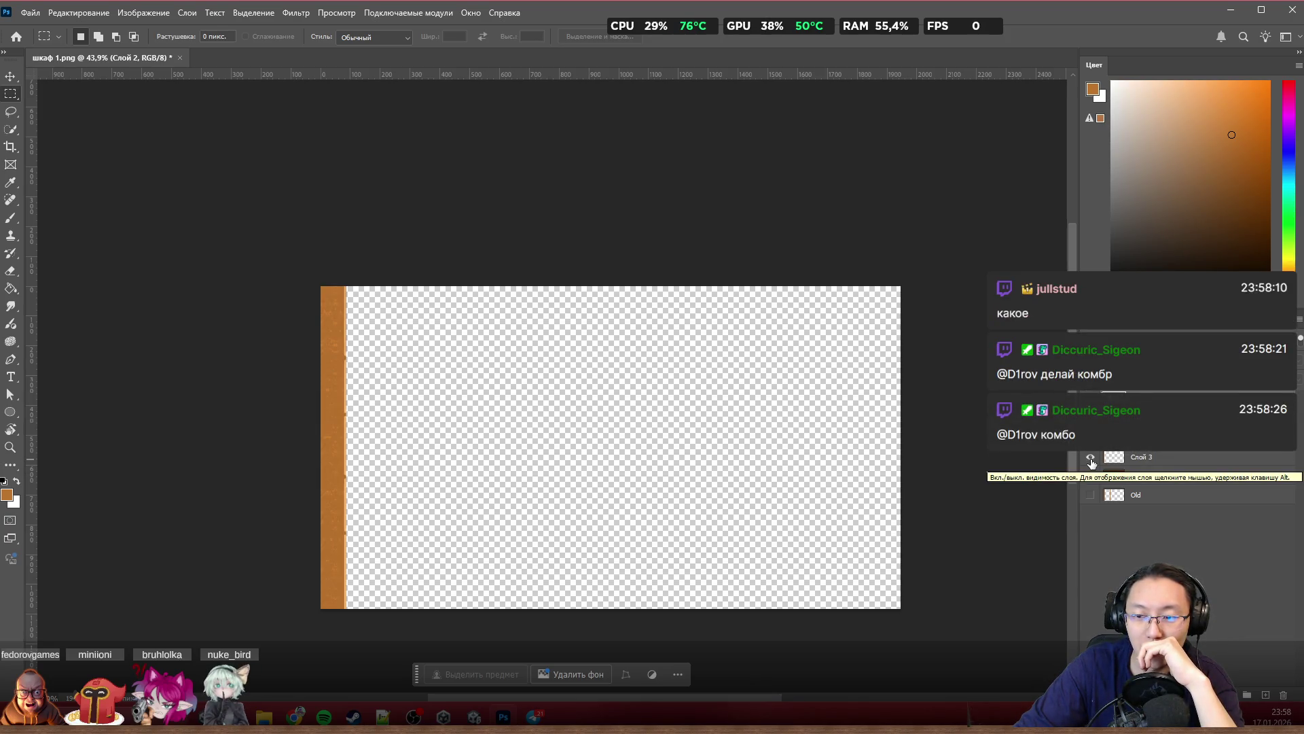
pyautogui.click(30, 13)
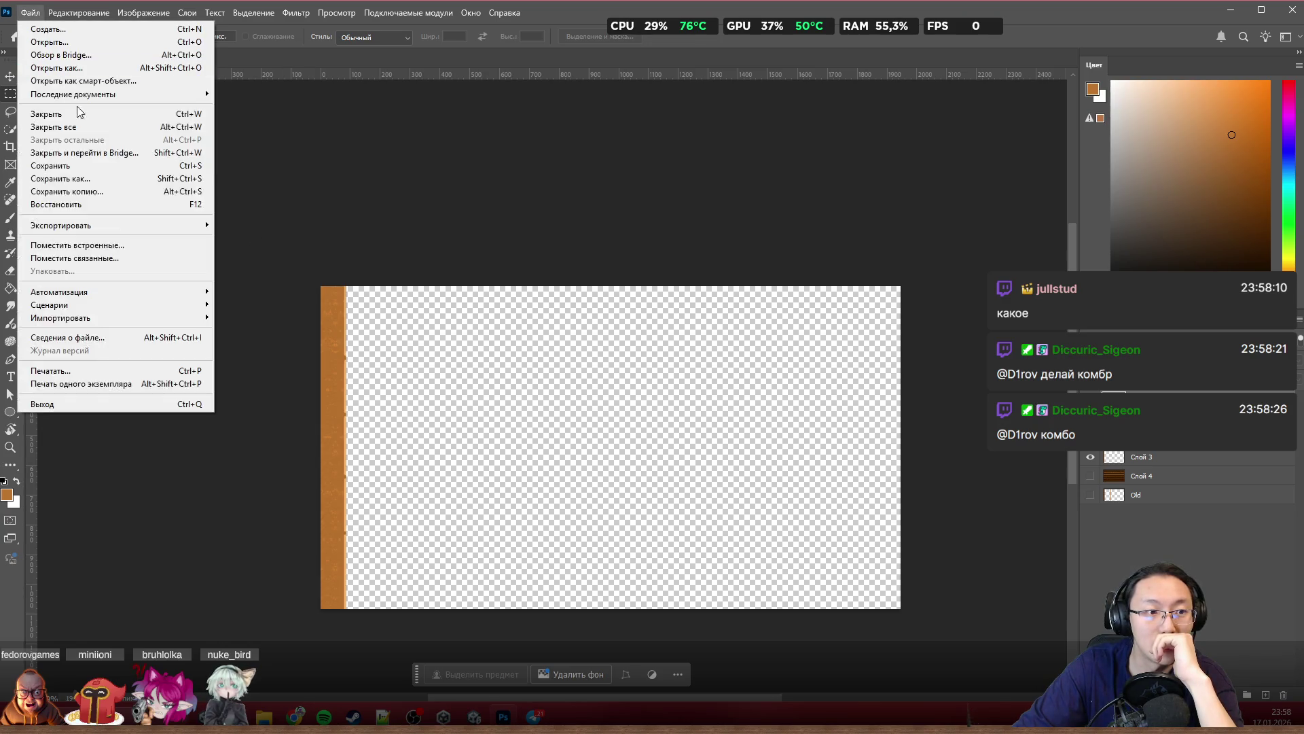
pyautogui.moveTo(60, 226)
pyautogui.click(273, 225)
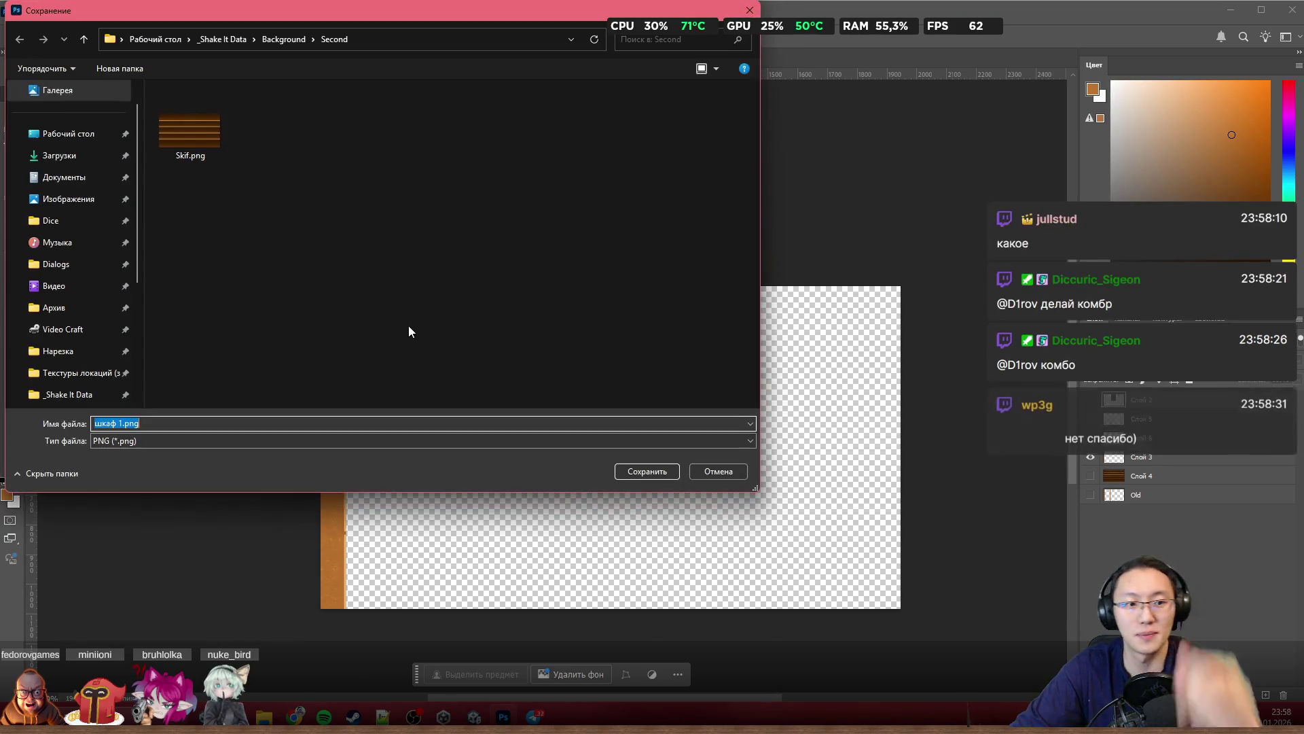
pyautogui.write('Skif')
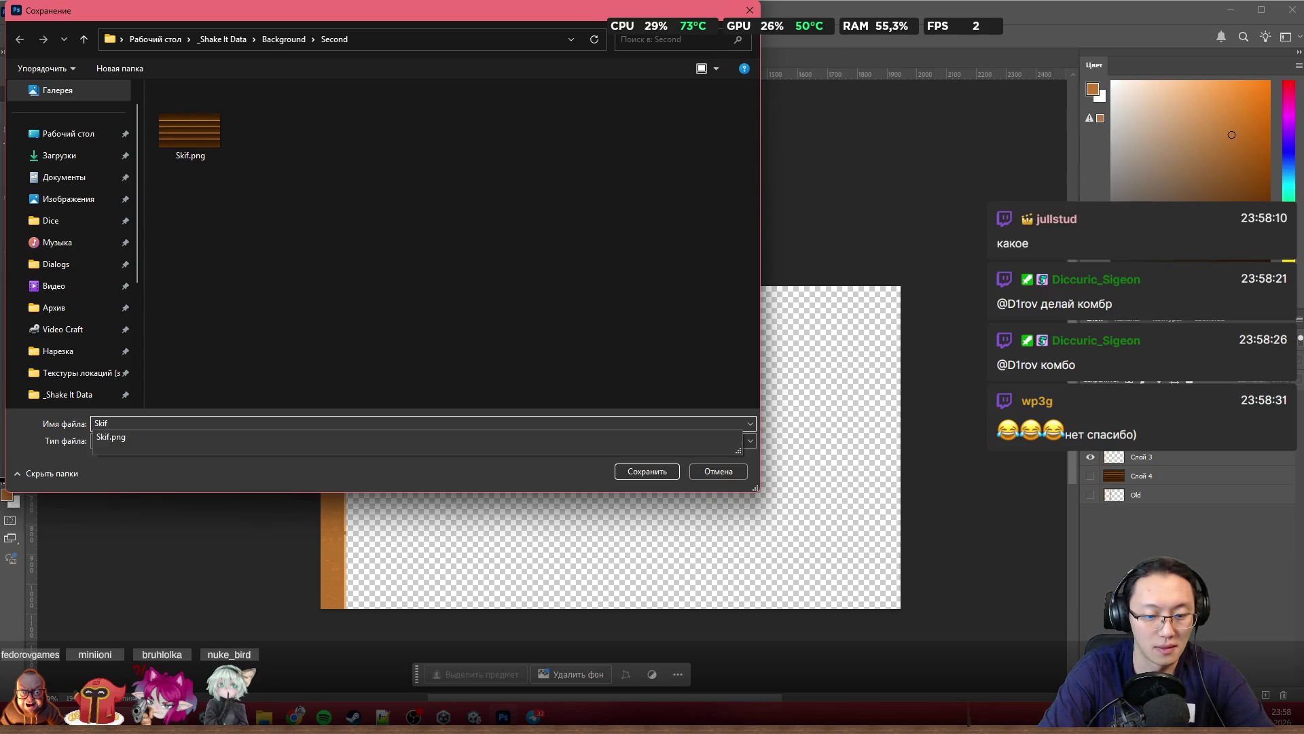
pyautogui.write('R')
pyautogui.press('Return')
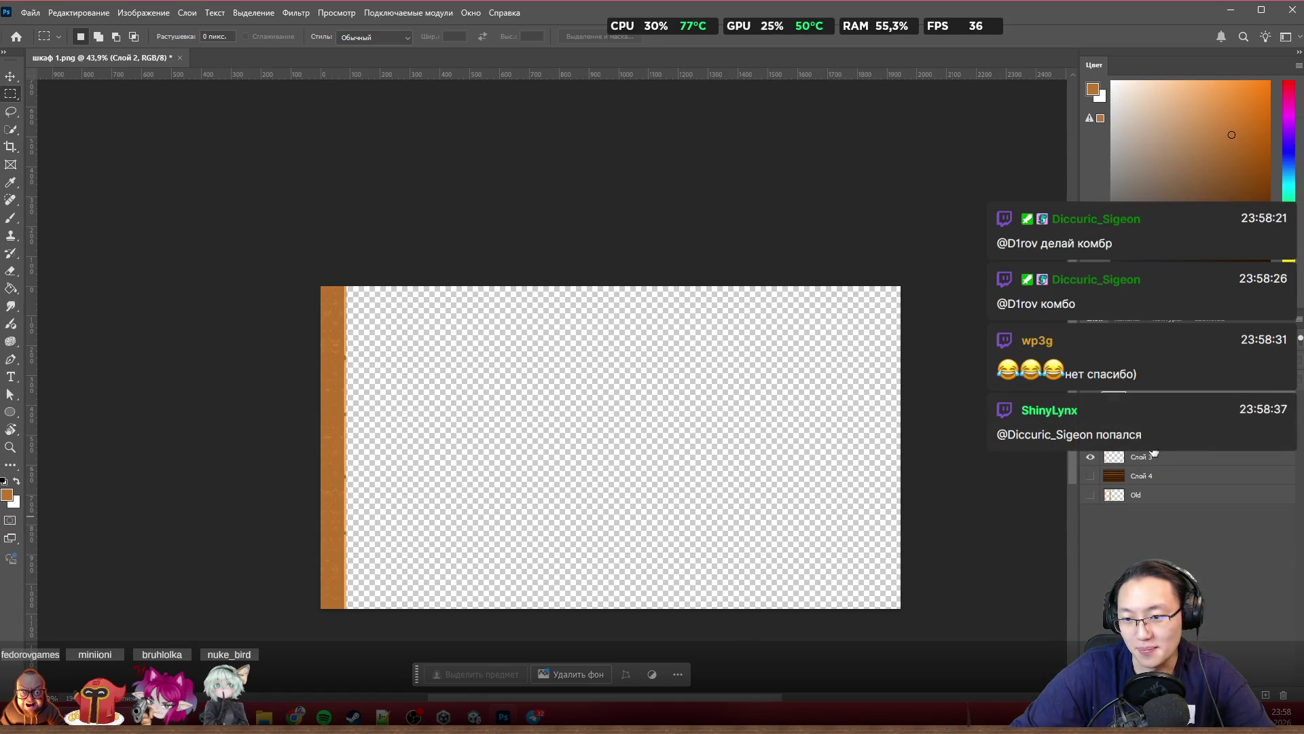
# Step: Swap to the right side post and export it as a PNG, then hide it and show only the central panel
pyautogui.click(1092, 457)
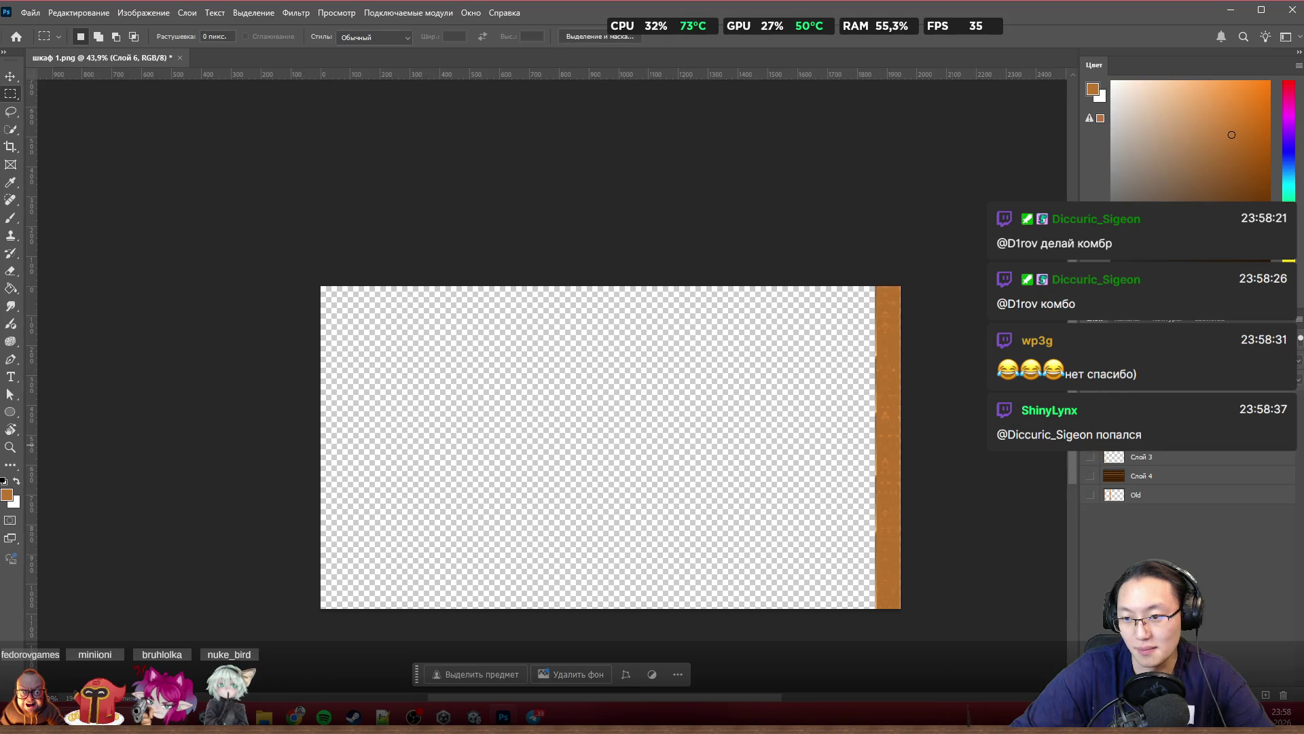
pyautogui.rightClick(1095, 72)
pyautogui.click(1131, 154)
pyautogui.write('S')
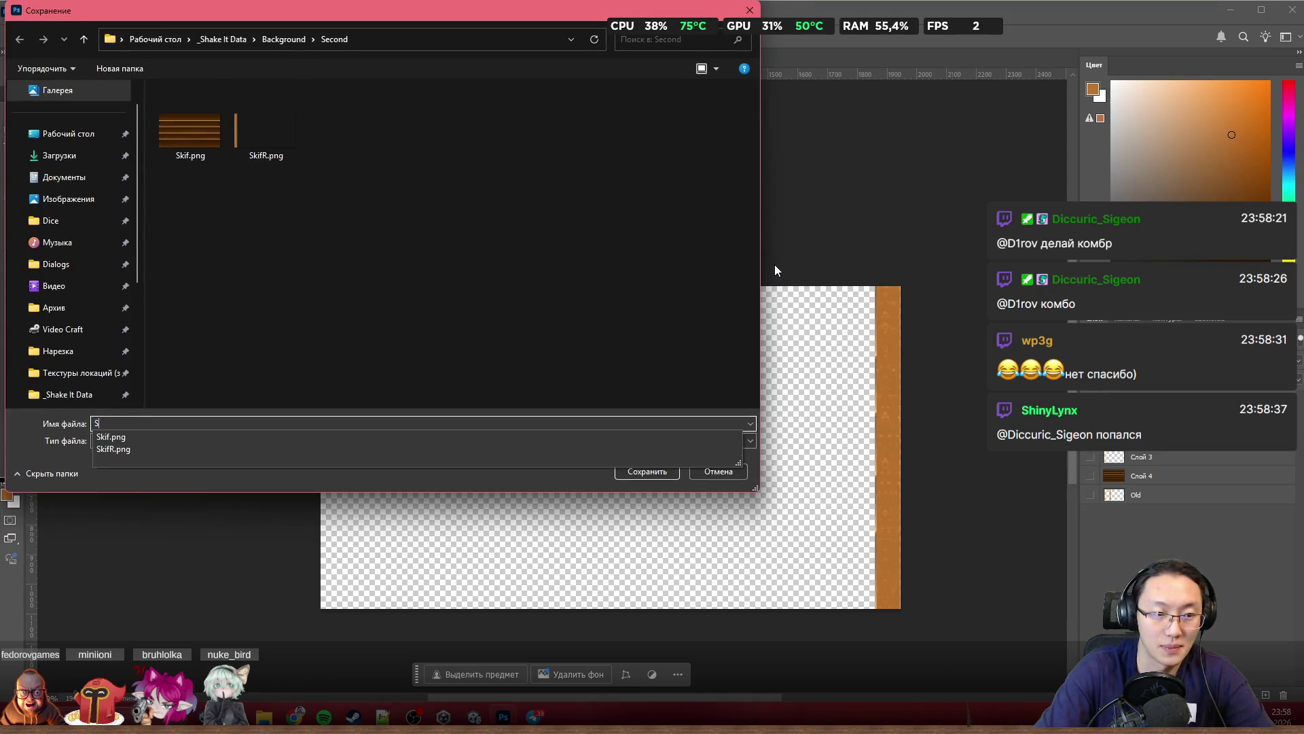
pyautogui.write('kifRR')
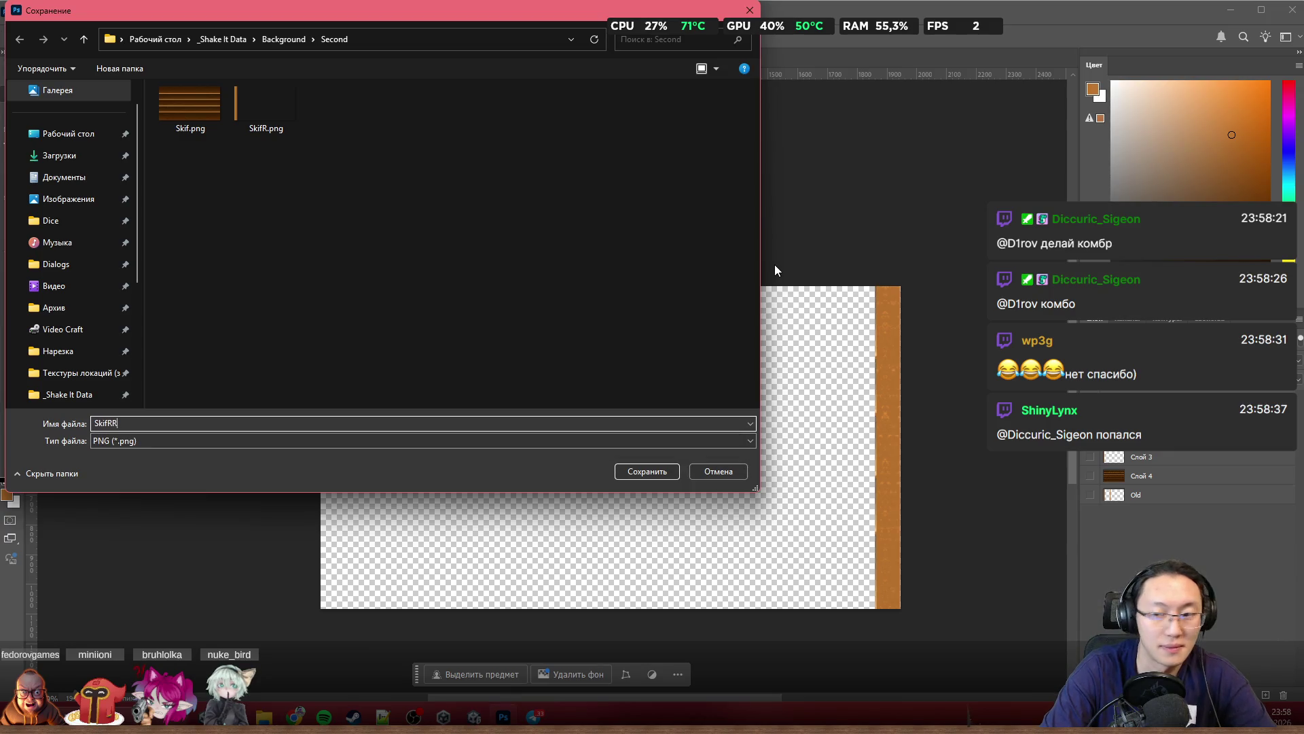
pyautogui.press('Return')
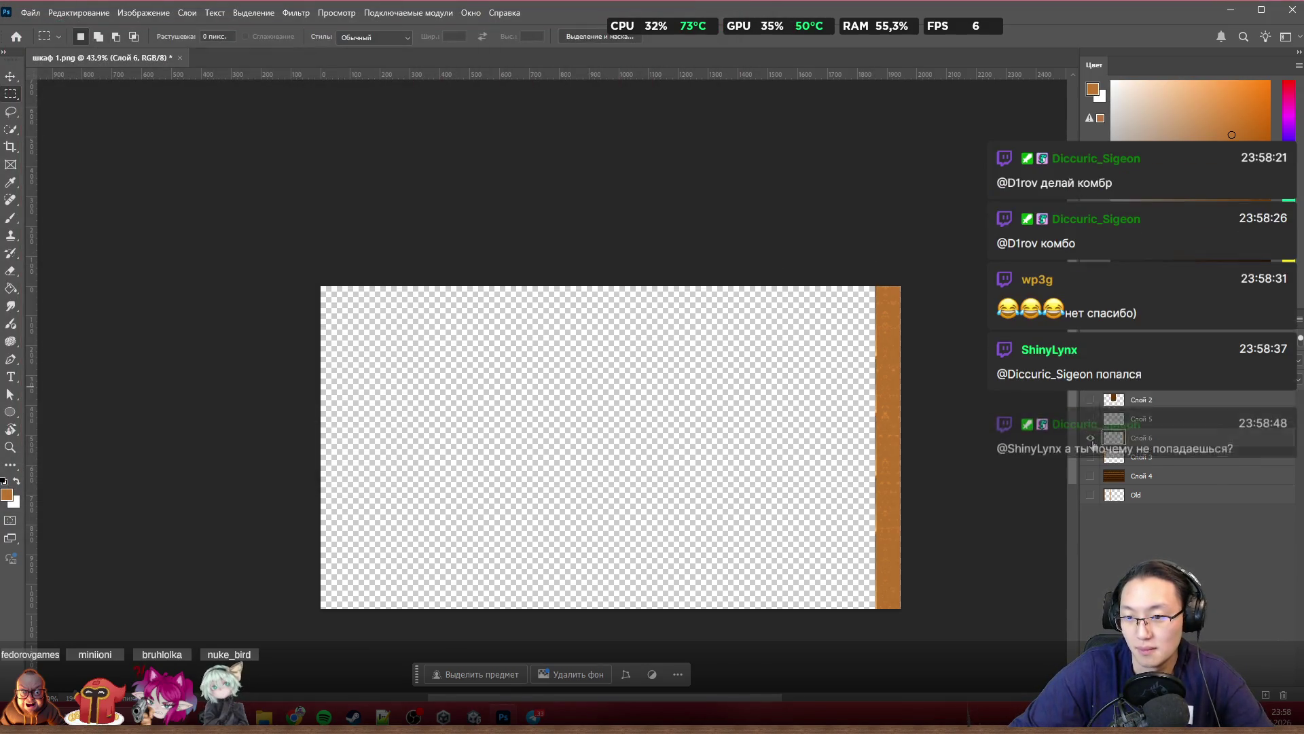
pyautogui.click(1091, 440)
pyautogui.click(1091, 421)
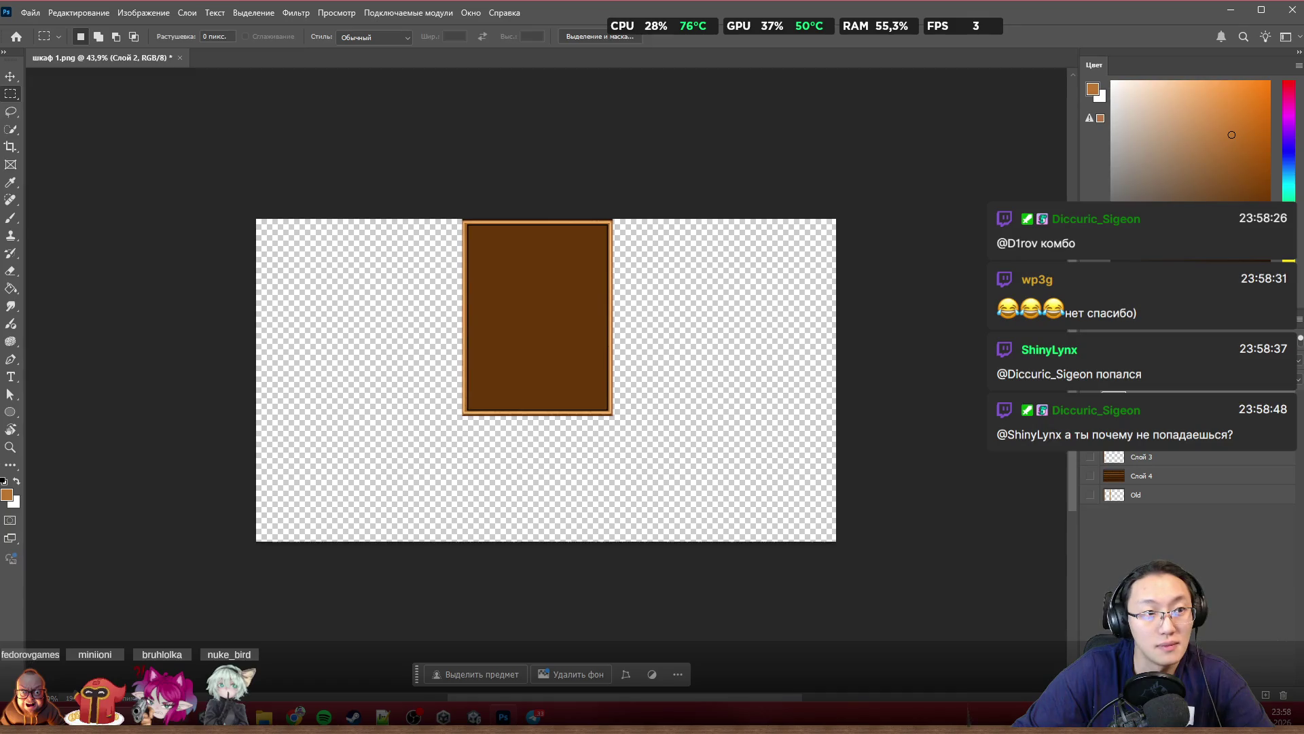
# Step: Export the central brown panel layer (Слой 2) as a PNG into the Second folder
pyautogui.rightClick(1132, 438)
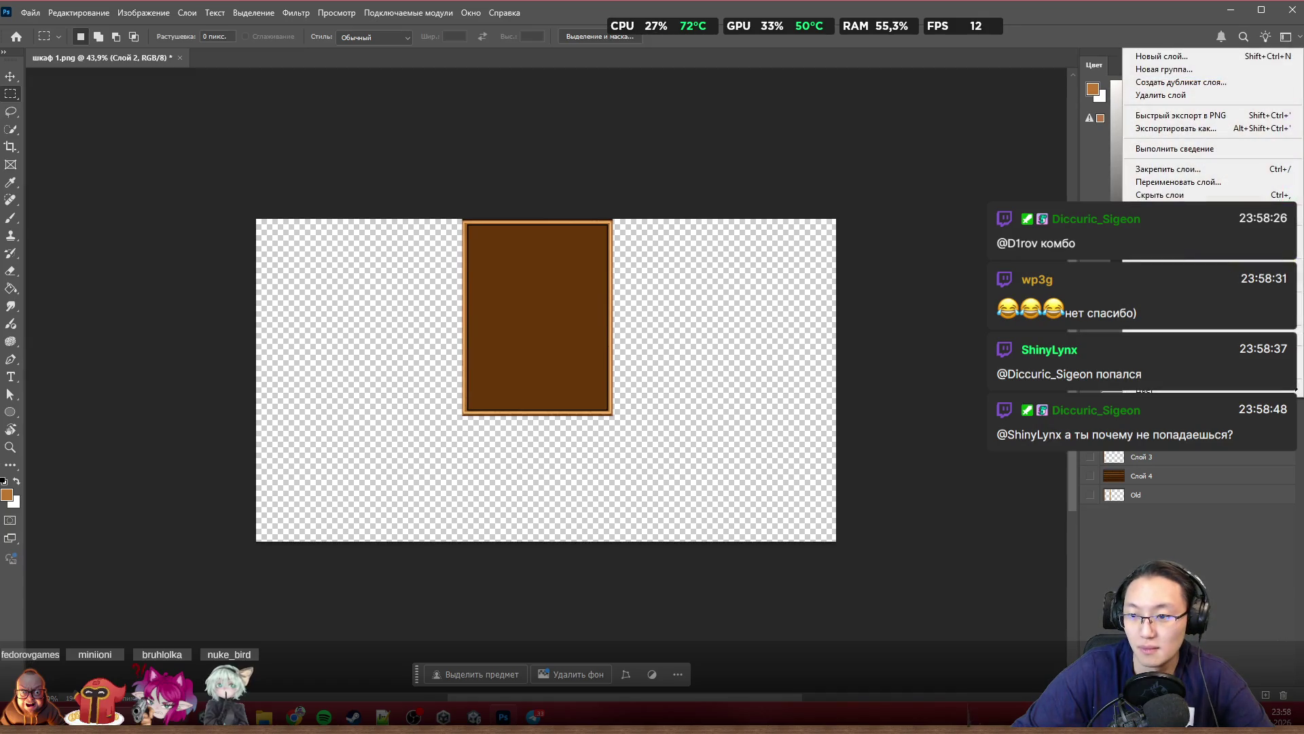
pyautogui.click(1228, 119)
pyautogui.write('For')
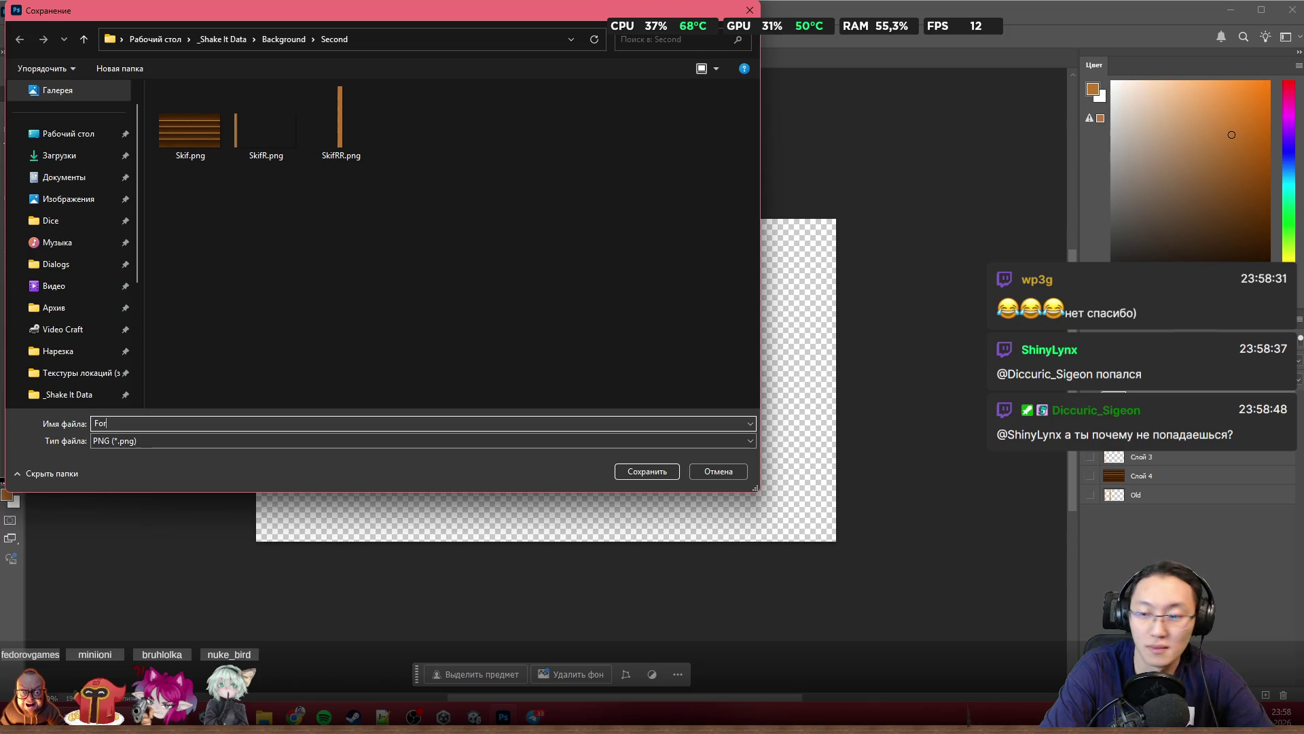
pyautogui.write('Picture')
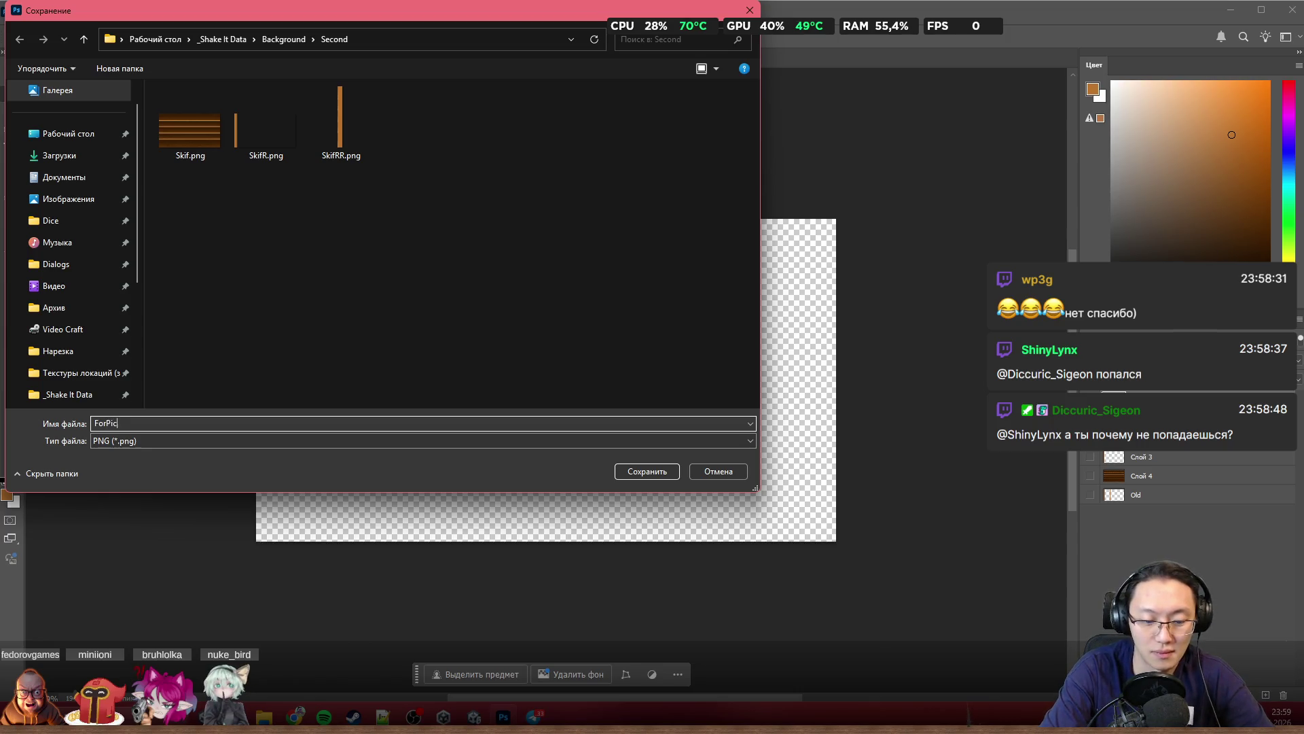
pyautogui.press('Return')
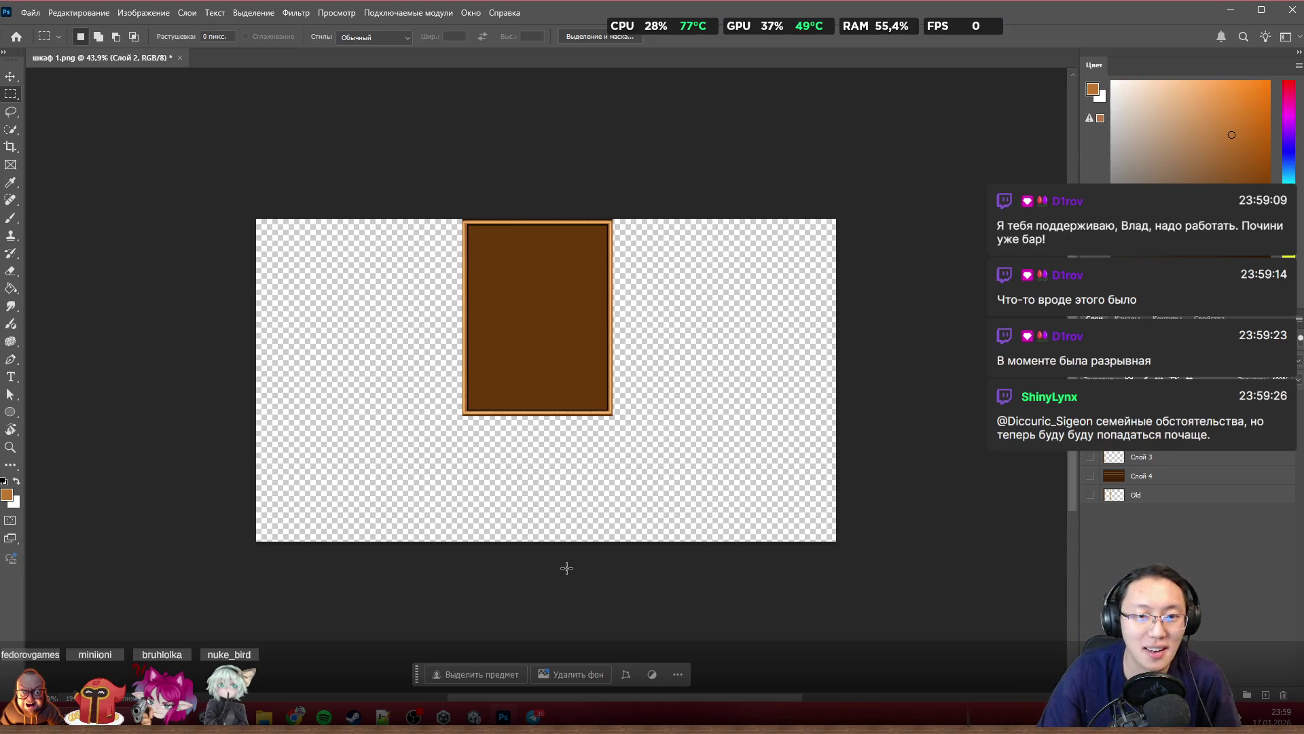
pyautogui.scroll(2, 524, 356)
pyautogui.scroll(3, 581, 261)
pyautogui.scroll(2, 581, 239)
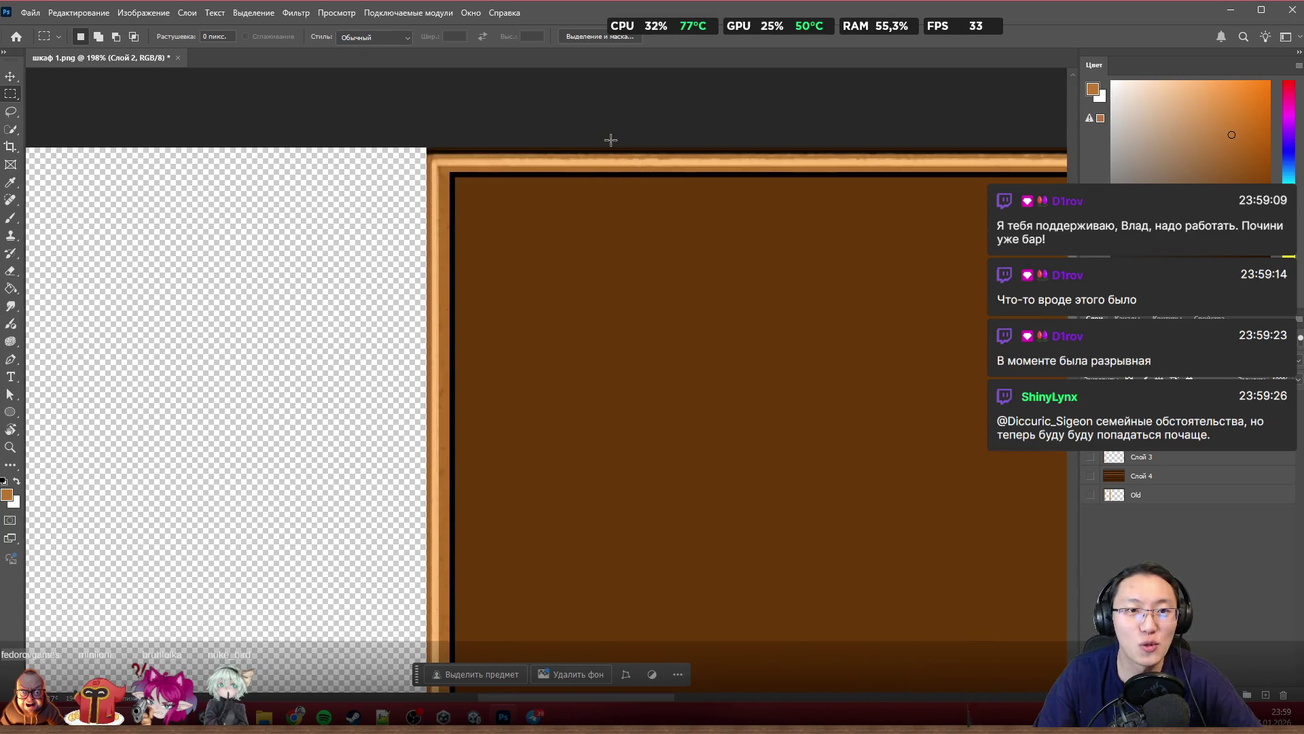
pyautogui.scroll(1, 556, 198)
pyautogui.scroll(-2, 552, 197)
pyautogui.scroll(-2, 587, 305)
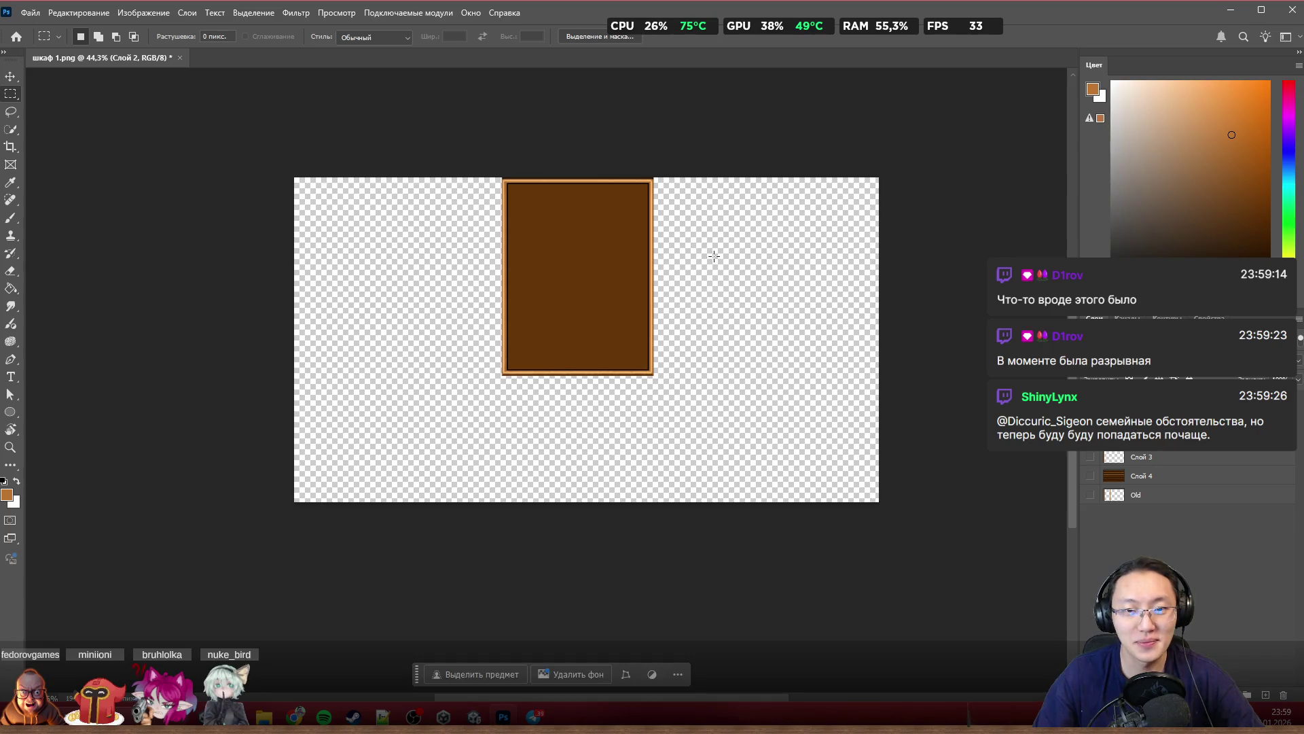
# Step: Hide the central panel layer, close Photoshop and dismiss the unsaved-changes prompt
pyautogui.hotkey('ctrl', ',')
pyautogui.hotkey('ctrl', ',')
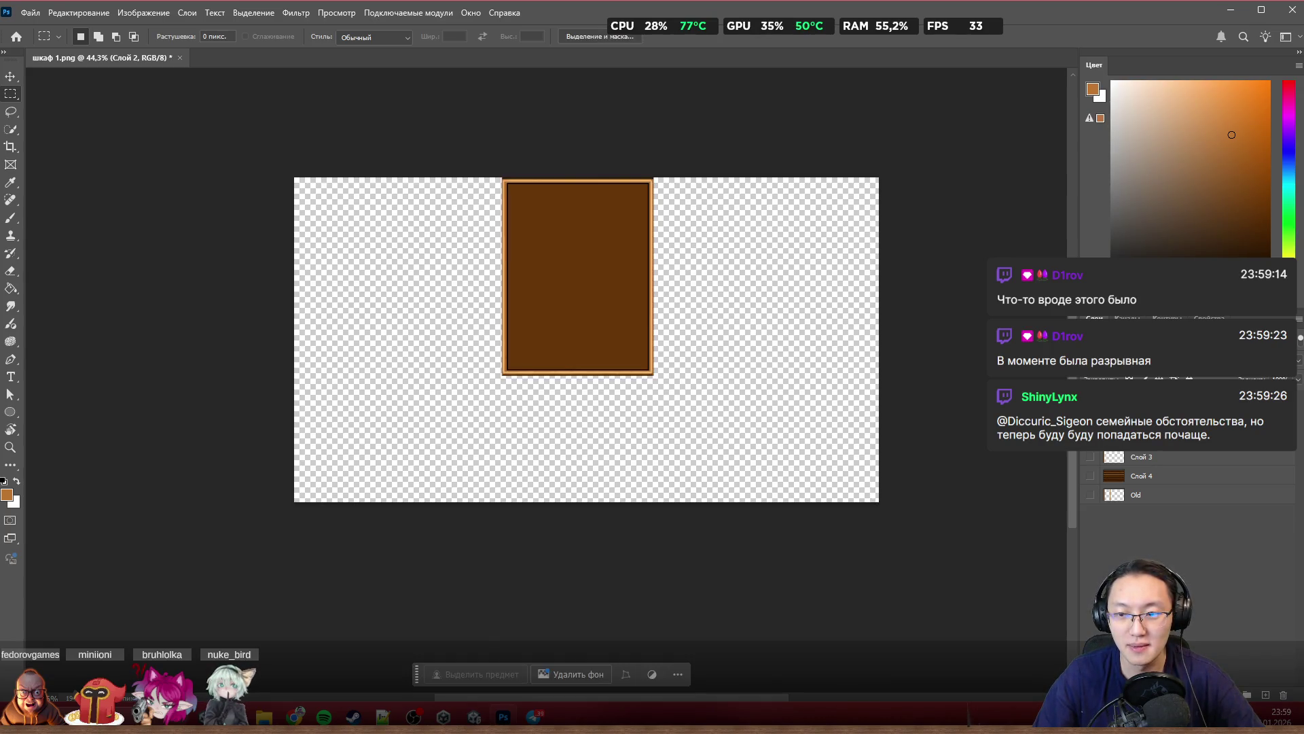
pyautogui.hotkey('ctrl', ',')
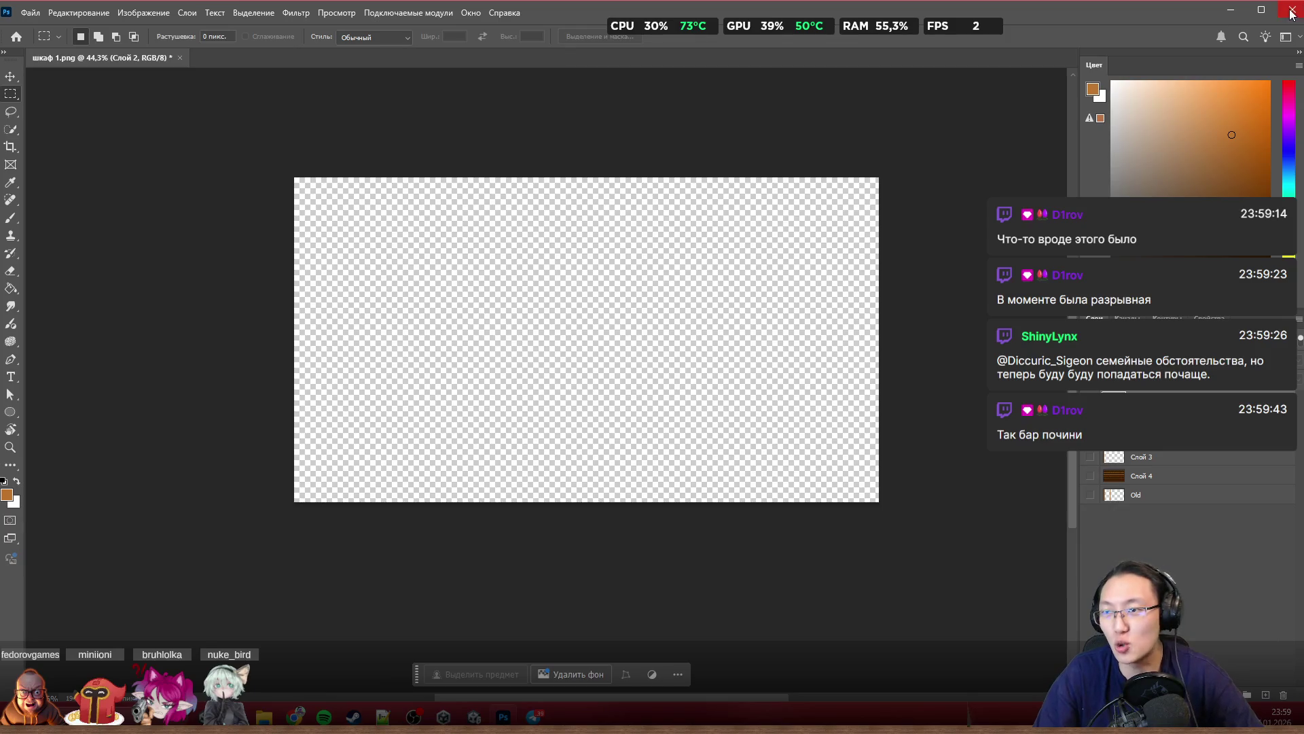
pyautogui.click(1295, 10)
pyautogui.click(690, 263)
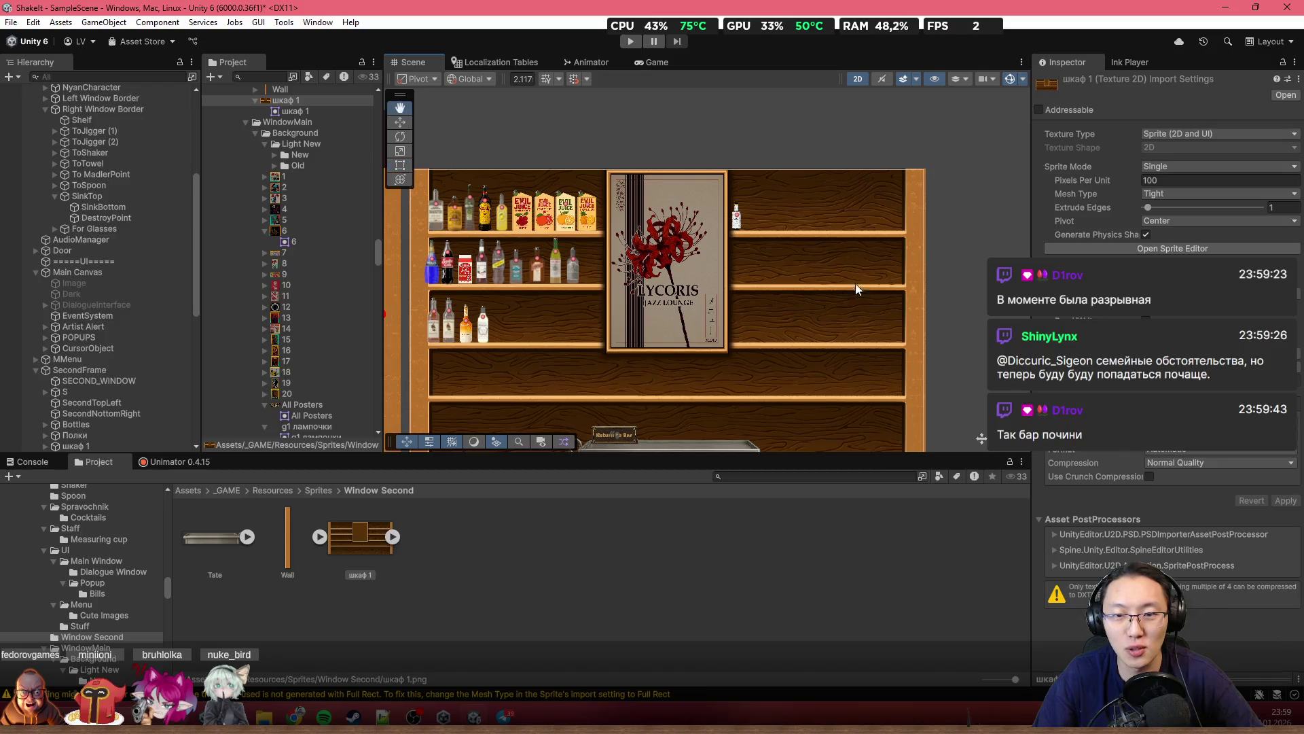
pyautogui.scroll(3, 849, 285)
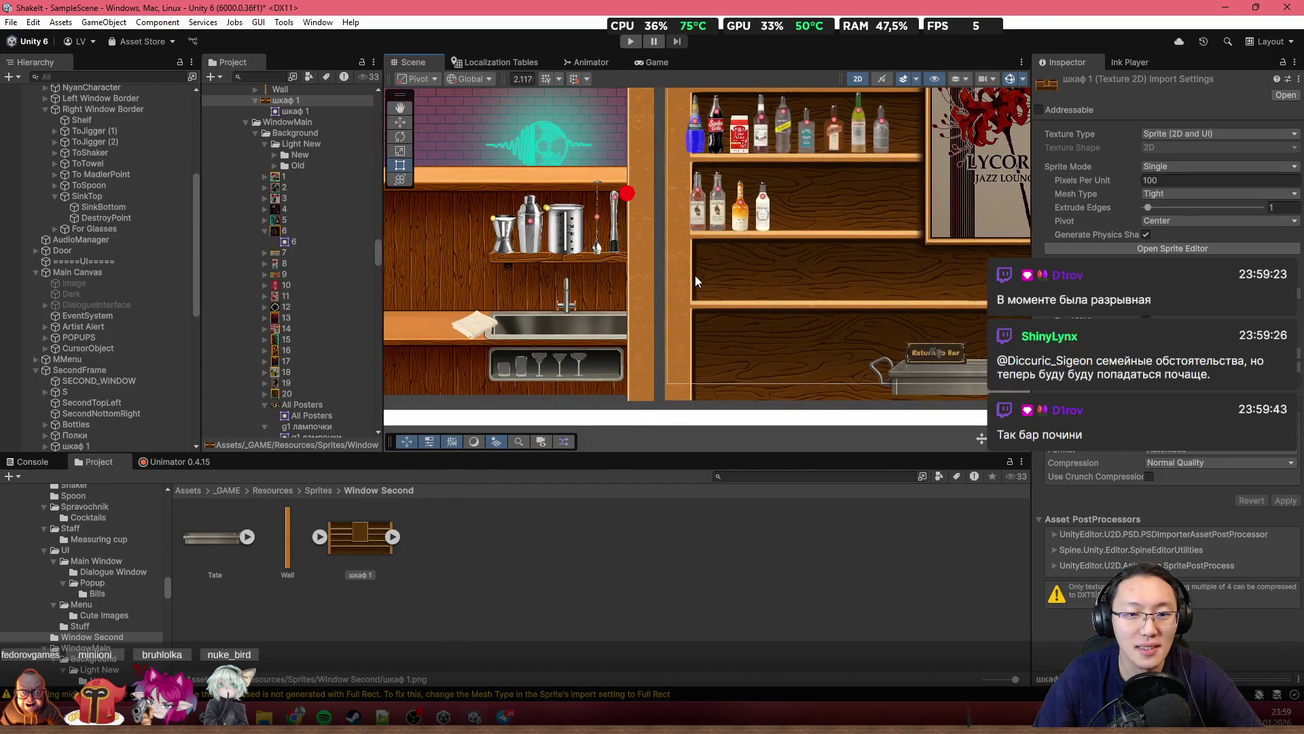
pyautogui.moveTo(695, 276); pyautogui.dragTo(573, 377)
pyautogui.scroll(4, 581, 235)
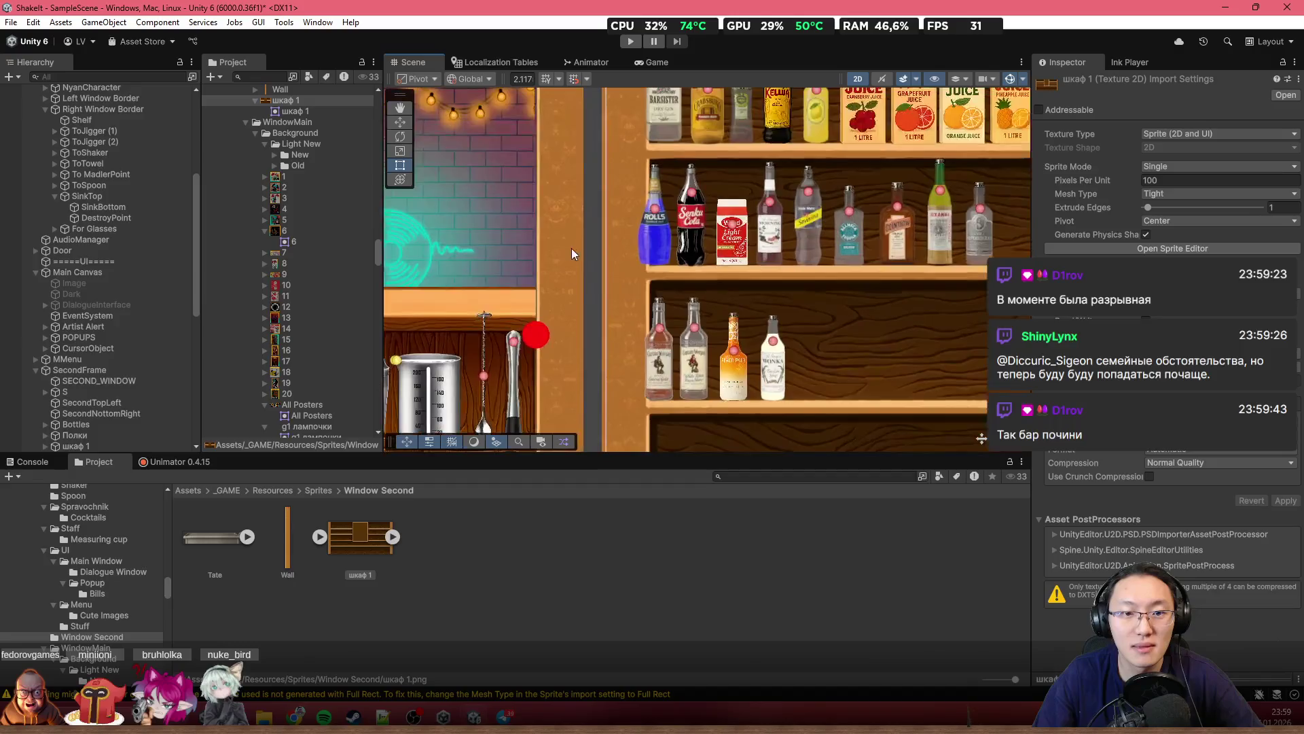
pyautogui.scroll(-2, 549, 291)
pyautogui.scroll(-2, 546, 301)
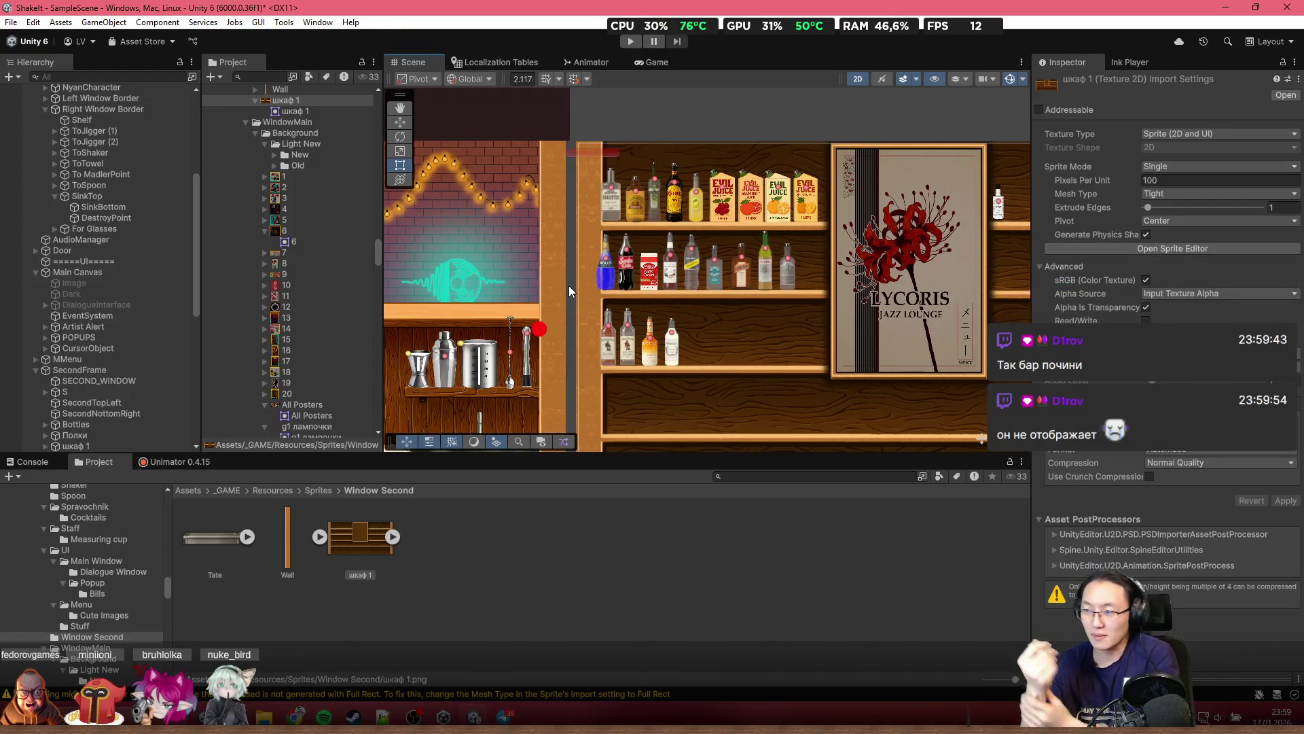
pyautogui.click(207, 720)
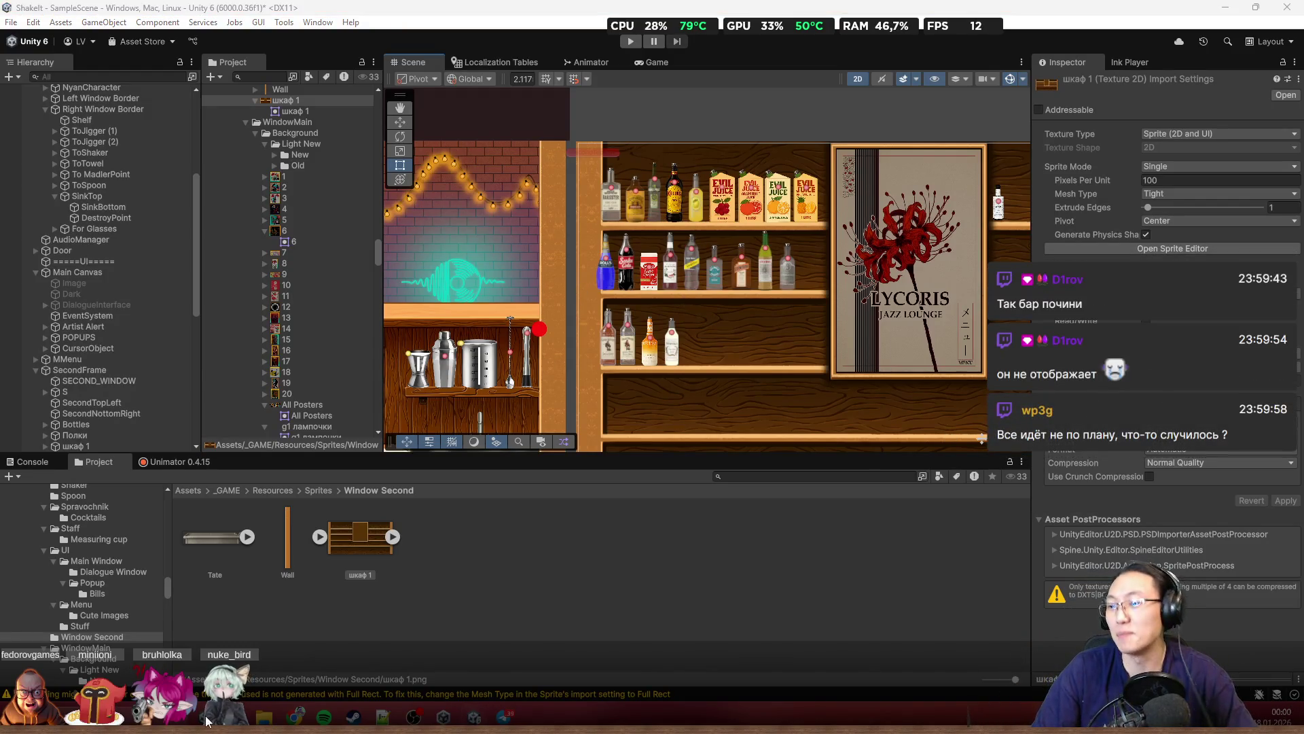